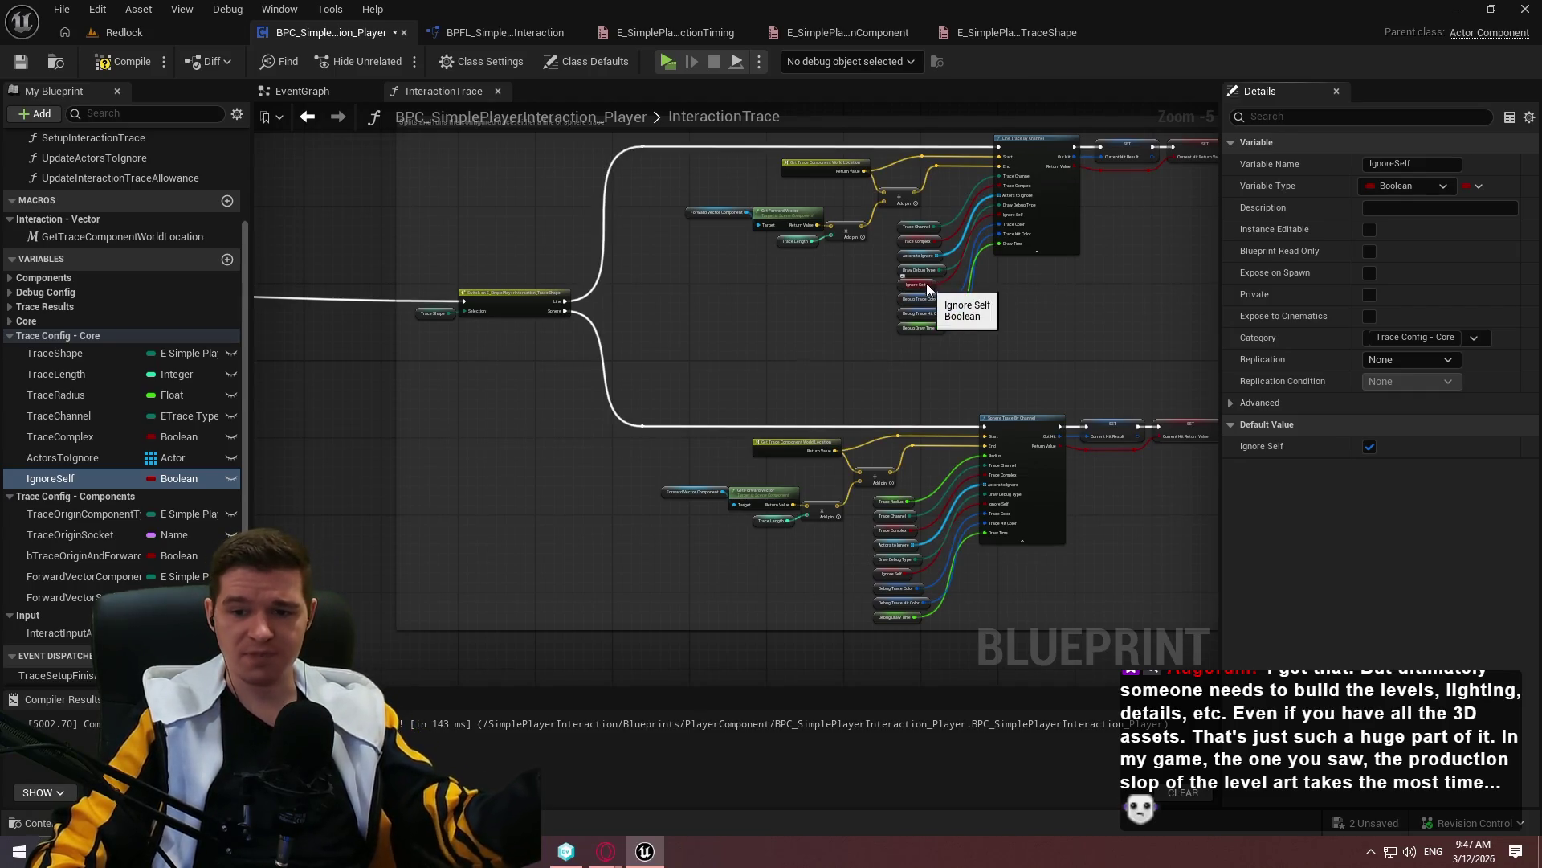
Compile the BPC_SimplePlayerInteraction_Player blueprint from the toolbar
click(118, 62)
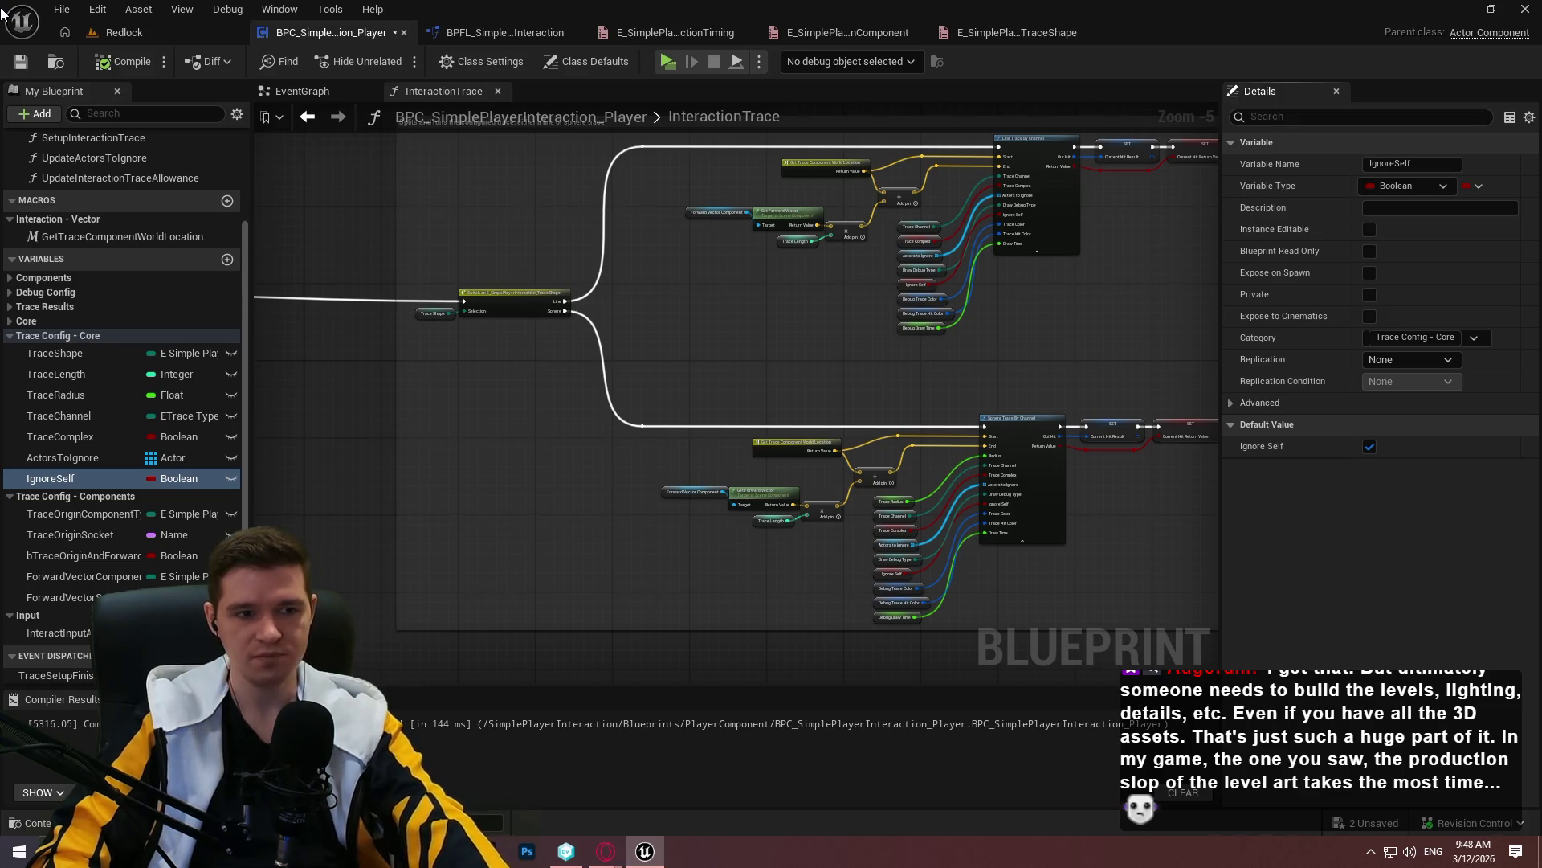
Save the blueprint and pan the graph to bring the Sequence and Switch nodes into view
click(21, 61)
drag(955, 328, 786, 336)
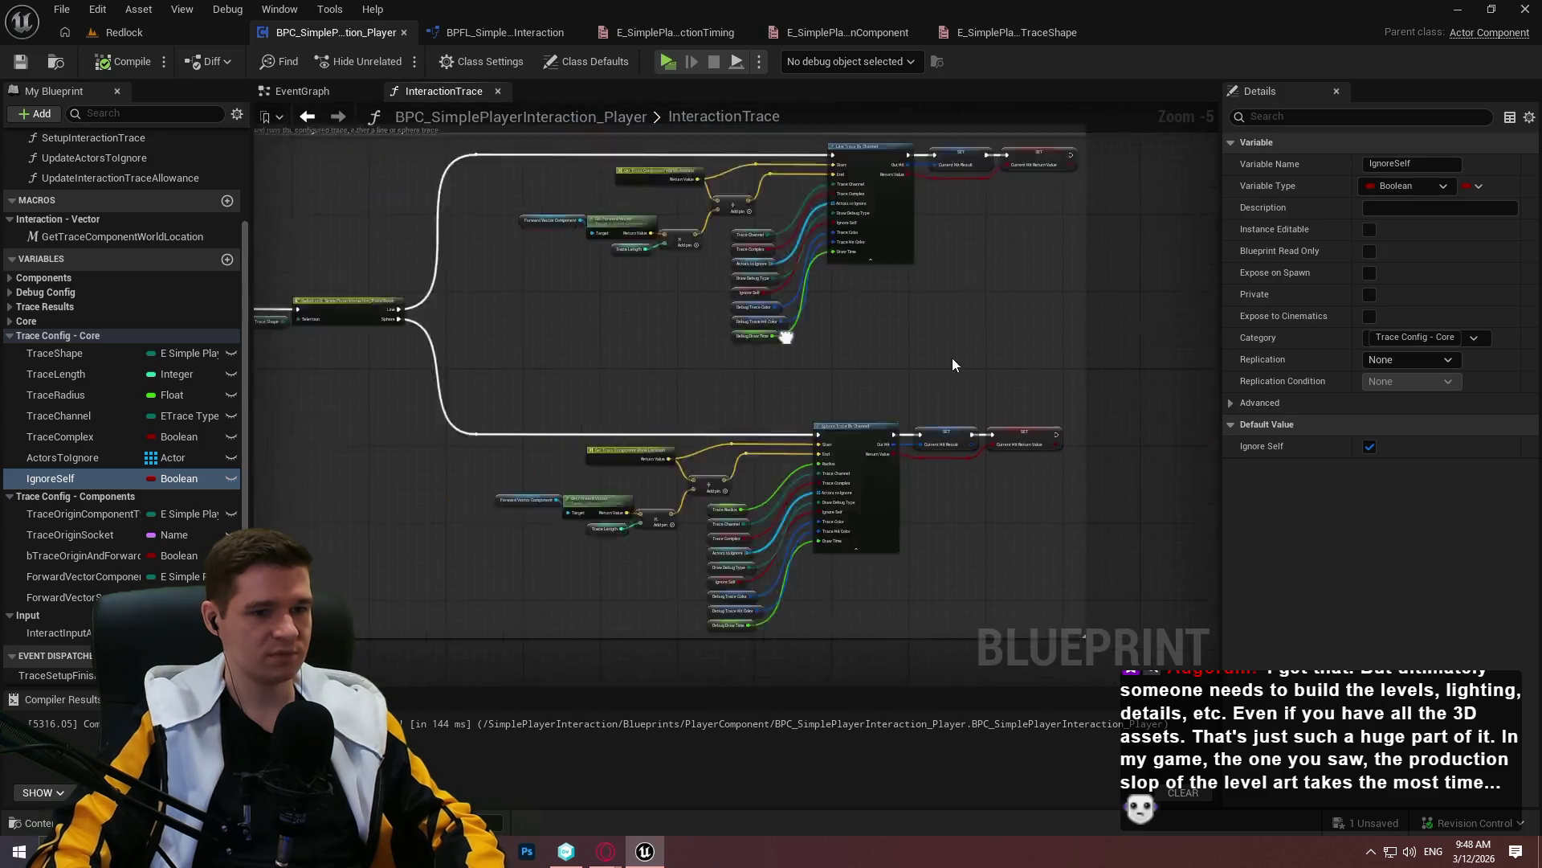
drag(954, 365, 1125, 383)
drag(466, 256, 812, 273)
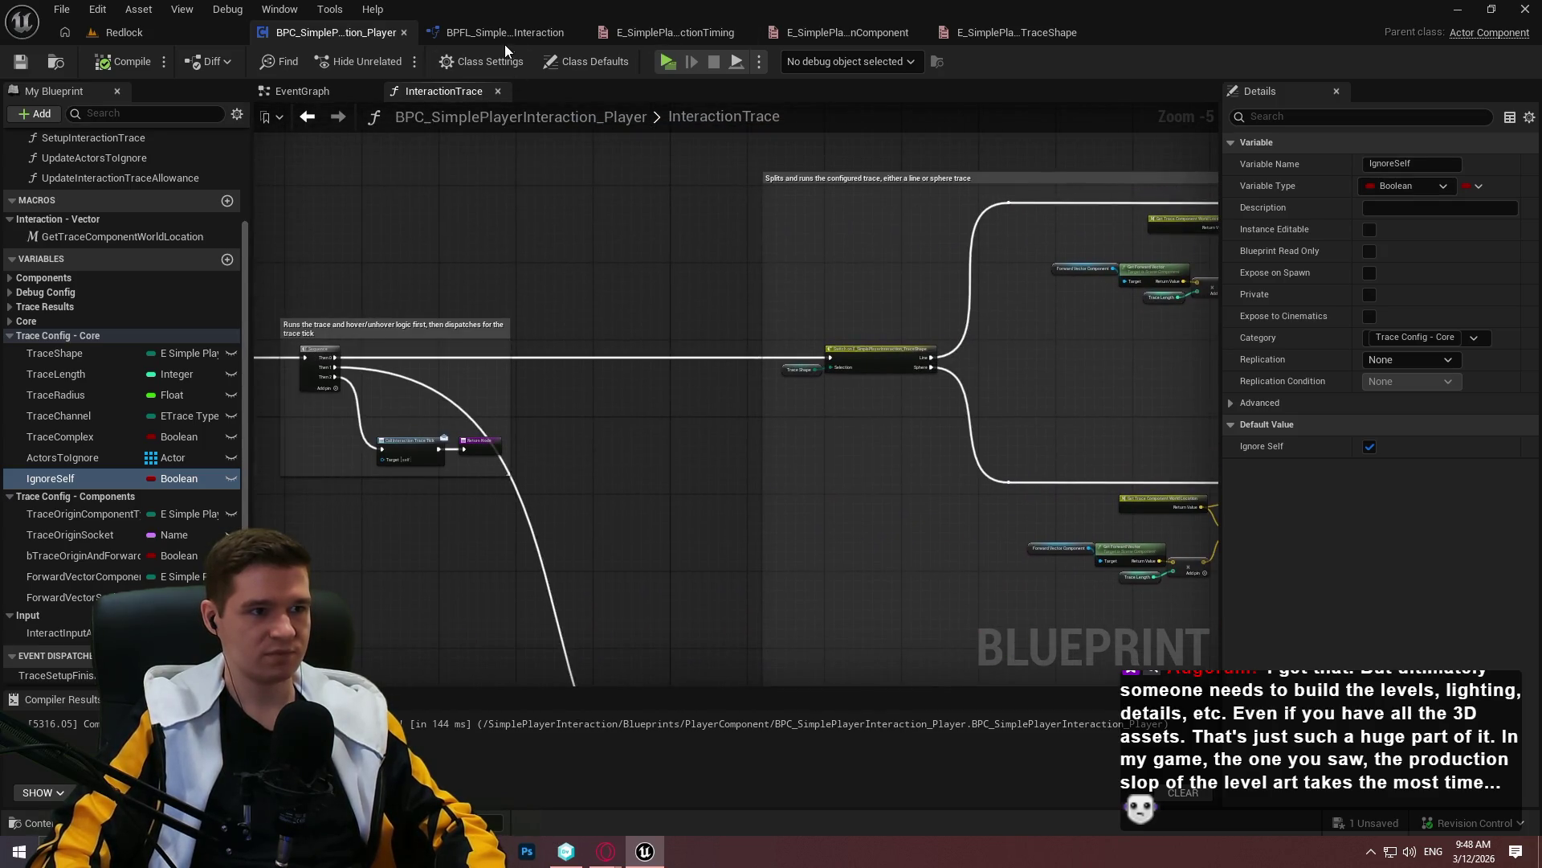
Give IgnoreSelf the description 'Should the interaction trace ignore'
click(1446, 208)
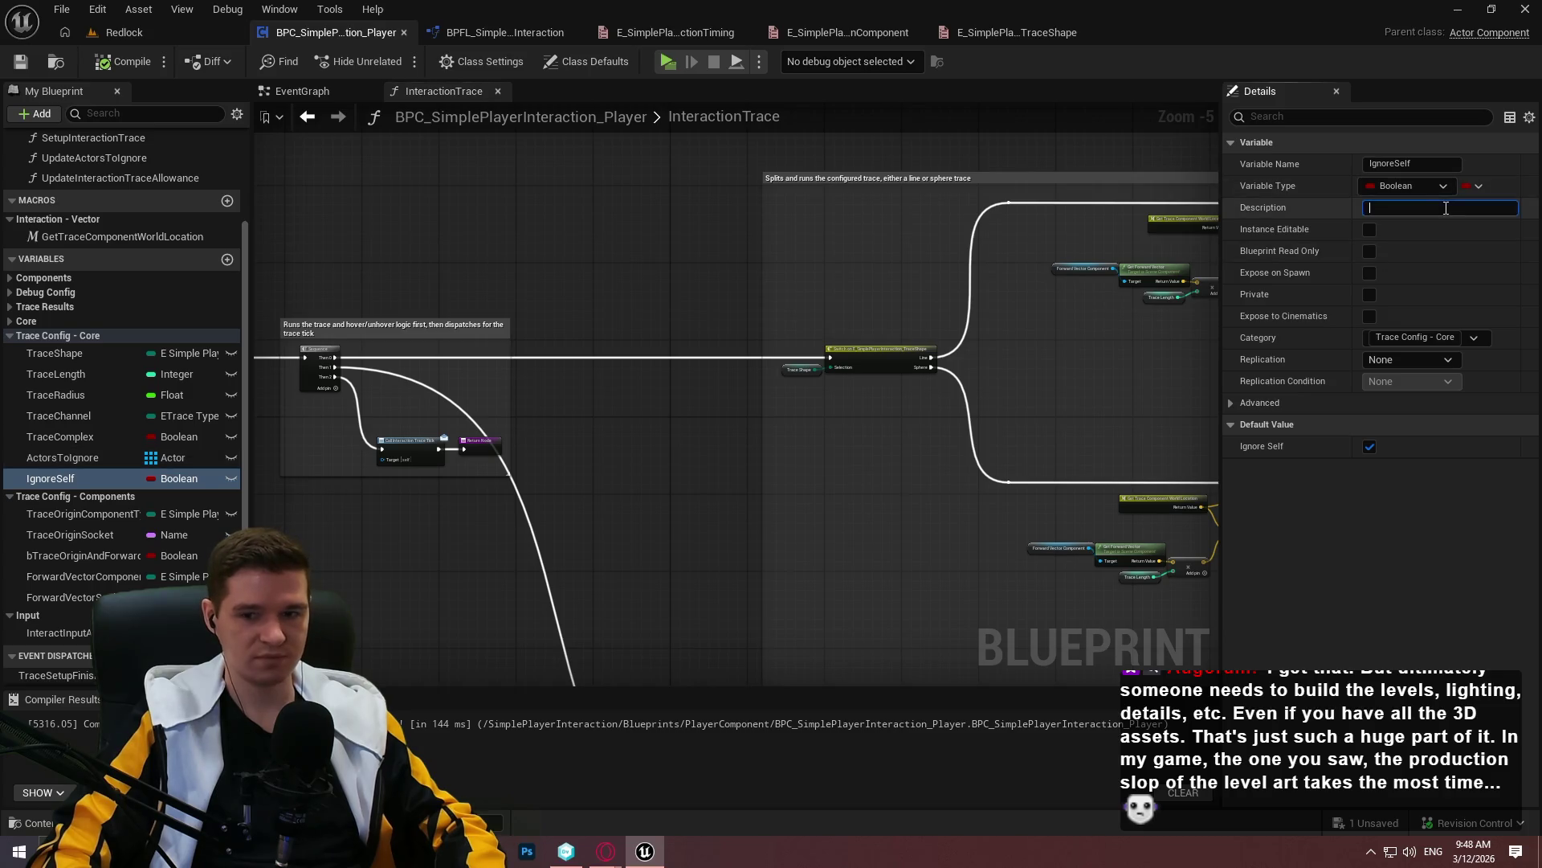
text(Should the interaction trace ignore)
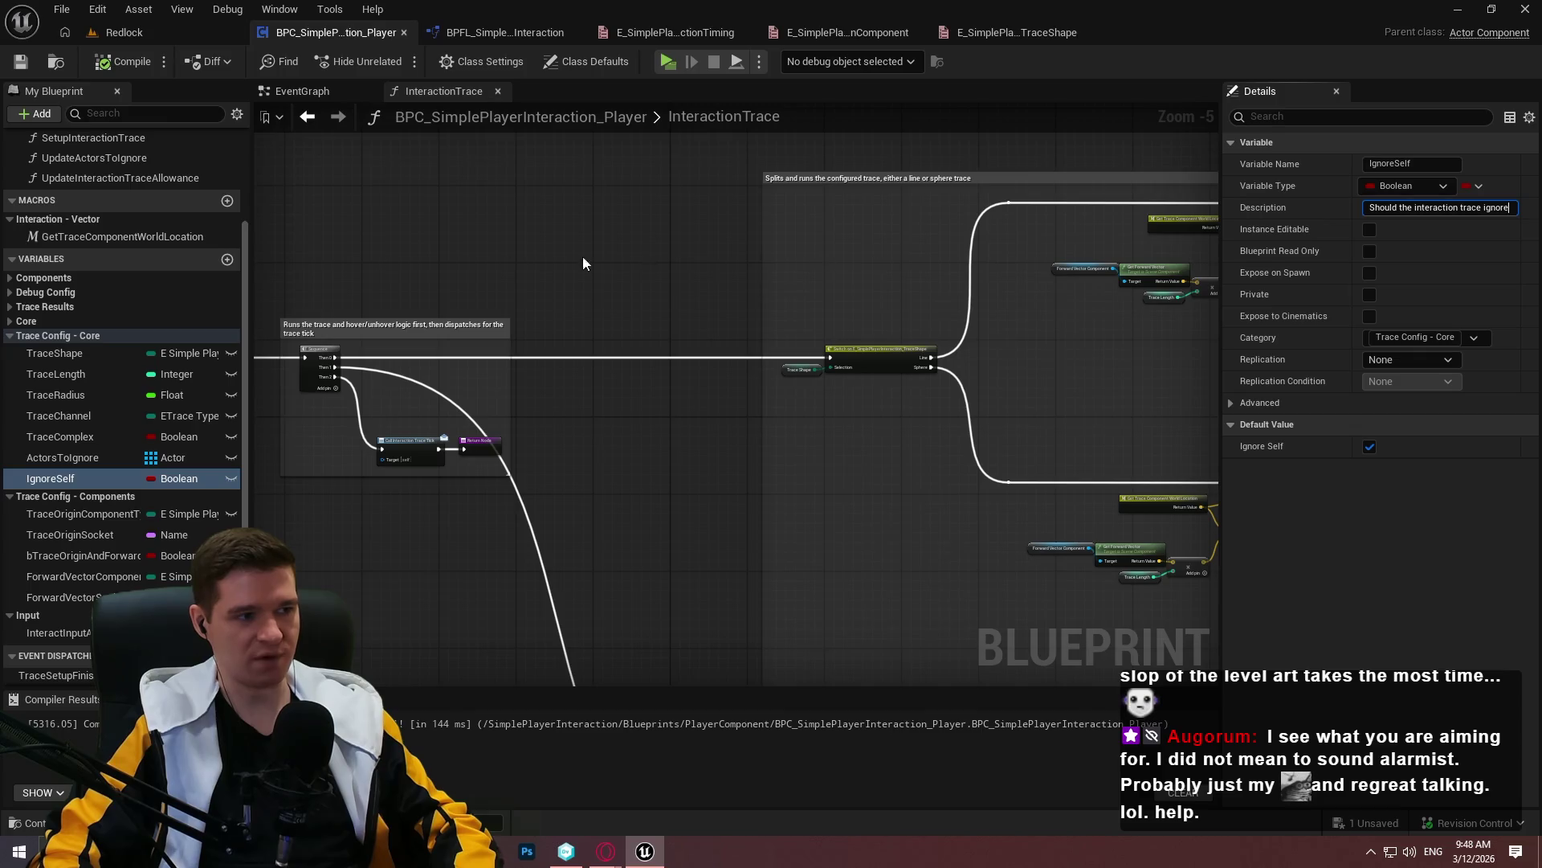
drag(489, 235, 292, 350)
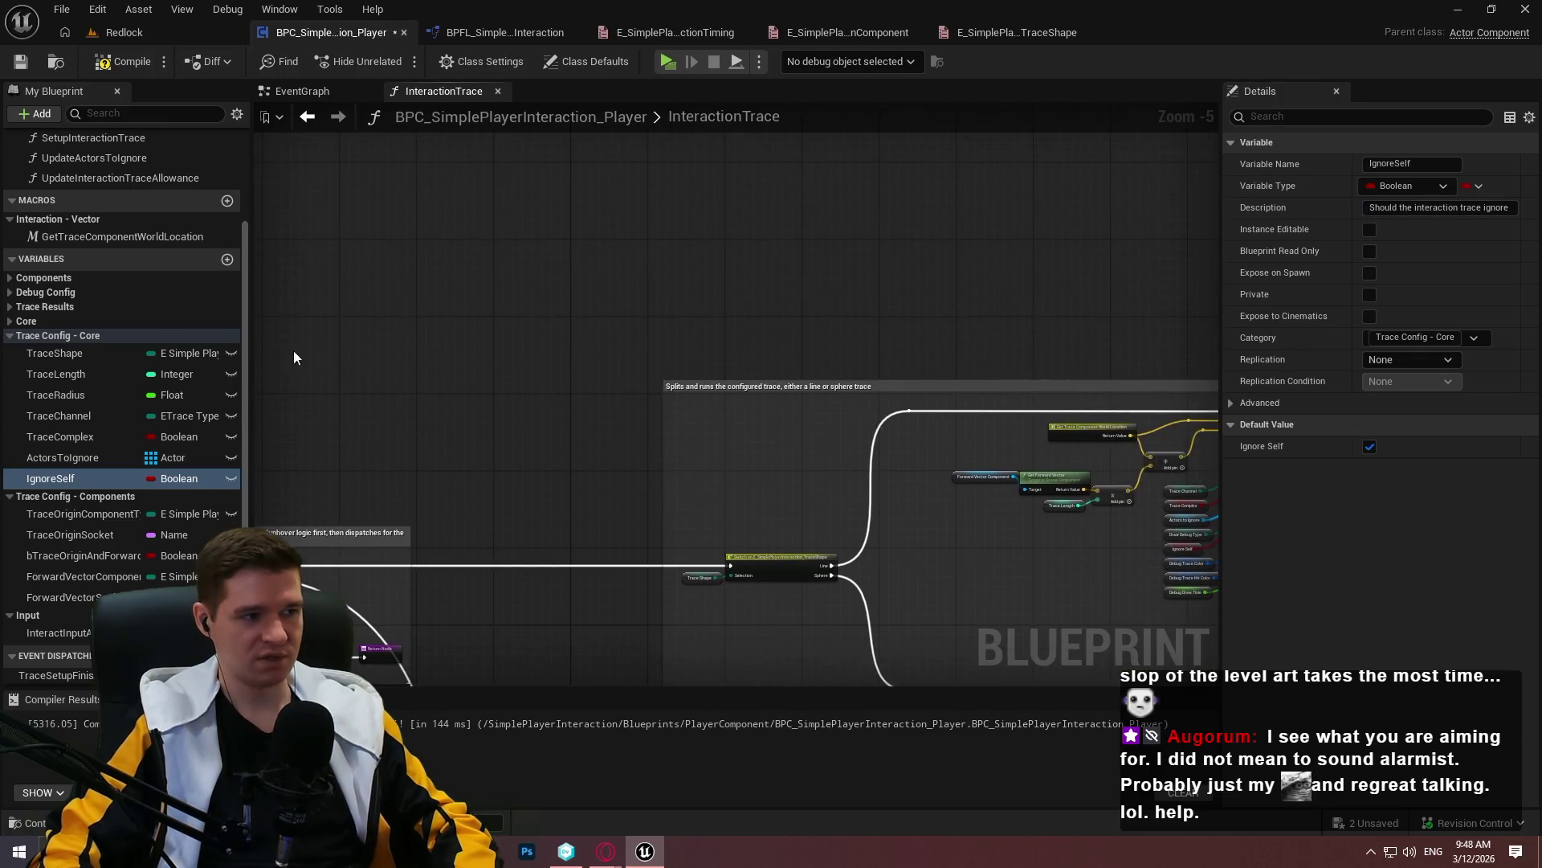
scroll(127, 207, up, 3)
click(66, 164)
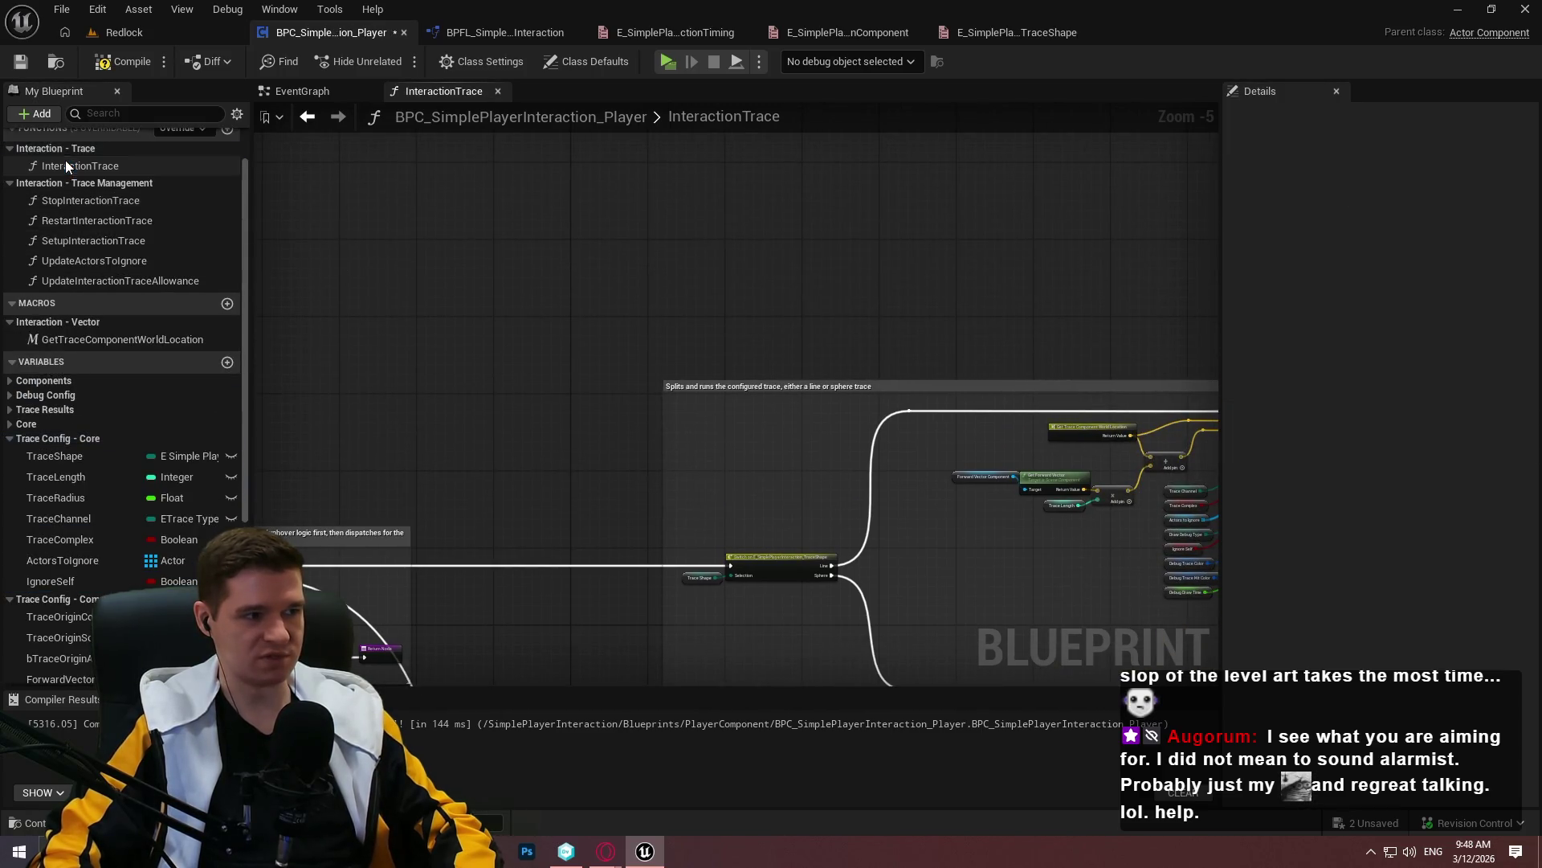
scroll(551, 282, up, 5)
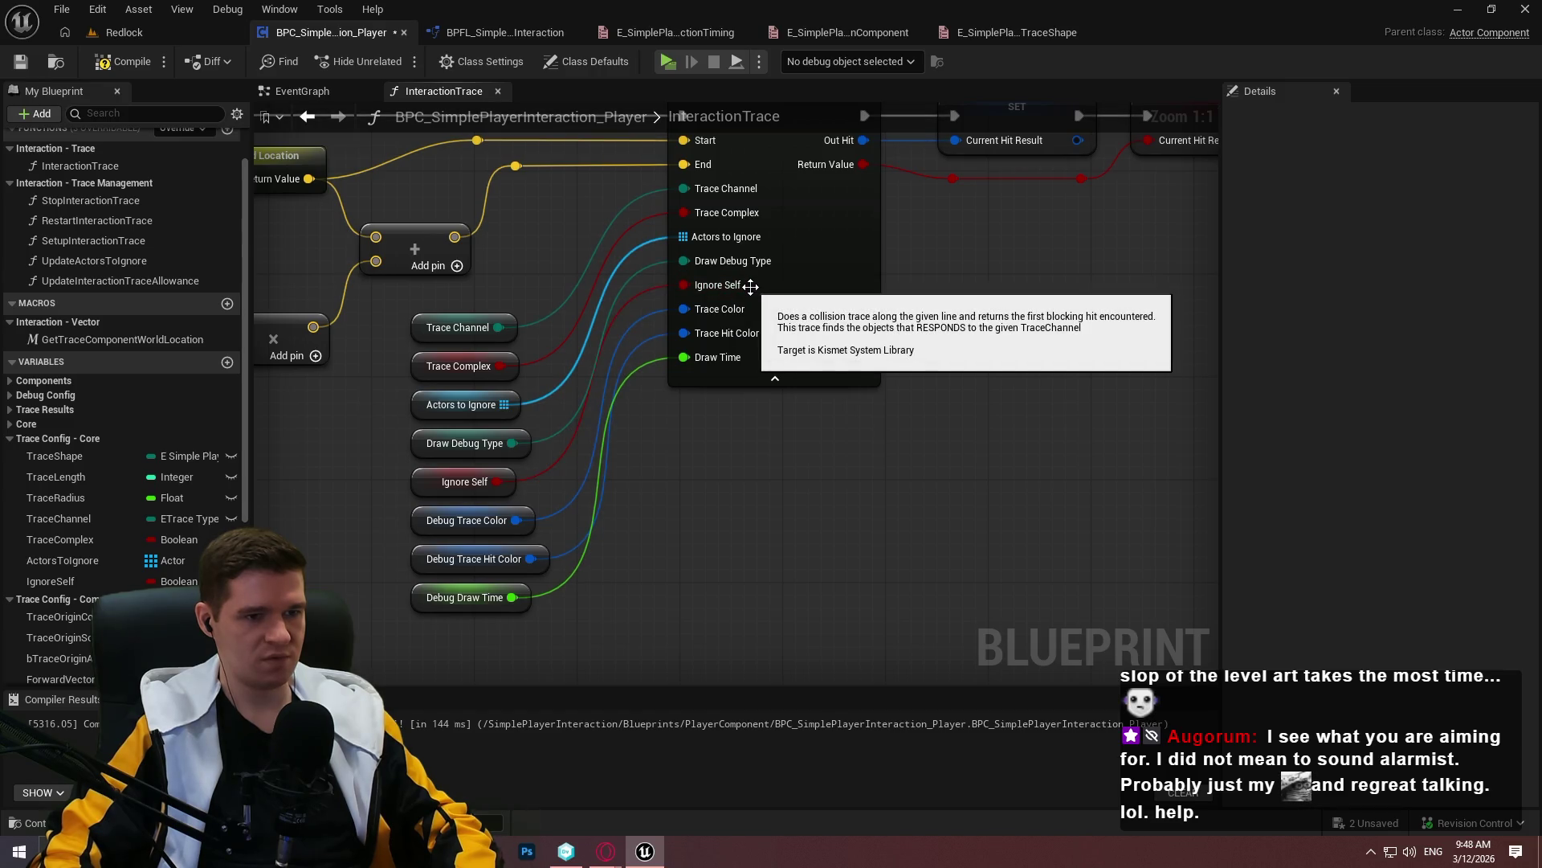
drag(494, 229, 551, 366)
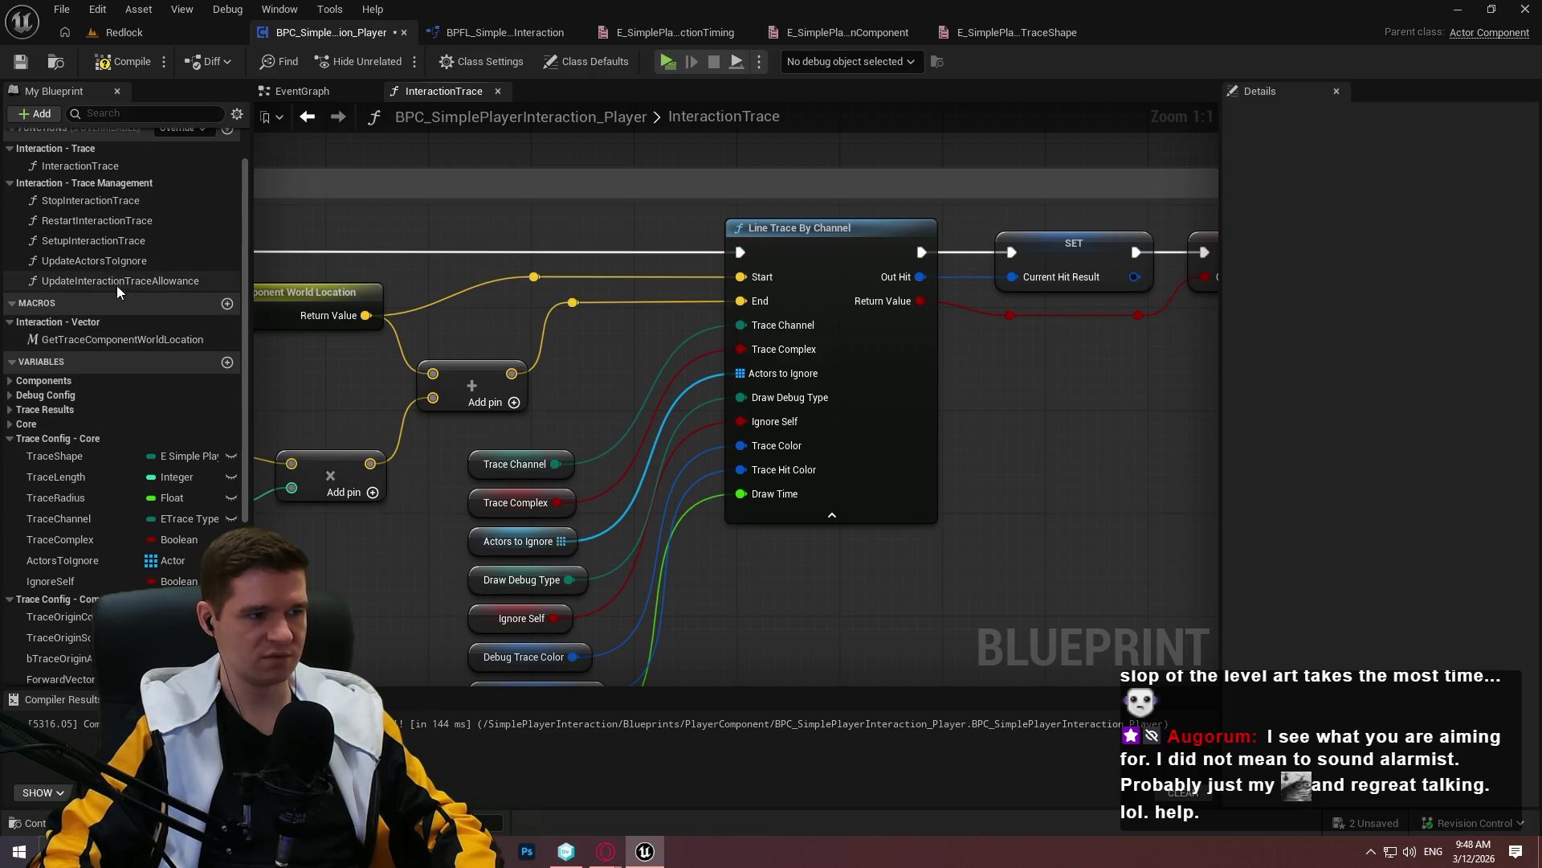
click(60, 576)
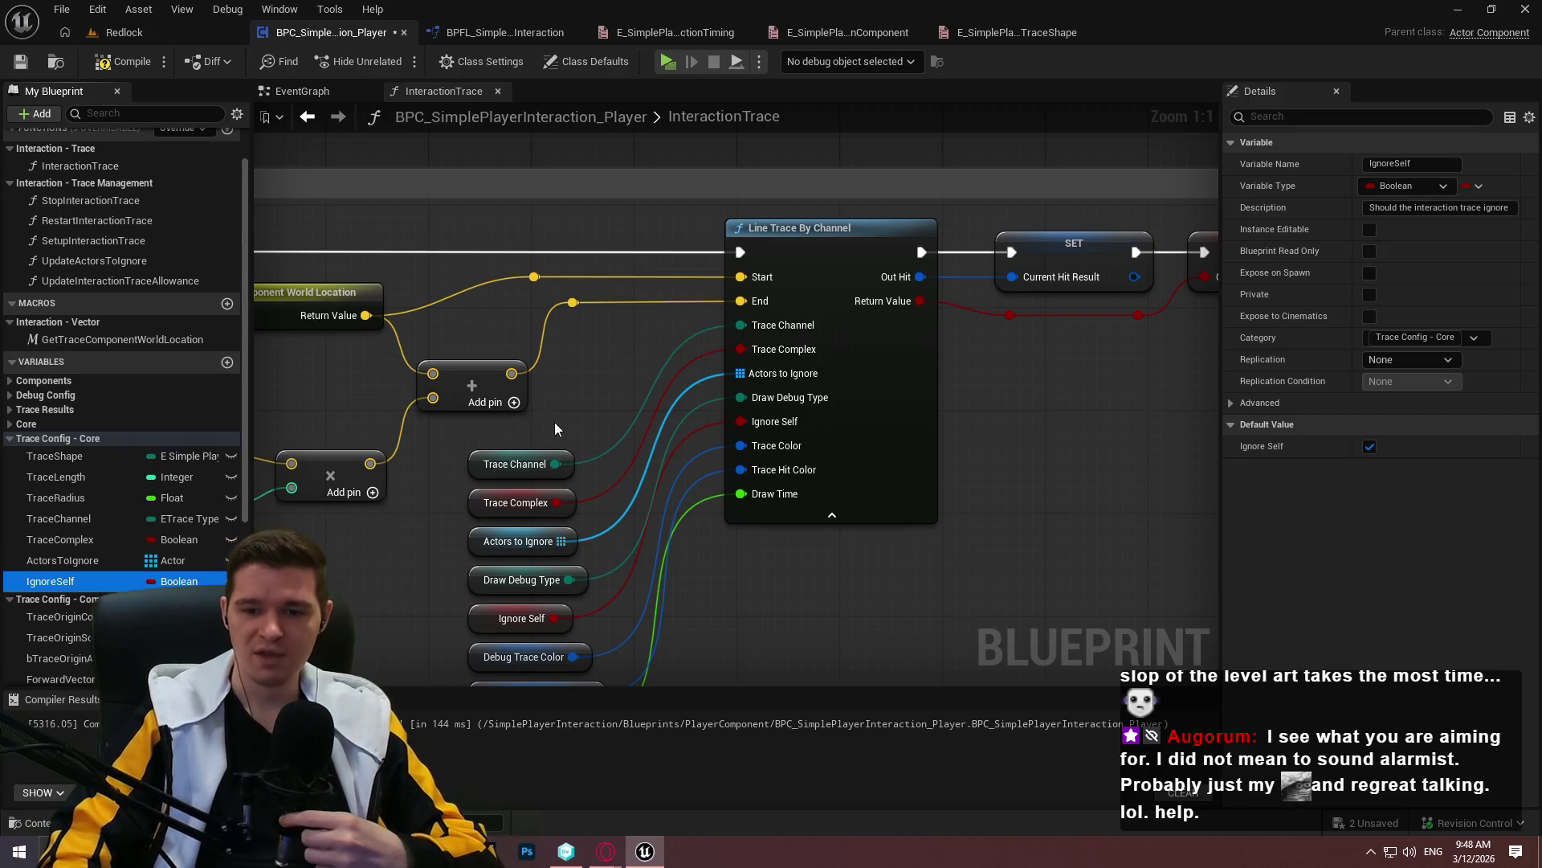
click(706, 576)
mouse_move(691, 580)
mouse_down()
mouse_move(771, 325)
mouse_move(827, 493)
mouse_up()
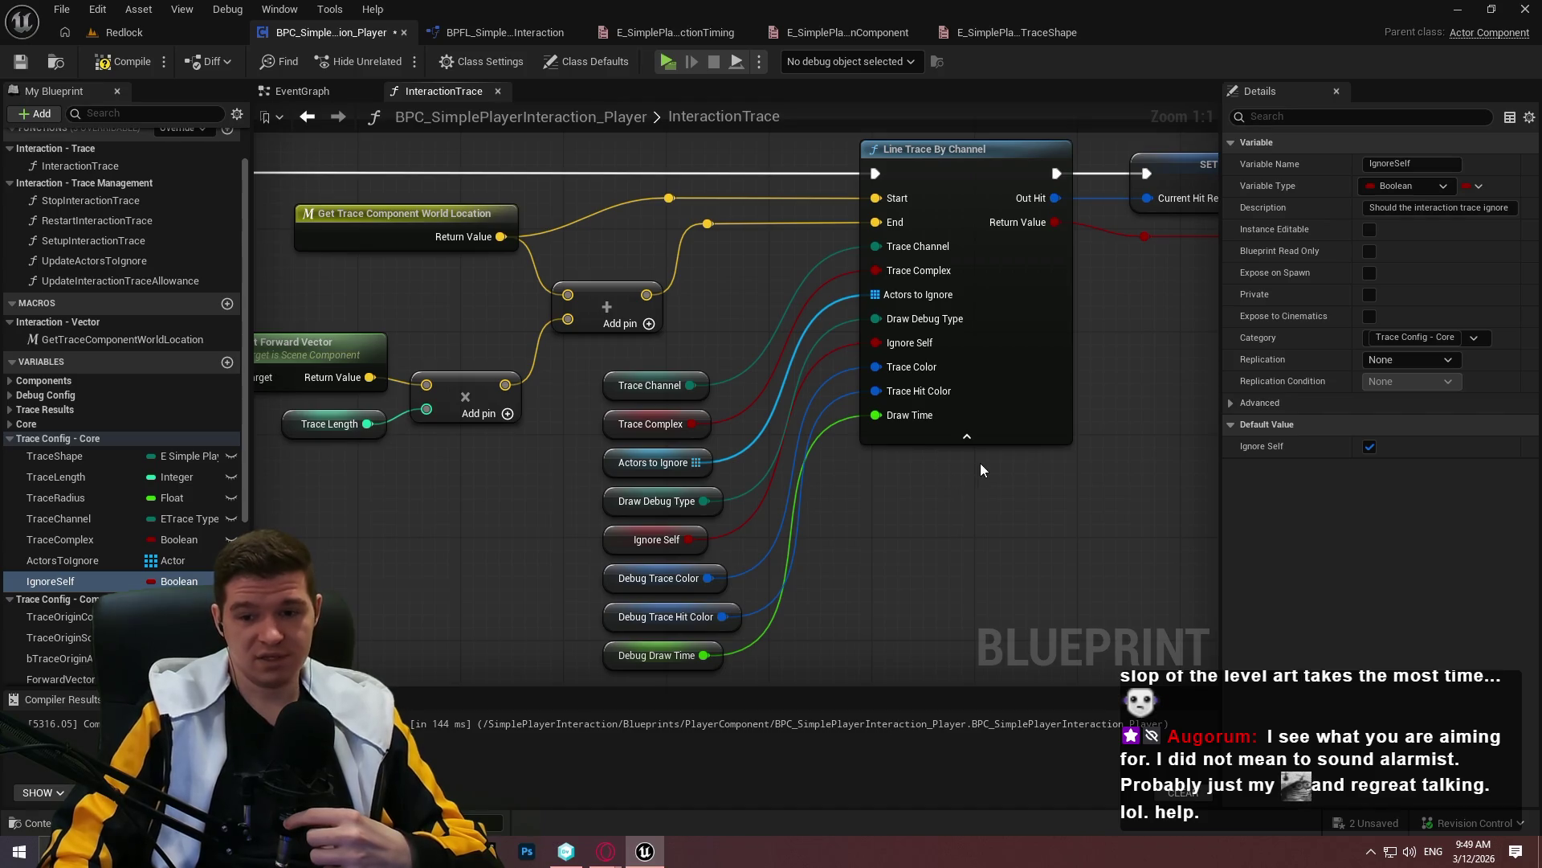
mouse_move(1043, 477)
mouse_down()
mouse_move(1093, 482)
mouse_move(1110, 537)
mouse_move(1151, 411)
mouse_move(1006, 499)
mouse_up()
click(23, 584)
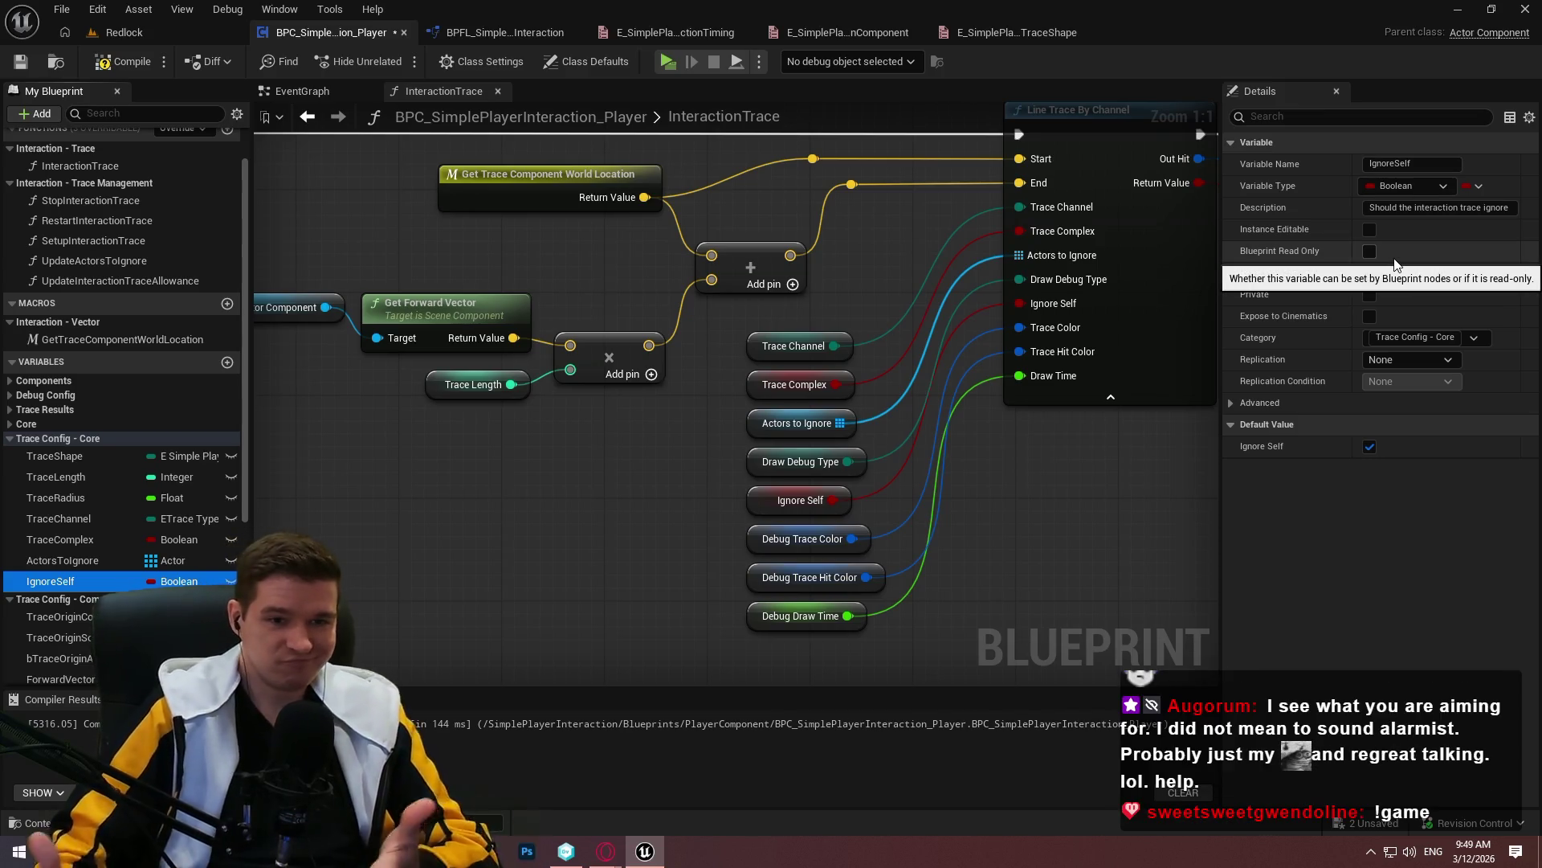
click(1080, 466)
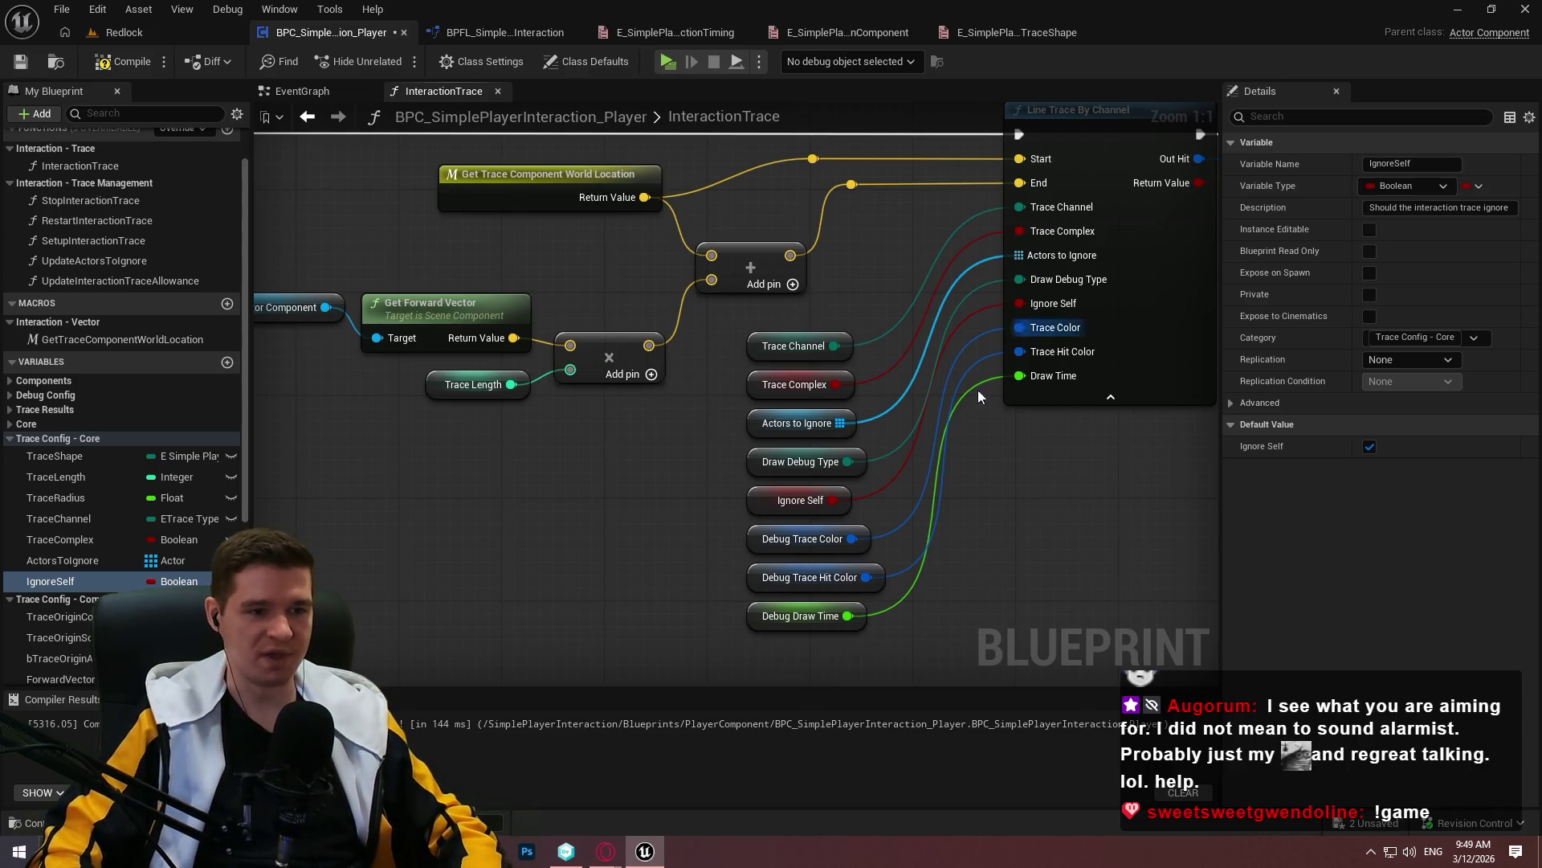
Append 'itself' to IgnoreSelf's description: 'Should the interaction trace ignore itself'
click(63, 561)
click(65, 580)
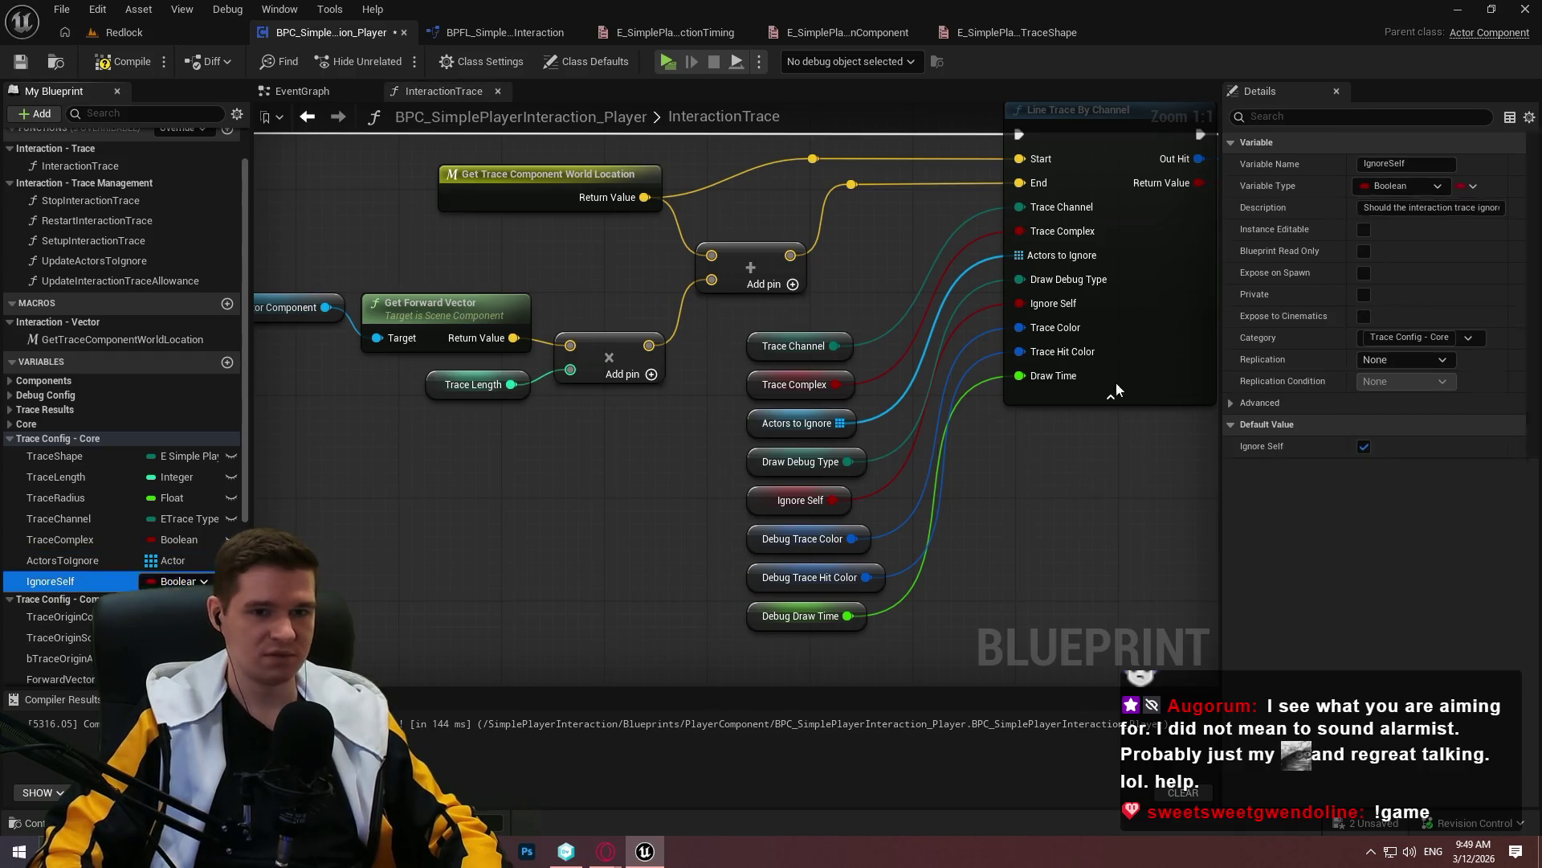
click(1426, 207)
drag(1426, 207, 1510, 208)
key(End)
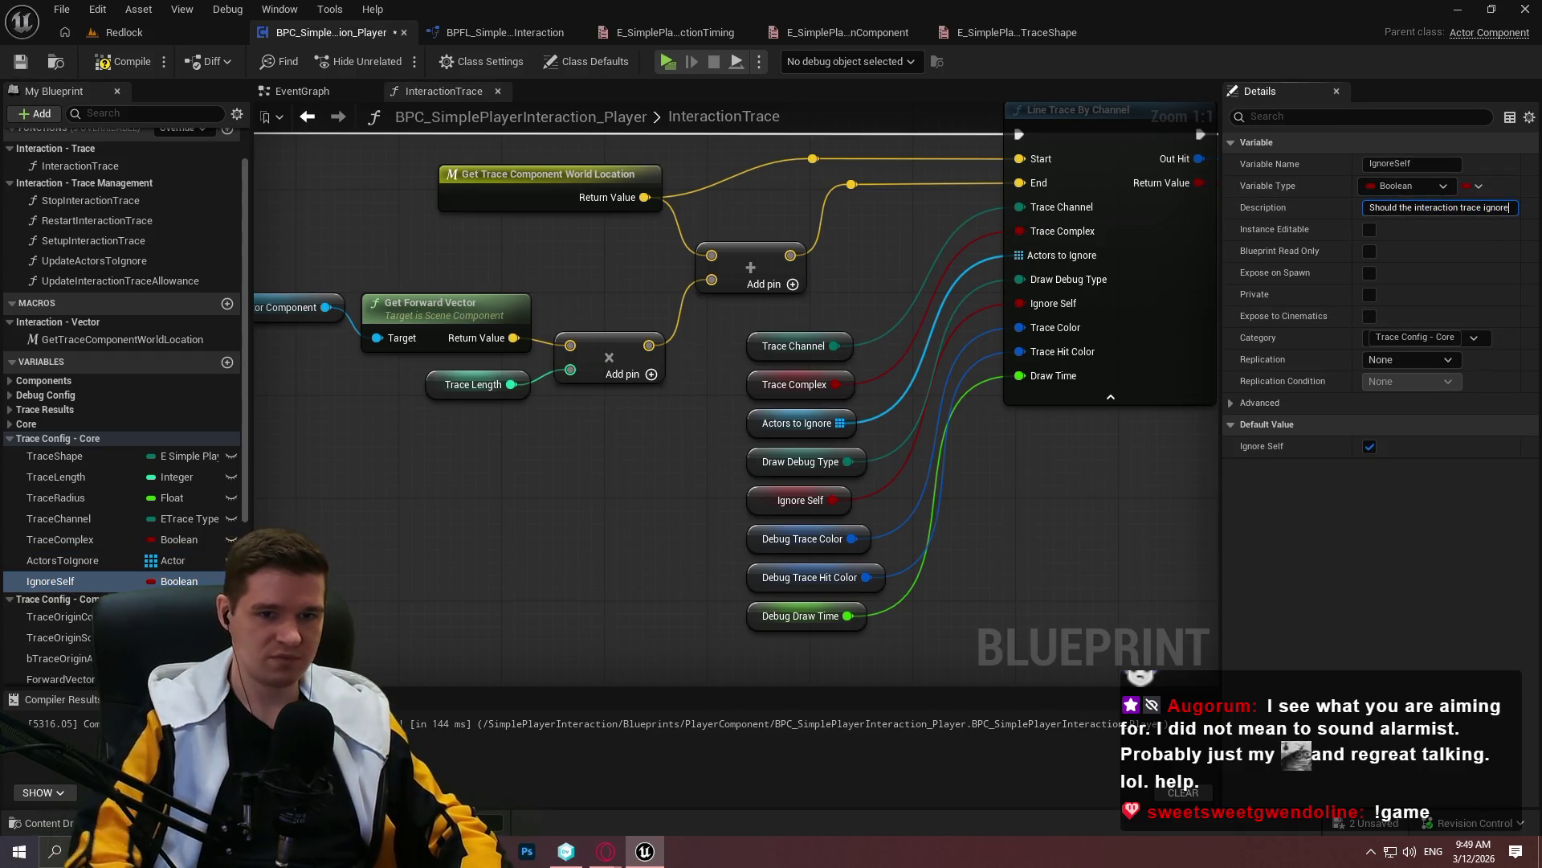
text(itself)
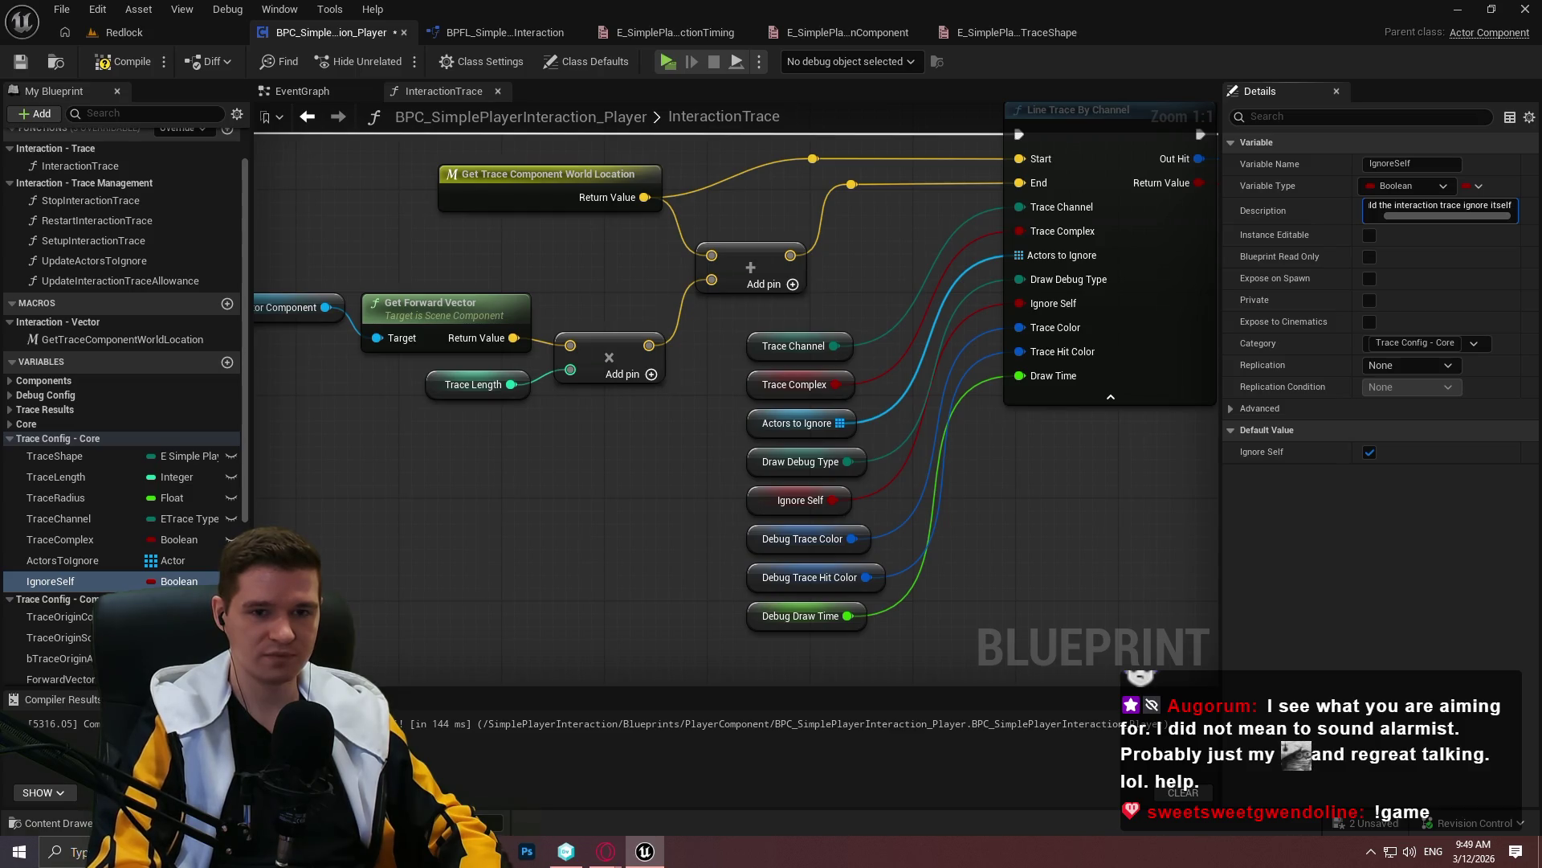
key(Return)
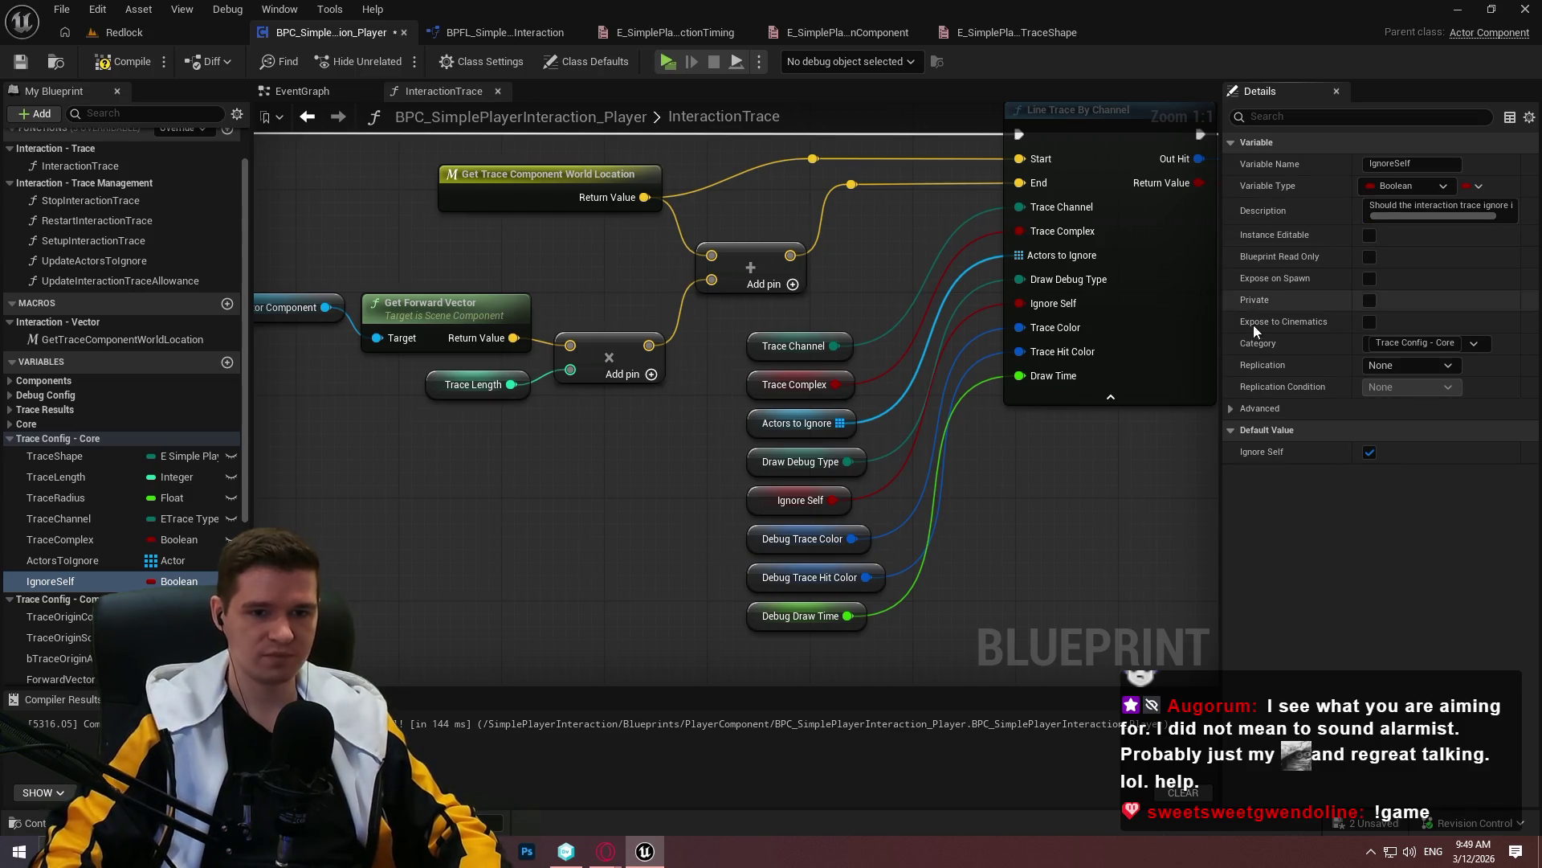
Save the blueprint and collapse the Trace Config - Core variable group
click(20, 61)
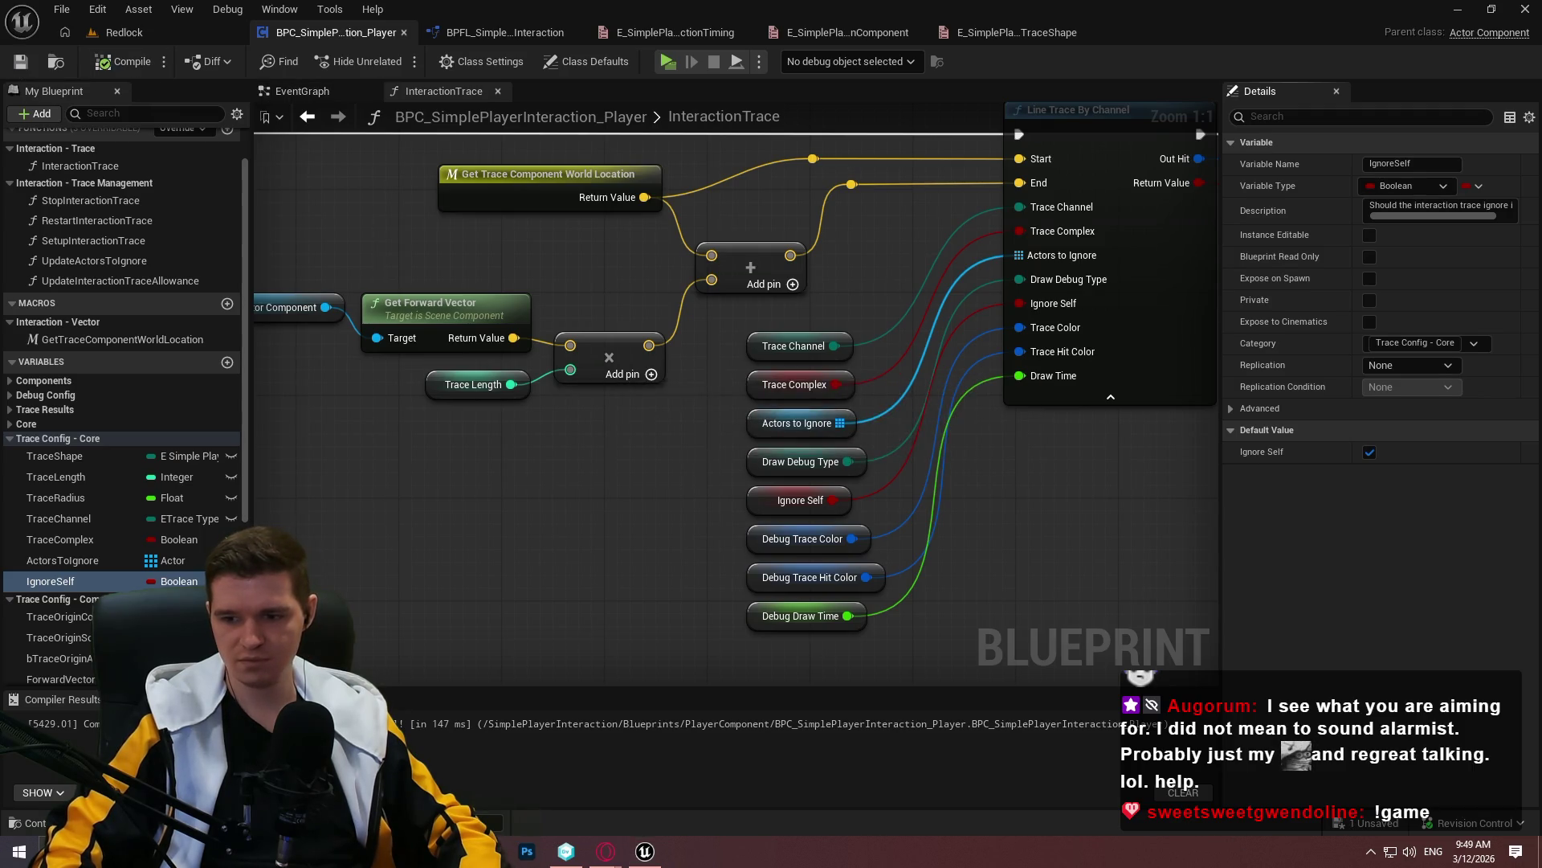
drag(590, 578, 426, 425)
click(69, 442)
scroll(69, 445, down, 3)
click(76, 398)
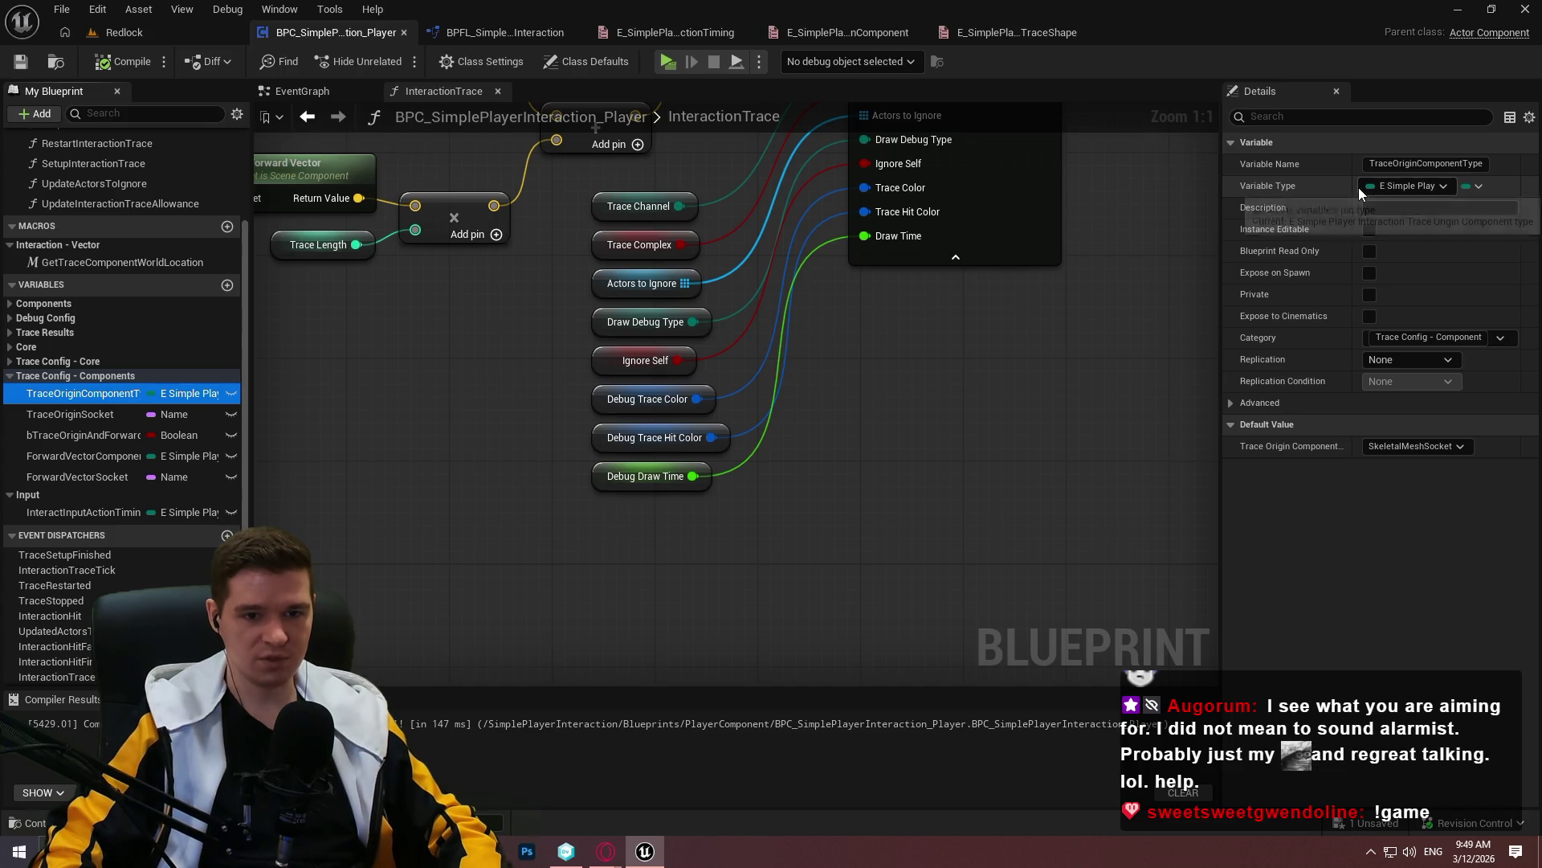
Describe TraceOriginComponentType as the enum setting which component the interaction trace fires from
click(1376, 210)
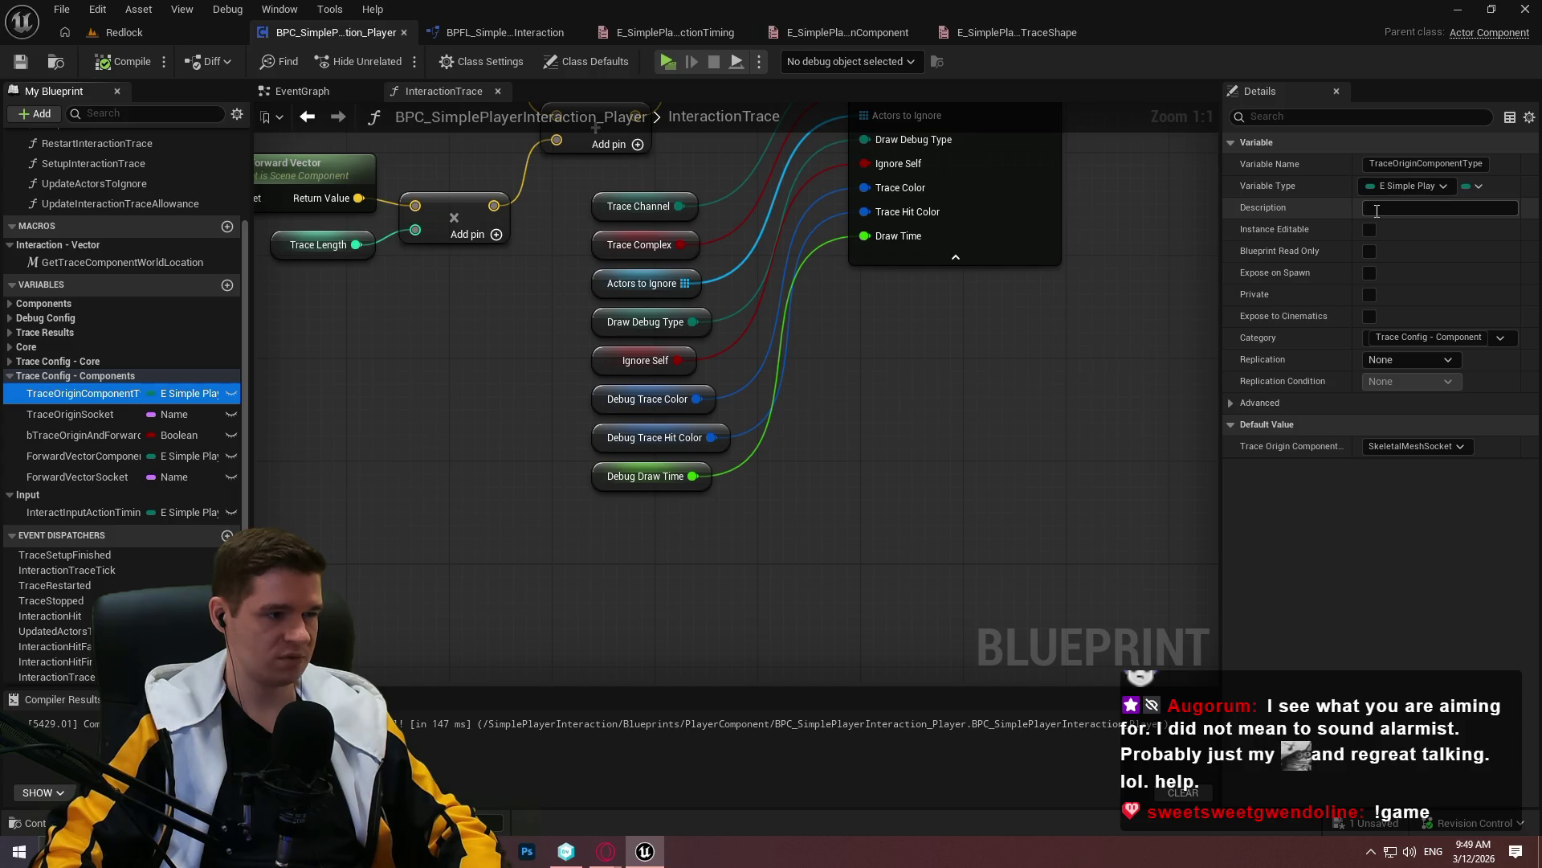
text(Co)
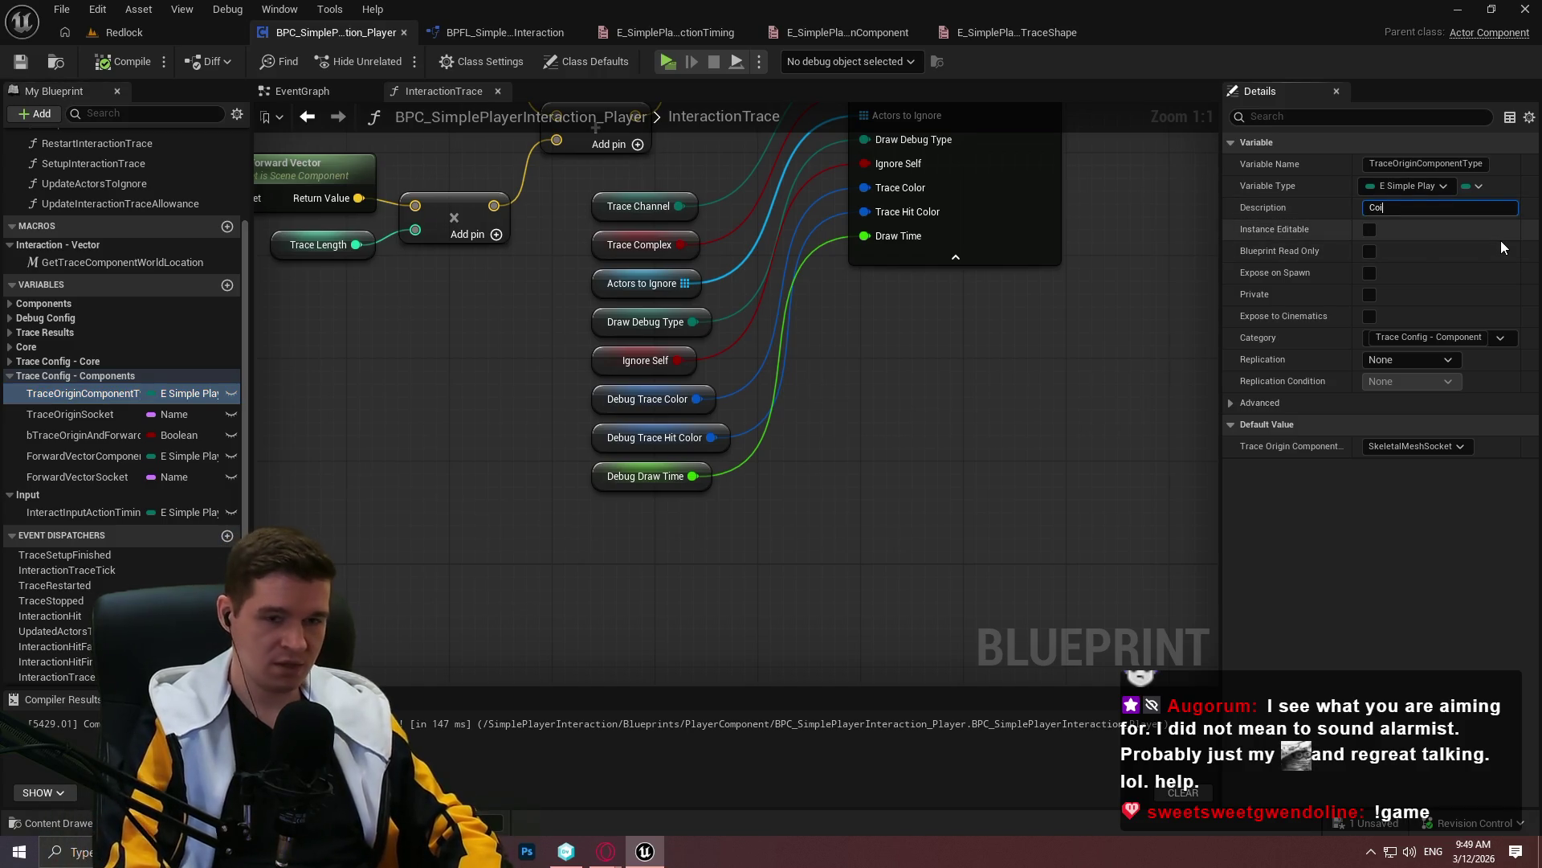
text(nfiguratio)
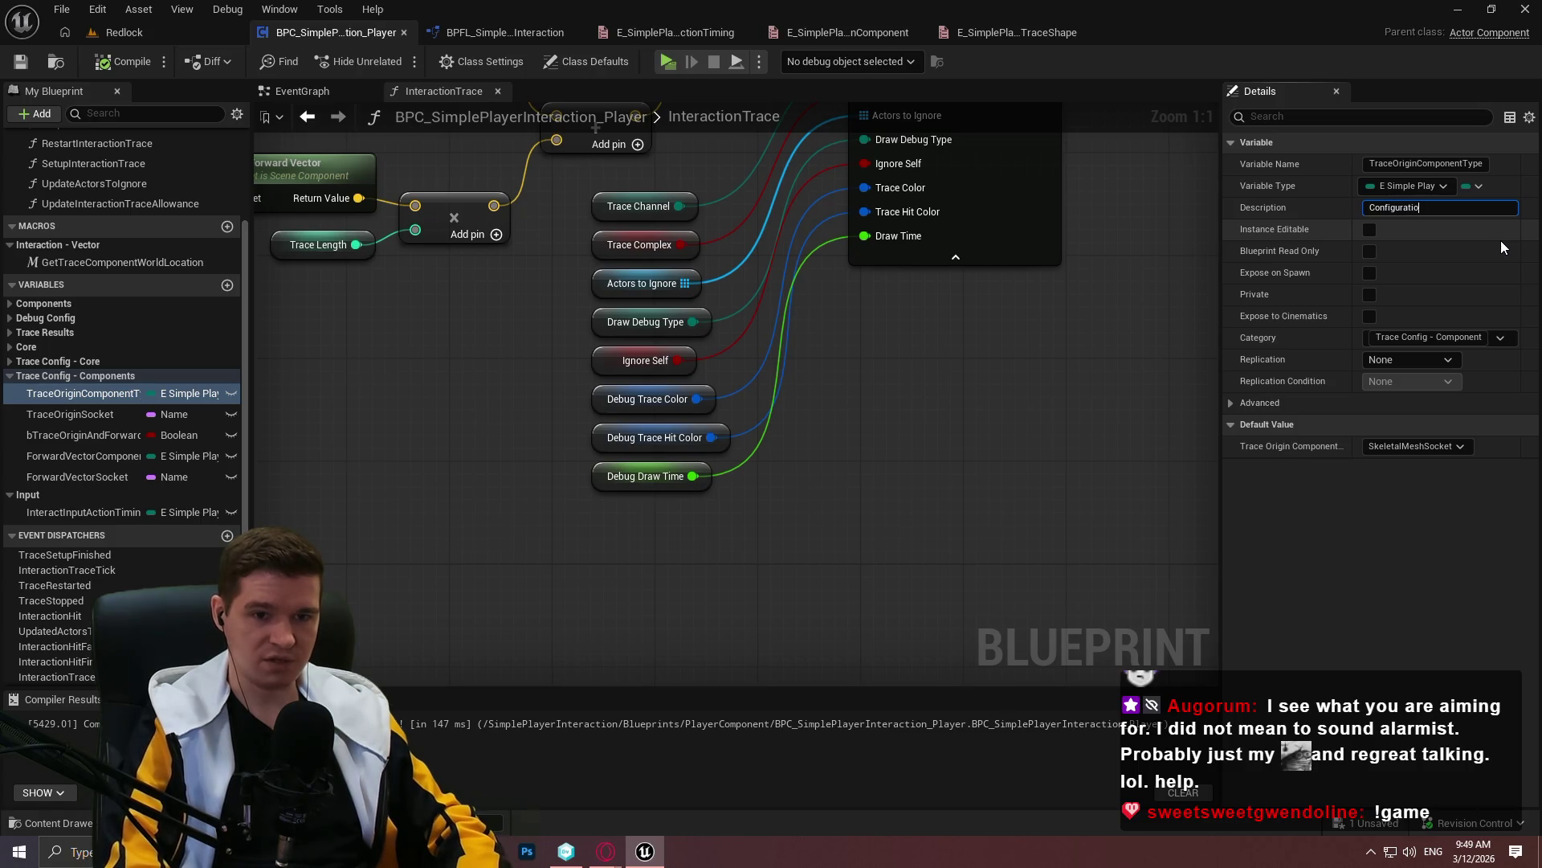
text(n enum for setting up)
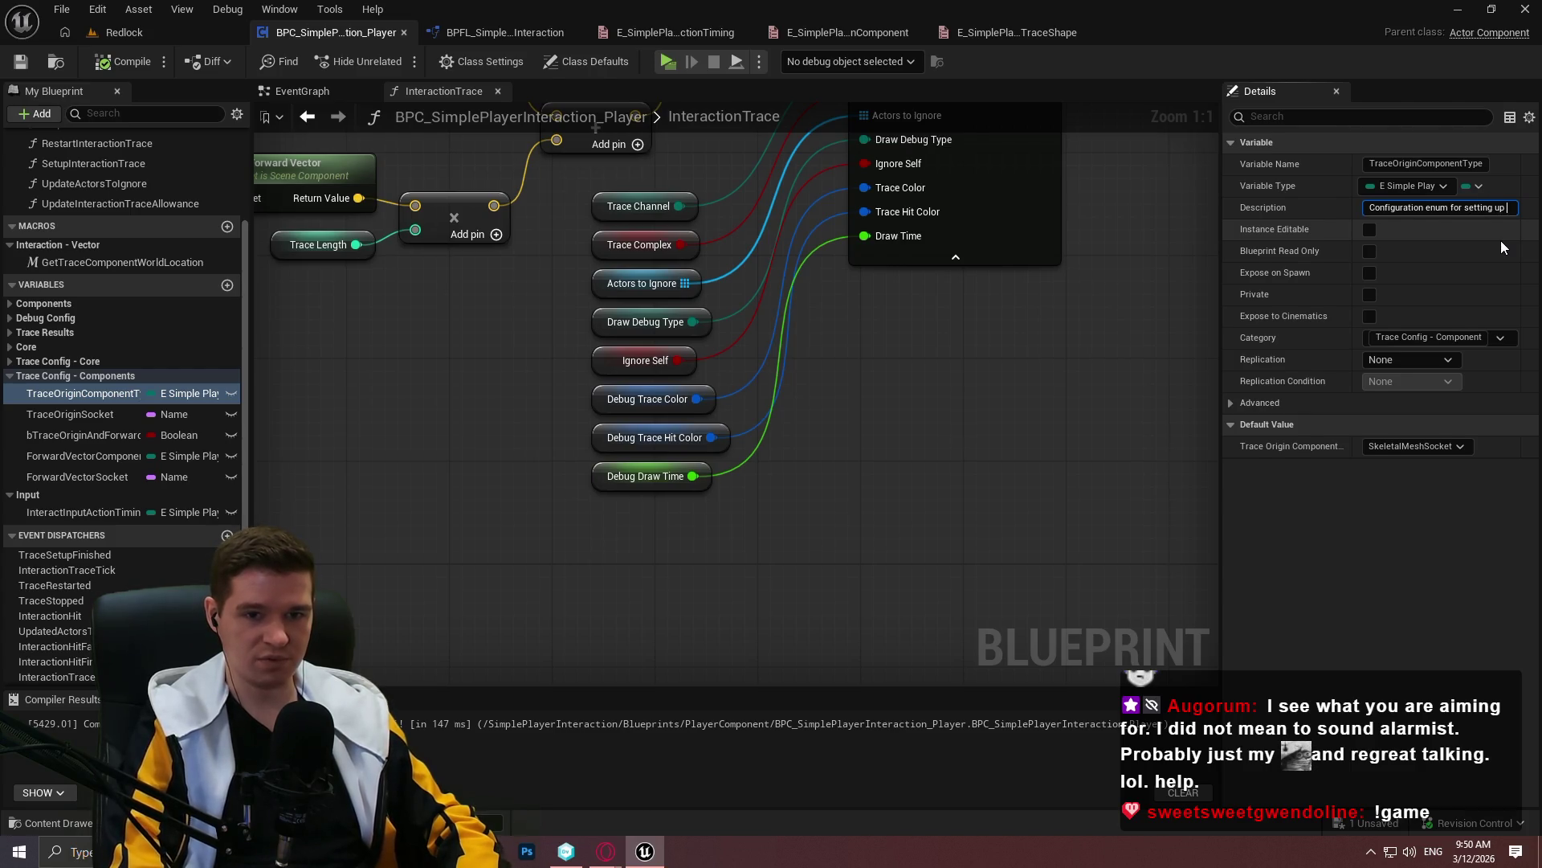
key(BackSpace)
text(up which component will be u)
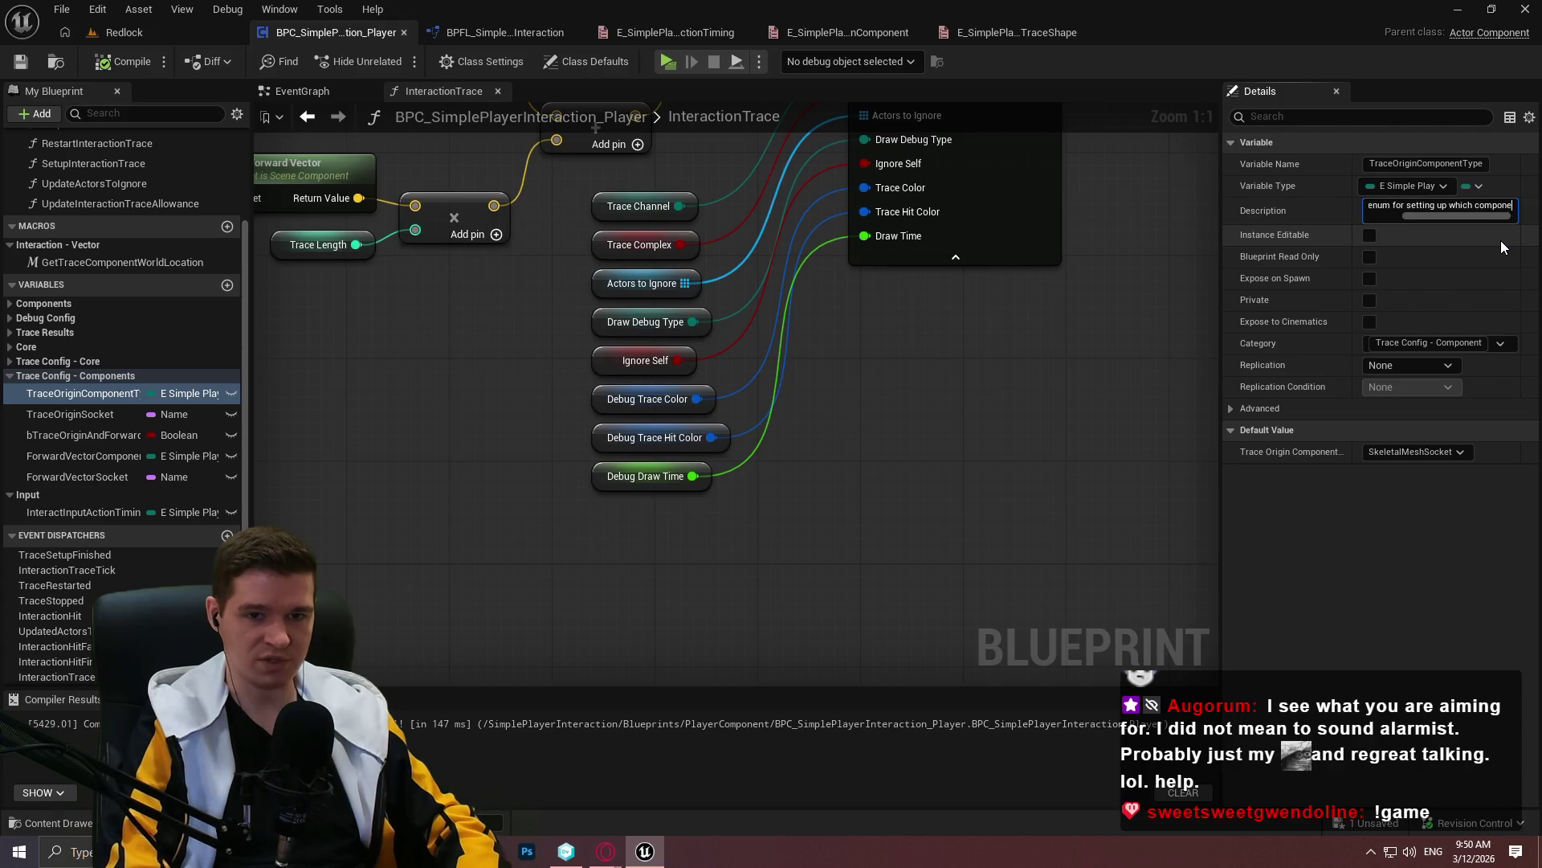
text(sed )
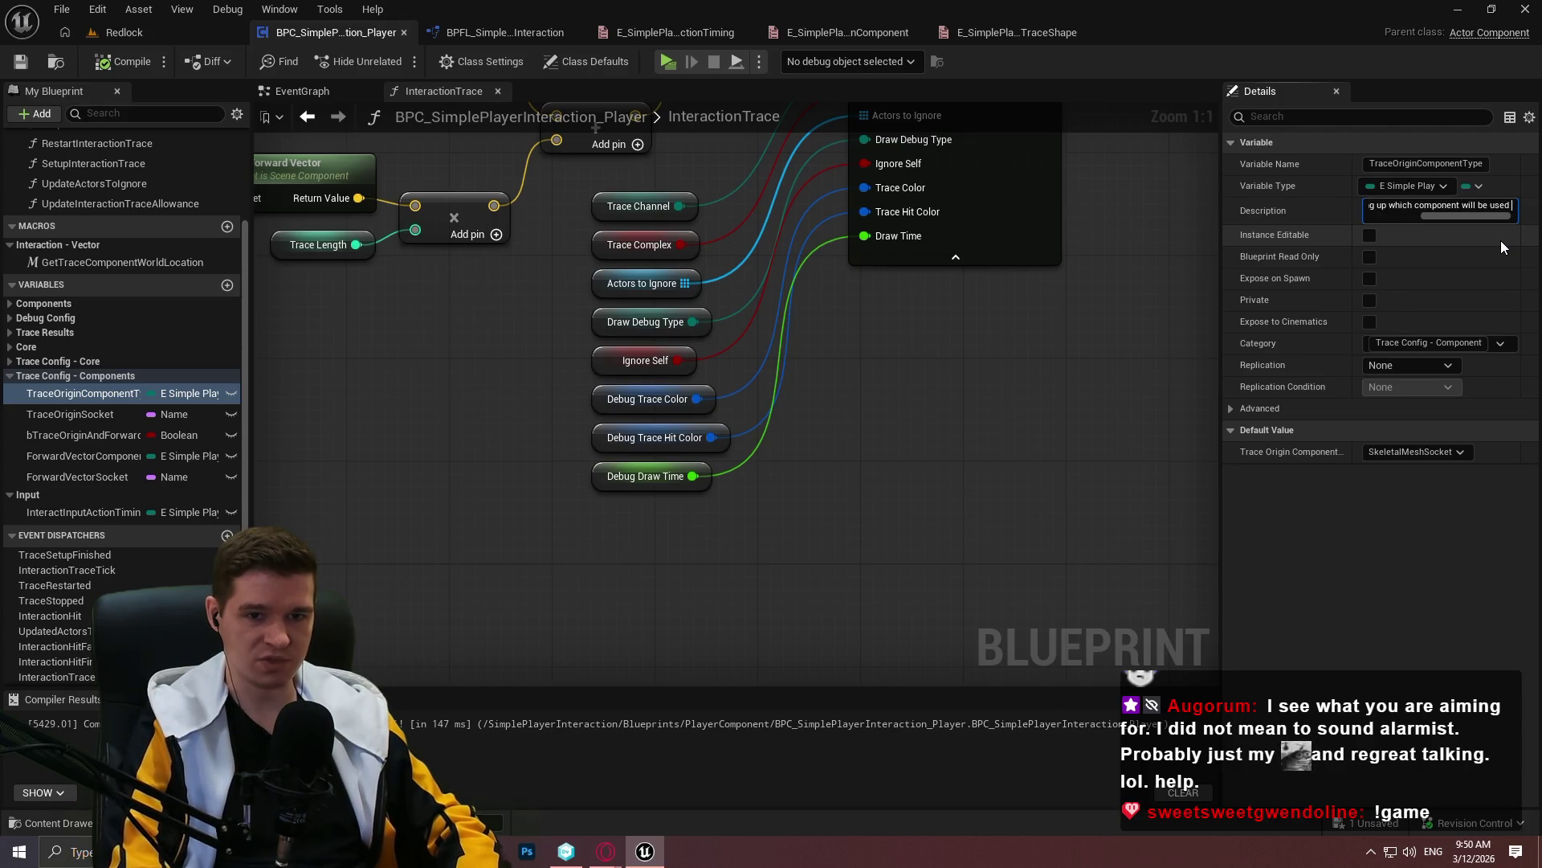
text(as the origin to fire the trace)
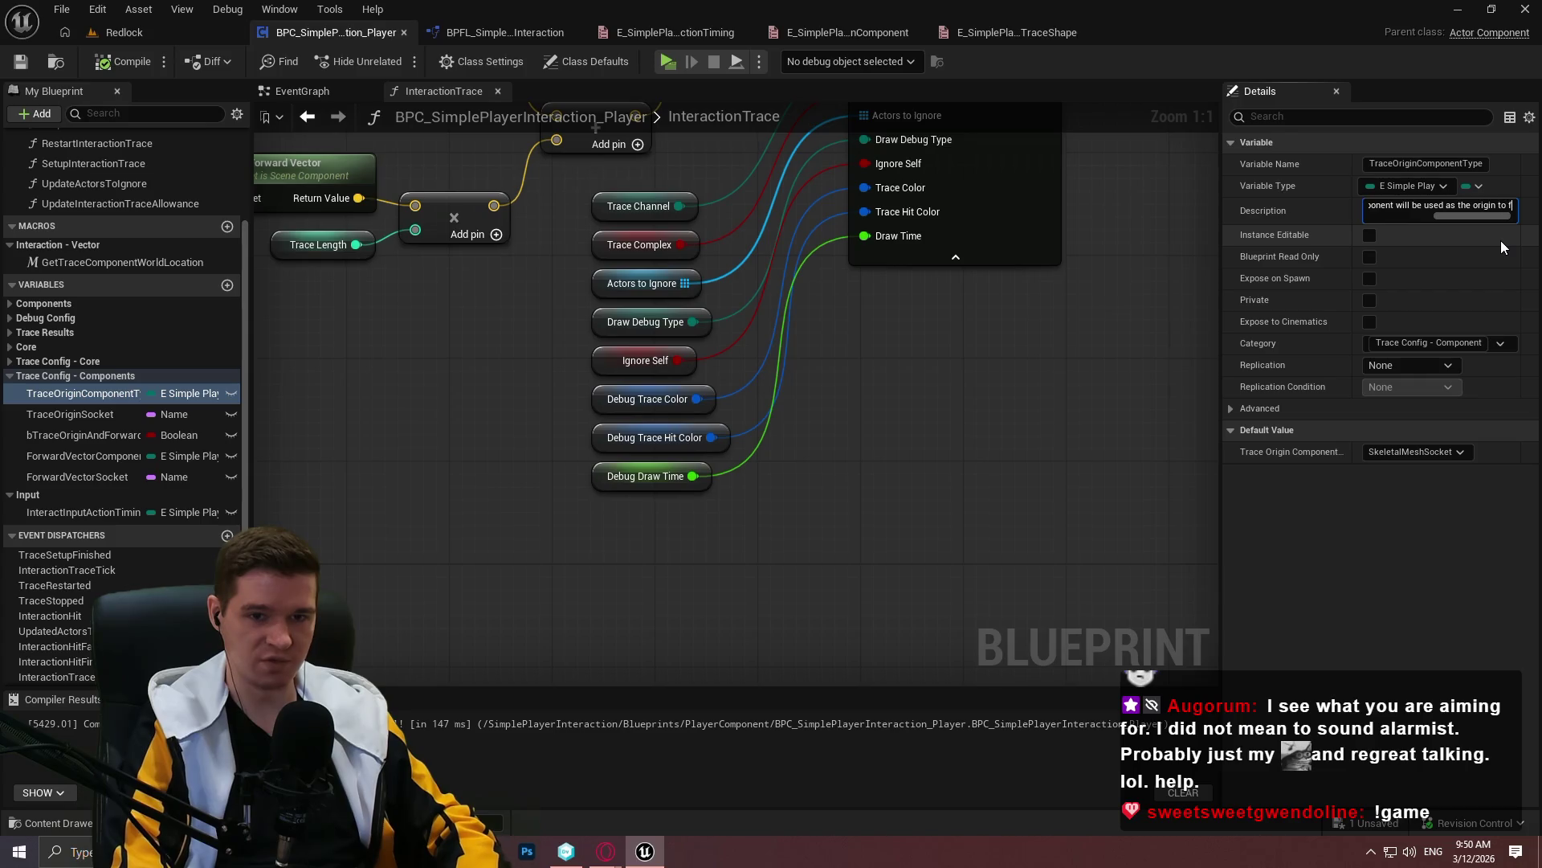
key(BackSpace)
key(BackSpace)
key(BackSpace)
text(innt)
key(BackSpace)
key(BackSpace)
text(terac)
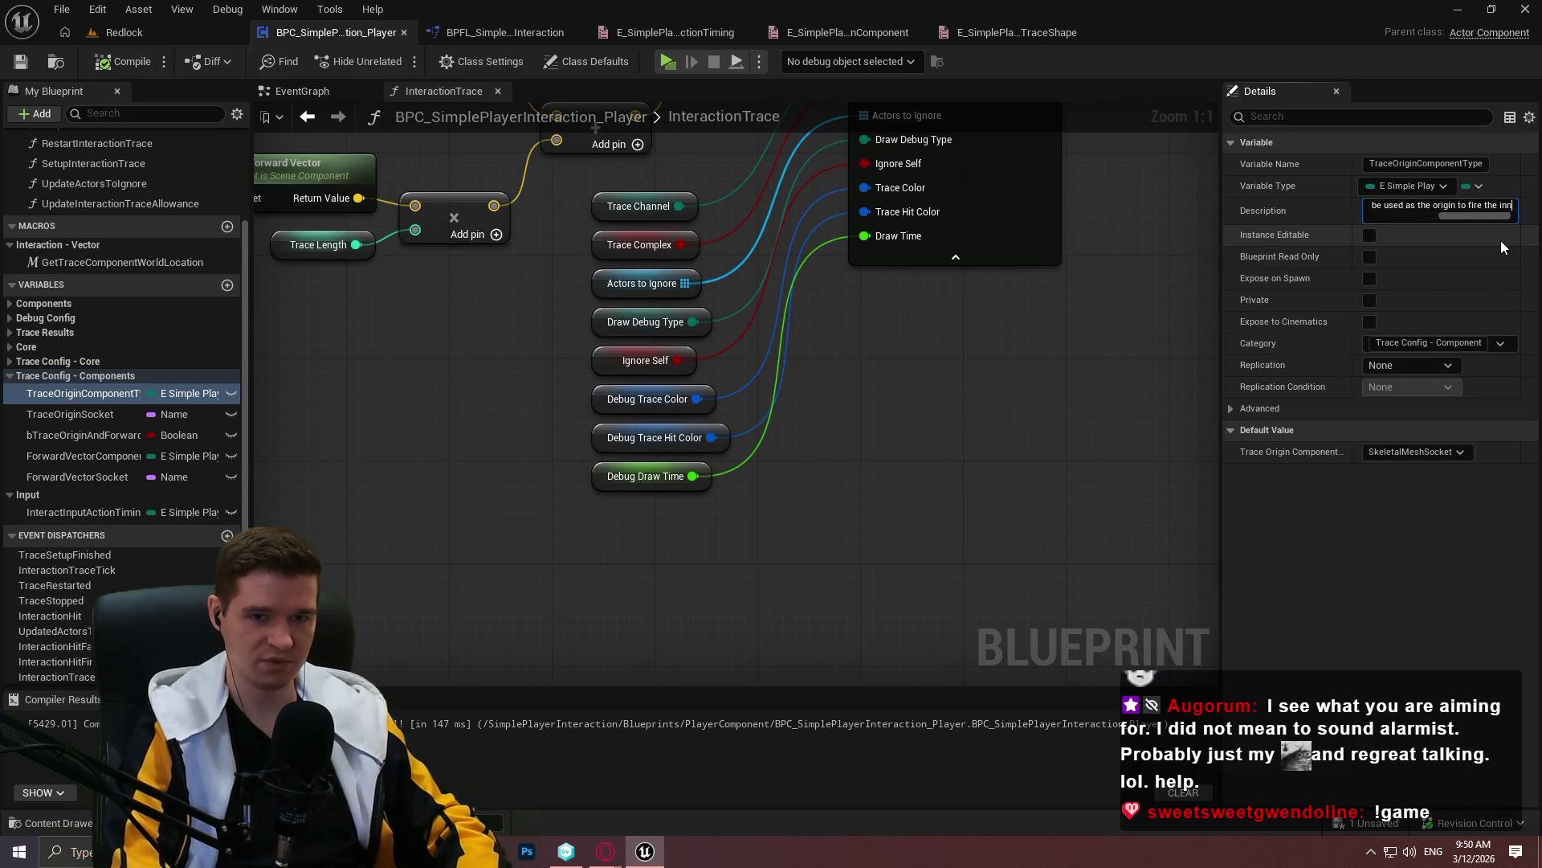
text(tion trace from)
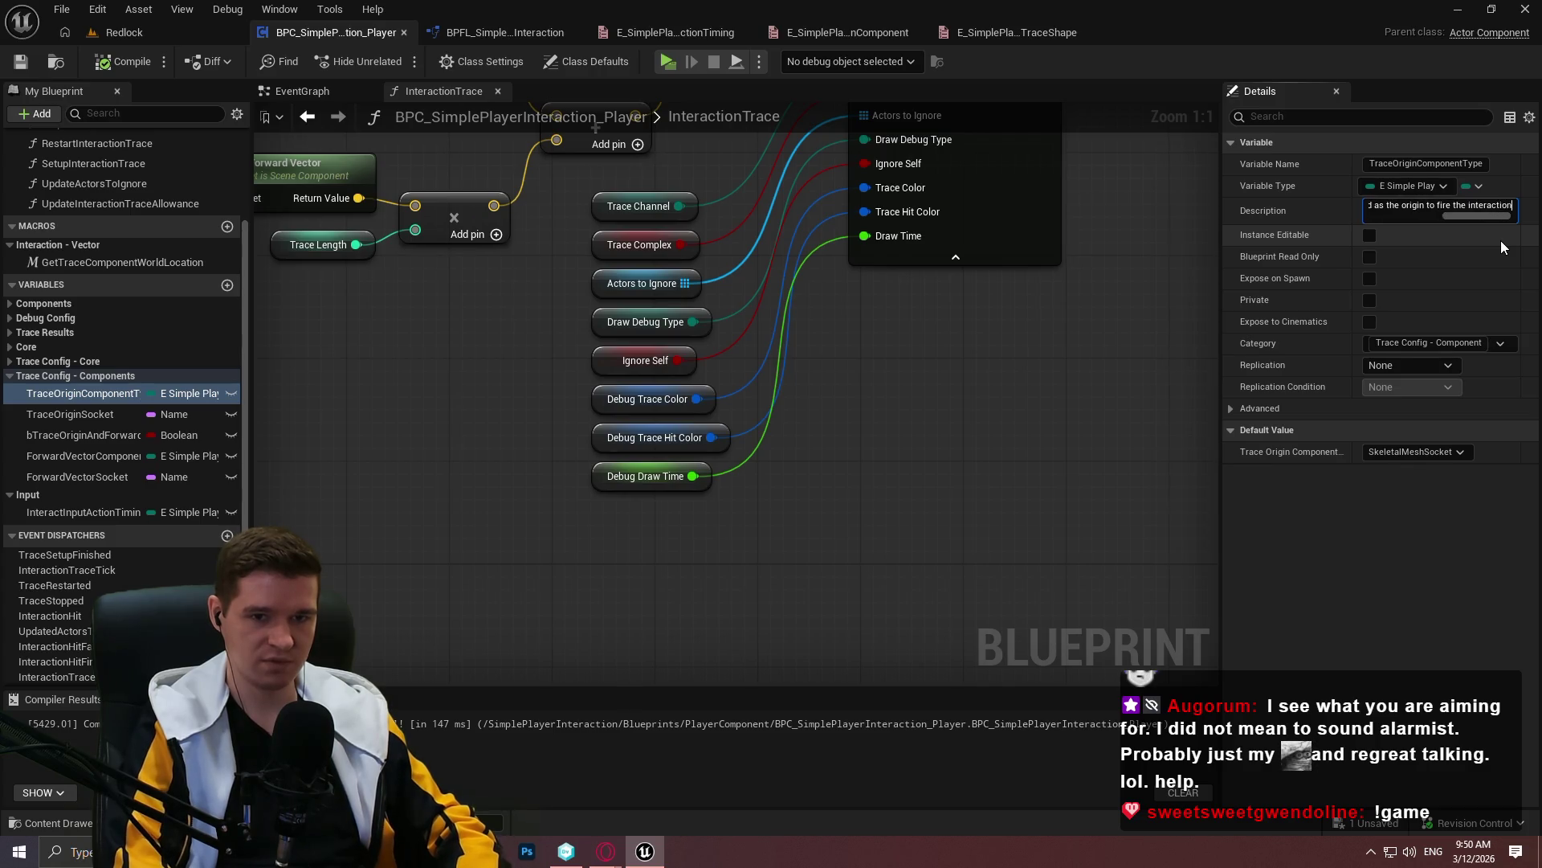
key(Return)
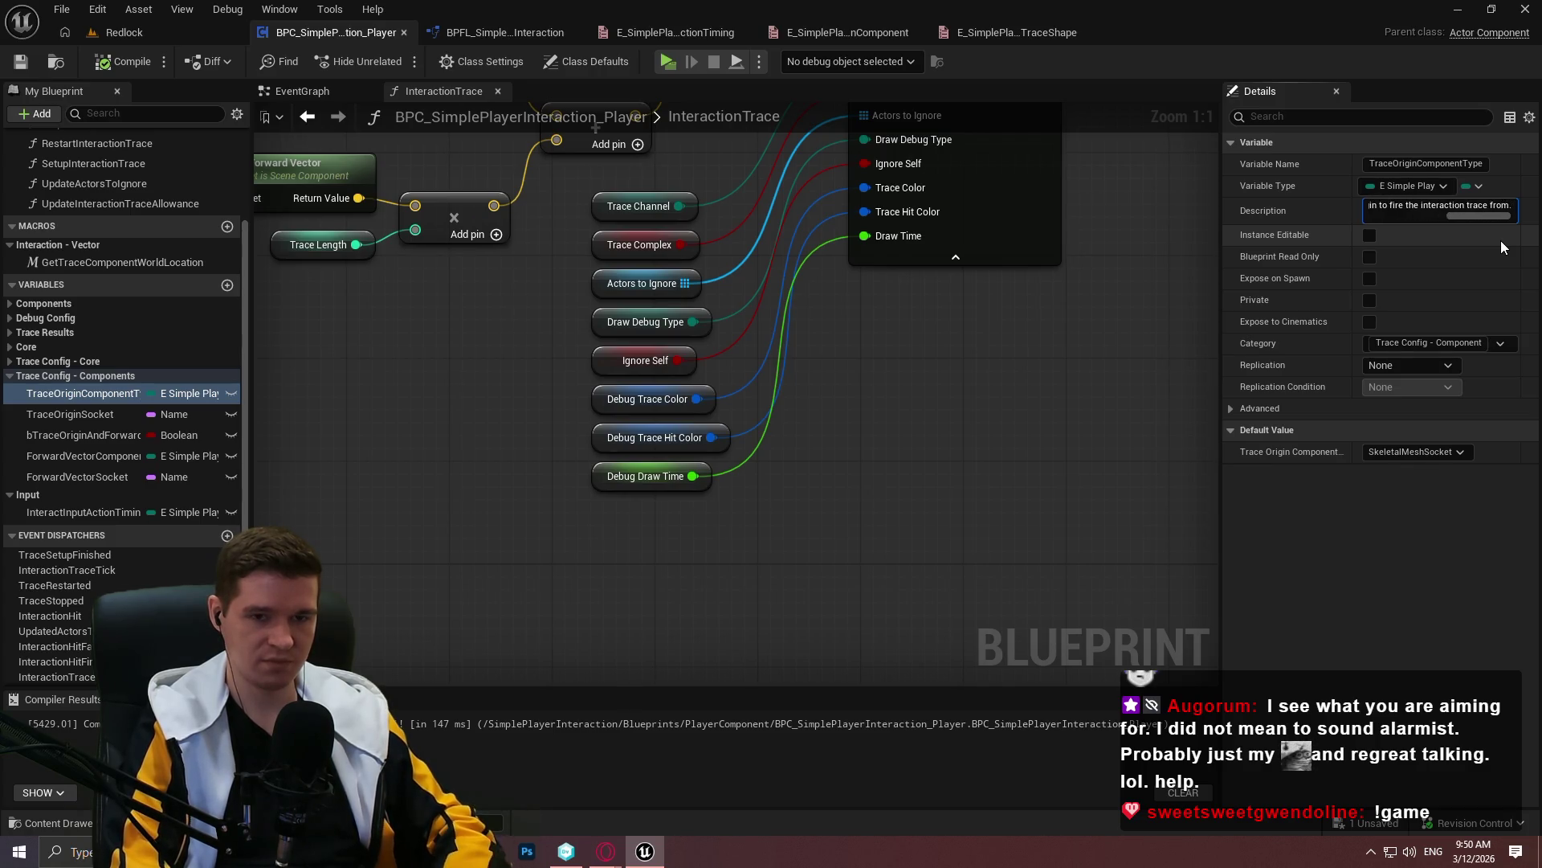
click(70, 414)
Start TraceOriginSocket's description with 'If TraceOriginComponentType is set to', checking the available component types
click(1426, 209)
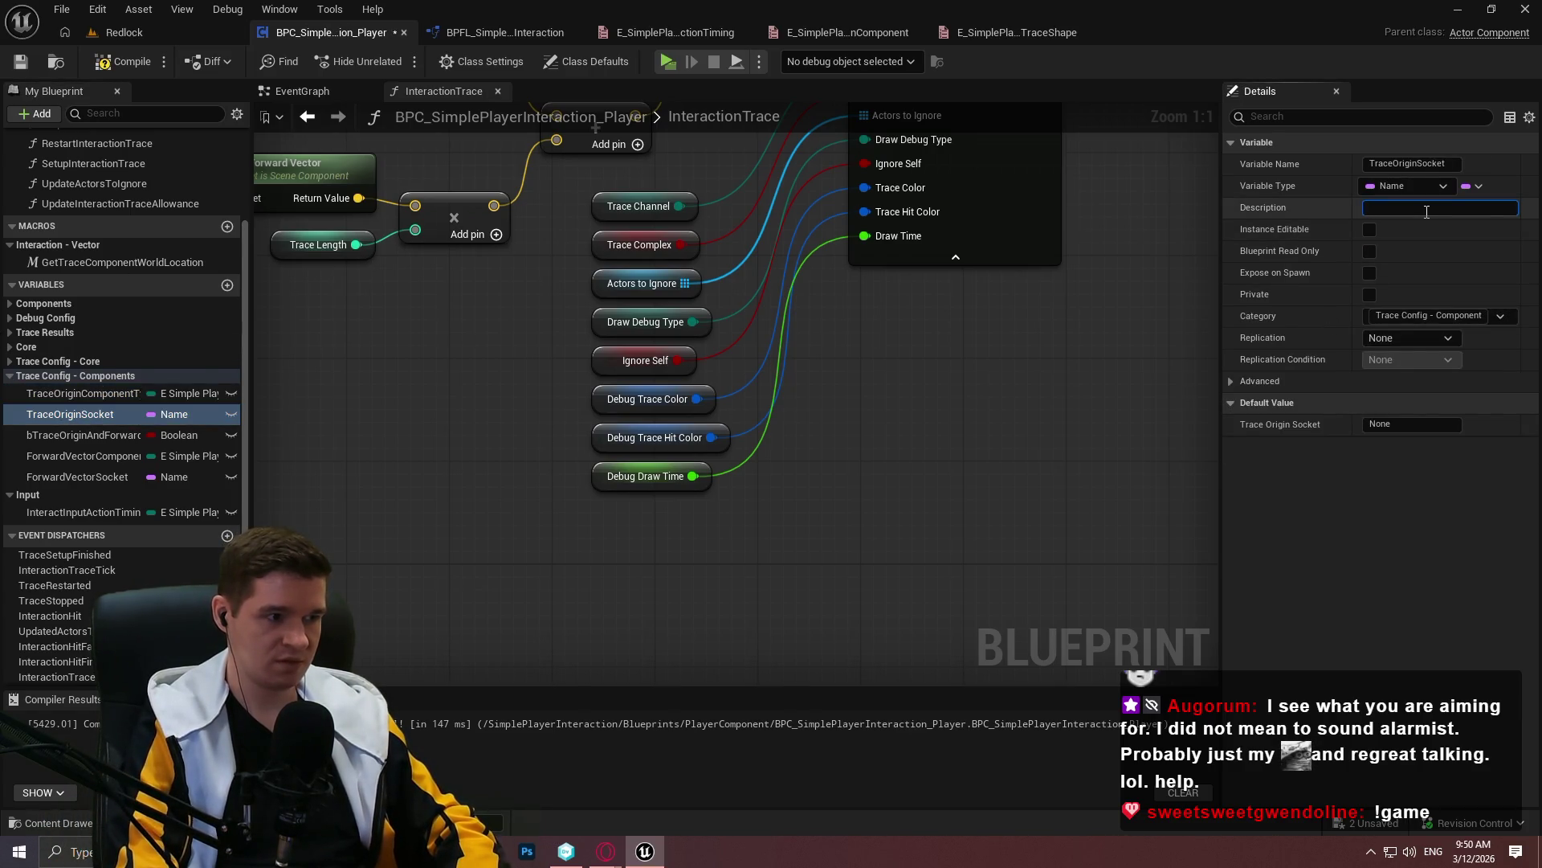
text(If )
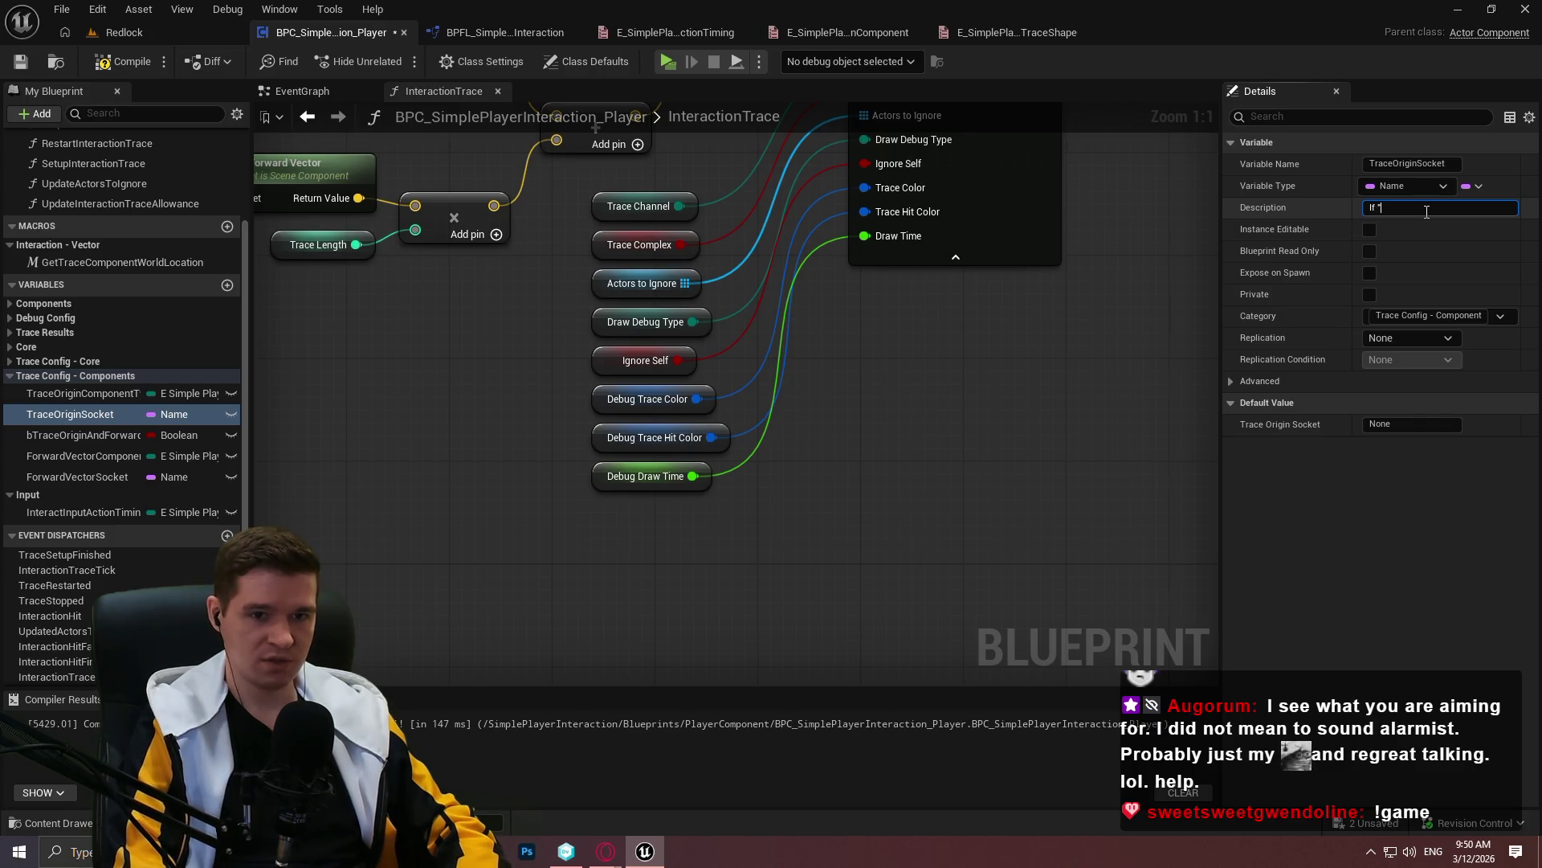
text(eOr)
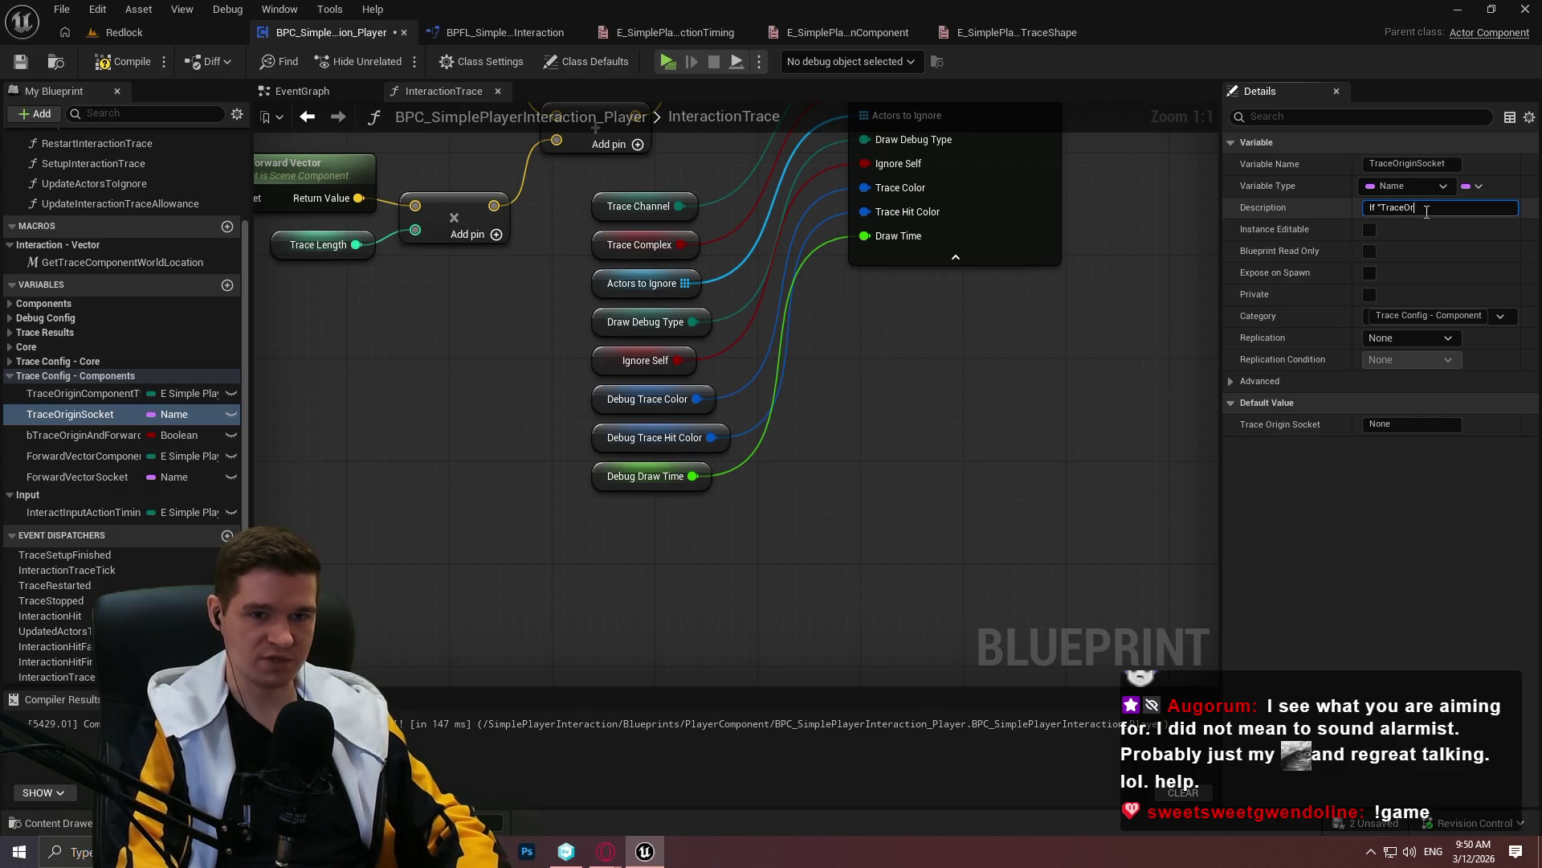
text(iginComponent)
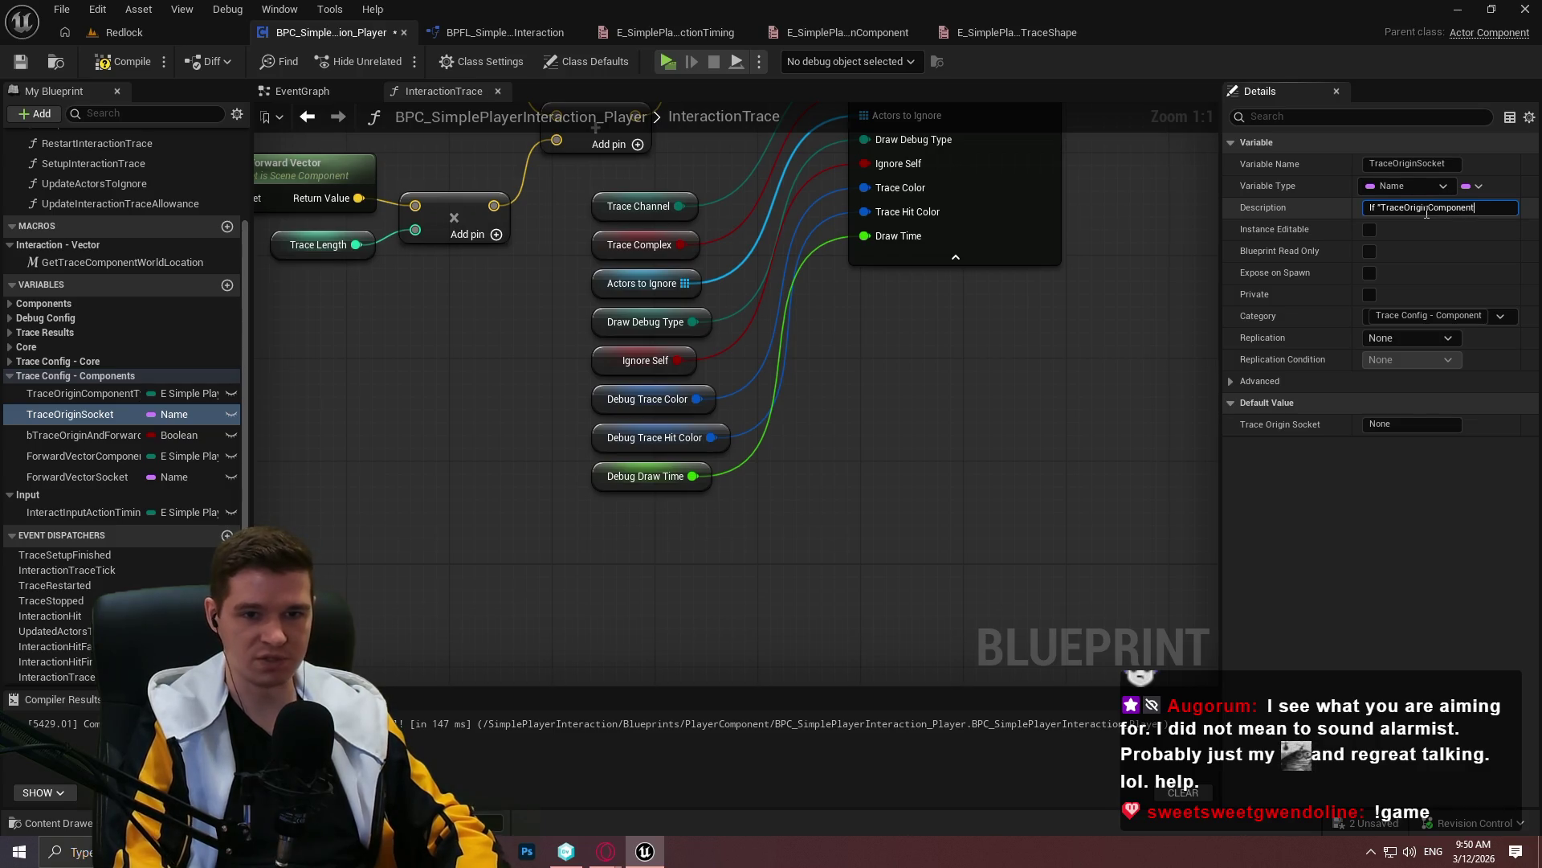
text(Typeis set t)
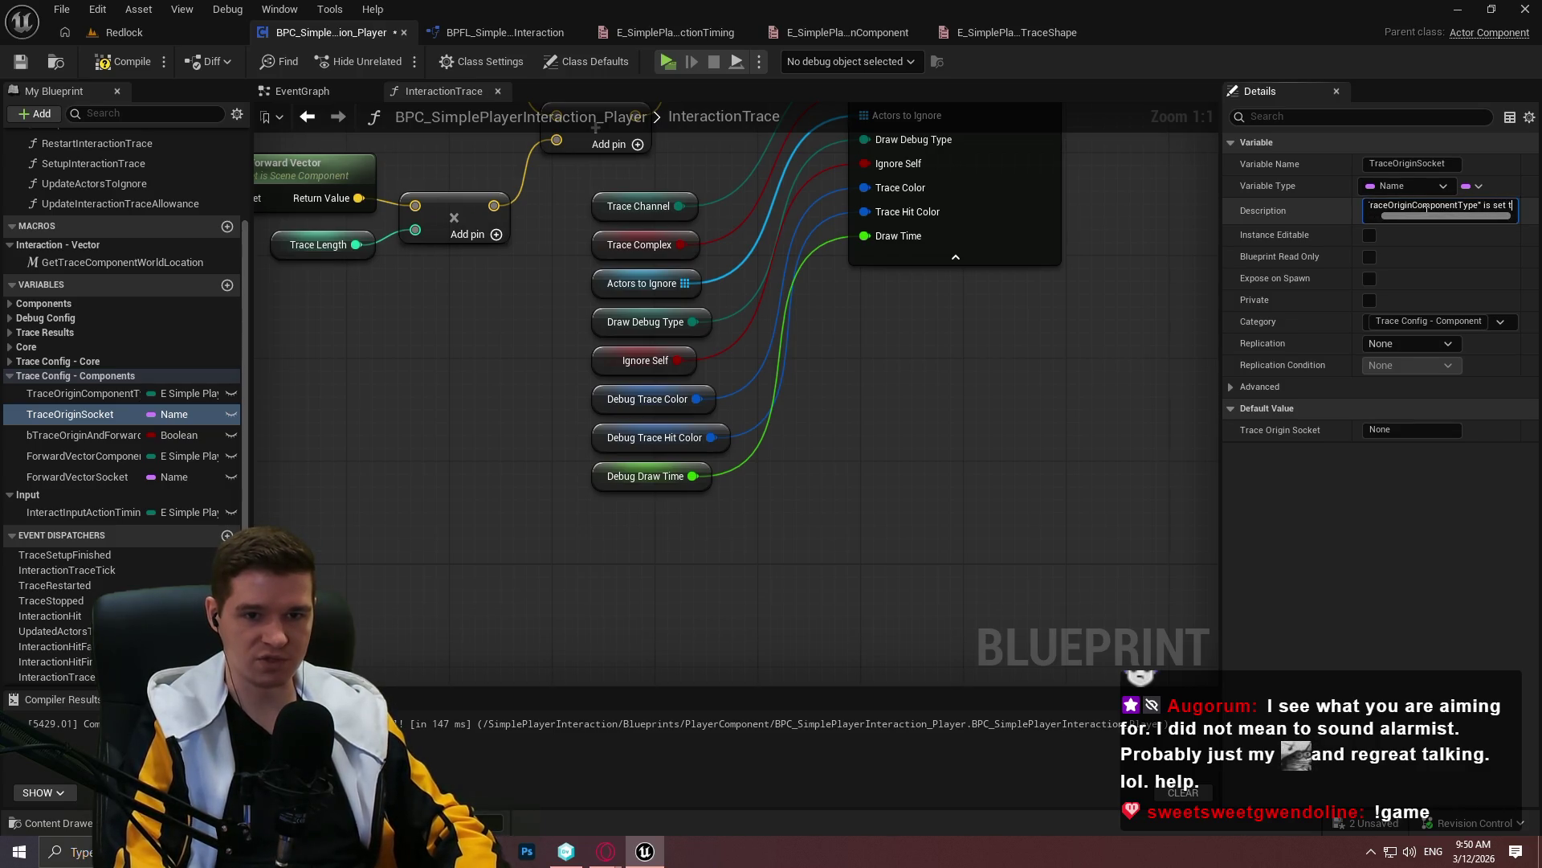
text(o")
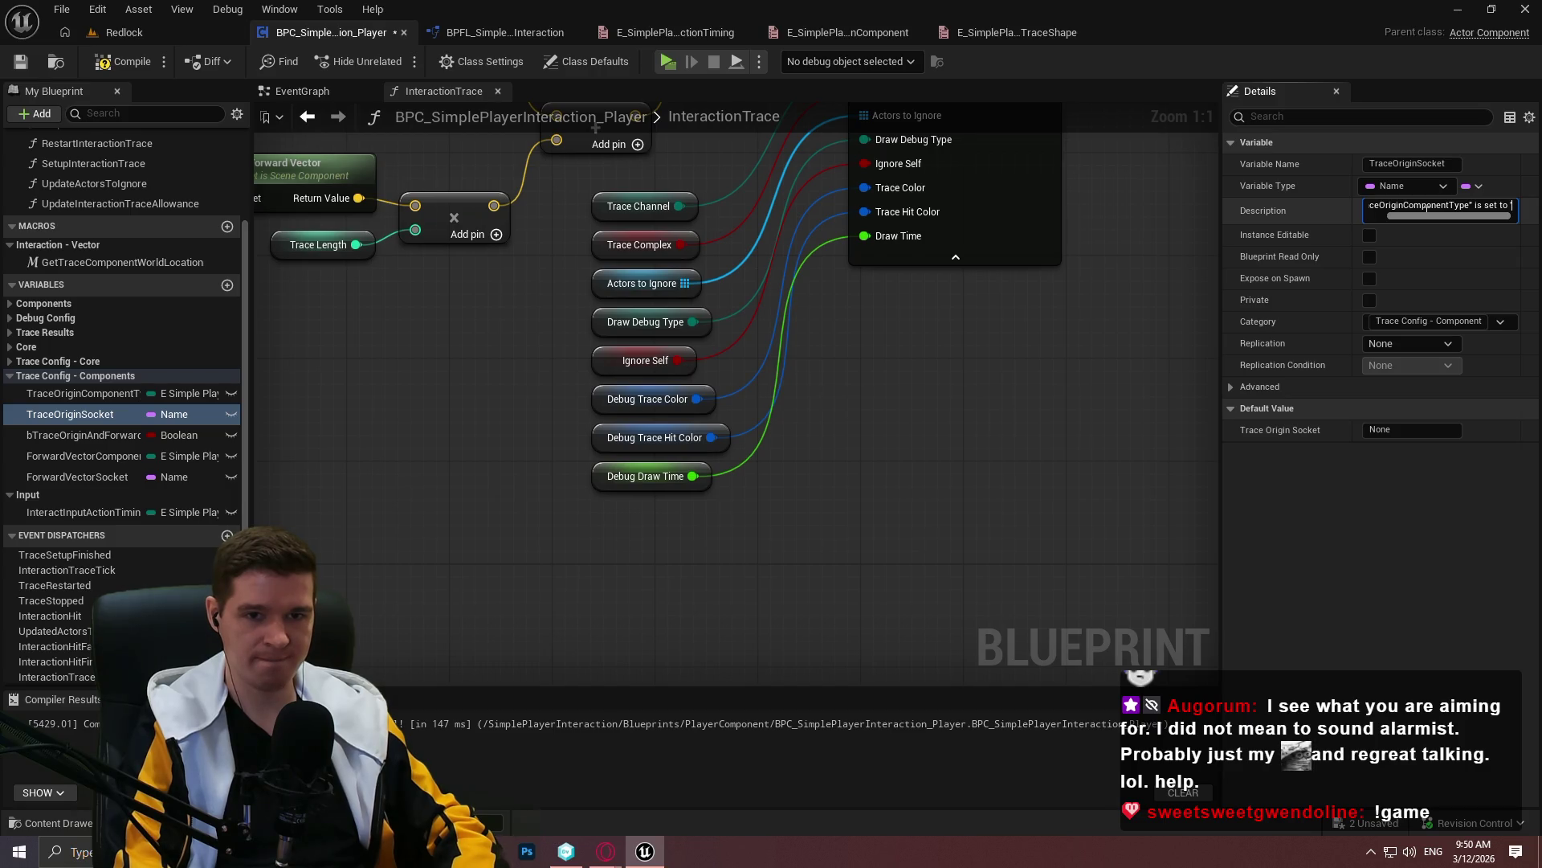
click(98, 396)
click(1371, 455)
click(1287, 497)
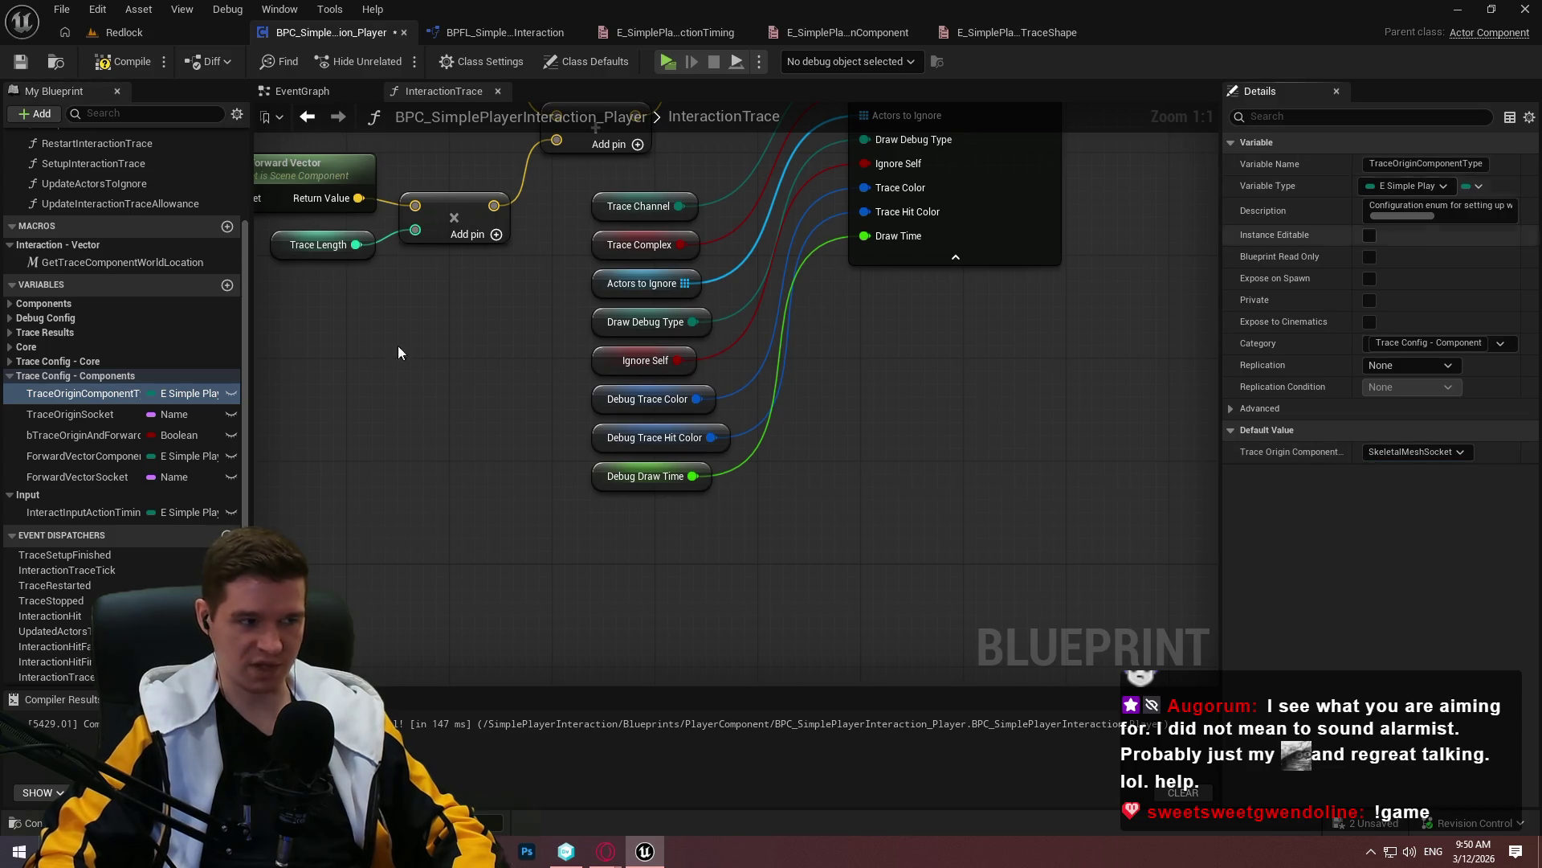
click(70, 414)
Finish it with ''SkeletalMeshSocket'. which socket name should we use?'
drag(1427, 206, 1514, 205)
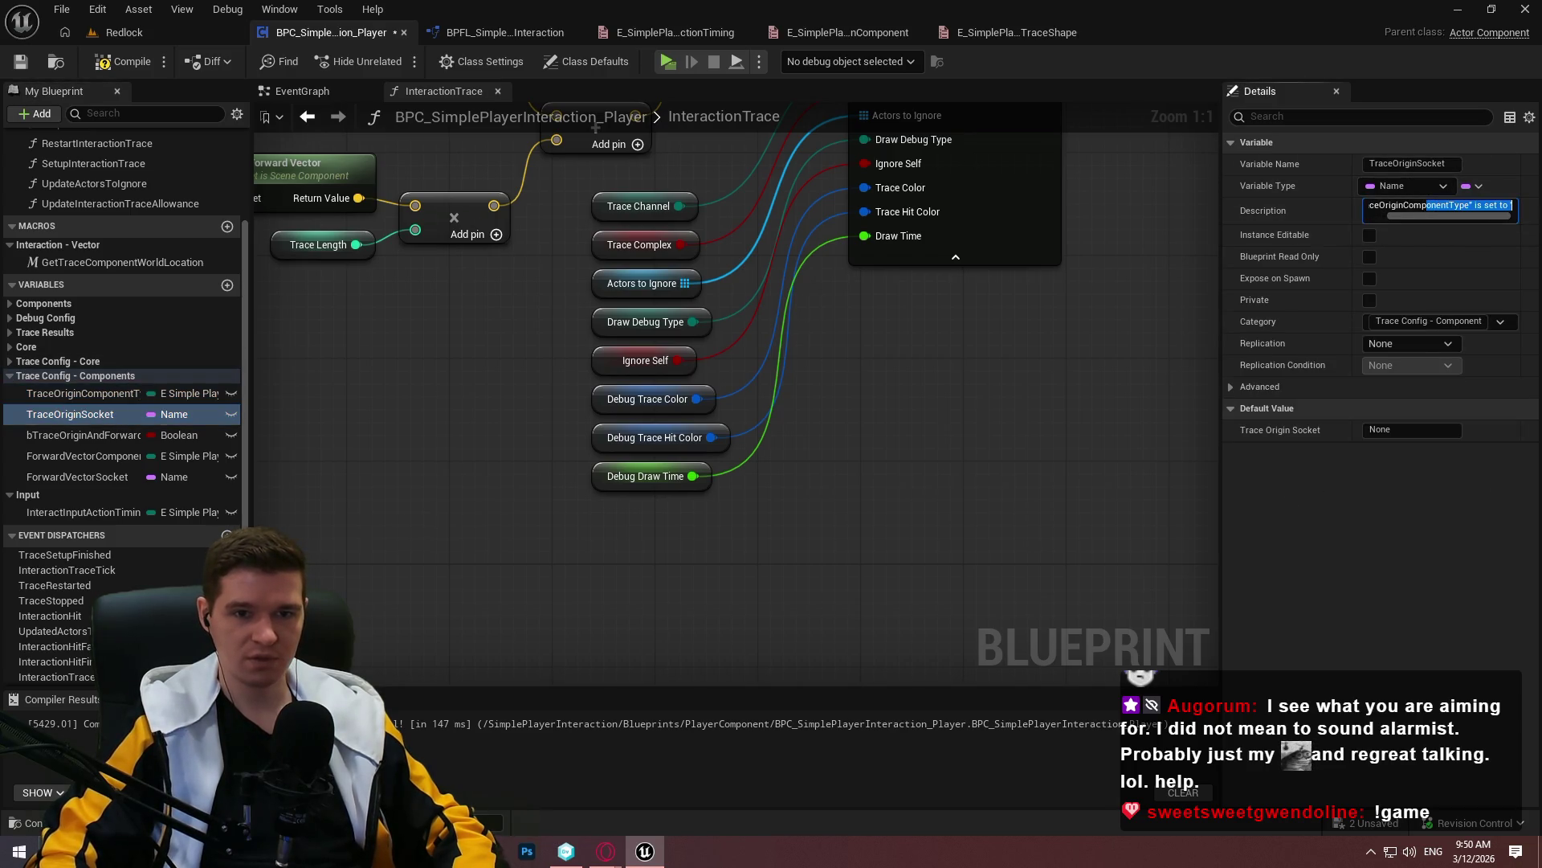
key(End)
text('Skele)
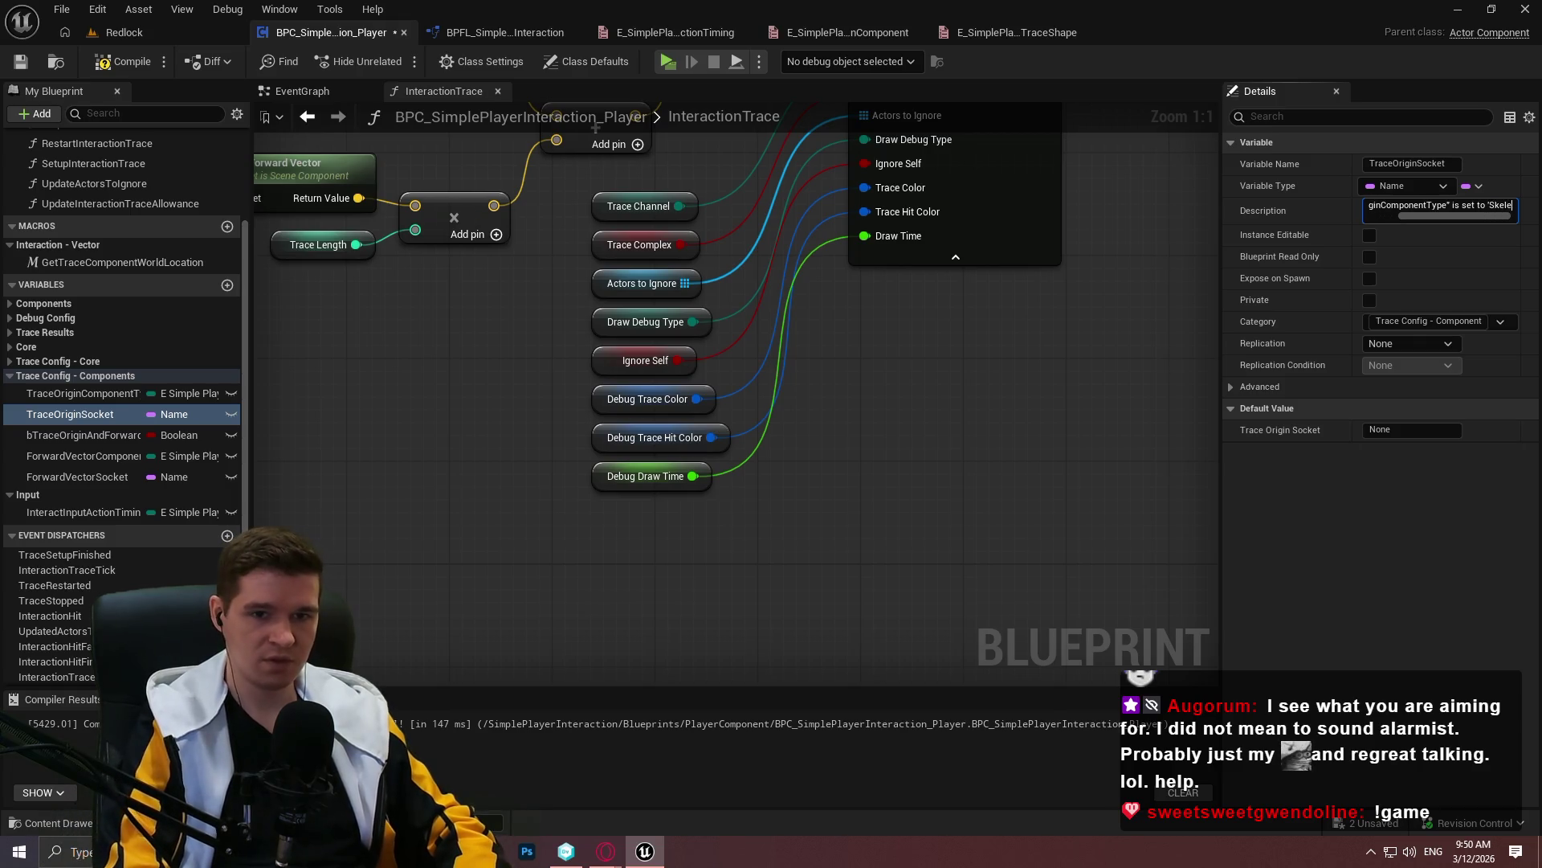
text(talMeshSocket'.)
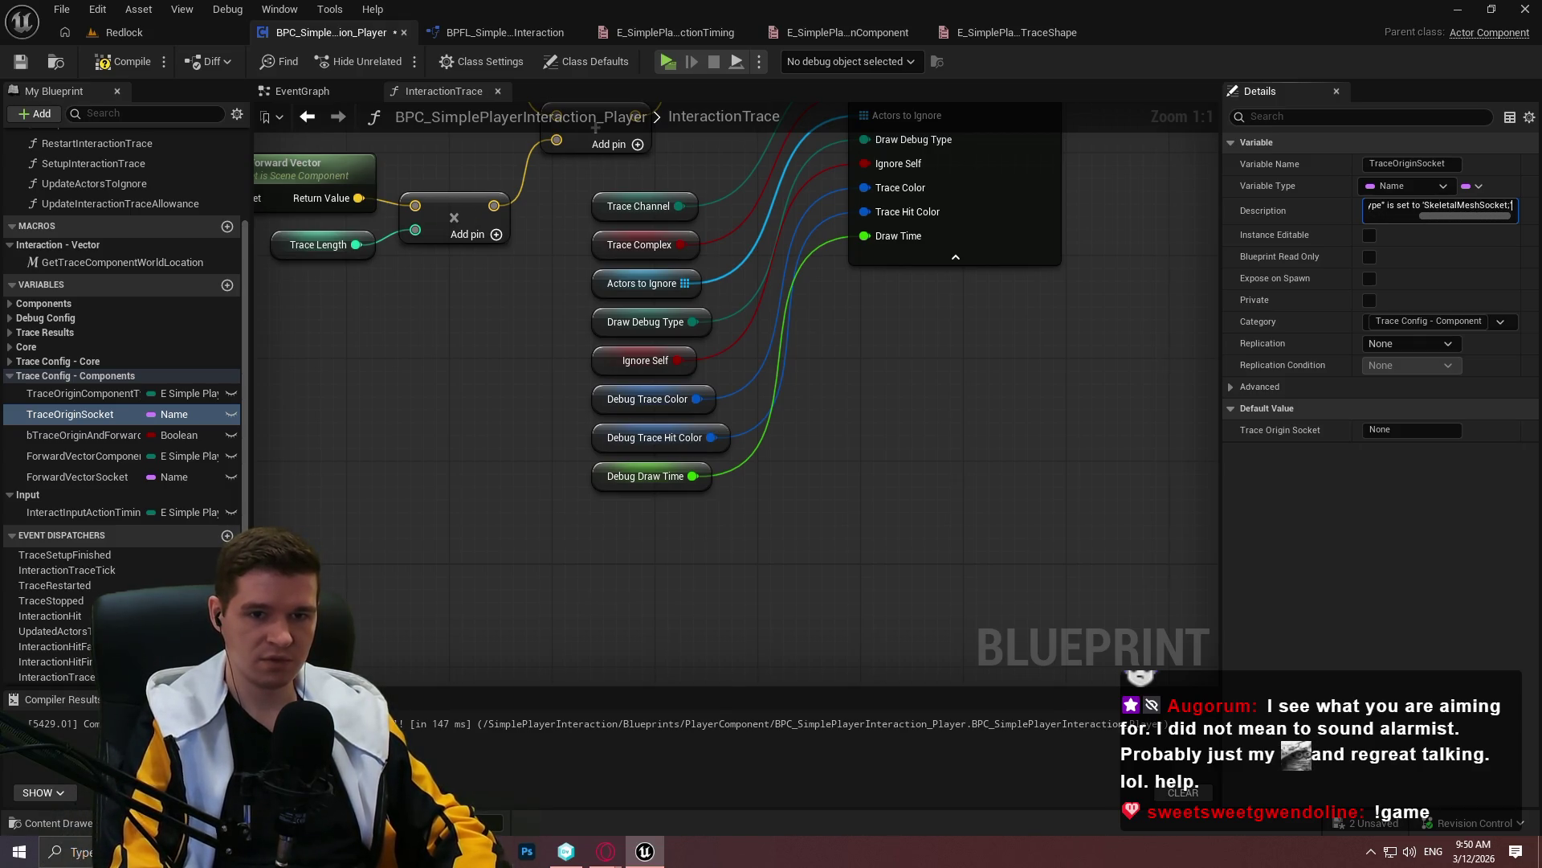
text( which)
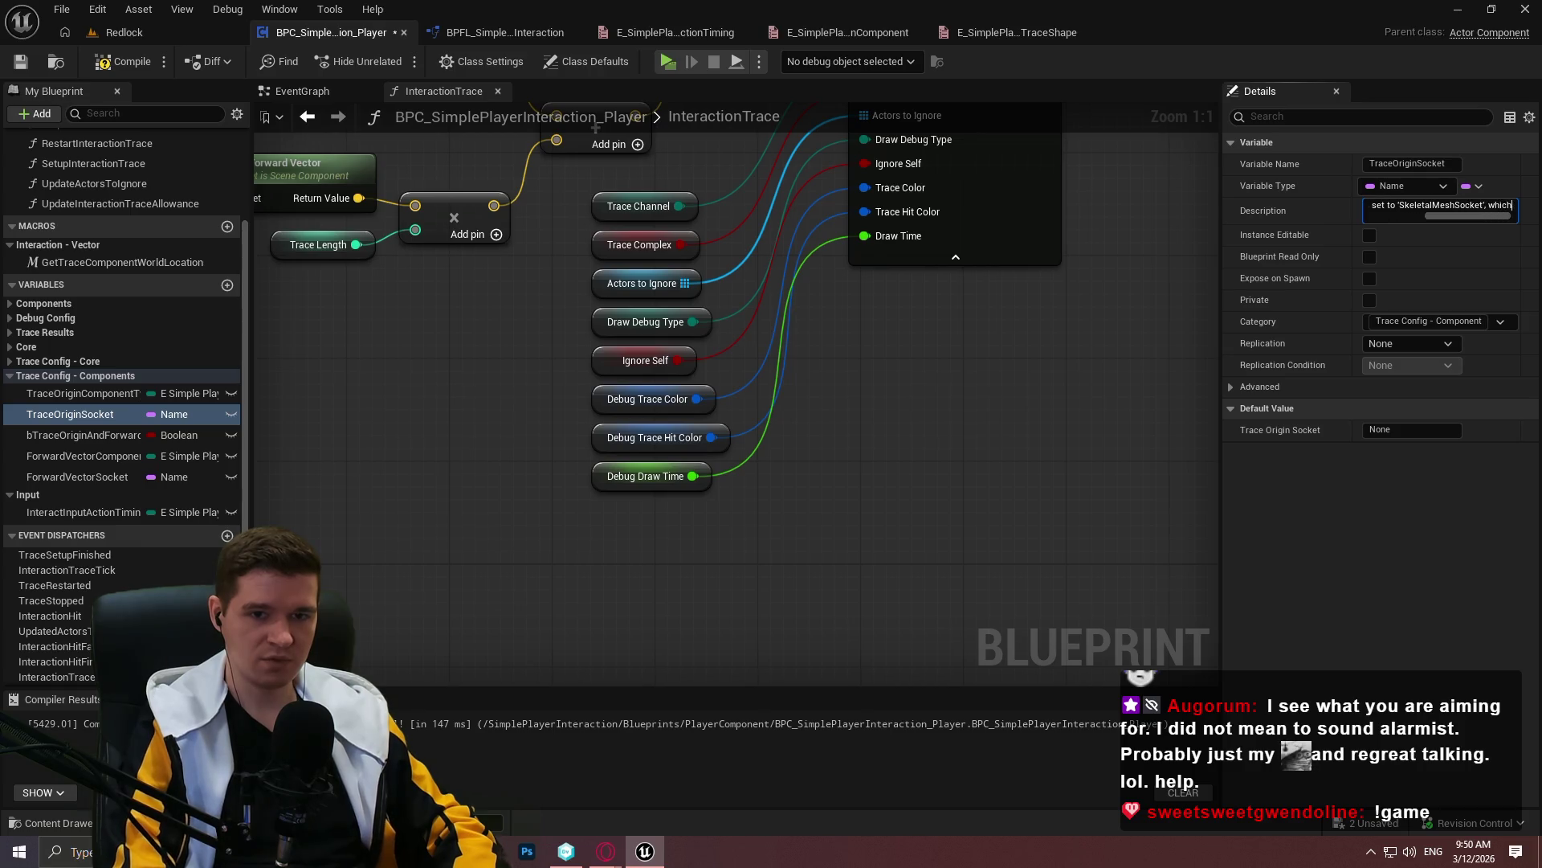
text( socket name should u)
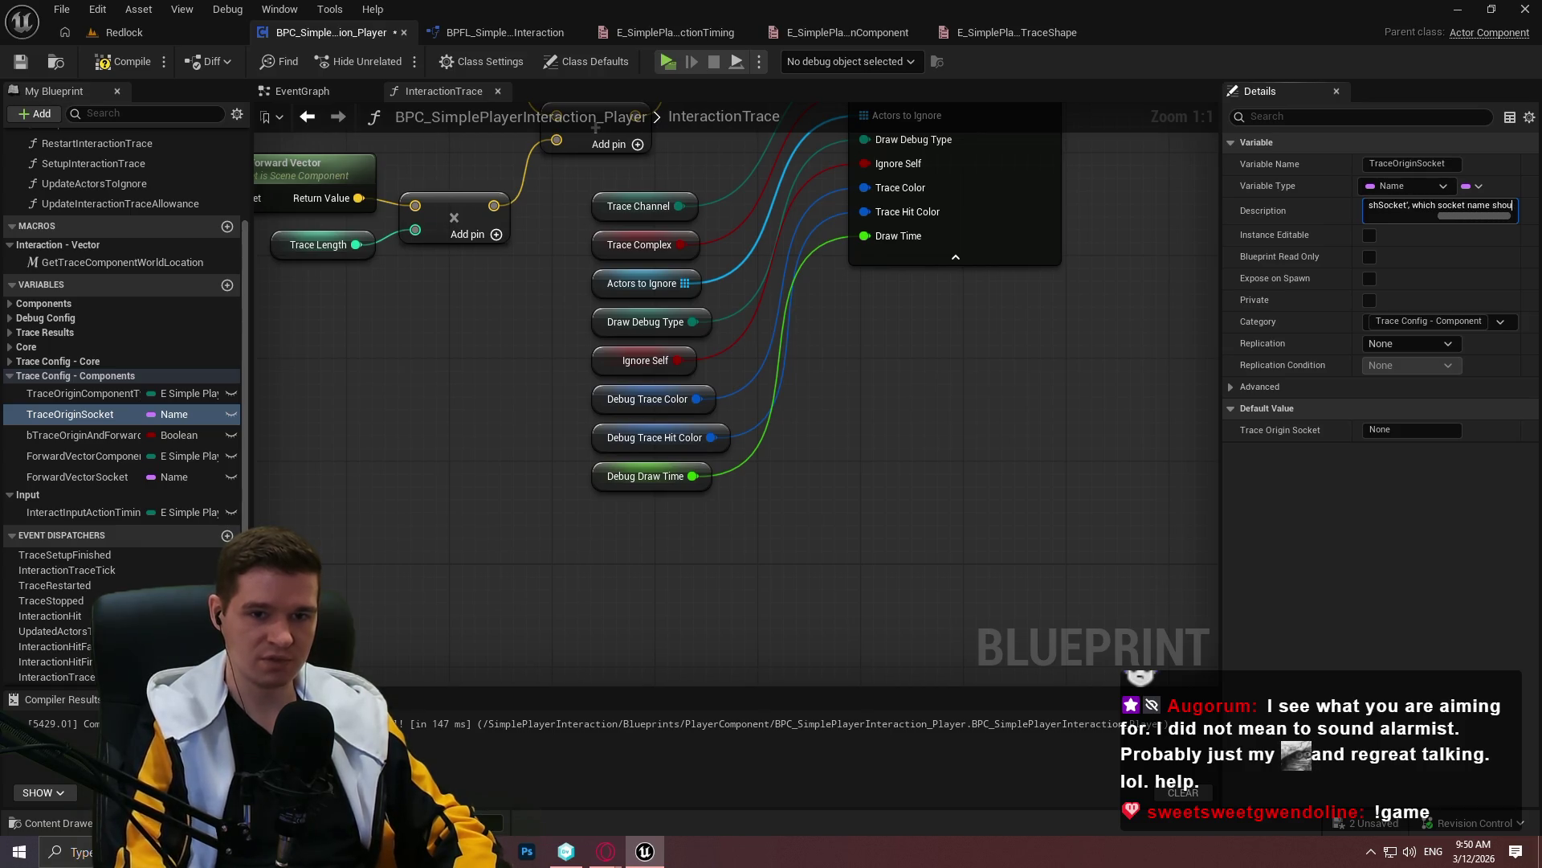
key(BackSpace)
text(w)
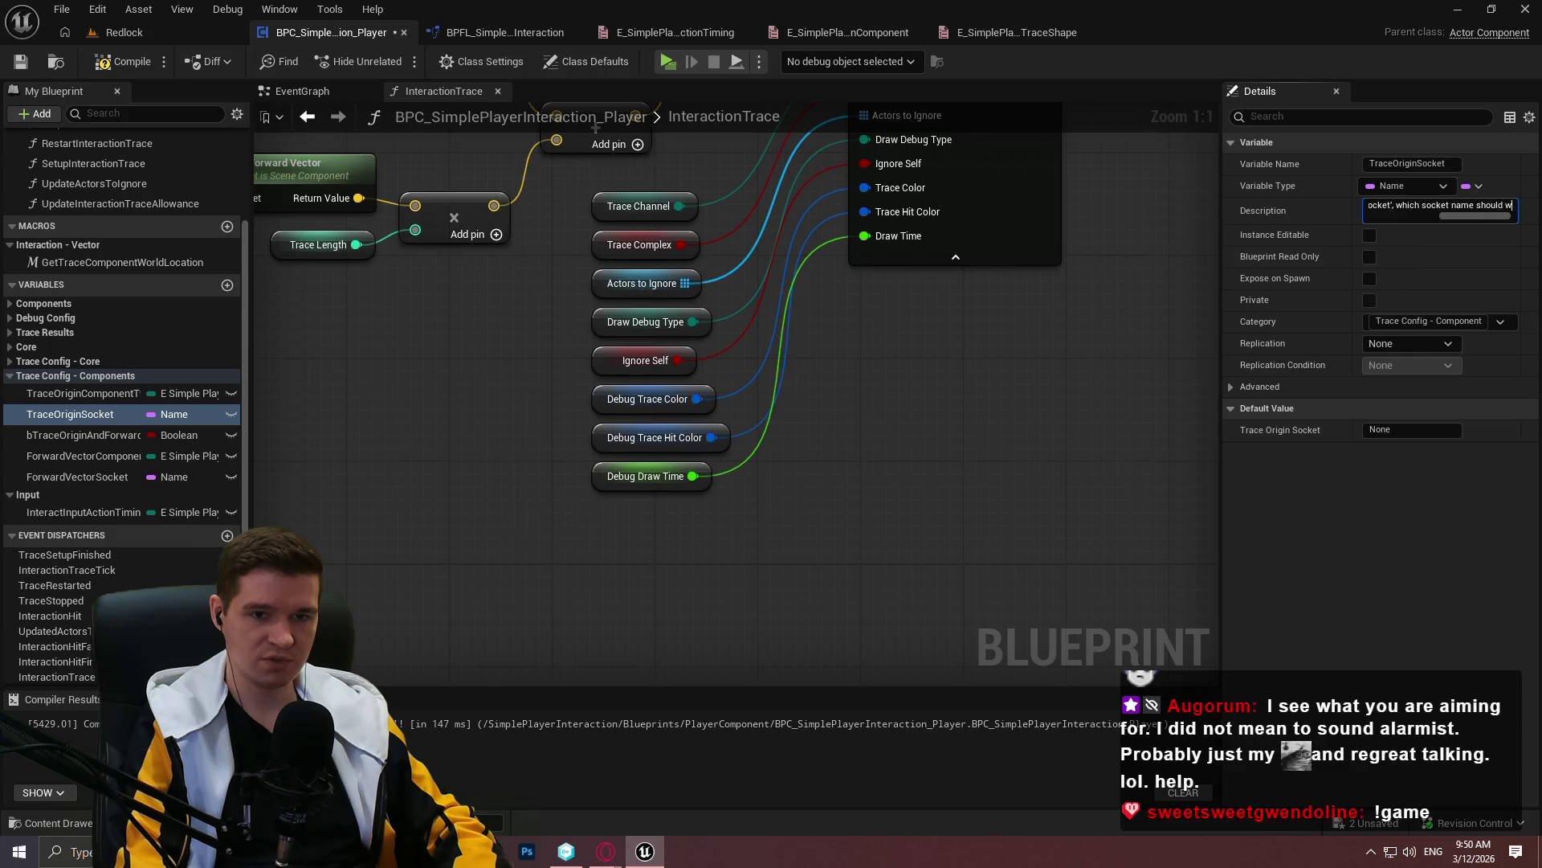
text(e use?)
Copy the TraceOriginSocket description into ForwardVectorSocket
key(ctrl+a)
key(Return)
click(72, 477)
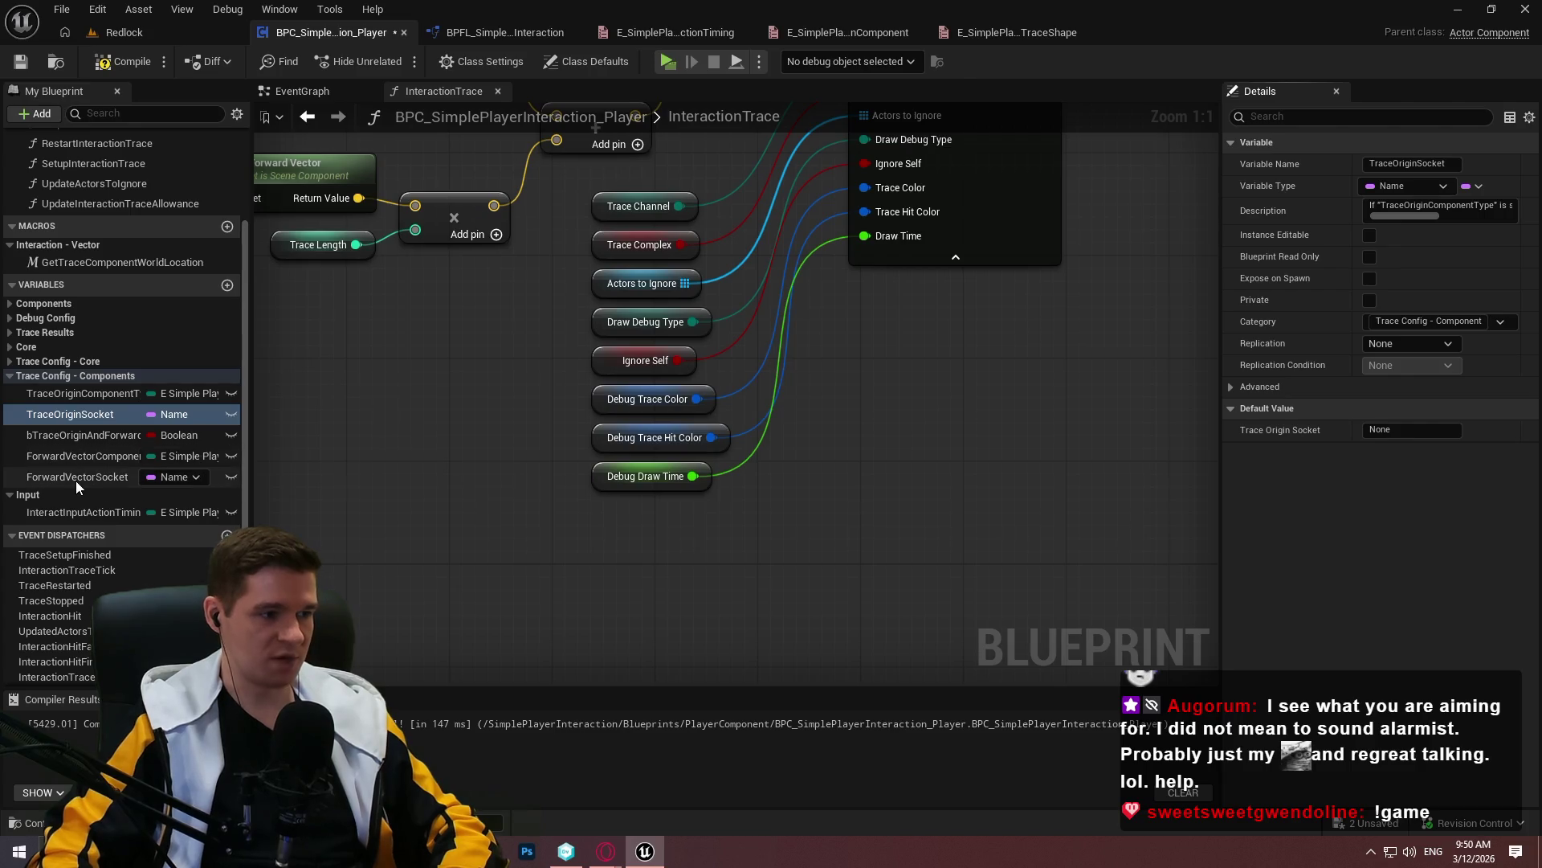
key(Return)
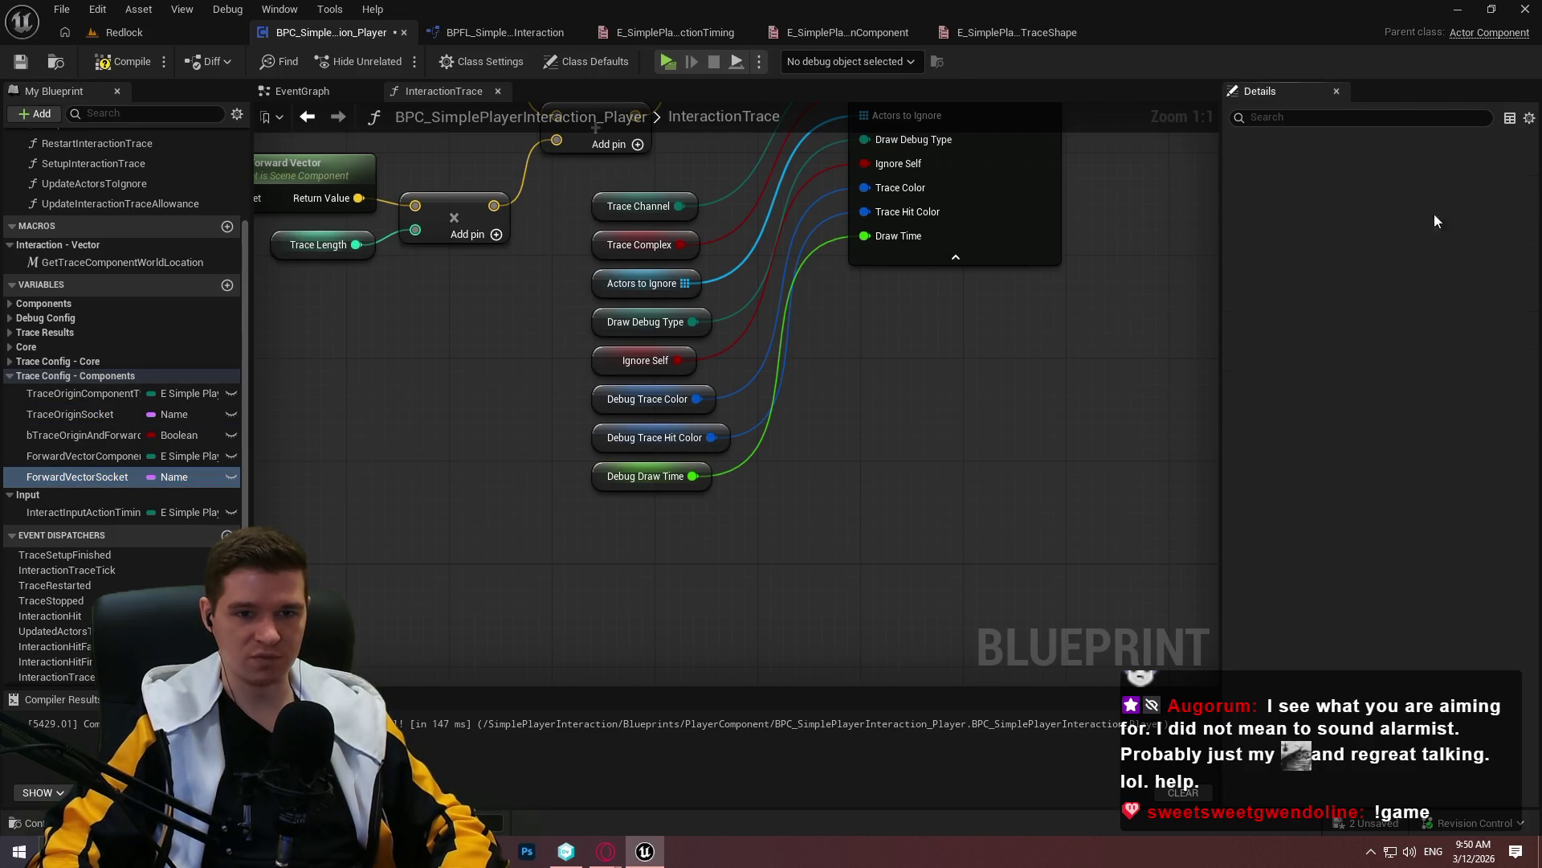
click(1426, 207)
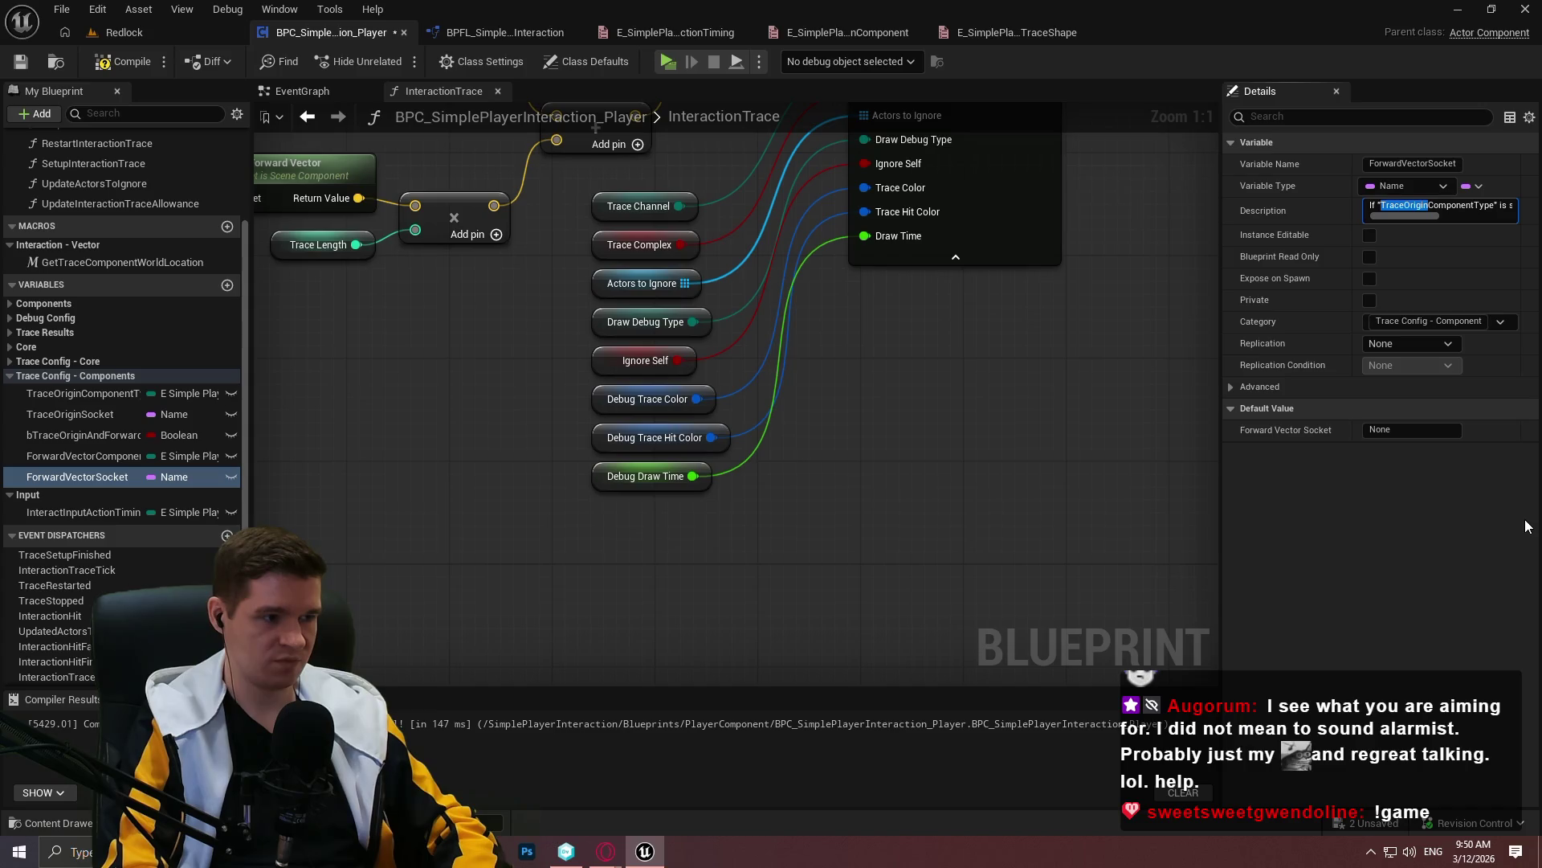
Change ForwardVectorSocket's description to reference ForwardVectorComponentType
text(ForwardVe)
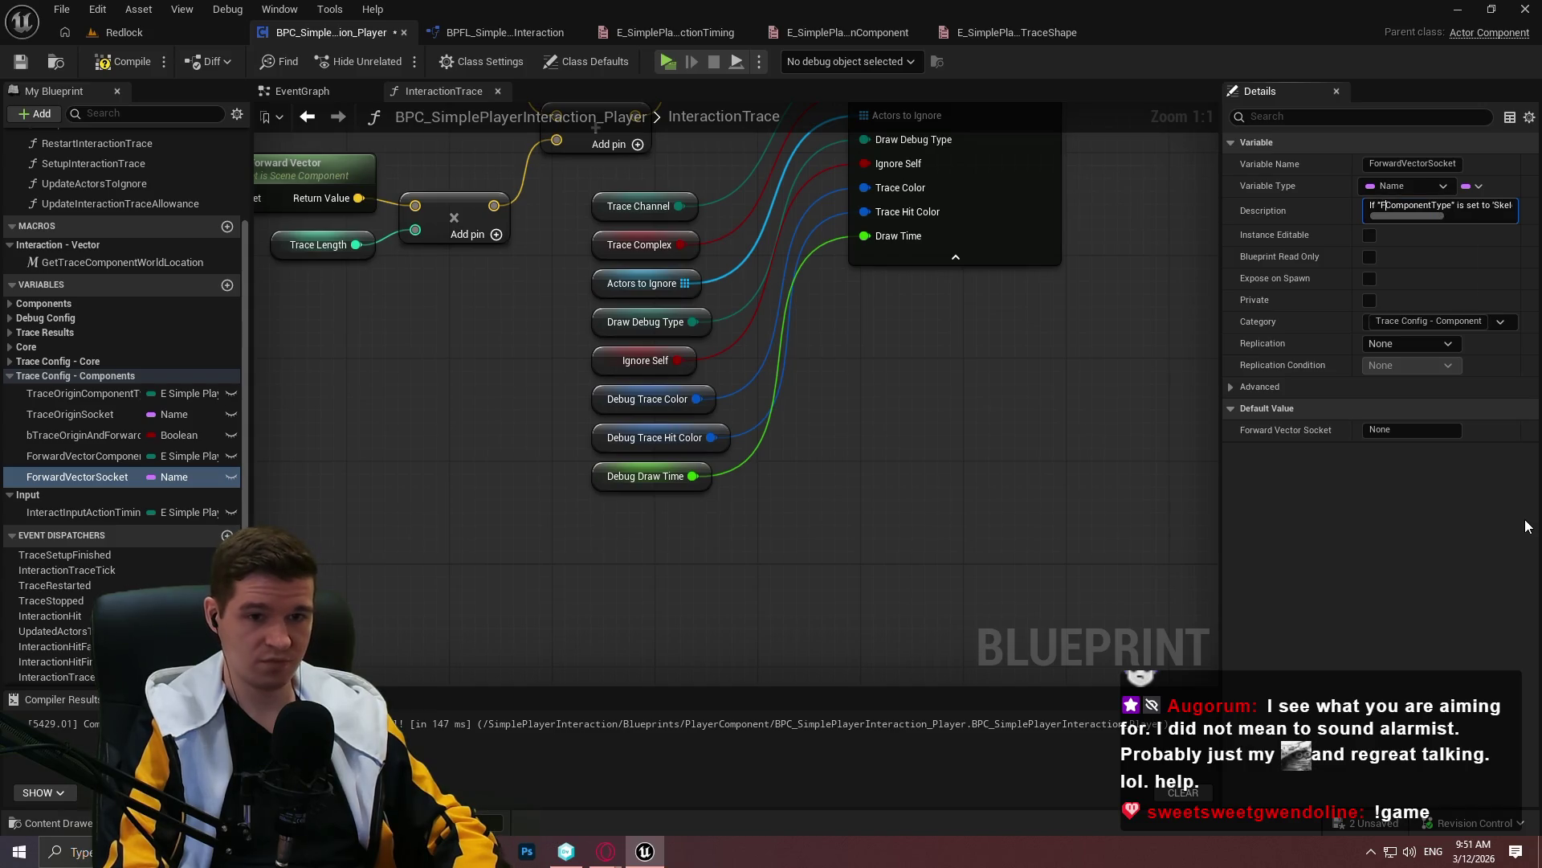
text(ctor)
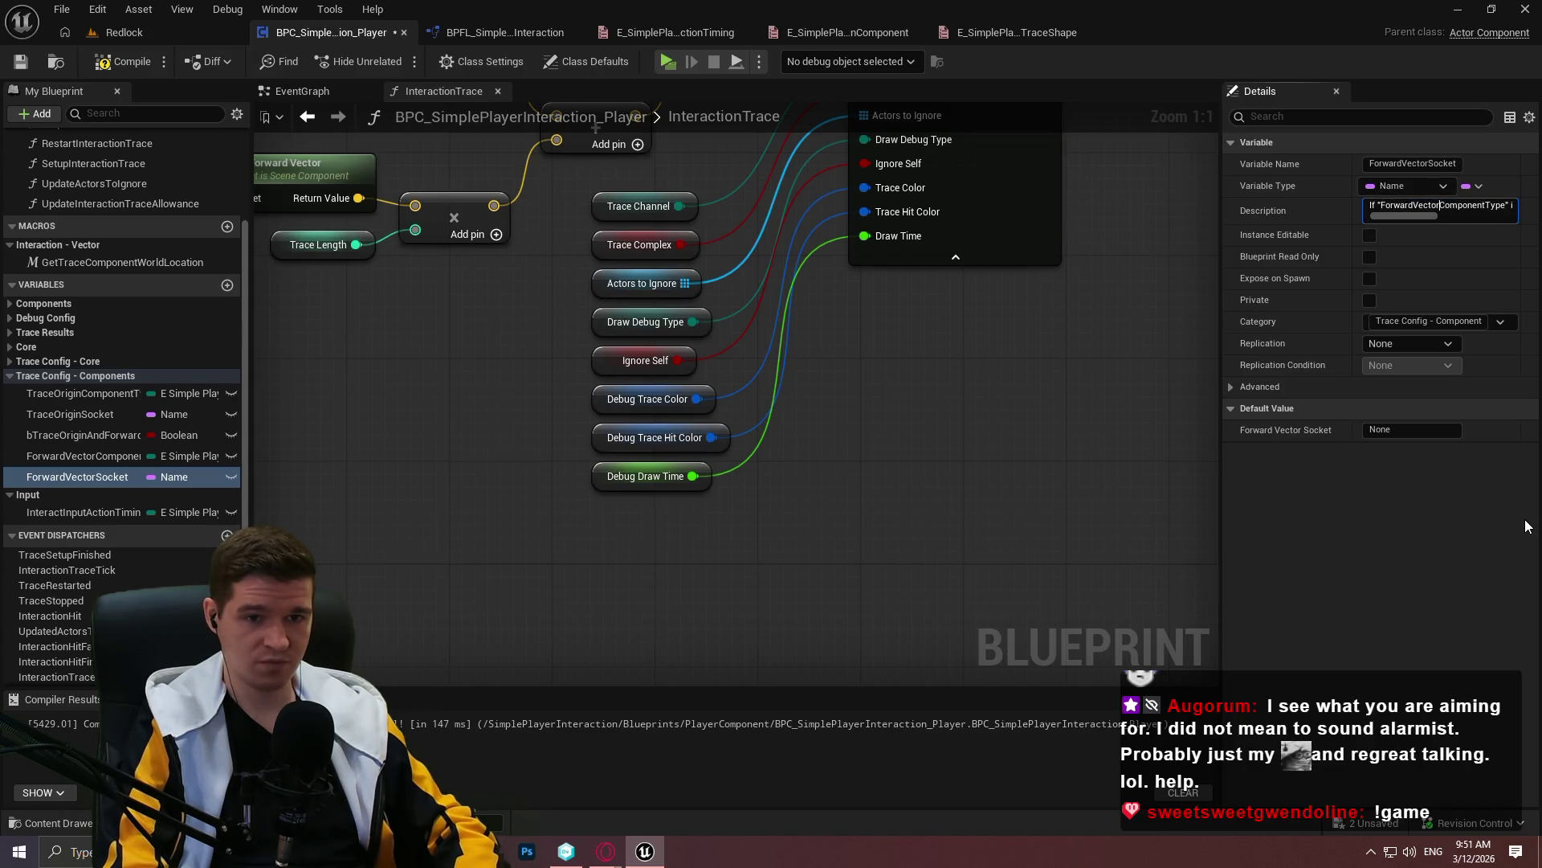
key(Return)
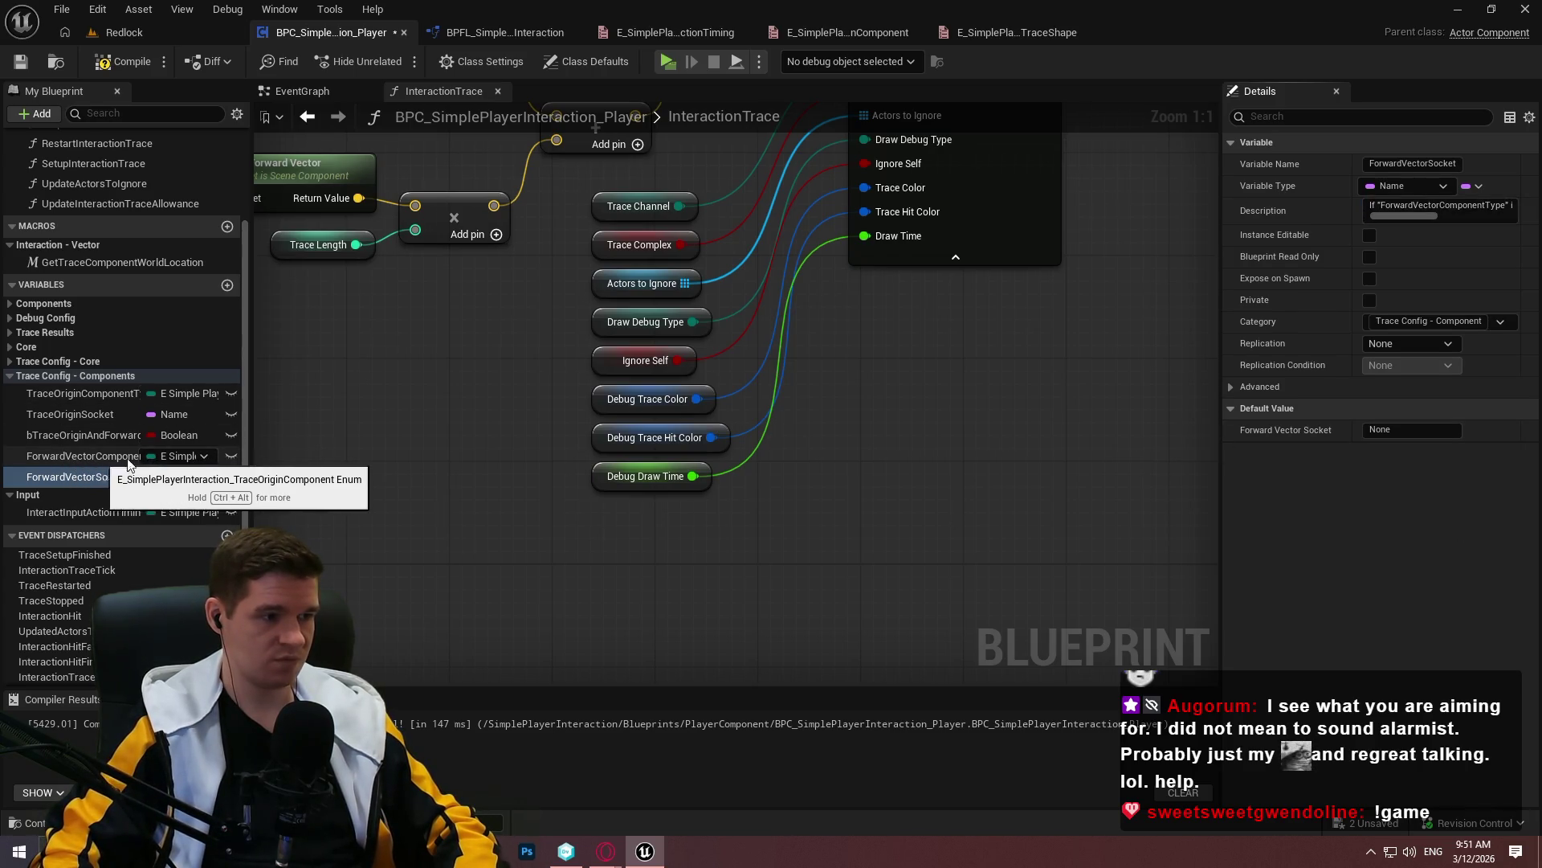
drag(254, 389, 392, 393)
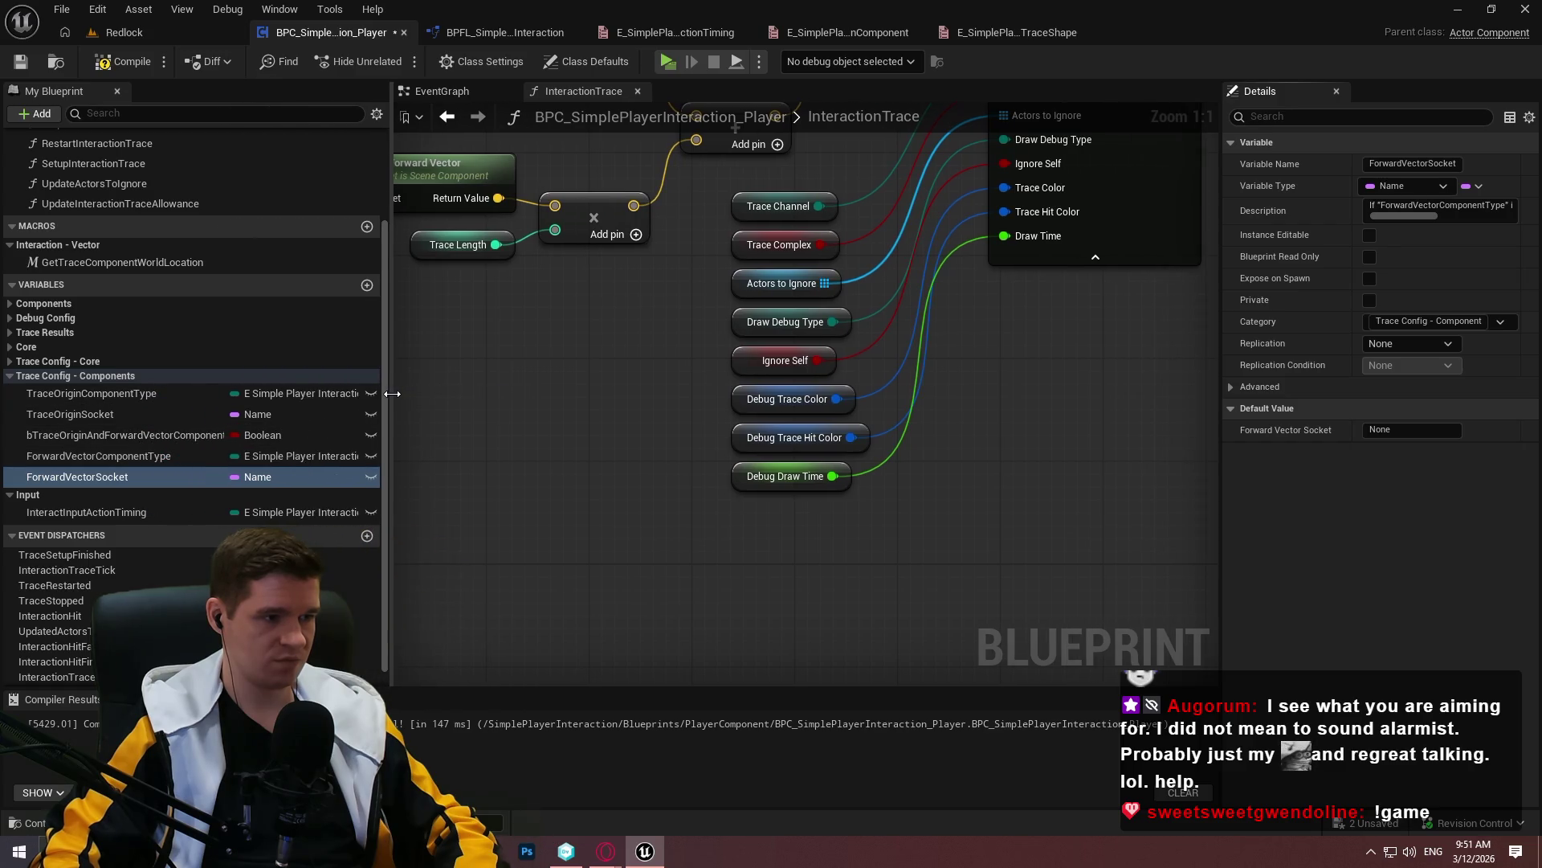
Paste TraceOriginComponentType's description into ForwardVectorComponentType's description
click(107, 397)
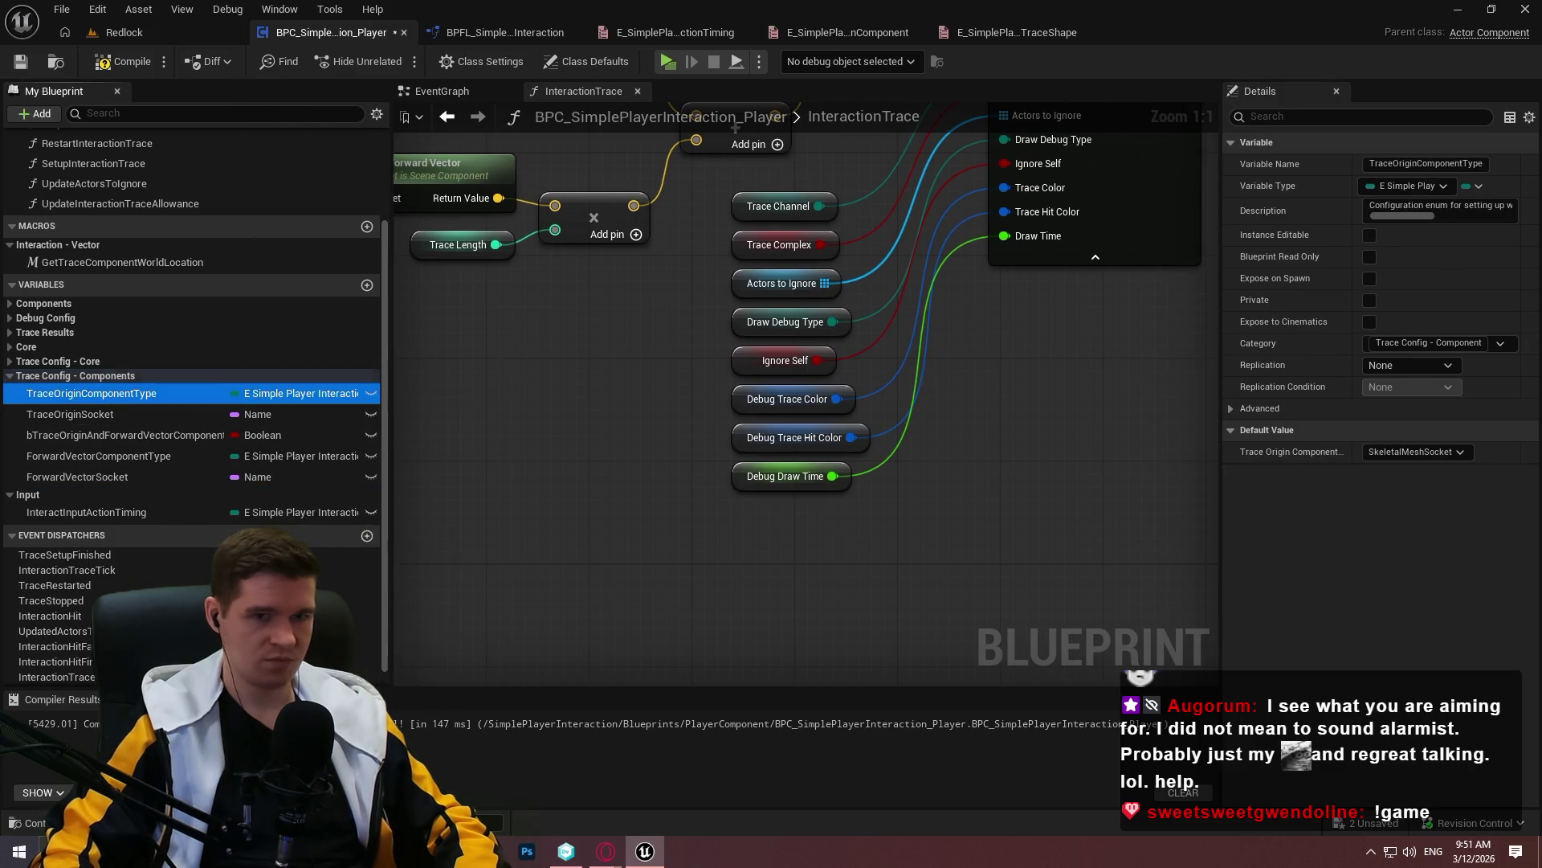
click(98, 455)
click(1411, 207)
key(ctrl+v)
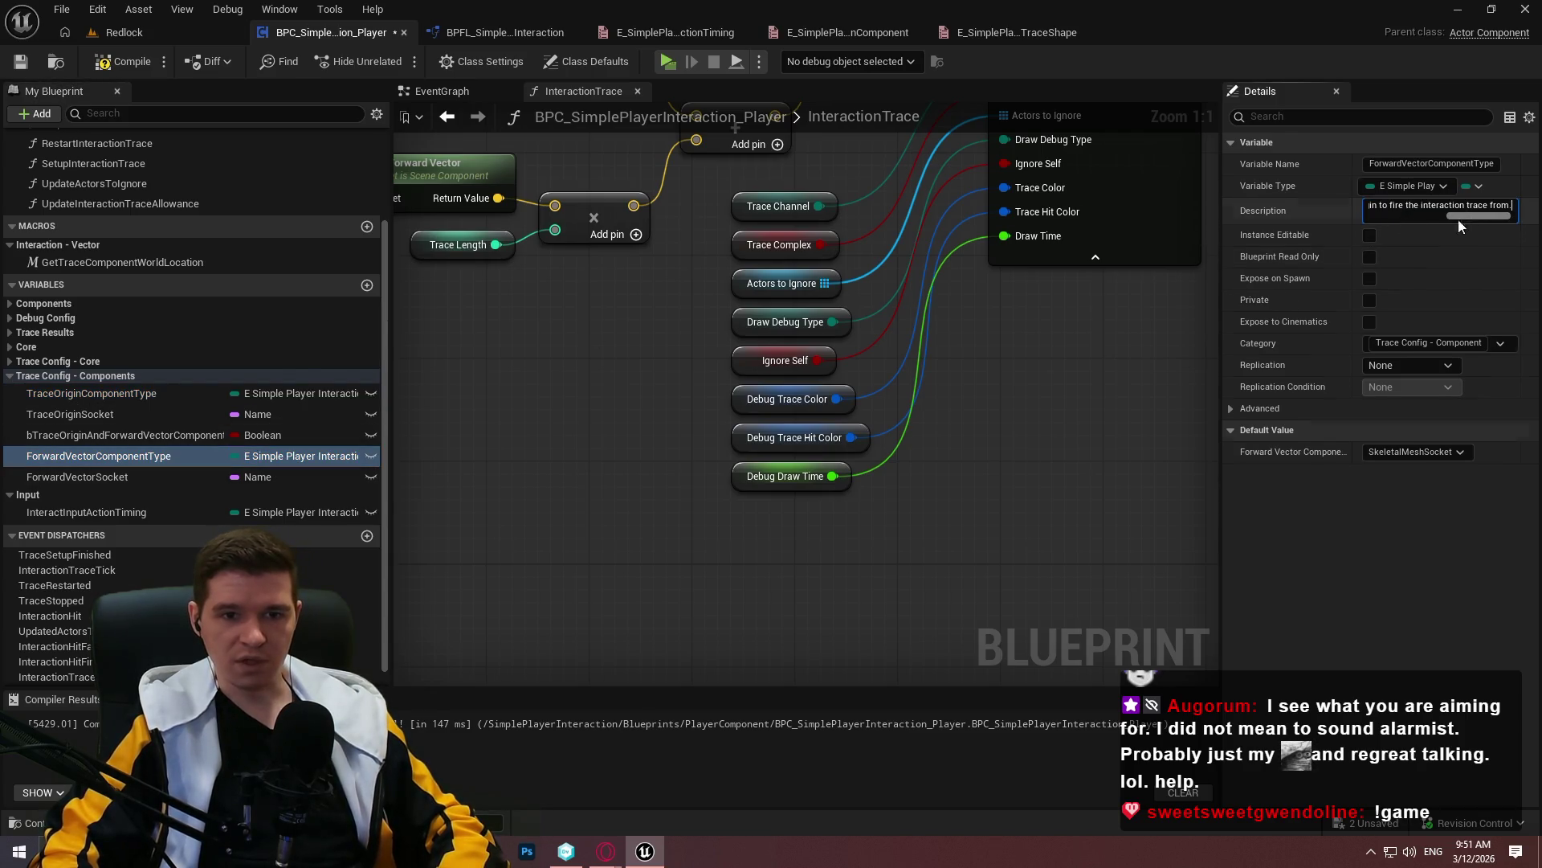
drag(1394, 217, 1454, 215)
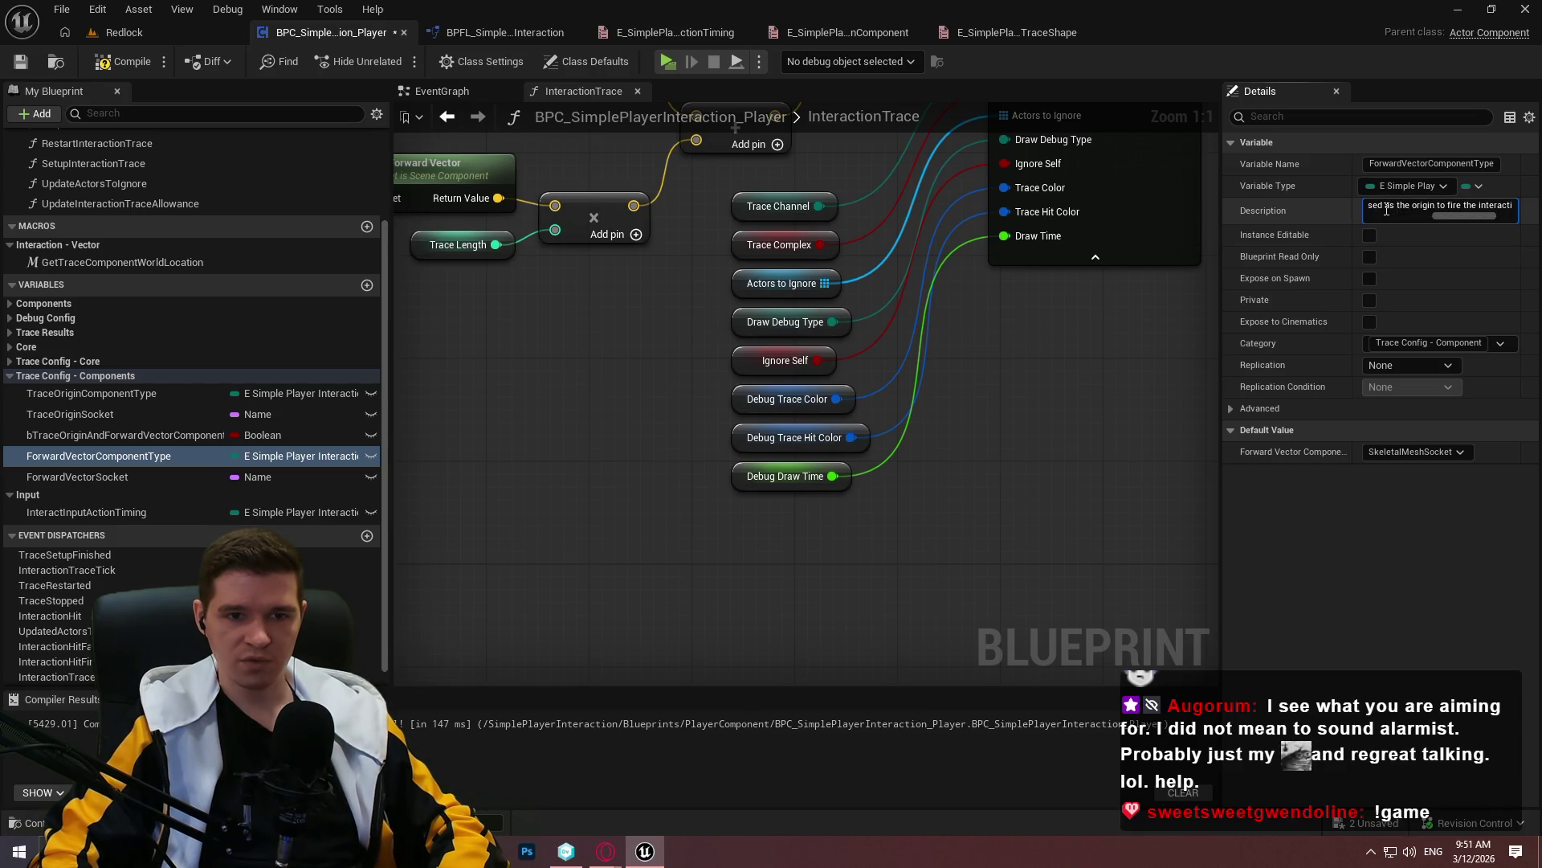
drag(1457, 218, 1438, 205)
Copy ForwardVectorComponentType's description into Notepad++, replacing the old text
key(ctrl+a)
key(ctrl+c)
key(alt+Tab)
key(ctrl+a)
key(ctrl+v)
click(542, 177)
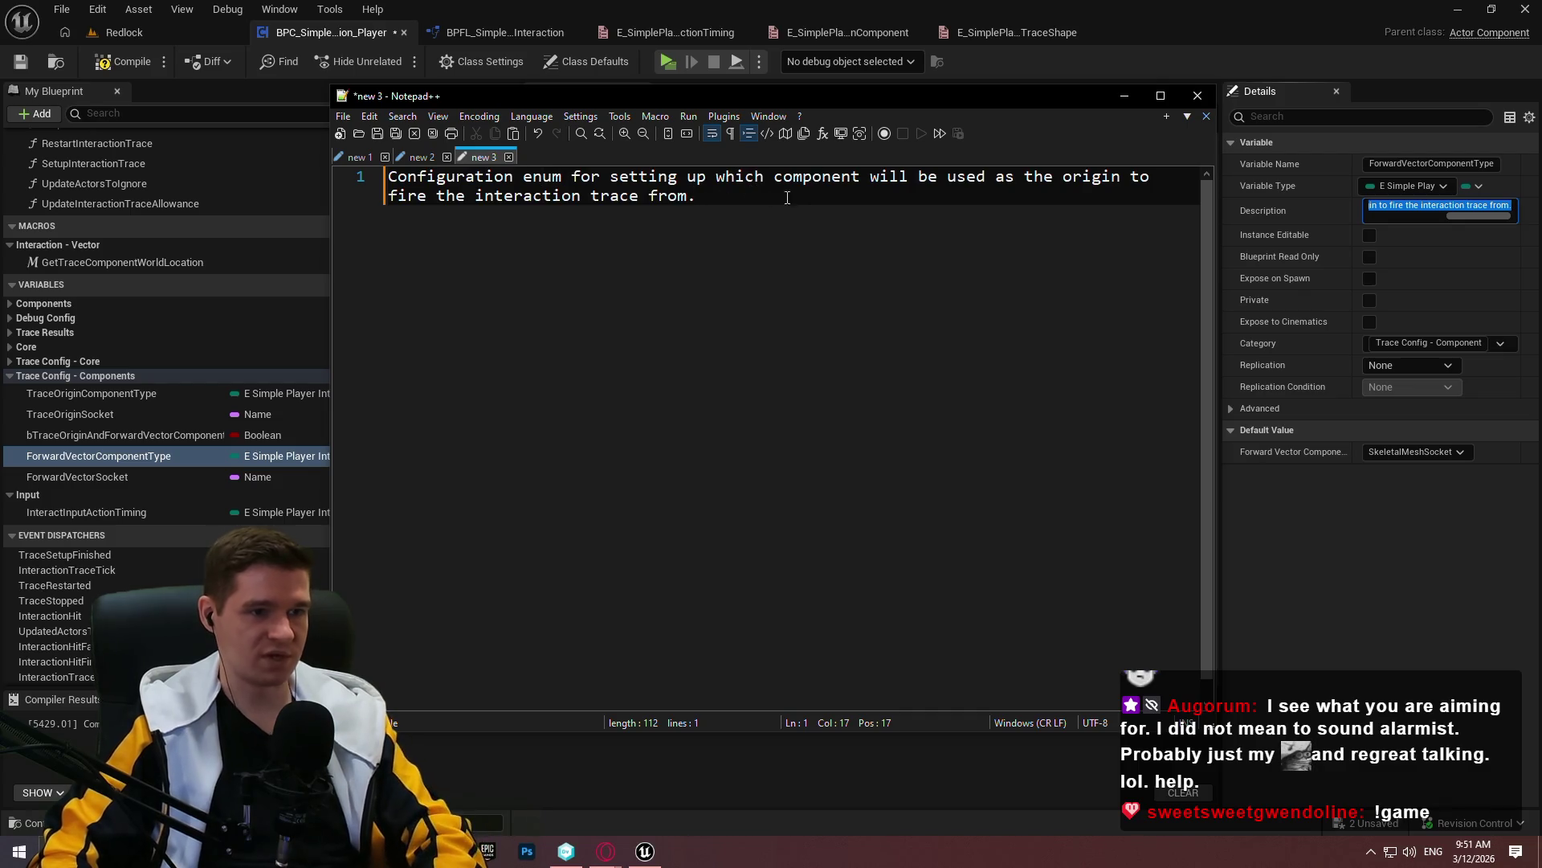
In Notepad++, replace 'be used as the origin to fire' with 'have its forward vector grabbed to use in'
mouse_move(872, 178)
mouse_down()
mouse_move(930, 179)
mouse_move(748, 197)
mouse_up()
click(937, 178)
click(926, 190)
drag(563, 215, 427, 196)
text(have its)
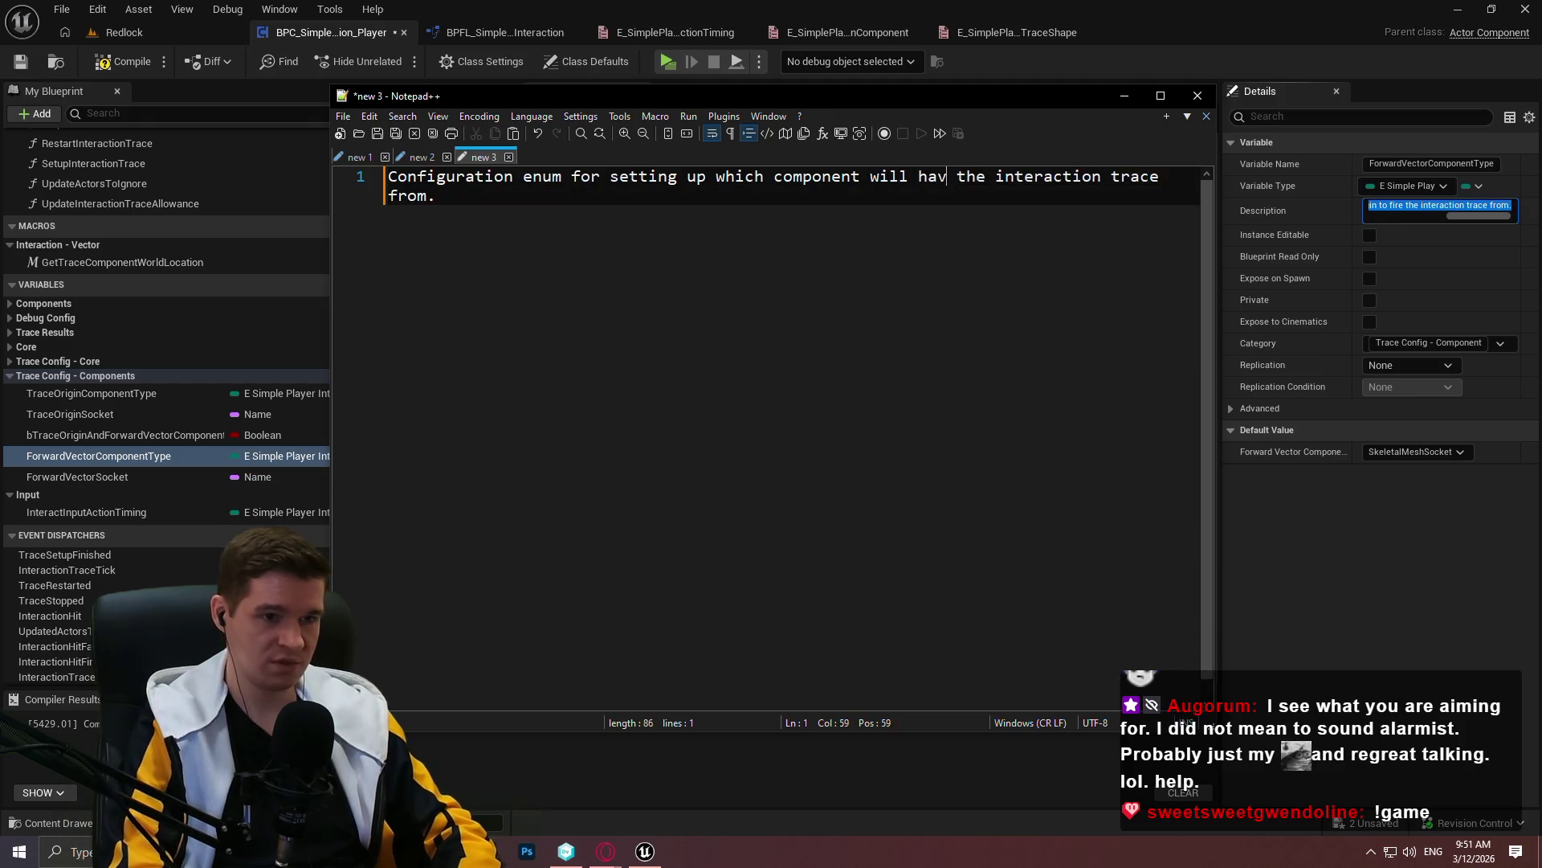
text( forward vector gr)
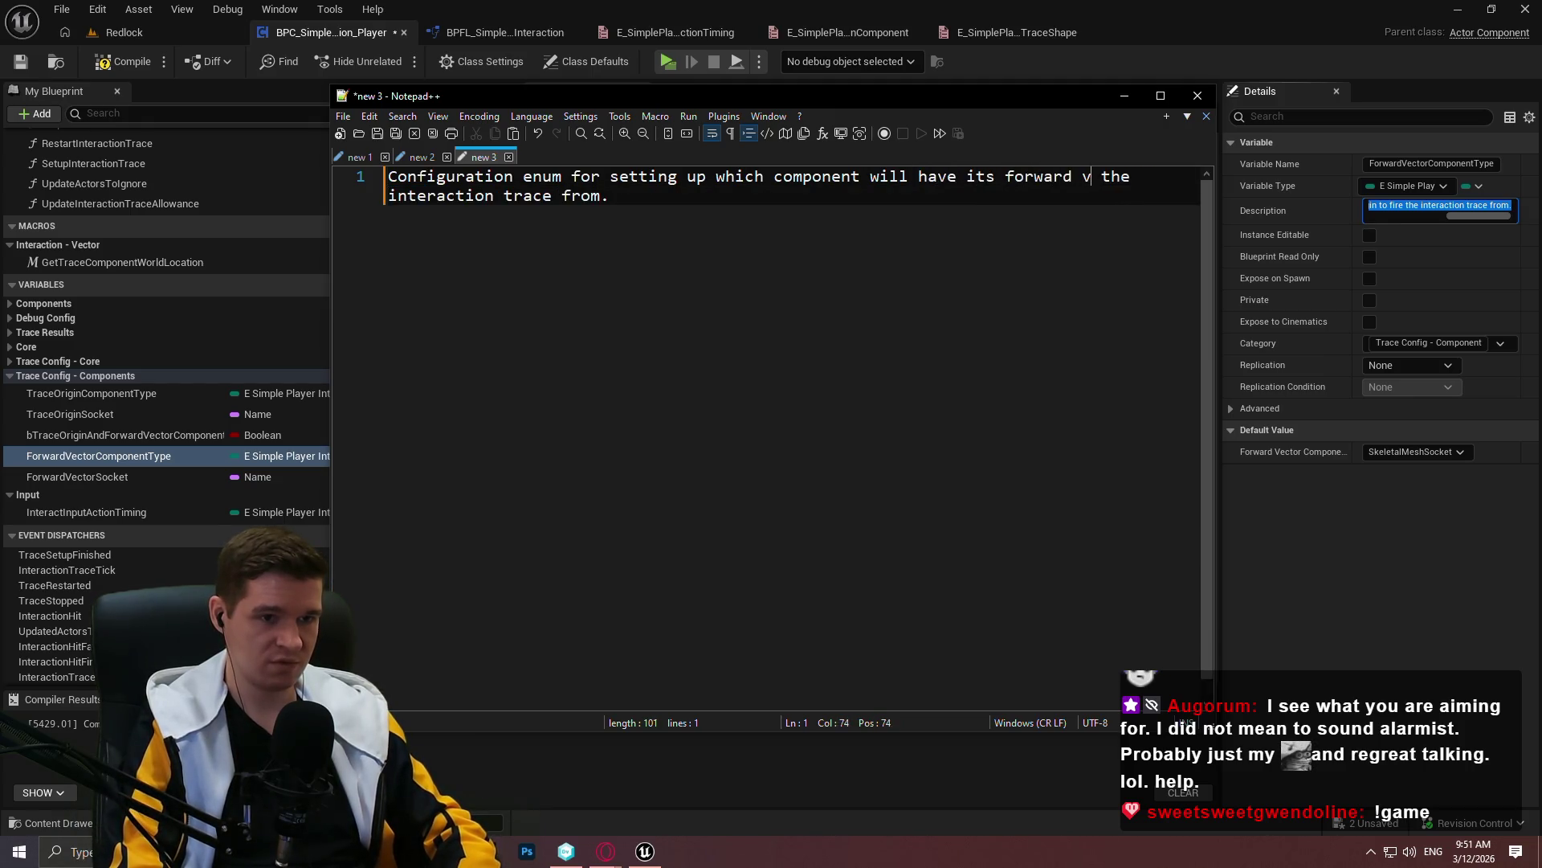
text(abbed to use)
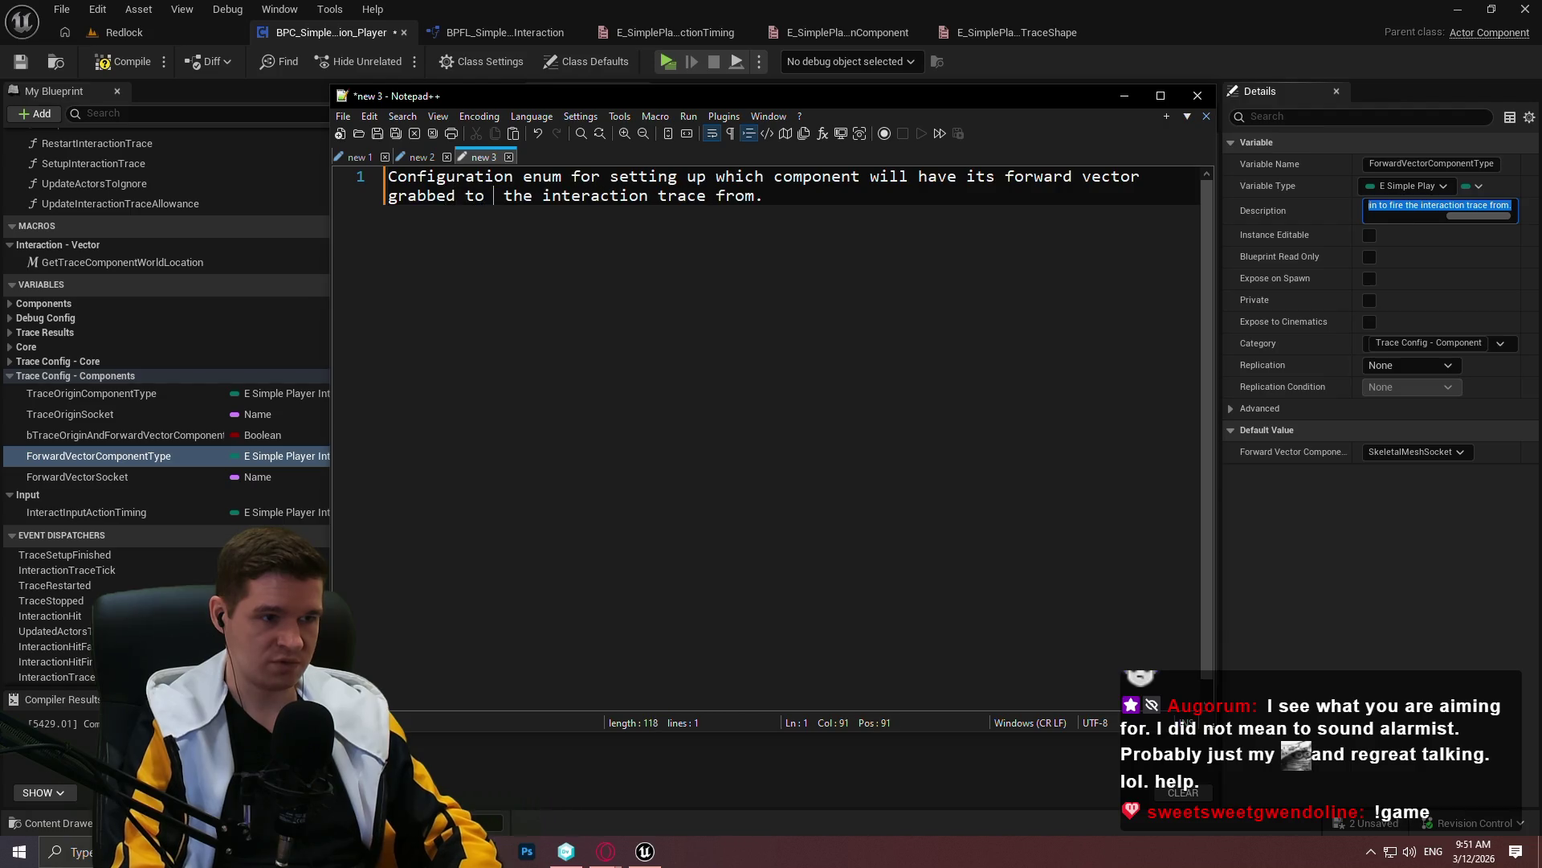
text( in)
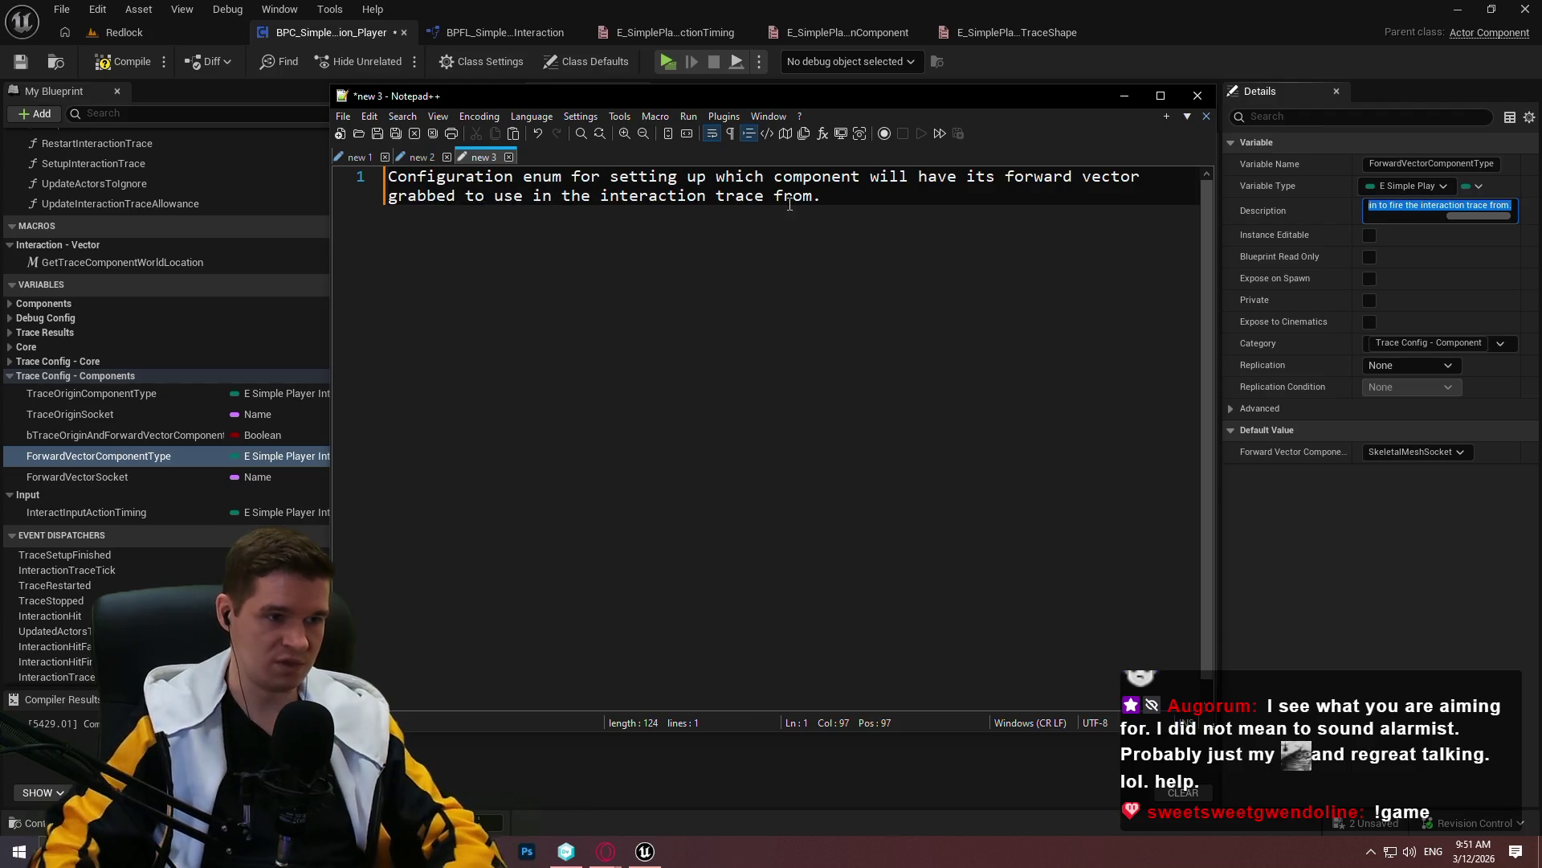
double_click(809, 198)
Copy the revised text into ForwardVectorComponentType's description
key(ctrl+a)
key(ctrl+c)
click(1361, 509)
key(ctrl+v)
key(Return)
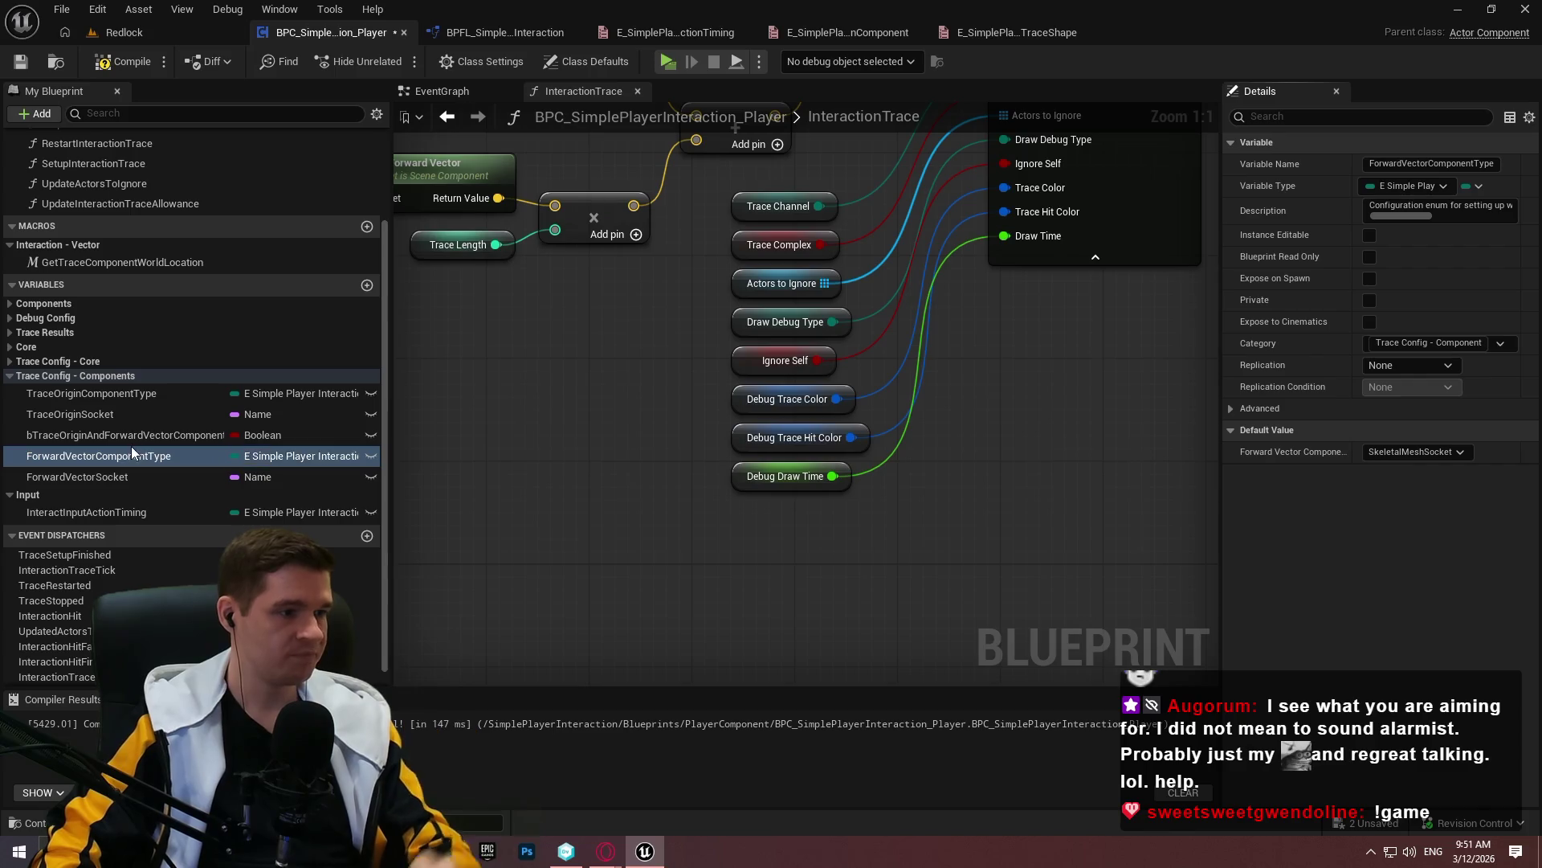
Start bTraceOriginAndForwardVectorComponent's description: 'Are the TRACE ORIGIN and FORWARD VECTOR components the same?'
click(132, 438)
click(1397, 212)
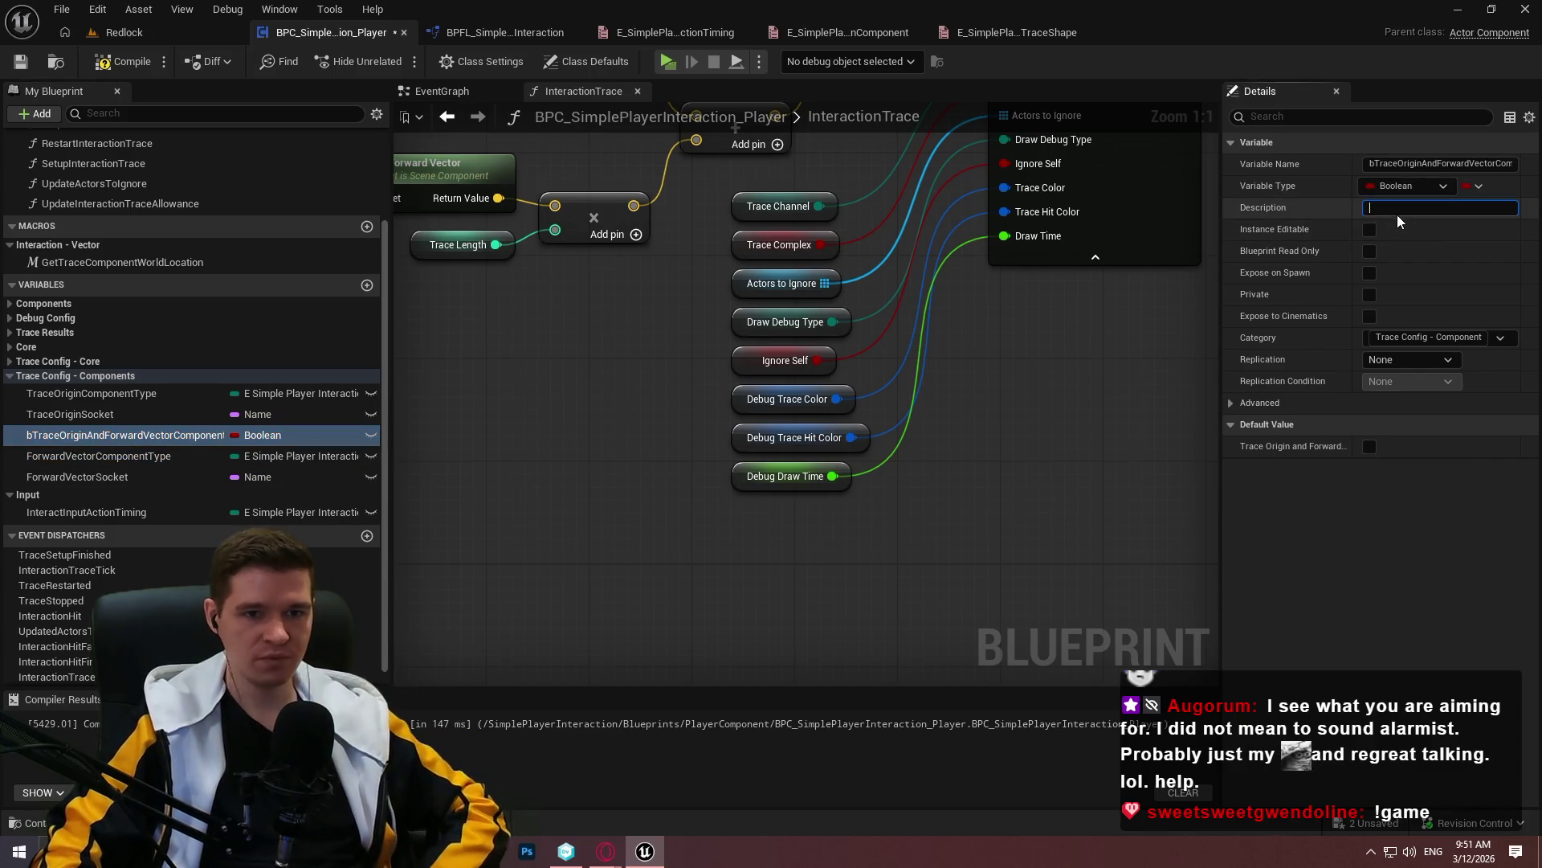
text(Are the)
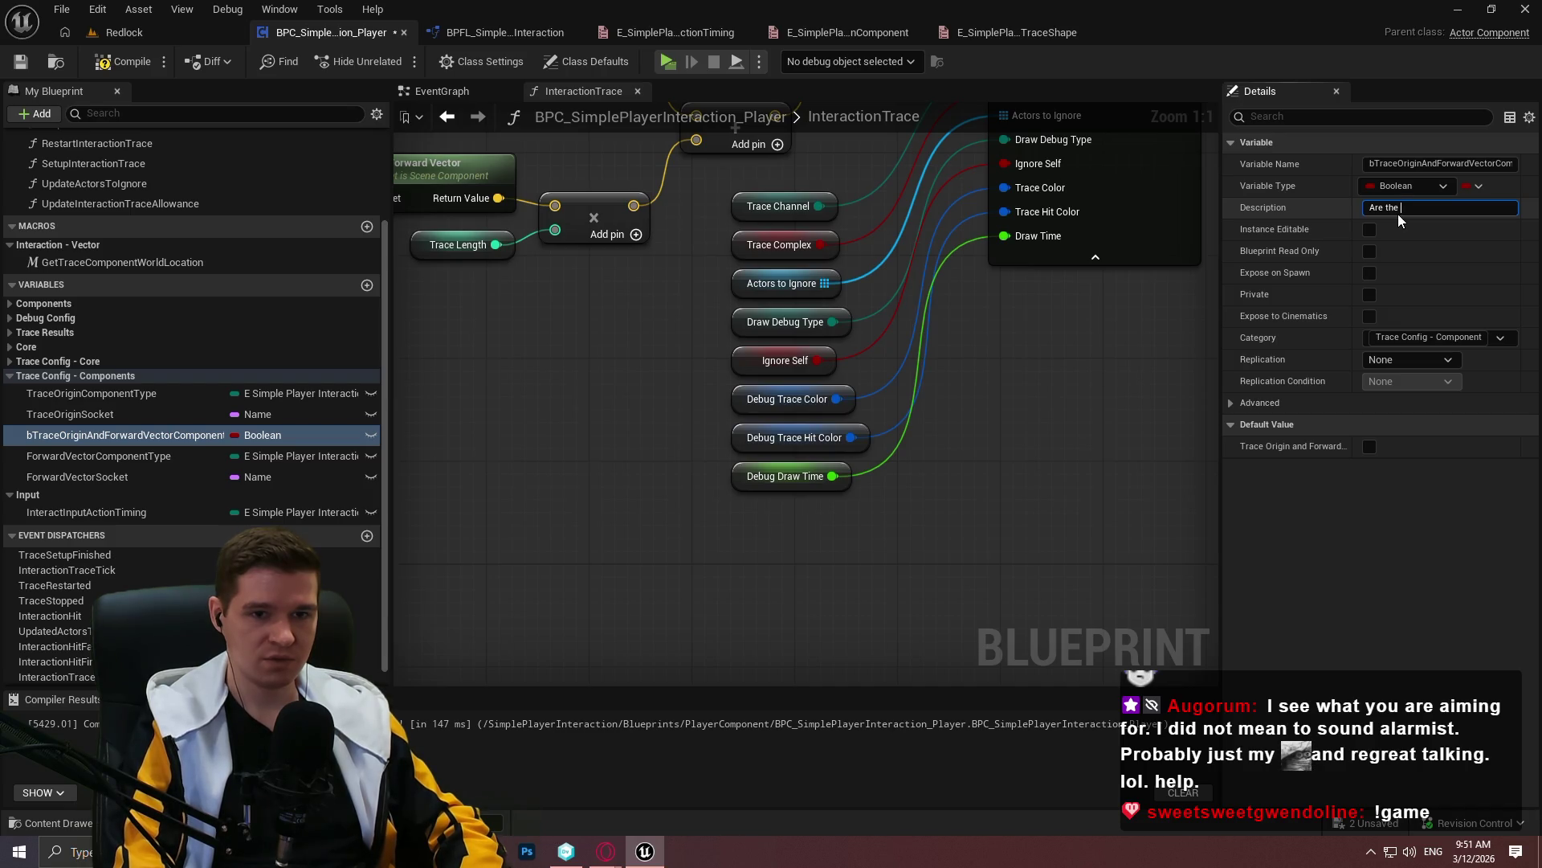
text(IGIN and FORWARD VECTOR )
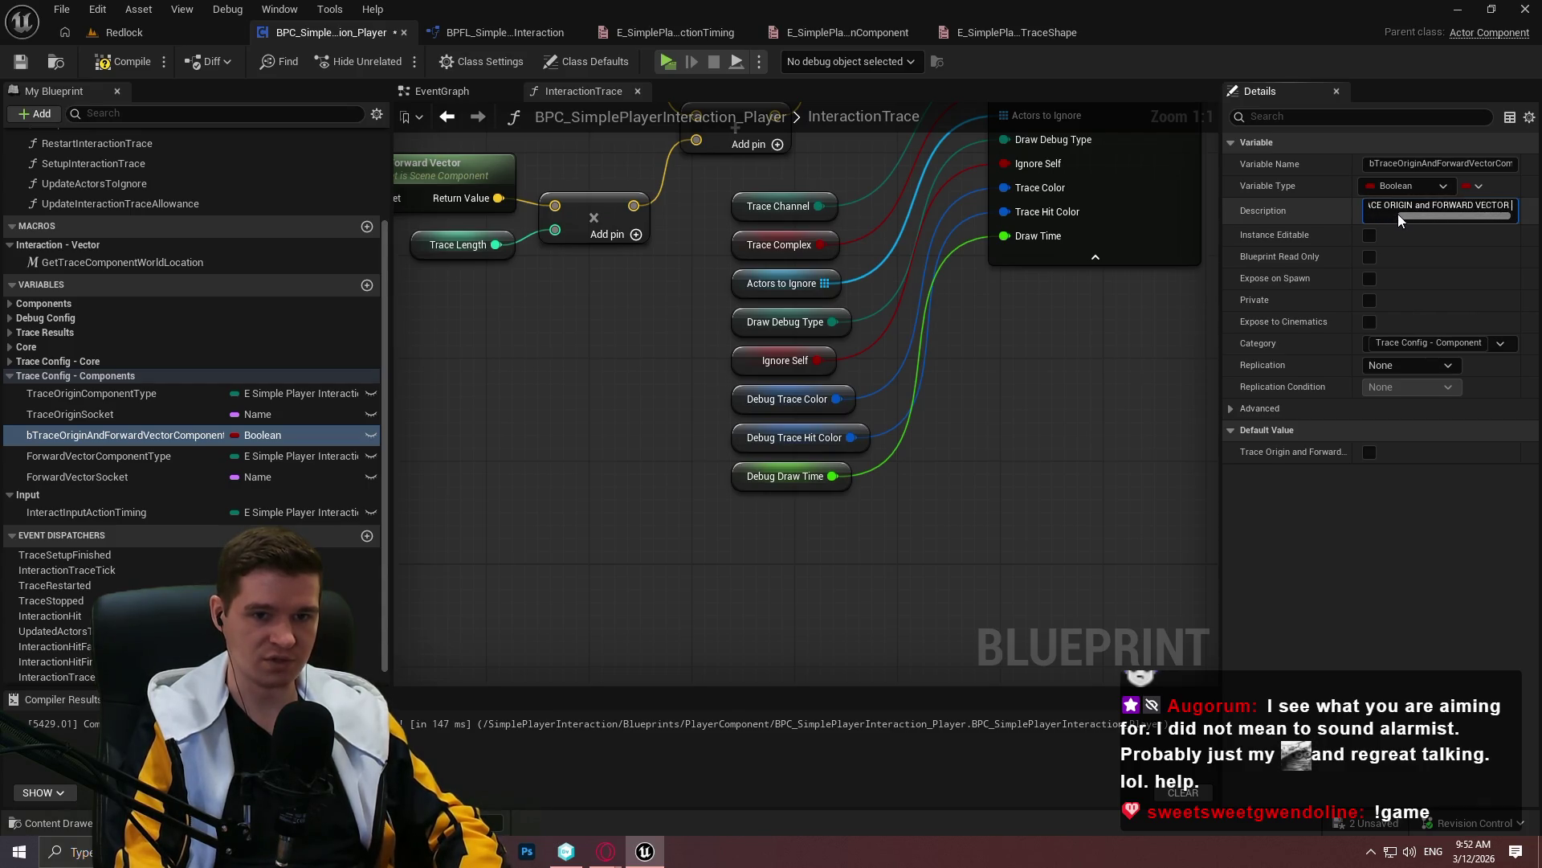
text(compoin)
key(BackSpace)
key(BackSpace)
text(nents the same? If so,)
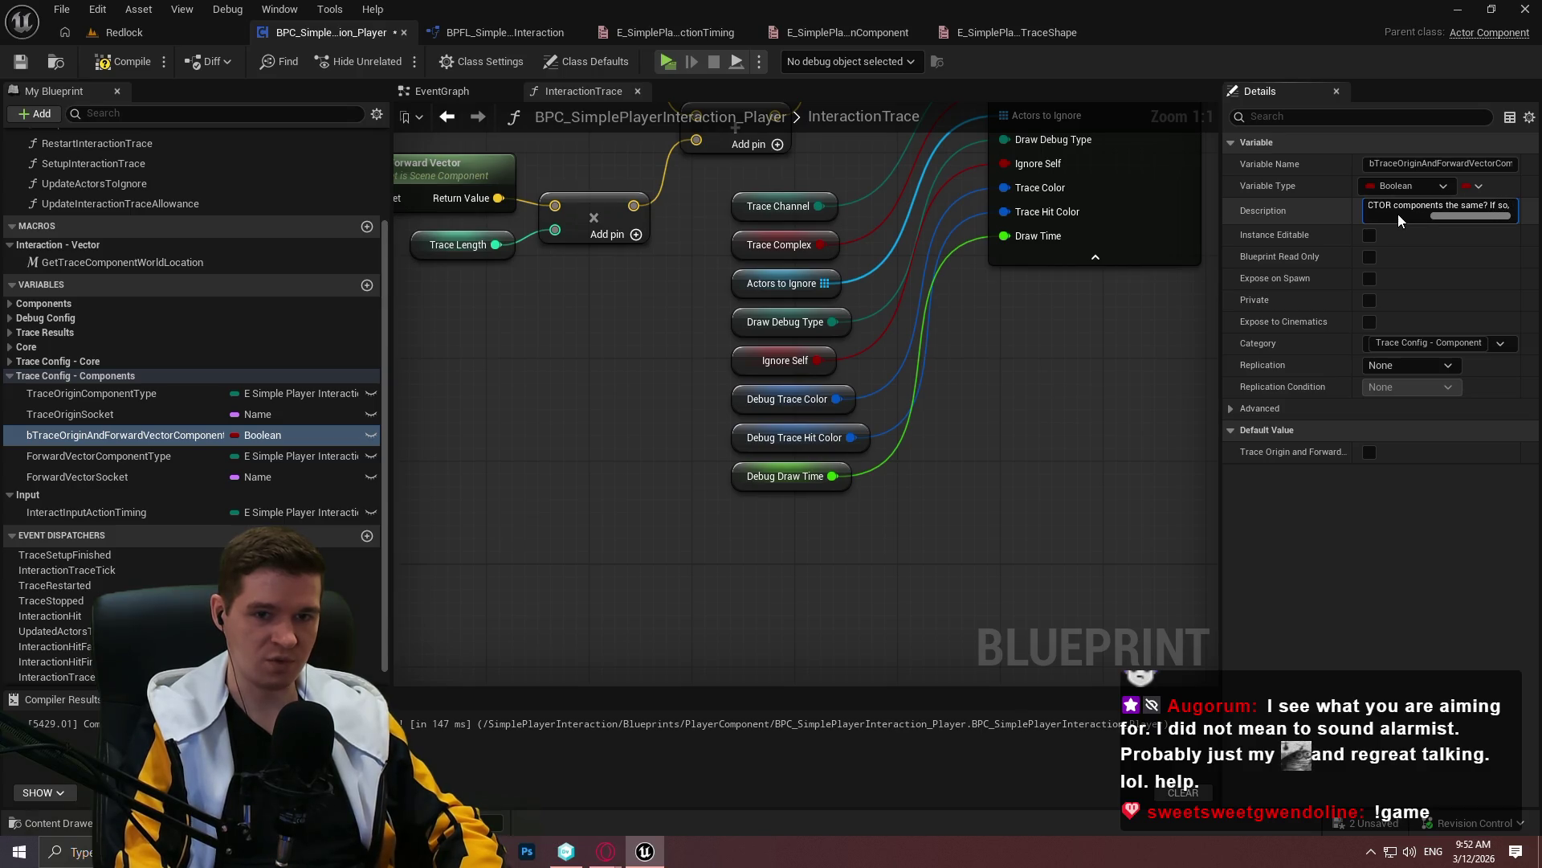
text( you onl)
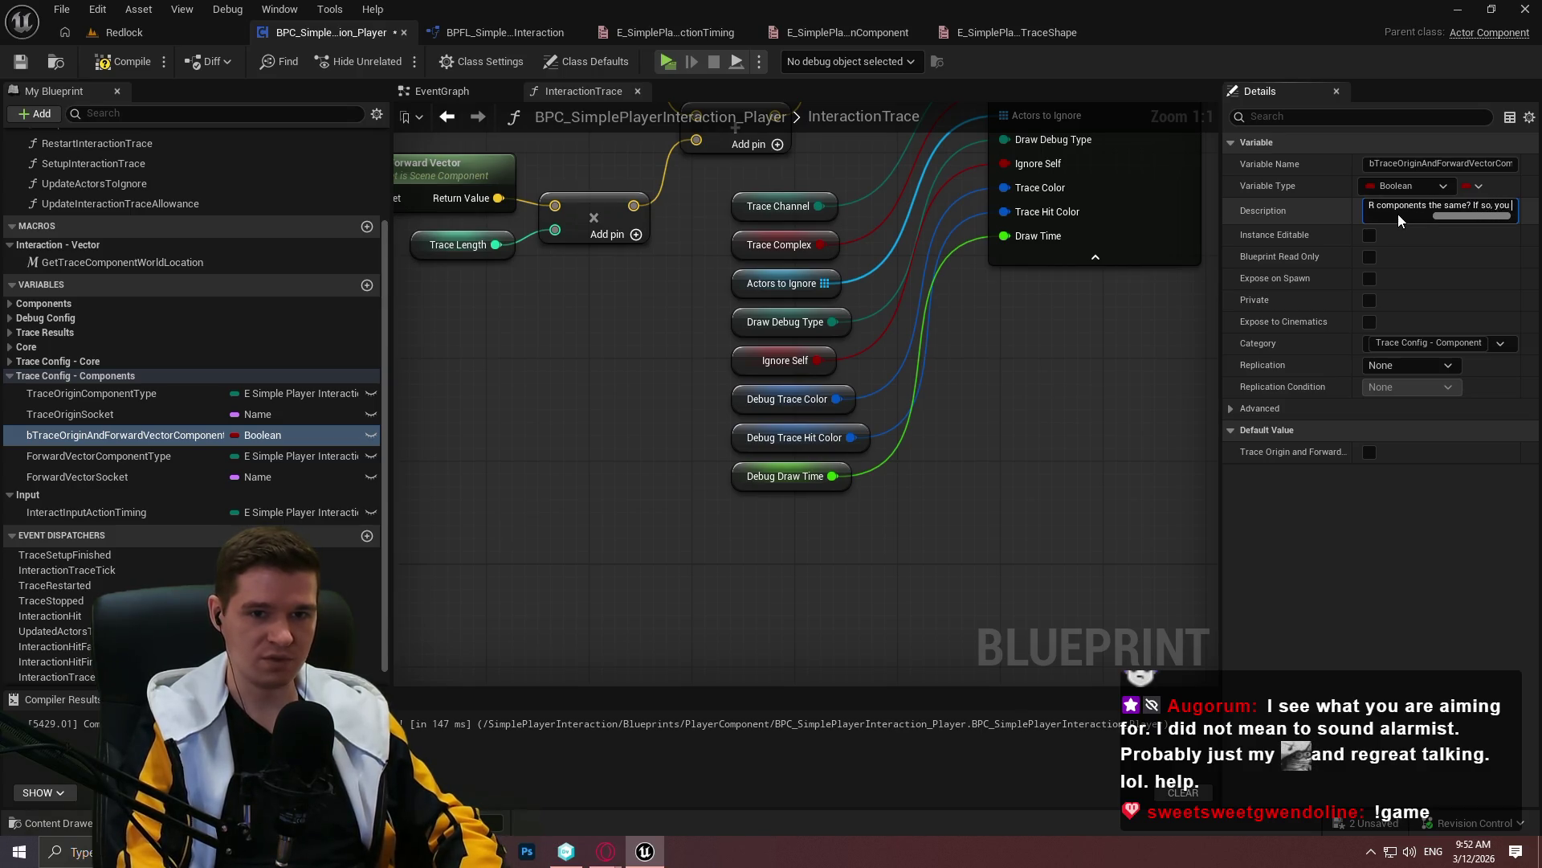
Finish it with 'If so, you need only configure the TRACE ORIGIN component', then compile
key(BackSpace)
key(BackSpace)
key(BackSpace)
text(need )
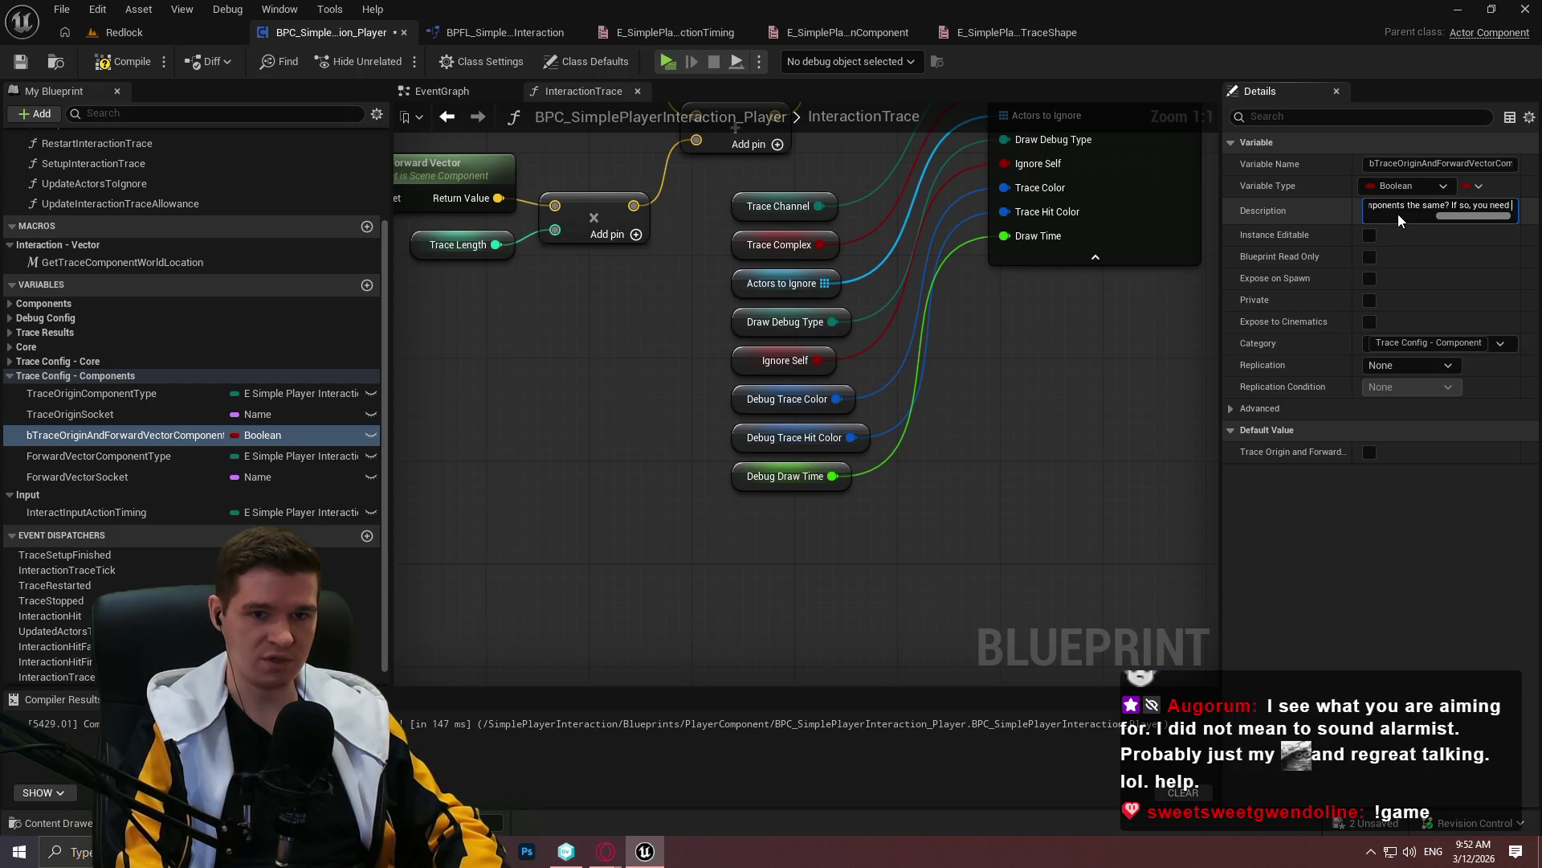
text(only confu)
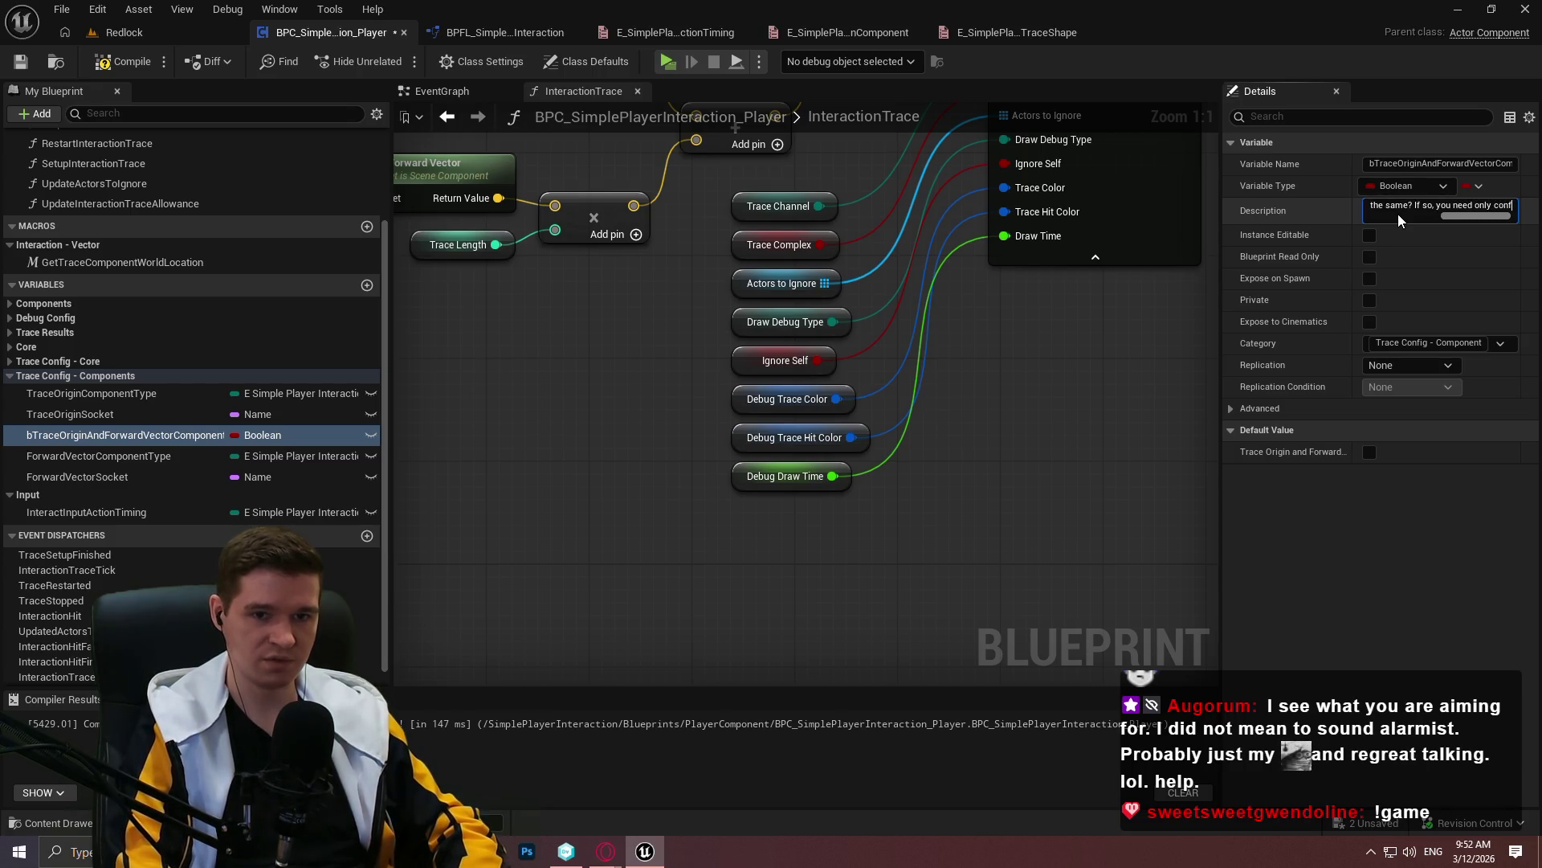
key(BackSpace)
text(igure t)
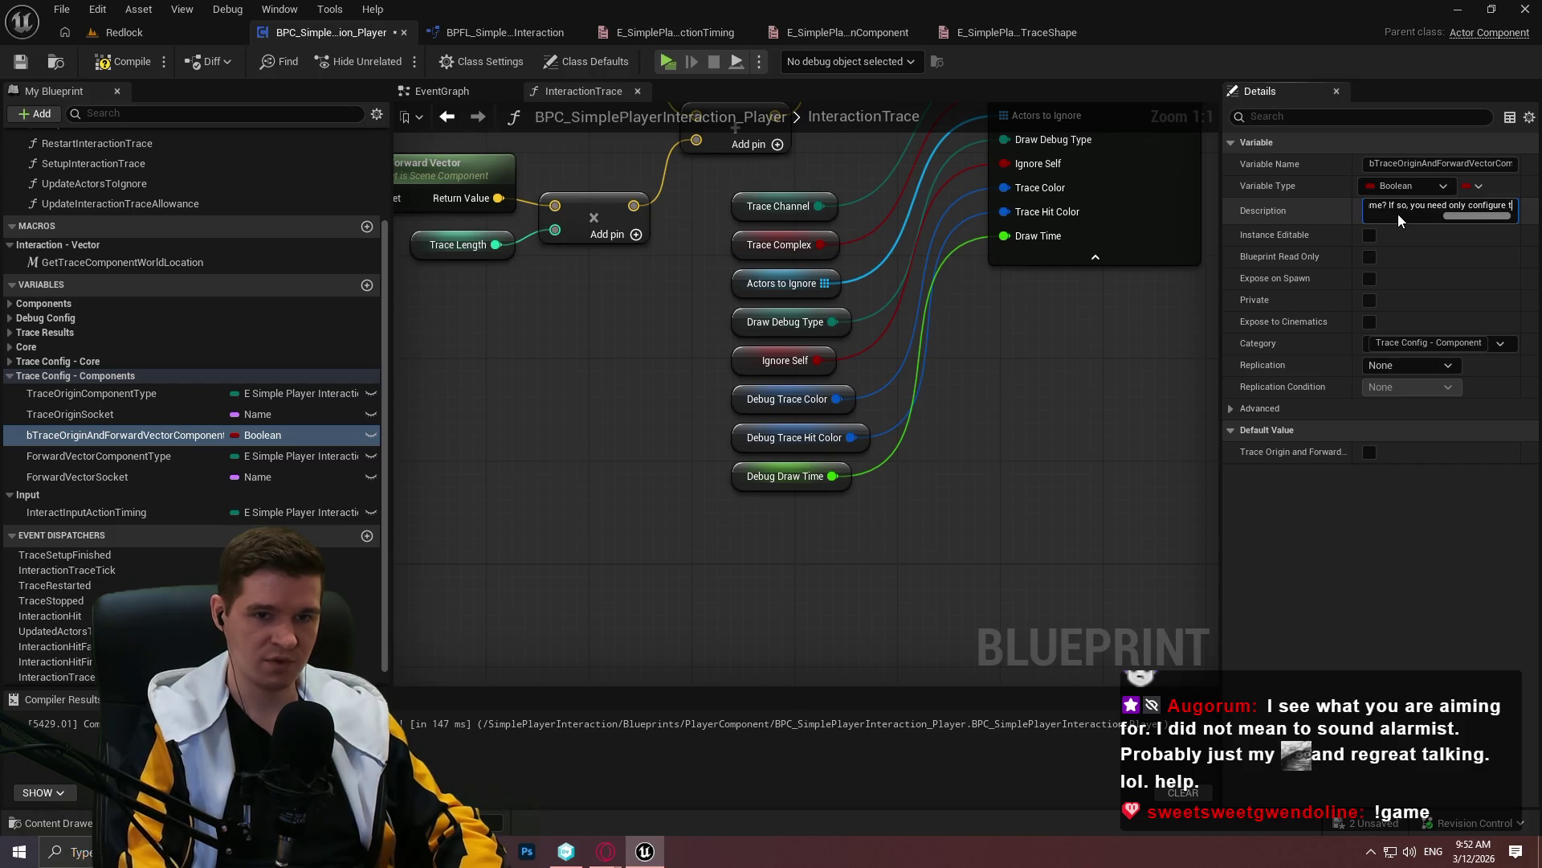
text(he TRACE ORIGIN)
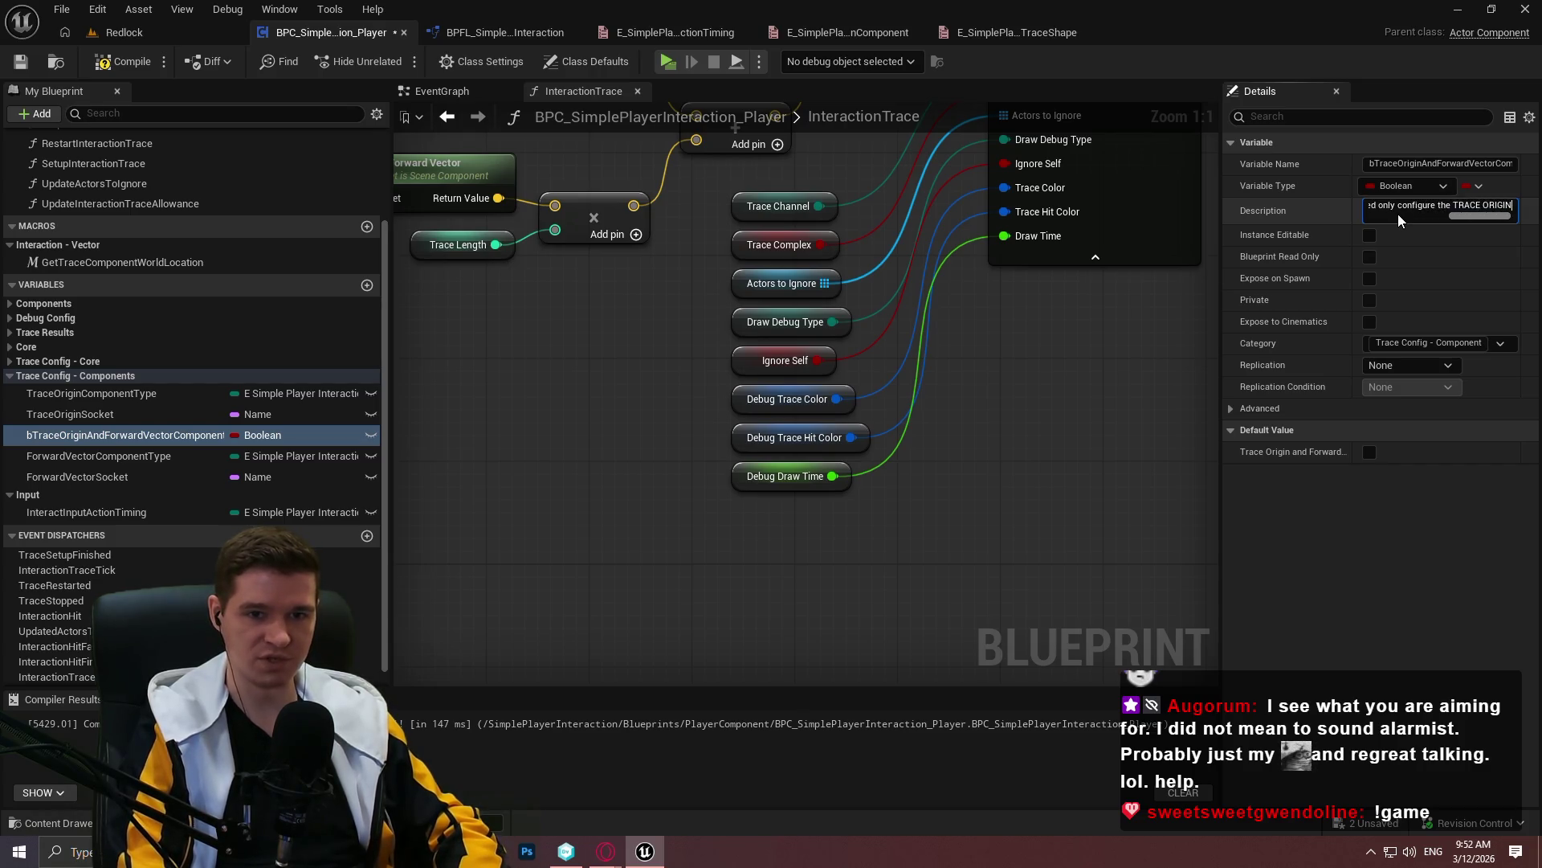
text( component.)
key(Return)
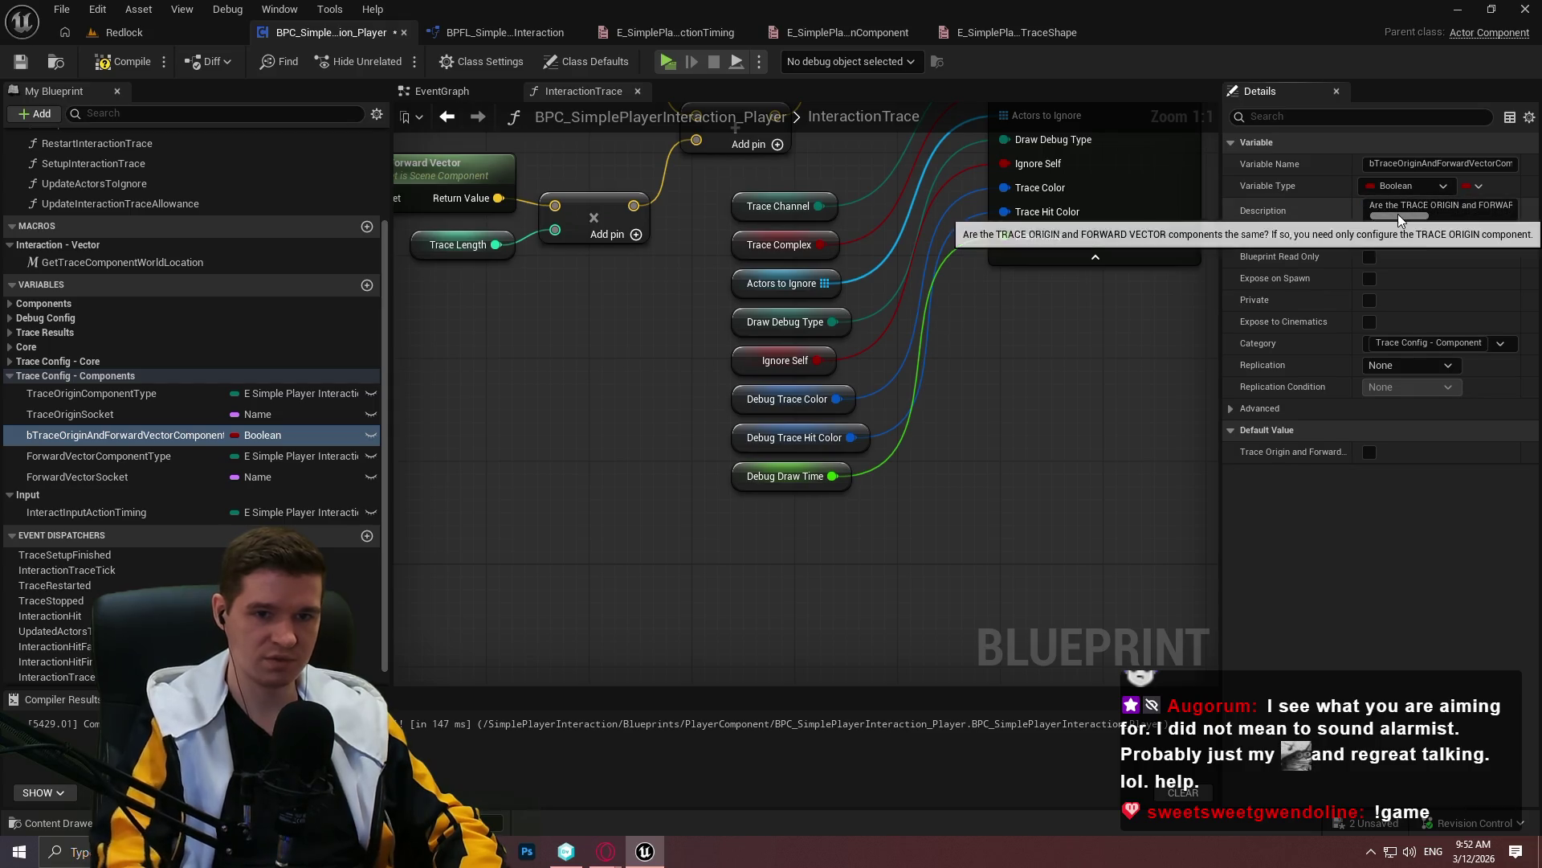
click(125, 61)
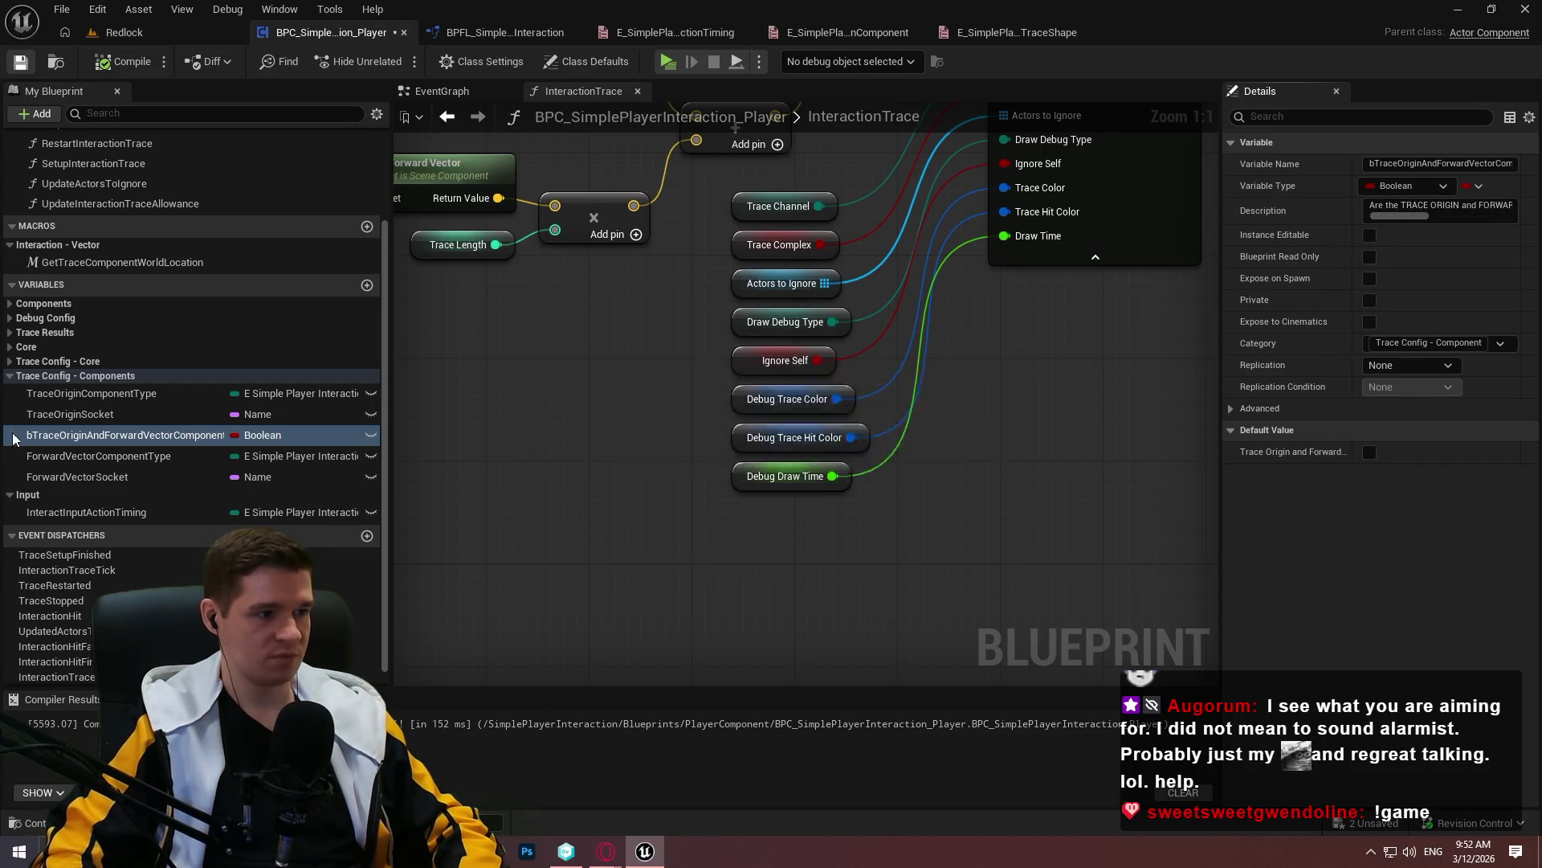
click(8, 375)
Describe InteractInputActionTiming as firing on initial button press or on release, then compile
click(86, 489)
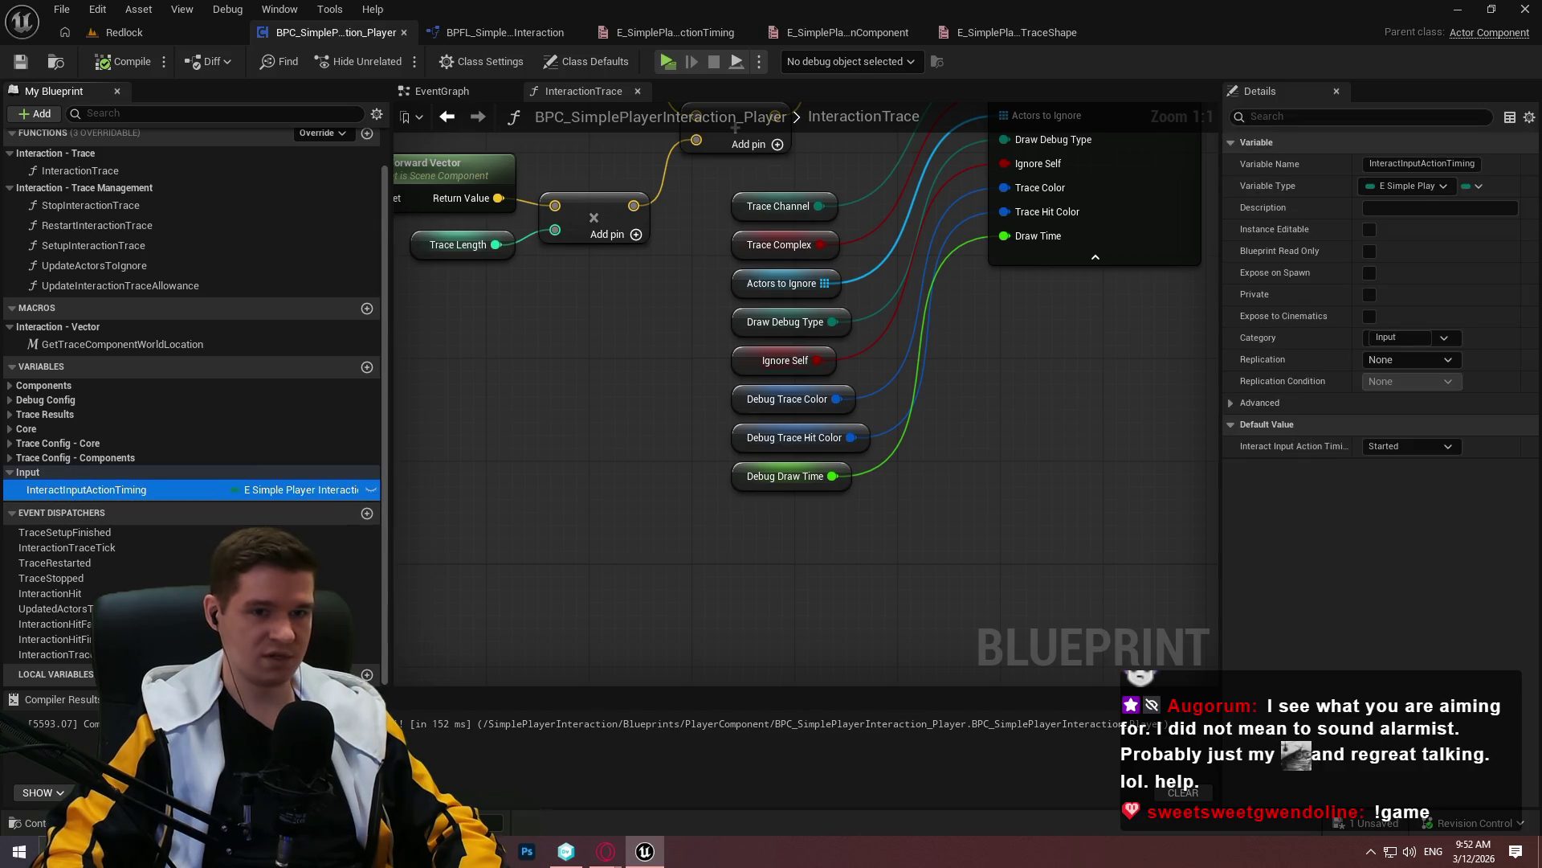
click(1393, 208)
text(Should we fire the input ac)
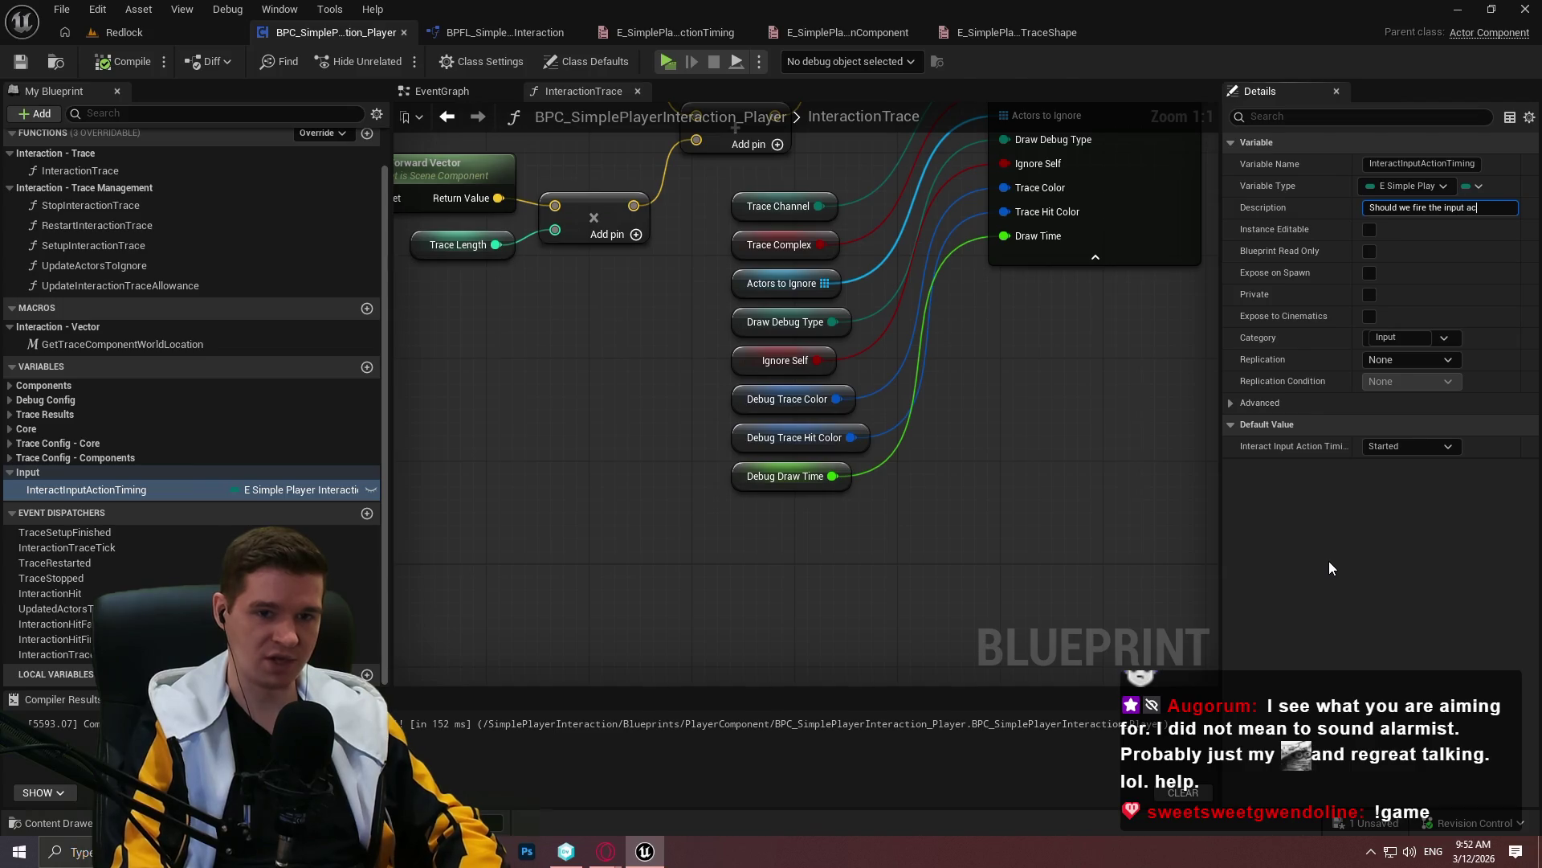
text( for interactio)
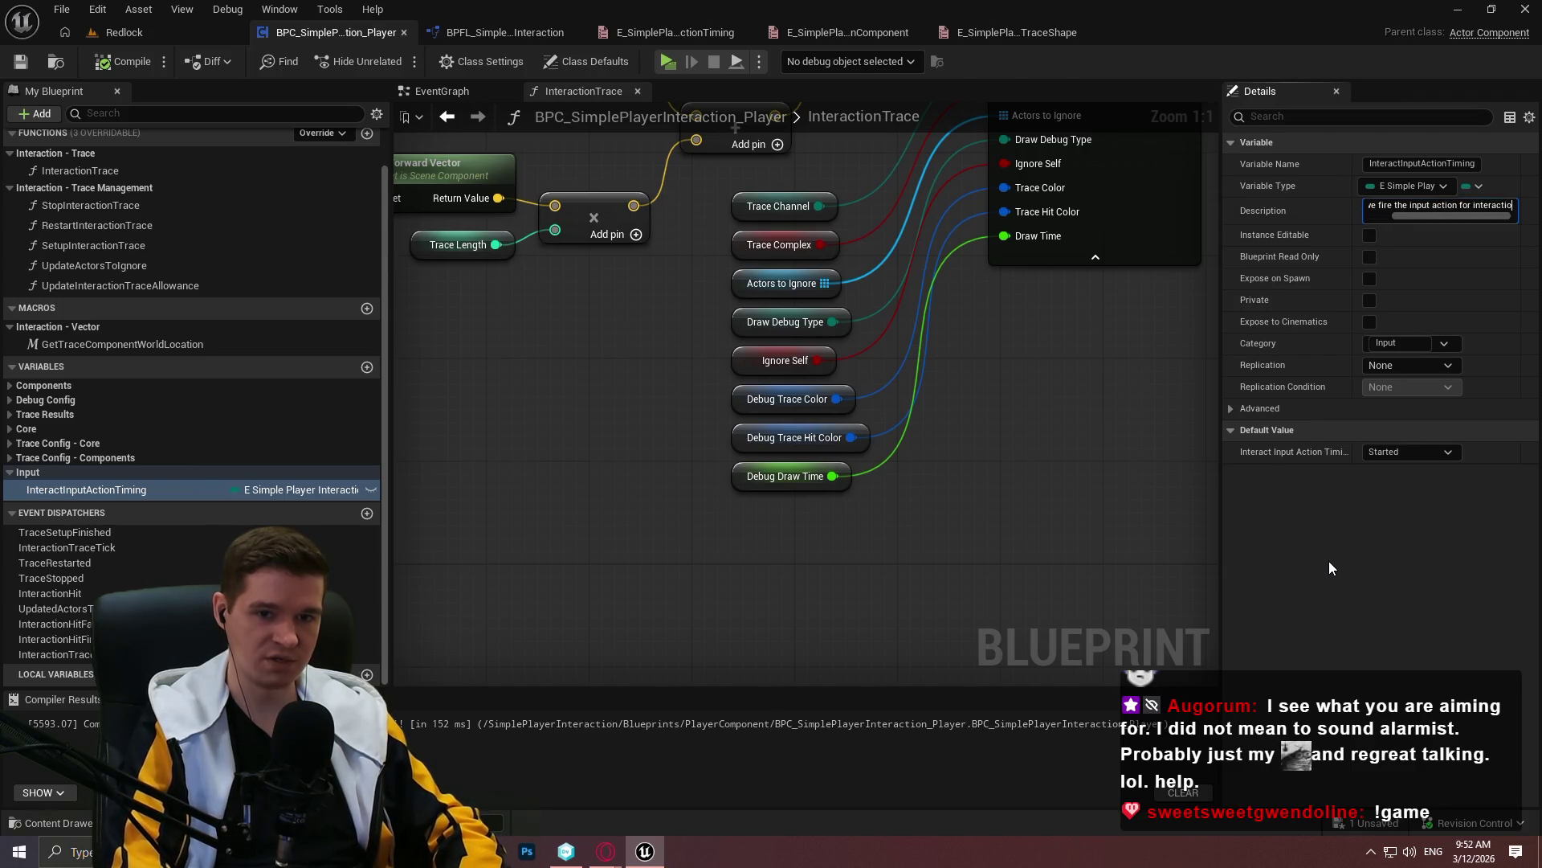
text(n whne)
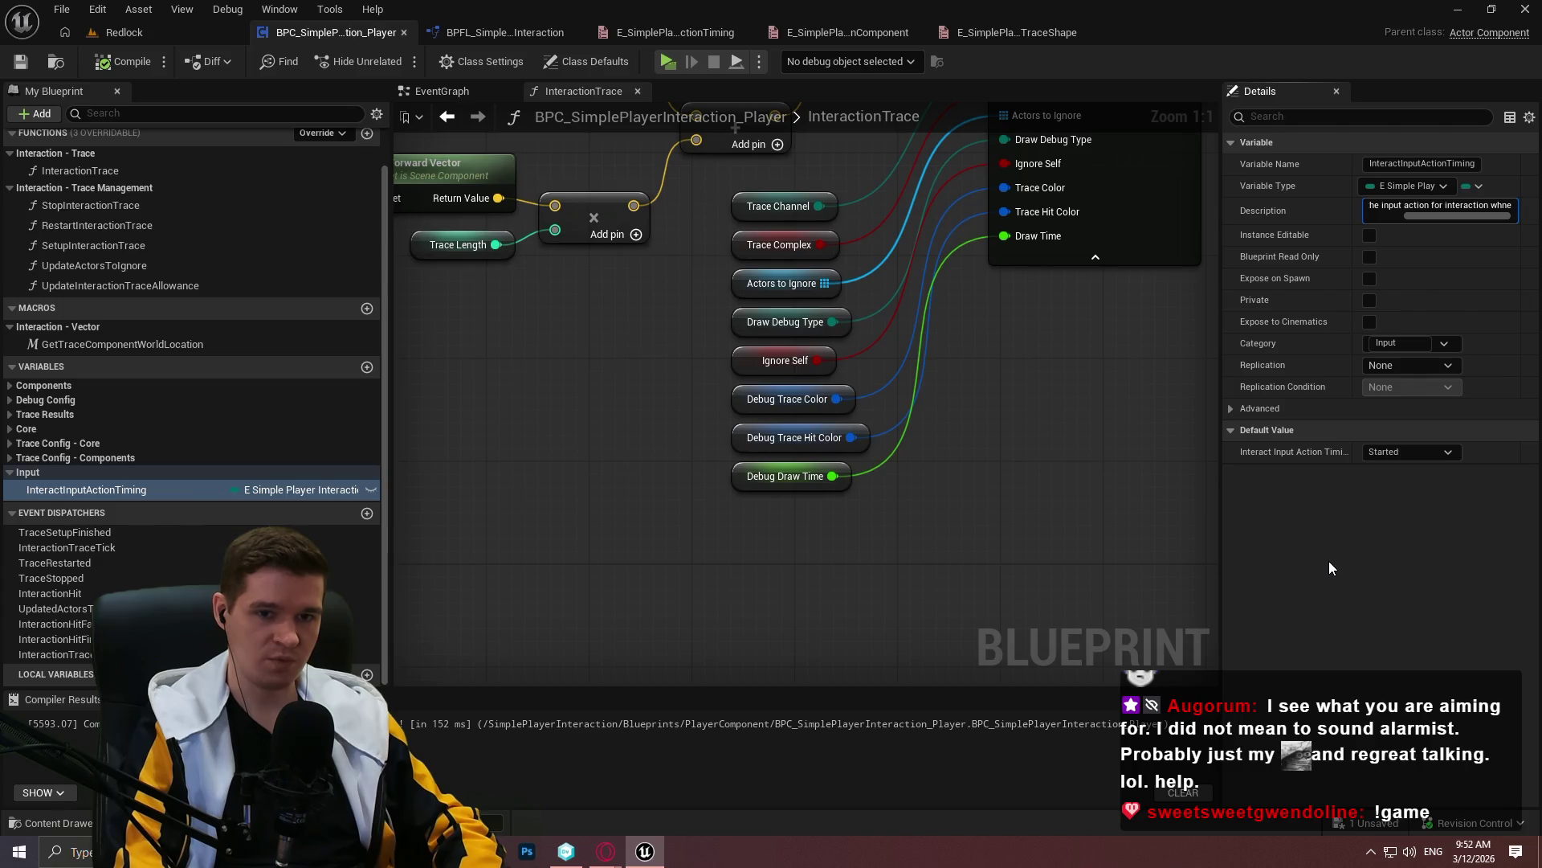
key(BackSpace)
key(BackSpace)
text(en the interac)
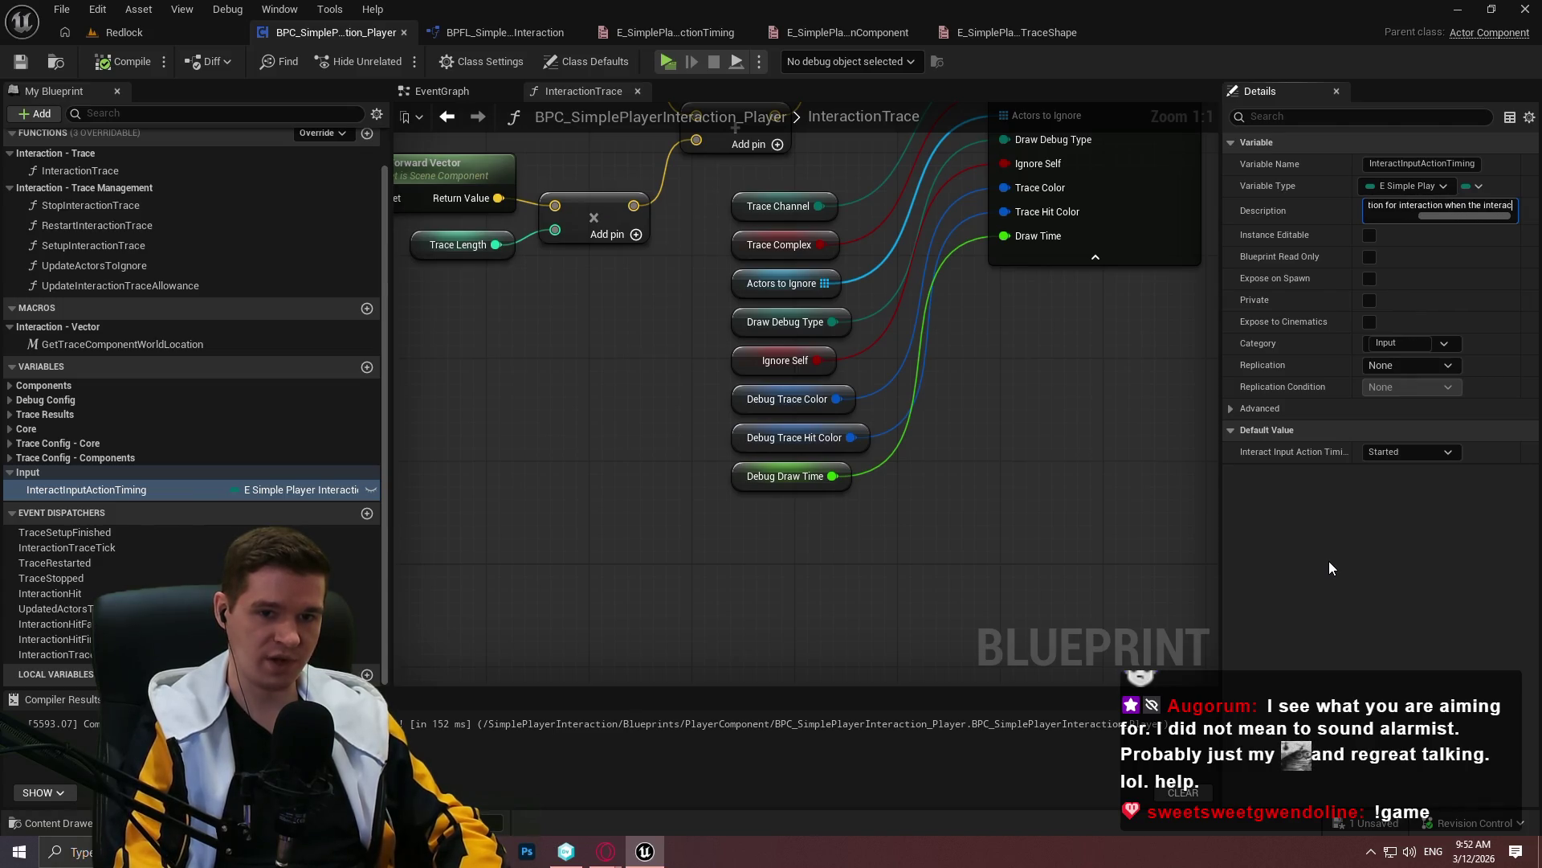
text(tion button )
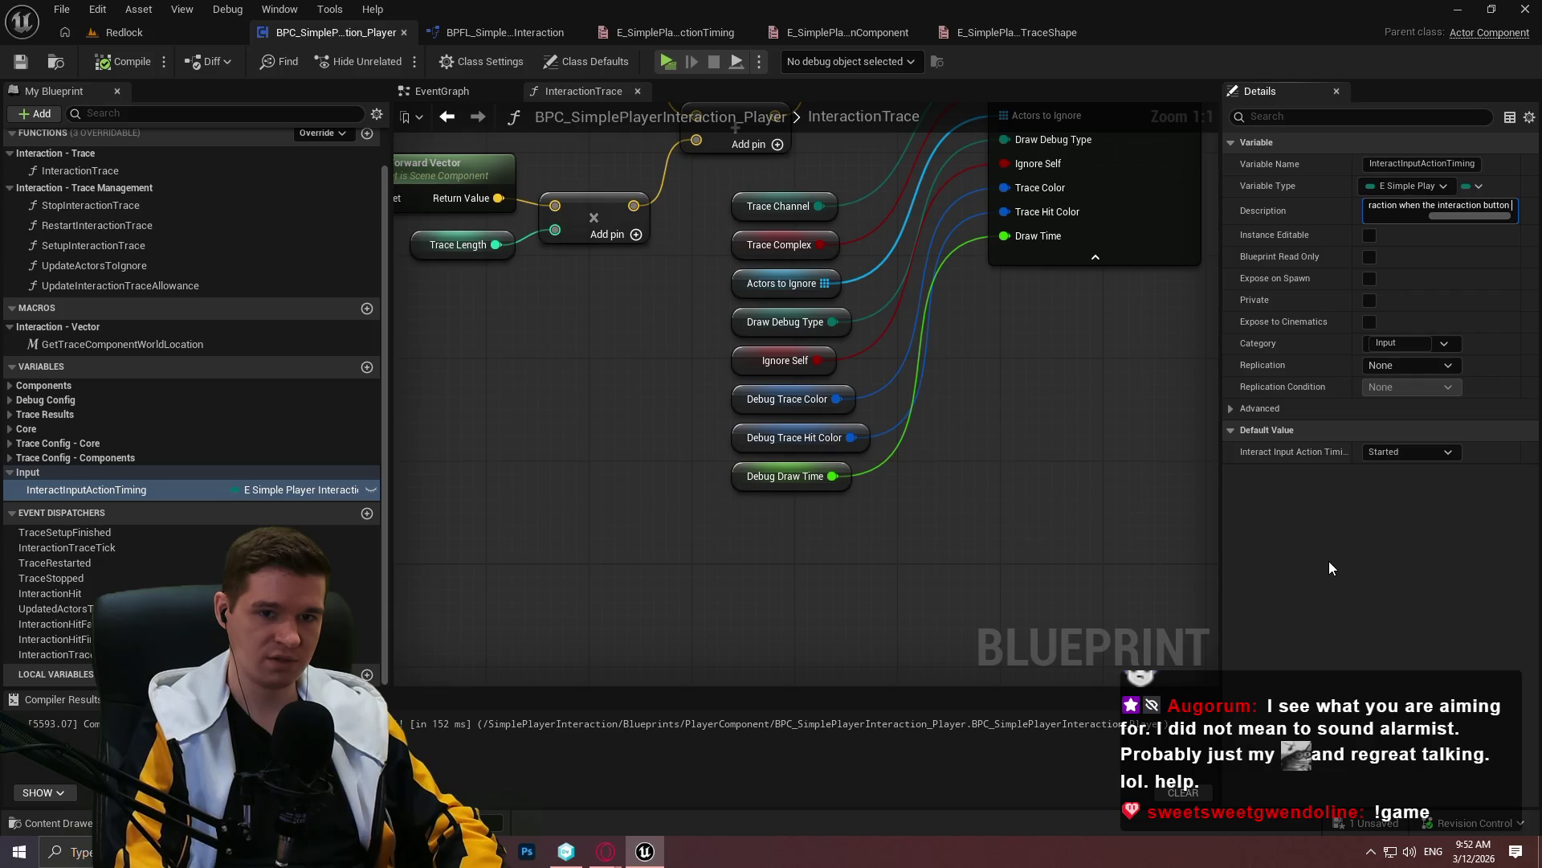
text(is initially pre)
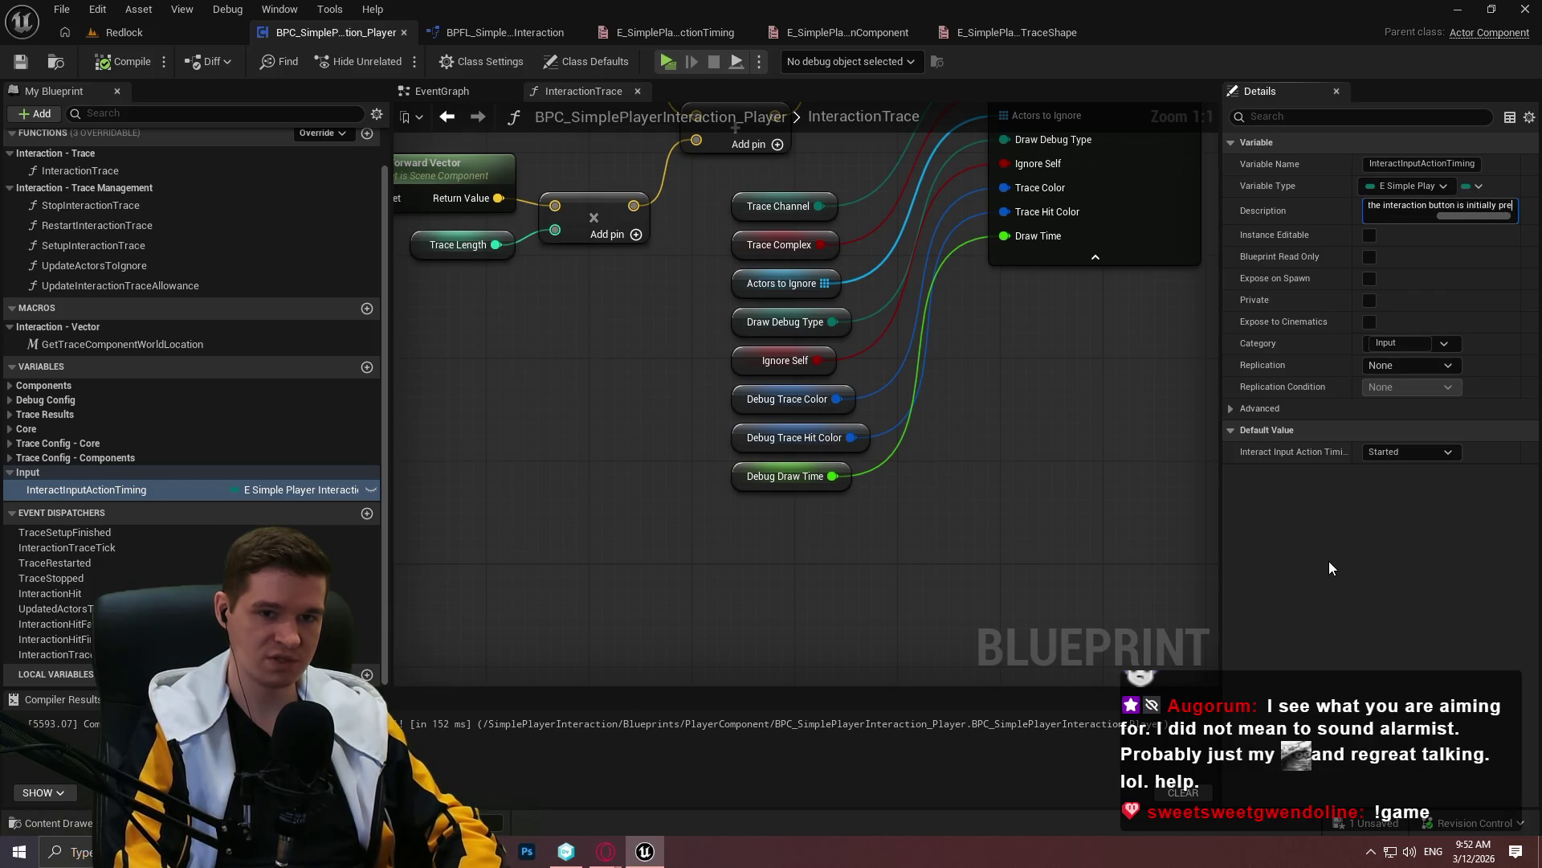
text(ssed, orwhen it is released?)
key(Return)
click(110, 66)
click(12, 473)
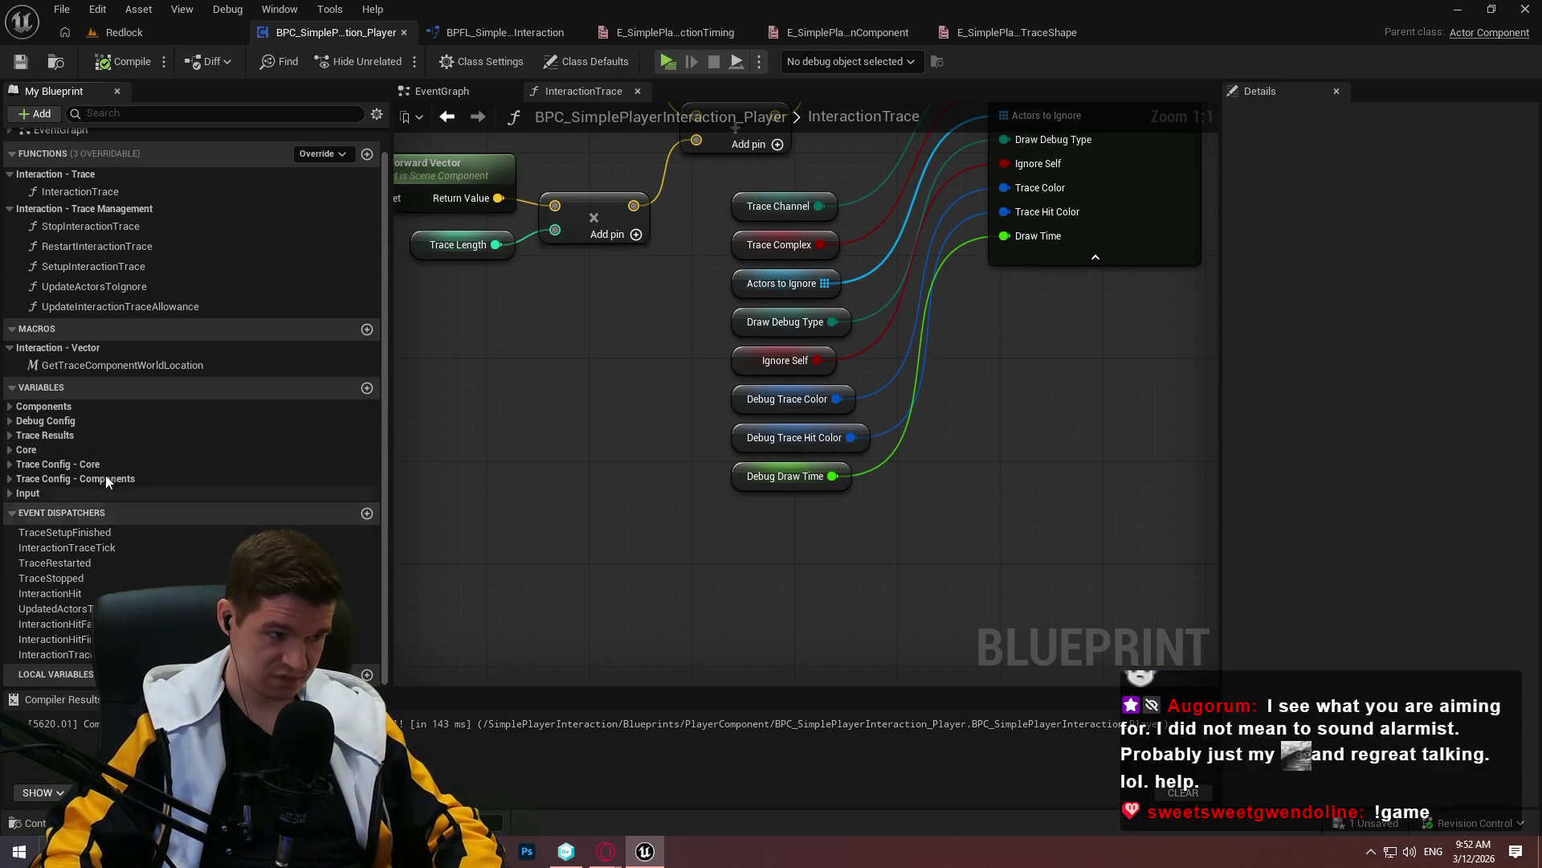
Put TraceSetupFinished in category Trace Control and move TraceRestarted into it
click(73, 534)
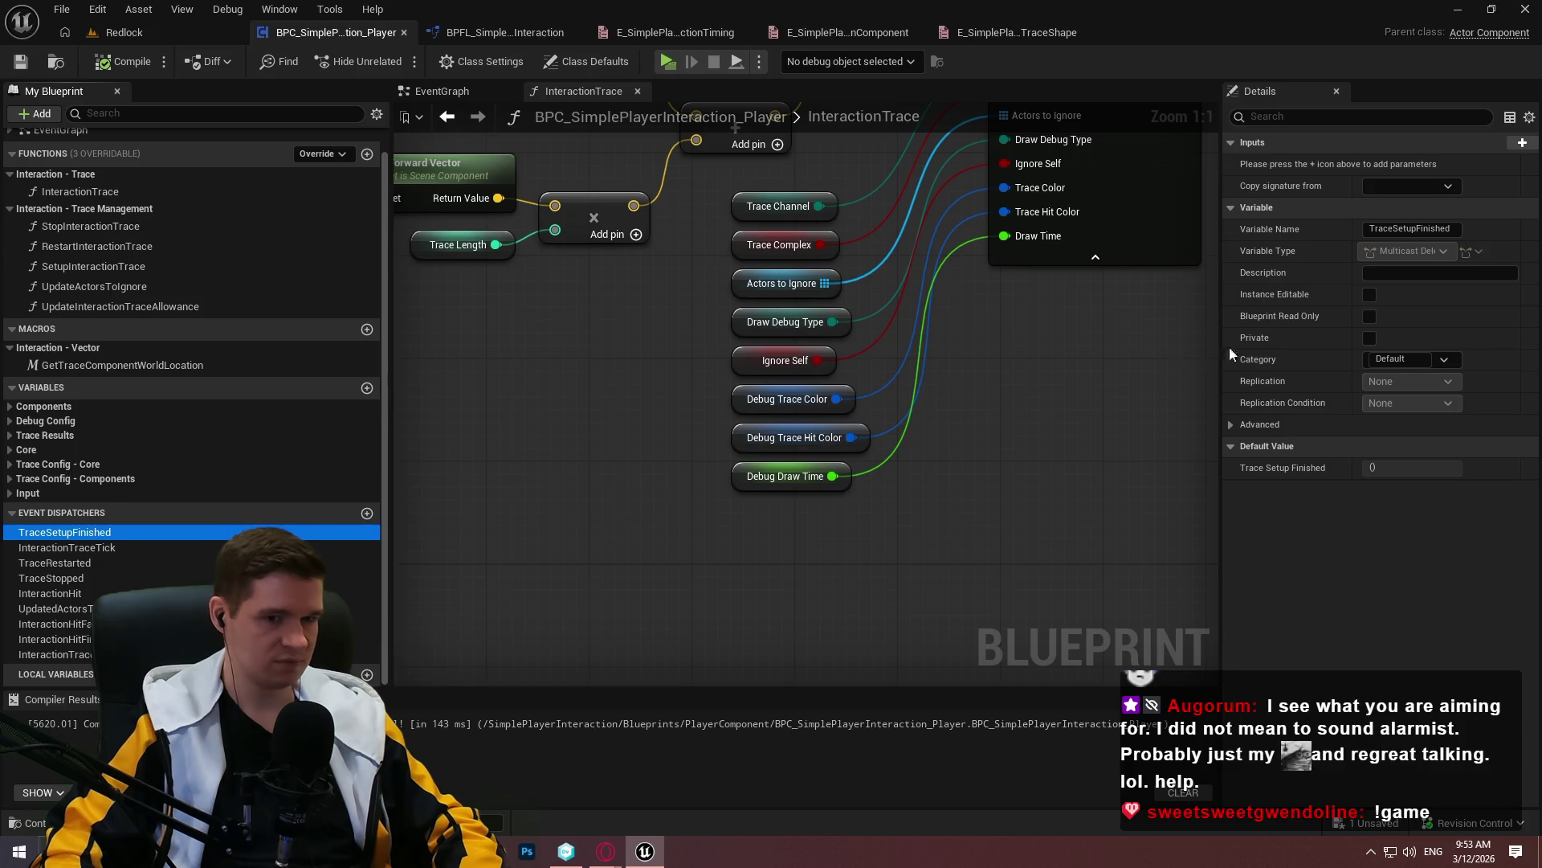
click(1398, 359)
text(Tr)
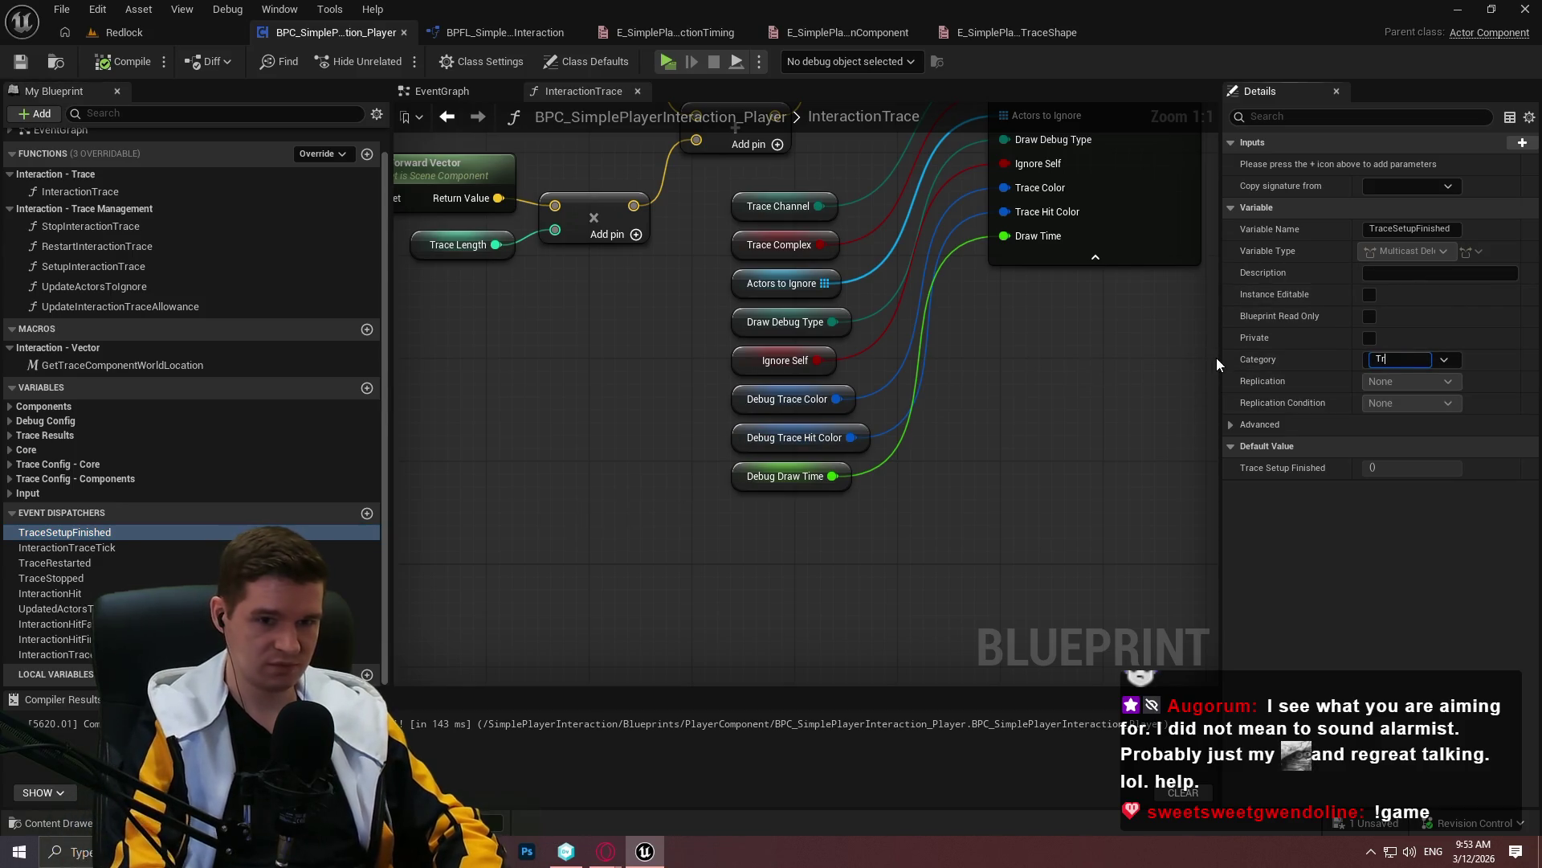
text(ace Control)
key(Return)
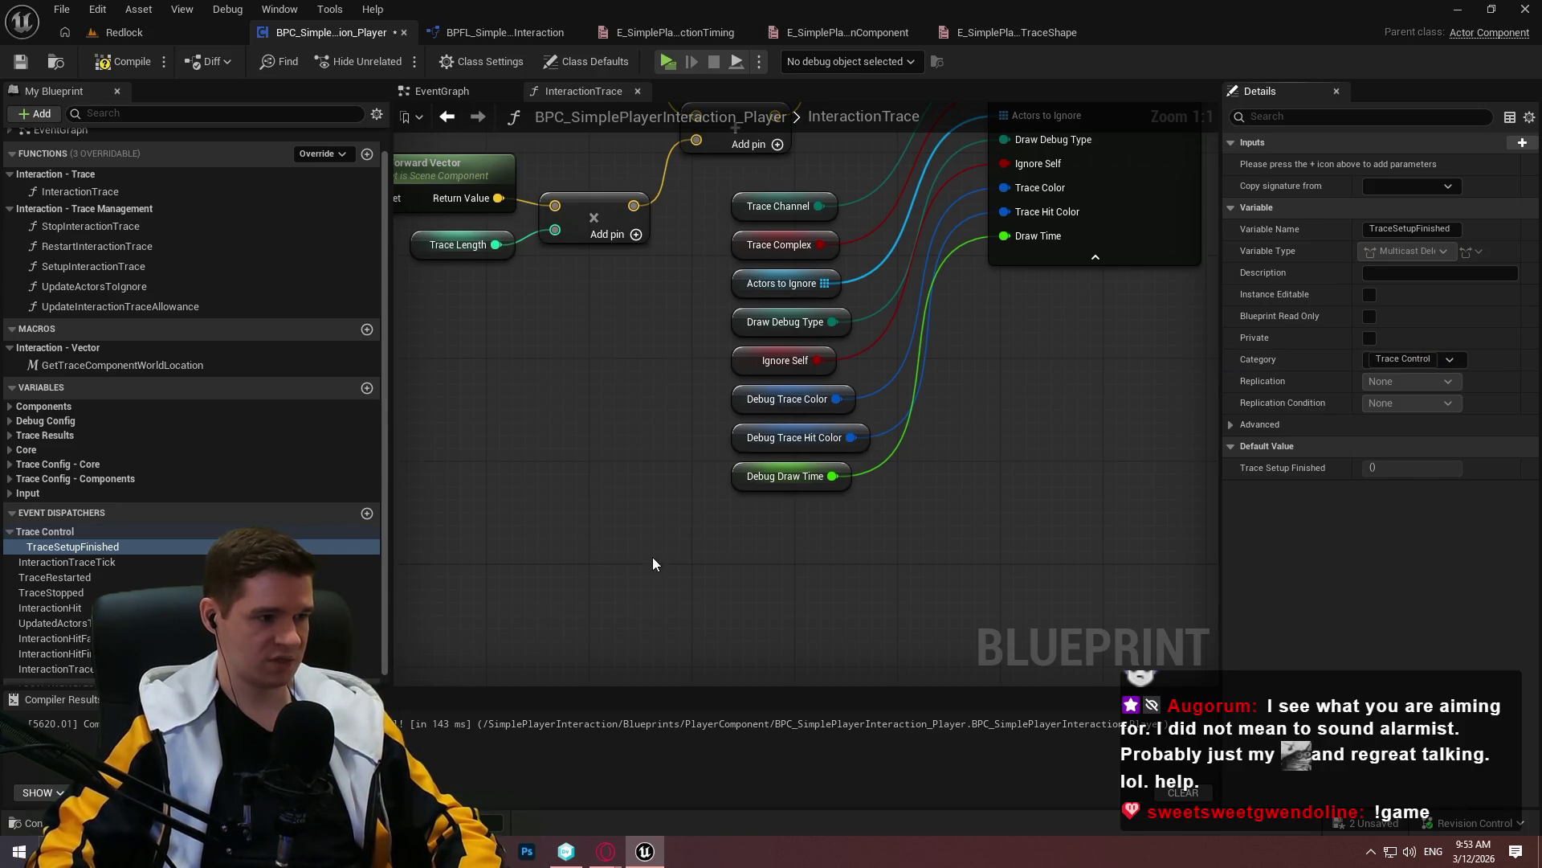
scroll(656, 566, down, 1)
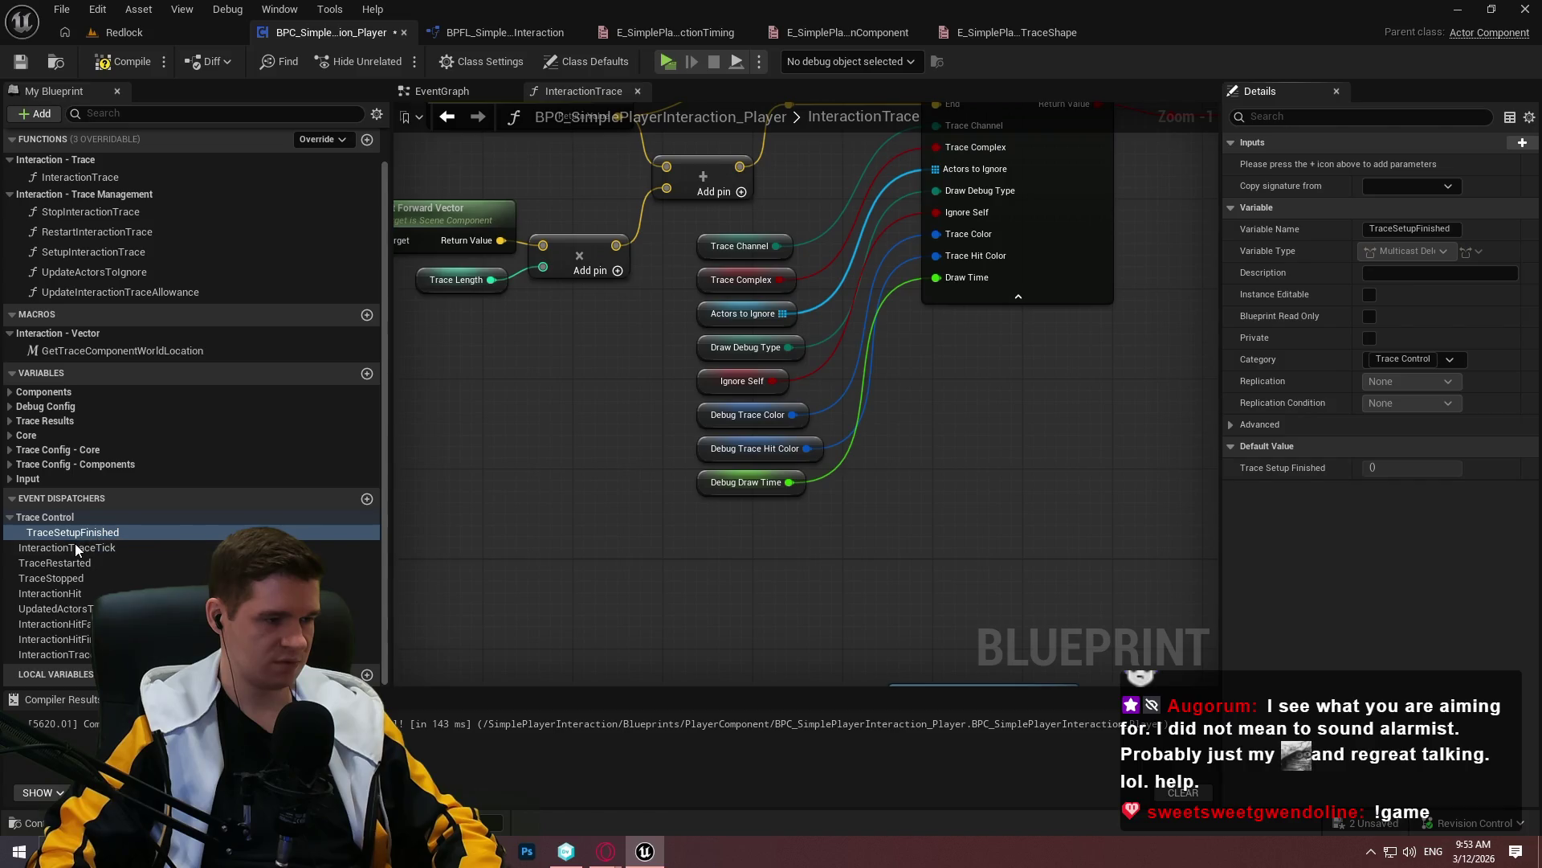
drag(66, 561, 56, 522)
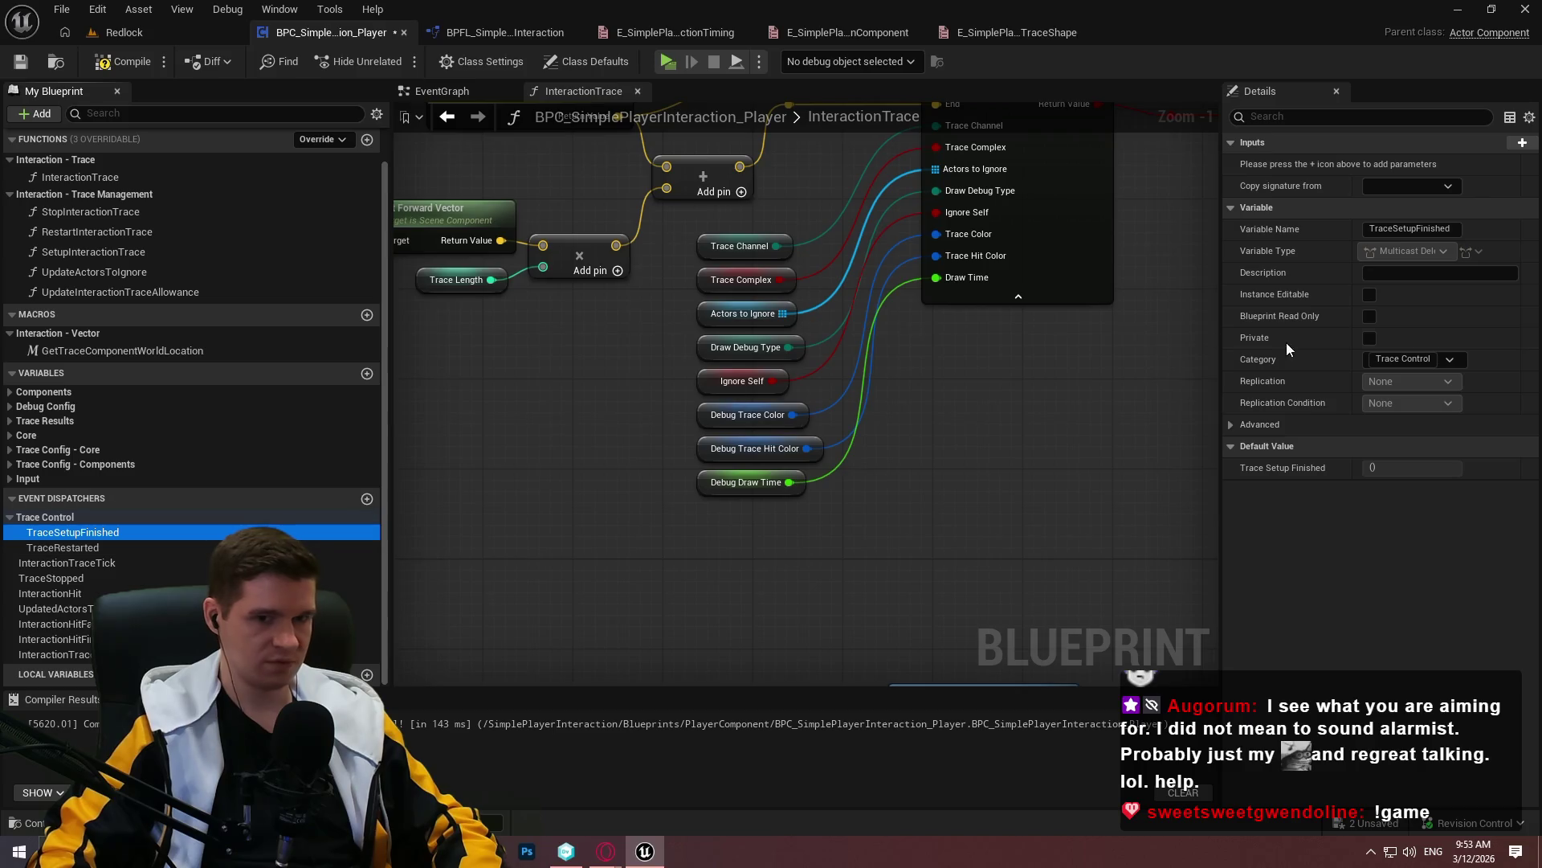
Recategorize TraceSetupFinished as Trace Config and move TraceStopped into Trace Control
click(1408, 359)
text(Trace Config)
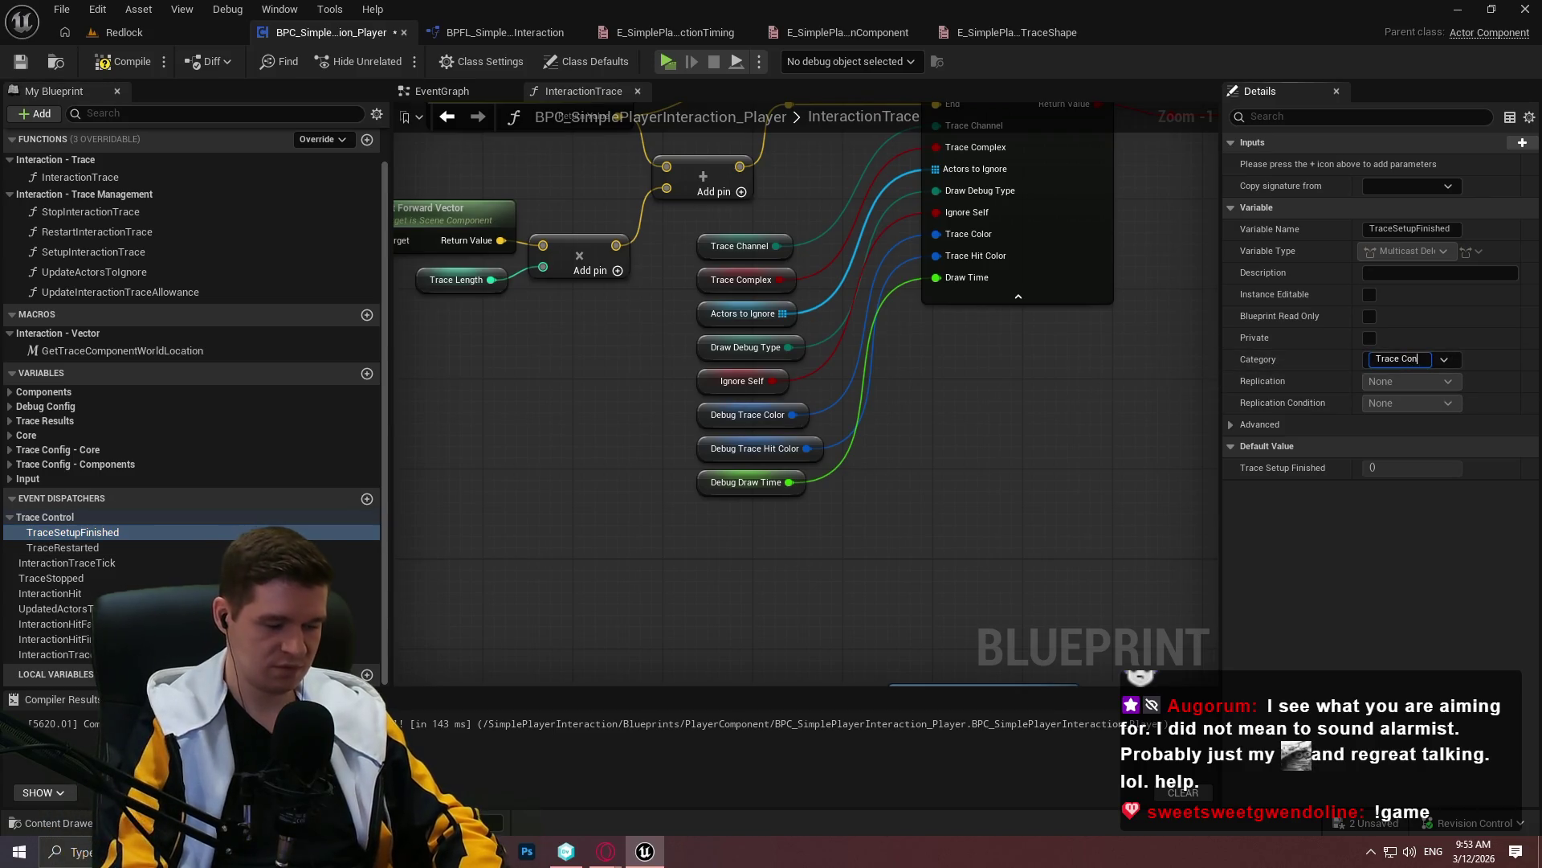
key(Return)
scroll(107, 521, down, 1)
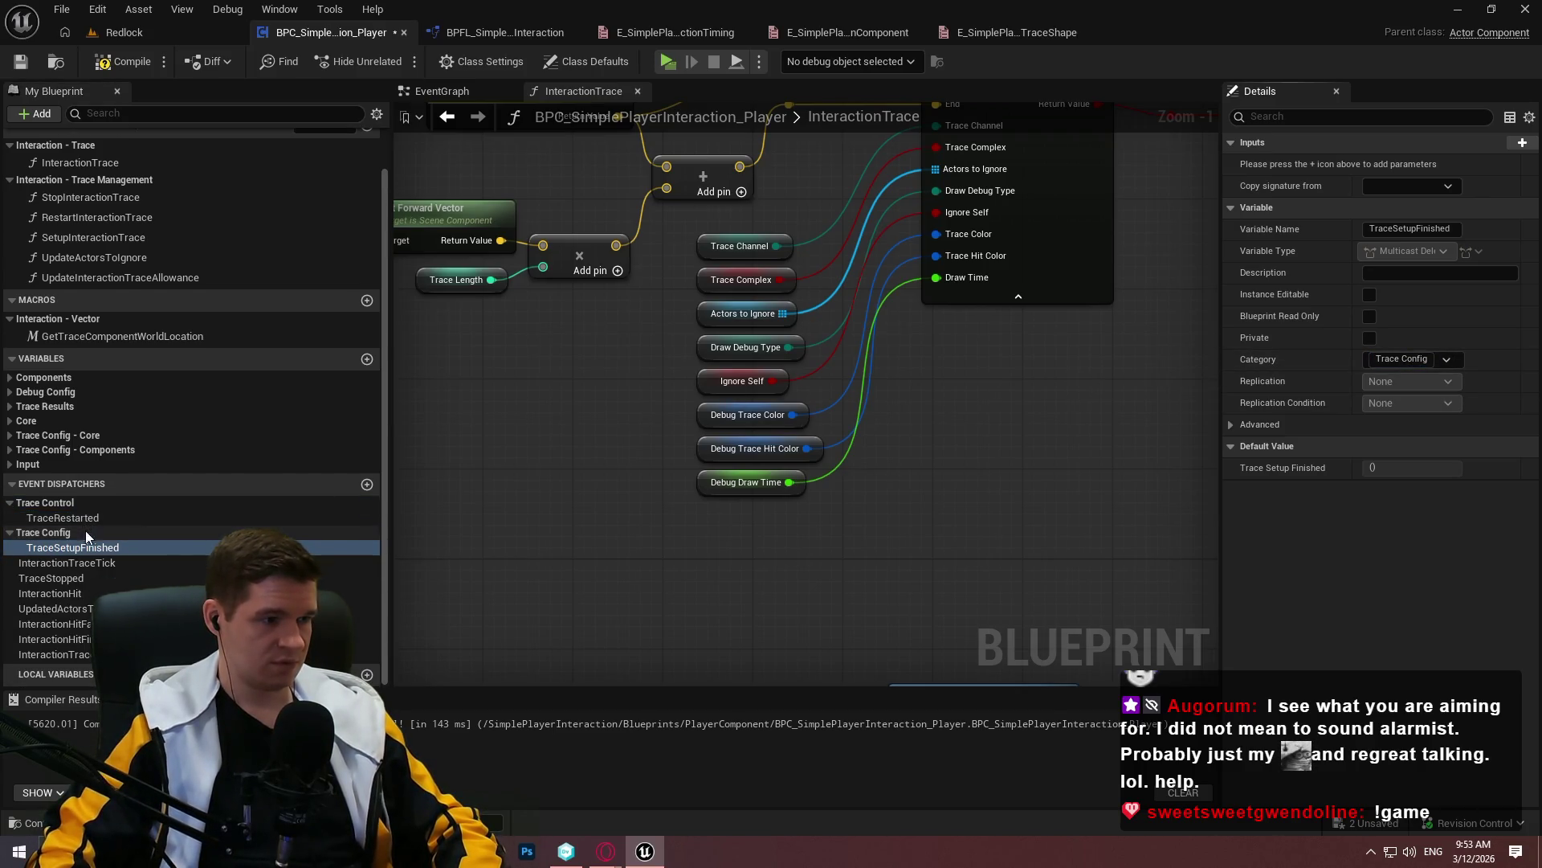
drag(66, 576, 55, 501)
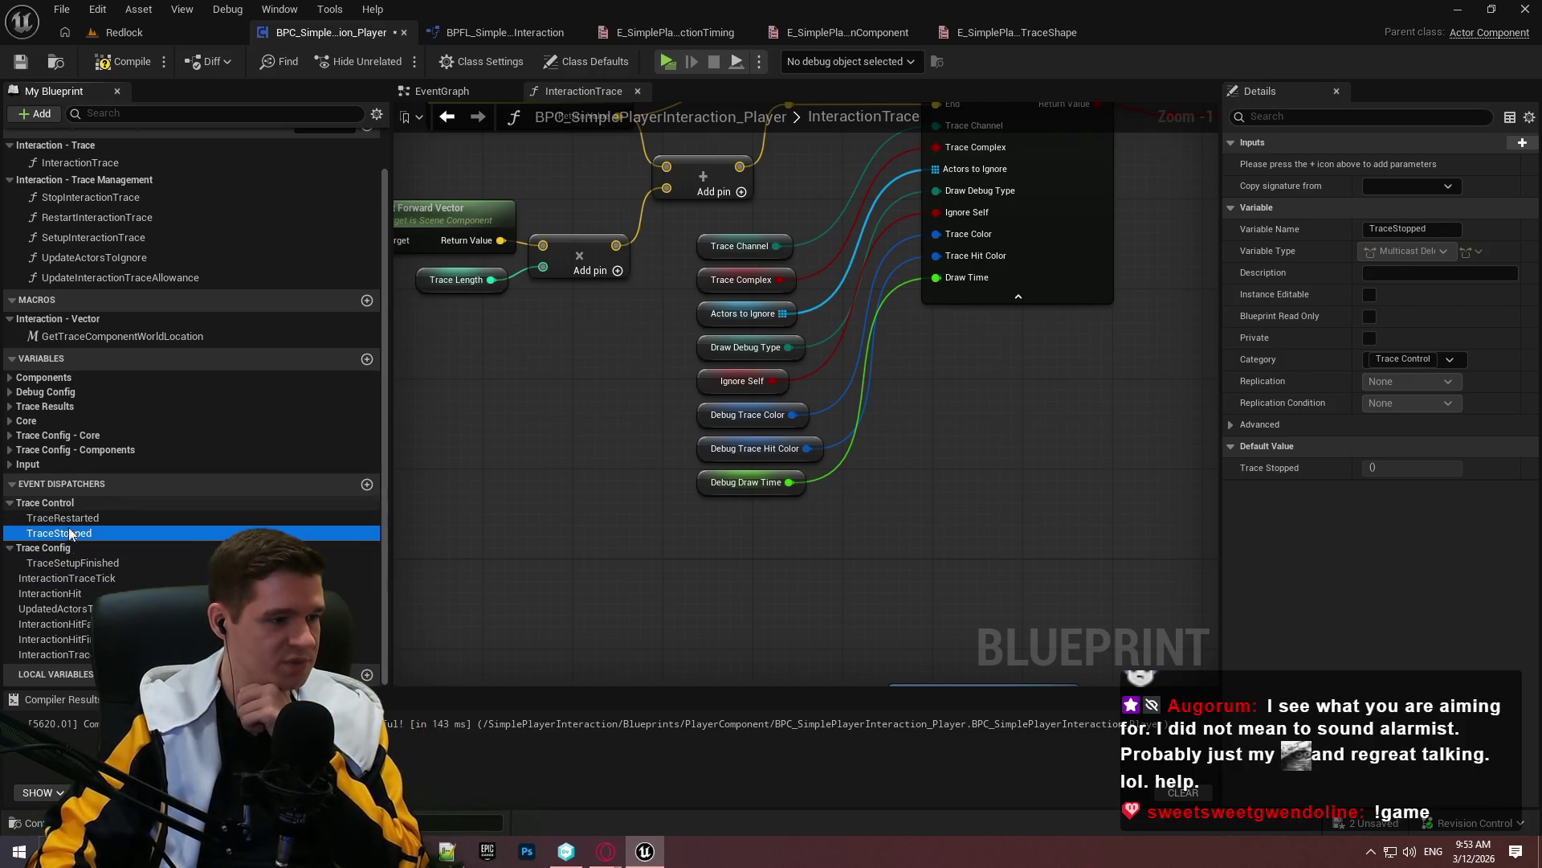
Set InteractionTraceTick's category to Trace Core
click(61, 579)
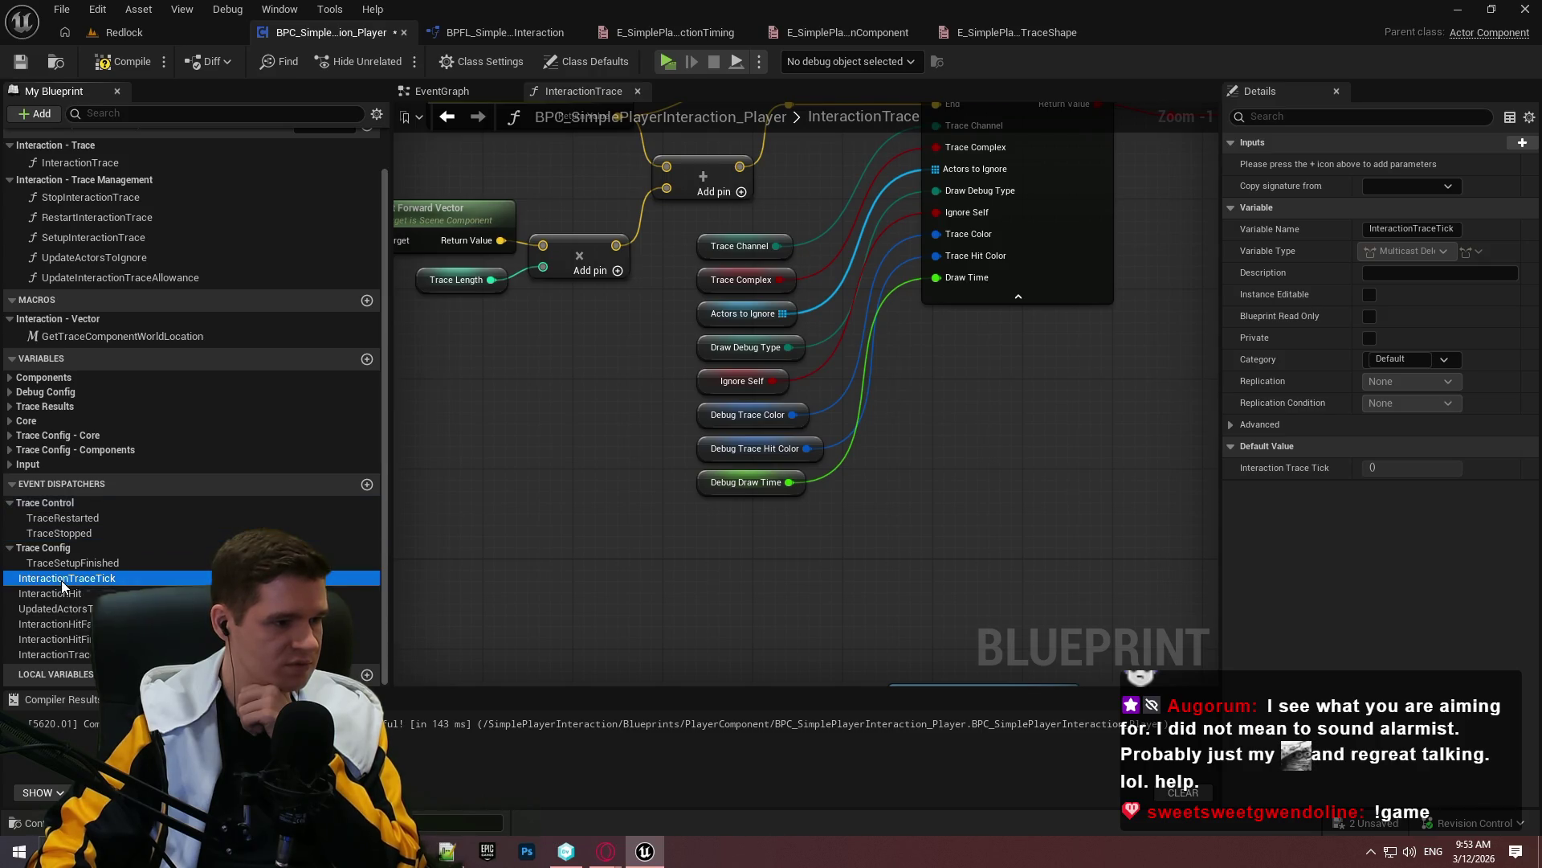
click(1408, 358)
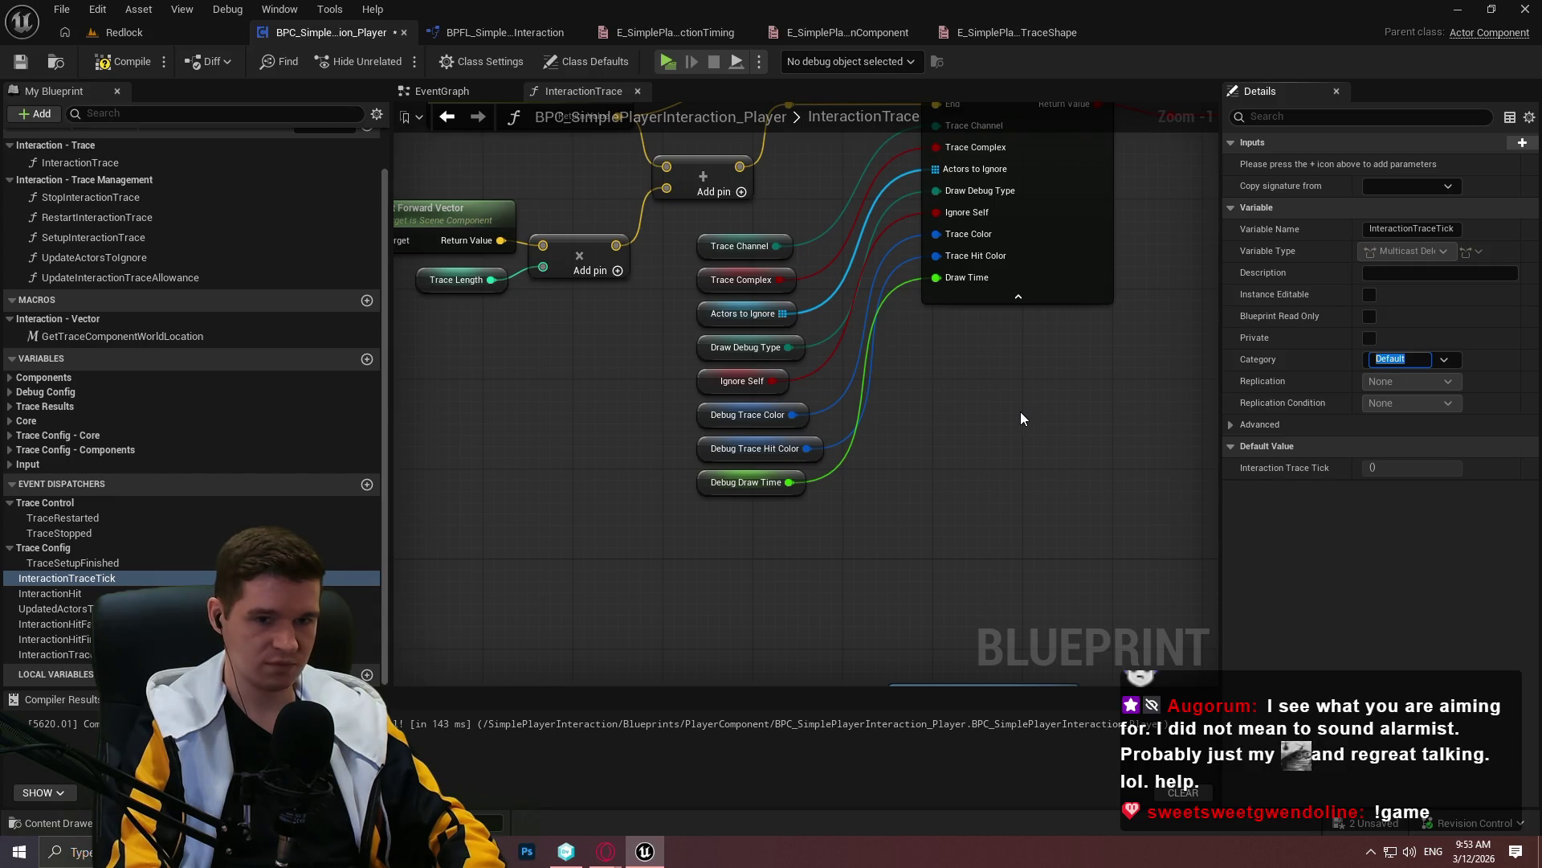
text(TraceCore)
key(Return)
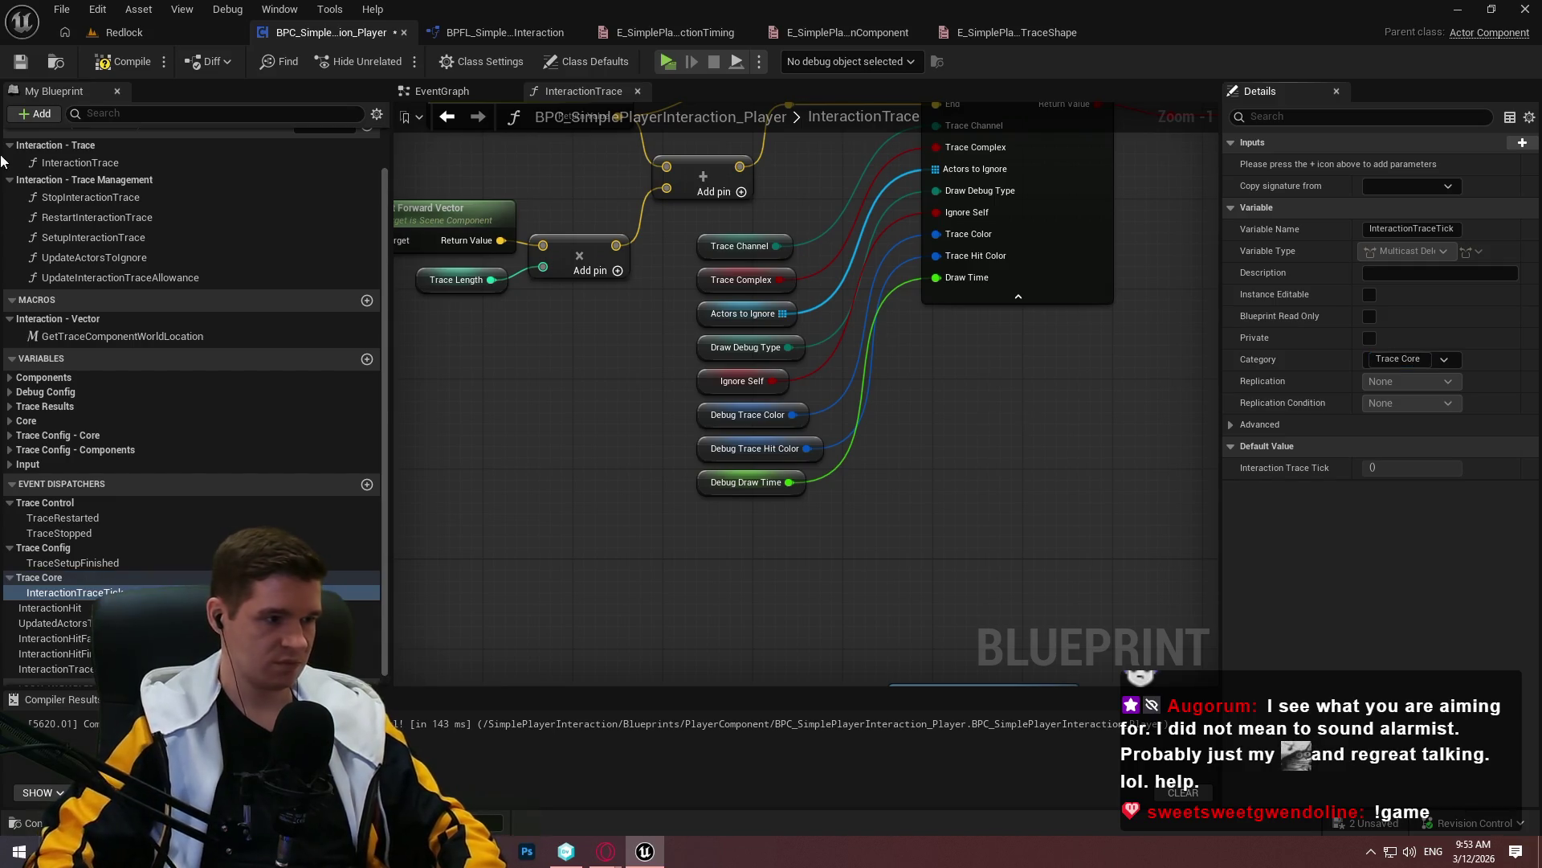
click(47, 607)
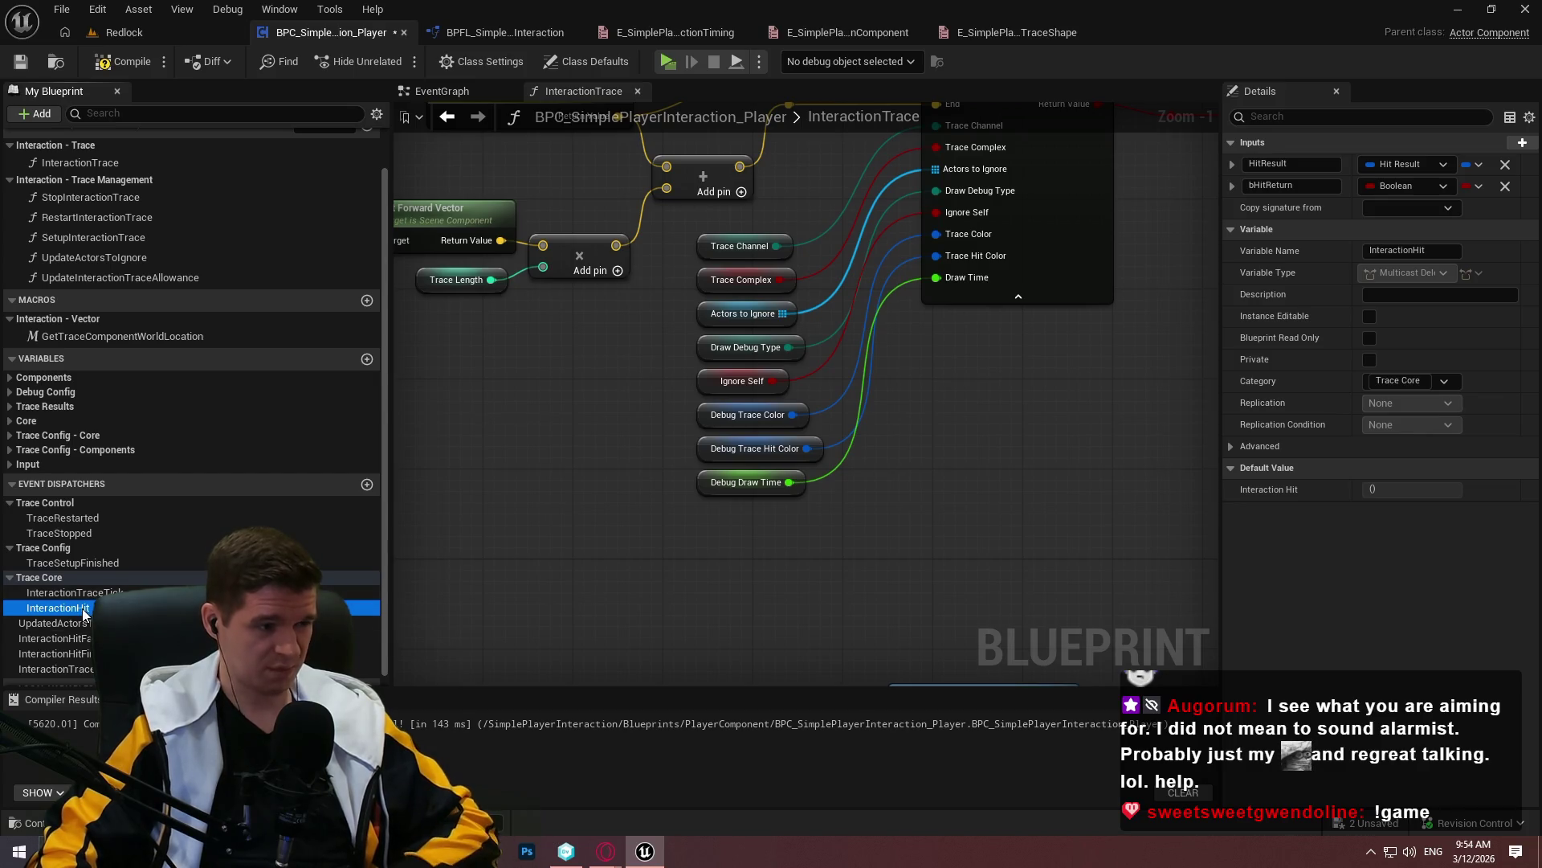
Rename the InteractionHit dispatcher to InteractionTraceHitSuccess
click(1402, 251)
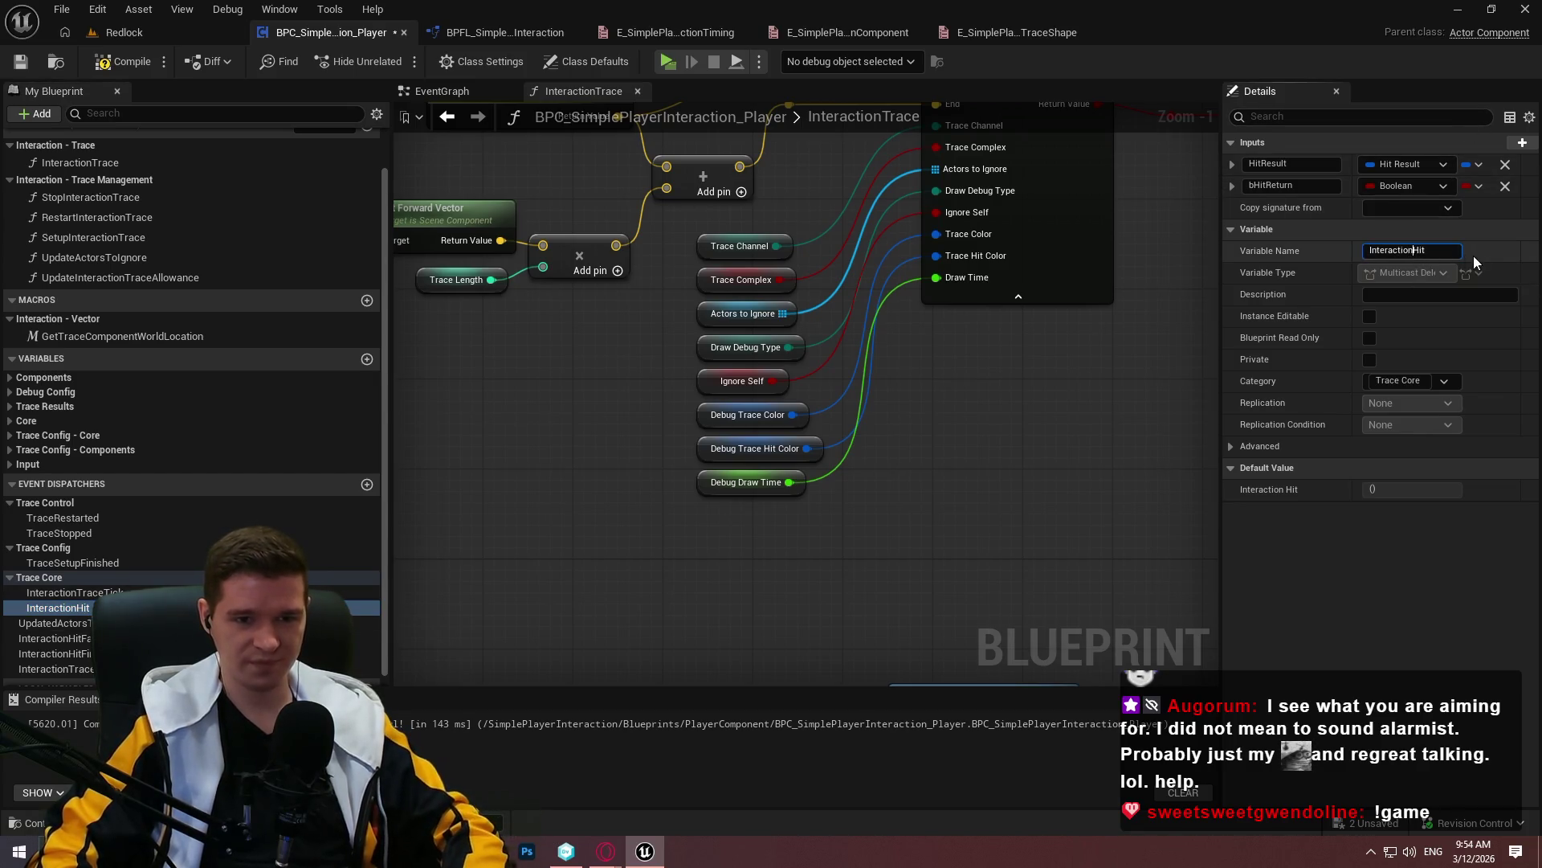
text(Trace)
key(Return)
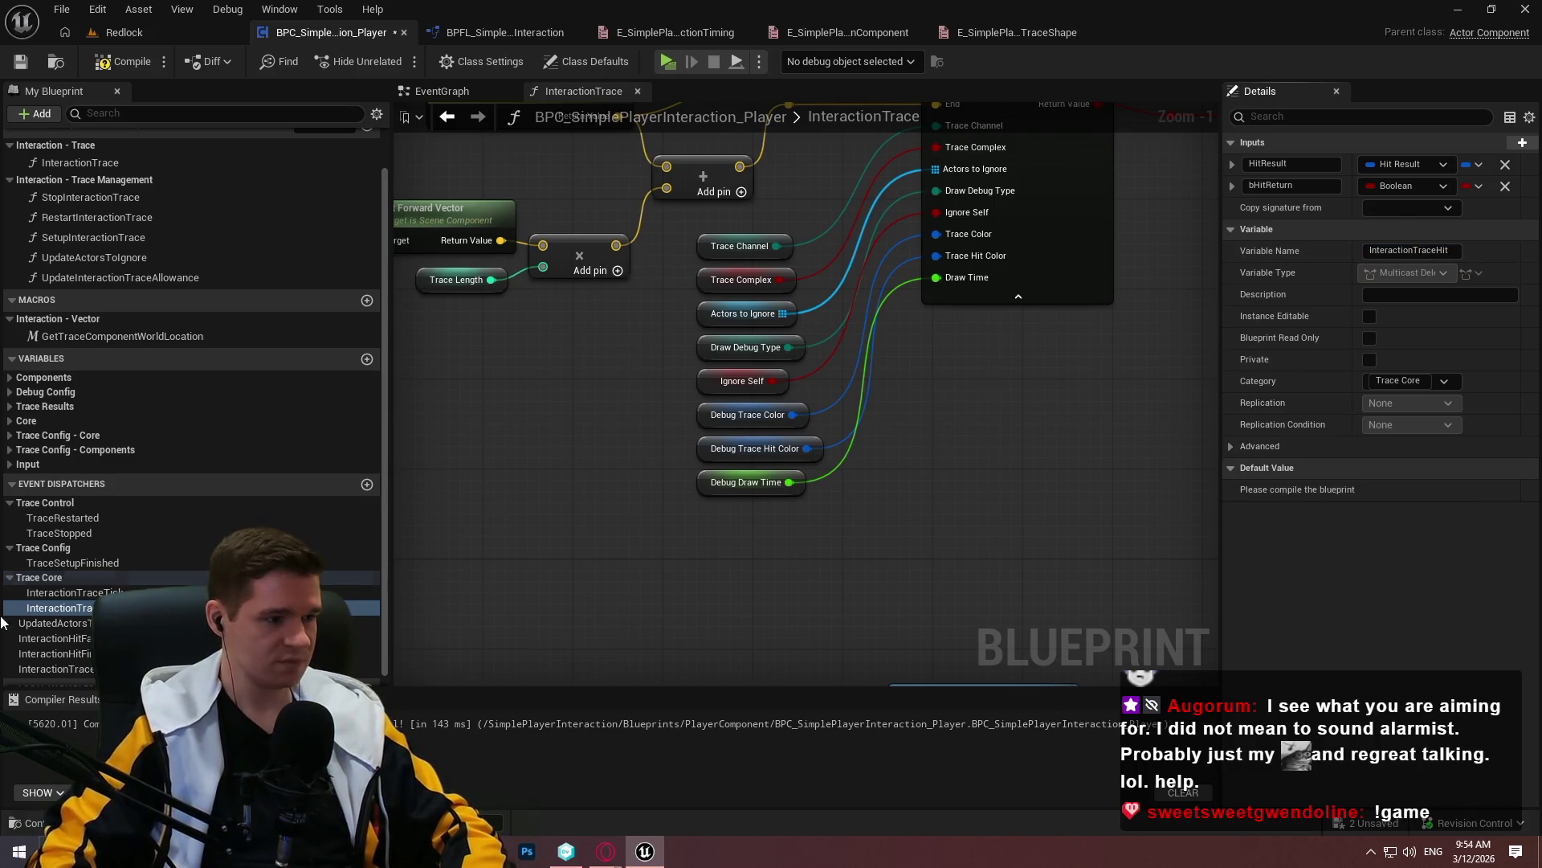
scroll(2, 623, down, 1)
click(84, 625)
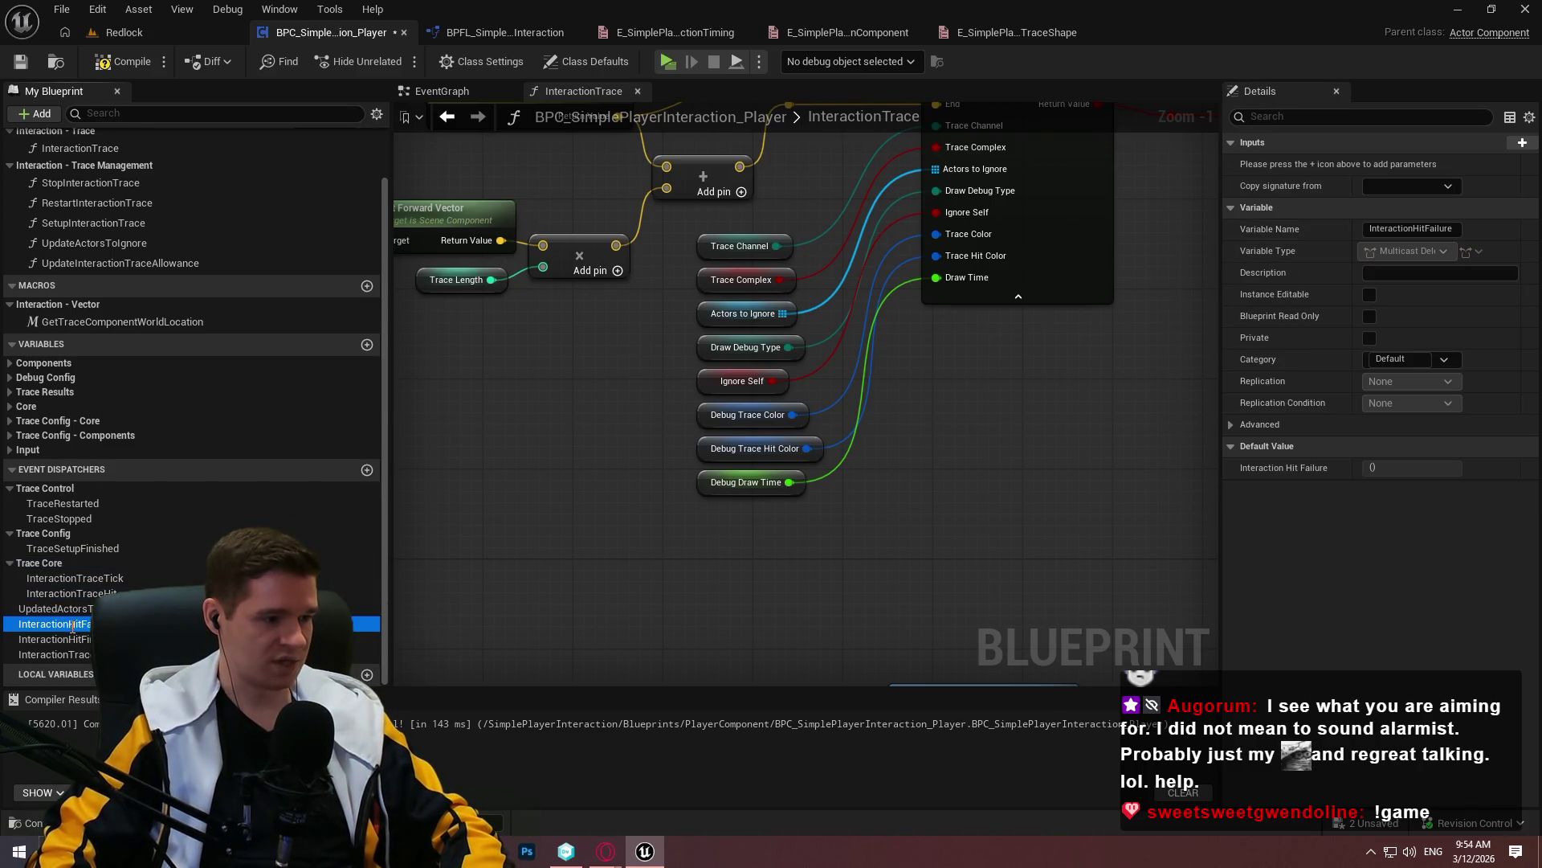
click(121, 593)
click(124, 594)
click(126, 593)
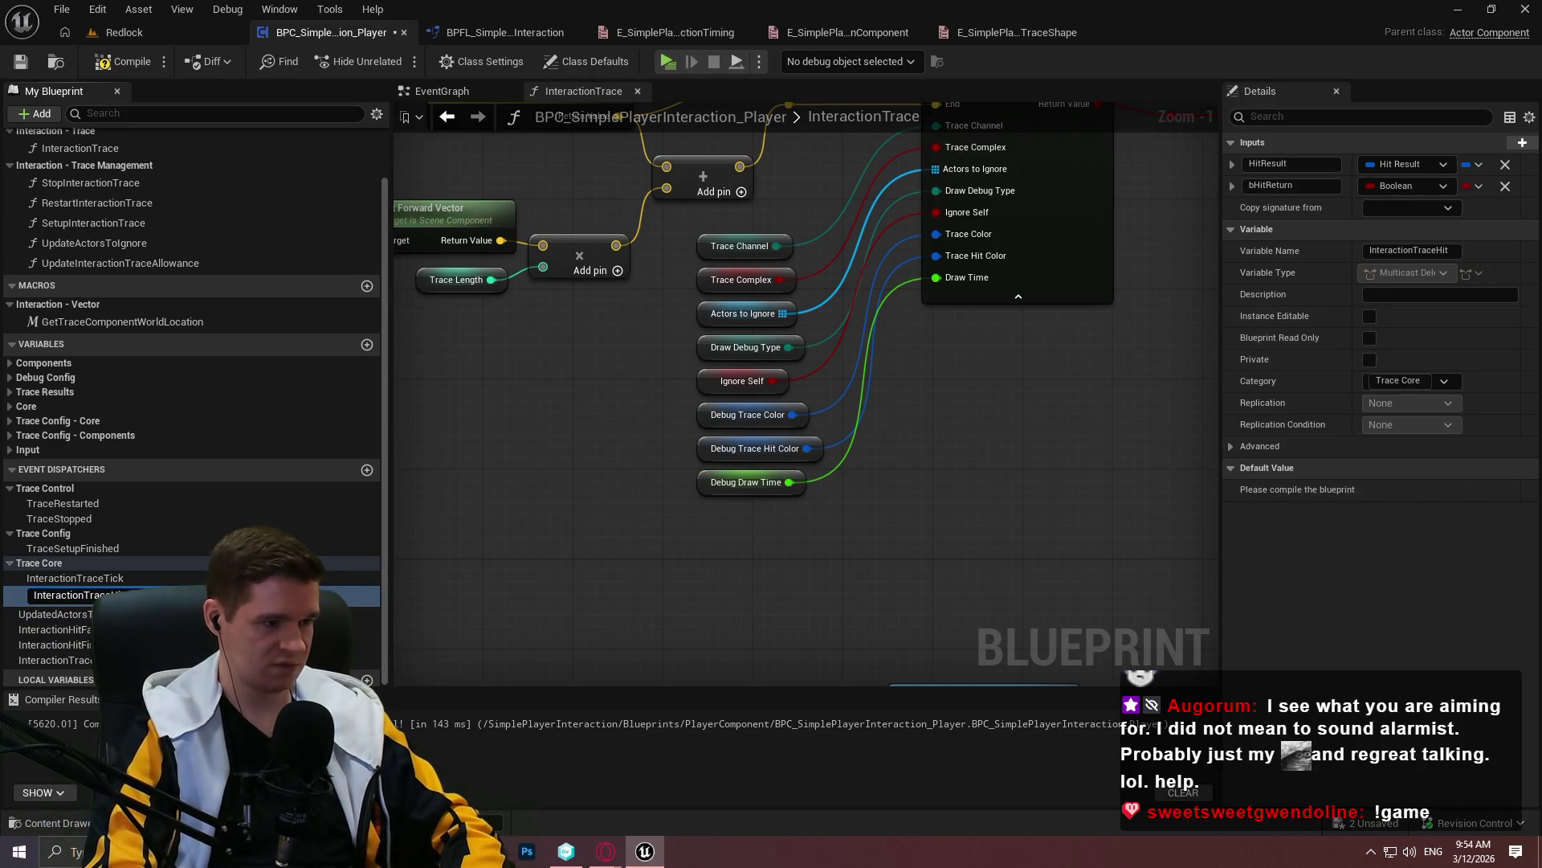
key(Return)
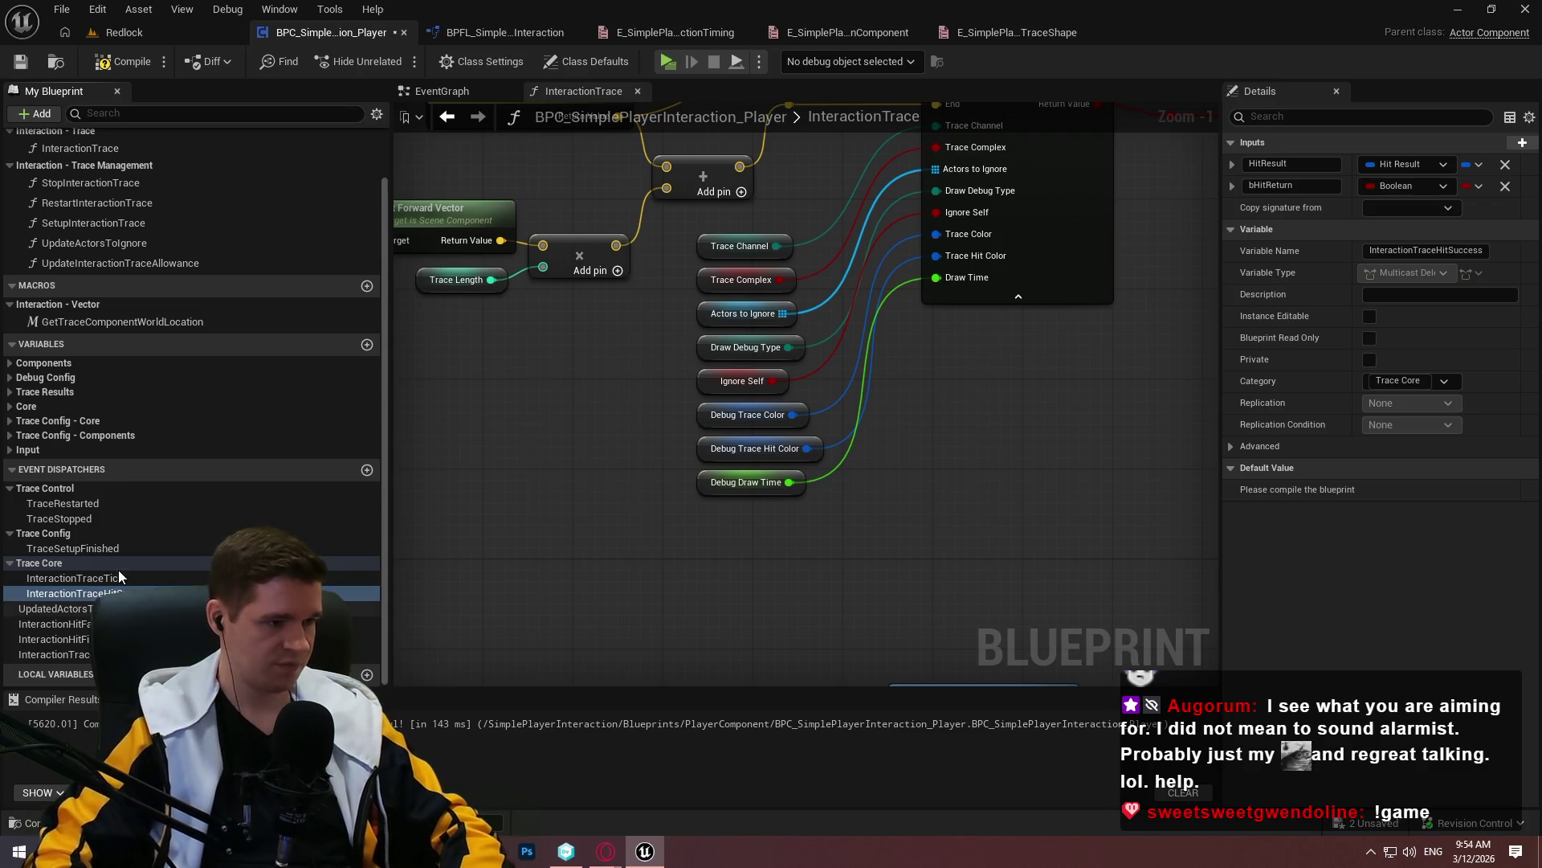
Rename InteractionHitFailure and InteractionHitFireOnce to InteractionTraceHitFailure and InteractionTraceHitFireOnce
click(71, 624)
key(F2)
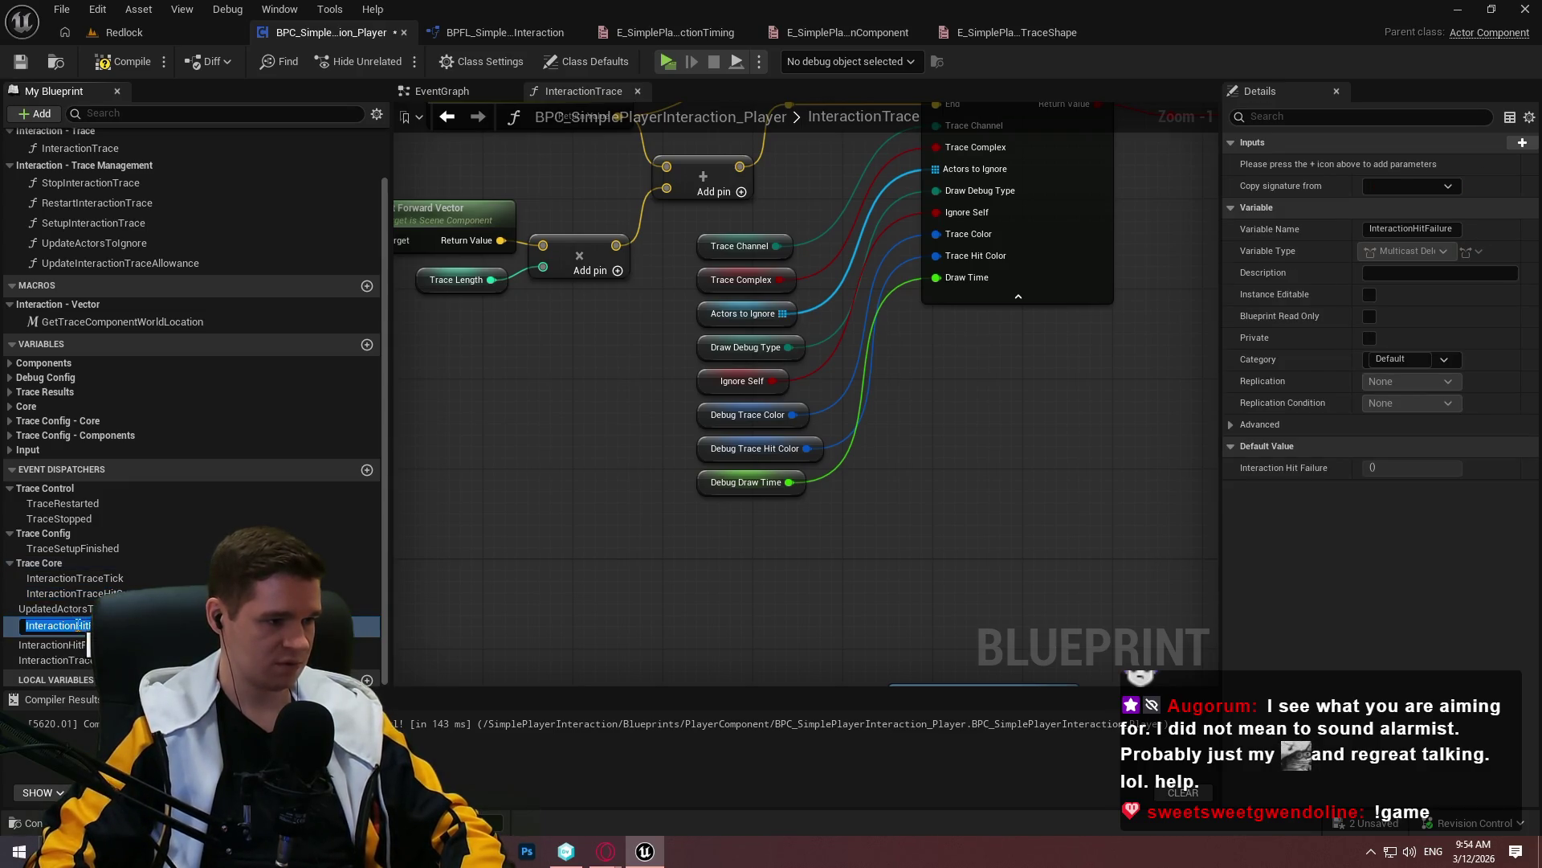
text(InteractionTraceHitFailure)
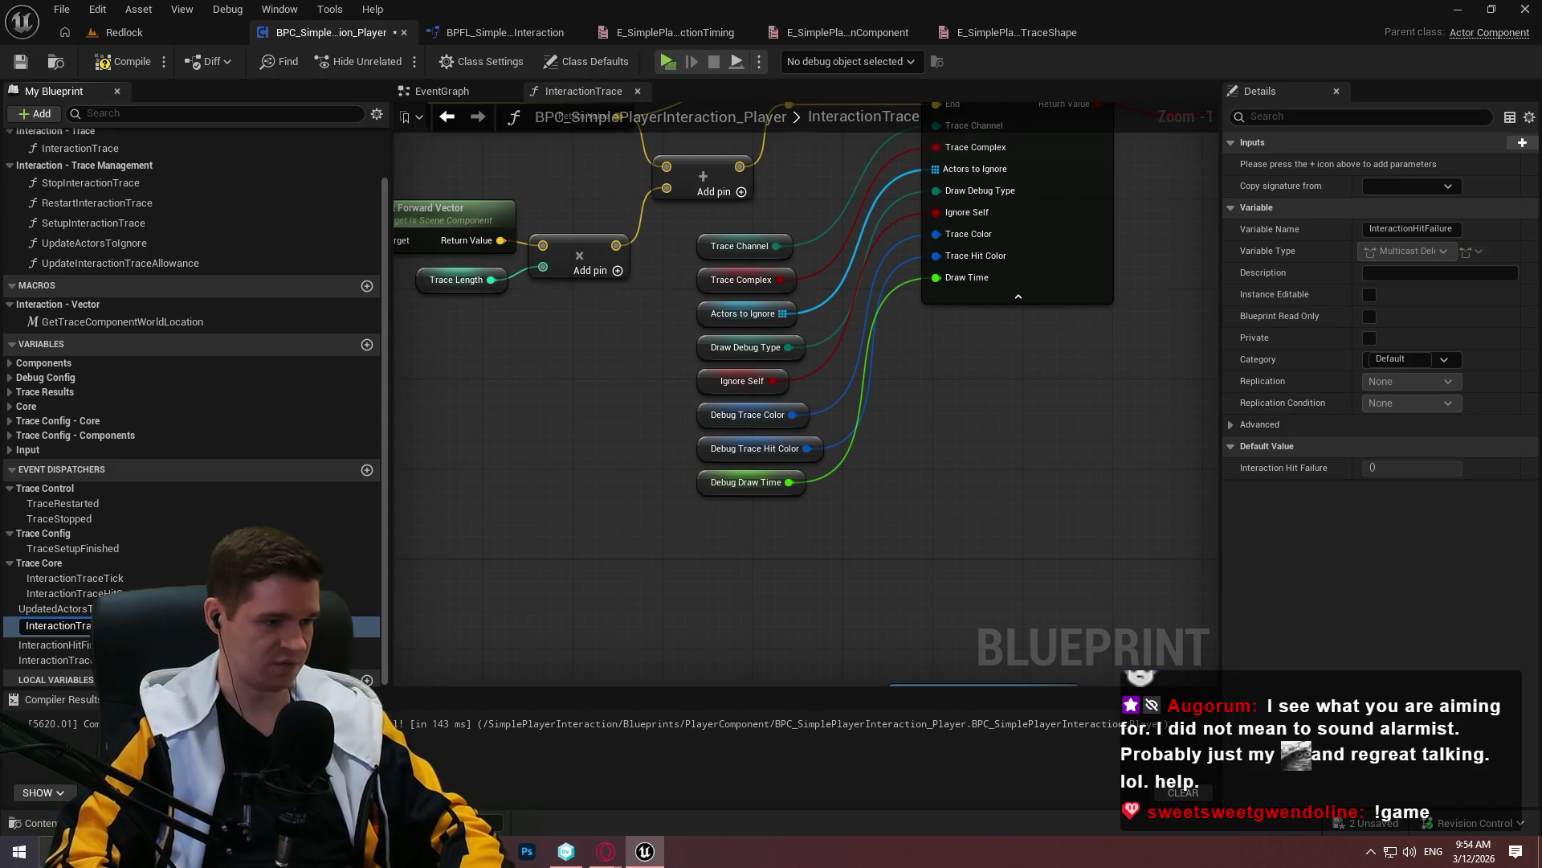
key(Return)
click(78, 640)
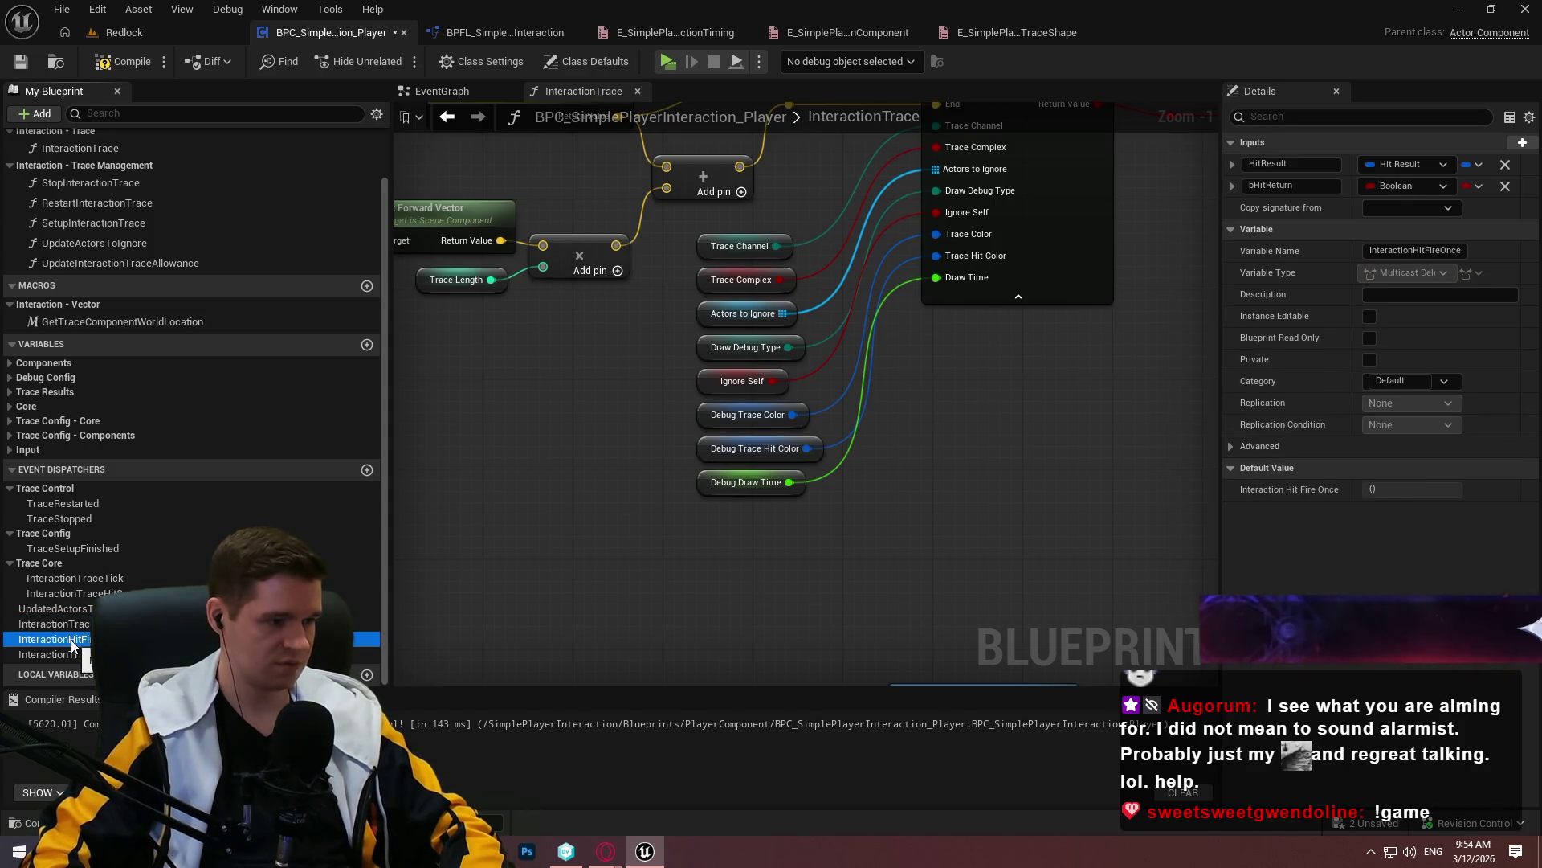
key(F2)
text(InteractionTraceHitFireOnce)
key(Return)
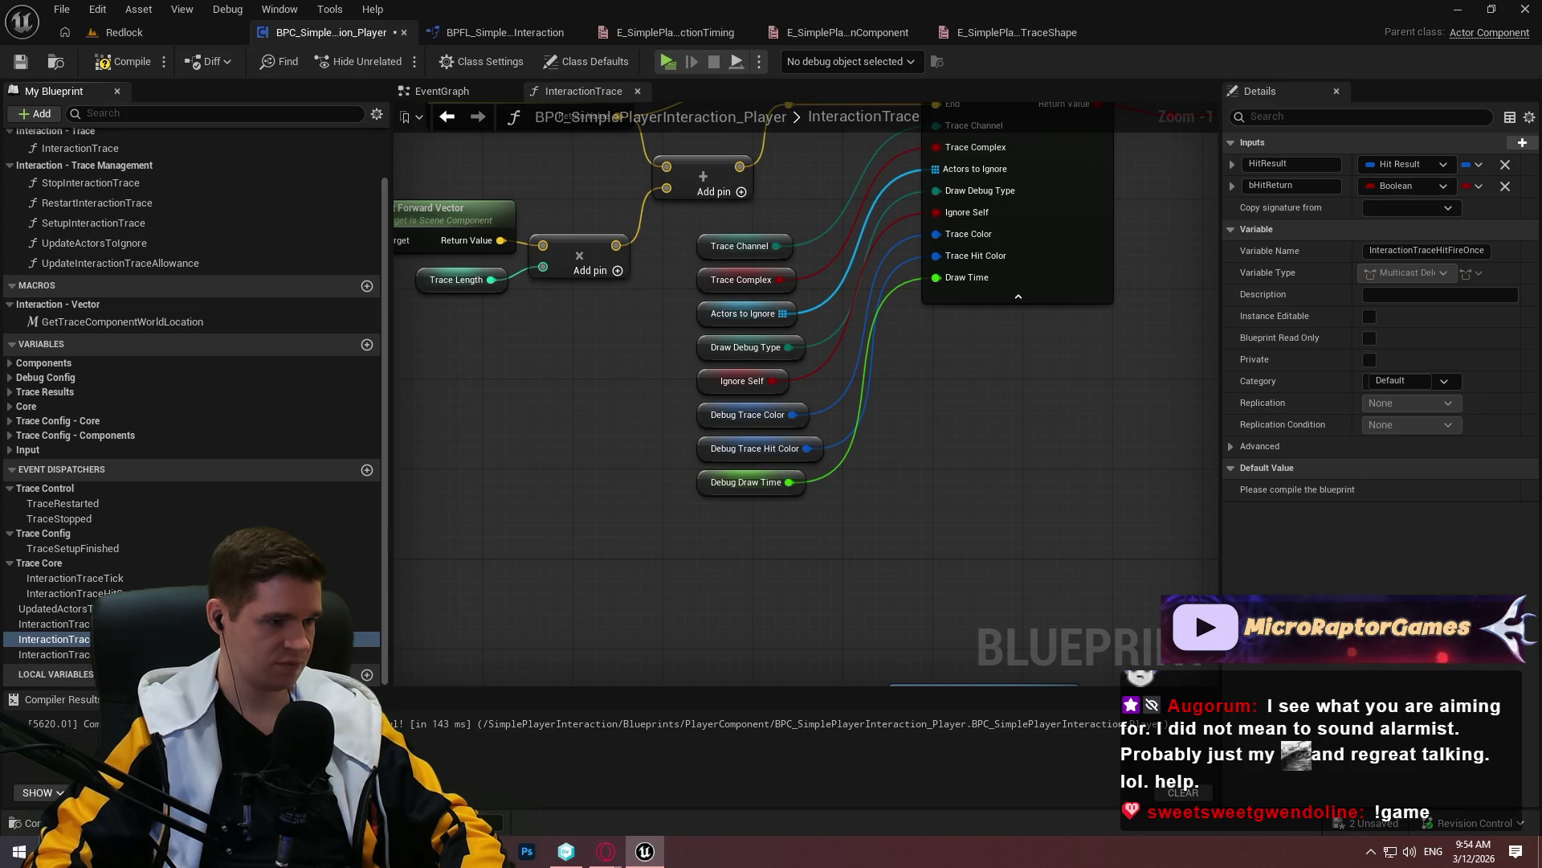
Move InteractionTraceHitFireOnce into Trace Core, and UpdatedActorsToIgnore and InteractionTraceAllowanceUpdated into Trace Config, then compile
drag(54, 638, 42, 562)
drag(54, 639, 45, 562)
click(53, 639)
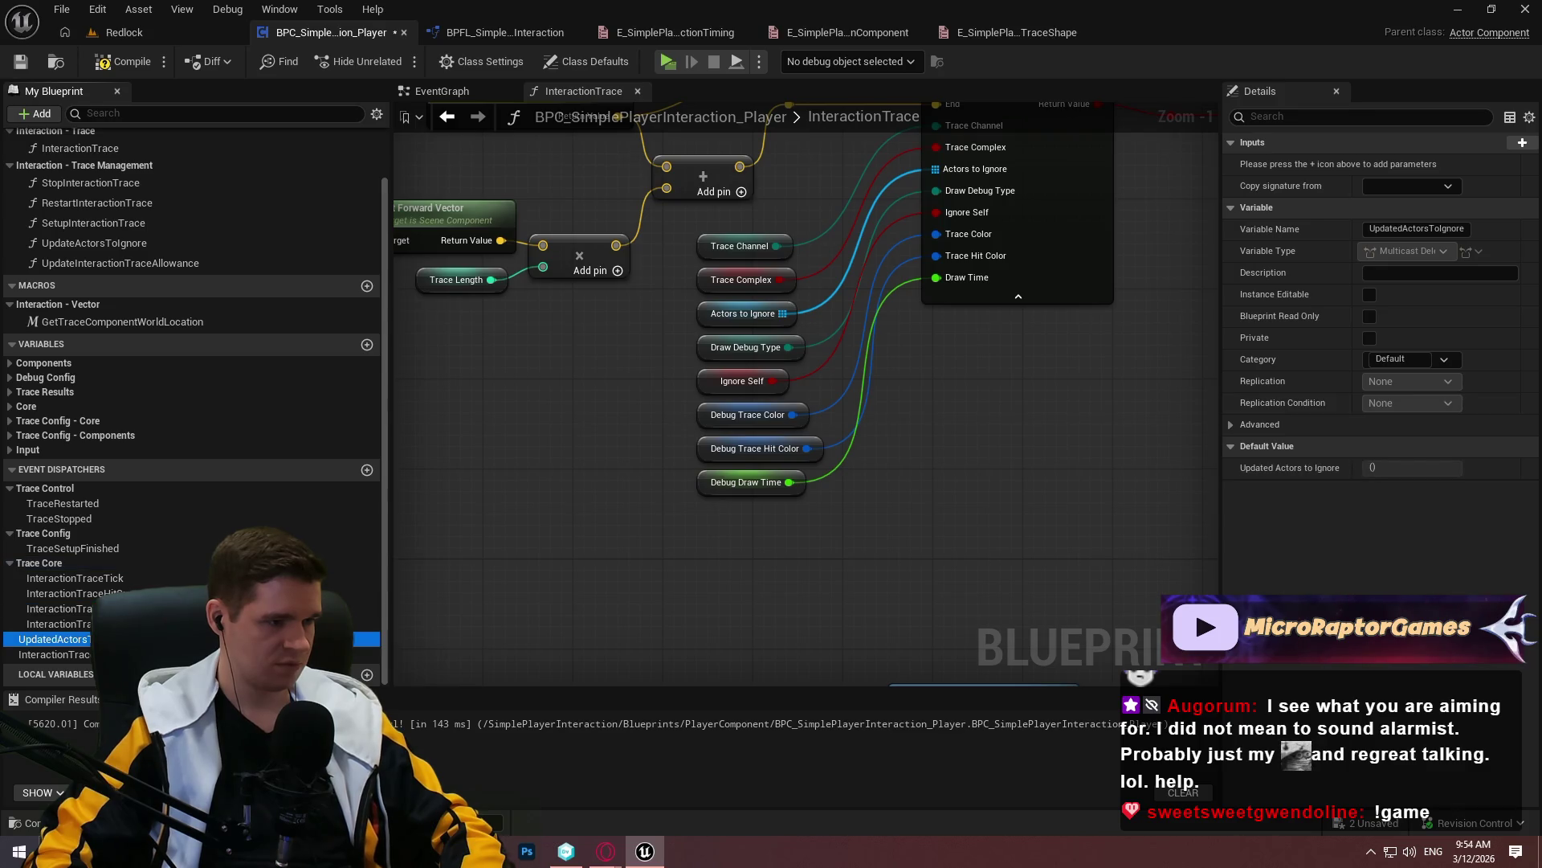
drag(75, 641, 54, 532)
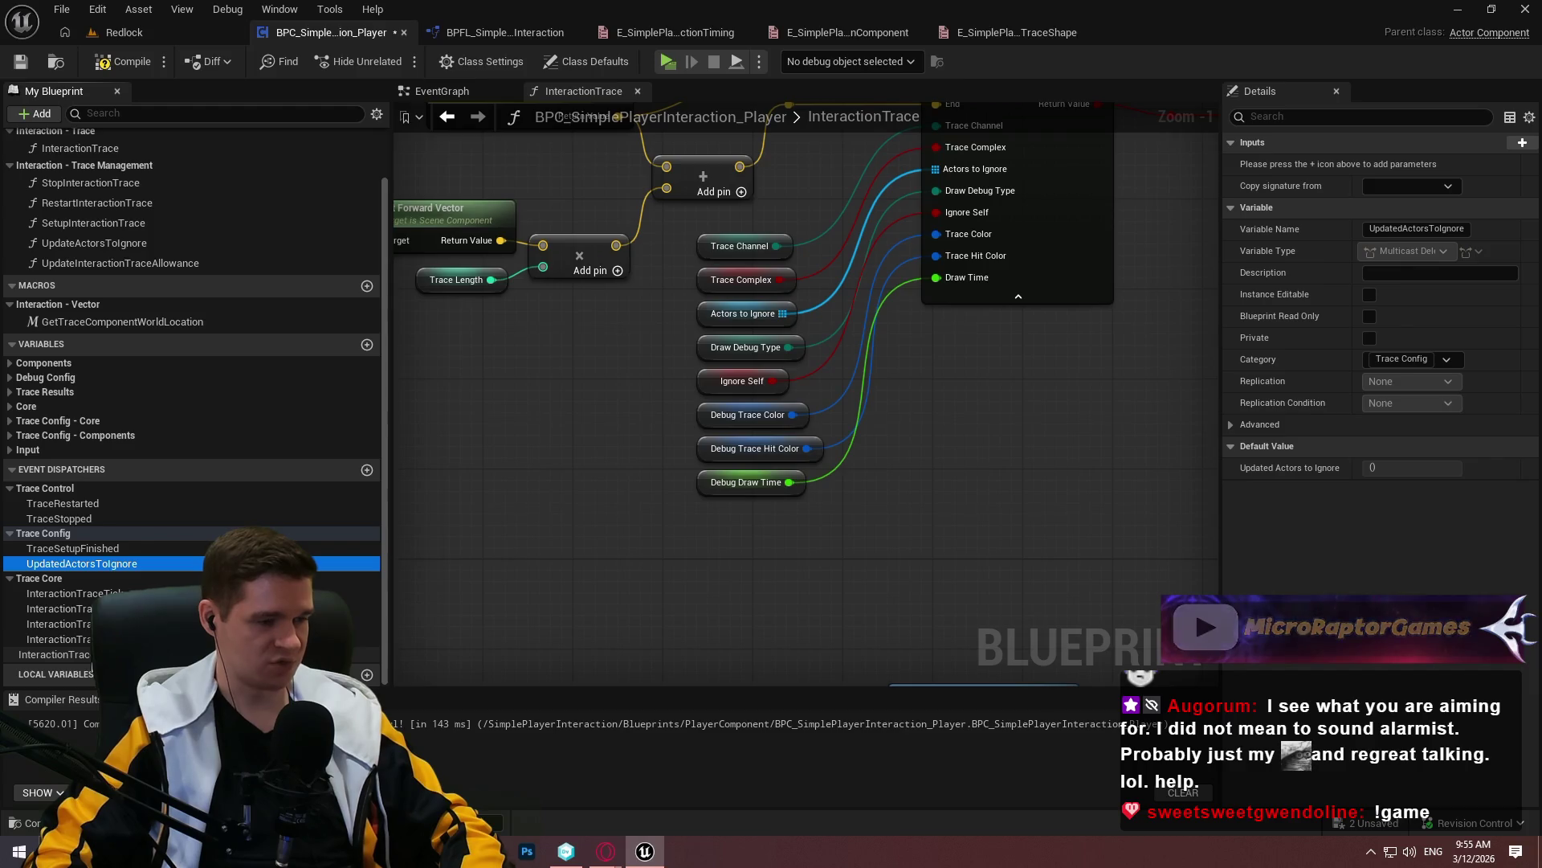
drag(91, 656, 45, 533)
click(107, 60)
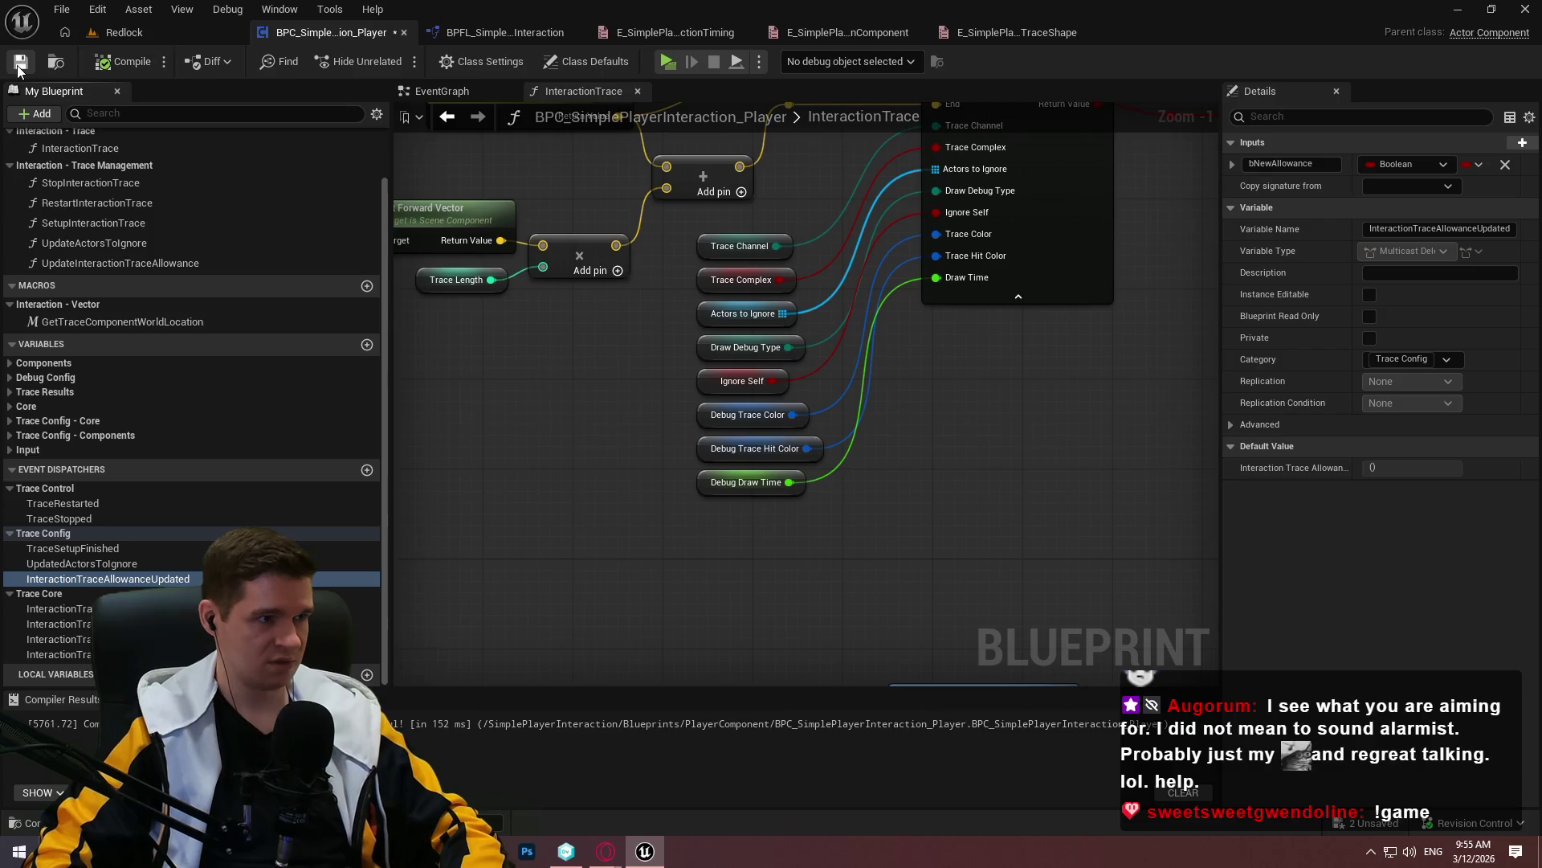
Widen the component-check comment box so its text fits
scroll(494, 444, down, 3)
mouse_move(494, 449)
mouse_down()
mouse_move(779, 466)
mouse_move(861, 224)
mouse_move(903, 460)
mouse_up()
scroll(1061, 516, up, 1)
drag(1060, 517, 1060, 377)
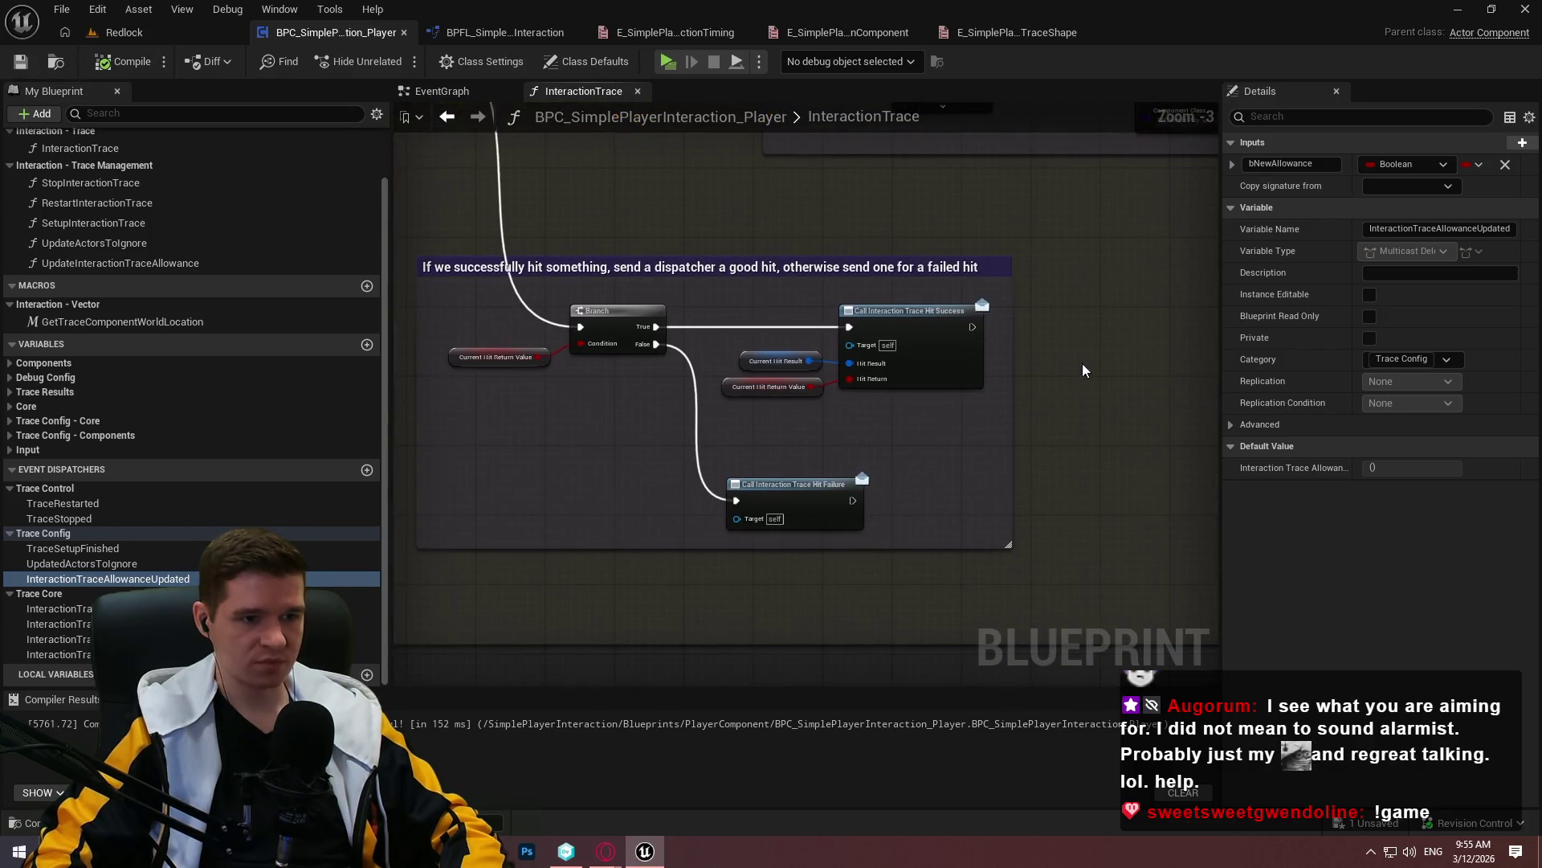
scroll(850, 480, down, 2)
drag(850, 480, 398, 453)
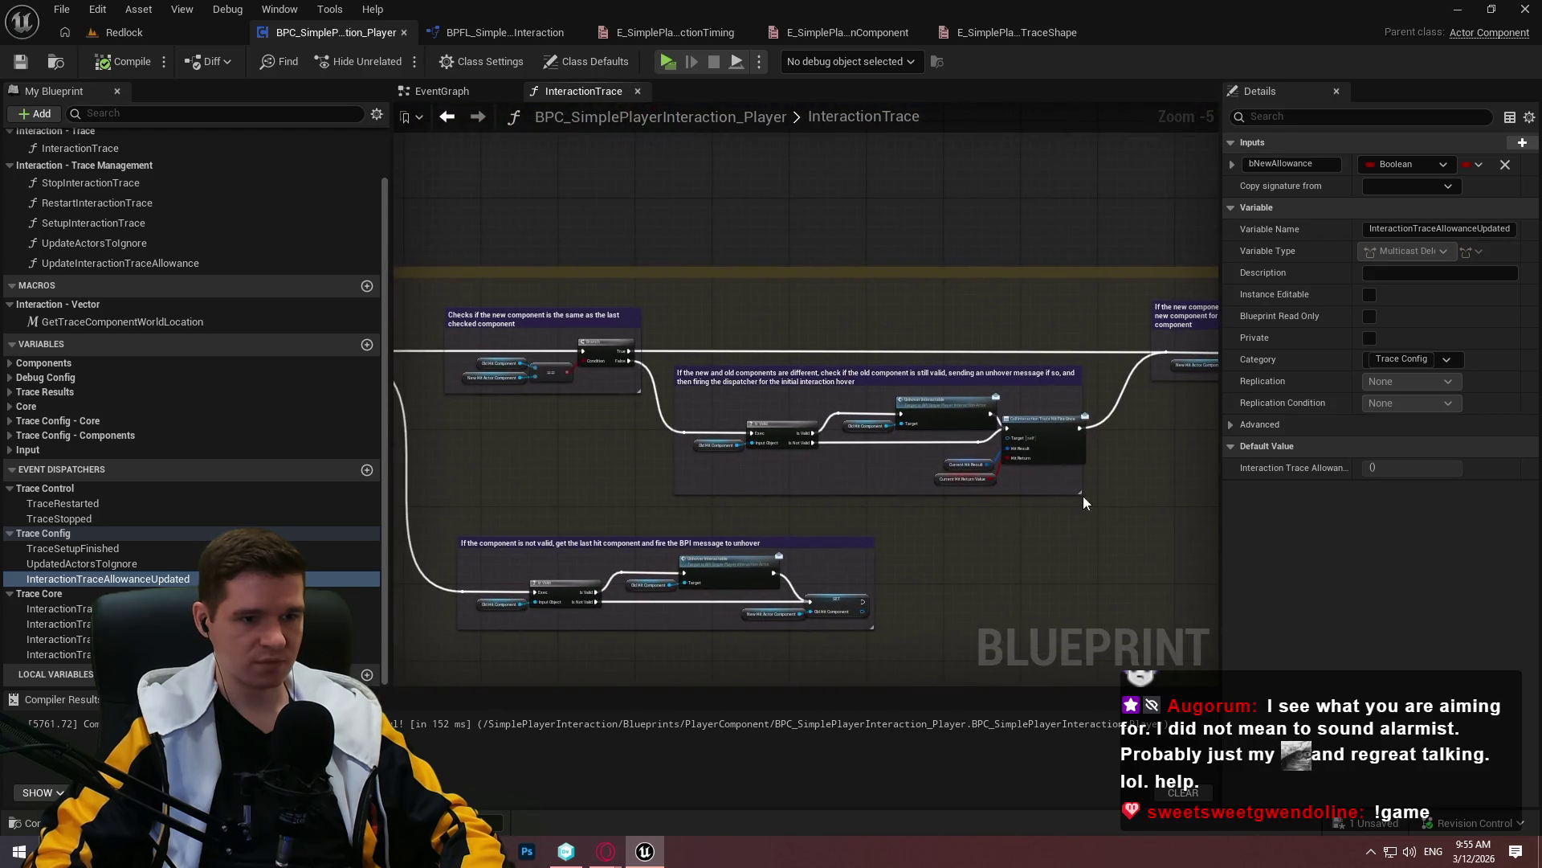
scroll(1099, 445, up, 3)
drag(1065, 352, 1094, 353)
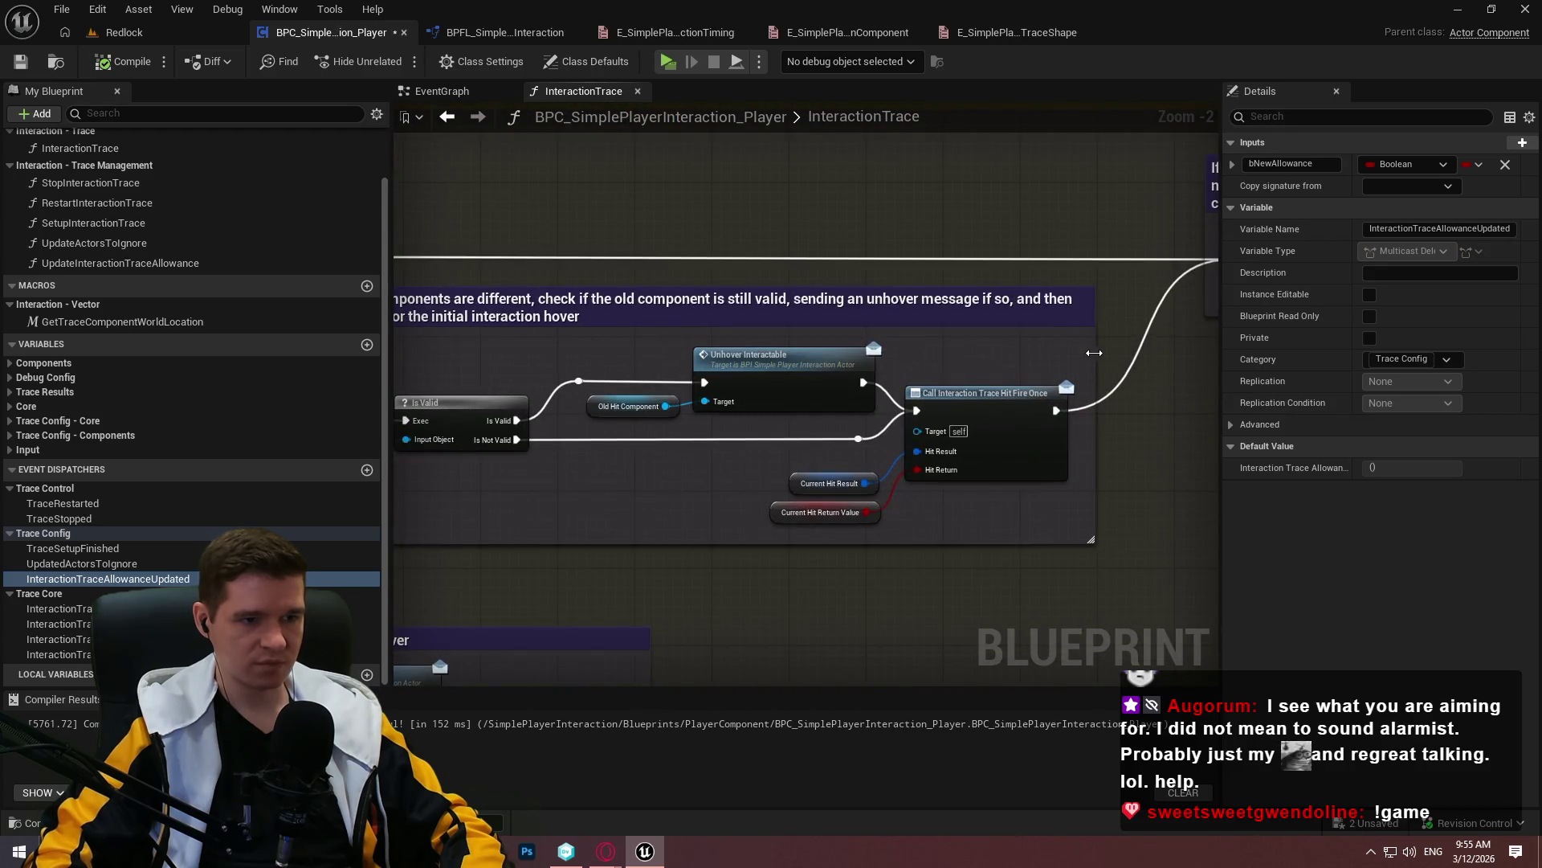
scroll(943, 354, down, 2)
mouse_move(943, 354)
mouse_down()
mouse_move(532, 482)
mouse_move(915, 622)
mouse_up()
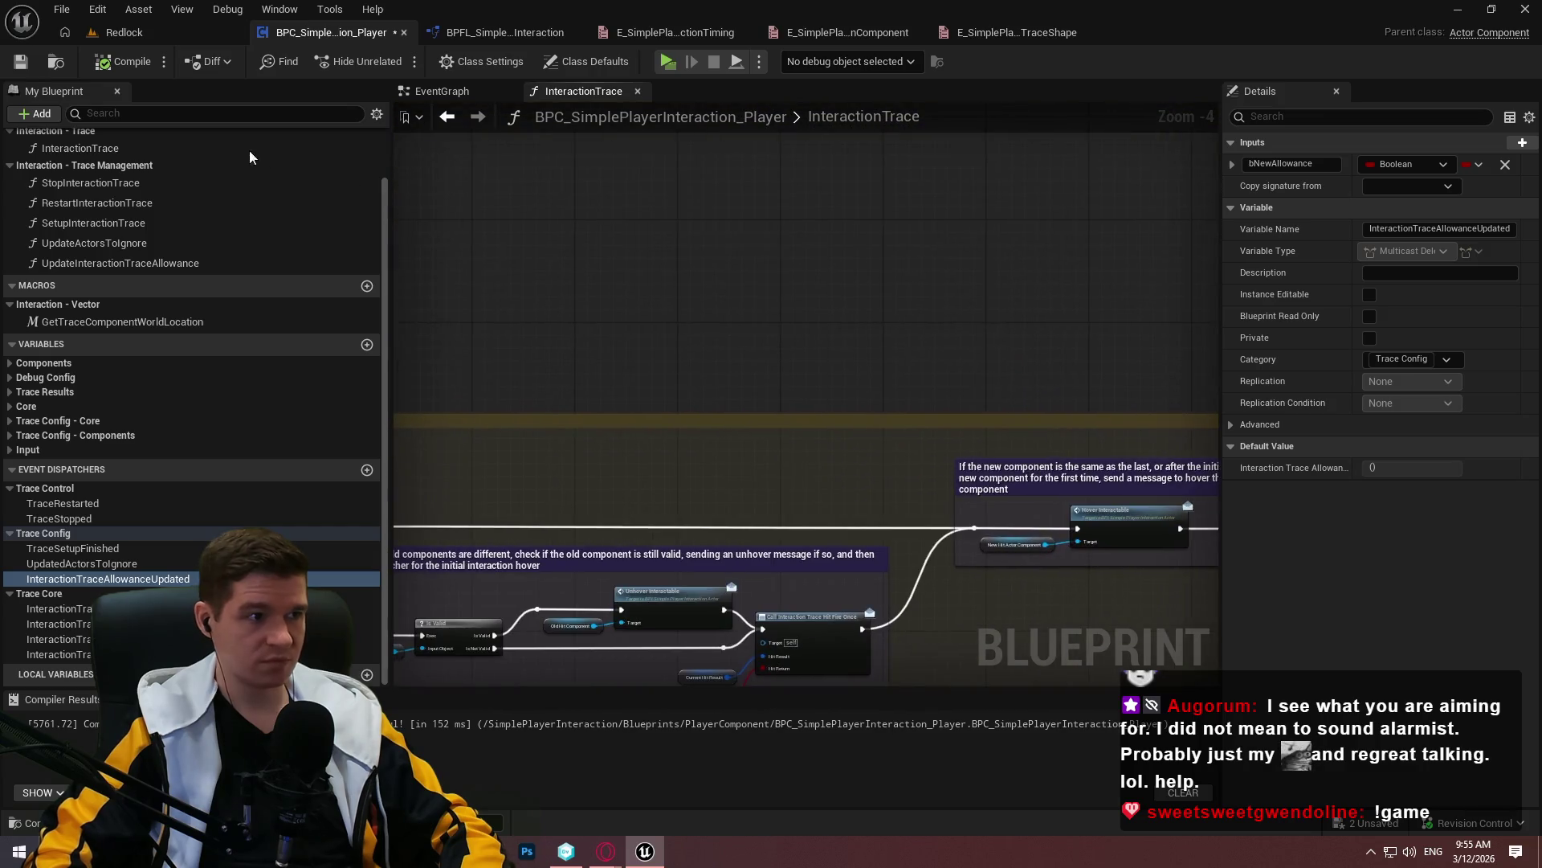
Compile and save the player interaction blueprint
click(120, 61)
click(20, 61)
mouse_move(392, 166)
mouse_down()
mouse_move(233, 167)
mouse_move(265, 166)
mouse_up()
Close the Unreal editor, discarding the unsaved character blueprint changes
click(161, 37)
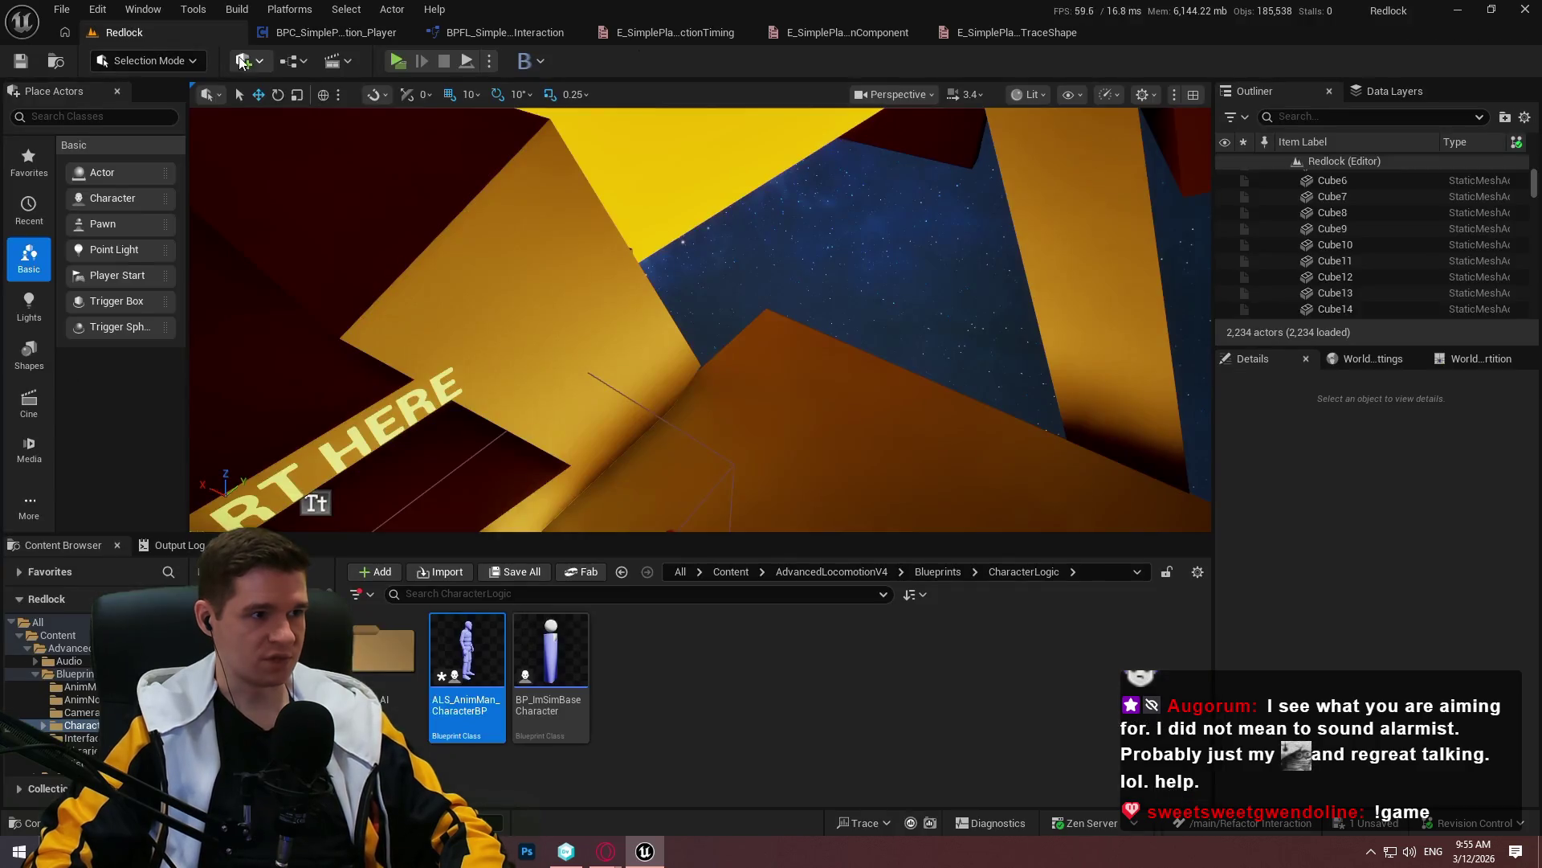
click(651, 686)
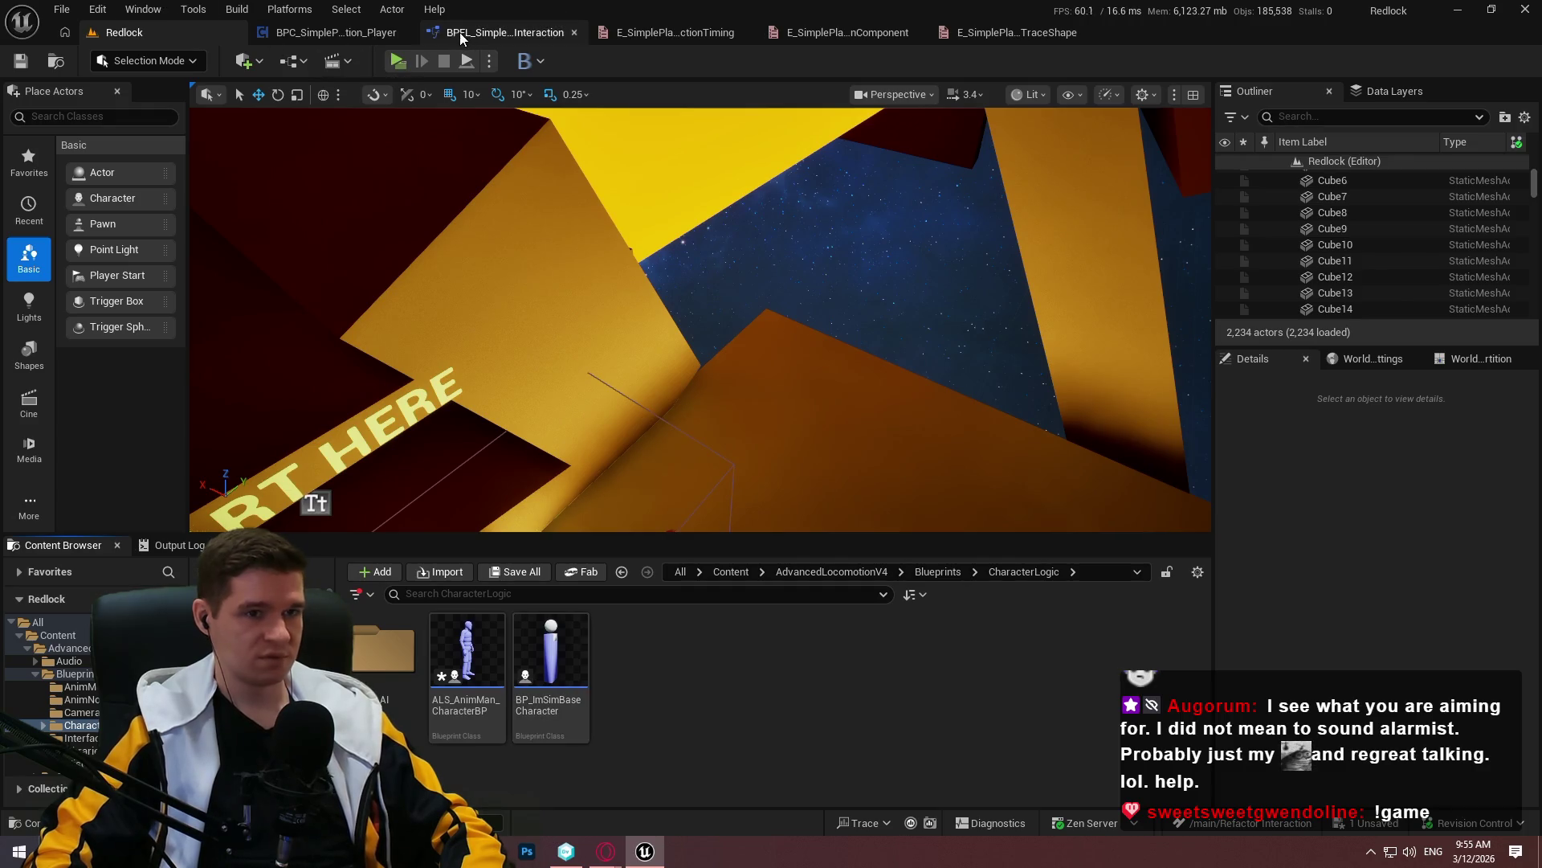
click(1534, 8)
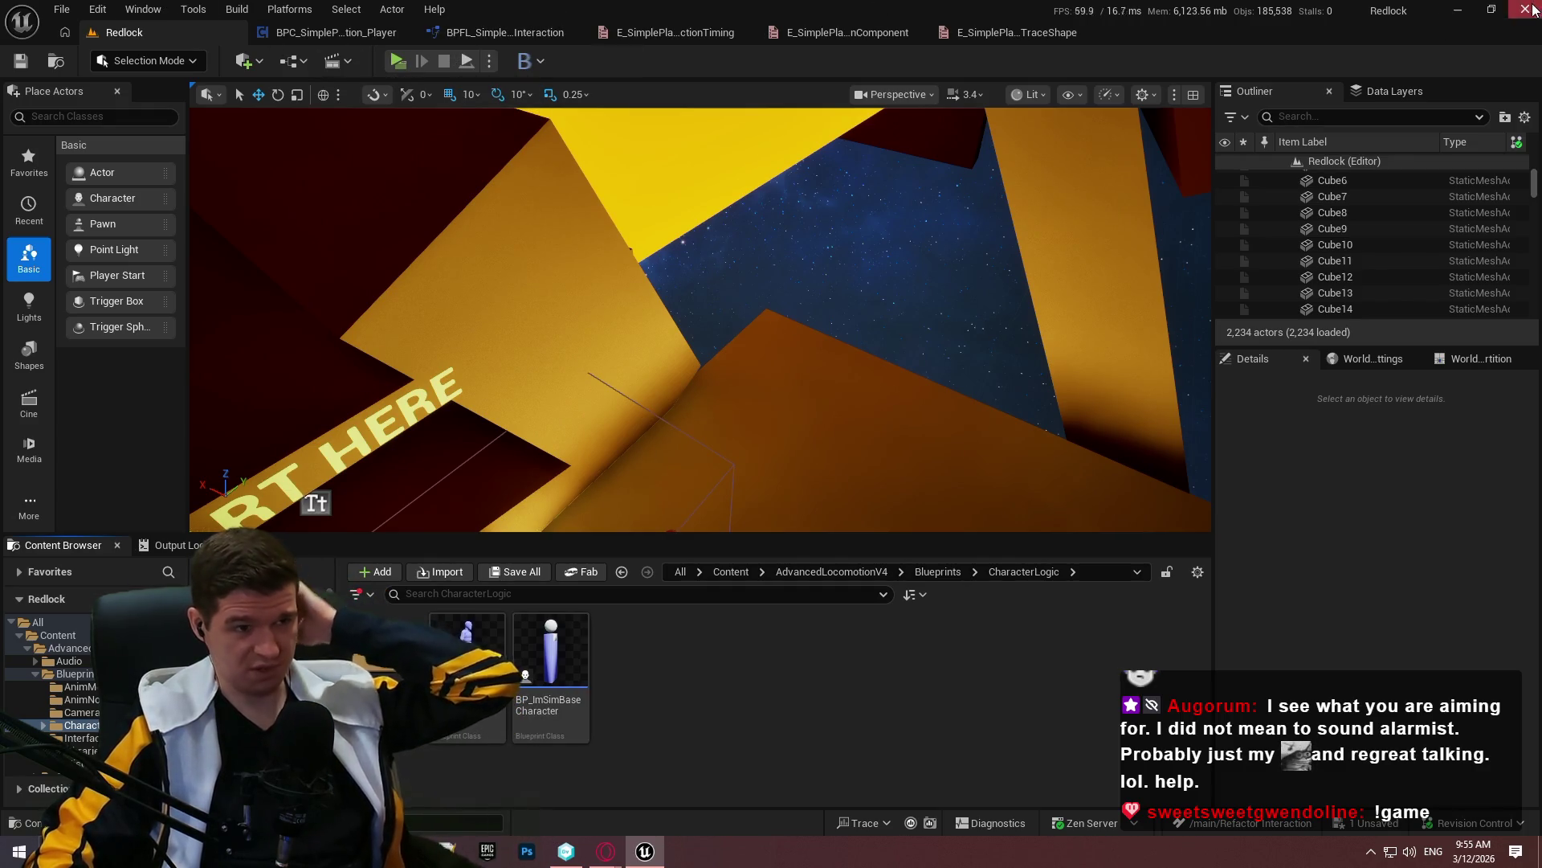
click(924, 609)
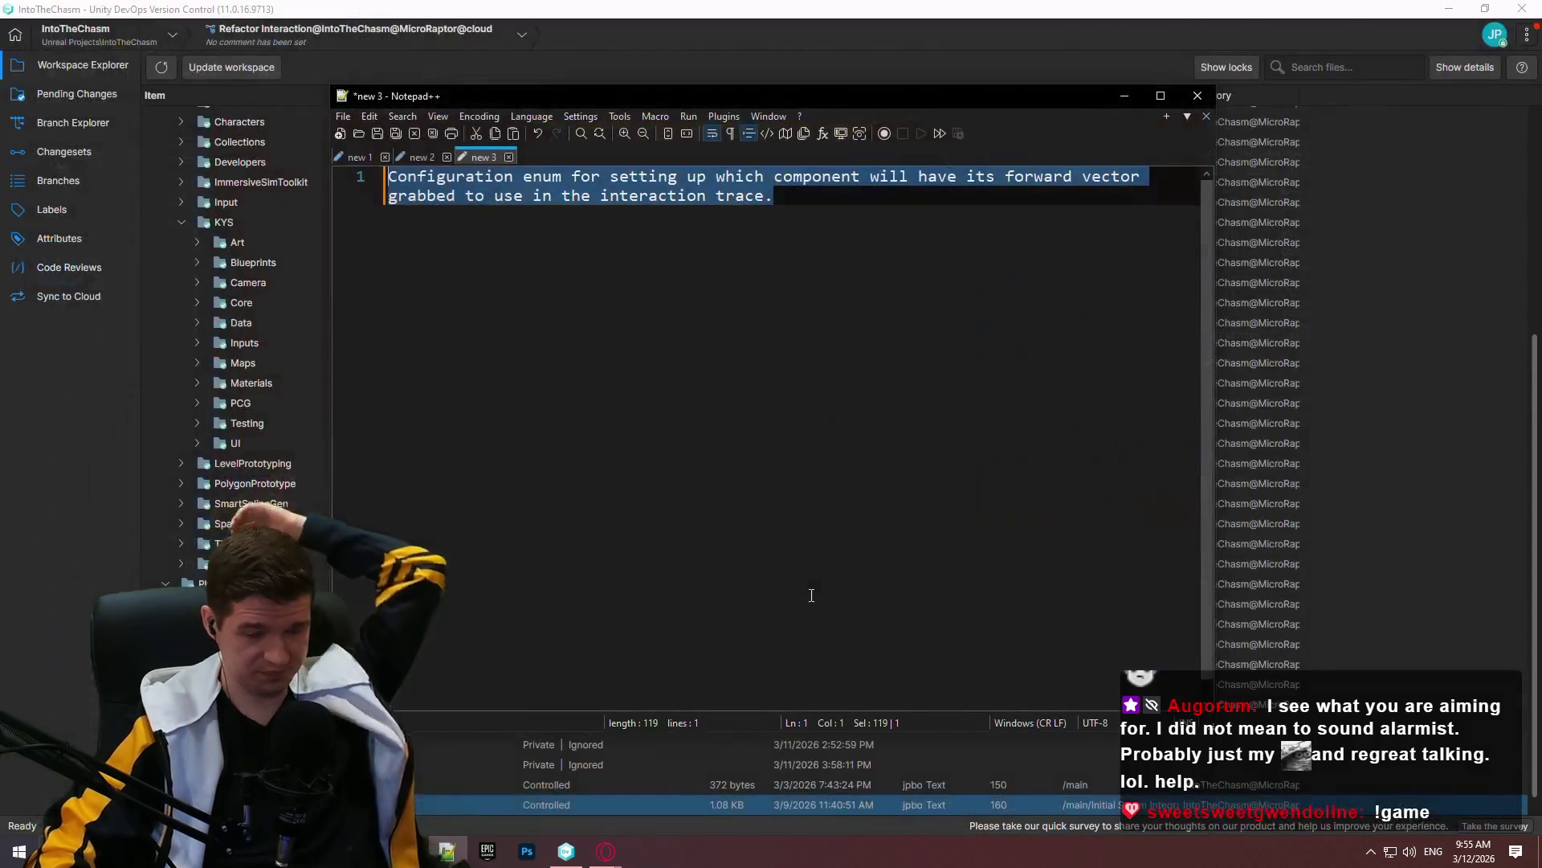
Minimise Notepad++ to get back to the Unreal Engine TraceShape enum editor
click(58, 582)
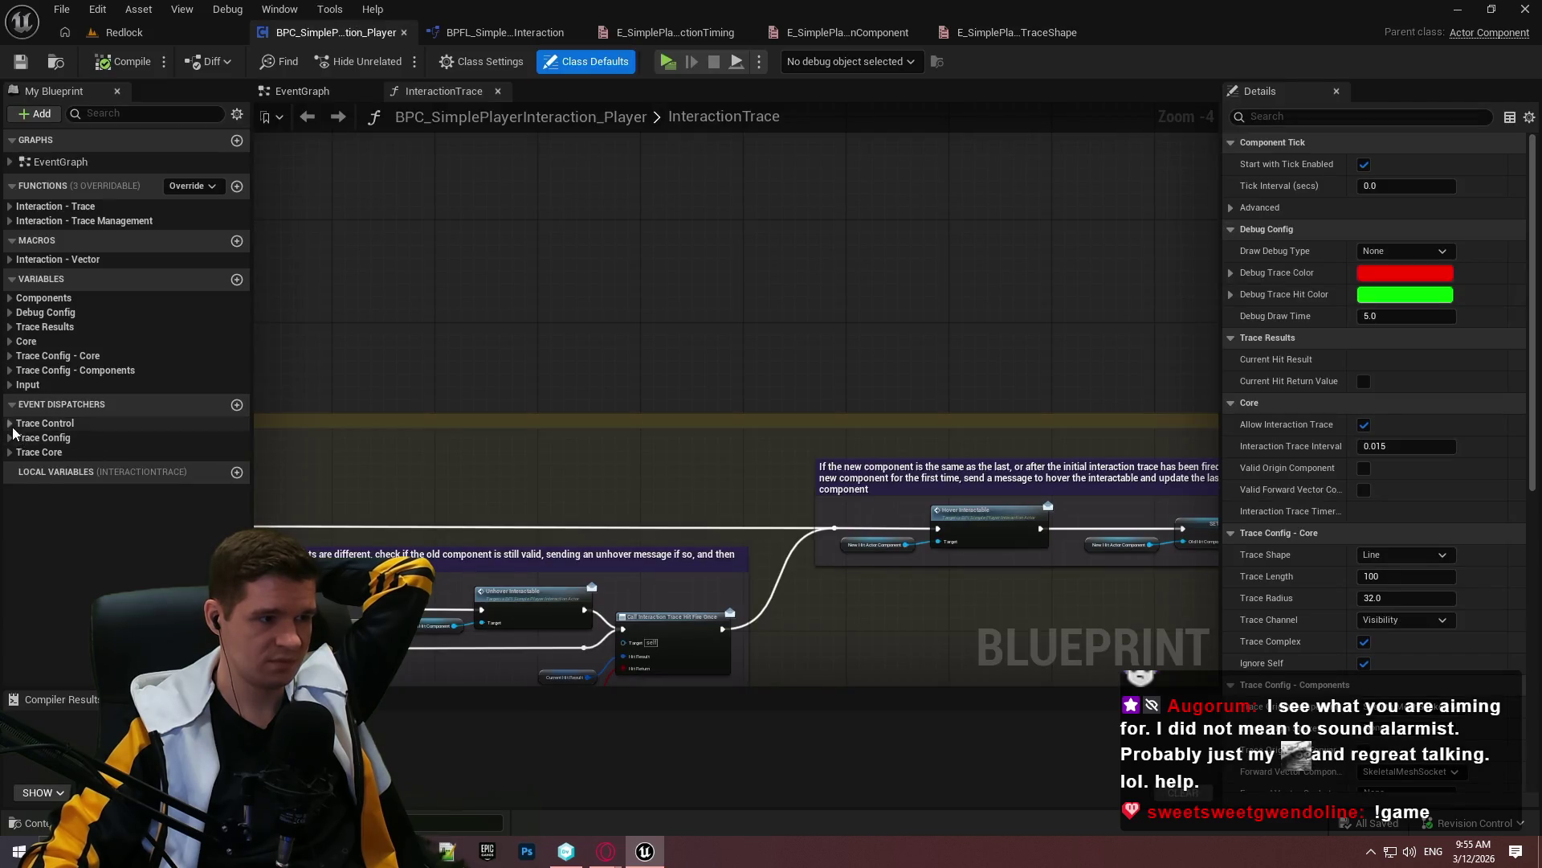
Expand the dispatcher categories and describe TraceRestarted as firing whenever the trace is deliberately stopped and restarted
click(10, 423)
click(10, 468)
click(10, 528)
click(63, 437)
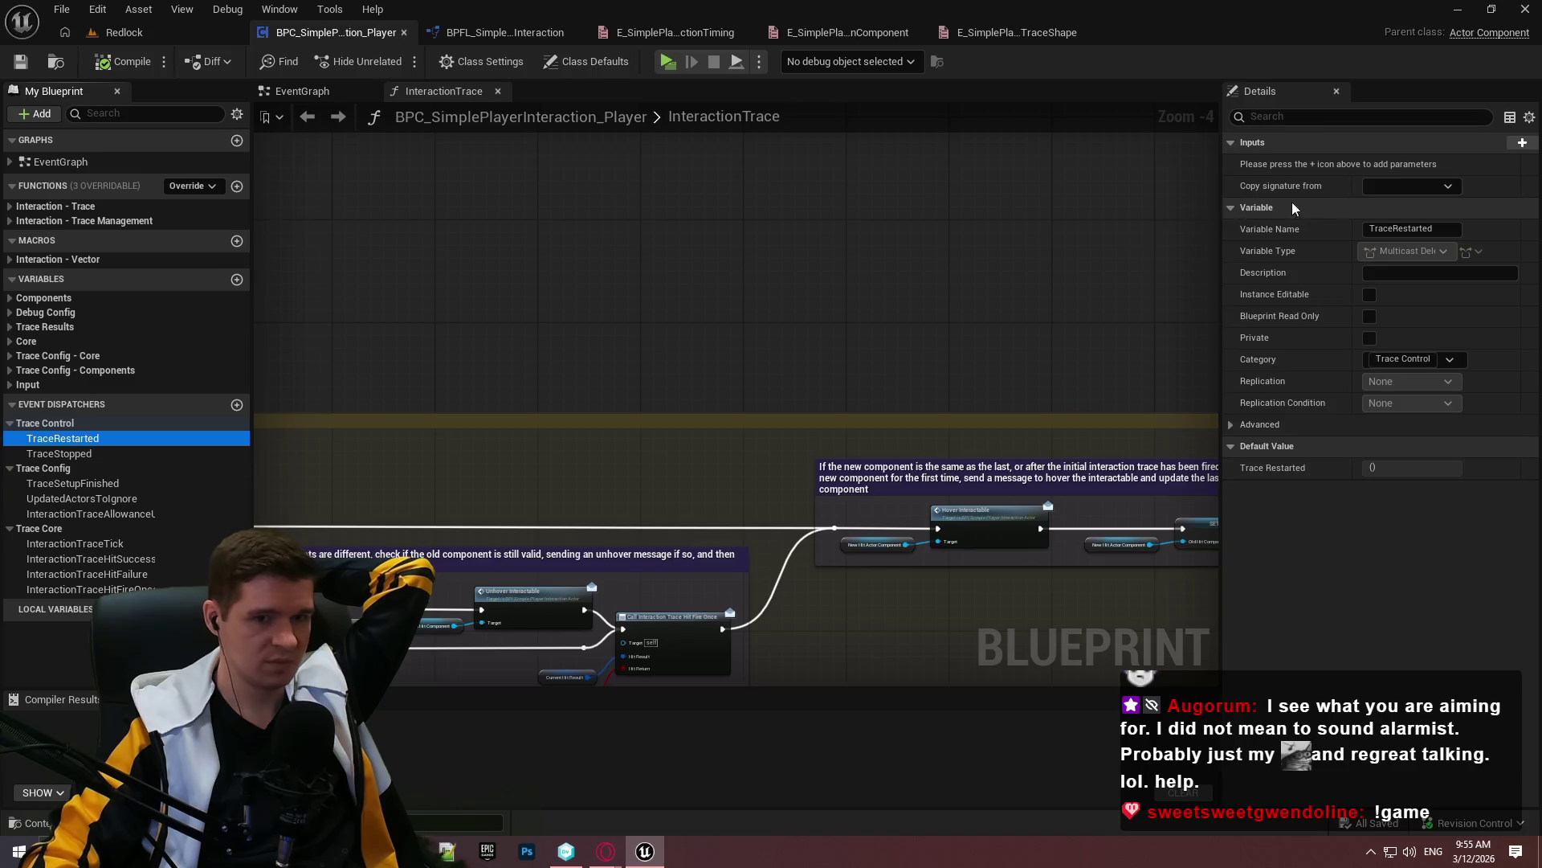
click(1409, 274)
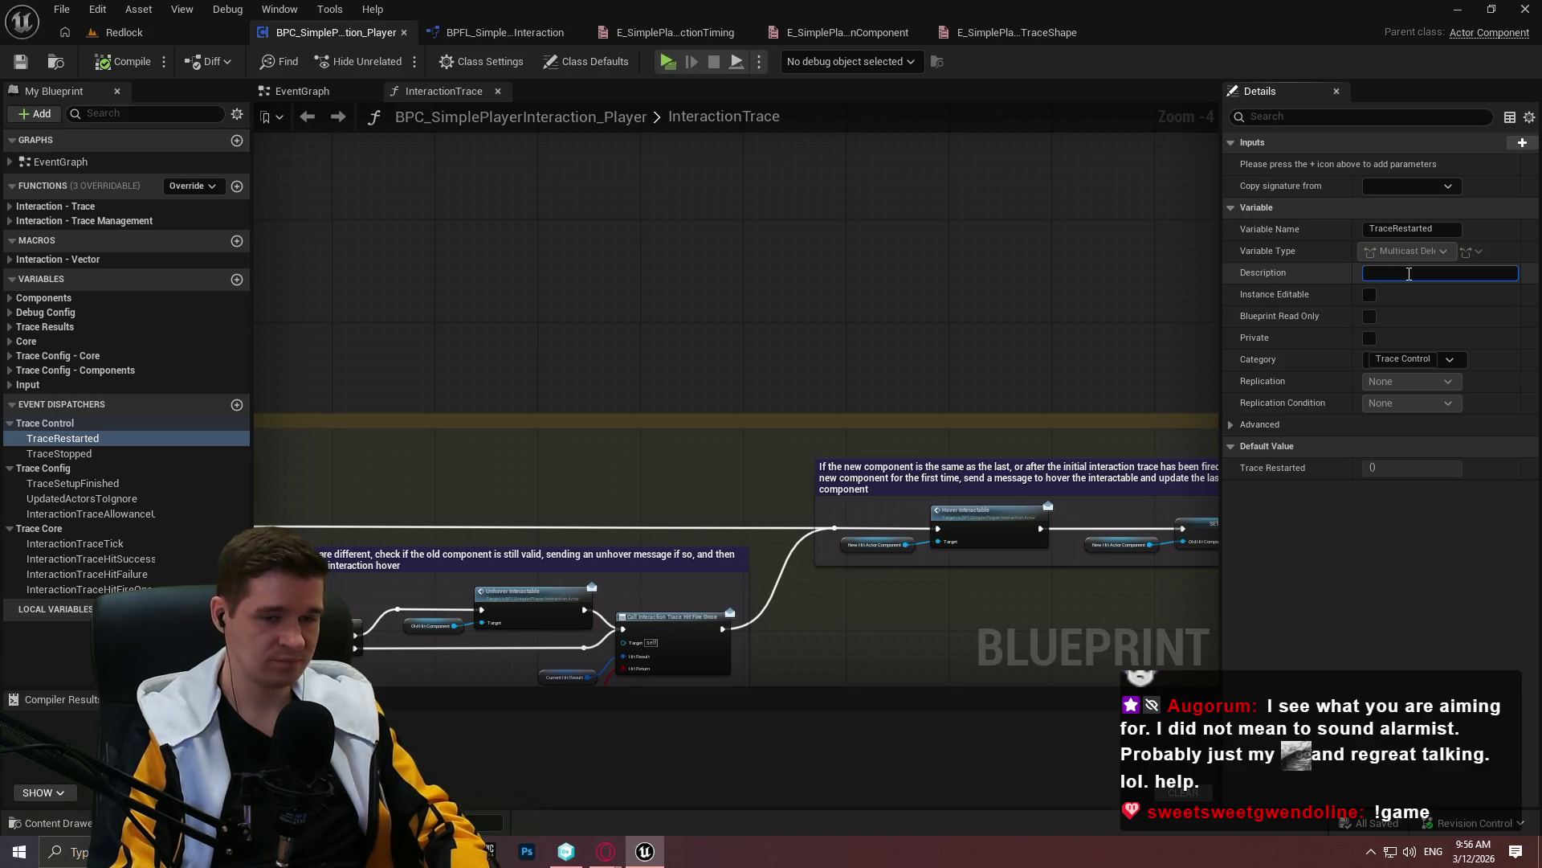
text(Dispatcher t)
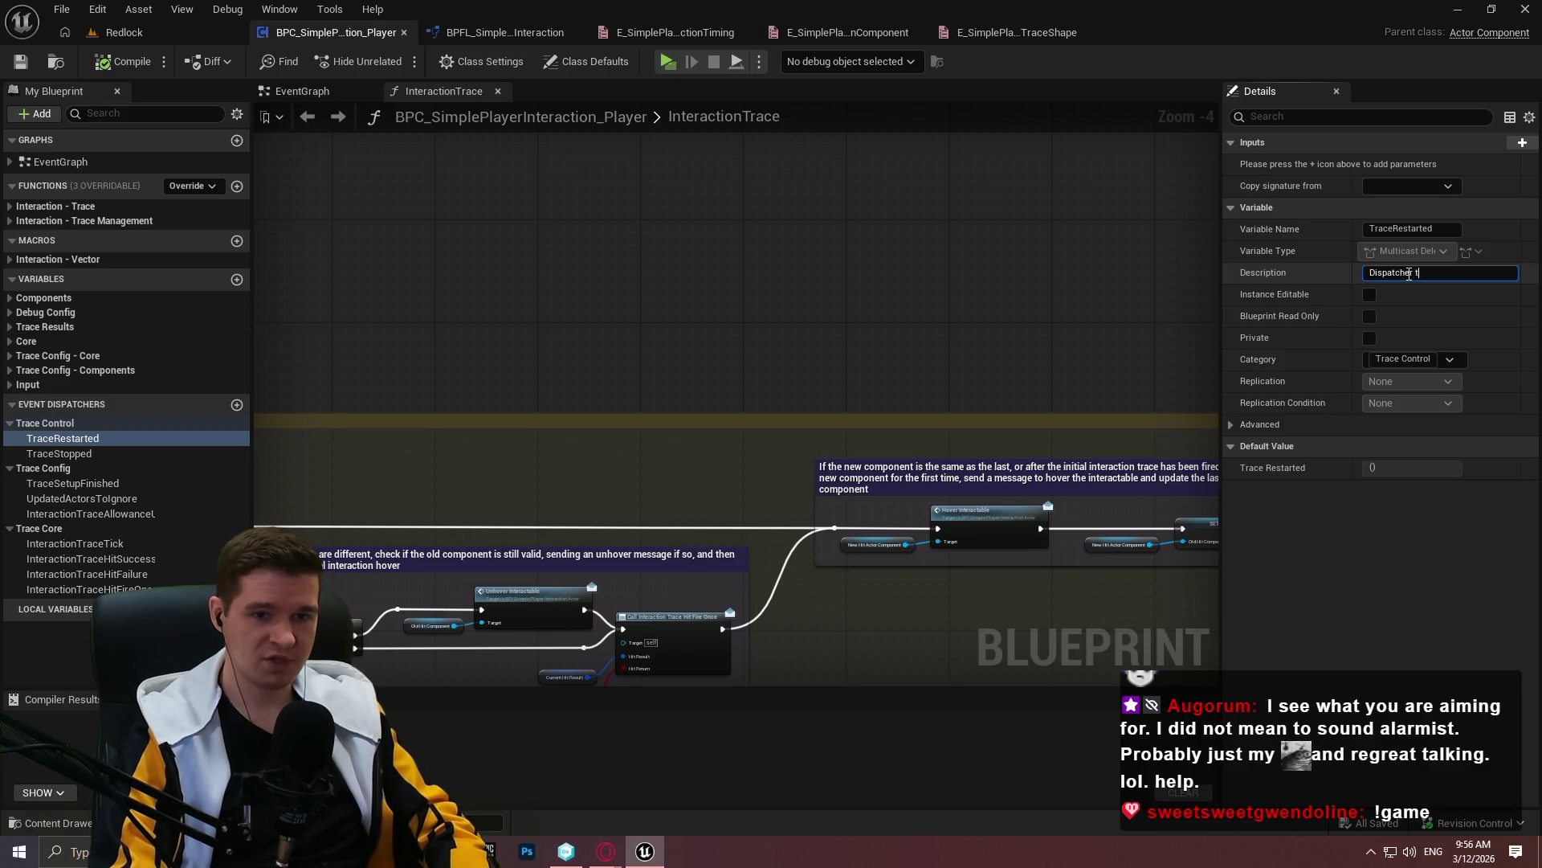
text(ev)
text(he trace is)
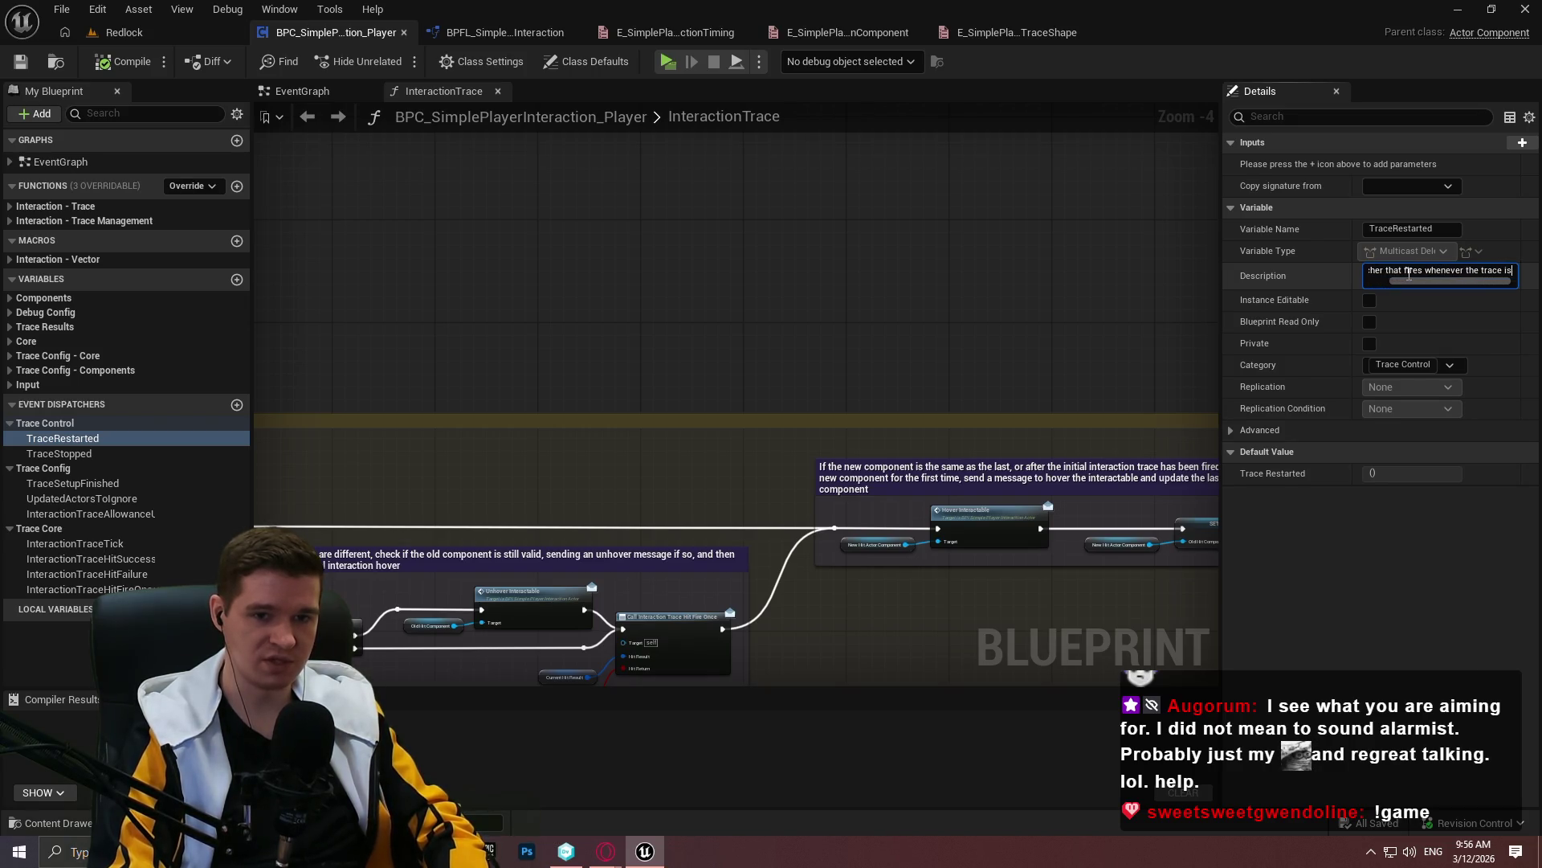
text(deliberately stopped)
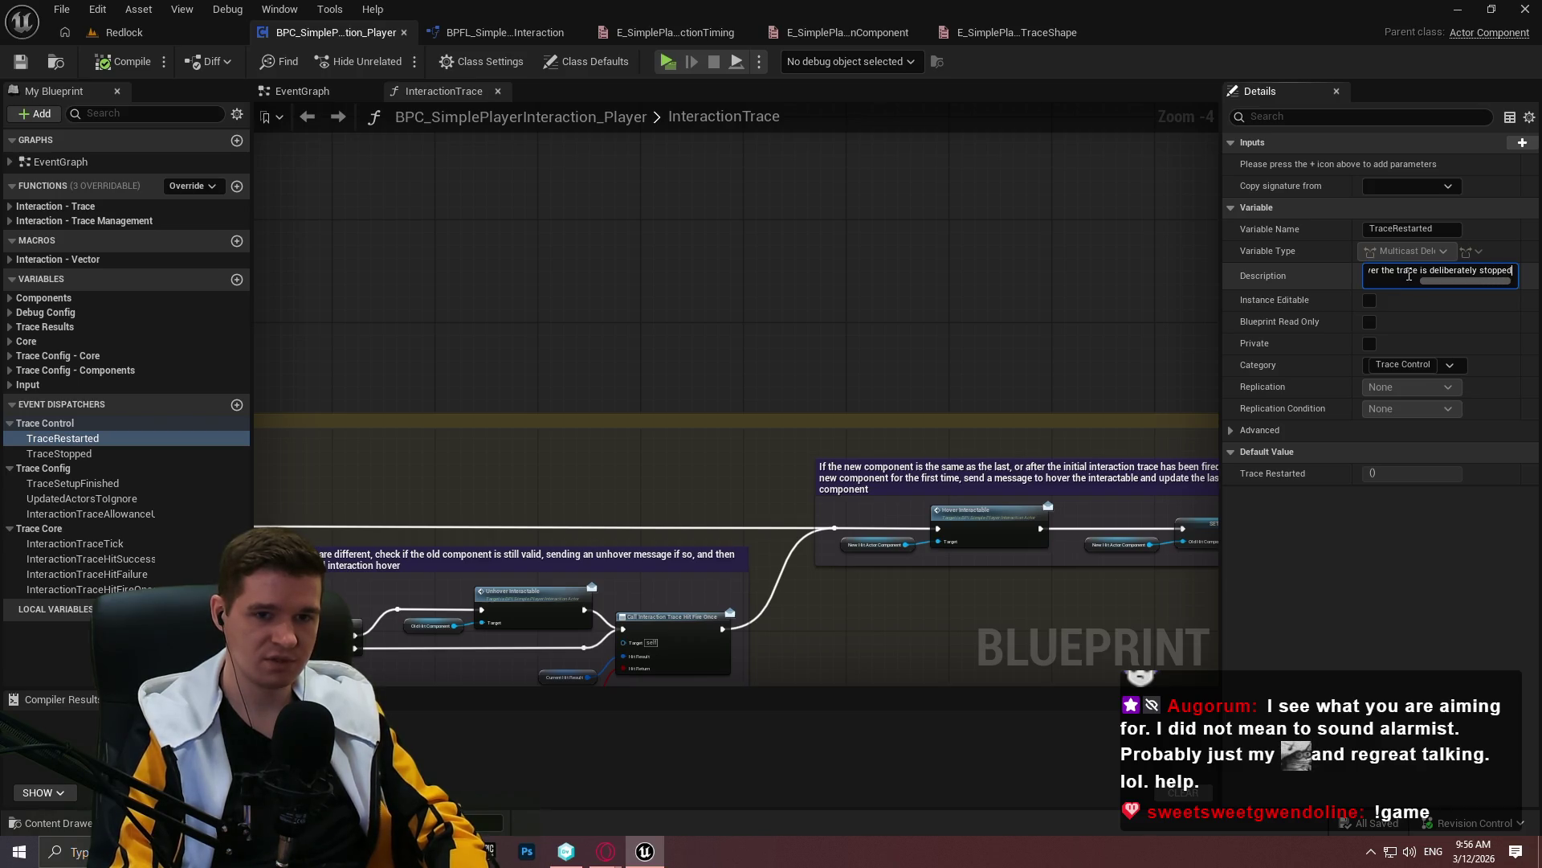
text( and restarted.)
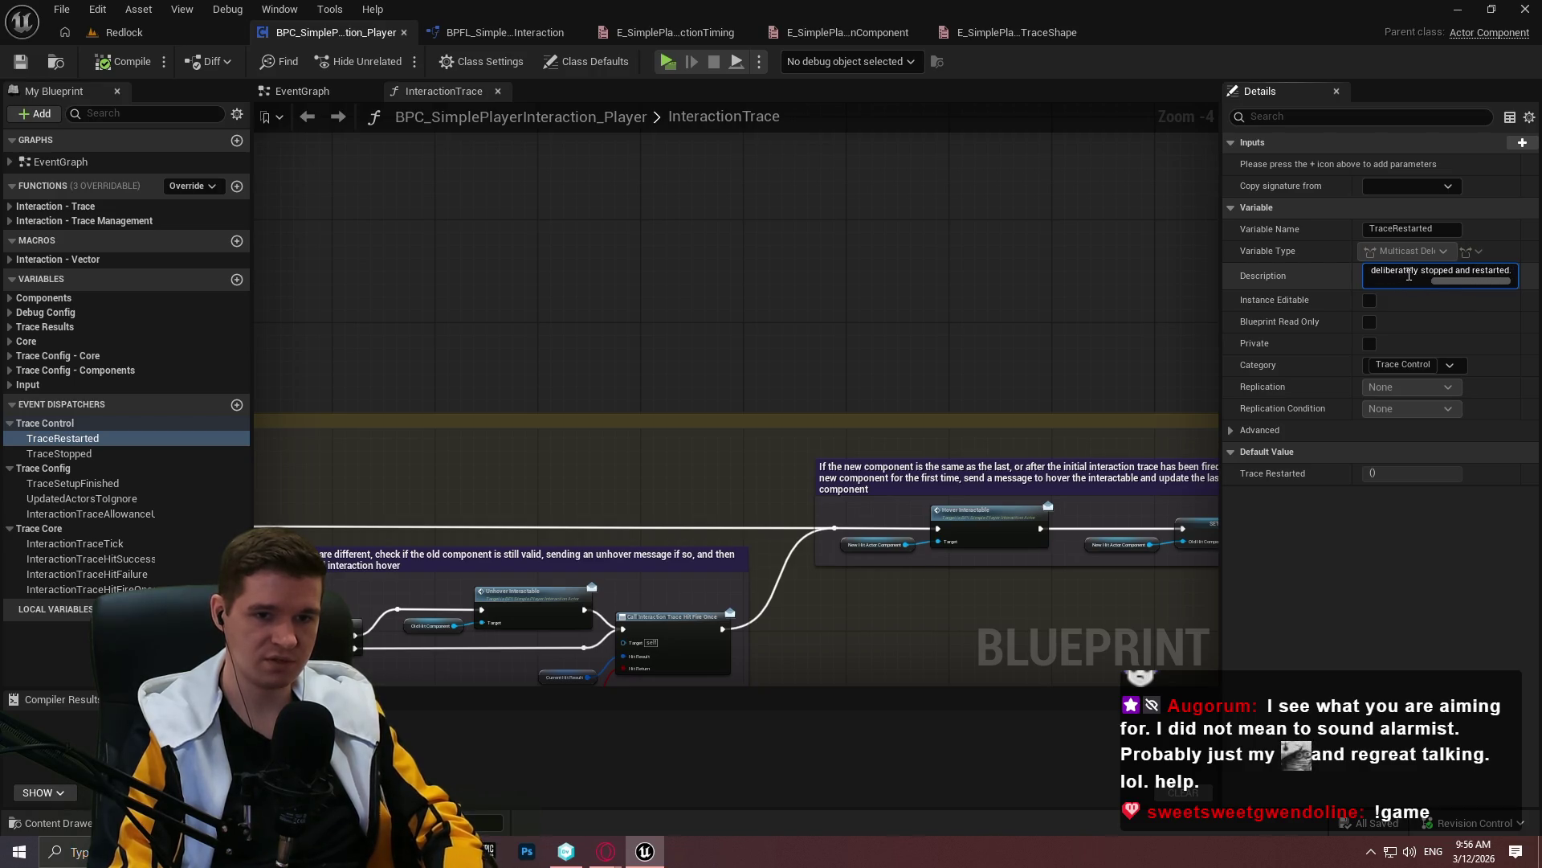
key(ctrl+a)
key(ctrl+c)
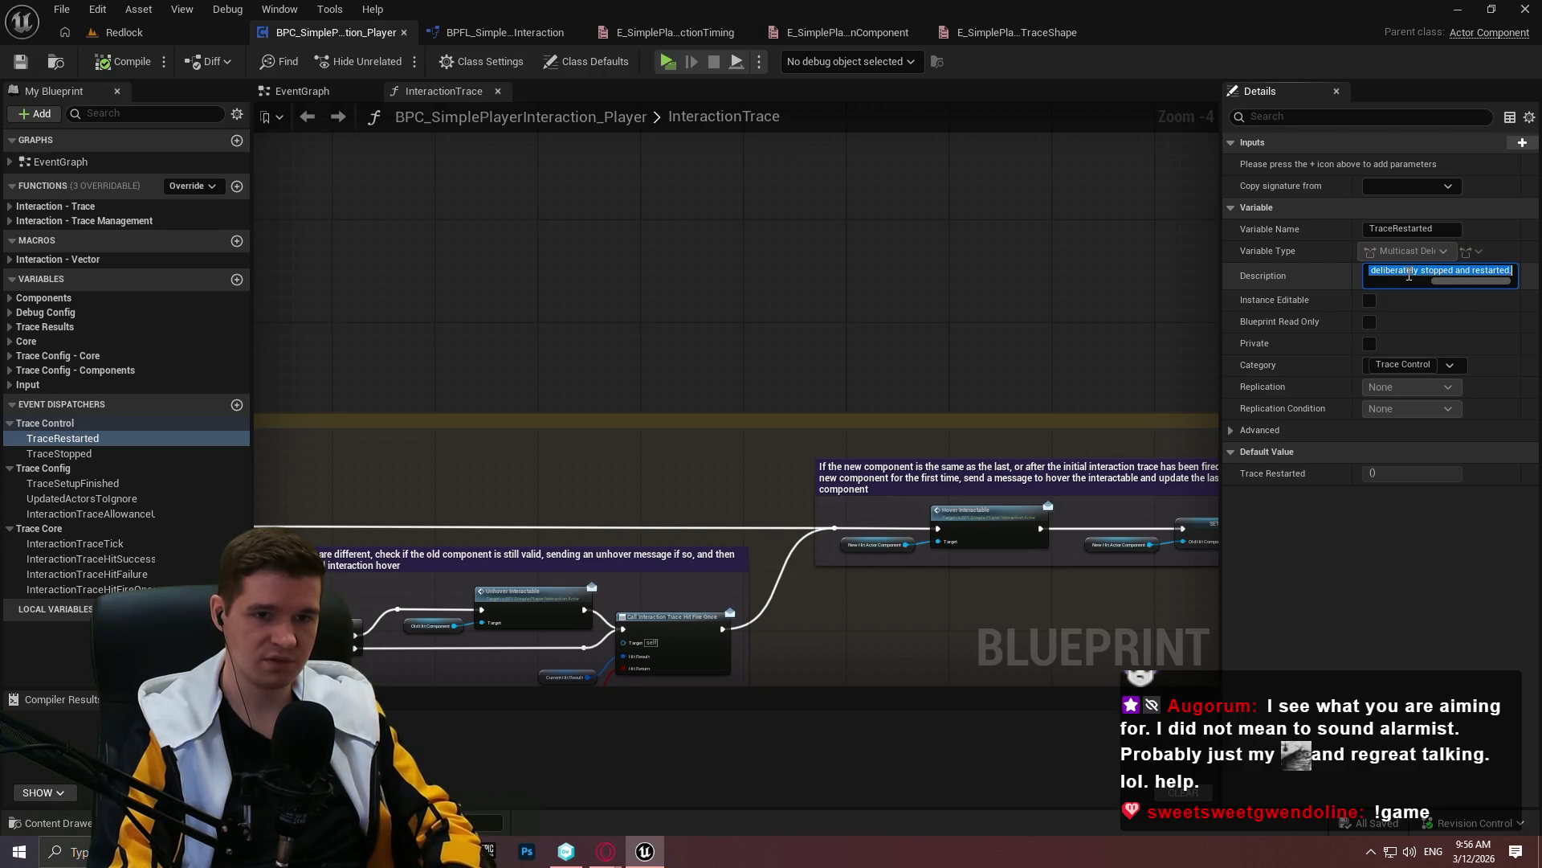
Paste the same description into TraceStopped's Description field
click(49, 453)
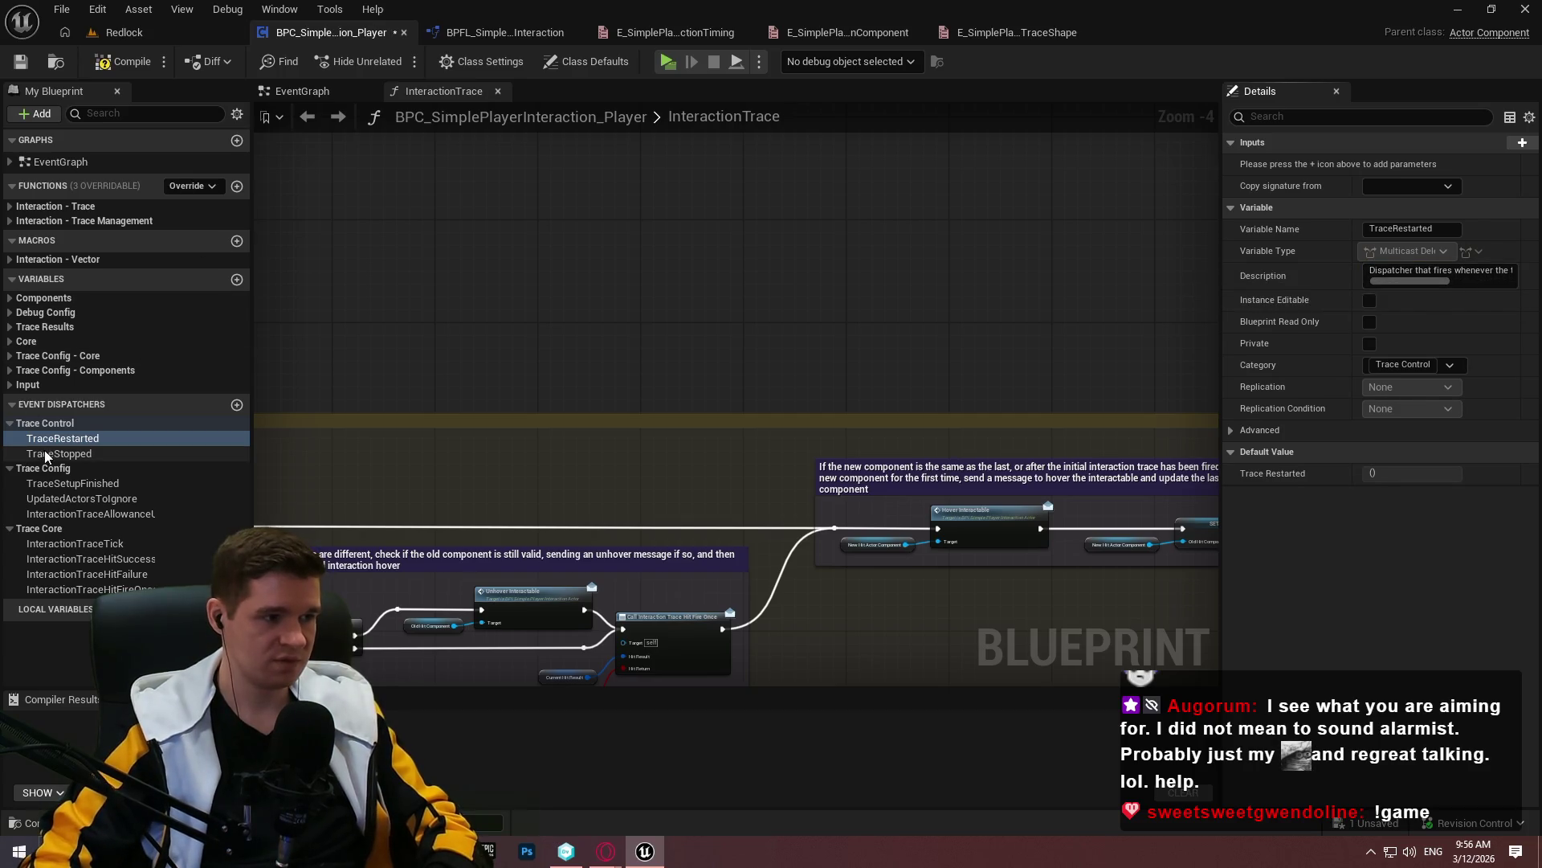
click(1460, 275)
key(ctrl+v)
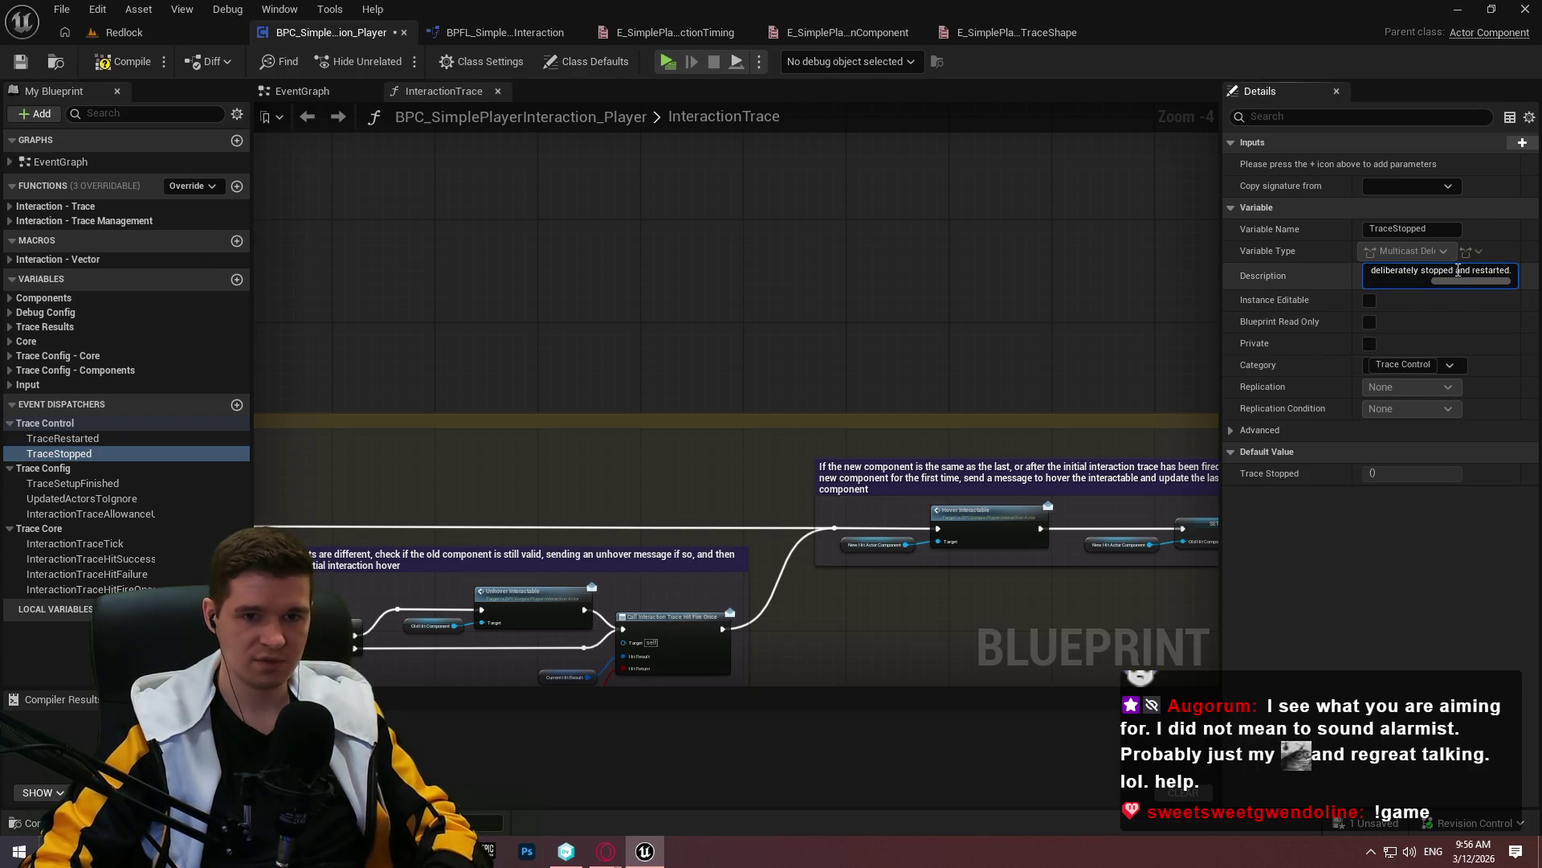
Commit TraceStopped's description and give TraceSetupFinished 'Dispatcher that fires when the setup of the interaction trace is finished.'
key(ctrl+a)
key(Return)
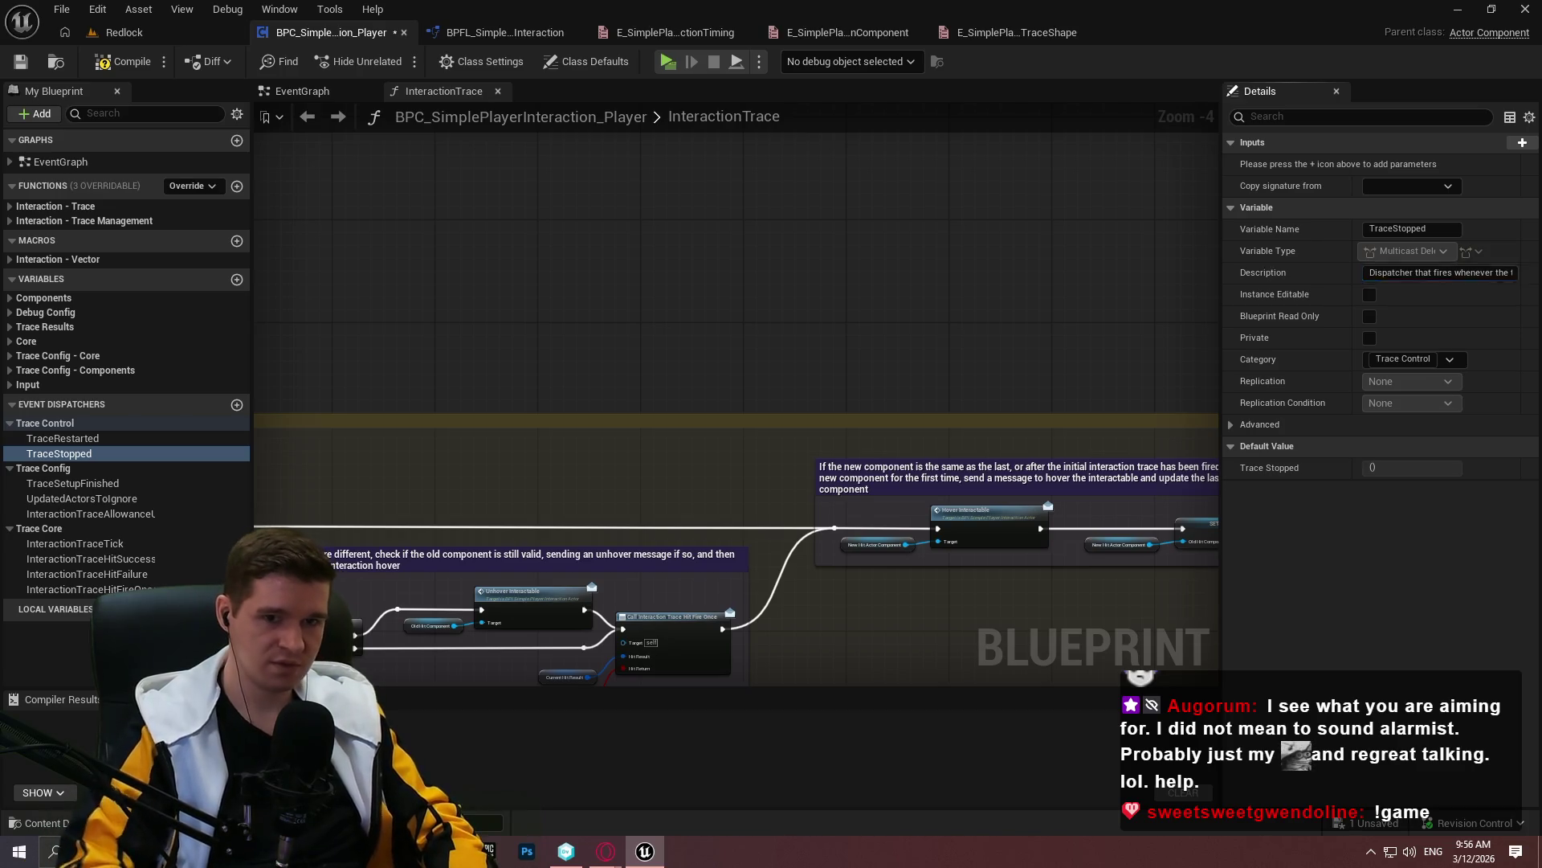
click(72, 483)
click(1395, 272)
text(Dispatcher that fires when th)
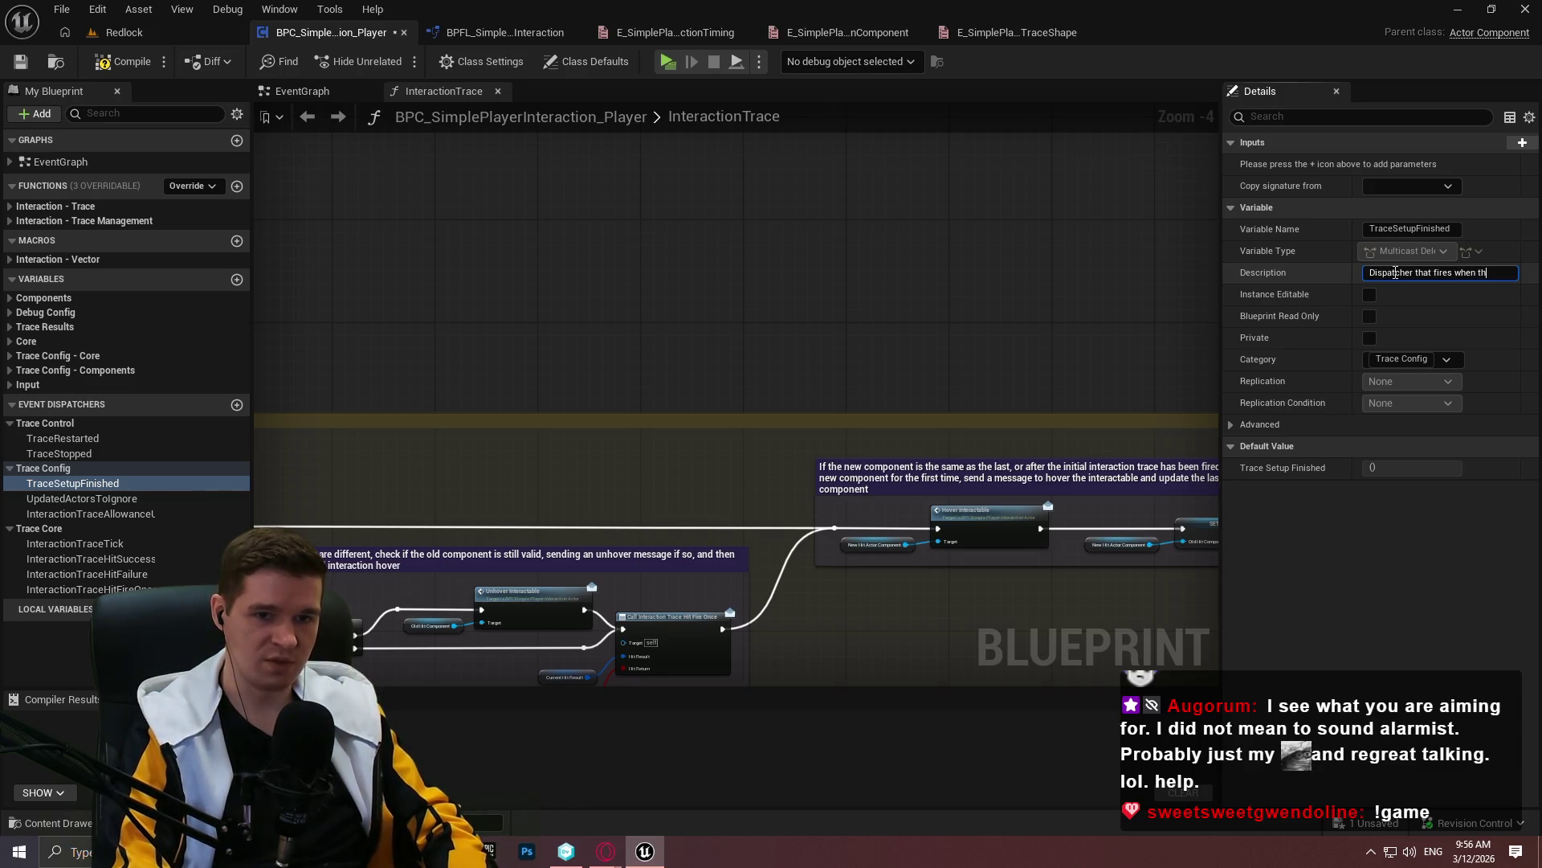
text(e setup of the )
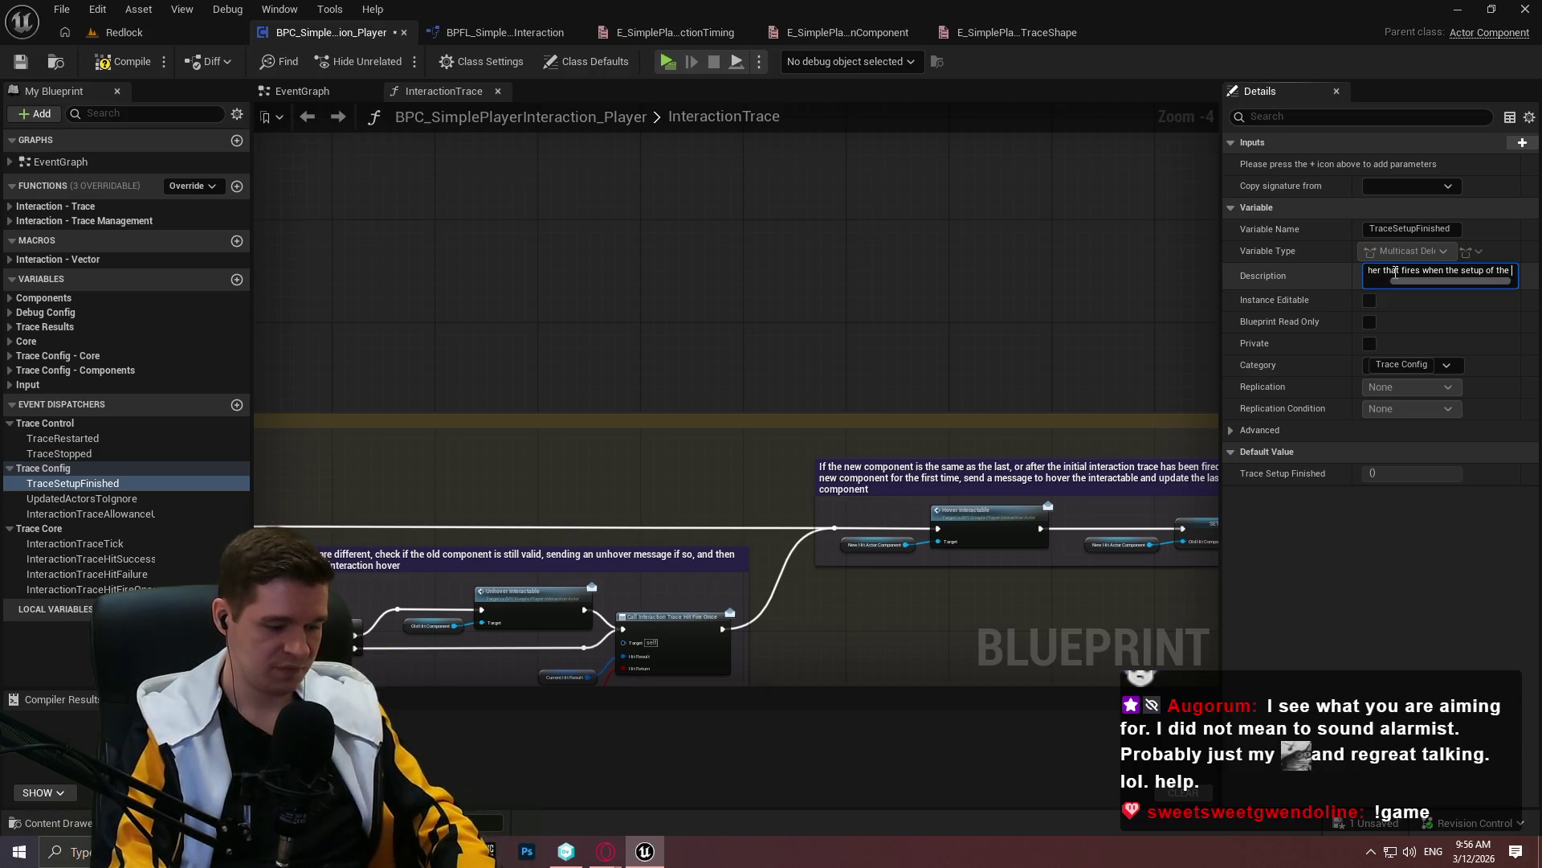
text(interaction trace is finished.)
key(Return)
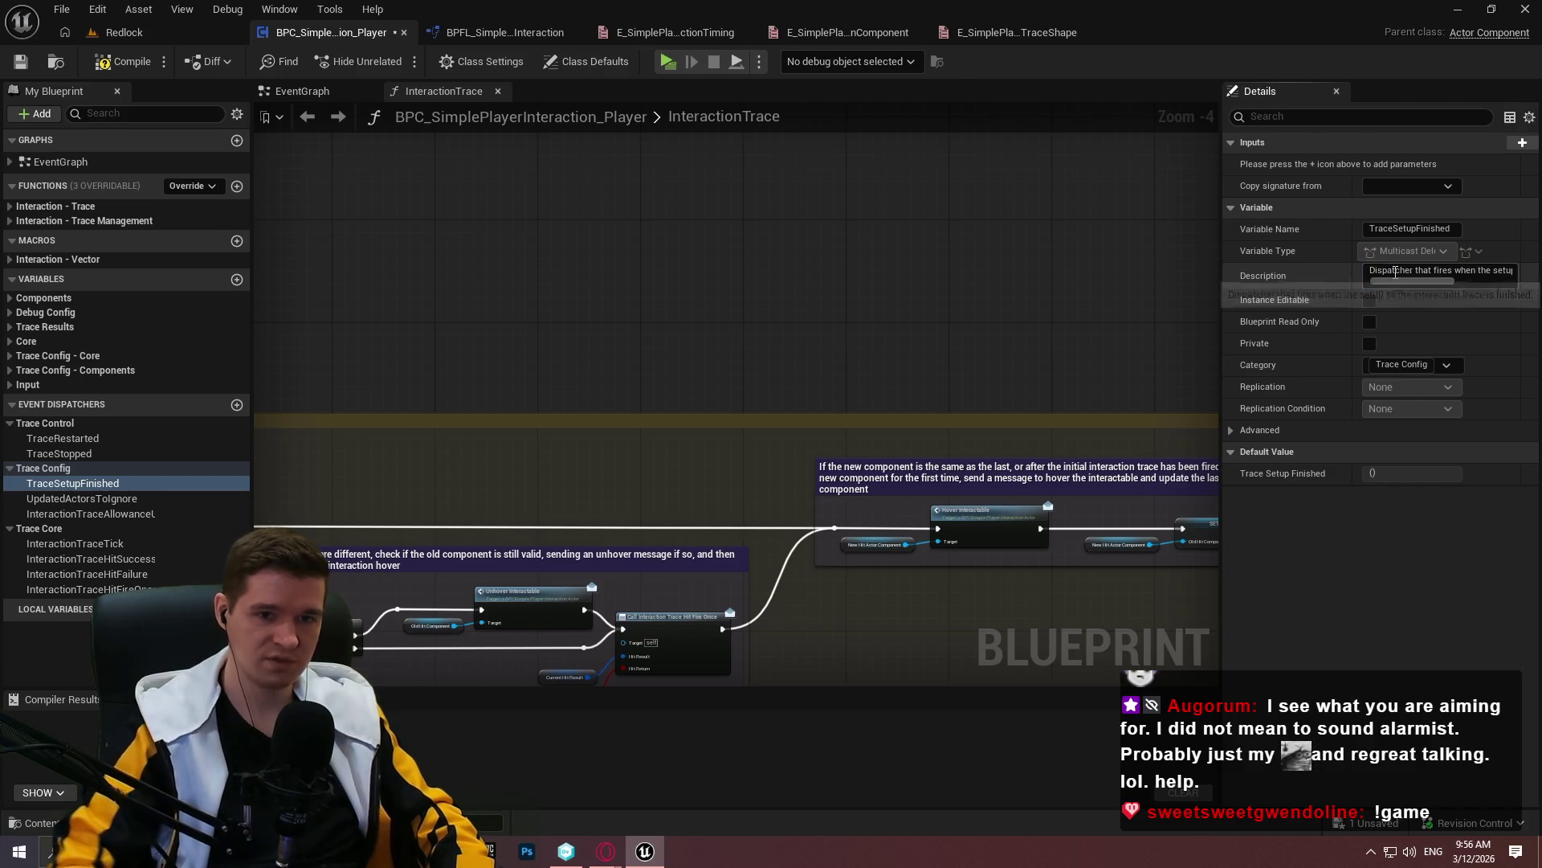
click(81, 498)
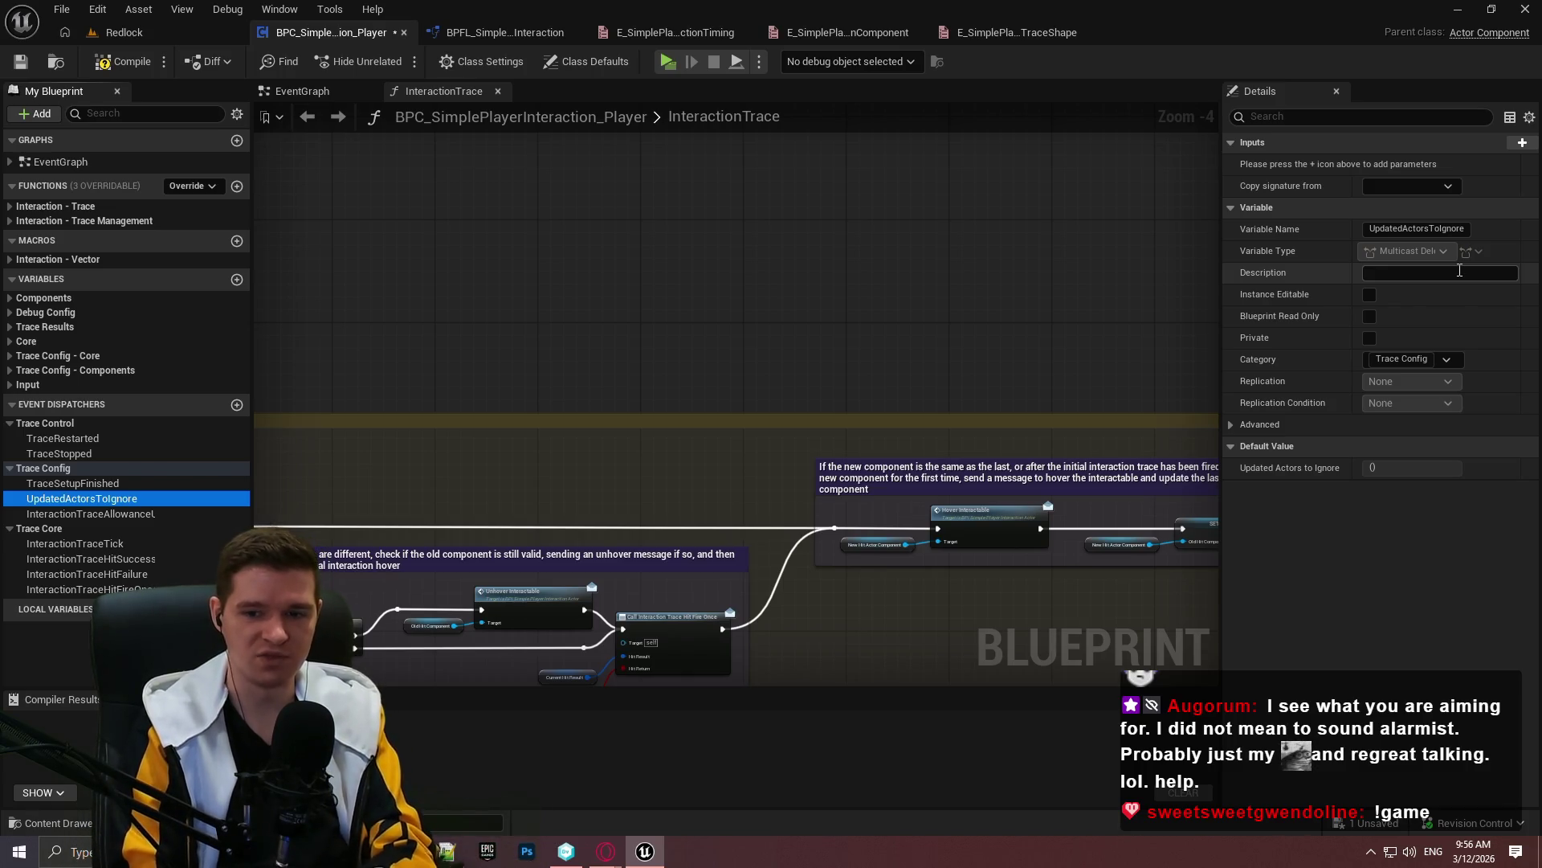
Give UpdatedActorsToIgnore the description ending 'interaction trace's actors to ignore have been updated'
click(1370, 275)
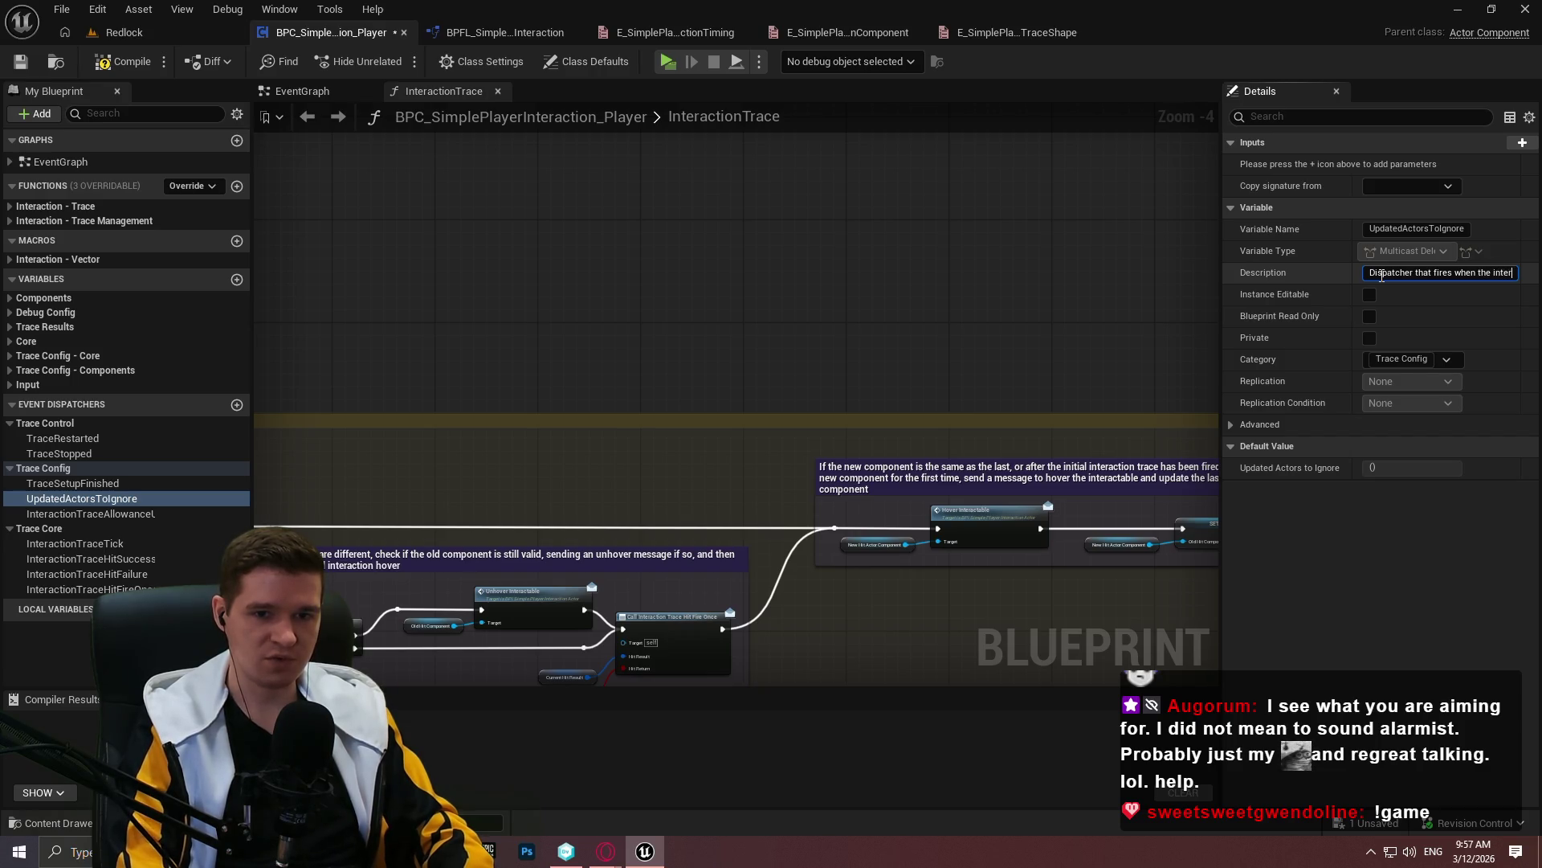
text(action trace's acto)
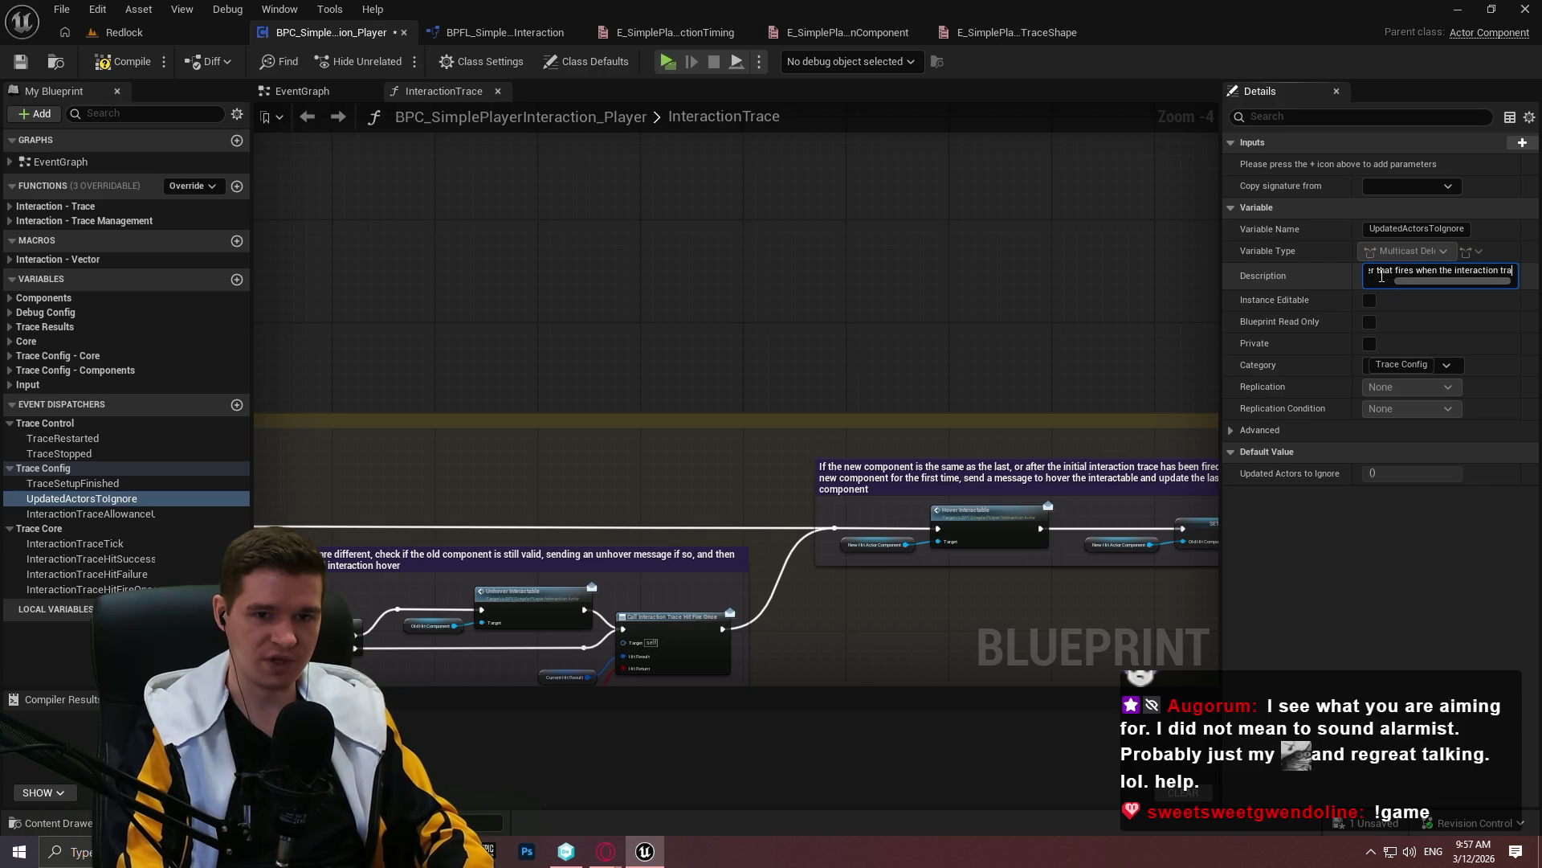
text(rs )
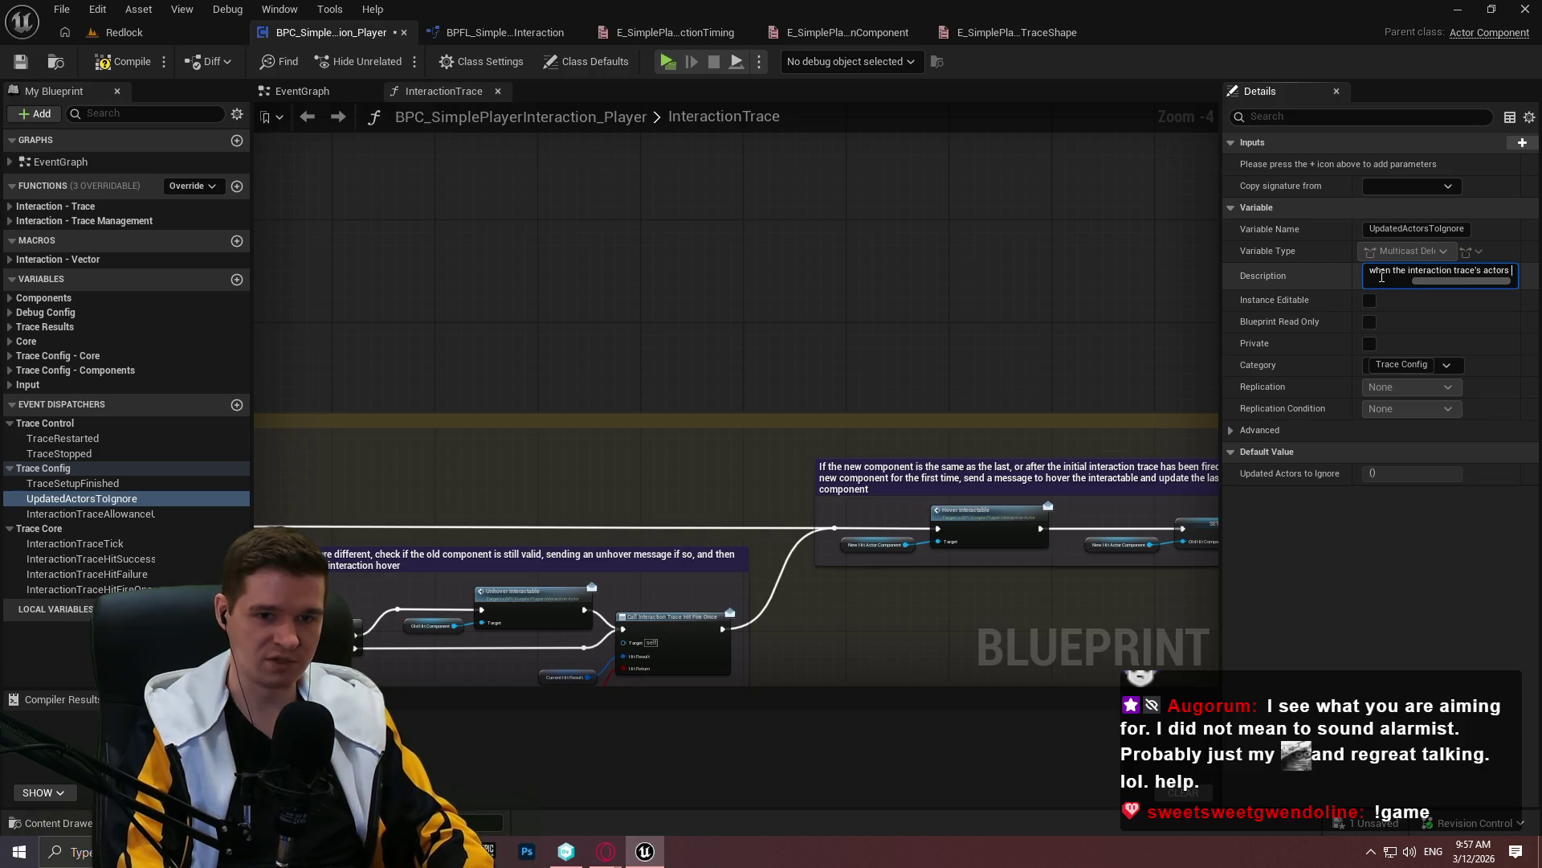
text(to ignore have been updated)
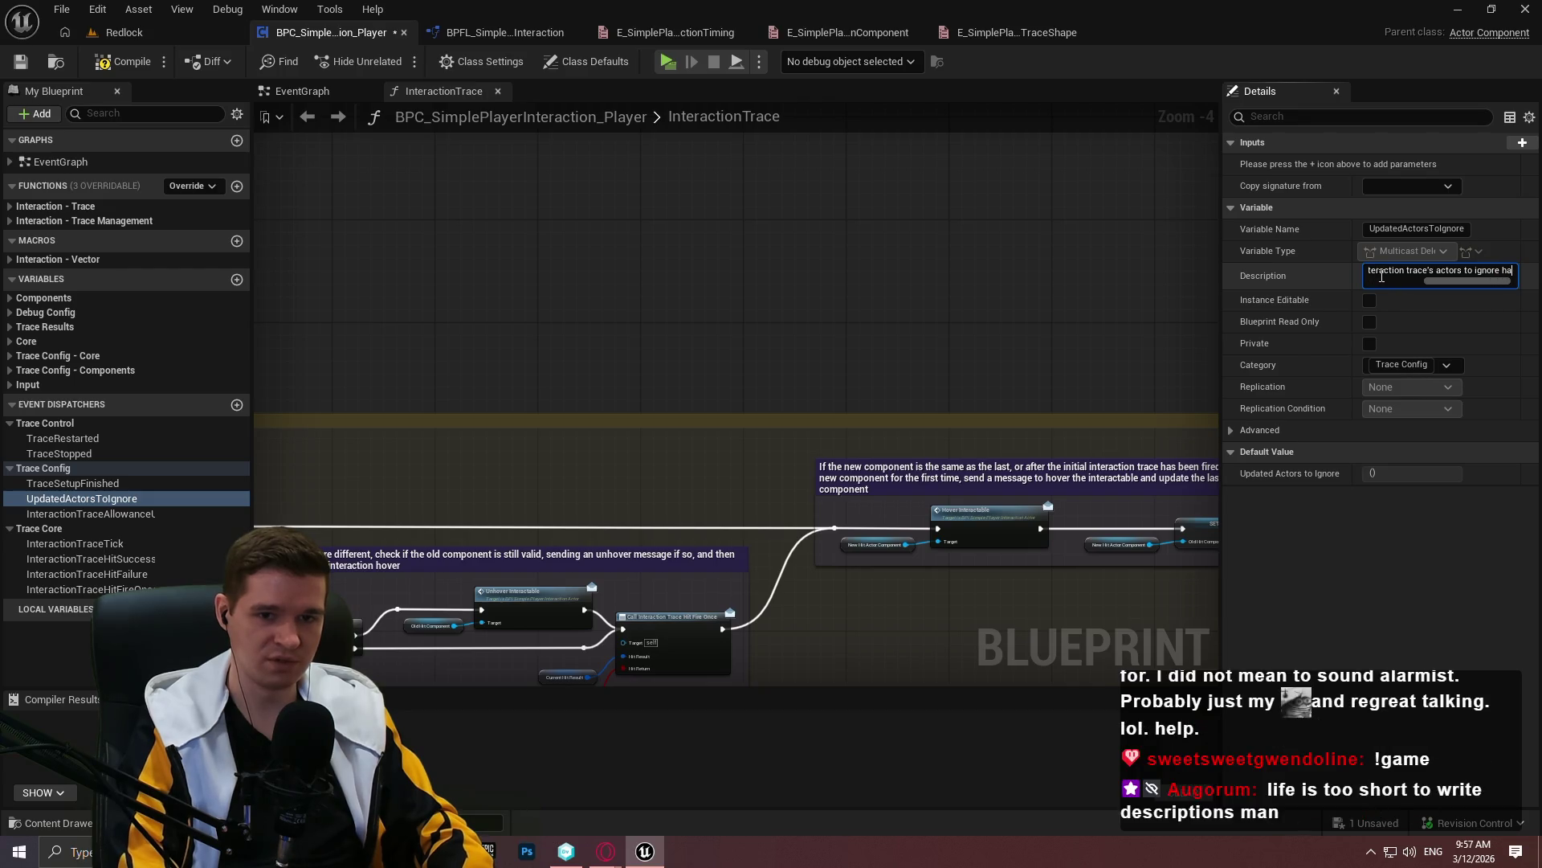
key(Return)
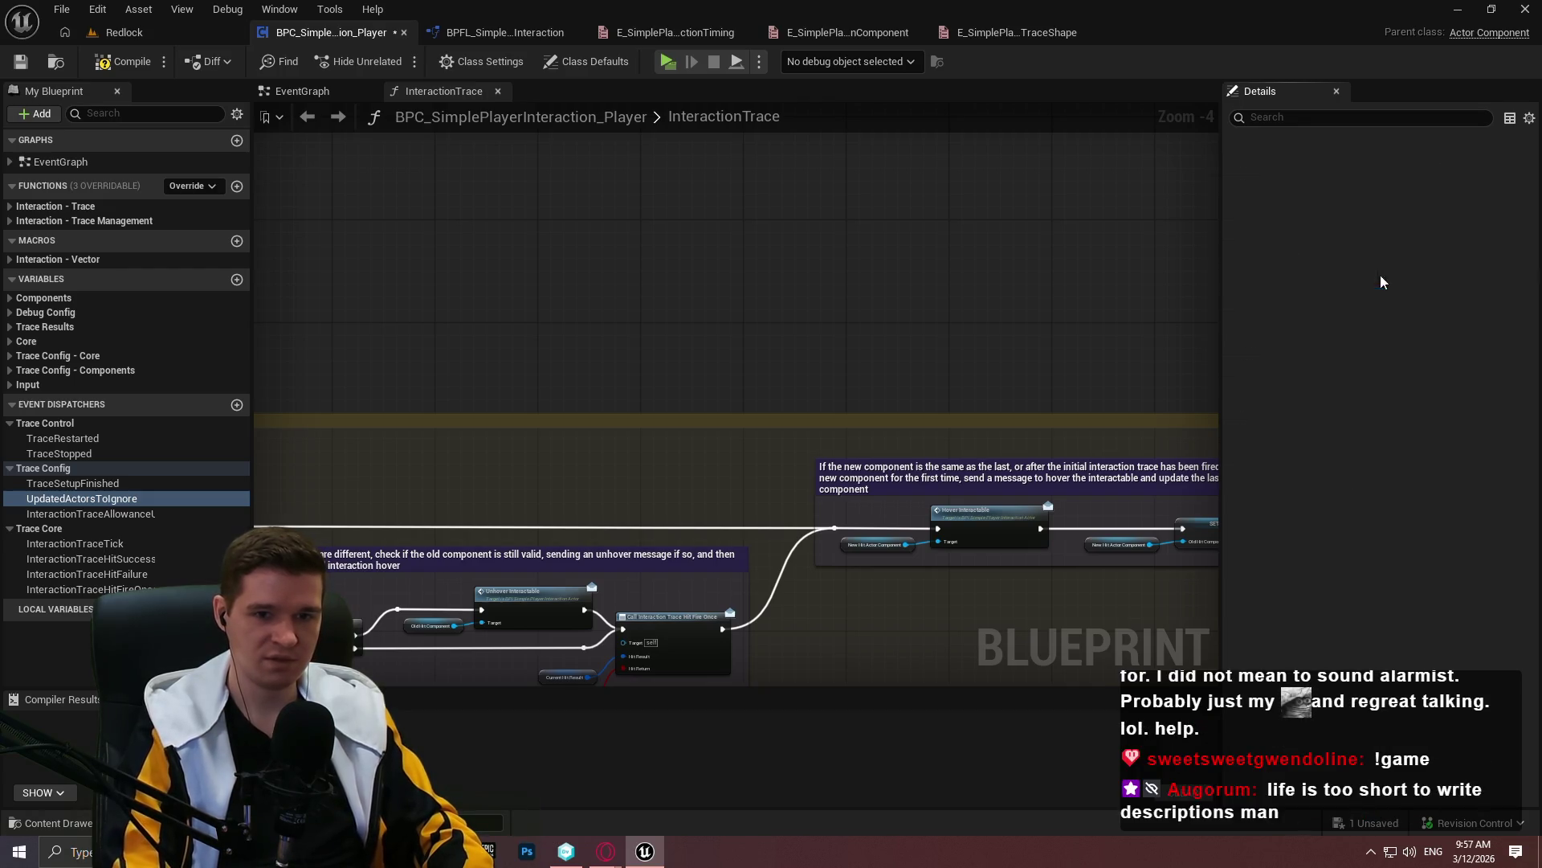
Describe InteractionTraceAllowanceUpdated as firing whenever the interaction trace's allowance has been updated, then compile and save
click(70, 513)
click(1406, 274)
text(Disp)
text(atcher that f)
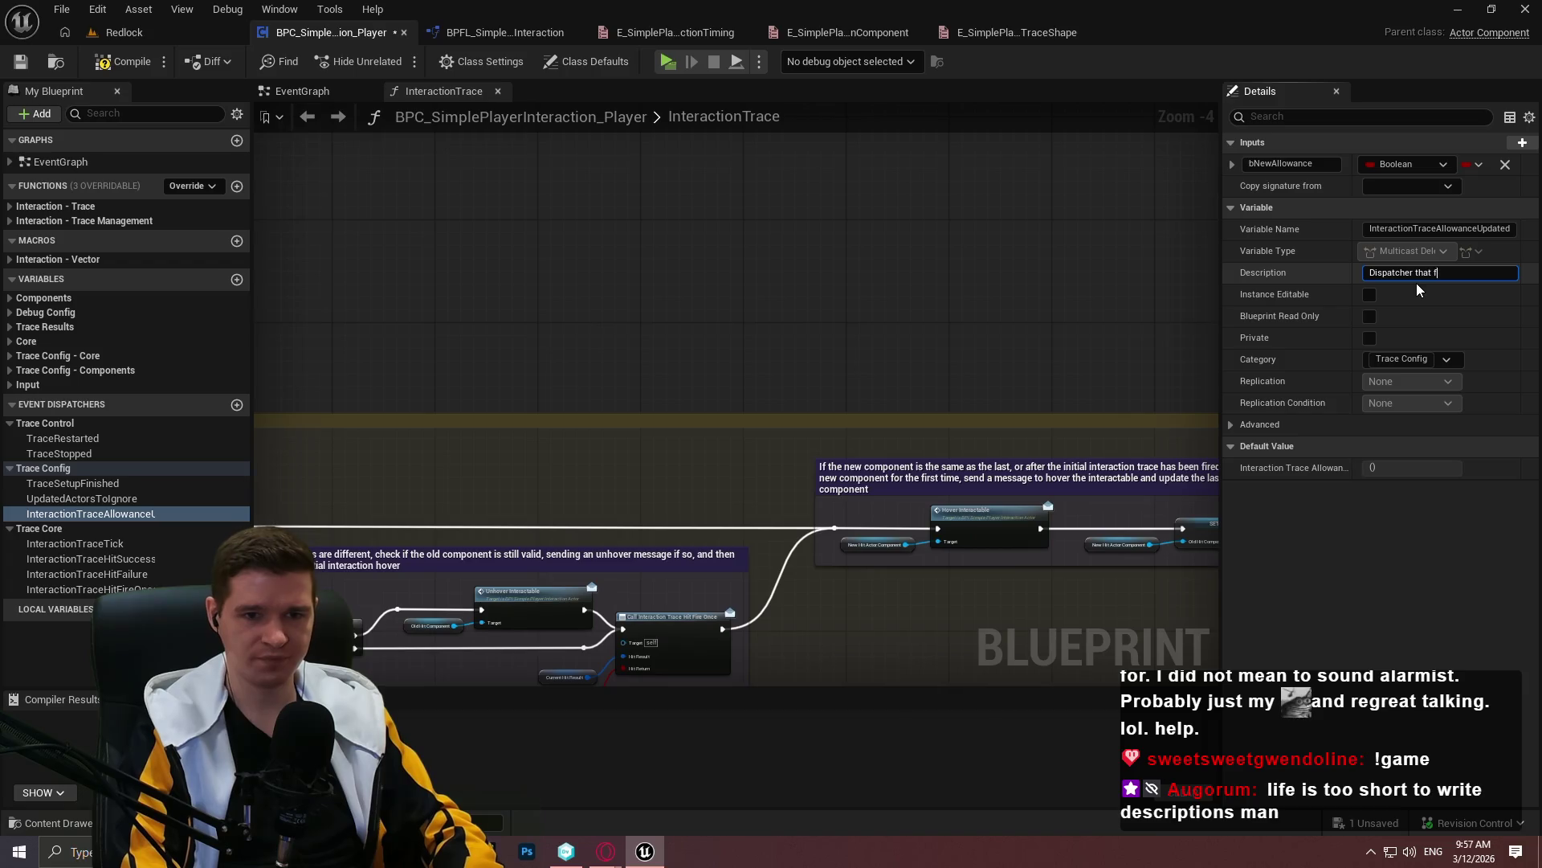
text(ires whenever )
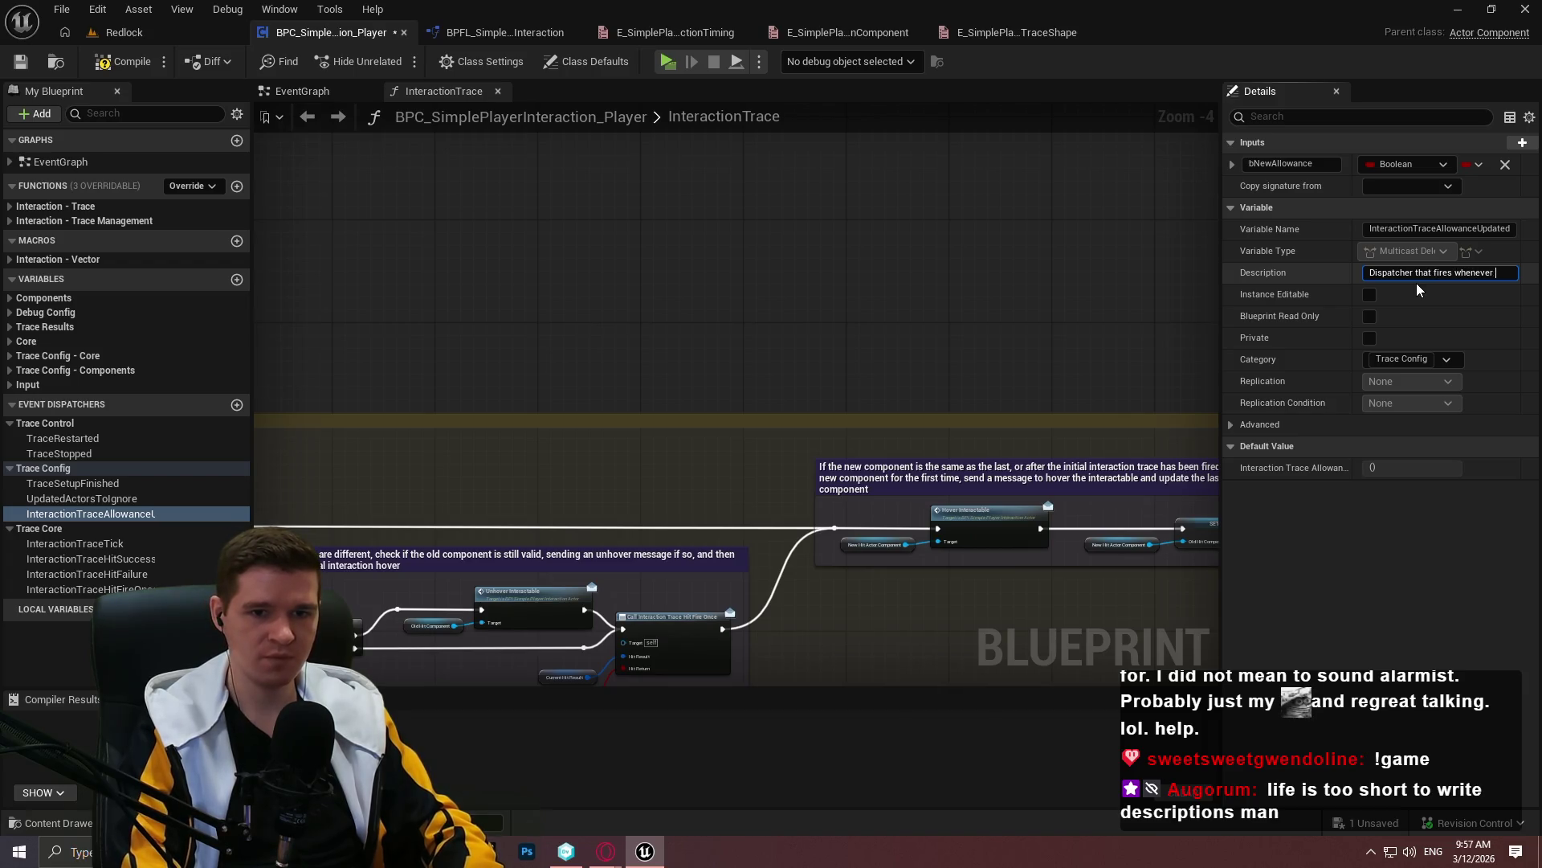
text(the interaction t)
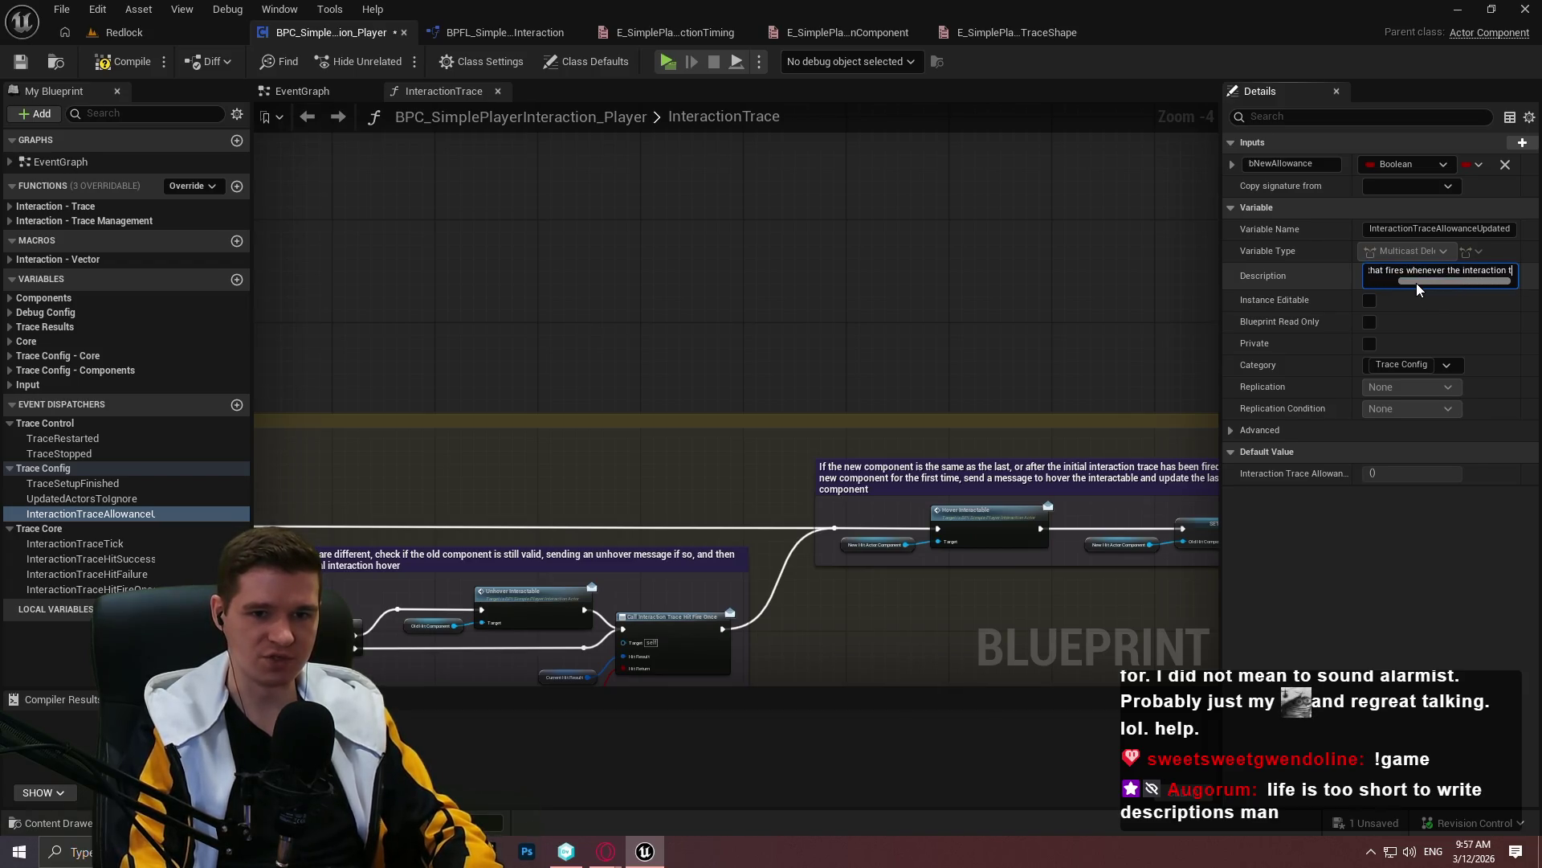
text(race's allowance )
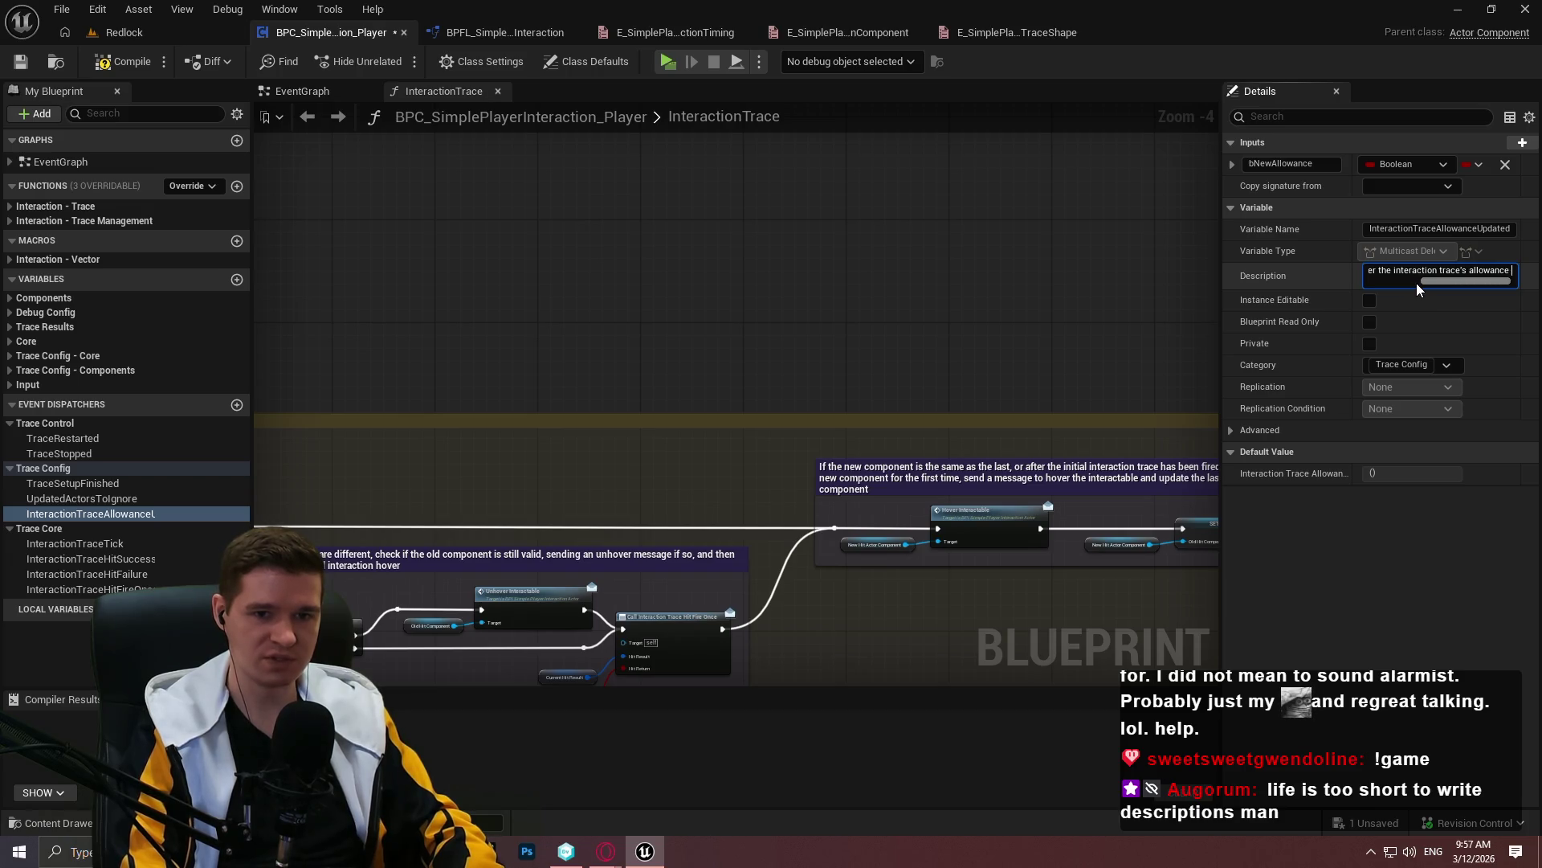
text(has been )
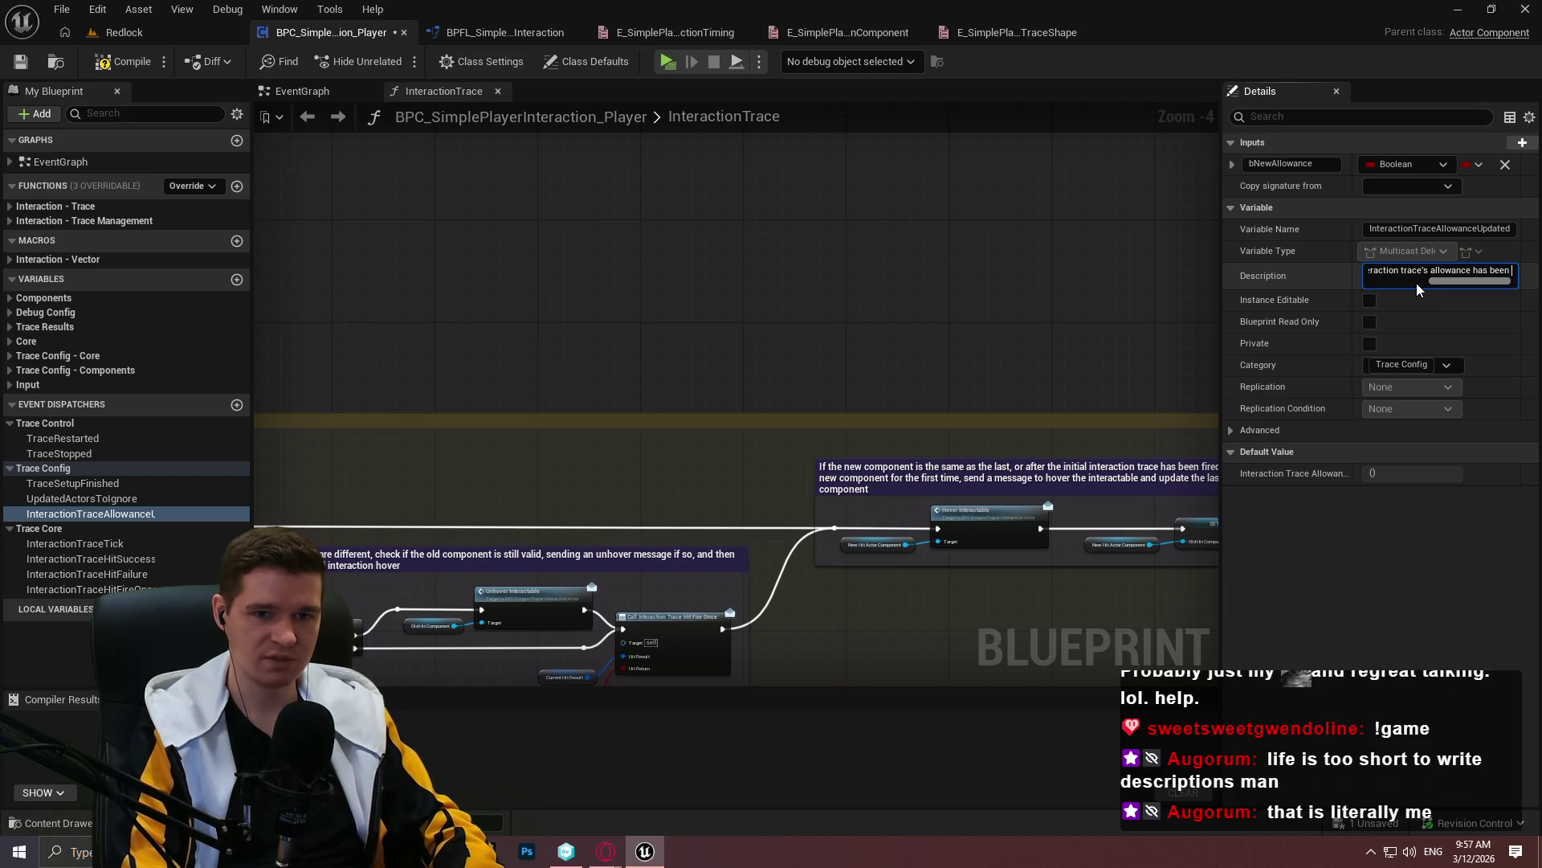
text(updated)
key(Return)
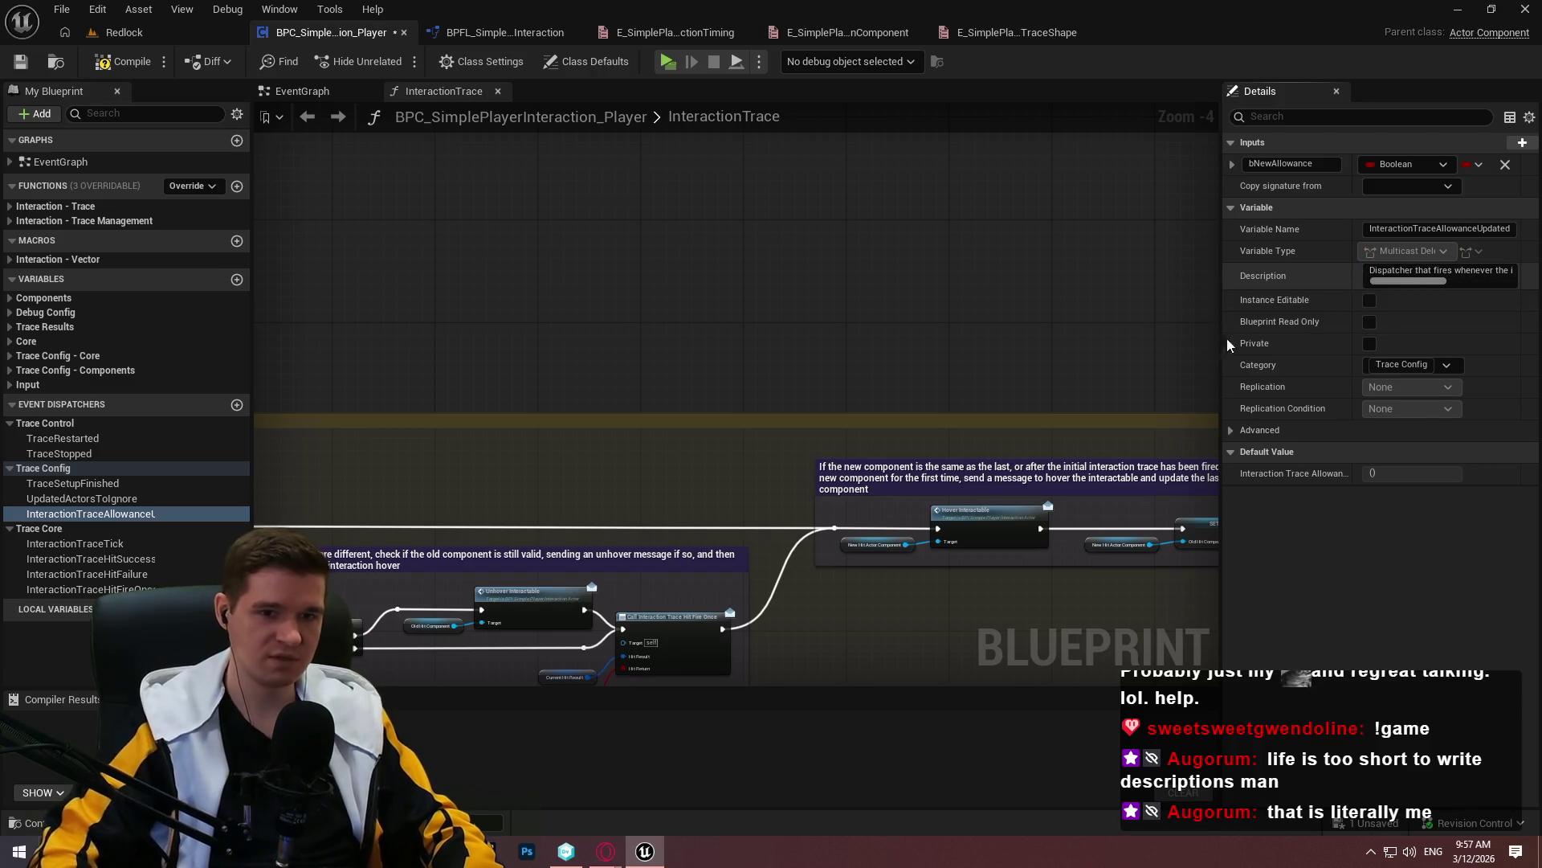
click(122, 62)
click(20, 63)
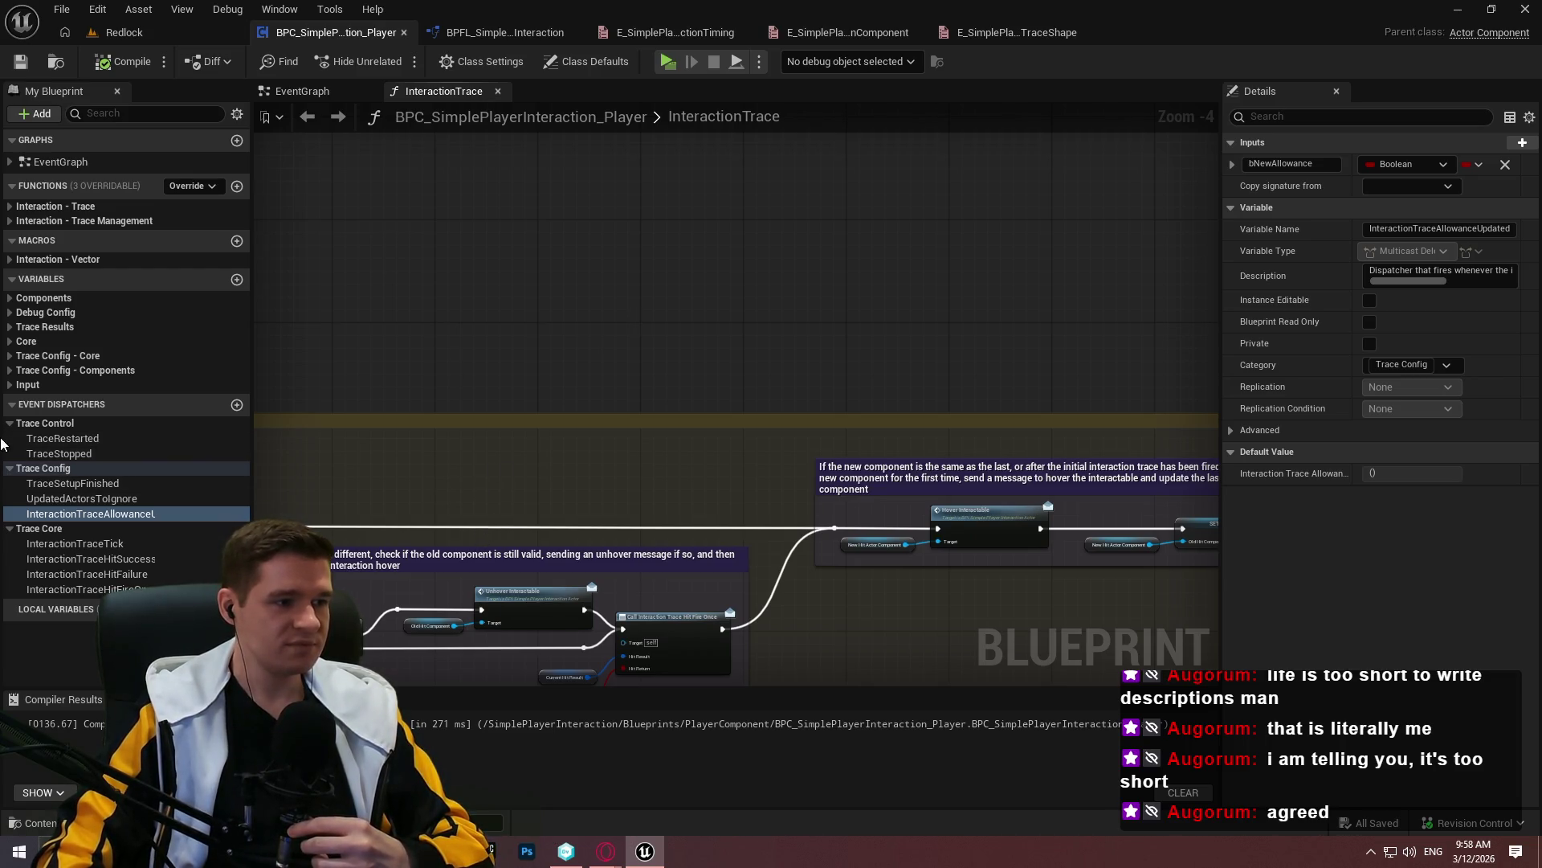
Give InteractionTraceTick the description 'Dispatcher that fires every time the interaction trace finishes'
click(94, 547)
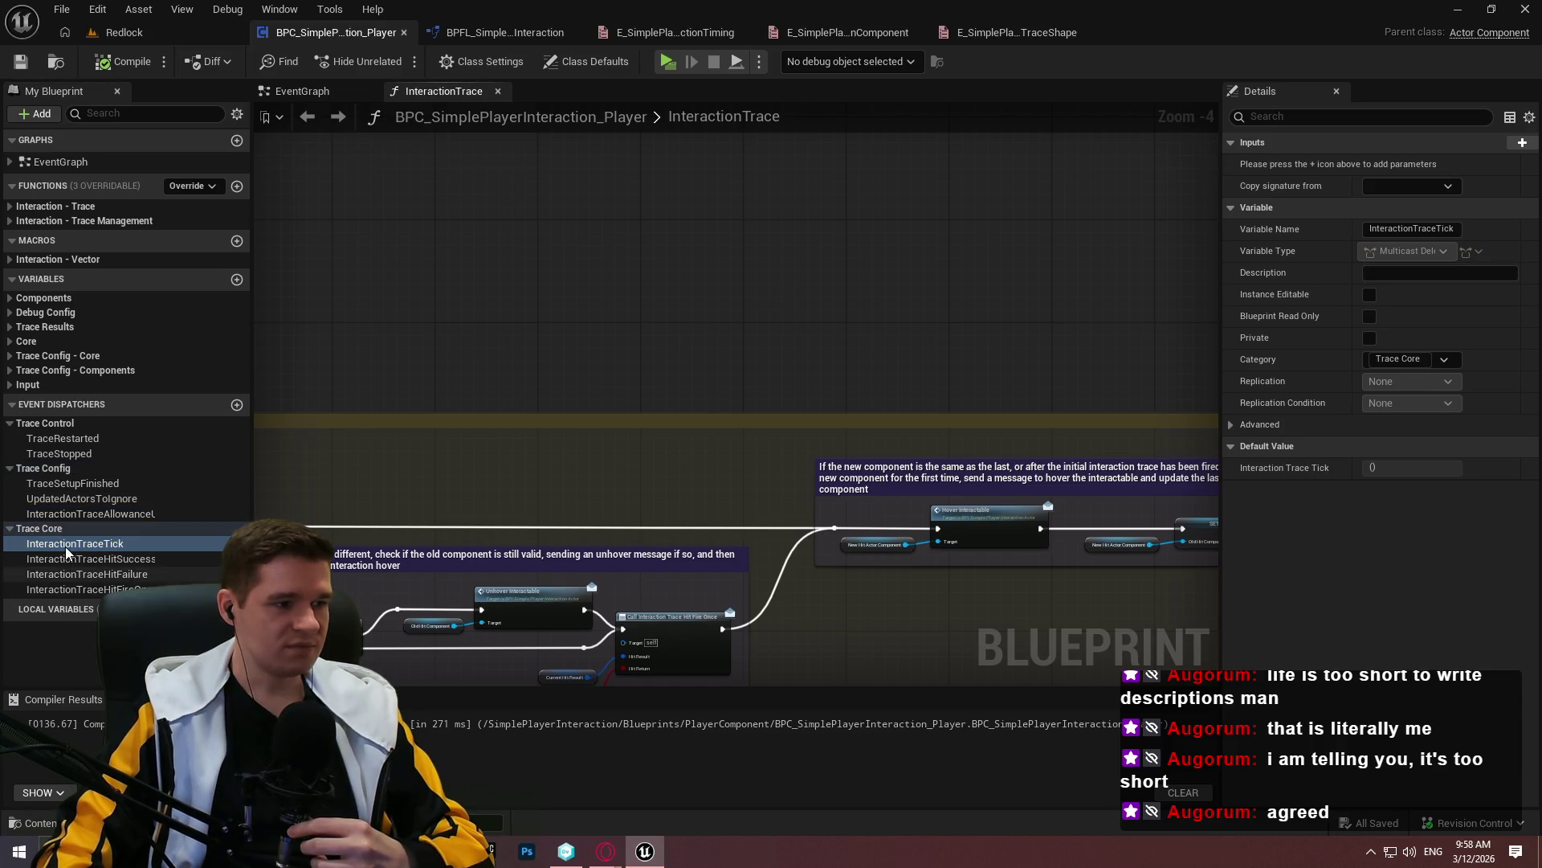
click(90, 559)
click(96, 560)
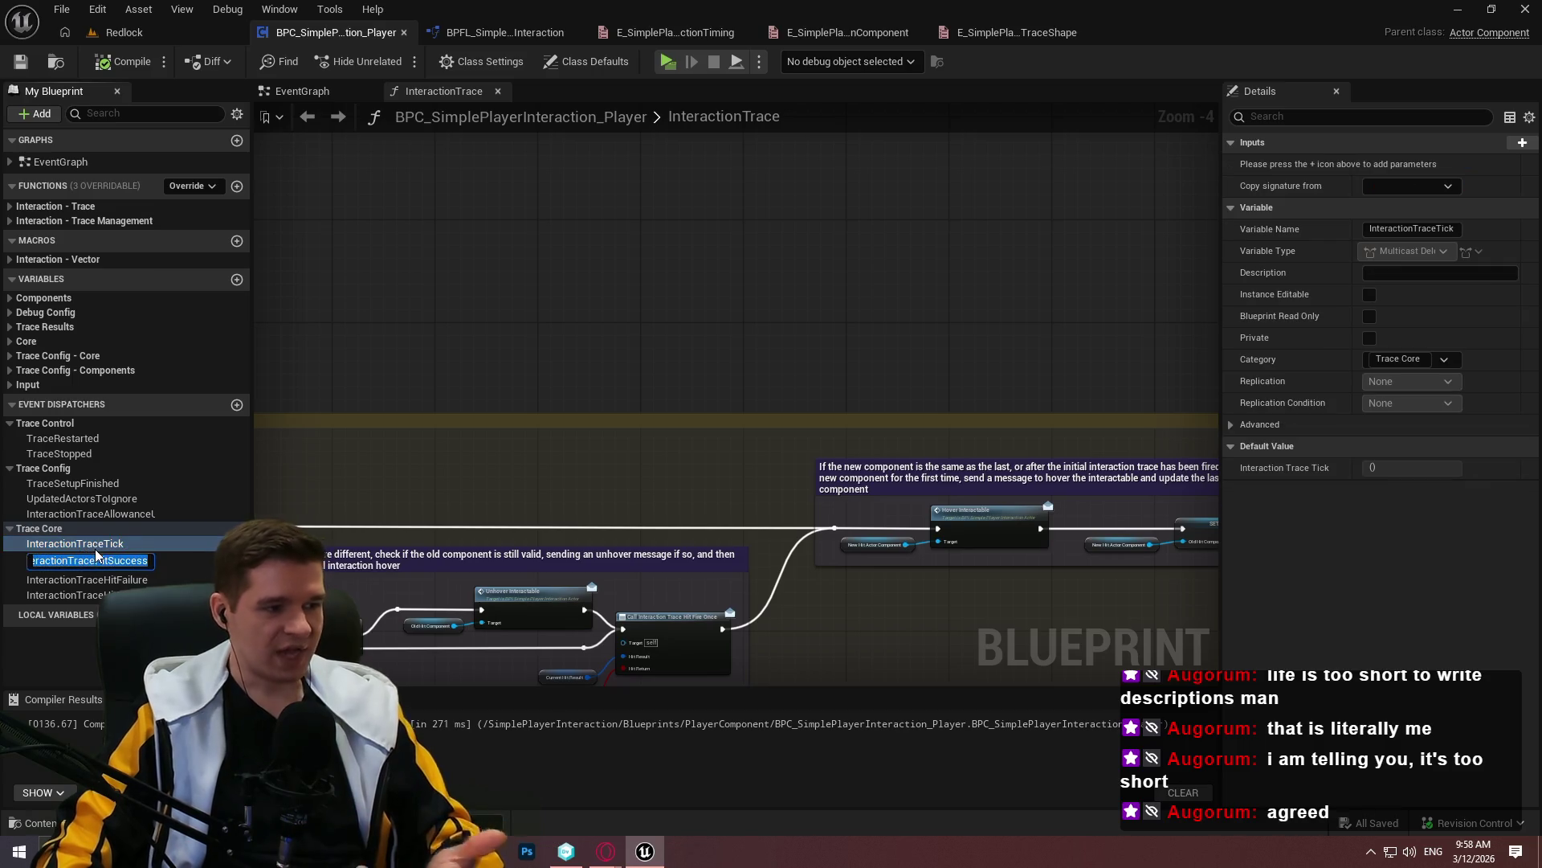
key(Escape)
click(74, 543)
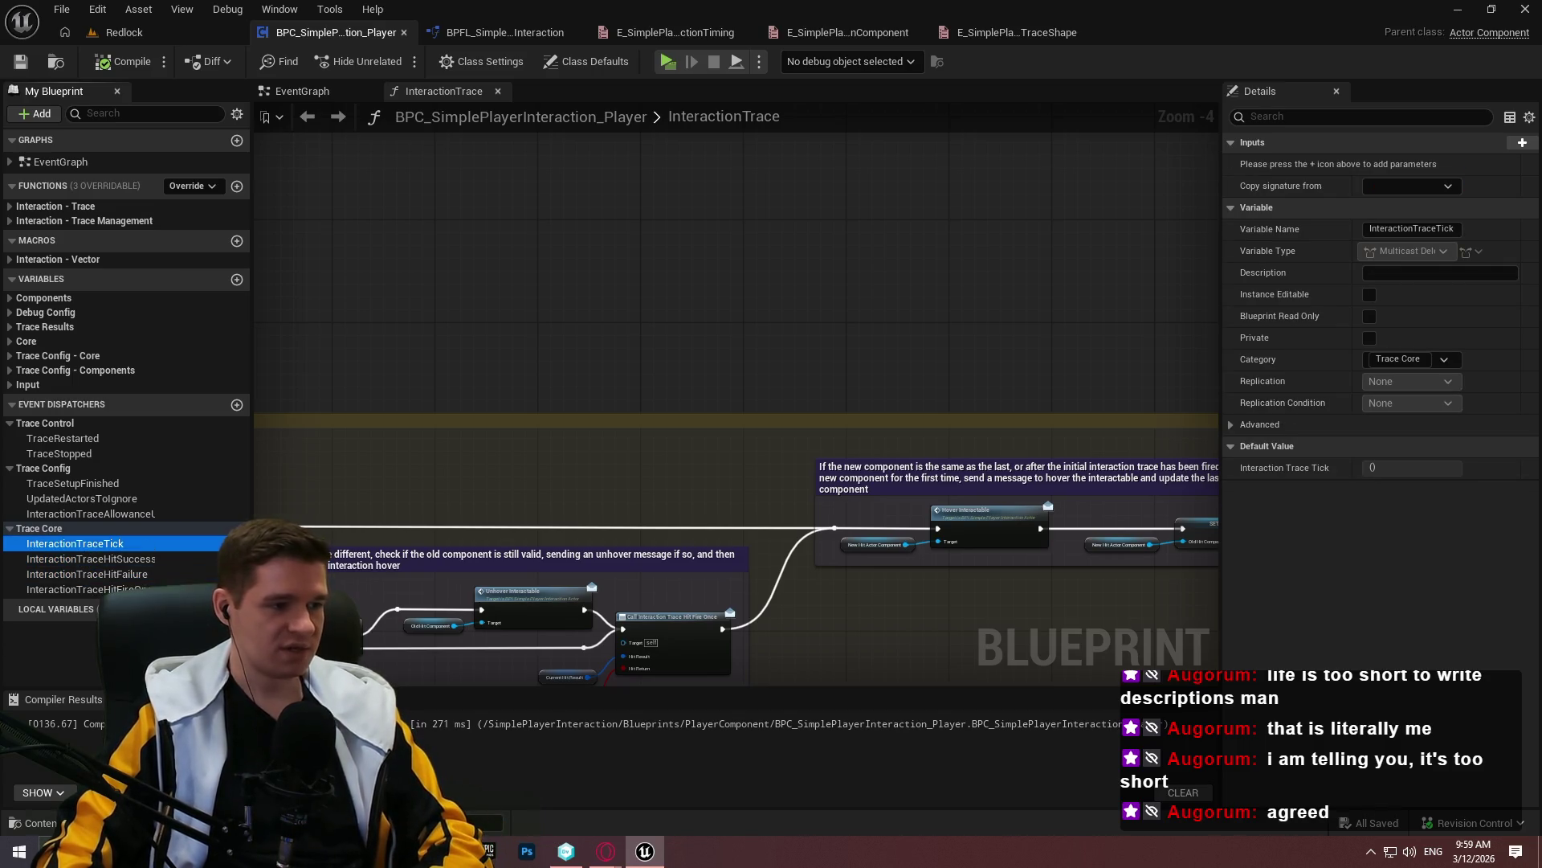
click(1457, 277)
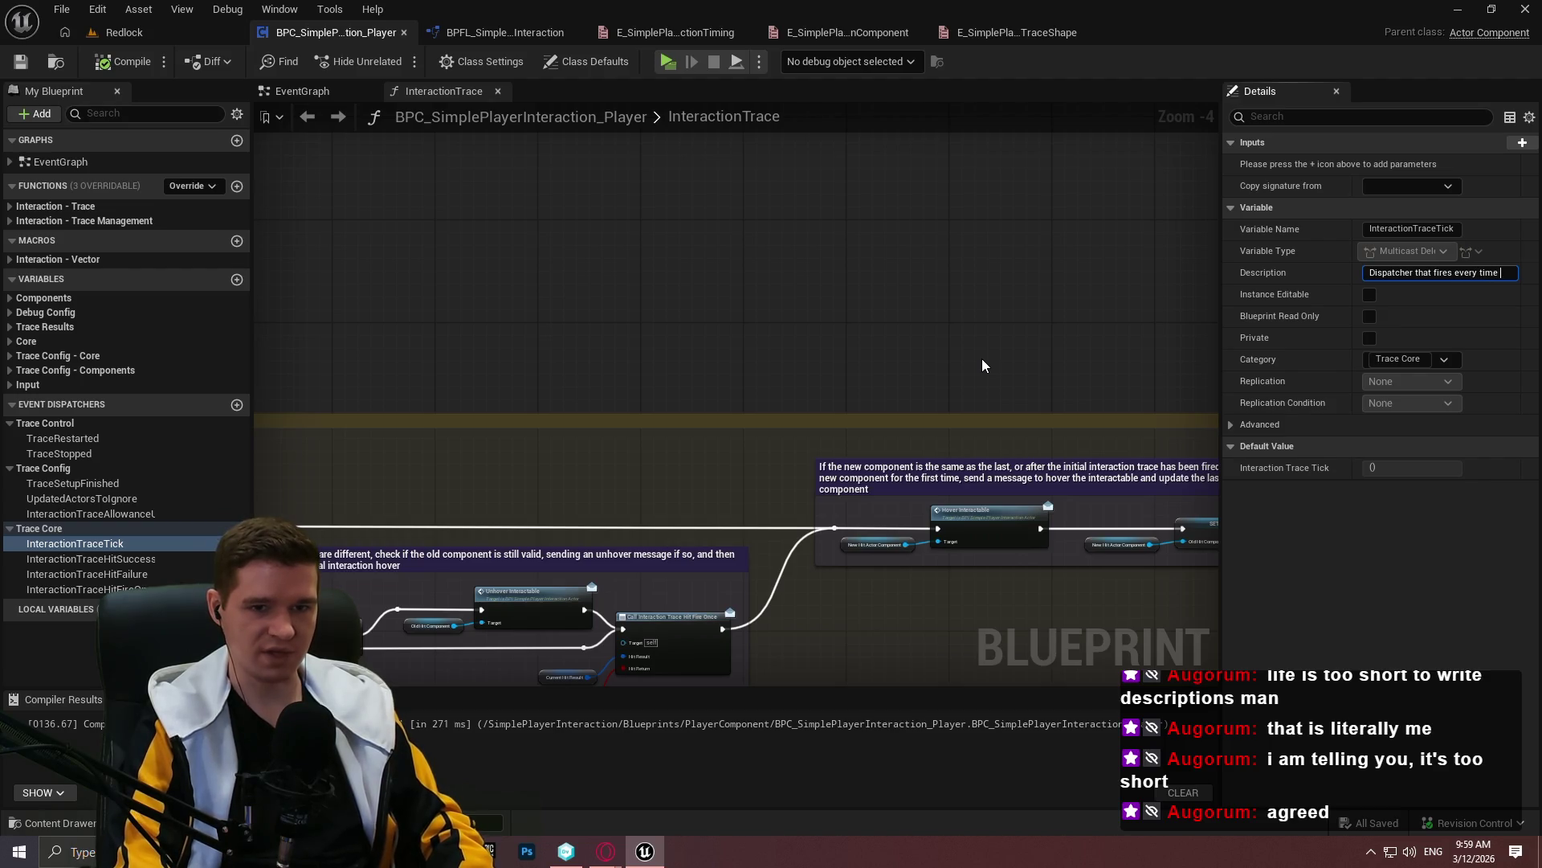
text(the interaction tra)
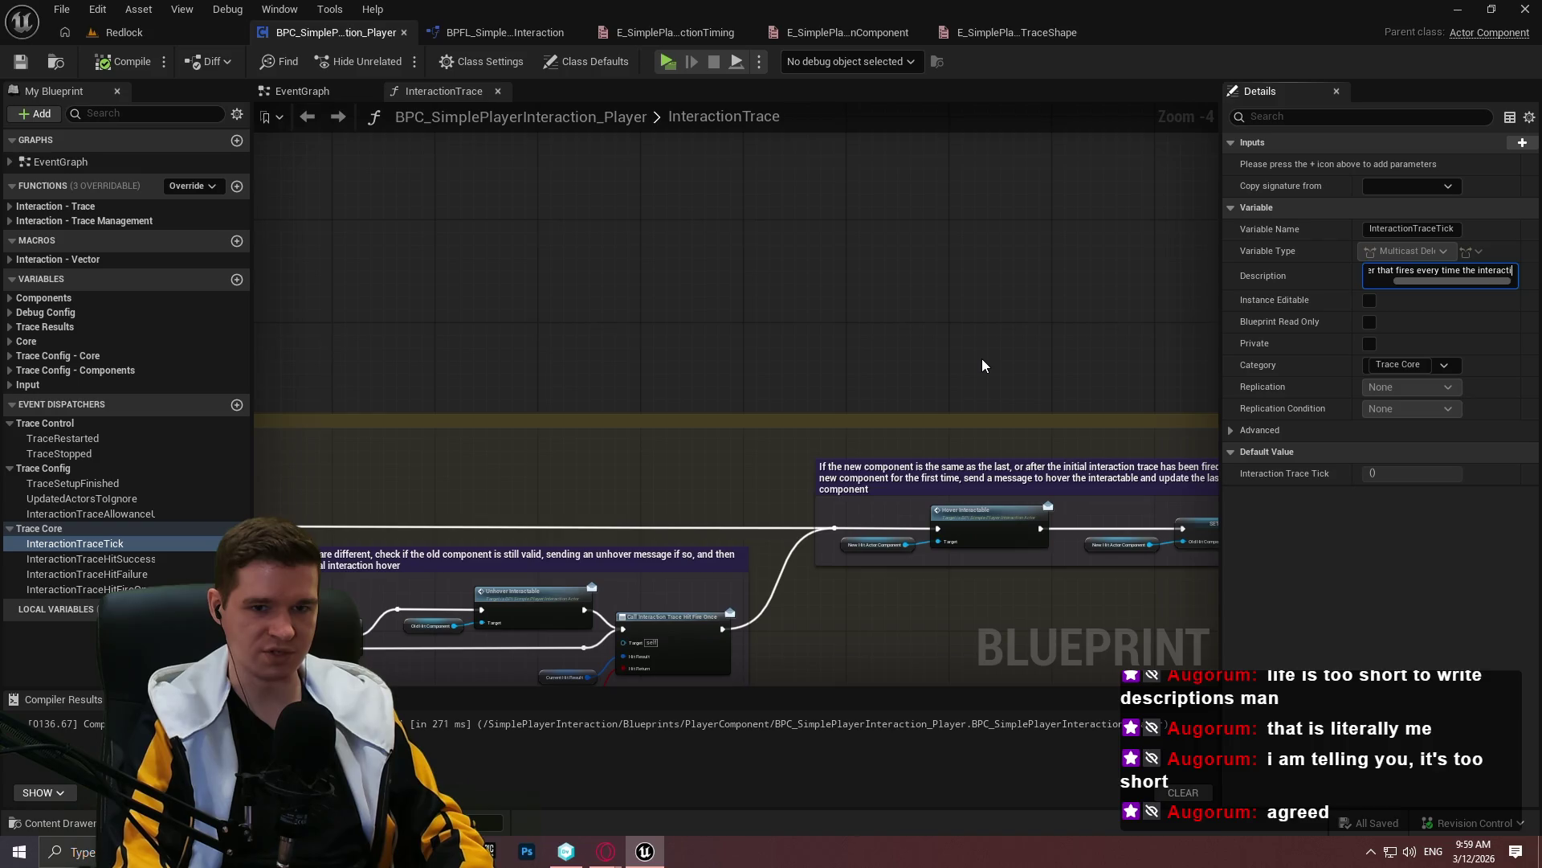
text(ce )
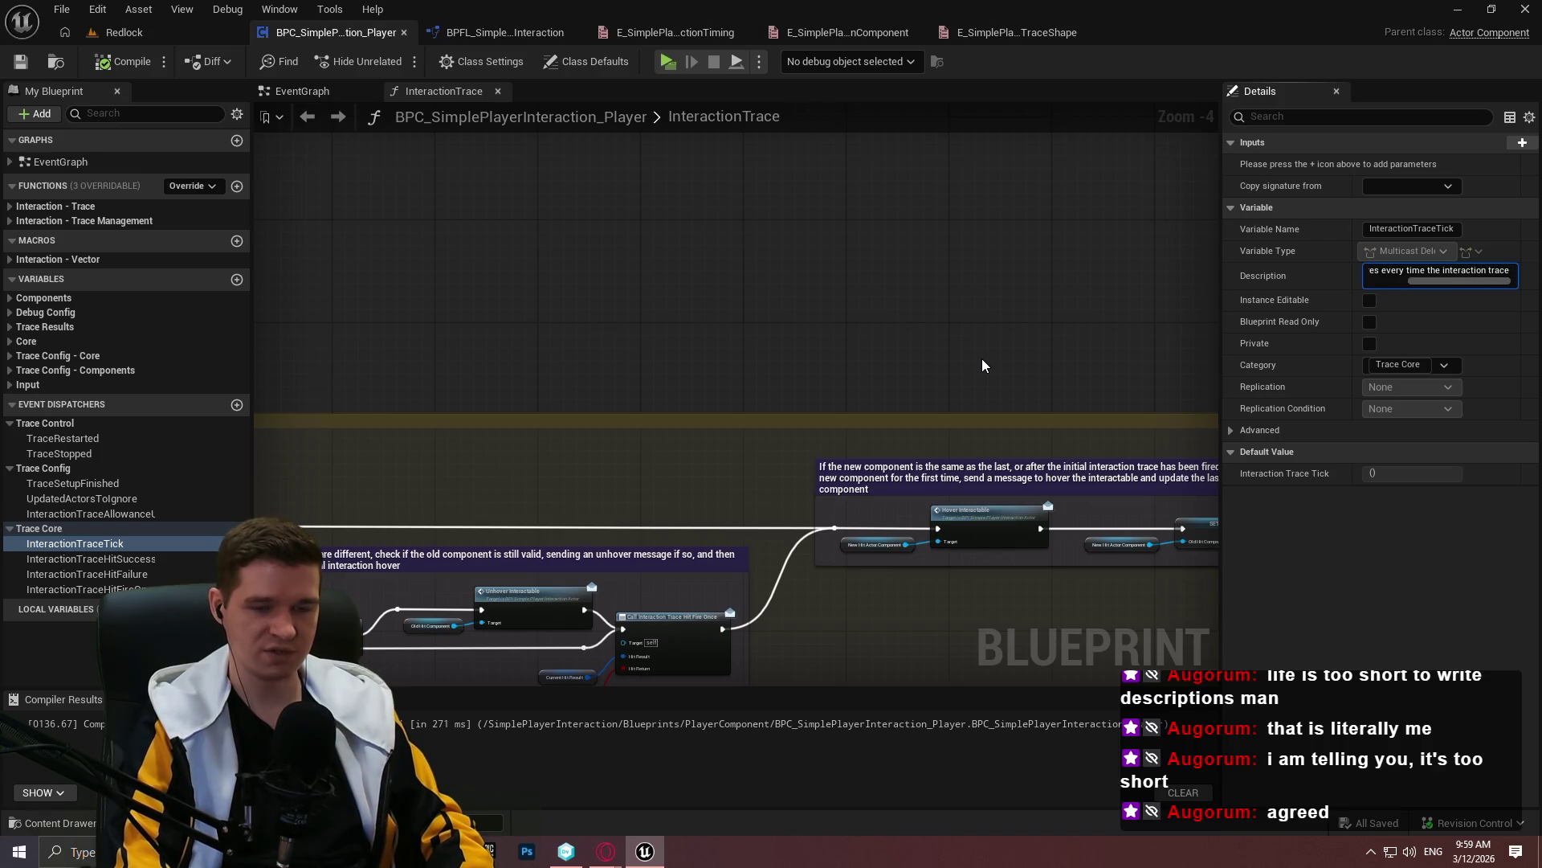
text(finishes)
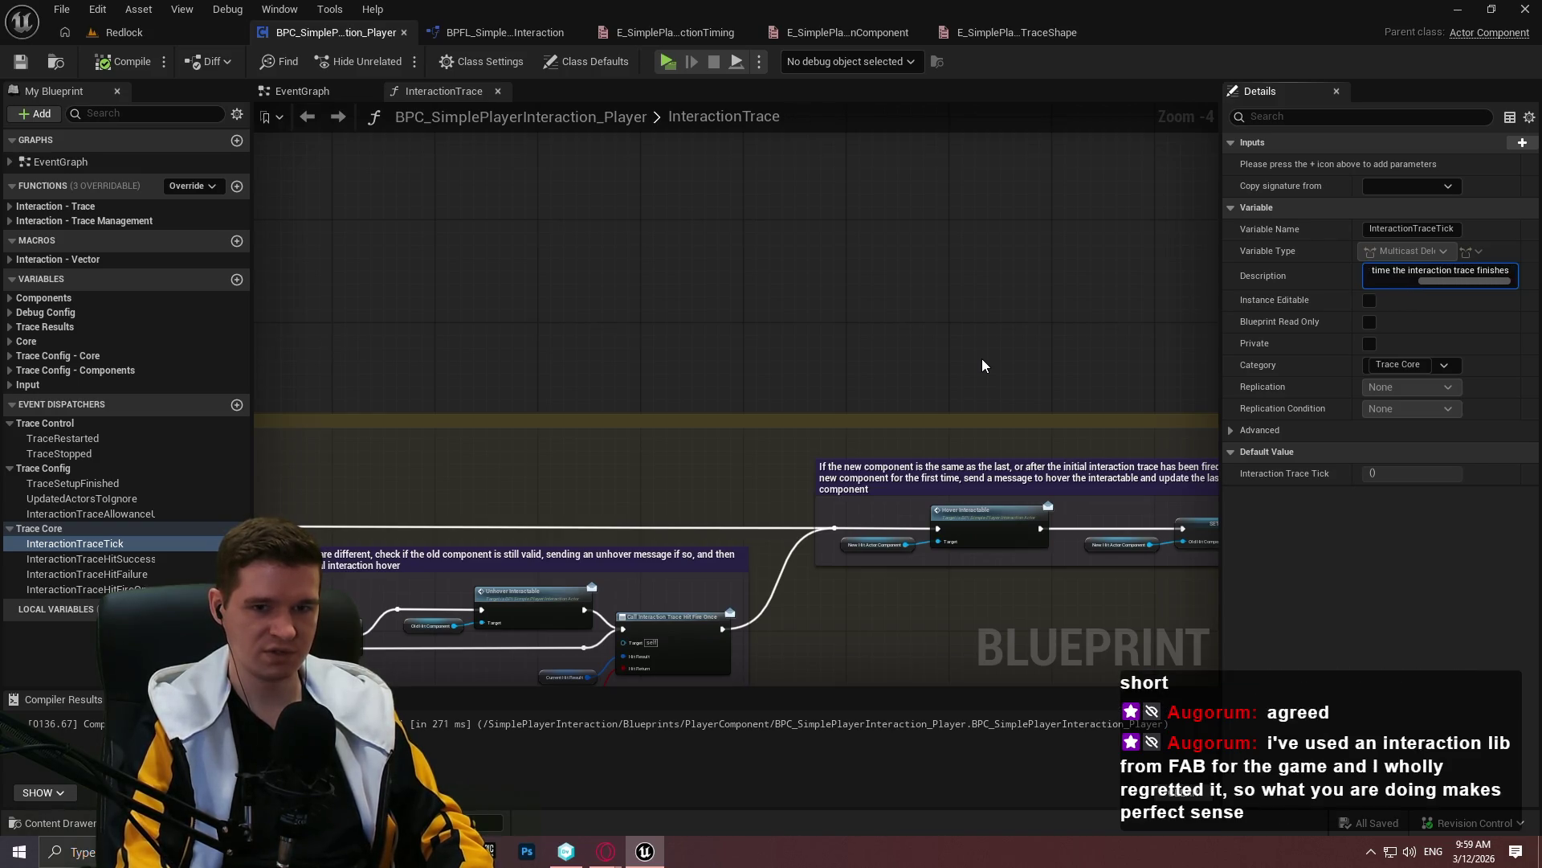
key(Return)
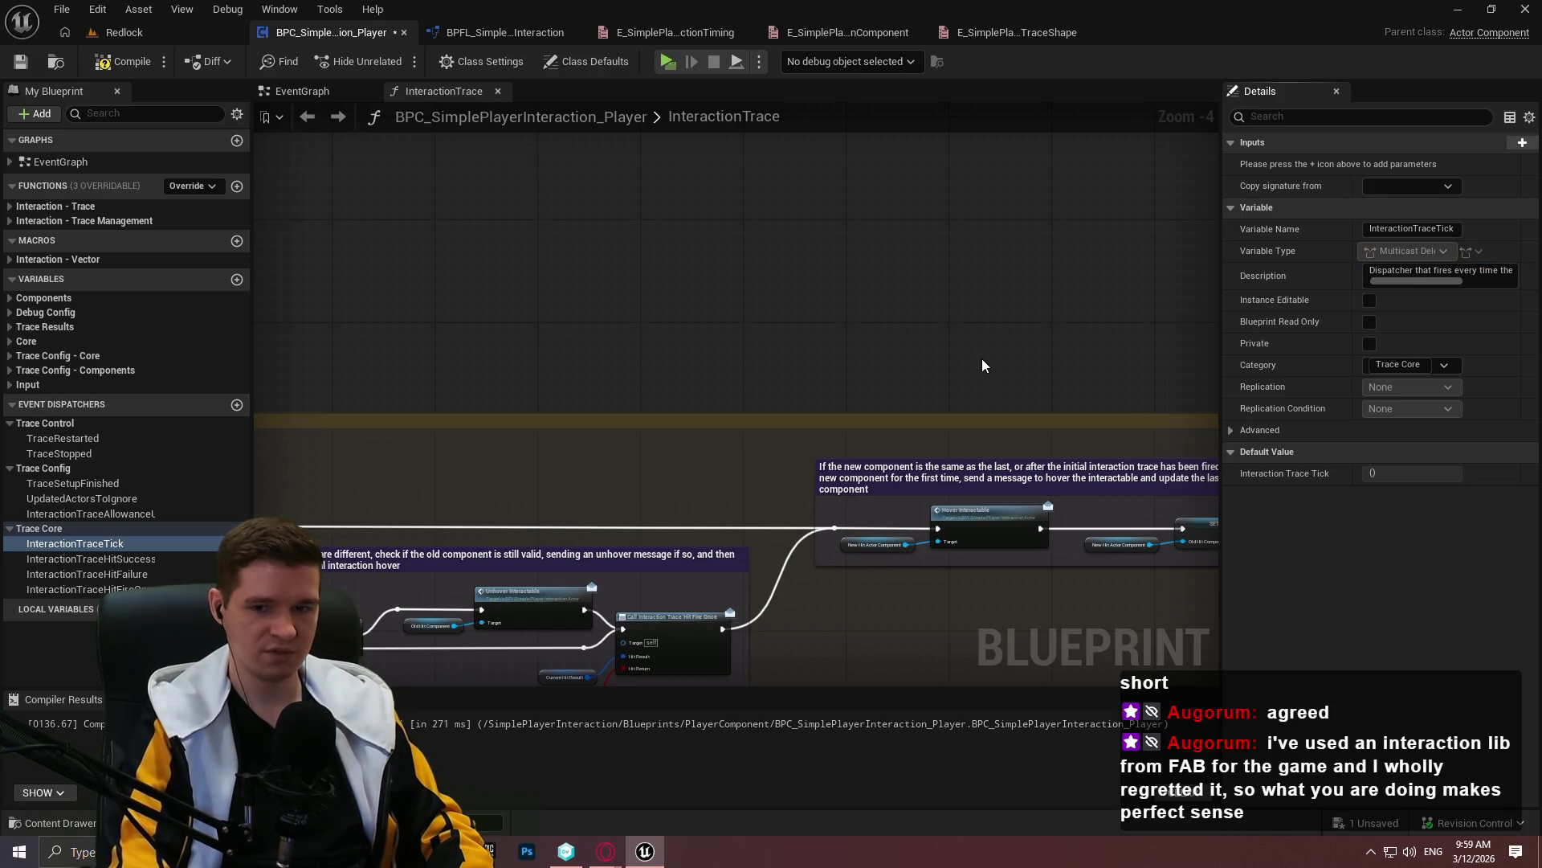
Extend InteractionTraceTick's description with ', no matter if we have successfully hit an interactable object or not.'
click(1415, 278)
text(.)
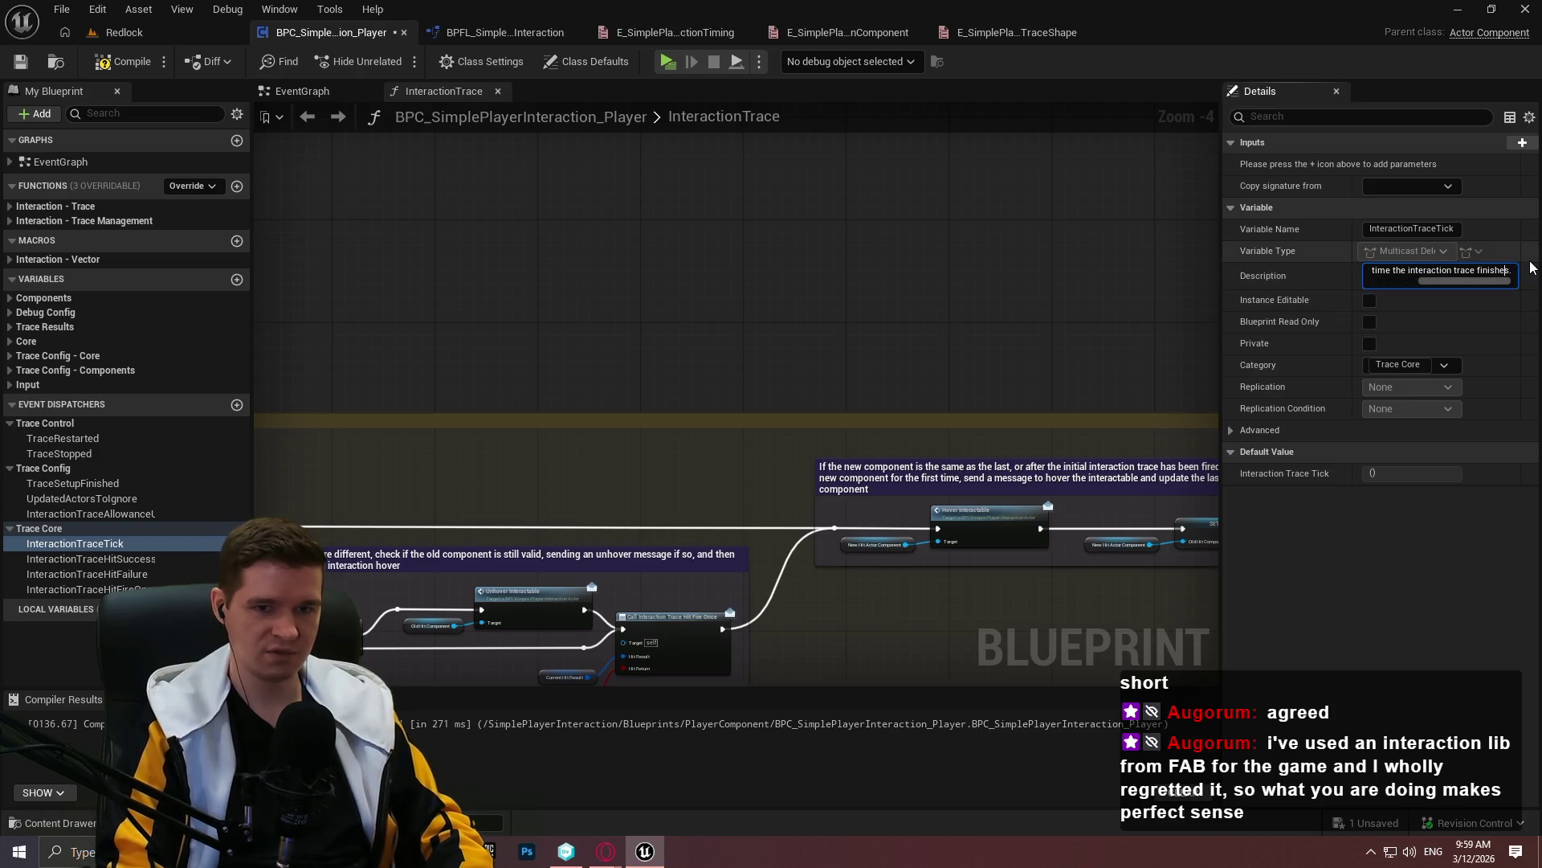
key(BackSpace)
text(, no matt)
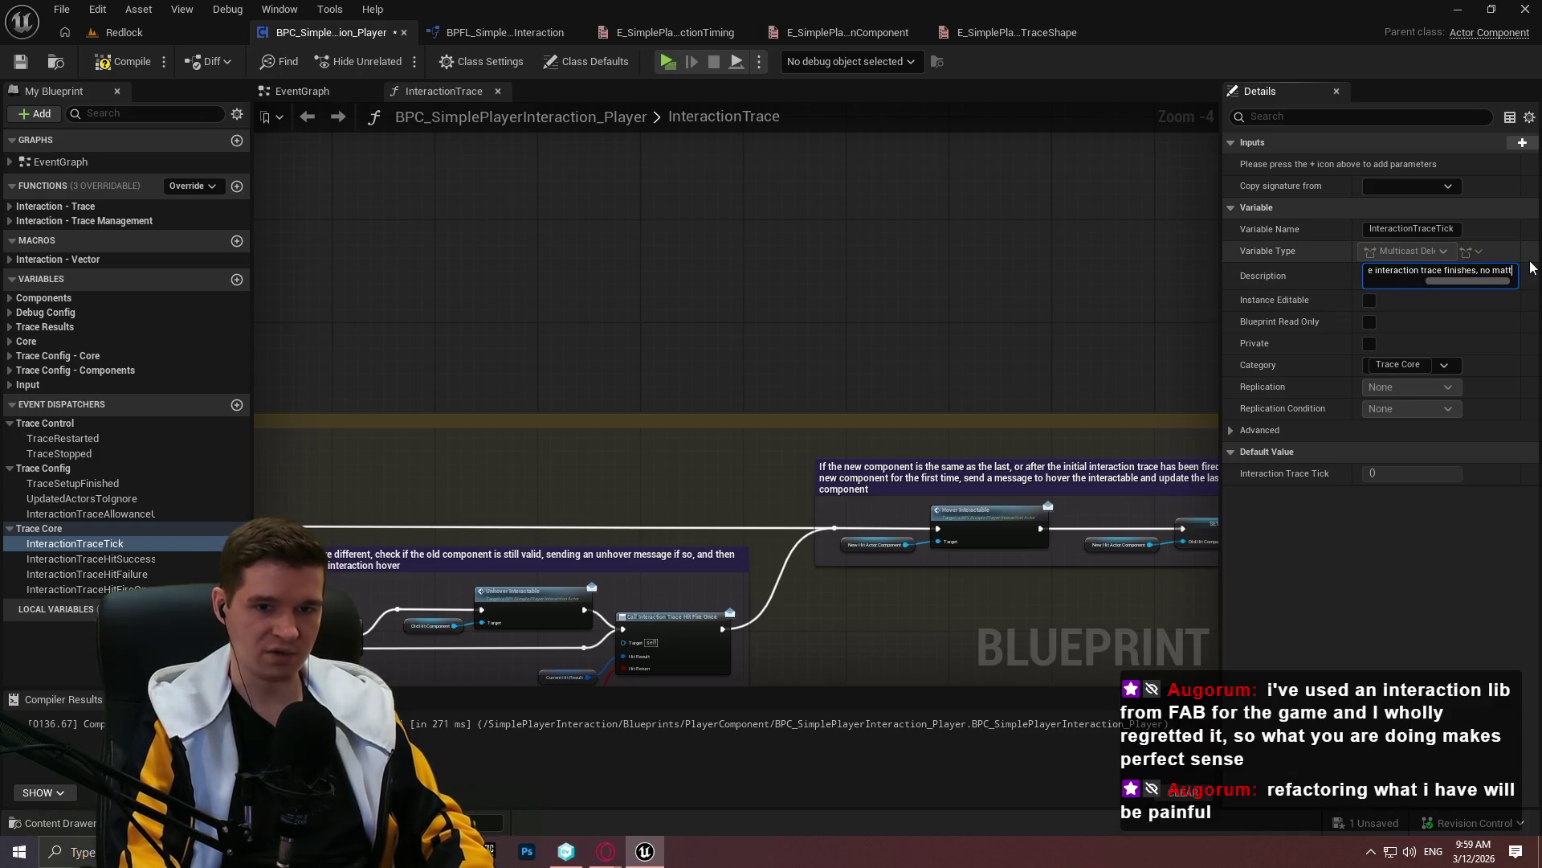
text(er if we have succ)
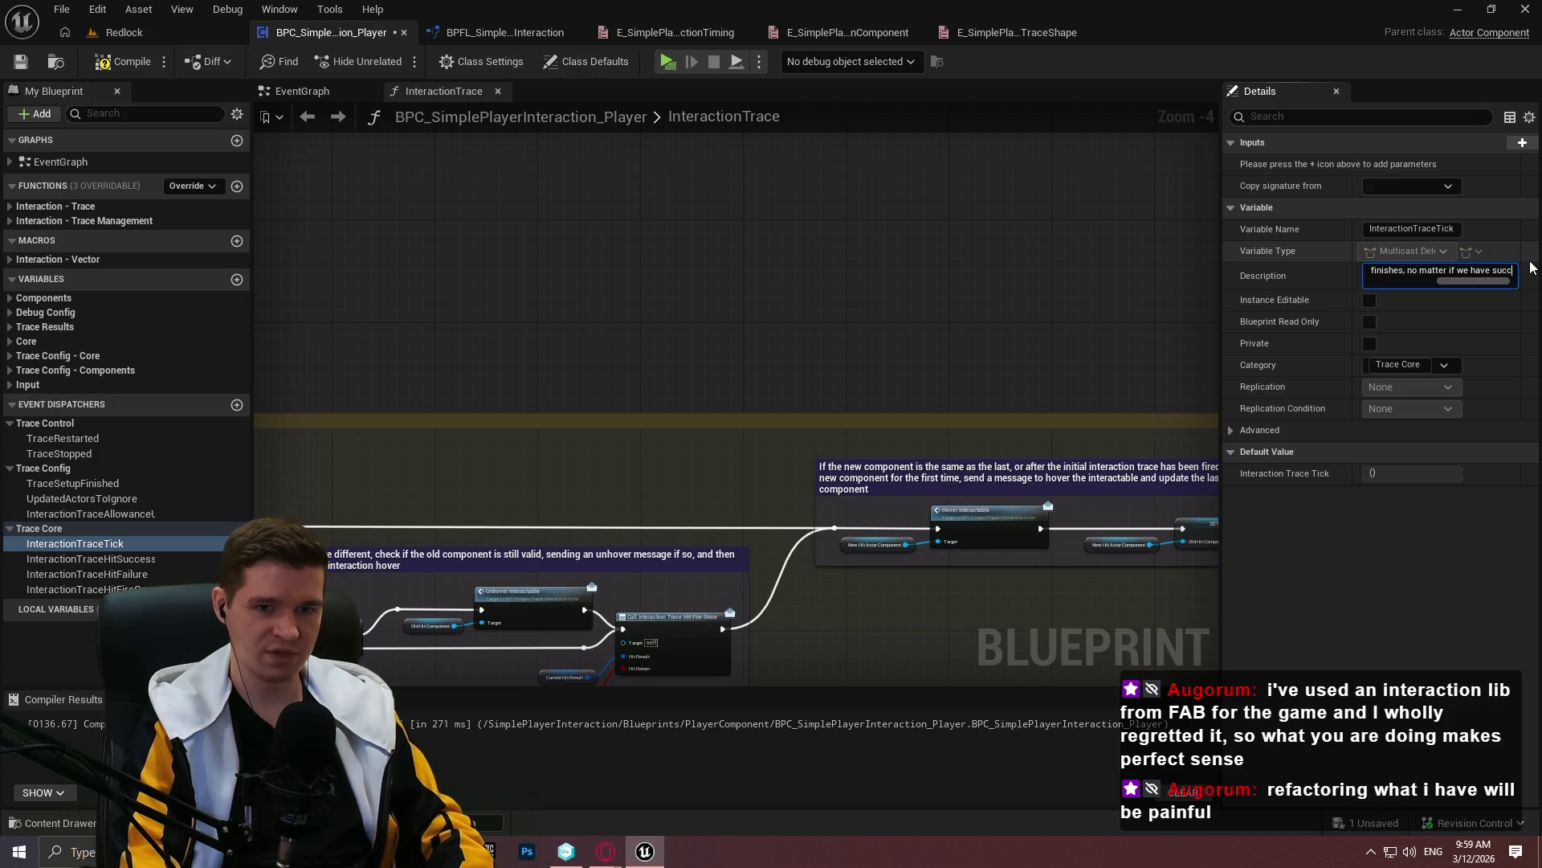
text(essfully hit)
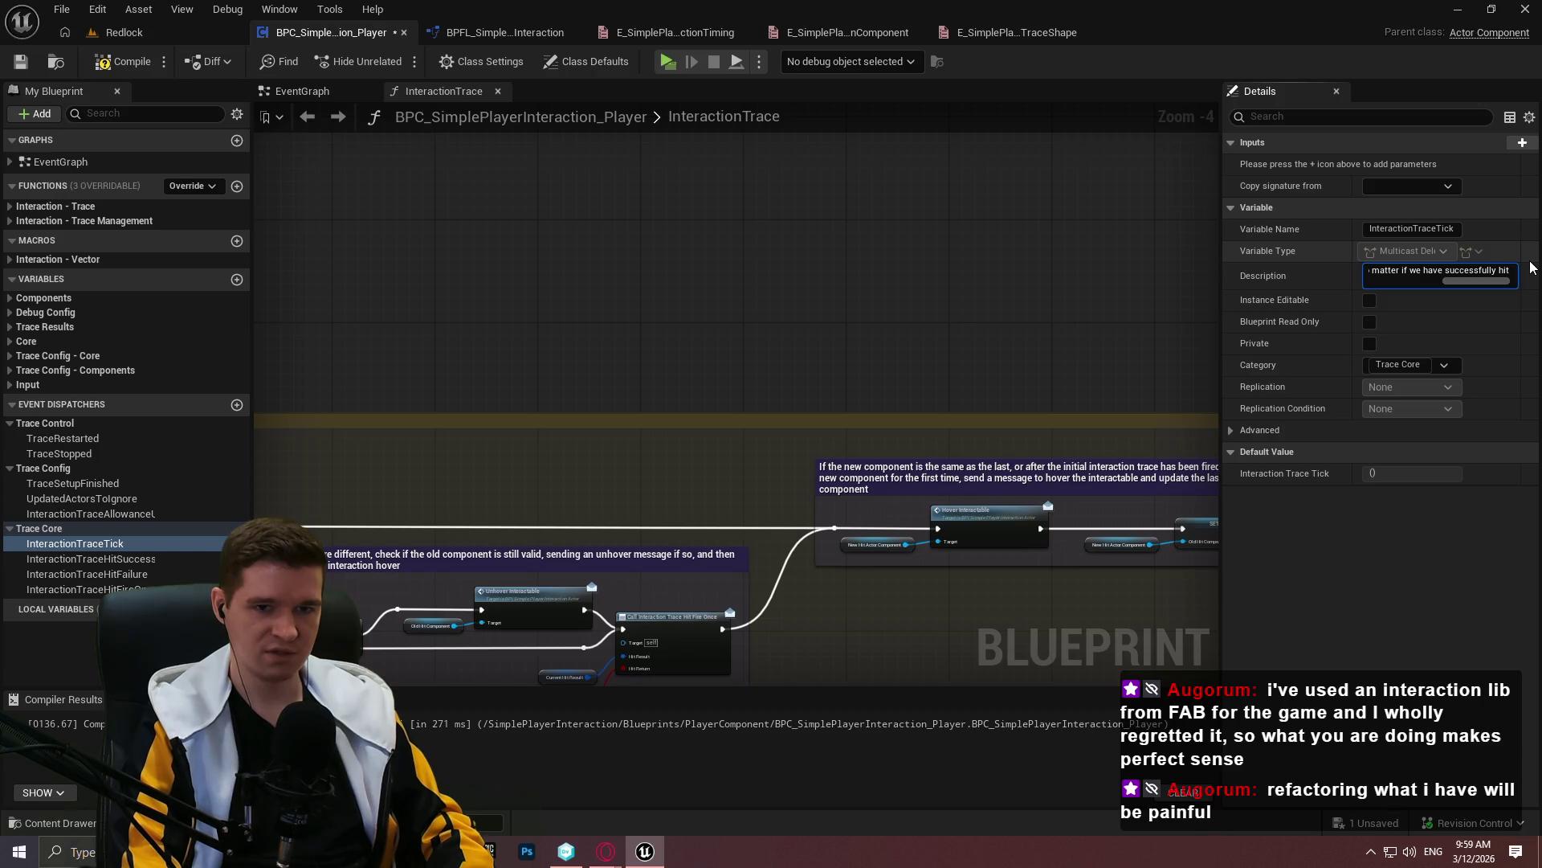
text( an interactable object or not.)
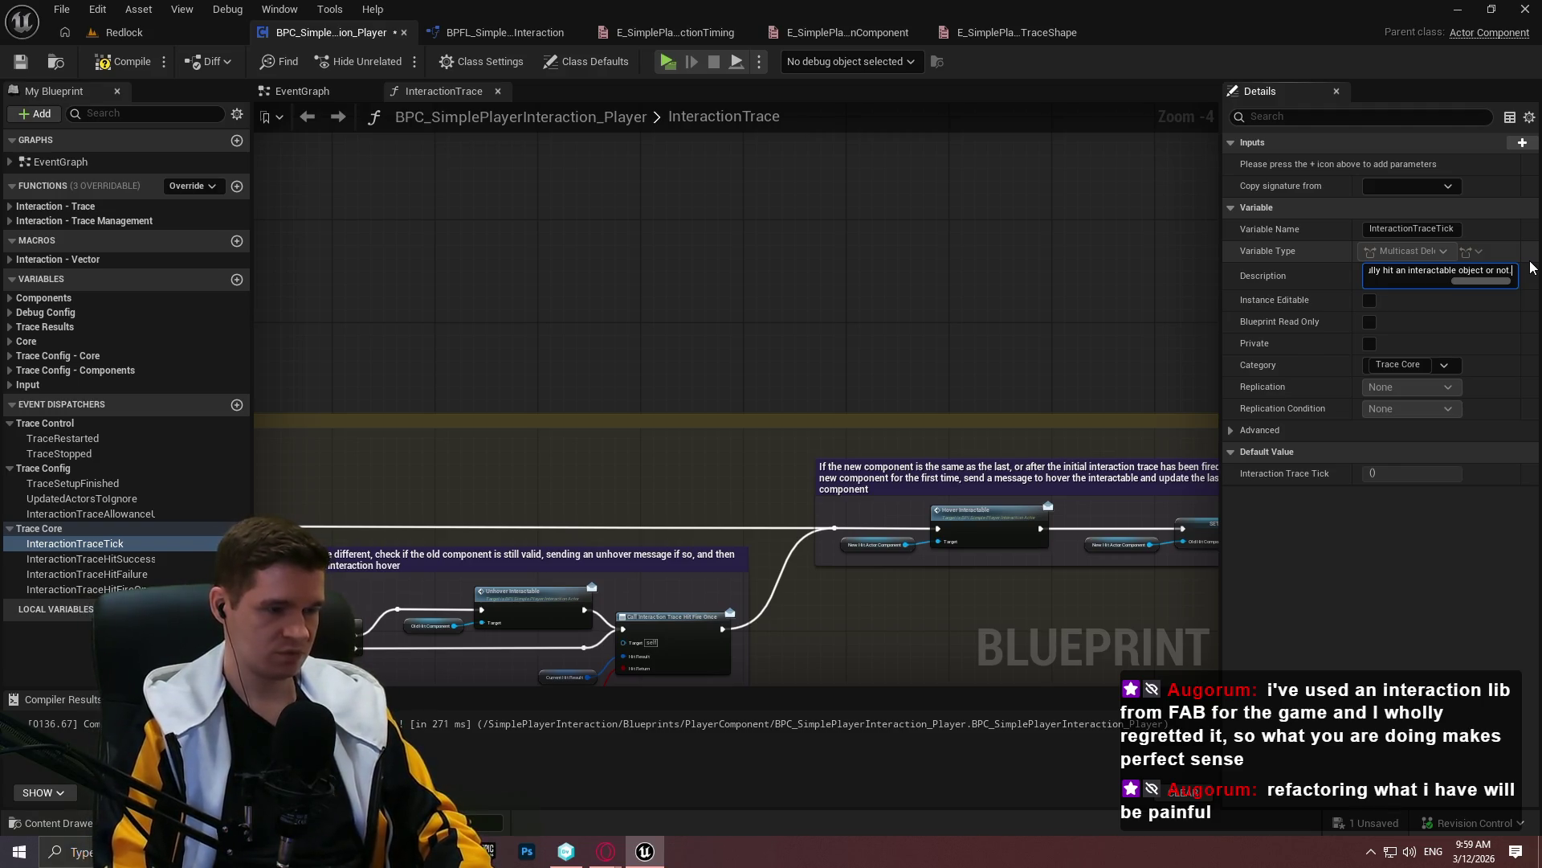
key(Return)
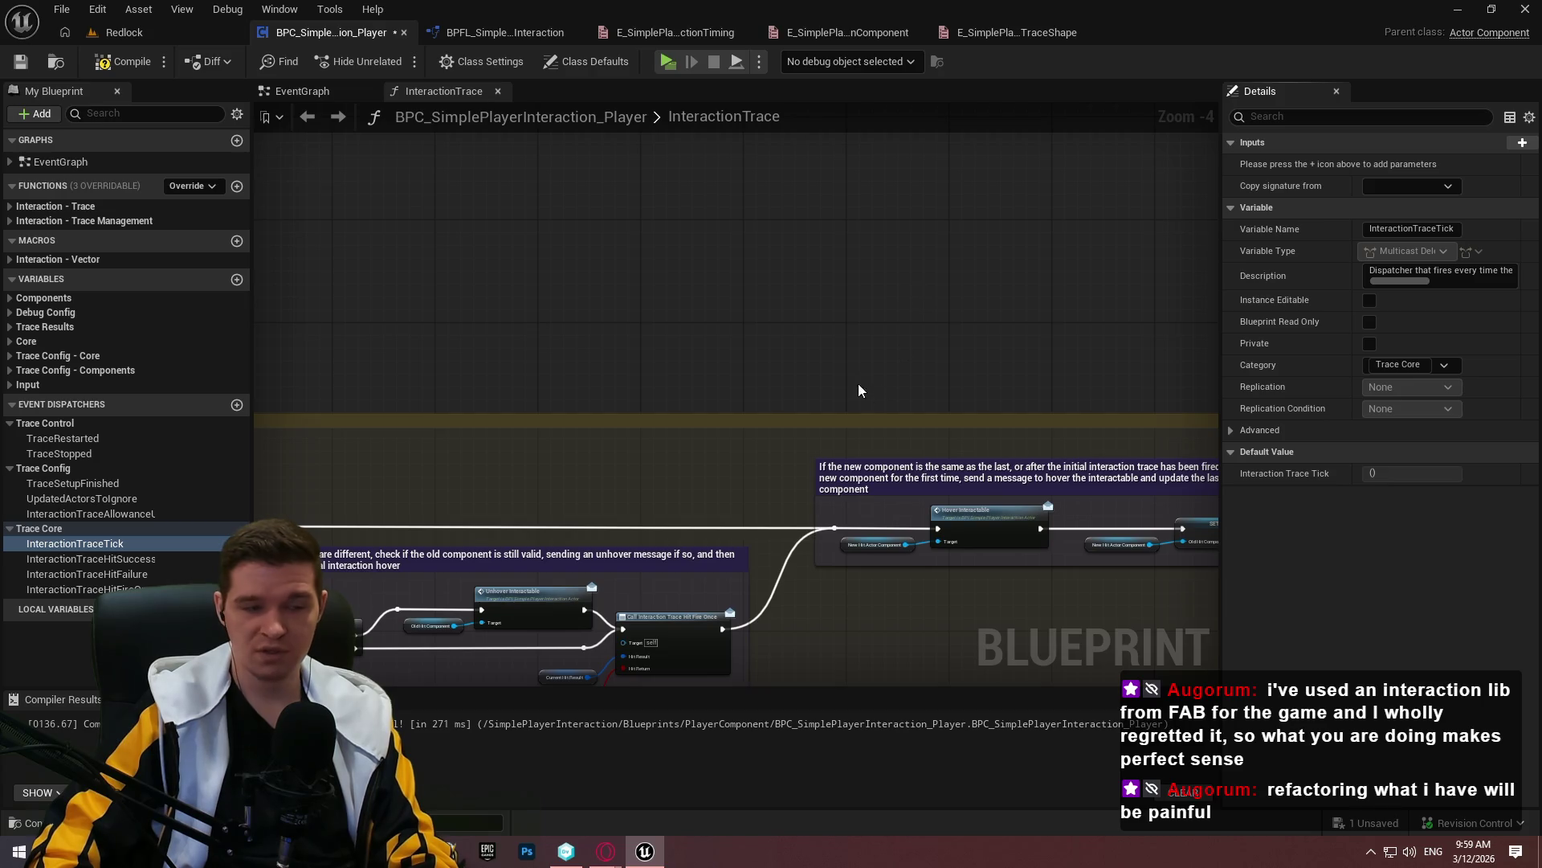
scroll(677, 386, down, 2)
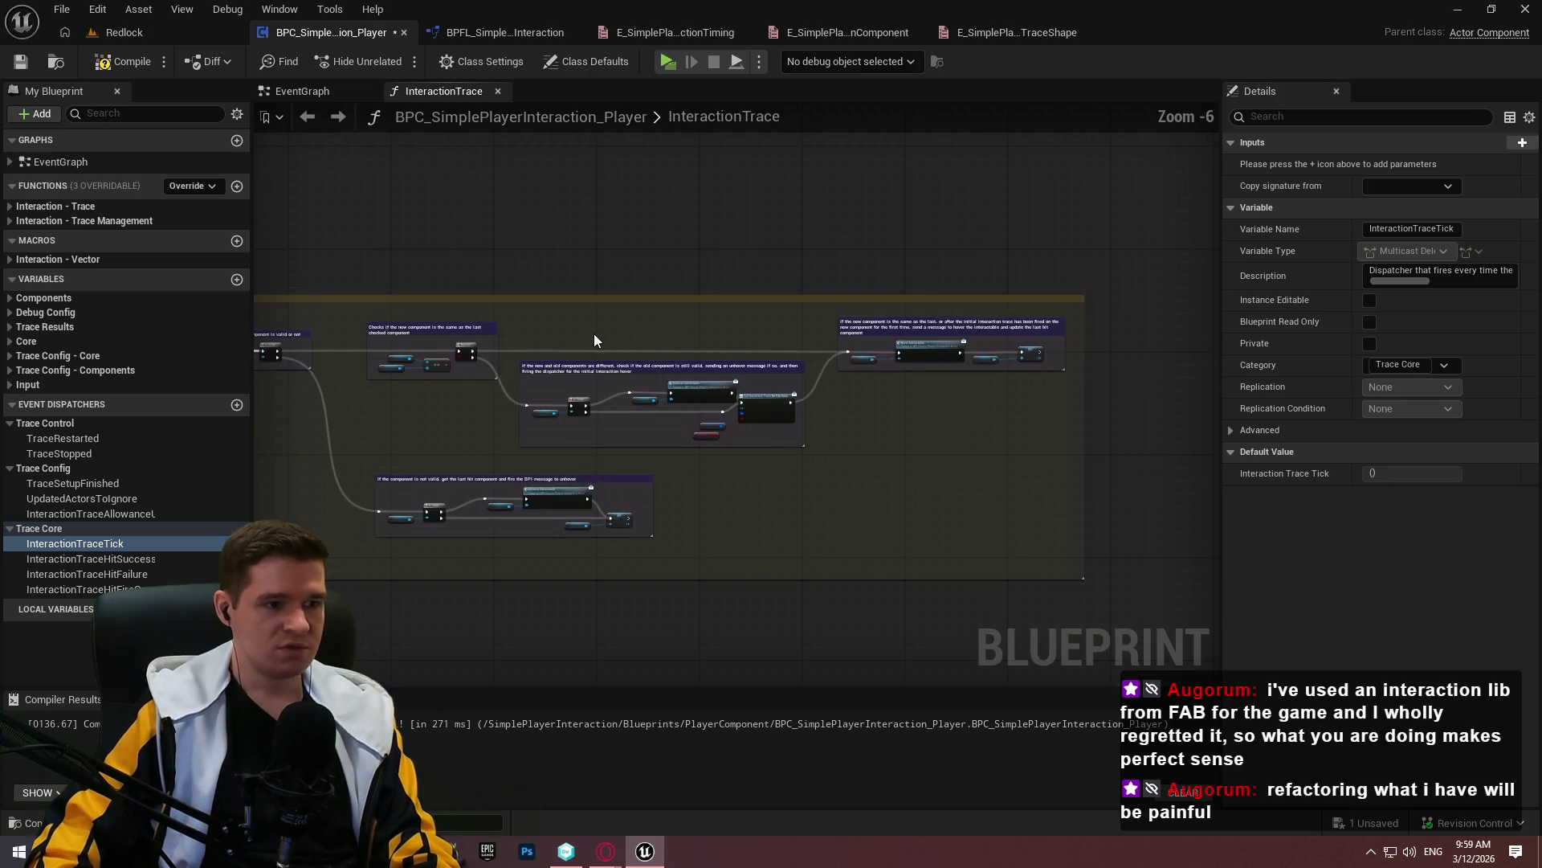
Save BPC_SimplePlayerInteraction_Player and launch a standalone Redlock game preview
scroll(601, 326, up, 2)
click(9, 64)
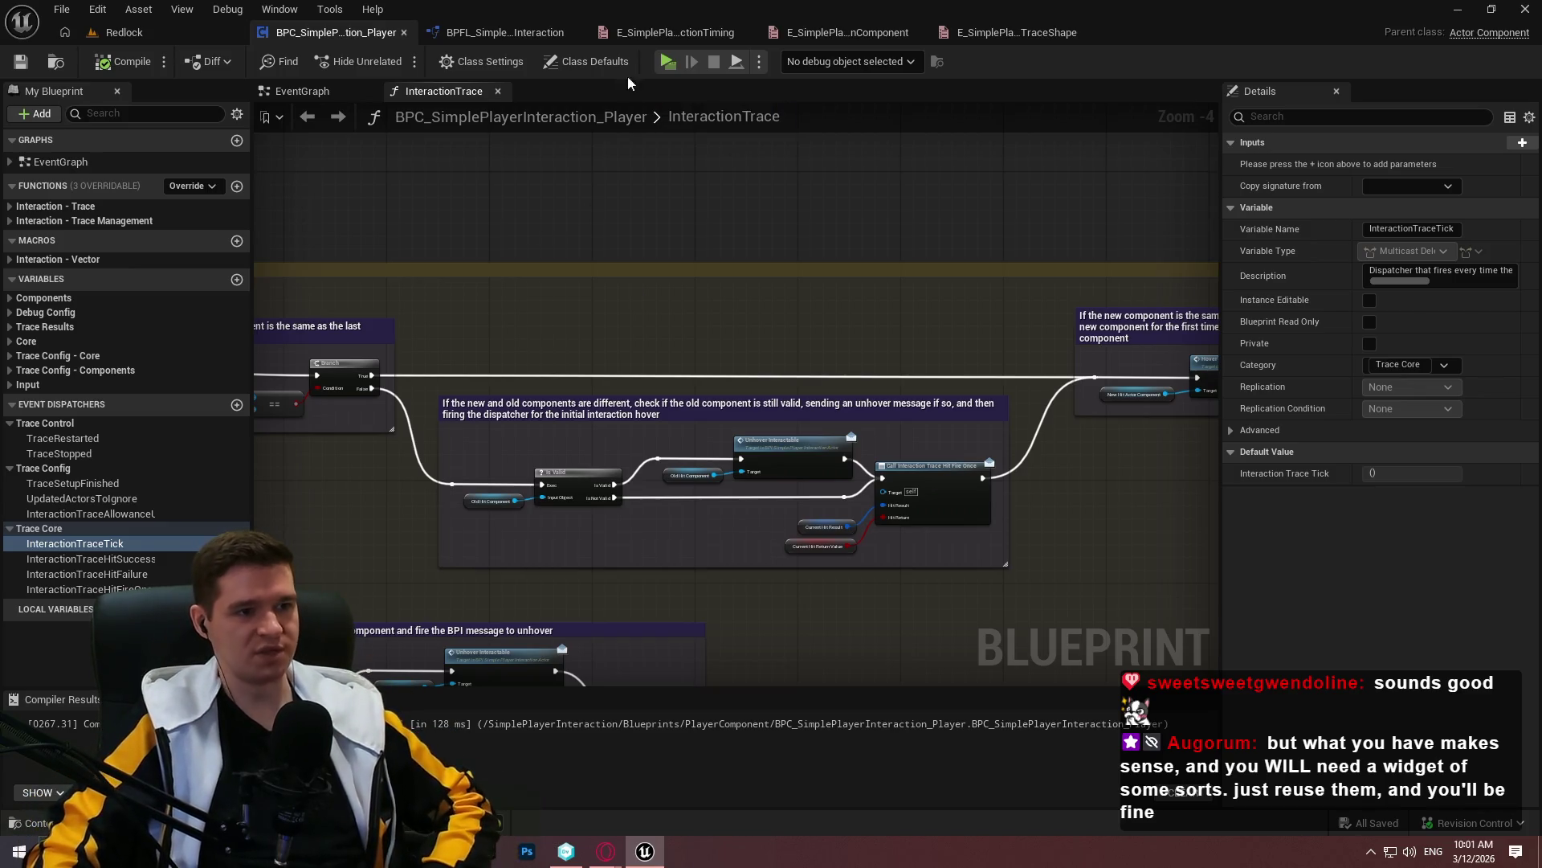
click(675, 64)
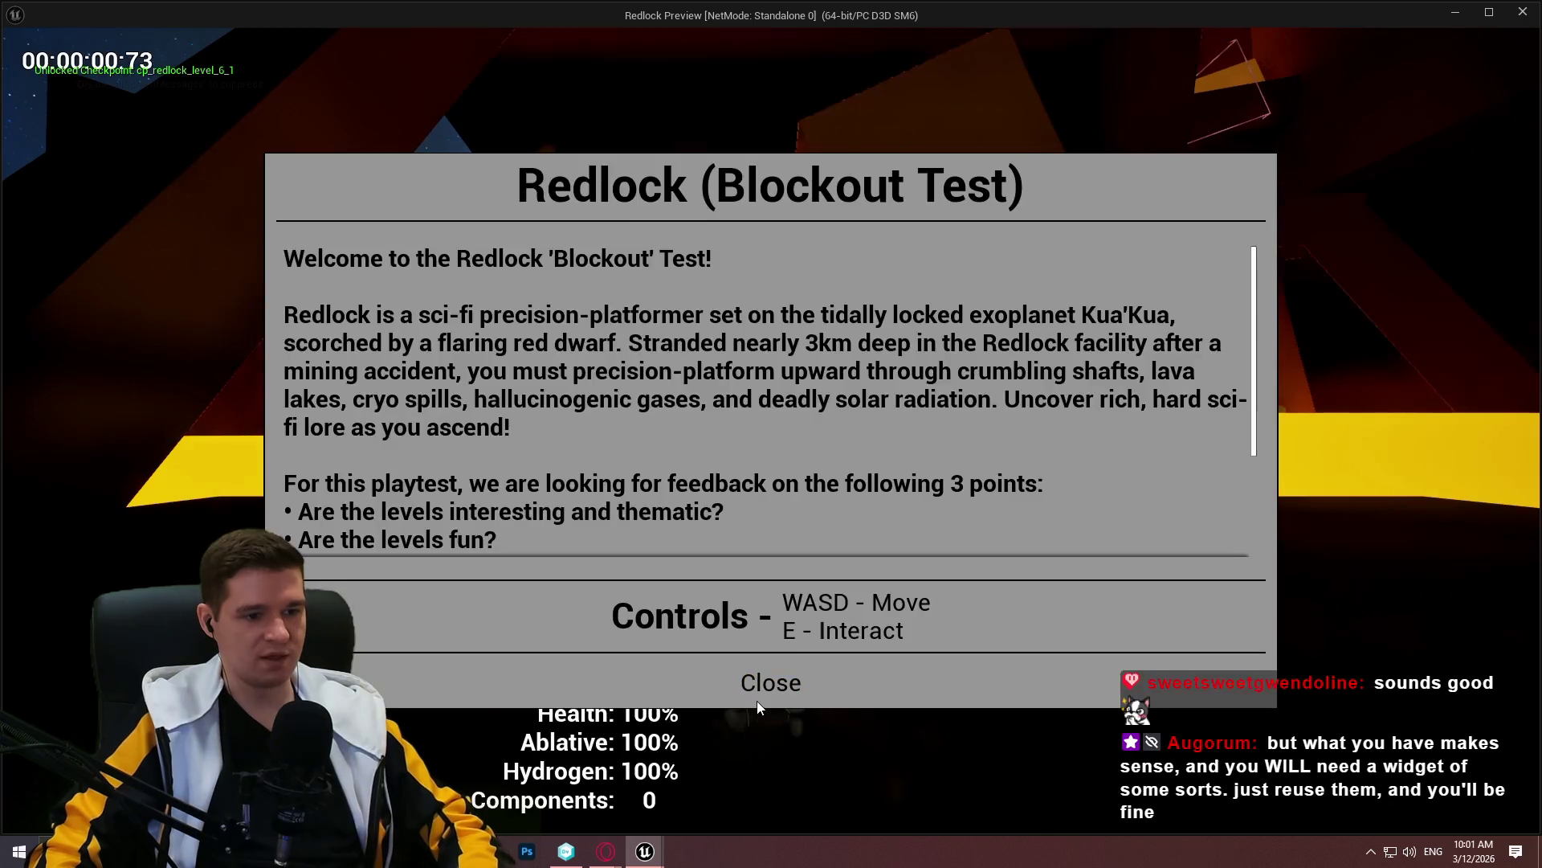
Dismiss the Redlock welcome dialog and run the character up to the checkpoint
click(763, 682)
key(w)
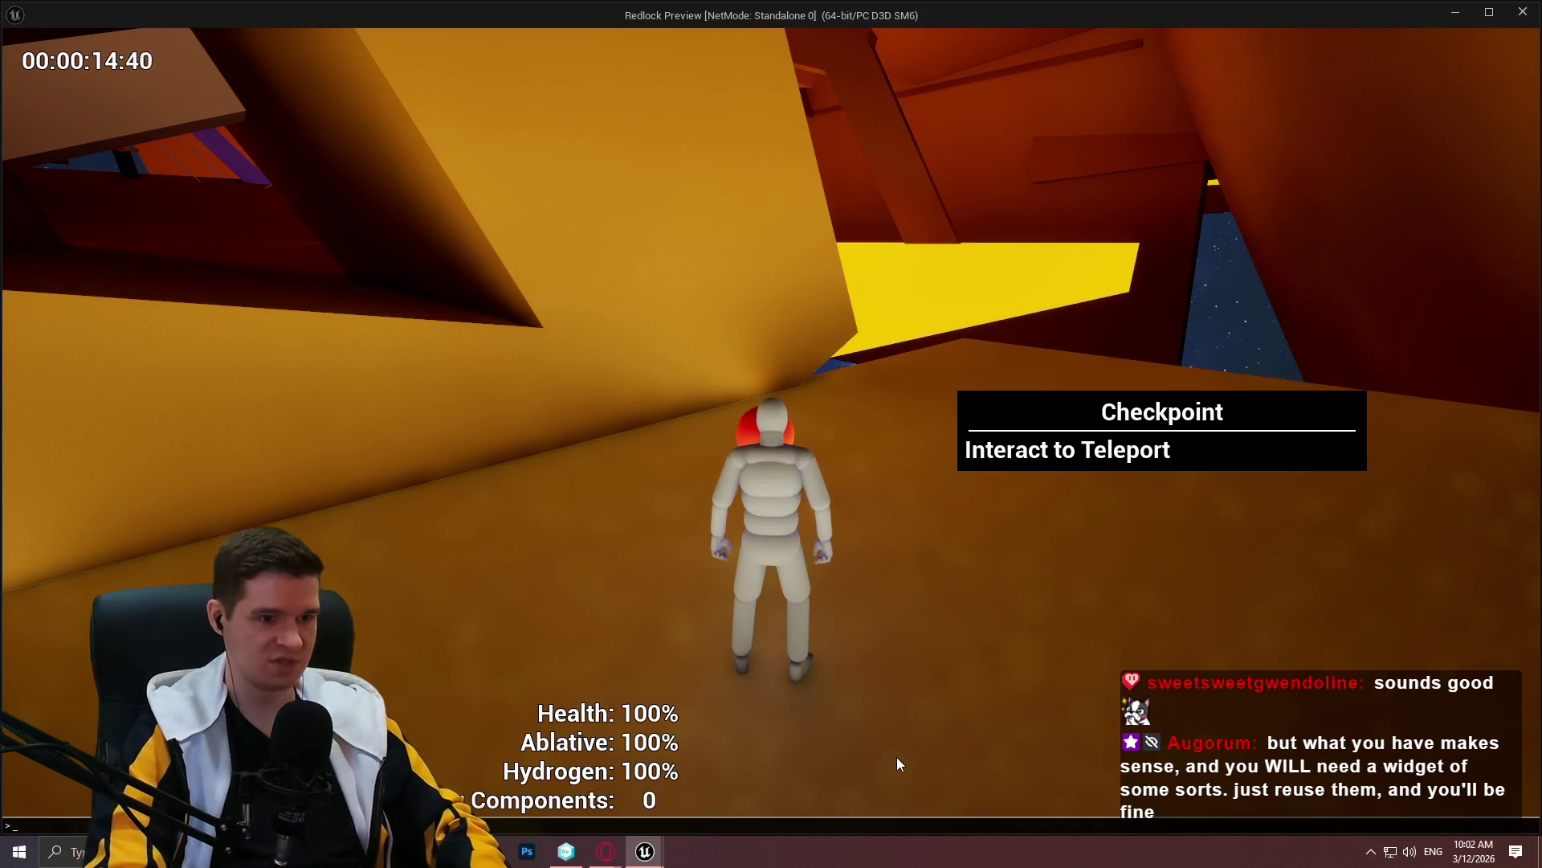
Show the 'stat game' performance overlay and look around the checkpoint
key(grave)
text(statgame)
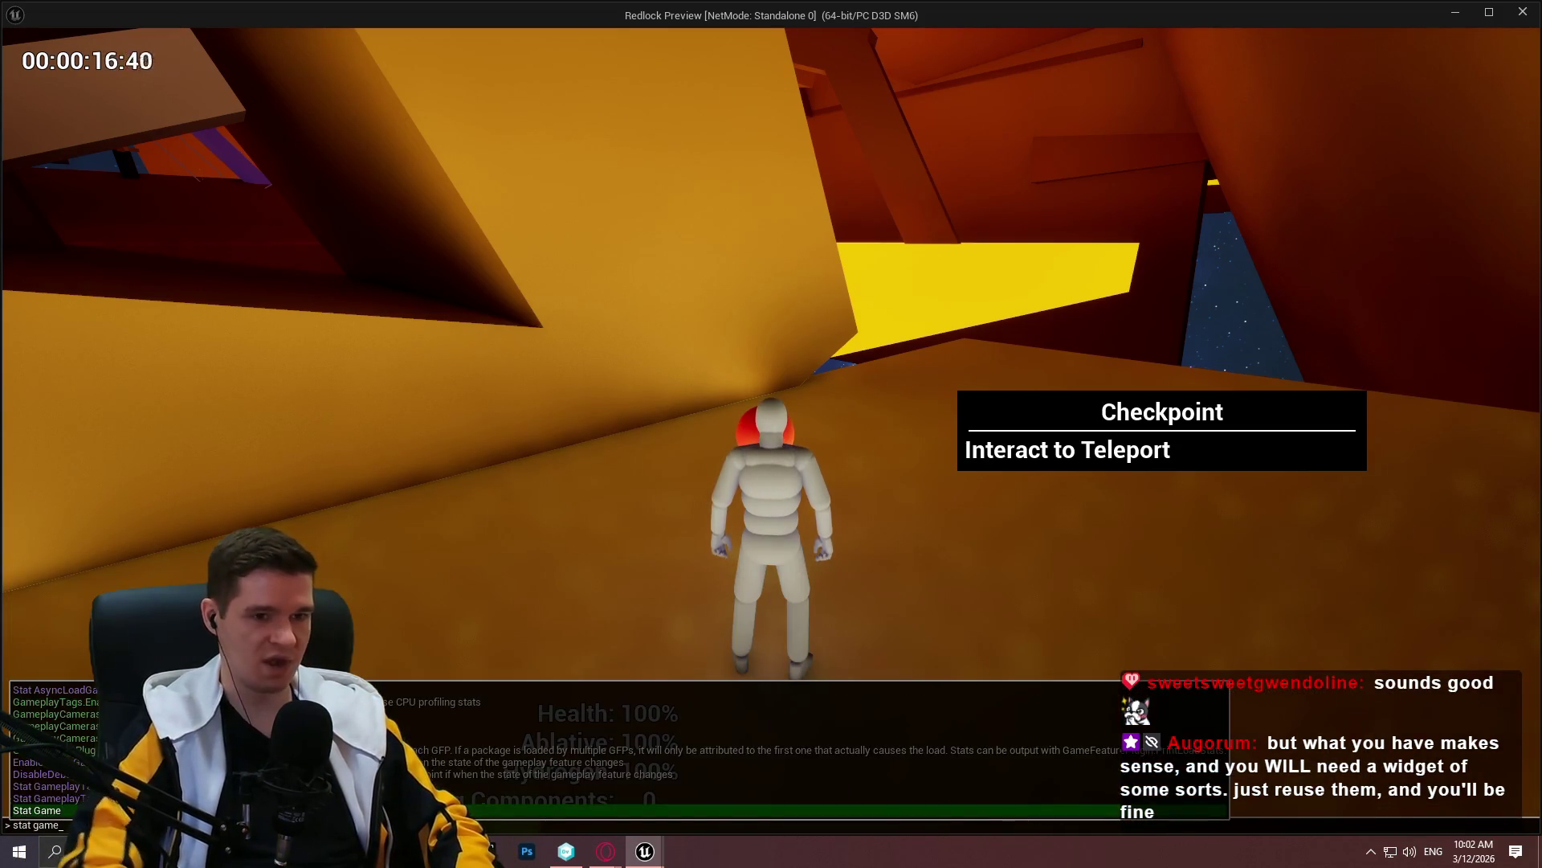
key(Return)
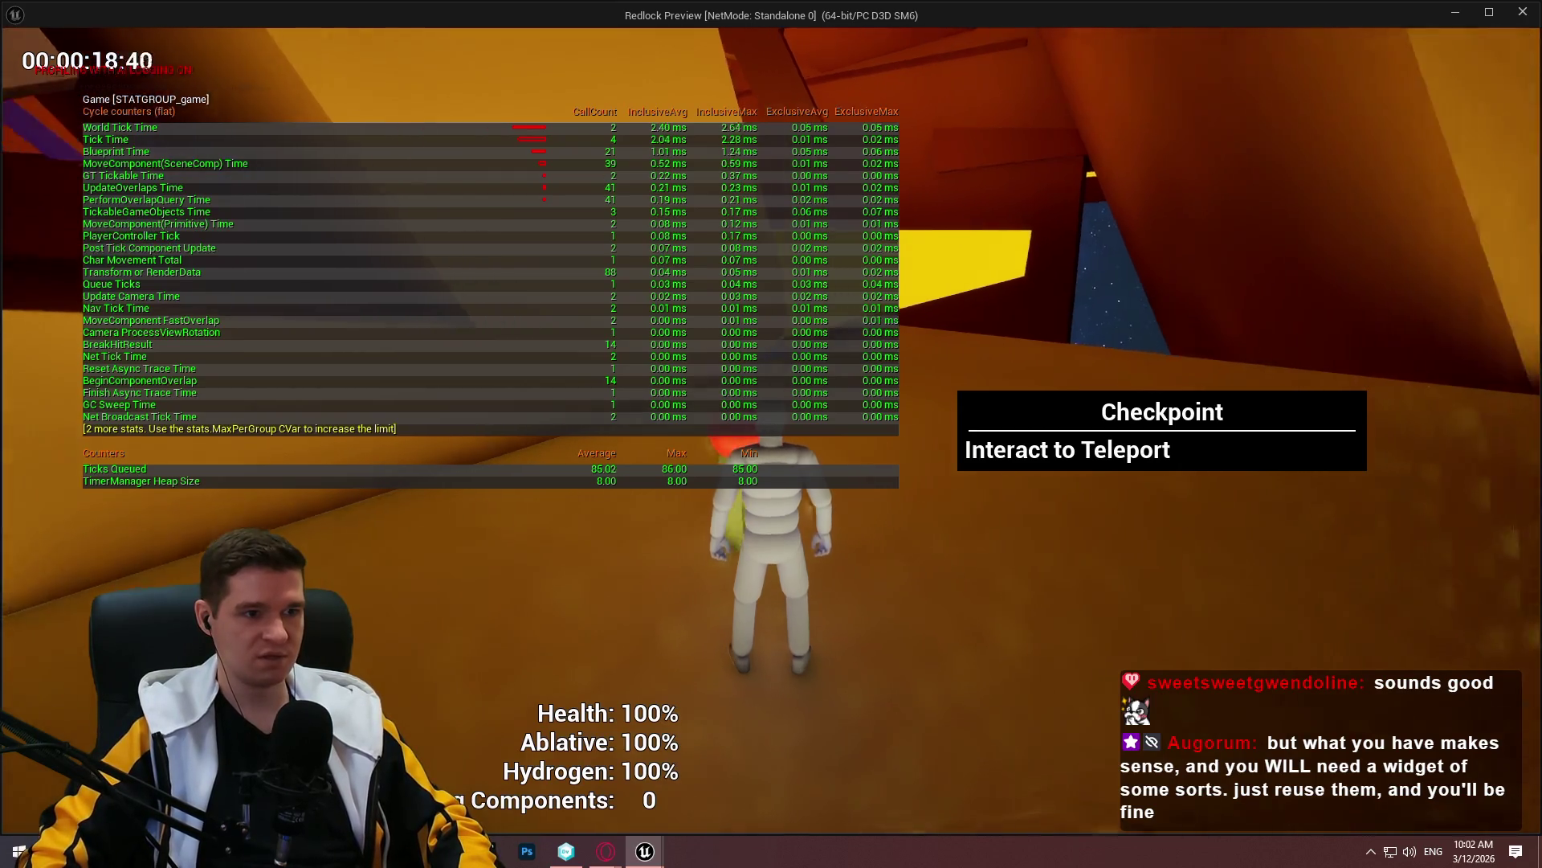
key(d)
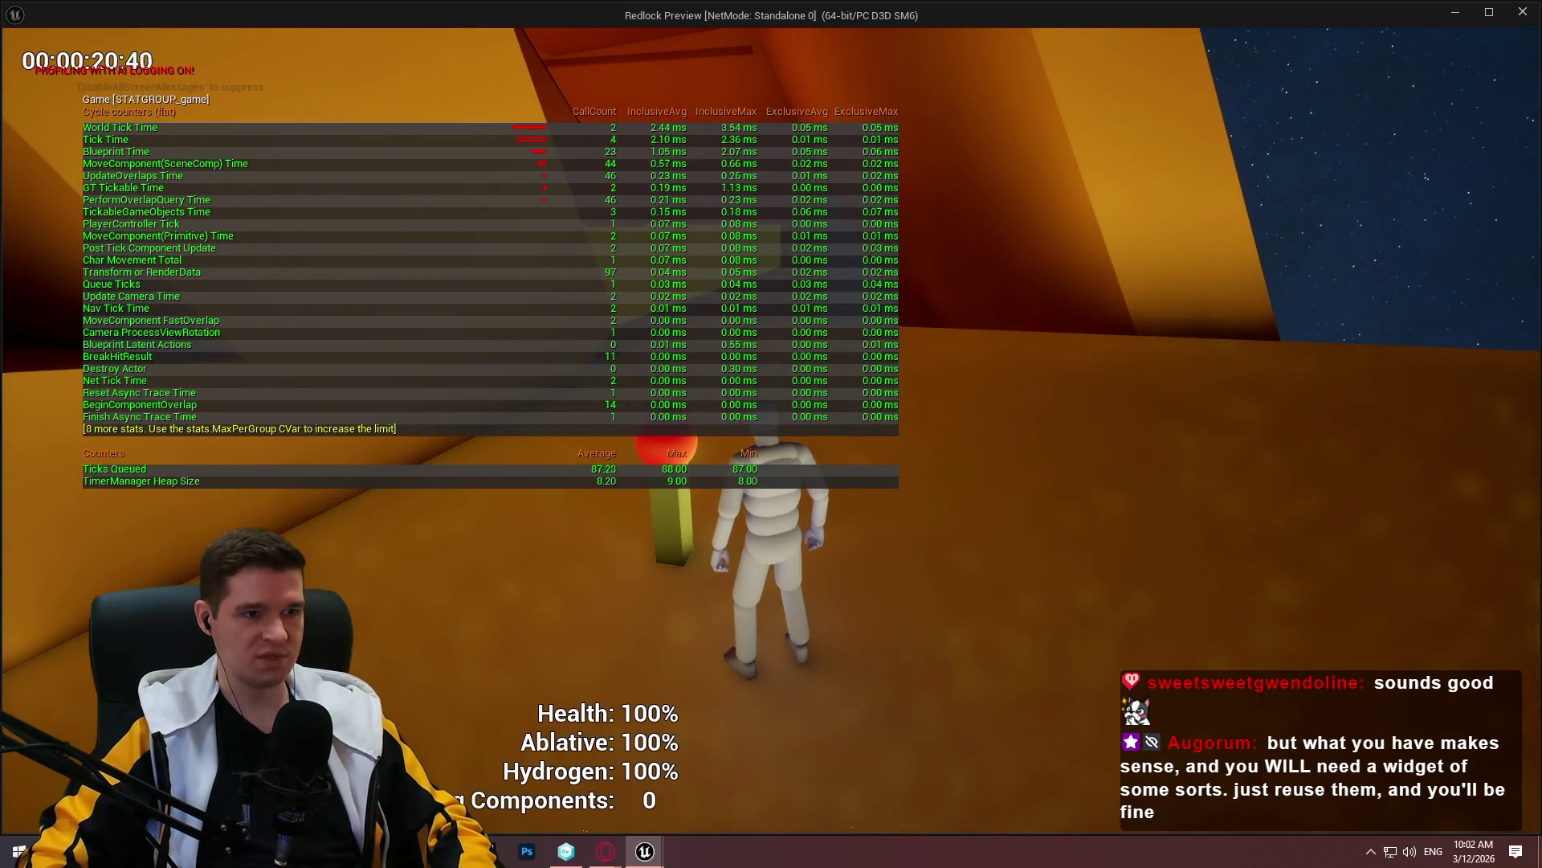
key(a)
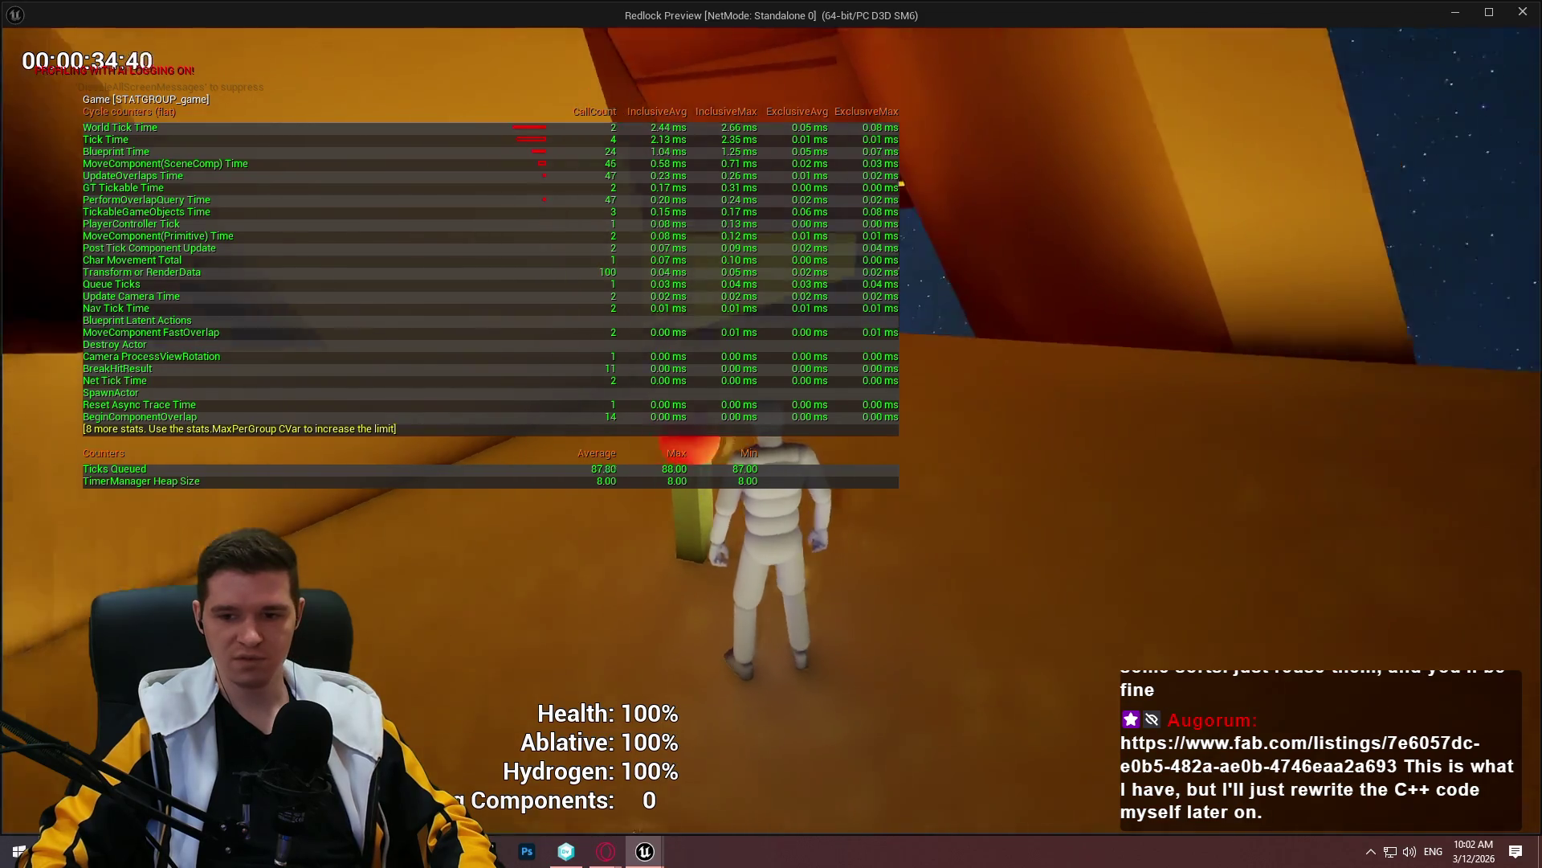
Hide the game stats overlay by running 'stat game' again in the console
key(grave)
text(stat)
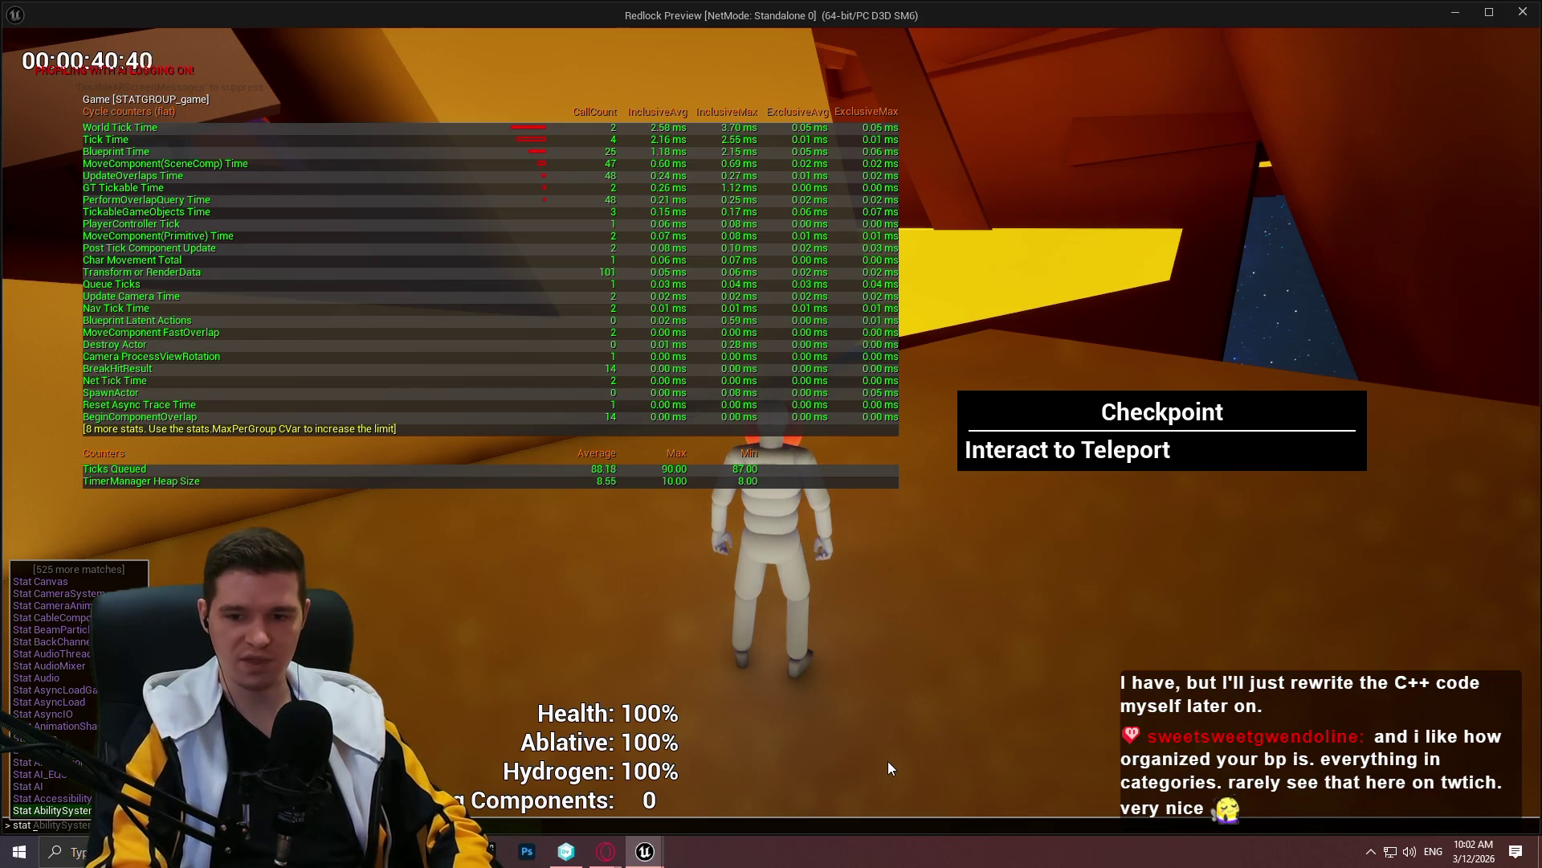
text(game)
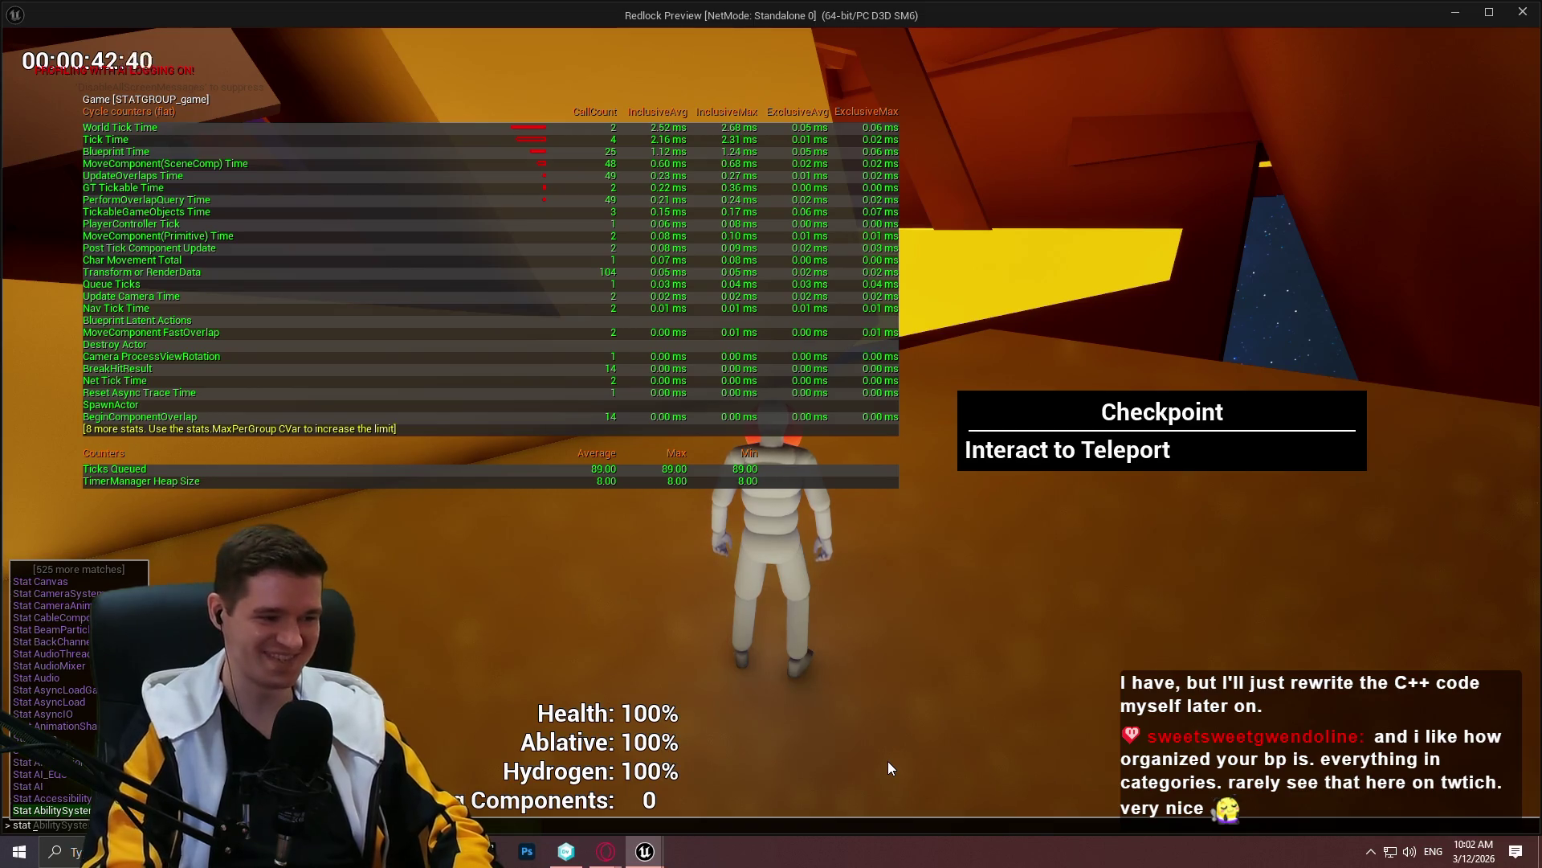
key(Return)
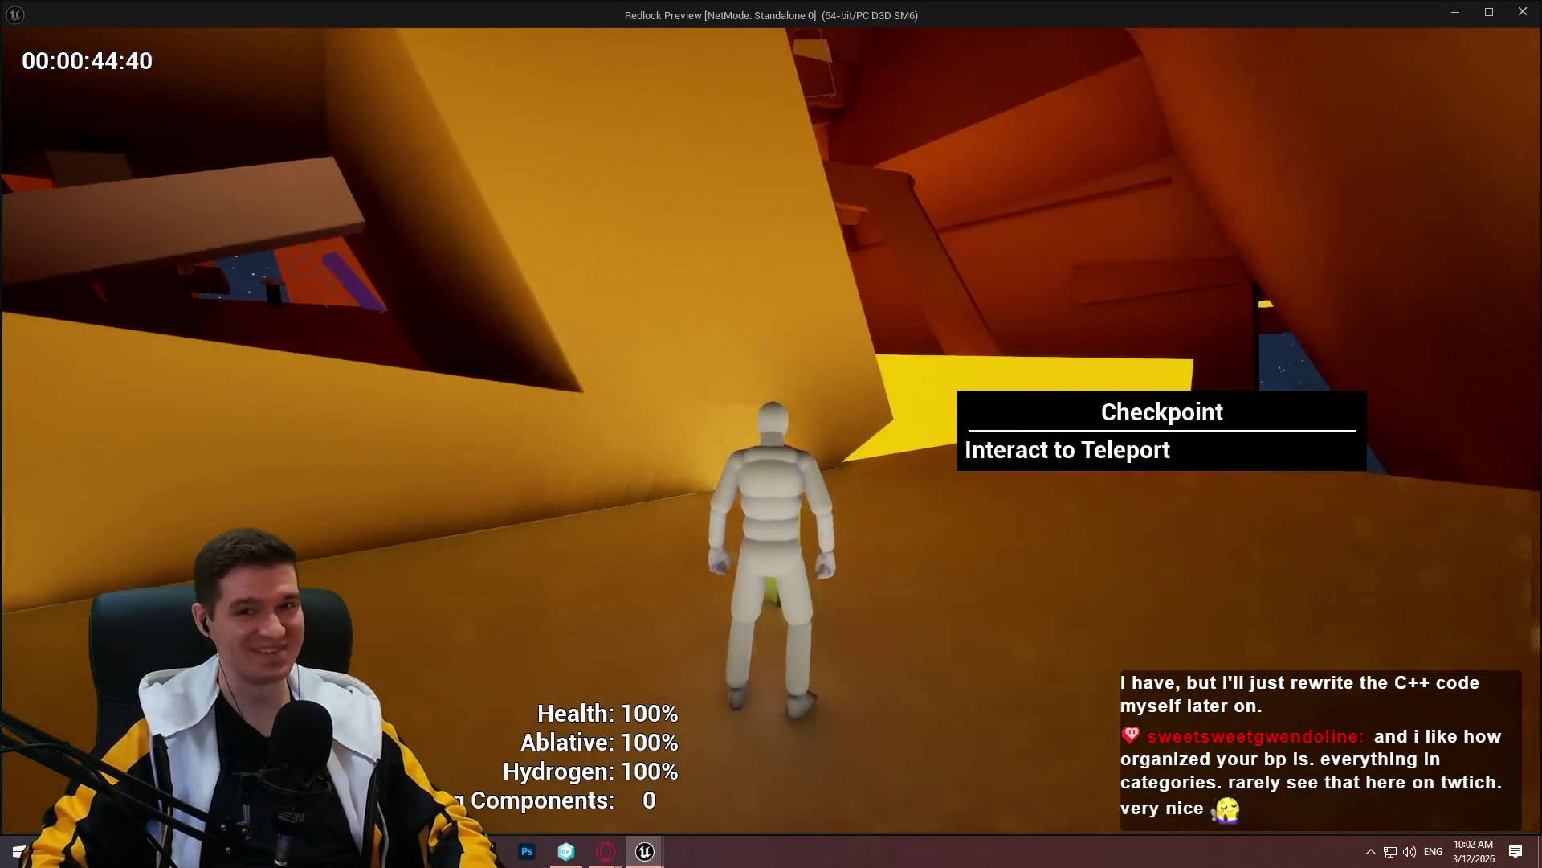
Open the checkpoint's teleporting menu, close it, and stop the preview
key(e)
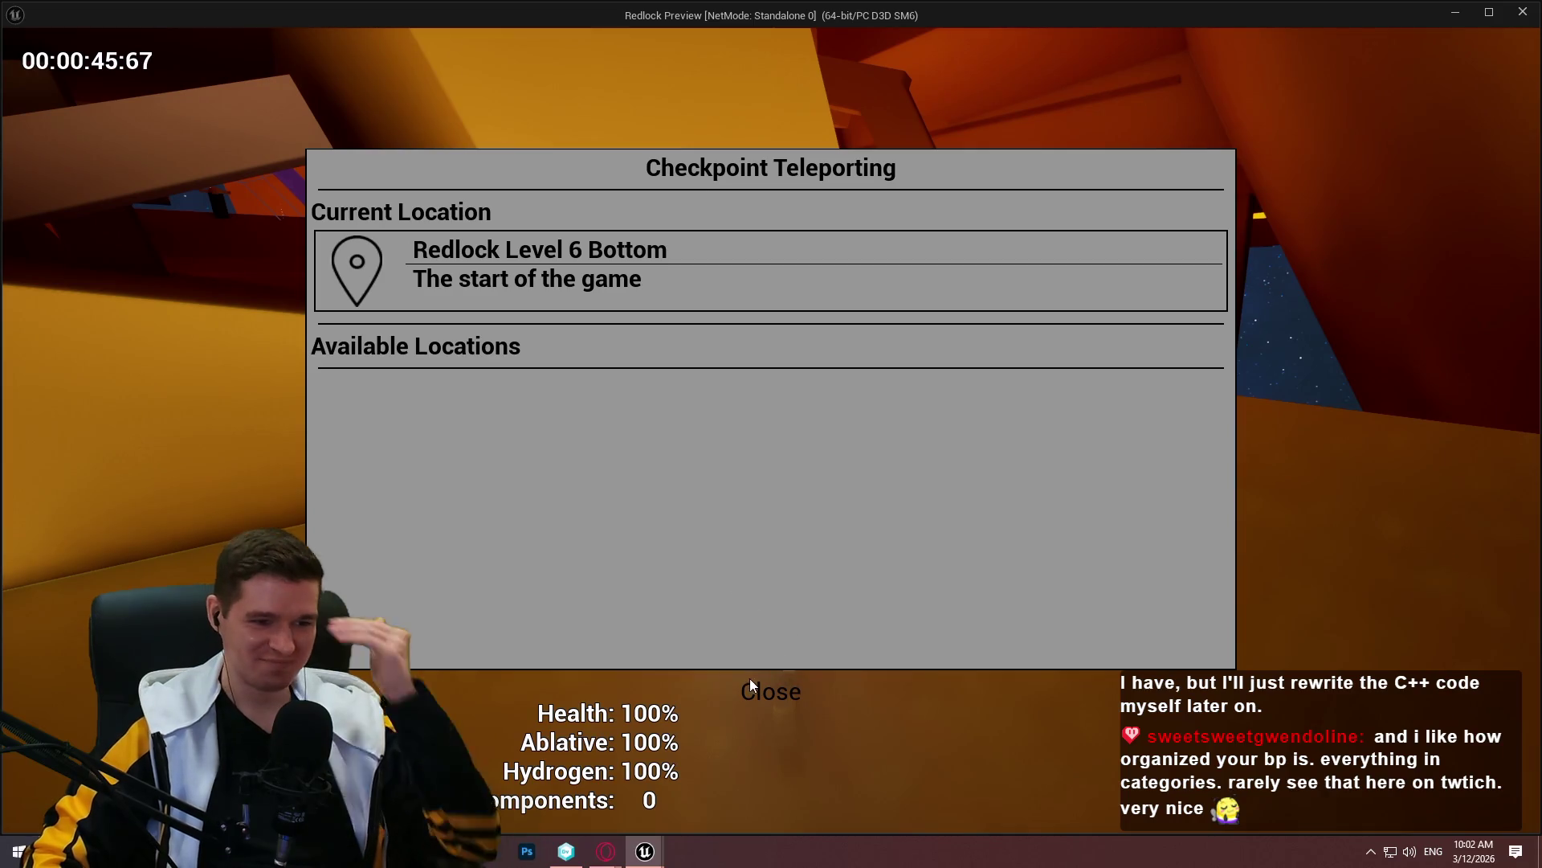
click(754, 688)
key(Escape)
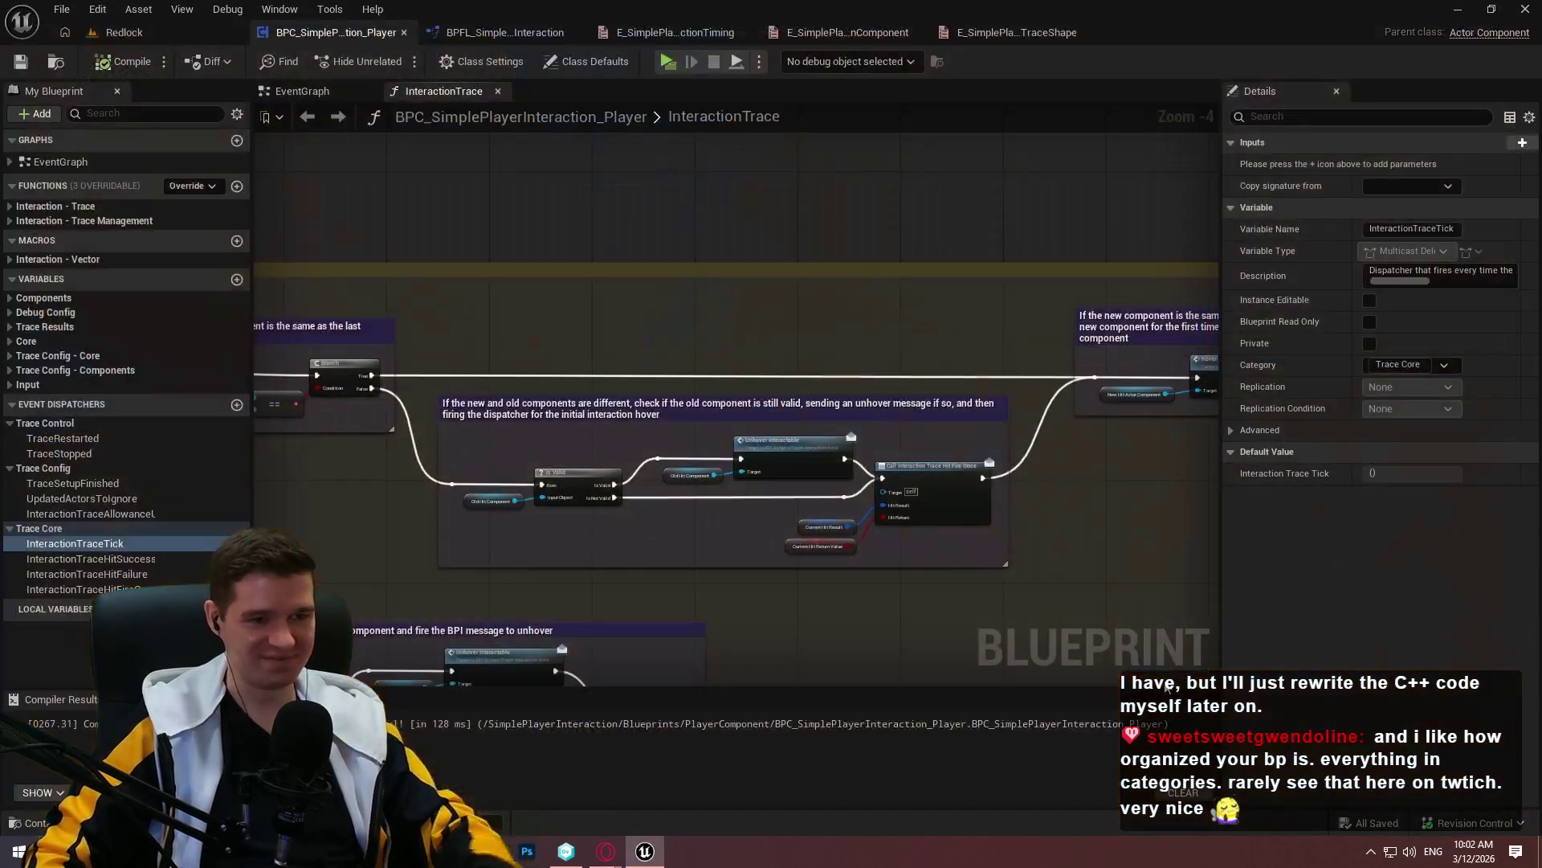
scroll(991, 445, down, 5)
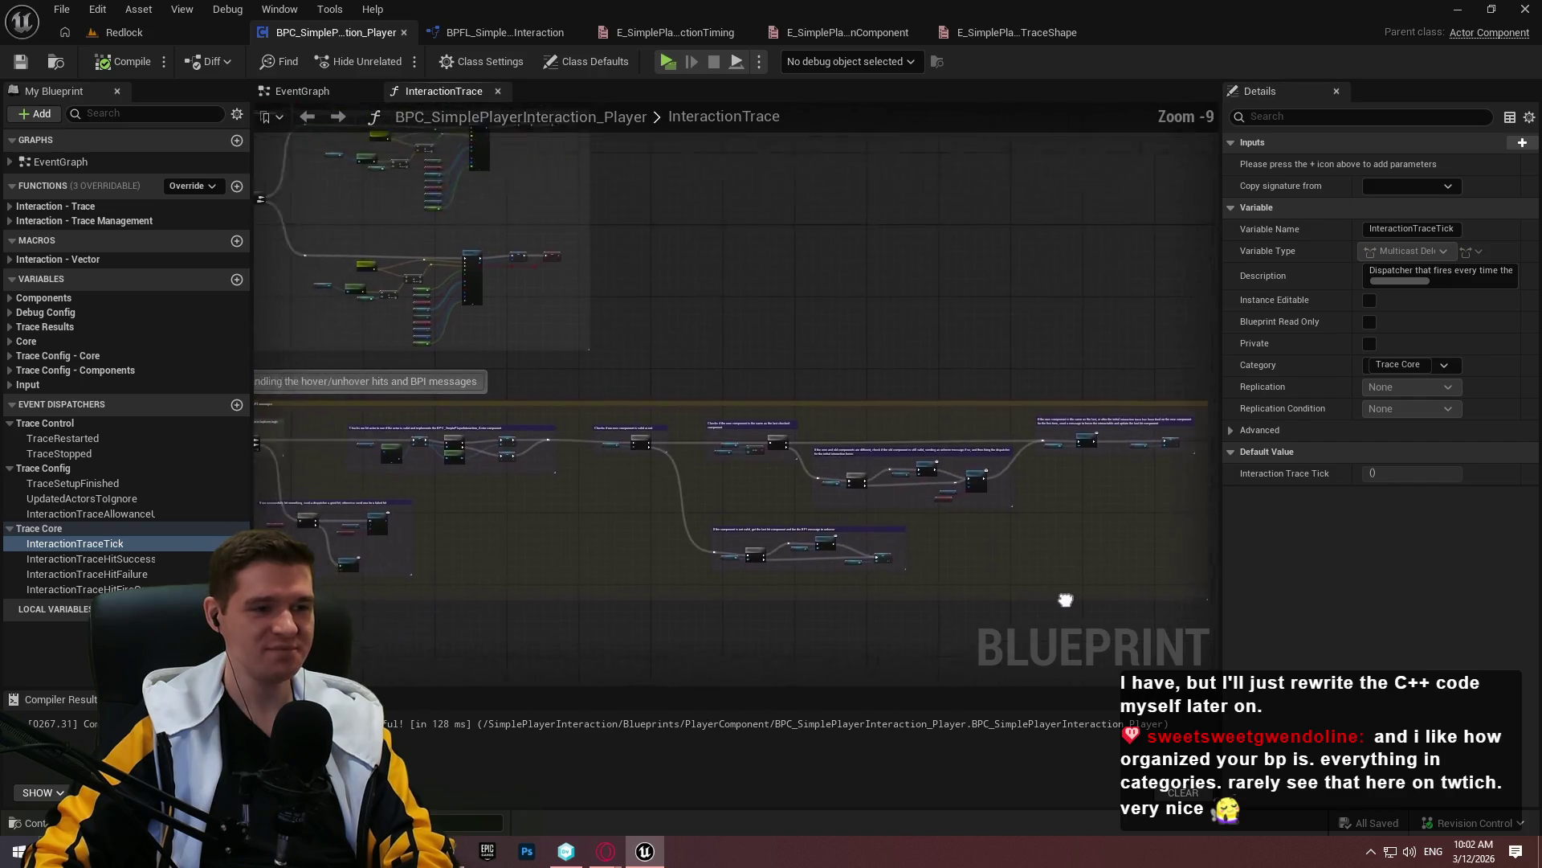
drag(944, 470, 1189, 521)
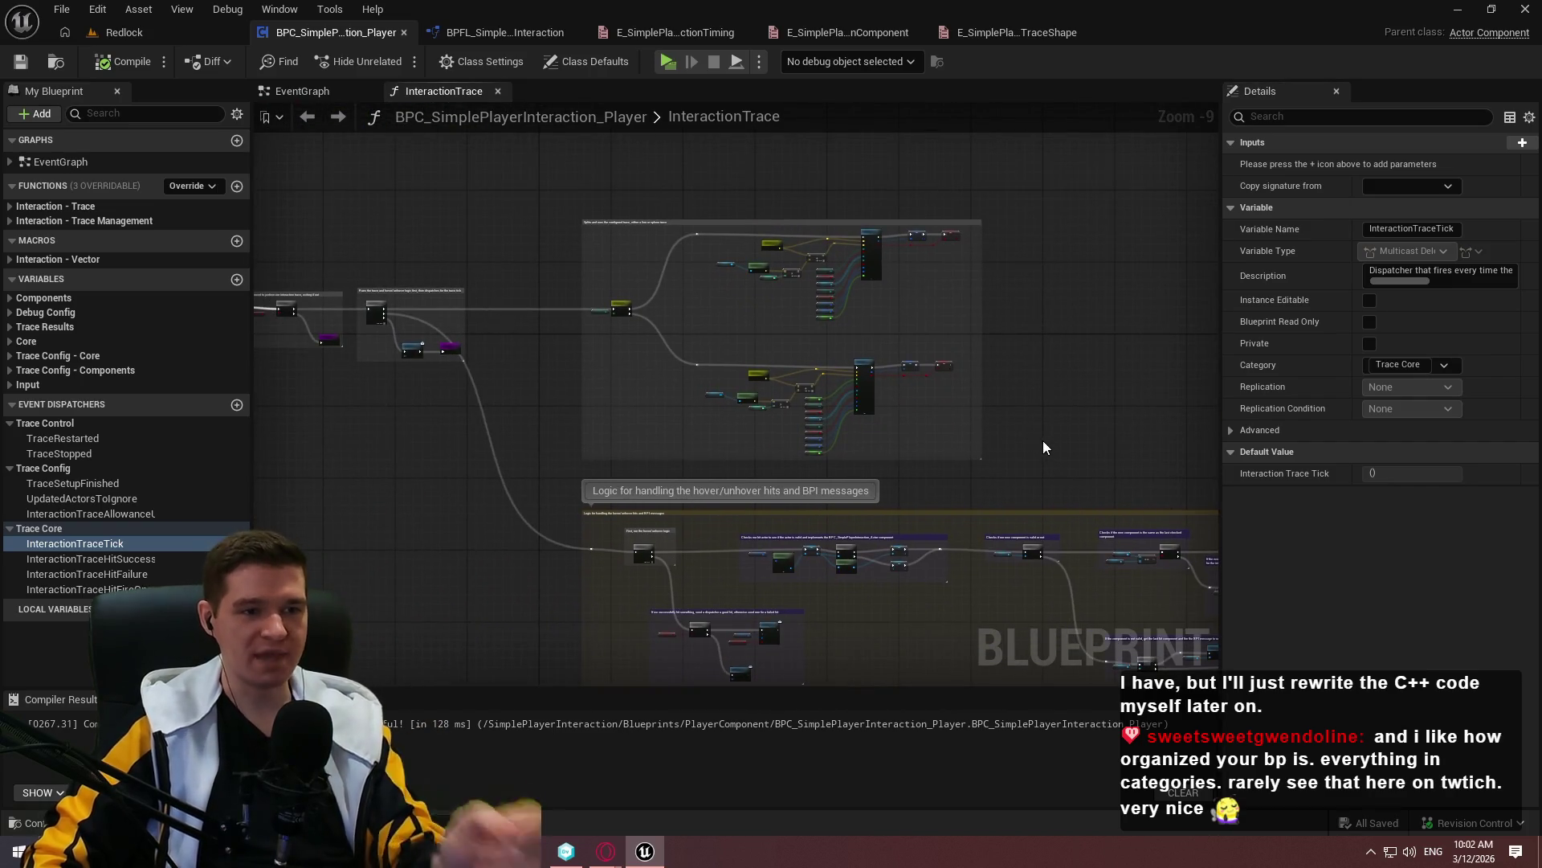
scroll(1043, 441, up, 4)
drag(796, 498, 896, 609)
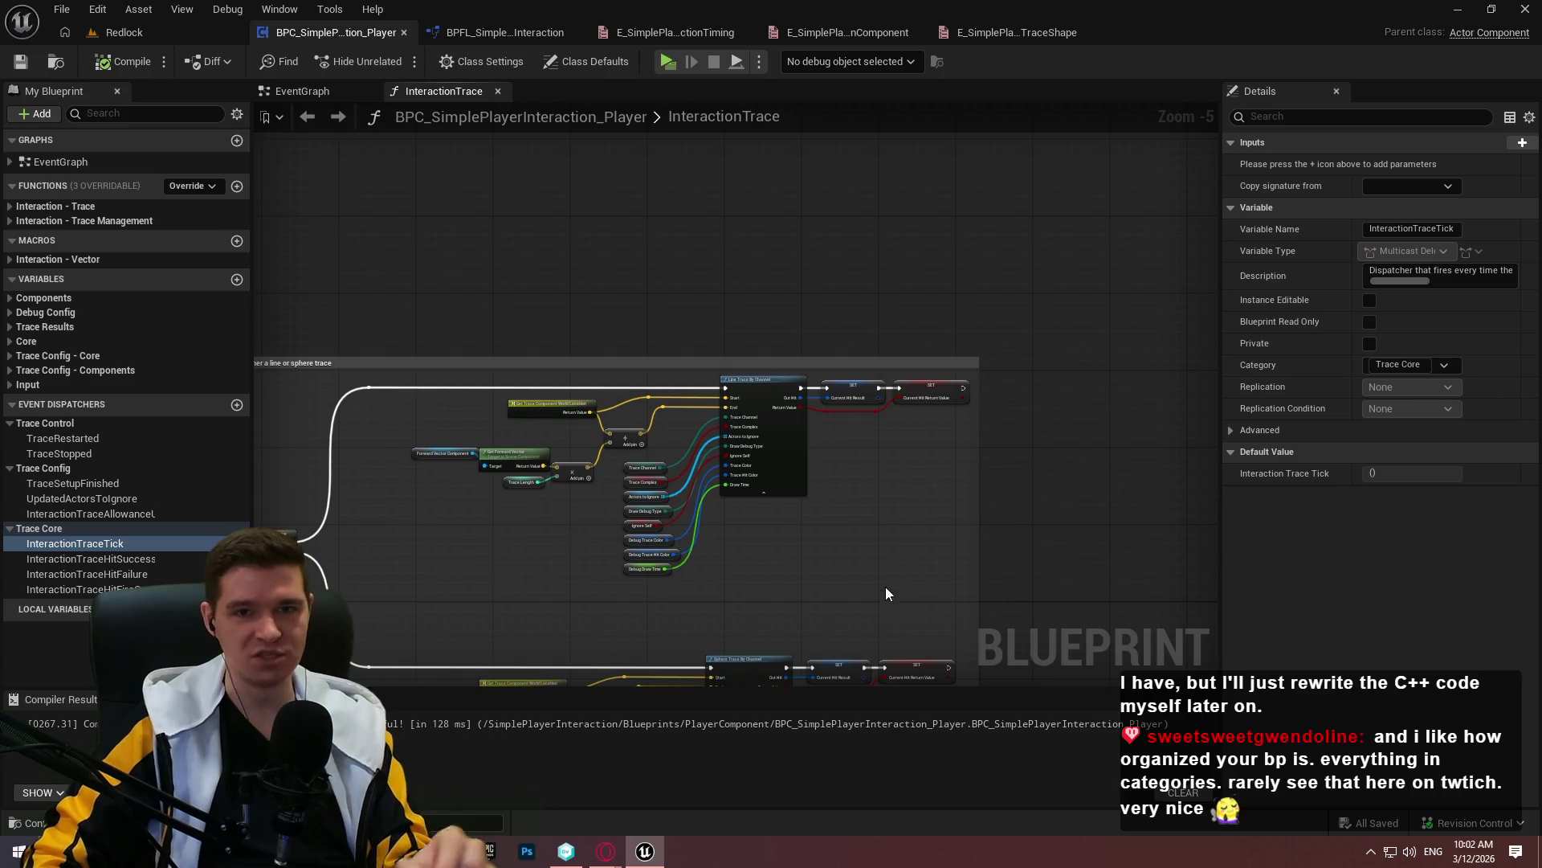
mouse_move(874, 533)
mouse_down()
mouse_move(784, 537)
mouse_move(415, 454)
mouse_up()
mouse_move(391, 384)
mouse_down()
mouse_move(678, 440)
mouse_move(1201, 346)
mouse_move(1086, 303)
mouse_move(868, 336)
mouse_up()
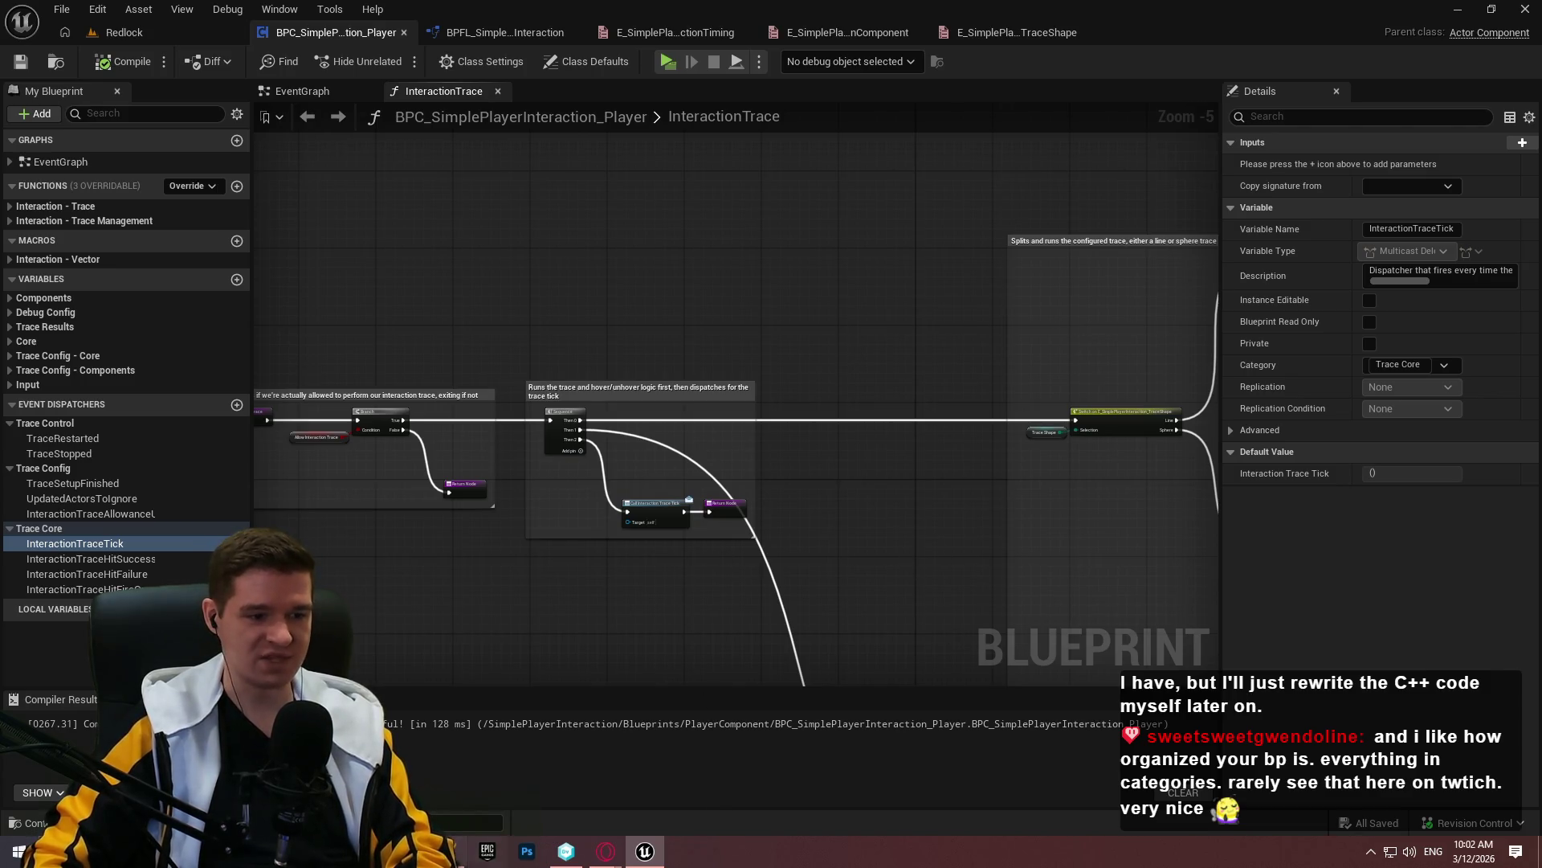
mouse_move(608, 854)
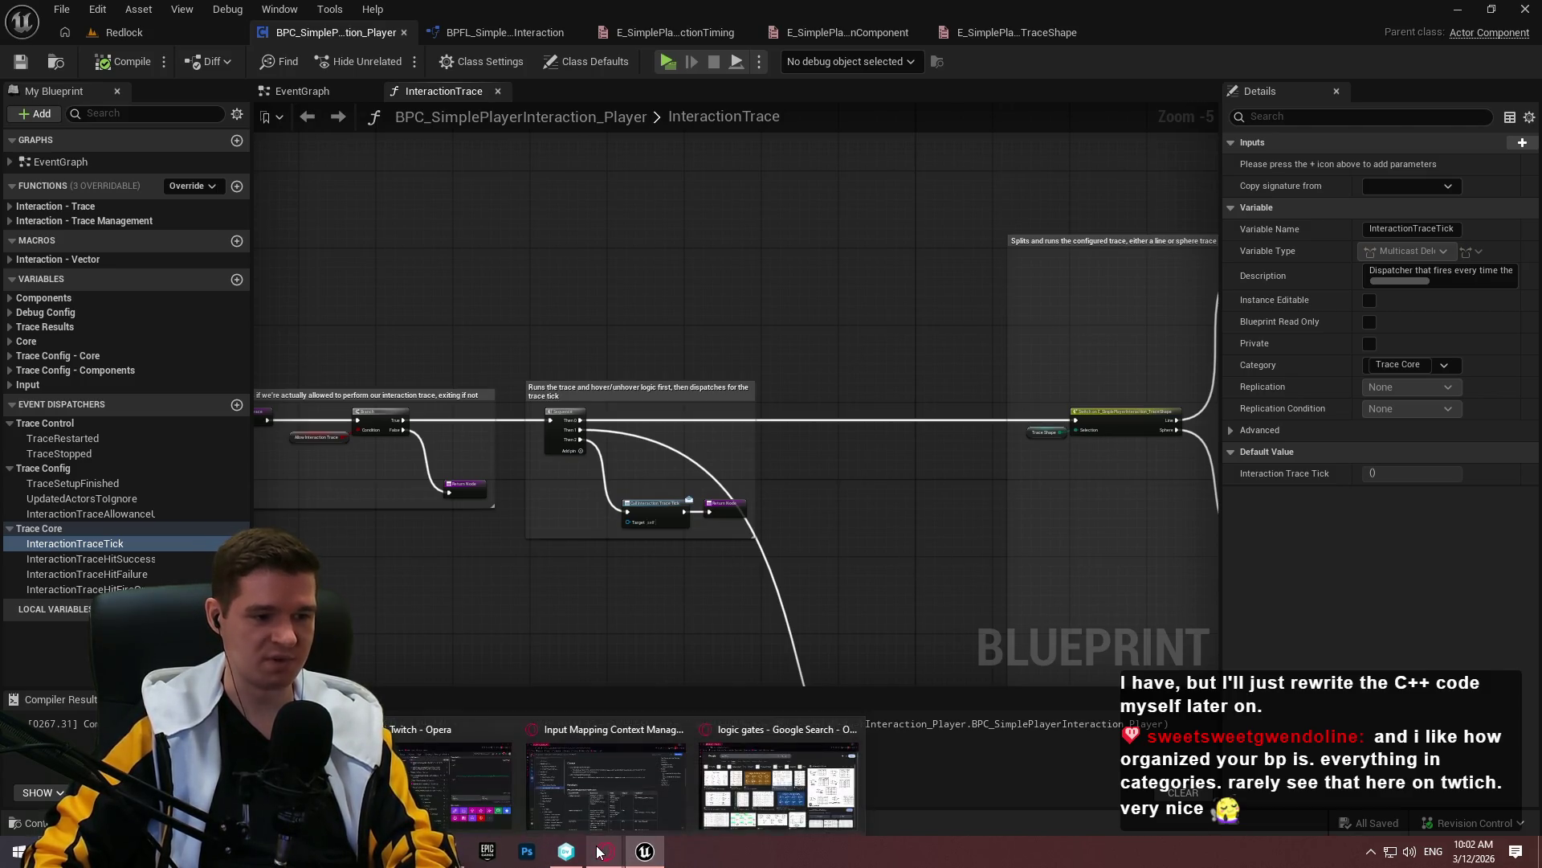
click(624, 792)
Return to the Fab plugin listing and show the Interaction Types gallery image
click(528, 738)
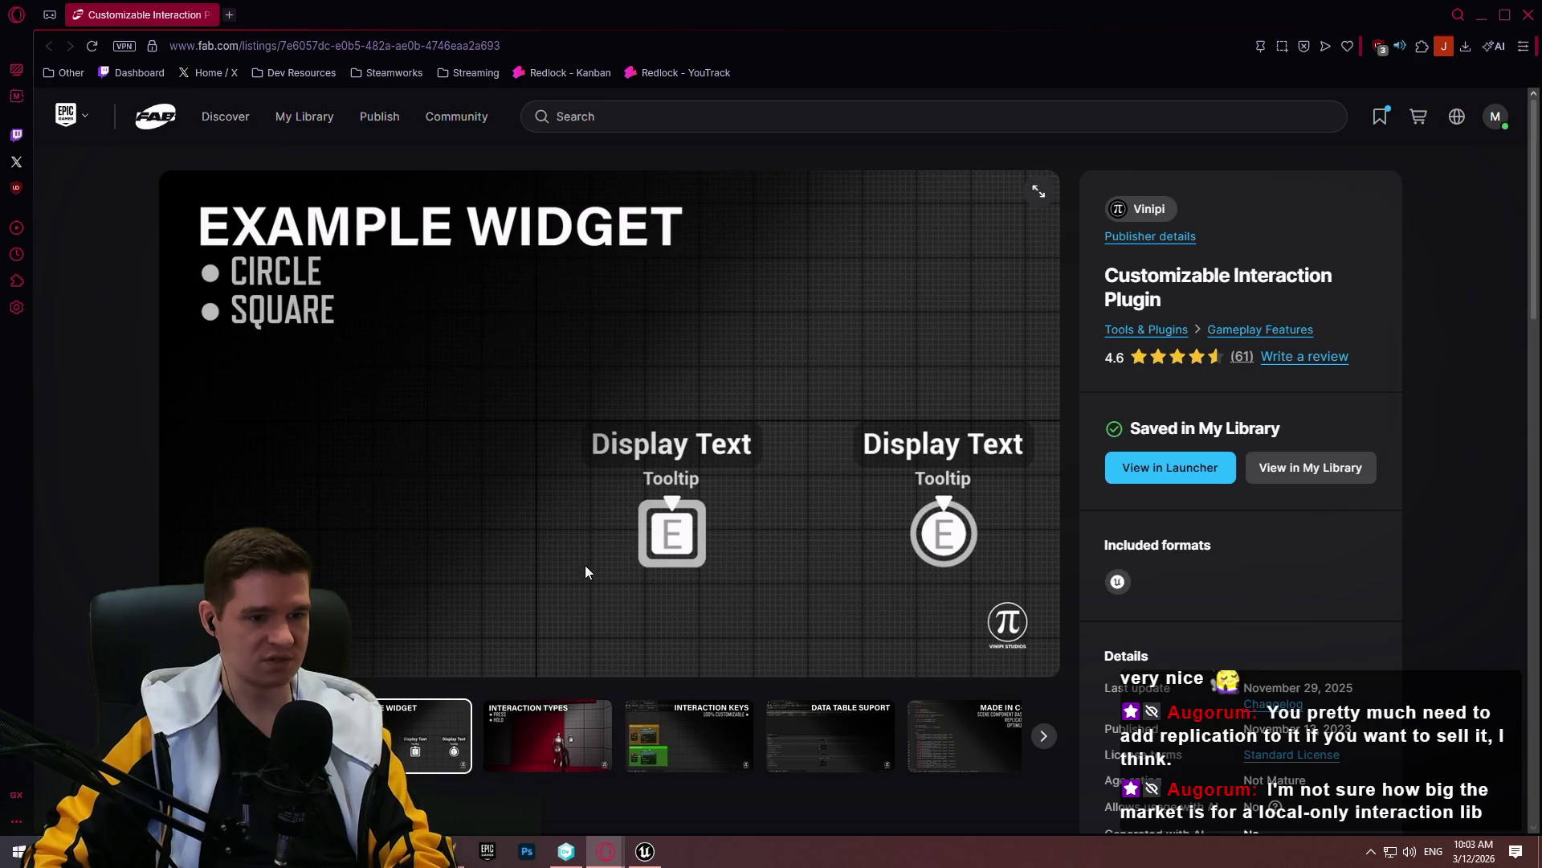
scroll(777, 425, down, 2)
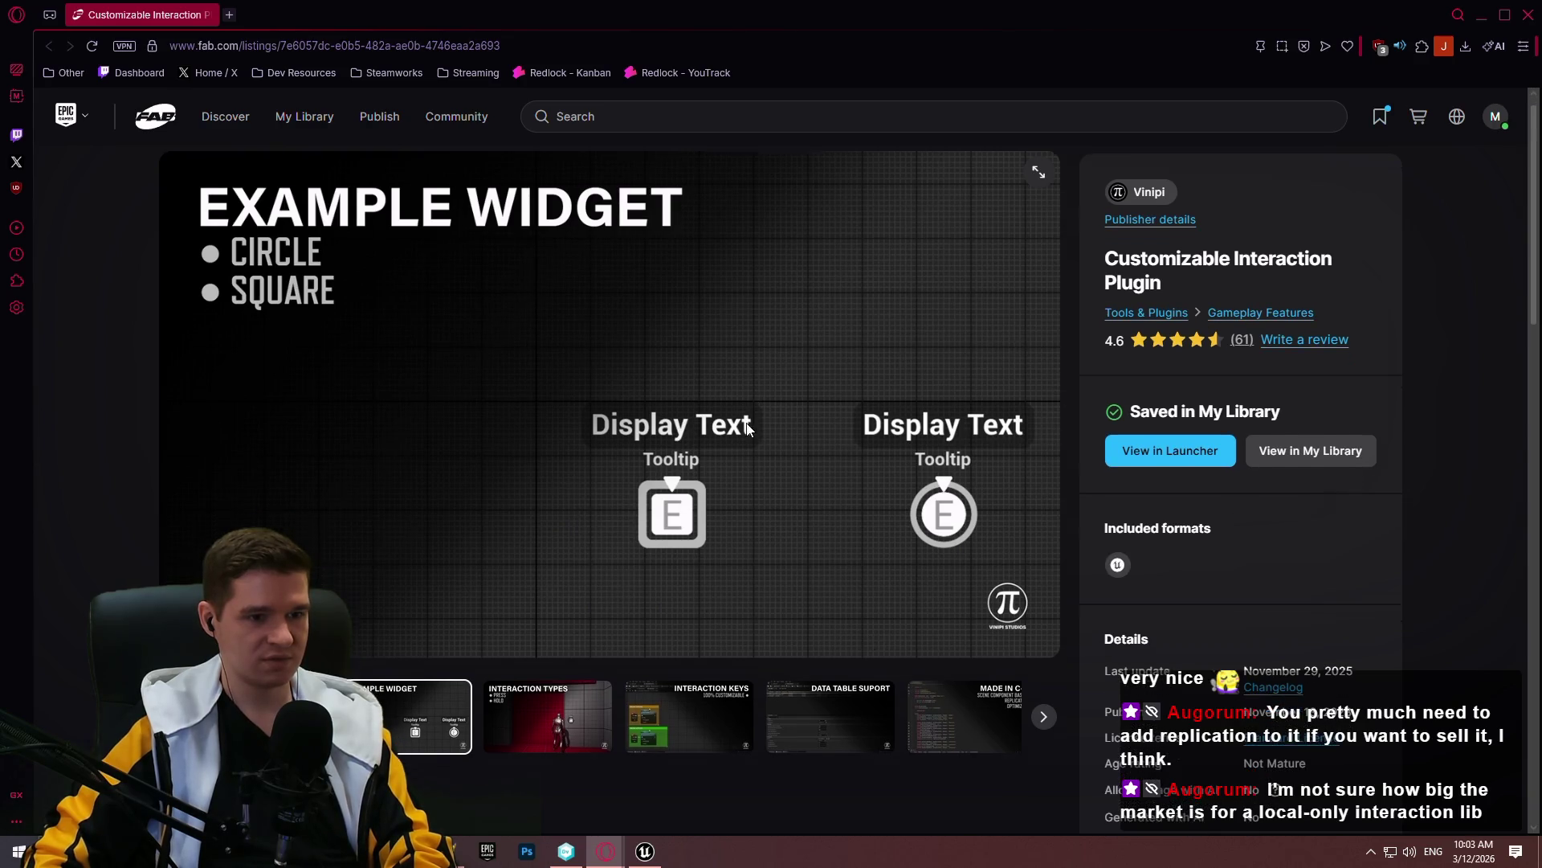
scroll(777, 425, up, 2)
scroll(654, 516, down, 3)
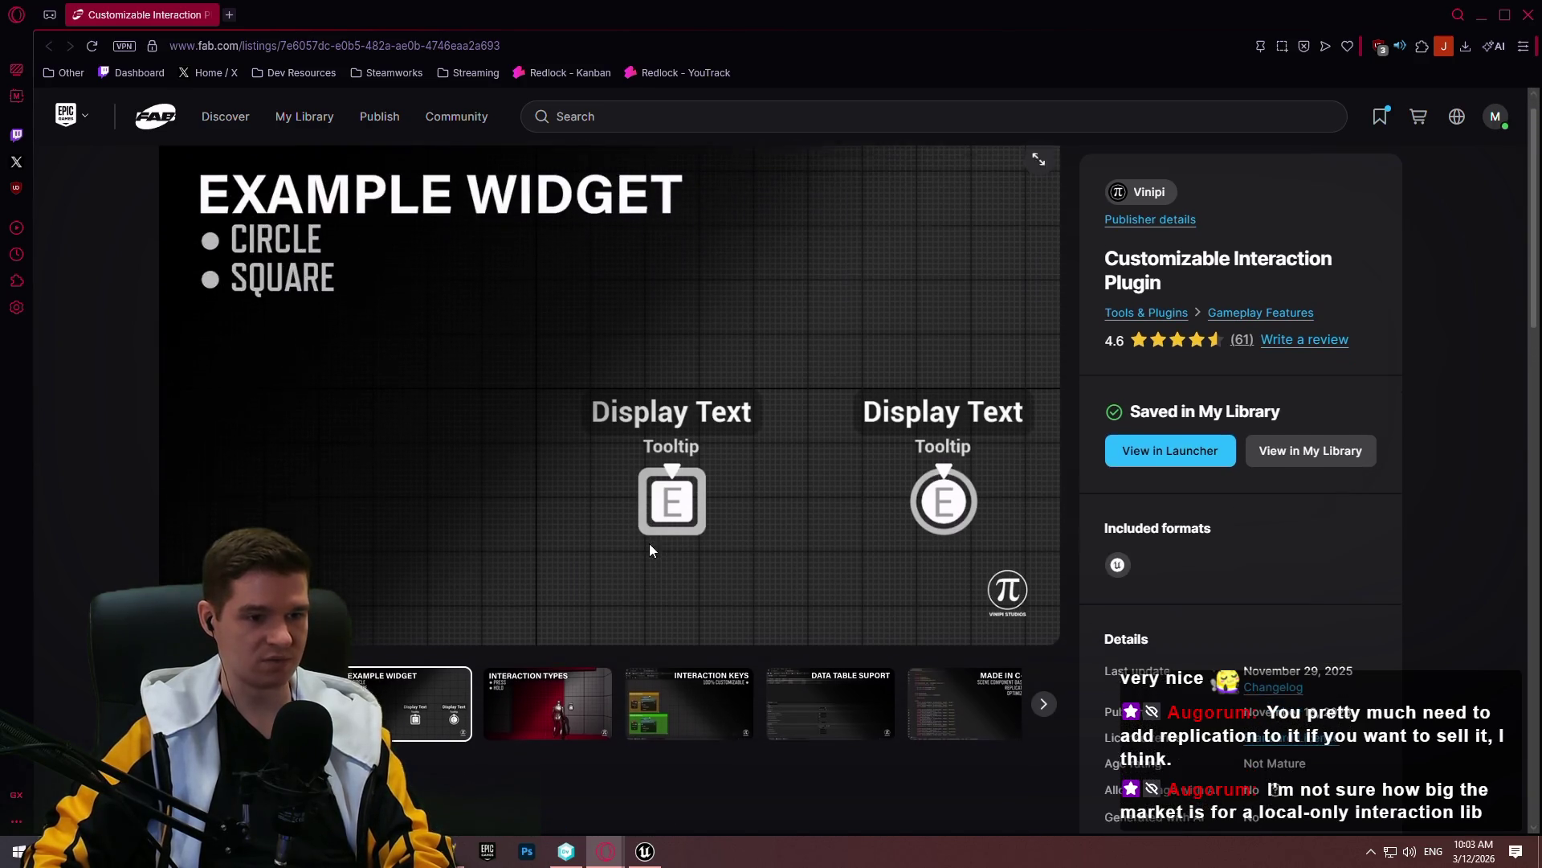
click(568, 511)
Show the Interaction Keys gallery image and open a new browser tab
scroll(554, 518, up, 3)
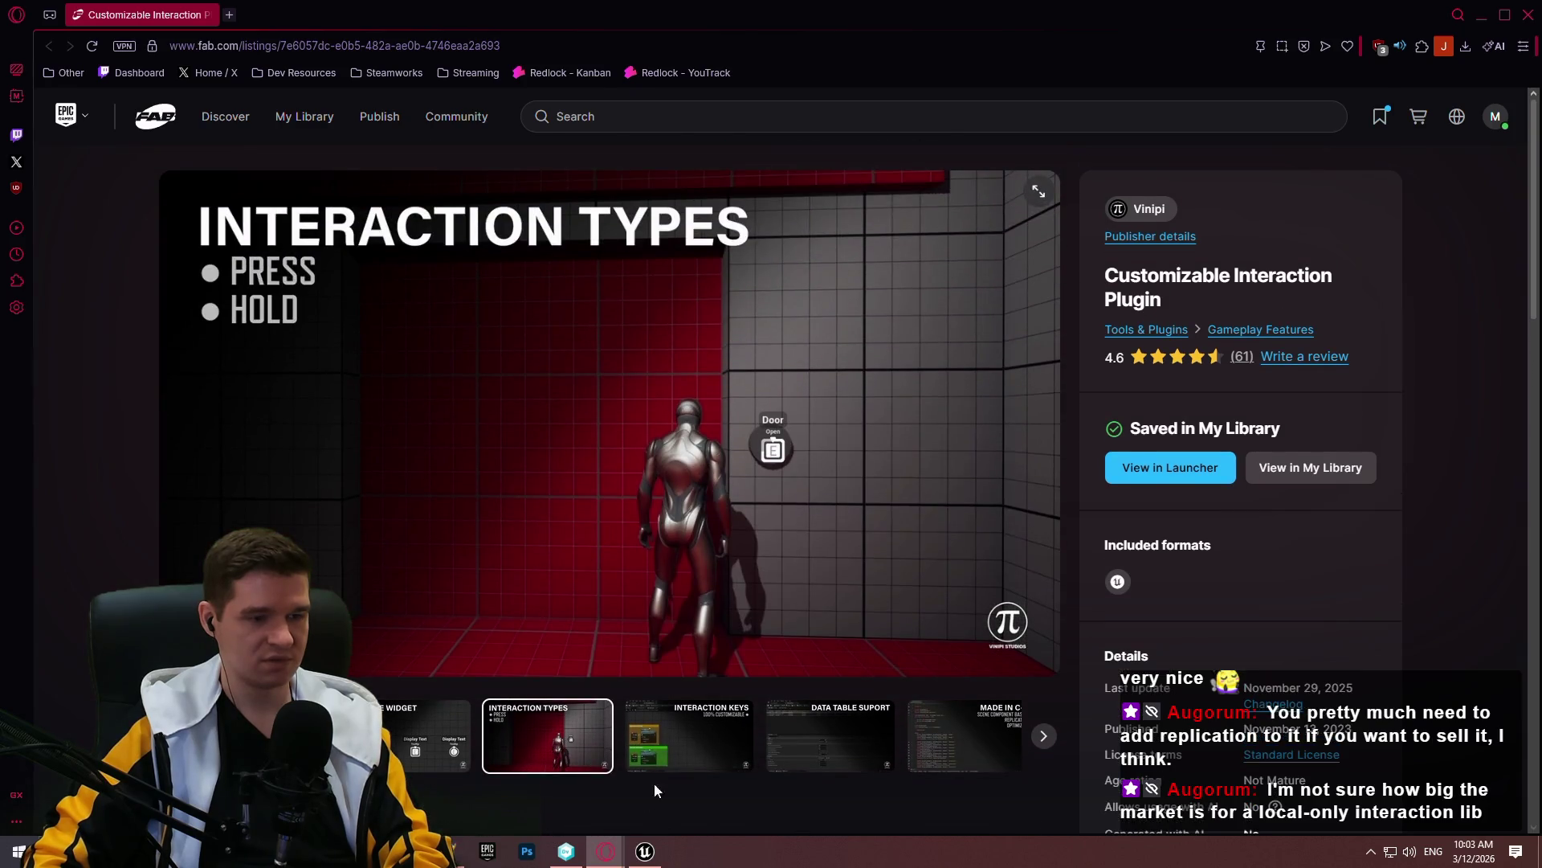
scroll(654, 790, down, 6)
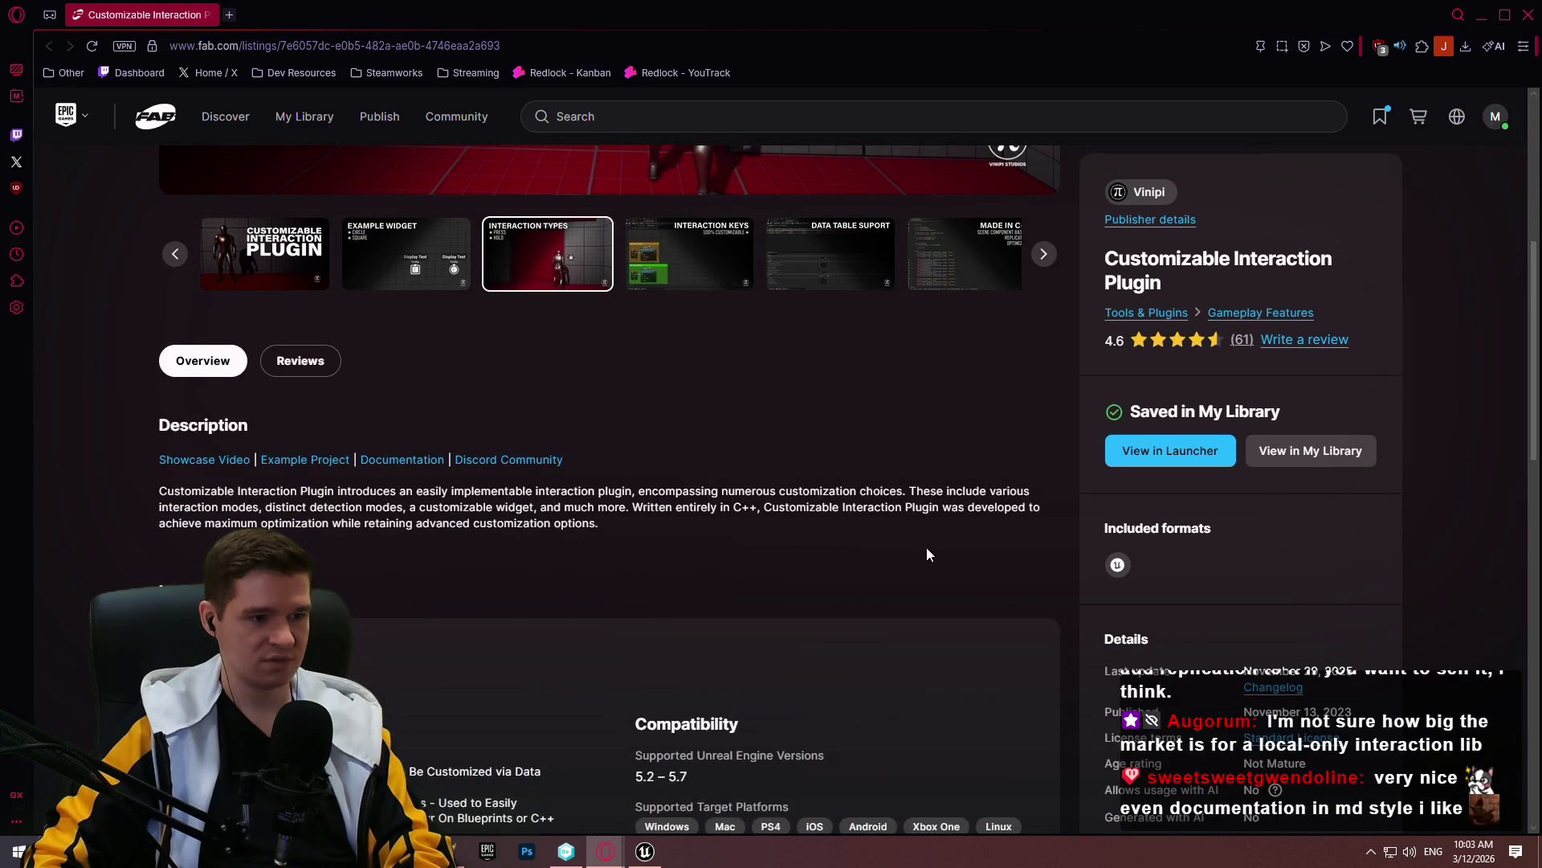
scroll(928, 554, up, 6)
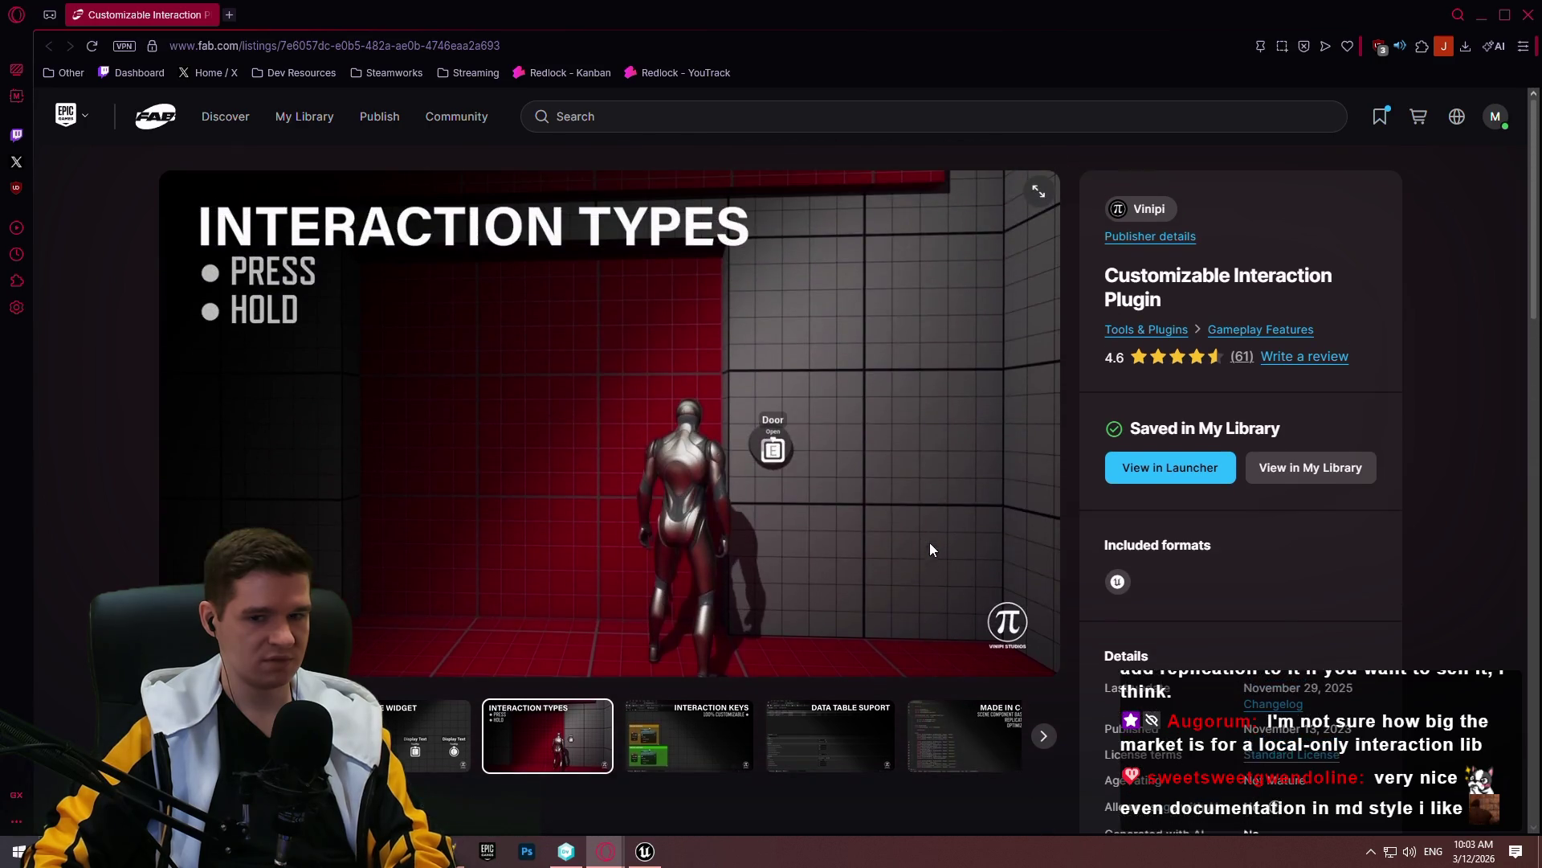
click(671, 724)
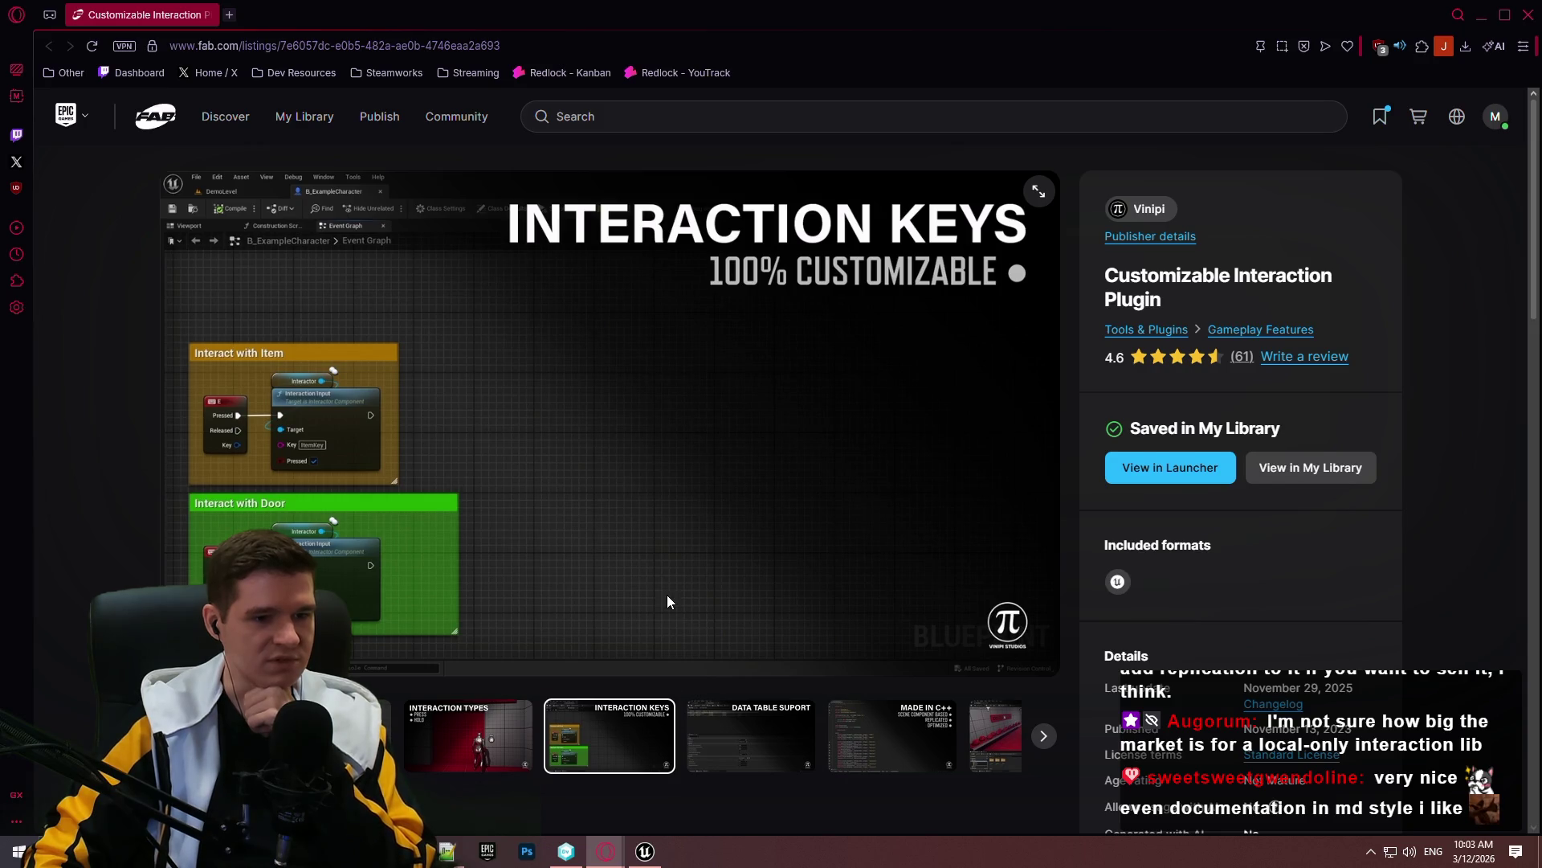
scroll(643, 522, down, 2)
scroll(312, 337, up, 2)
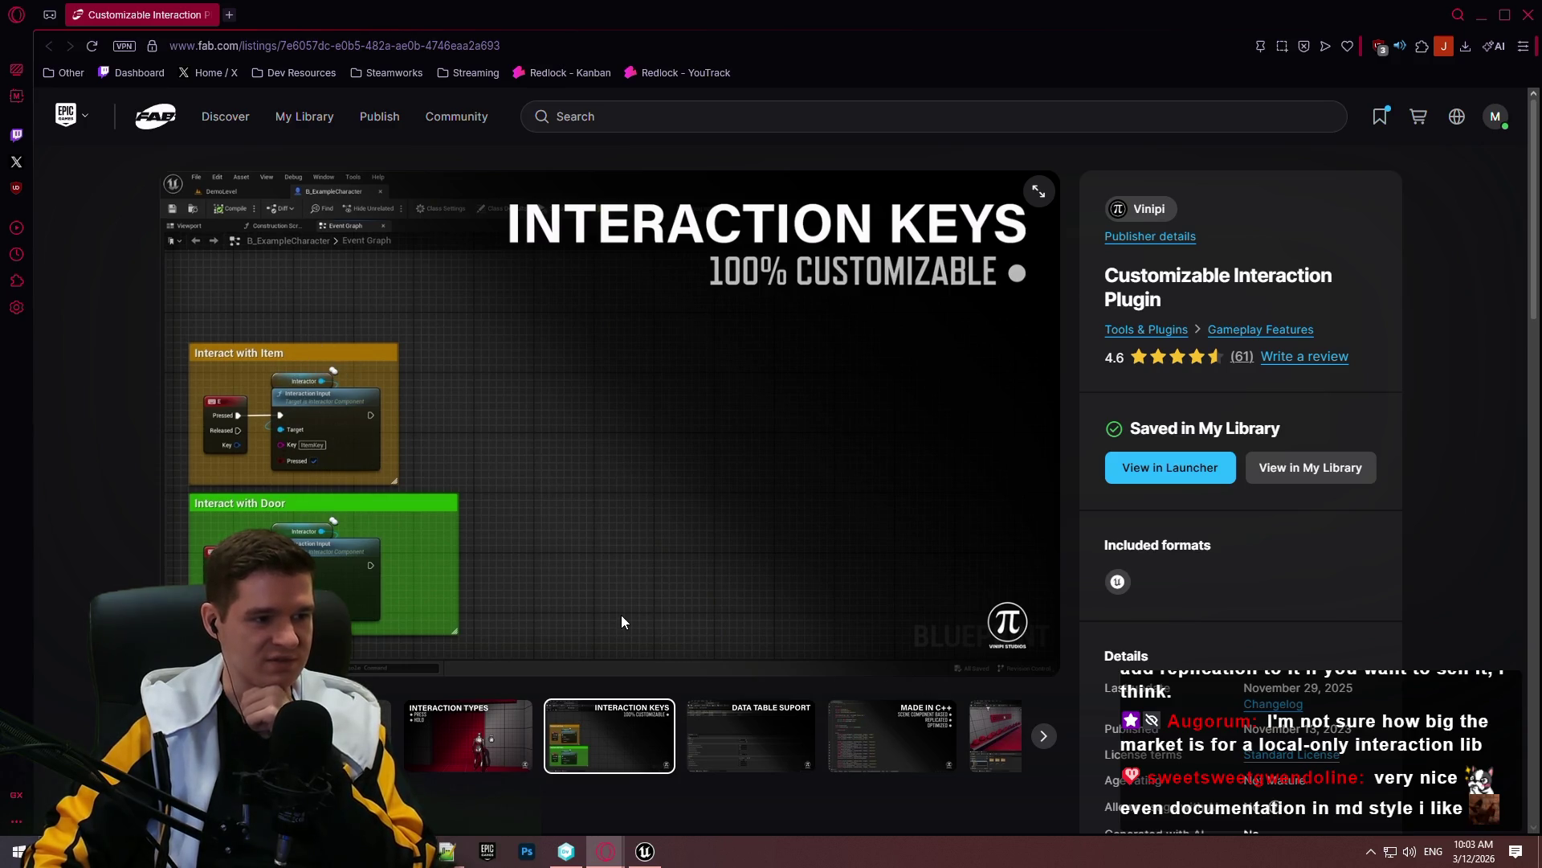
scroll(202, 258, down, 1)
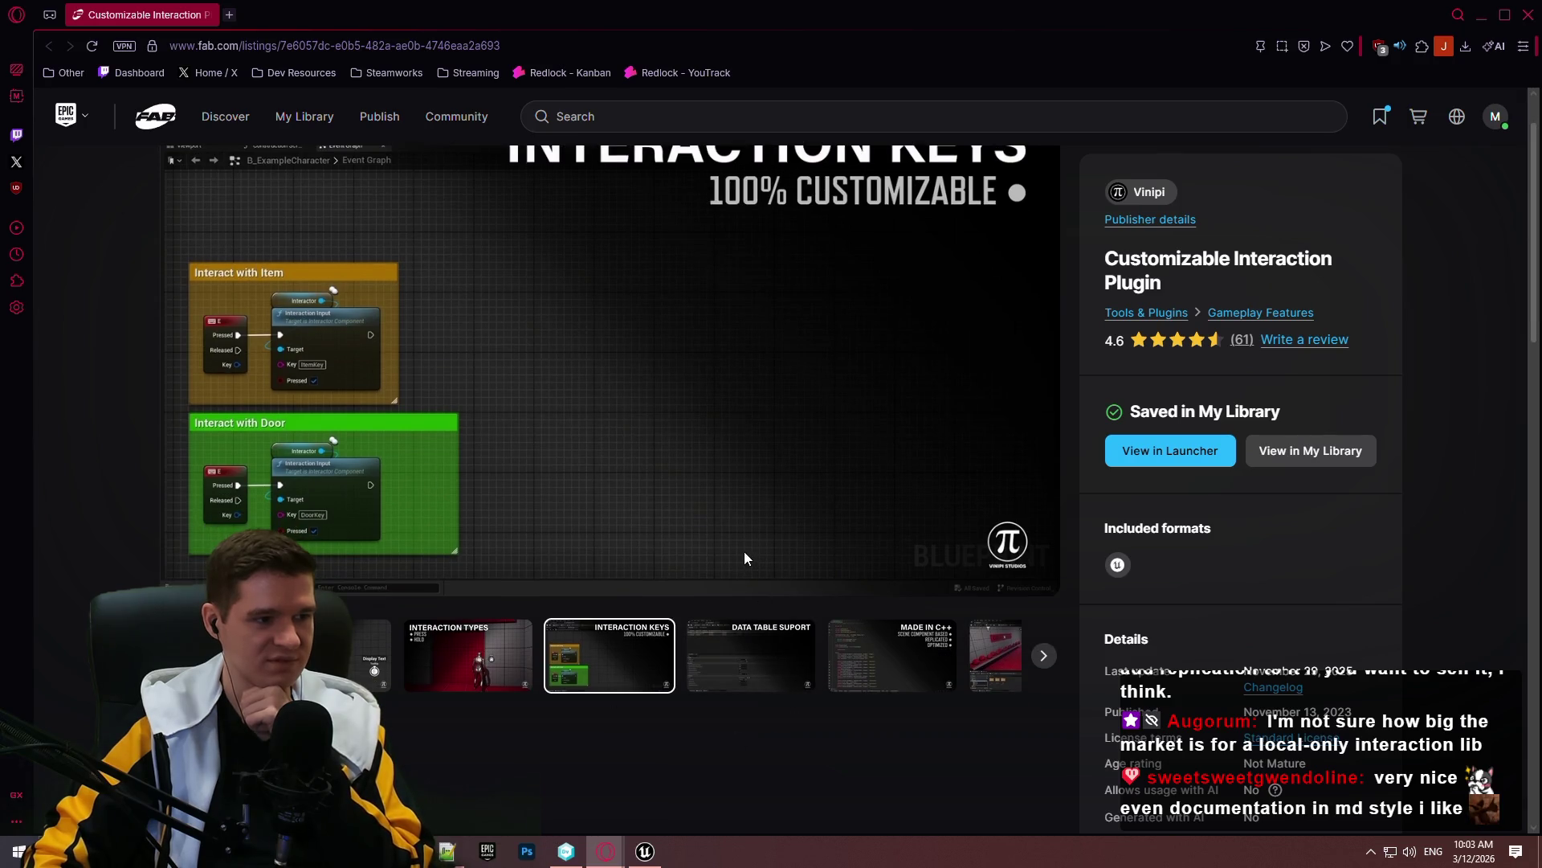
scroll(736, 553, up, 1)
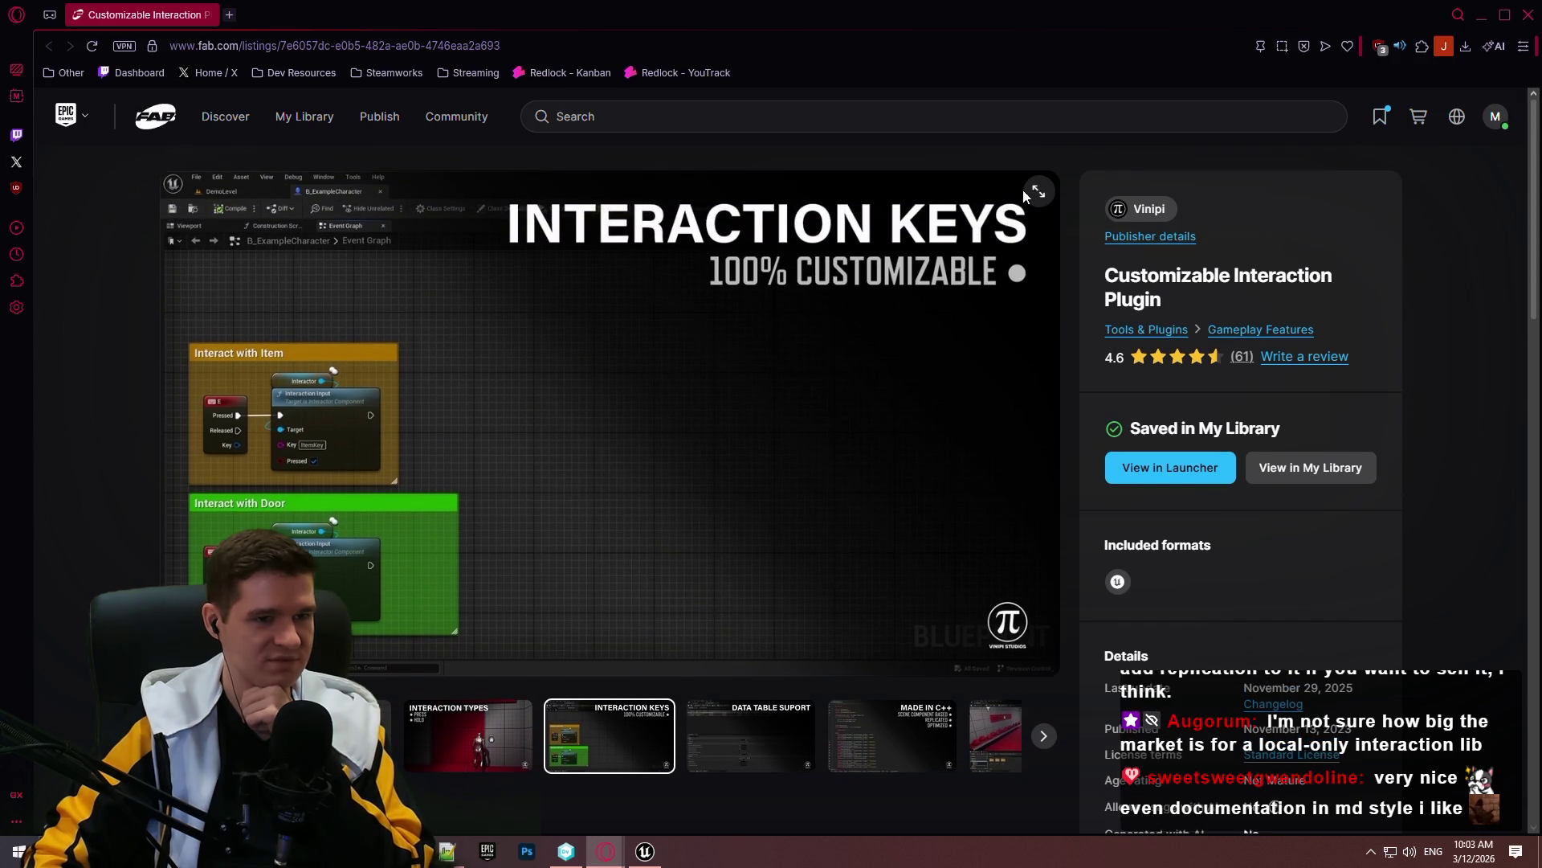
scroll(732, 303, down, 2)
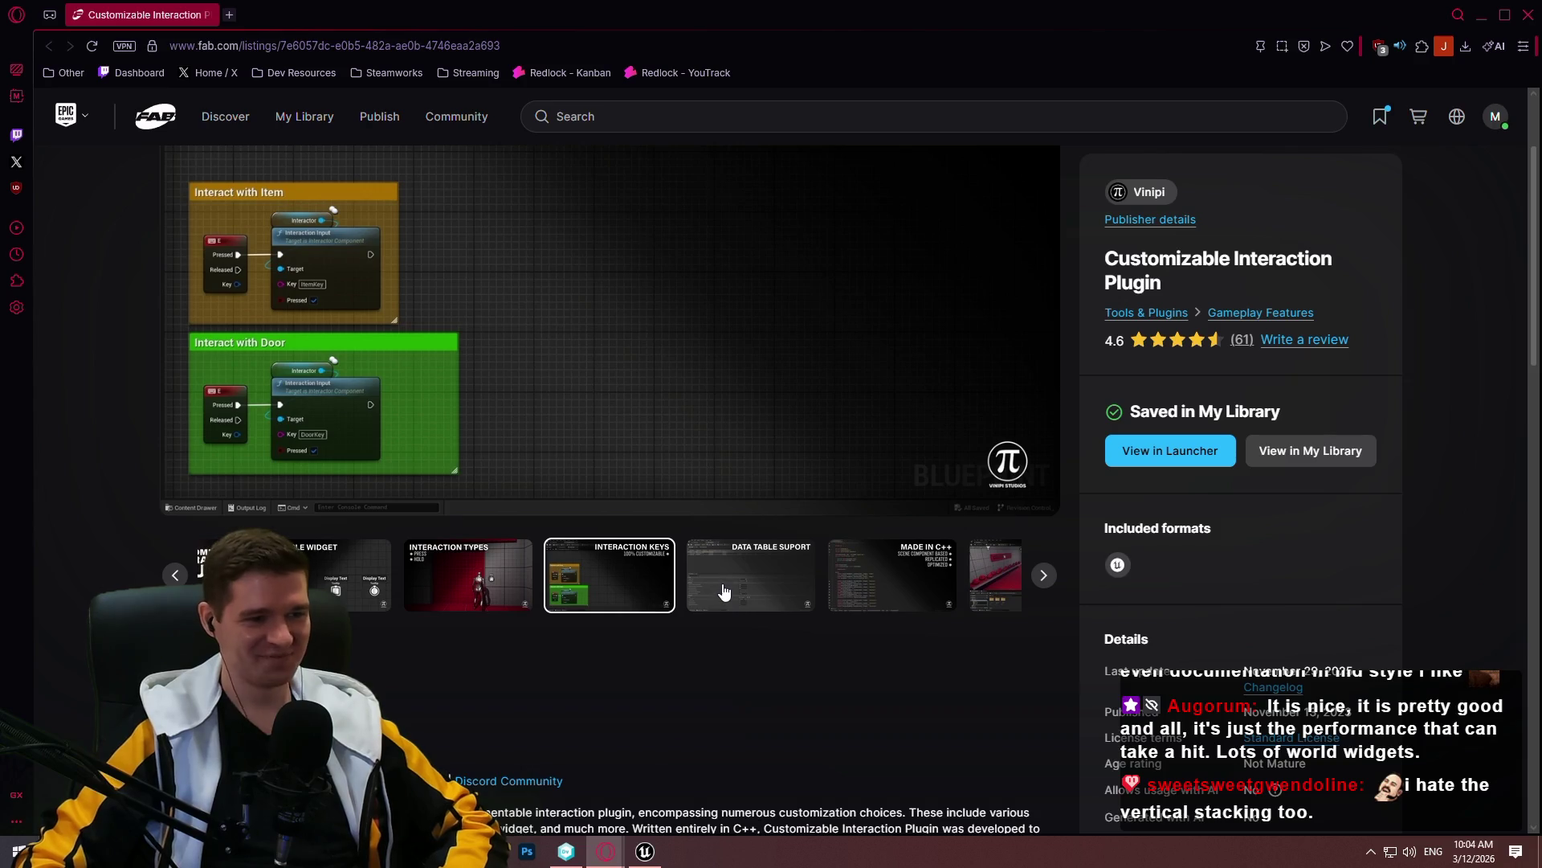
click(234, 20)
Open the Guidelines & Architecture article in the Redlock YouTrack knowledge base
click(626, 70)
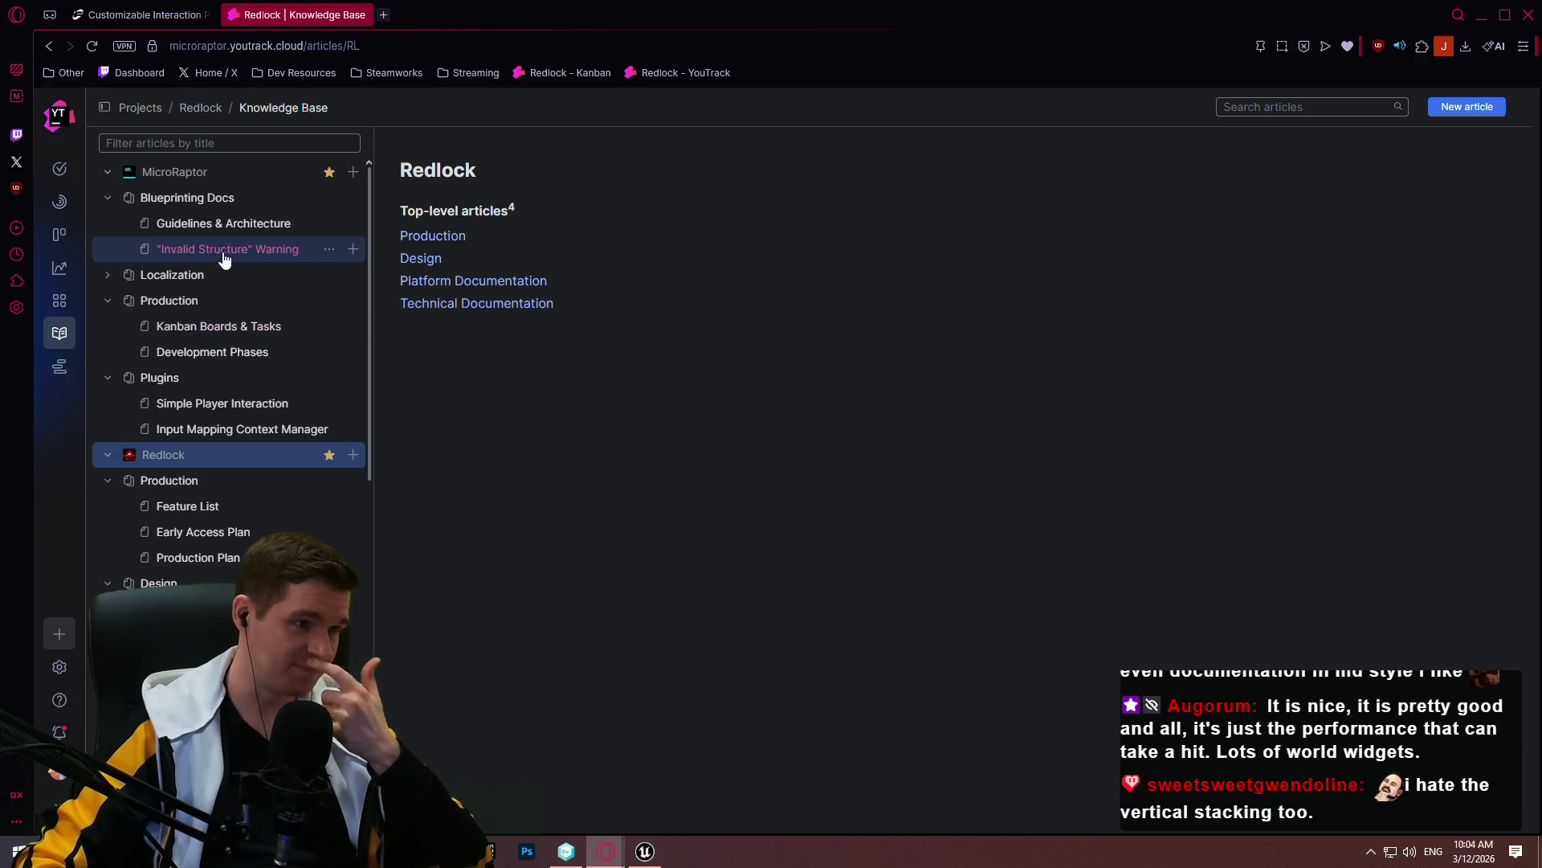
click(240, 233)
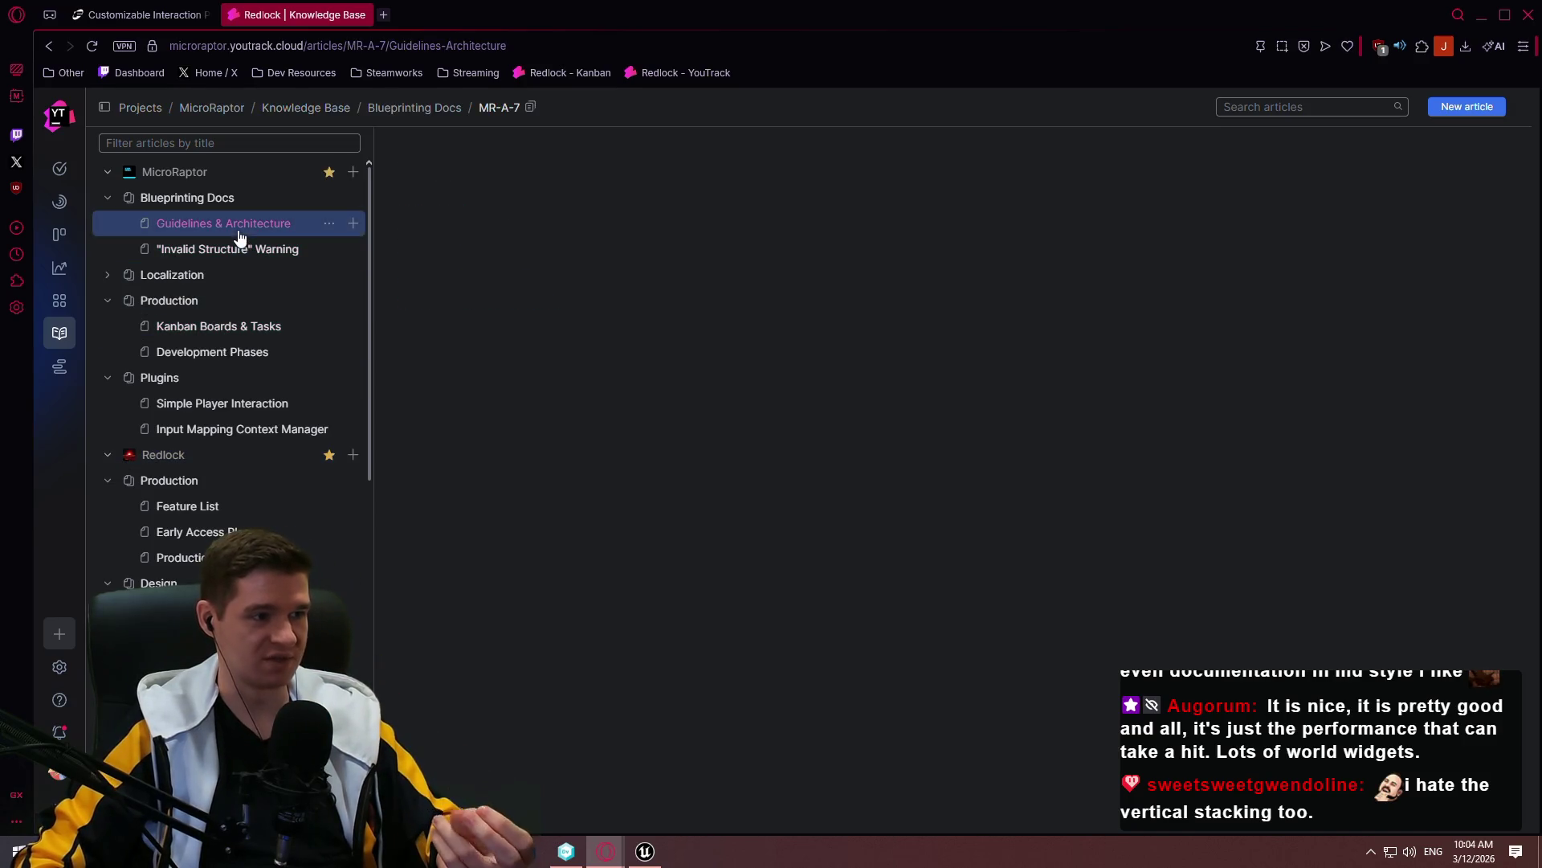
drag(1536, 111, 1521, 352)
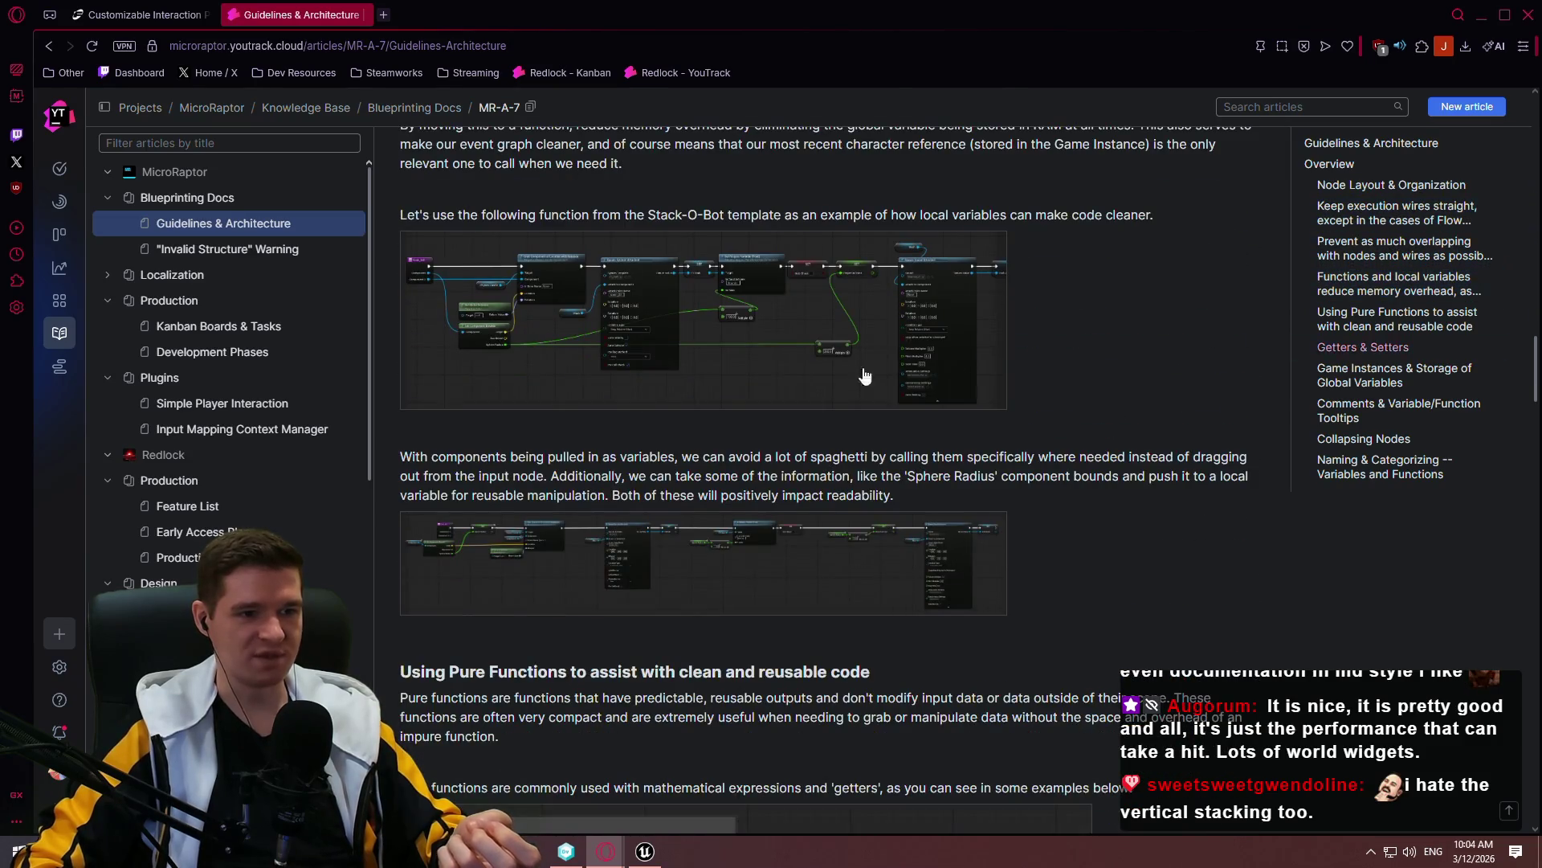
View two Blueprint screenshots enlarged, close the viewer, and return to Fab
click(748, 359)
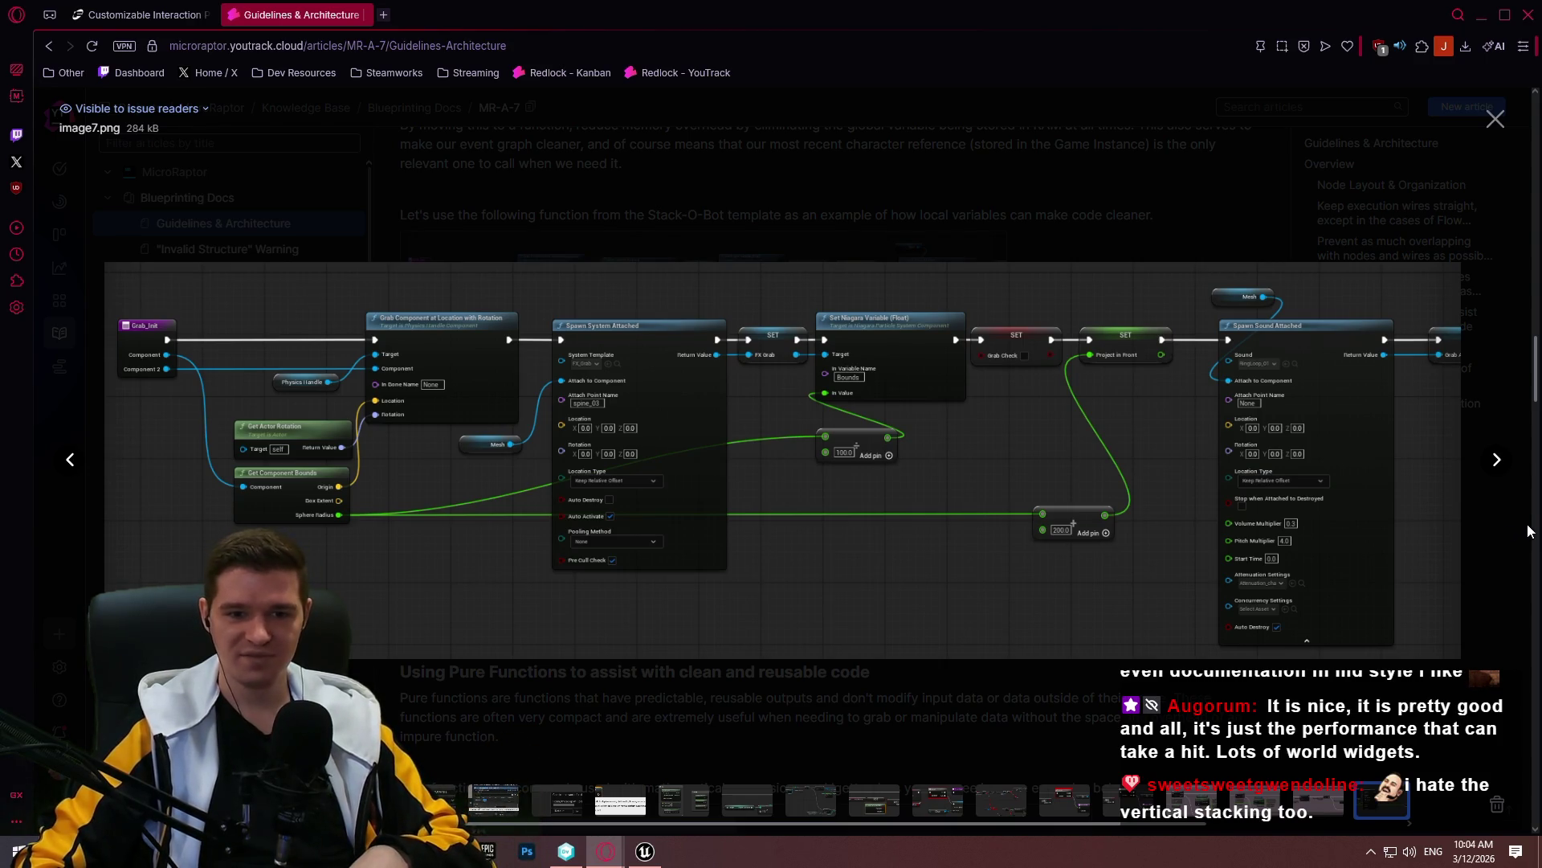
click(1497, 461)
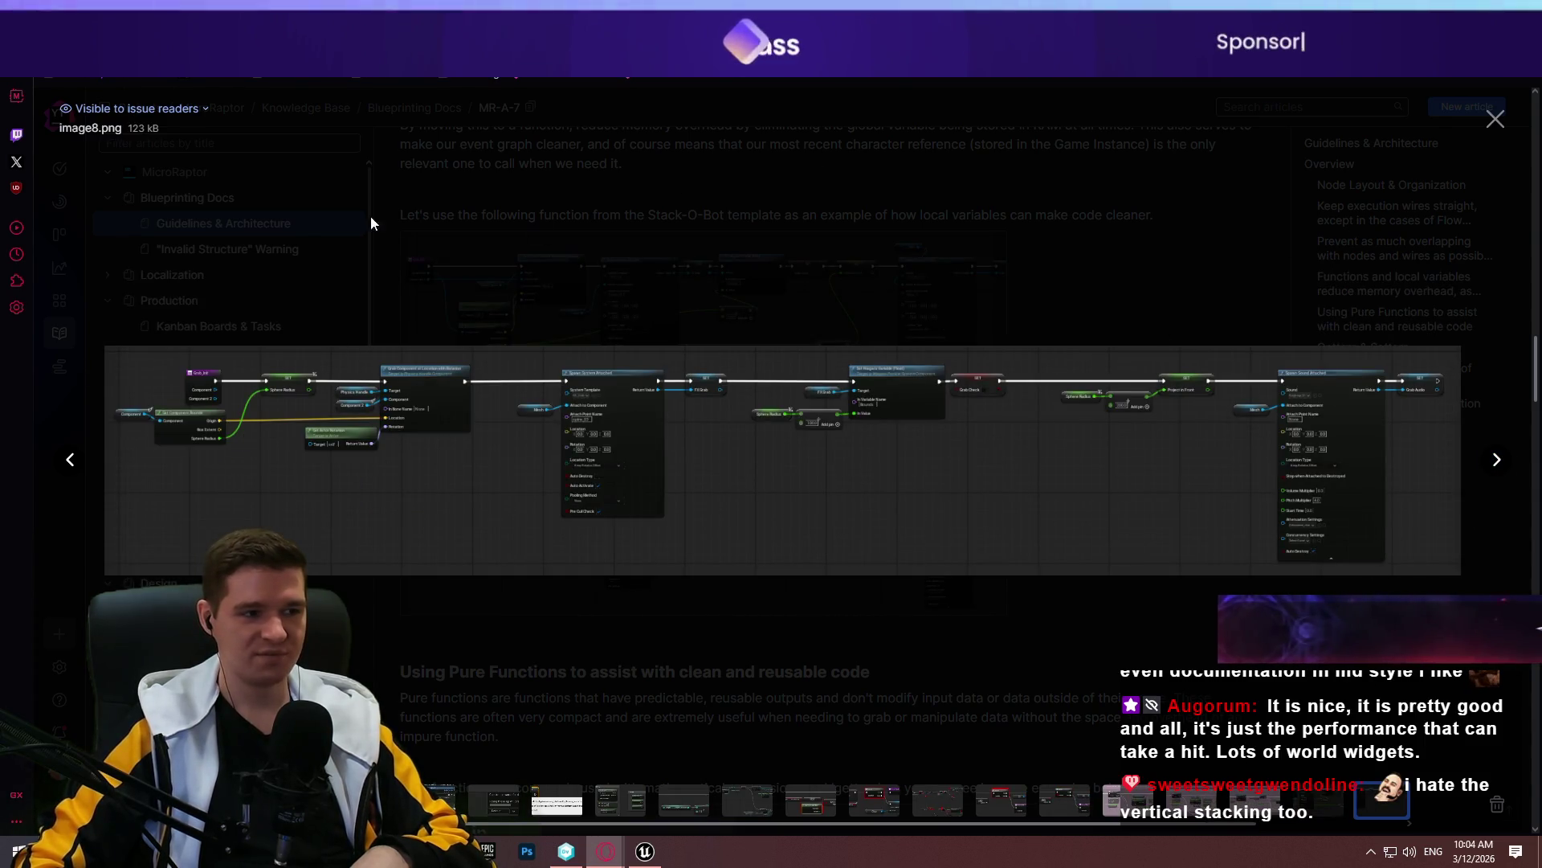
click(958, 231)
key(alt+Tab)
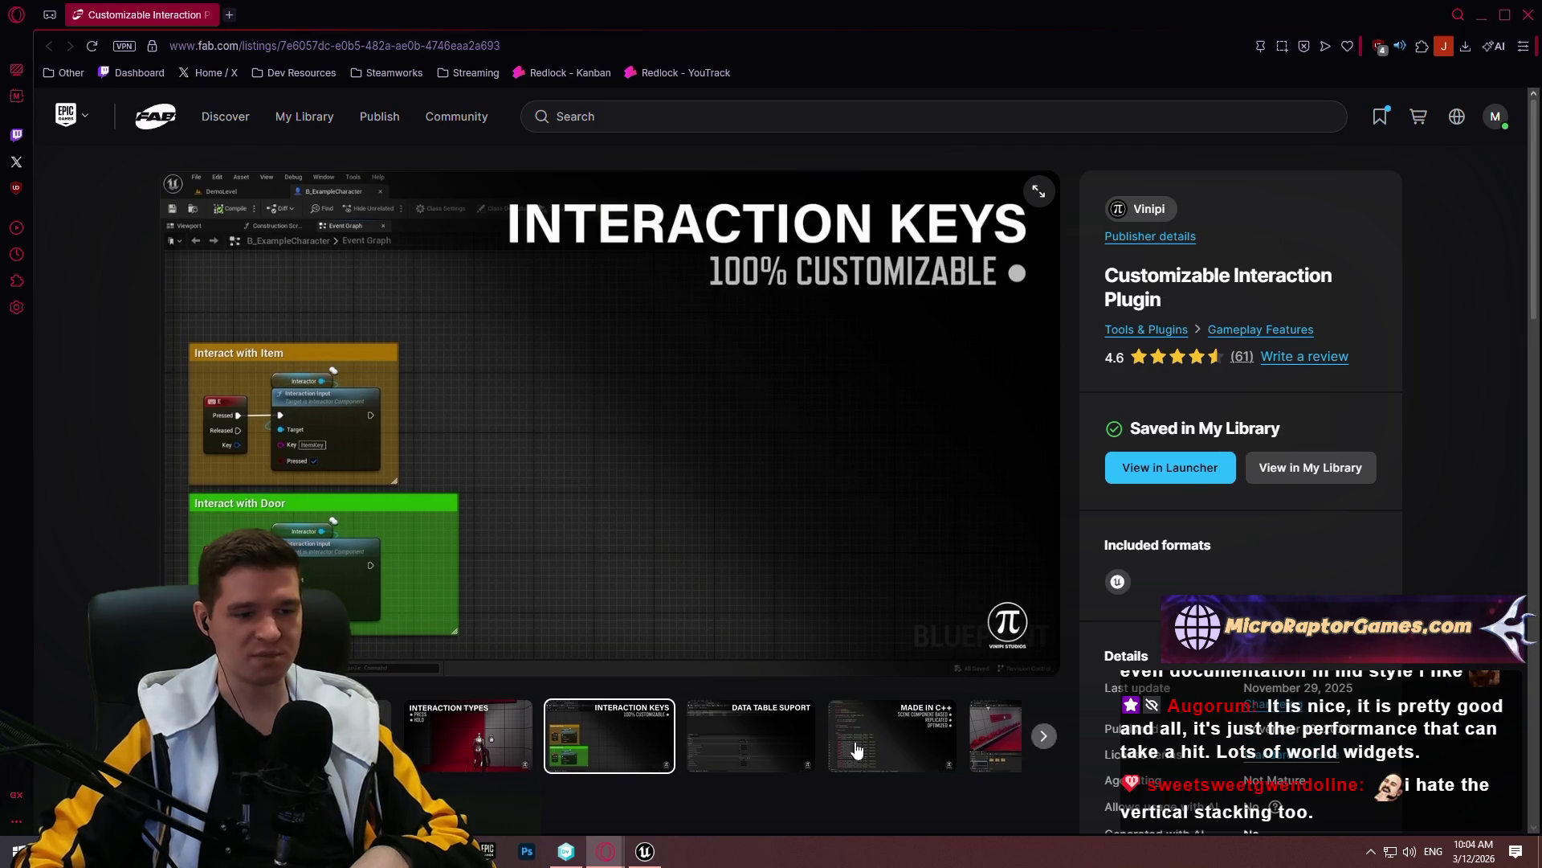
Show the Data Table Suport image full-screen and advance to the Made in C++ slide
click(751, 735)
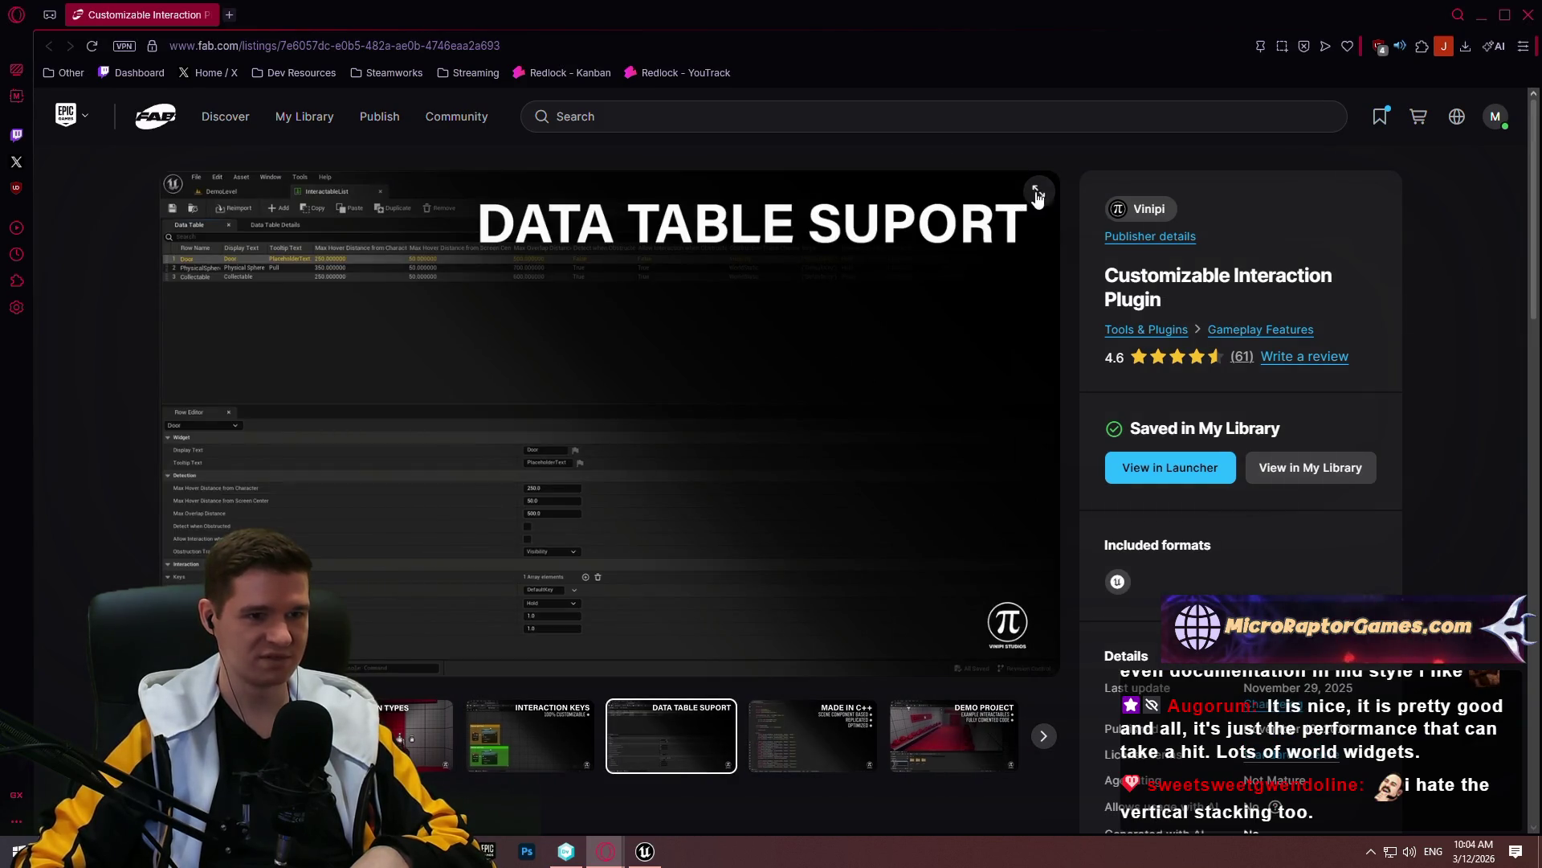
click(1039, 192)
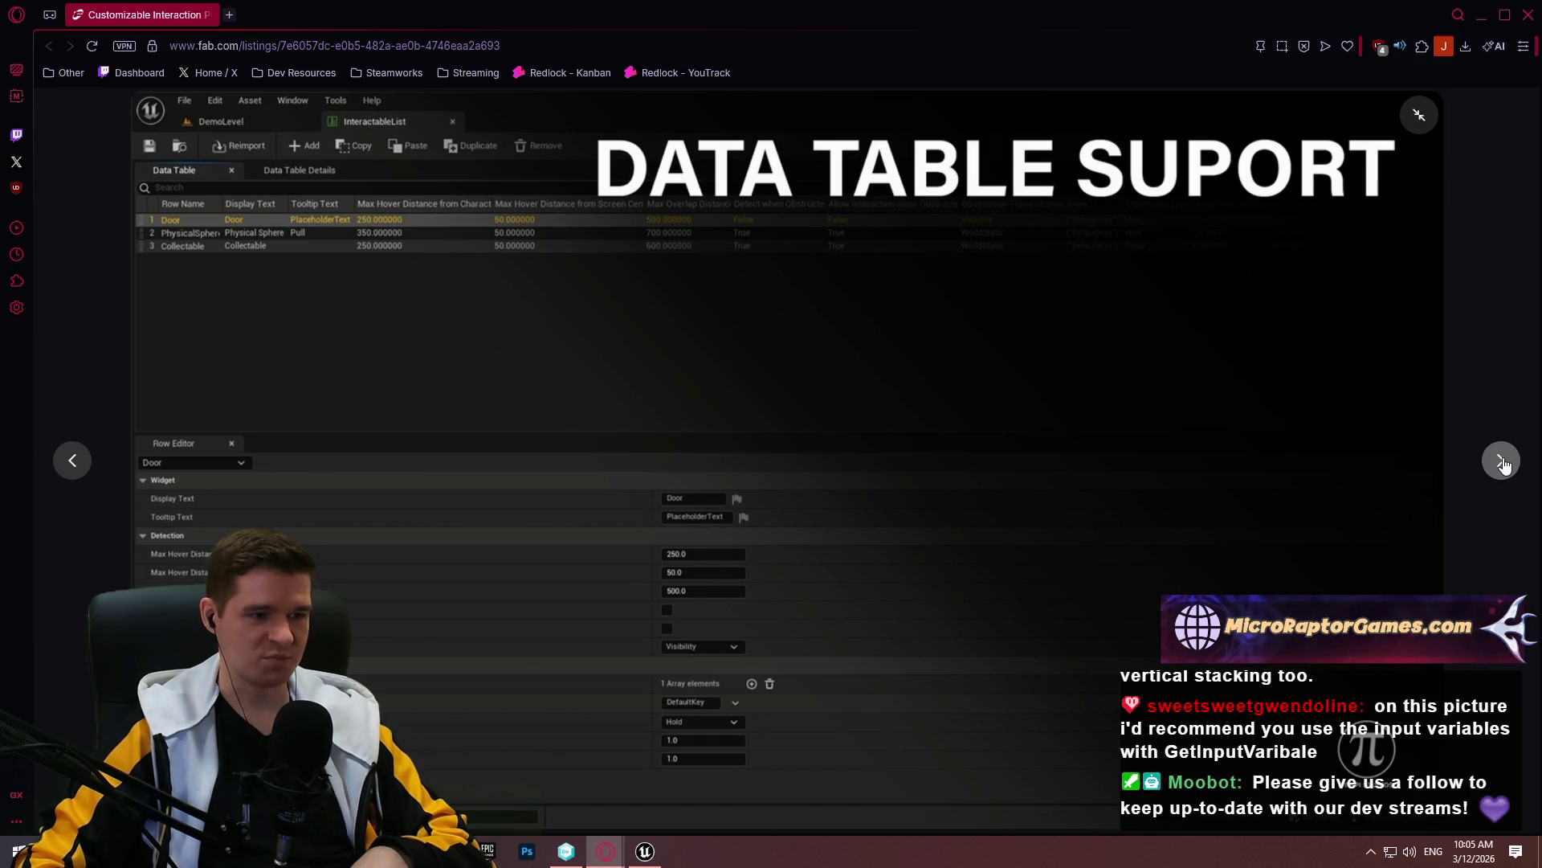
click(1501, 460)
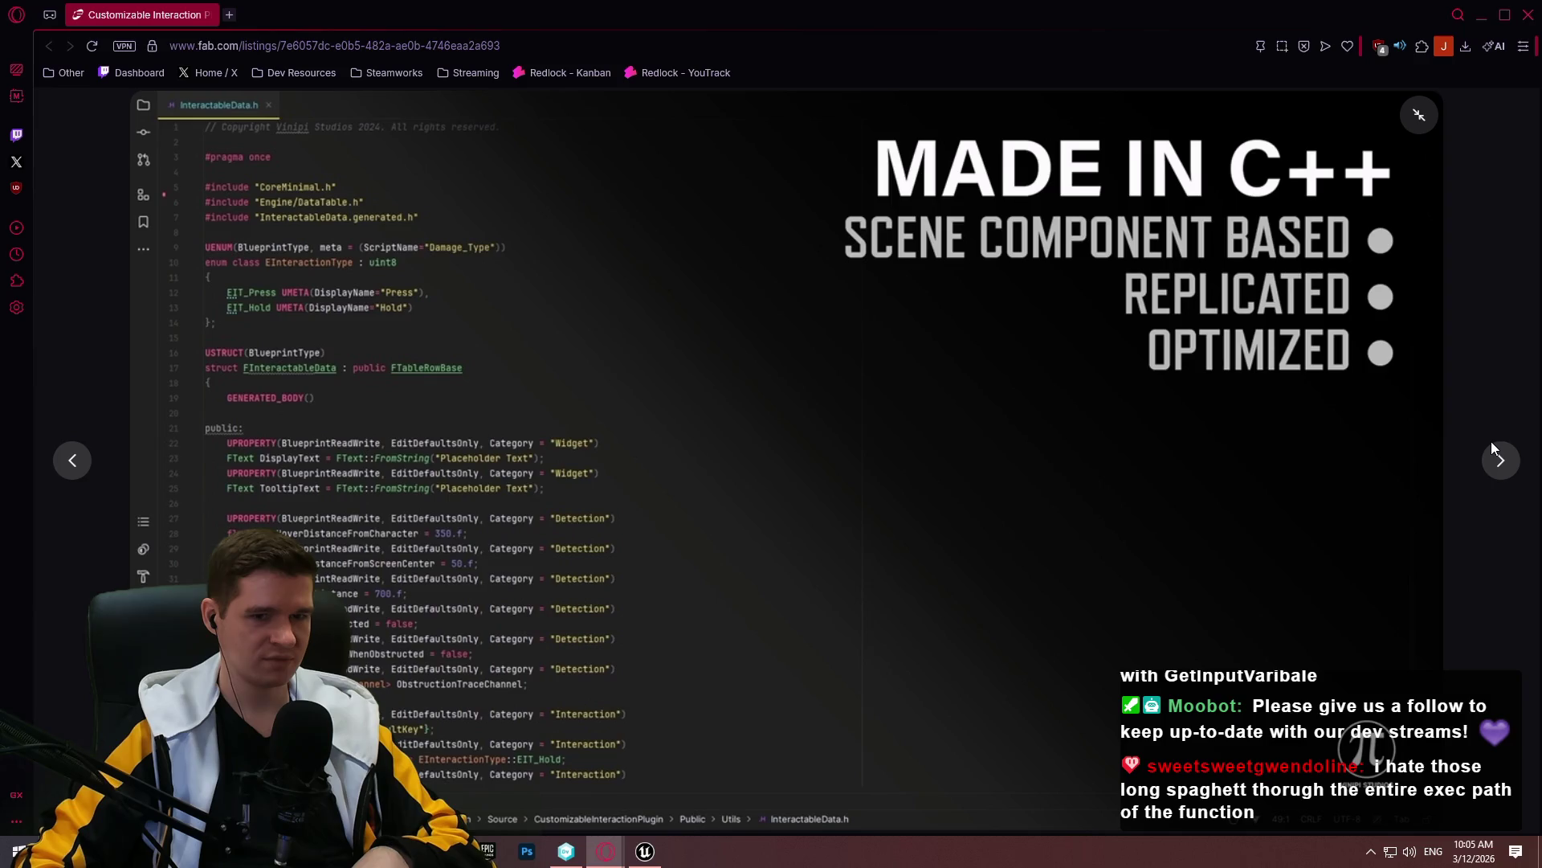
Page from Demo Project to Example Widget, exit full-screen, and close the browser
click(1499, 459)
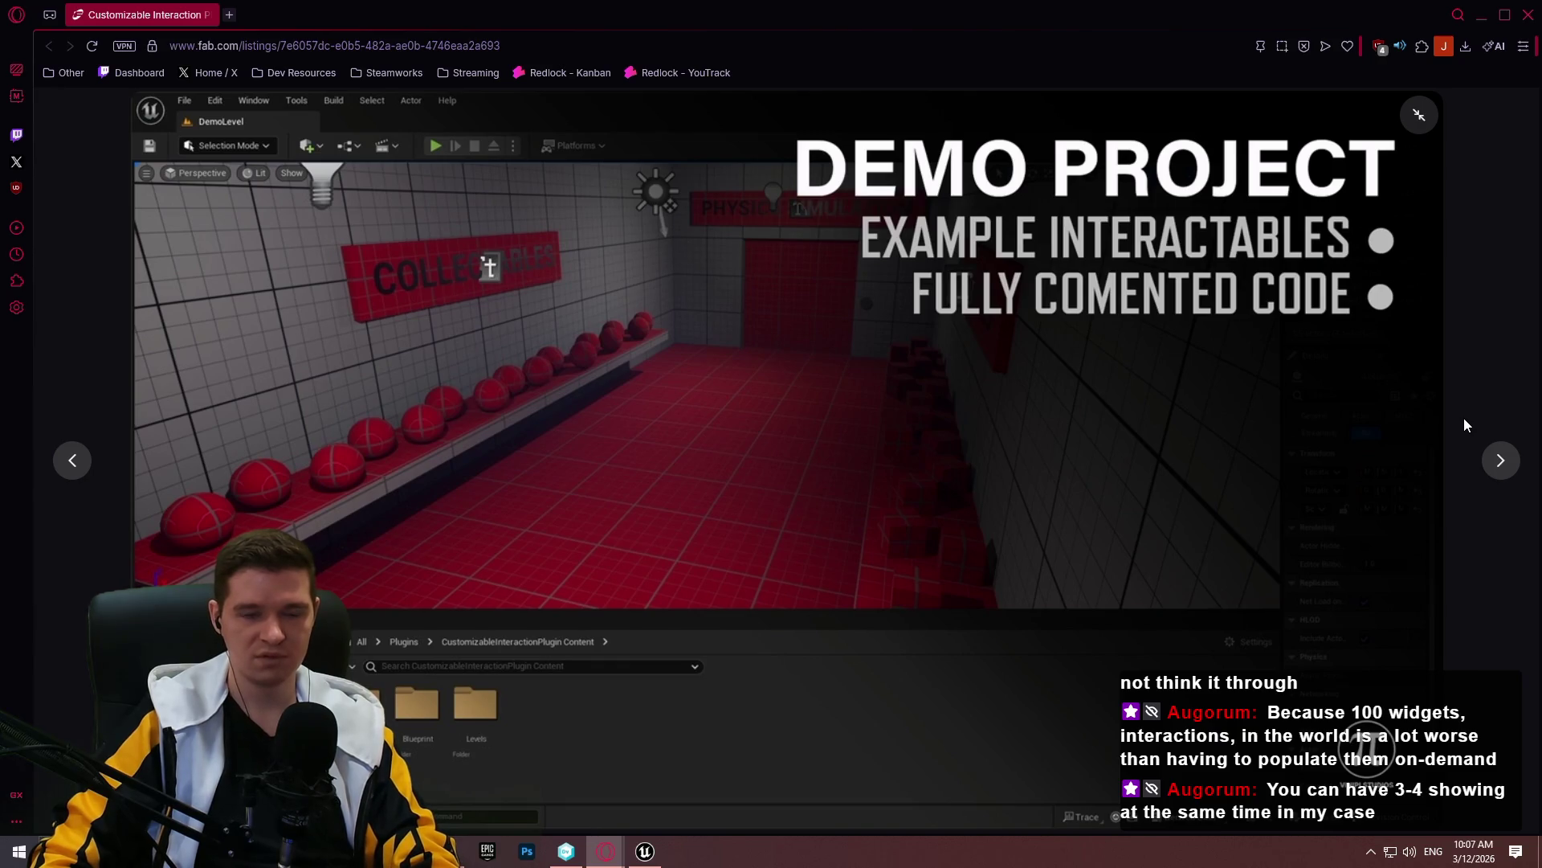
click(1502, 463)
click(1501, 464)
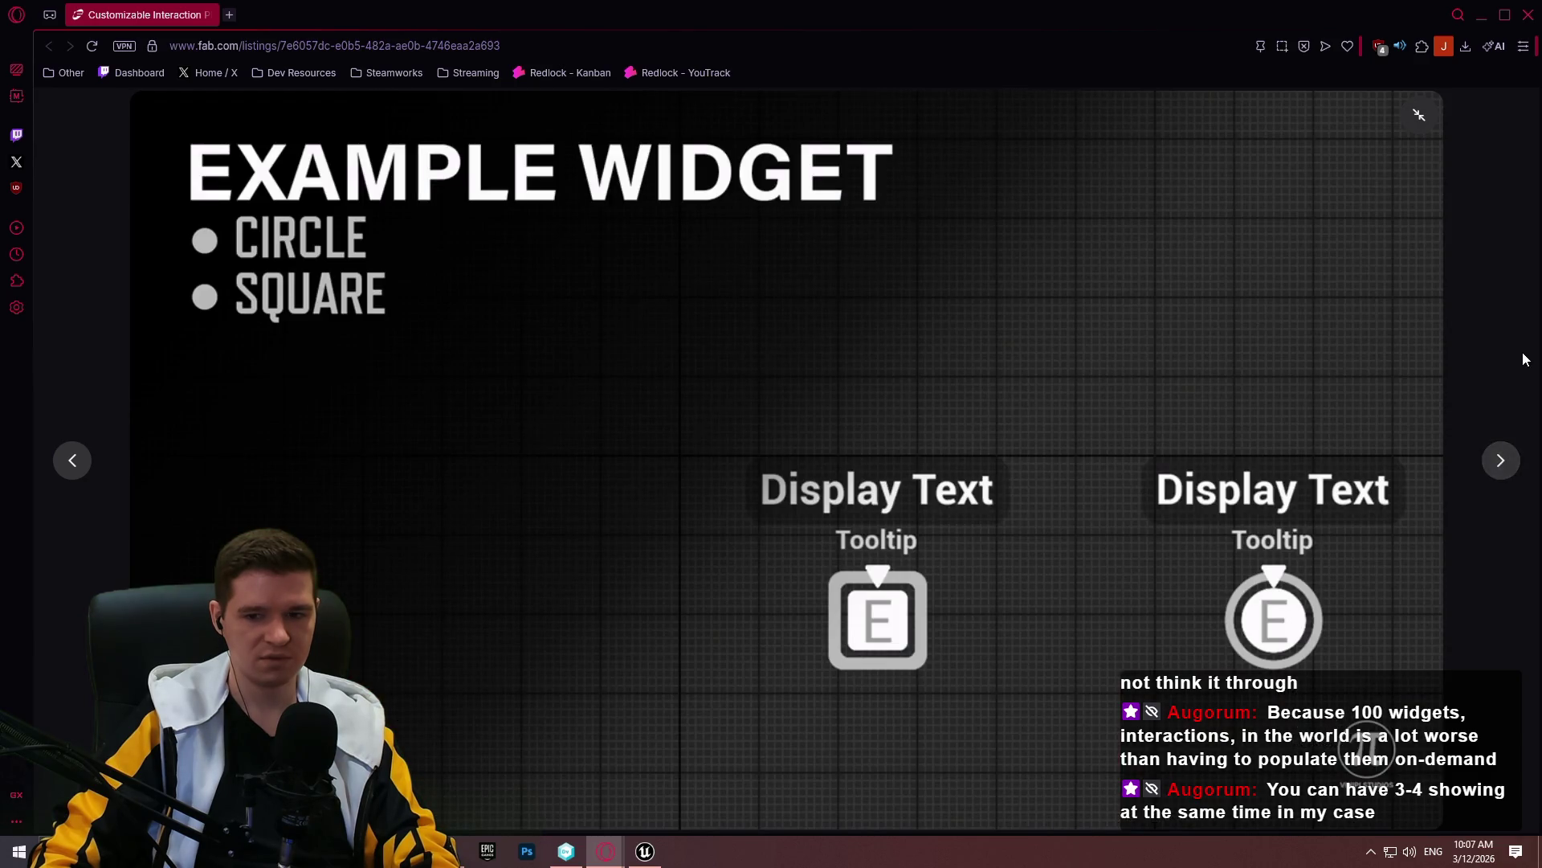
key(Escape)
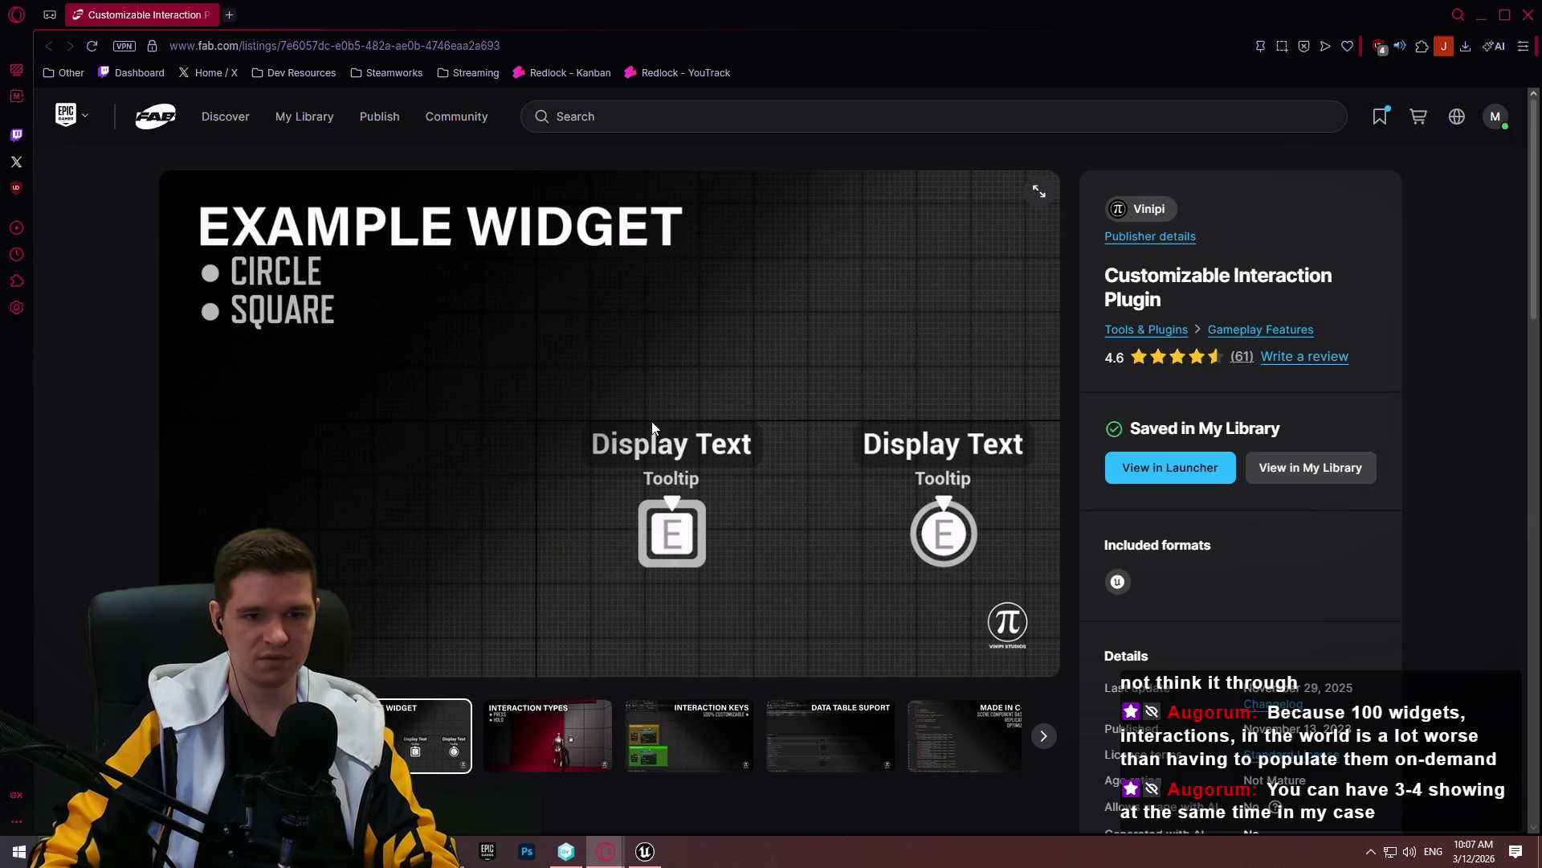
click(1527, 16)
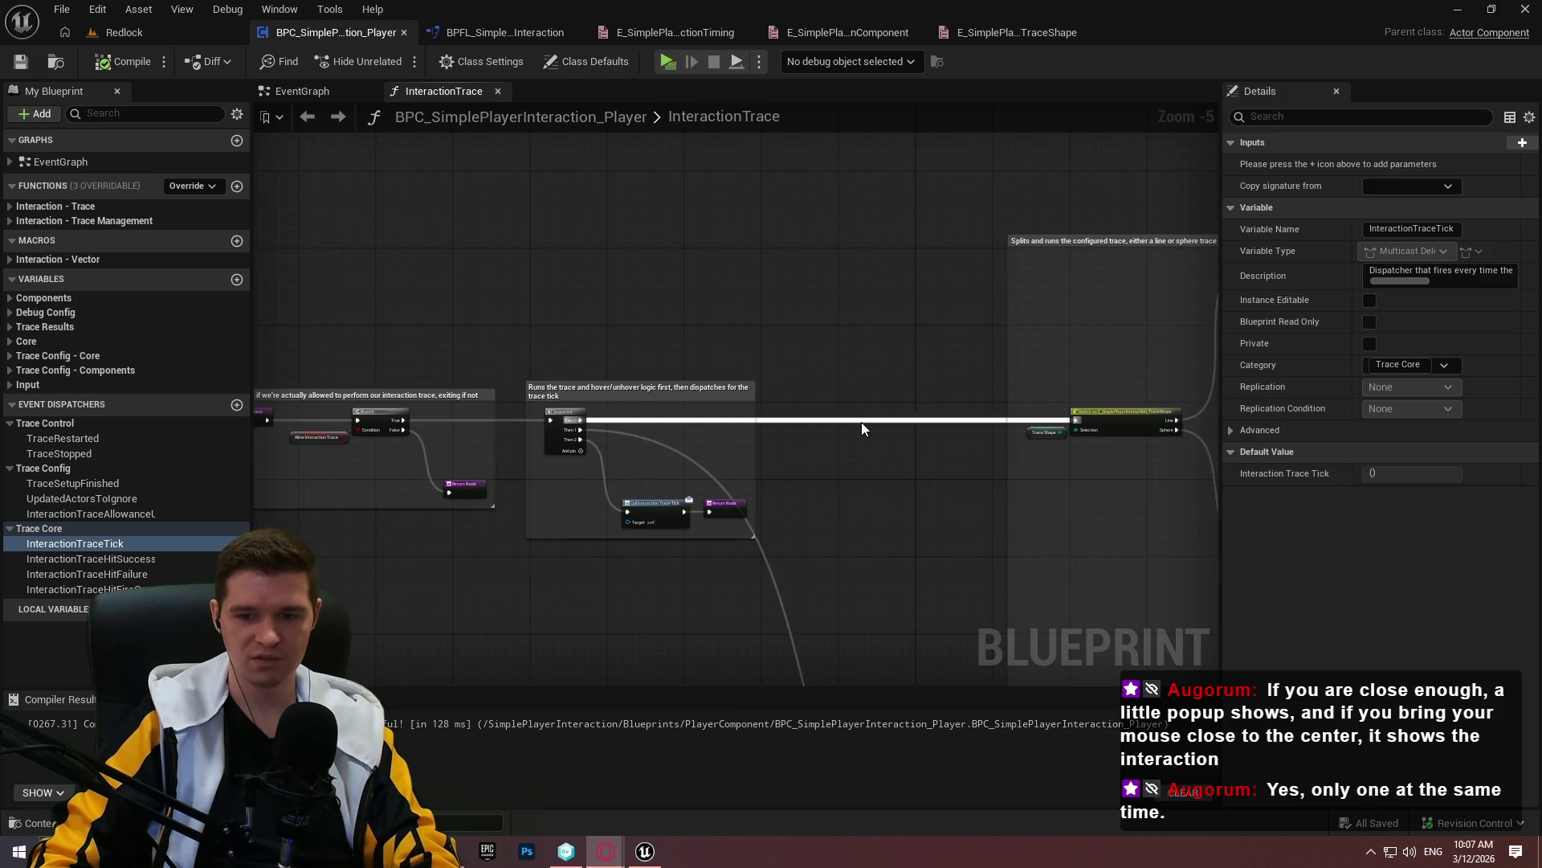
Bring Unity Version Control to the front and open its workspace list
click(549, 845)
click(81, 36)
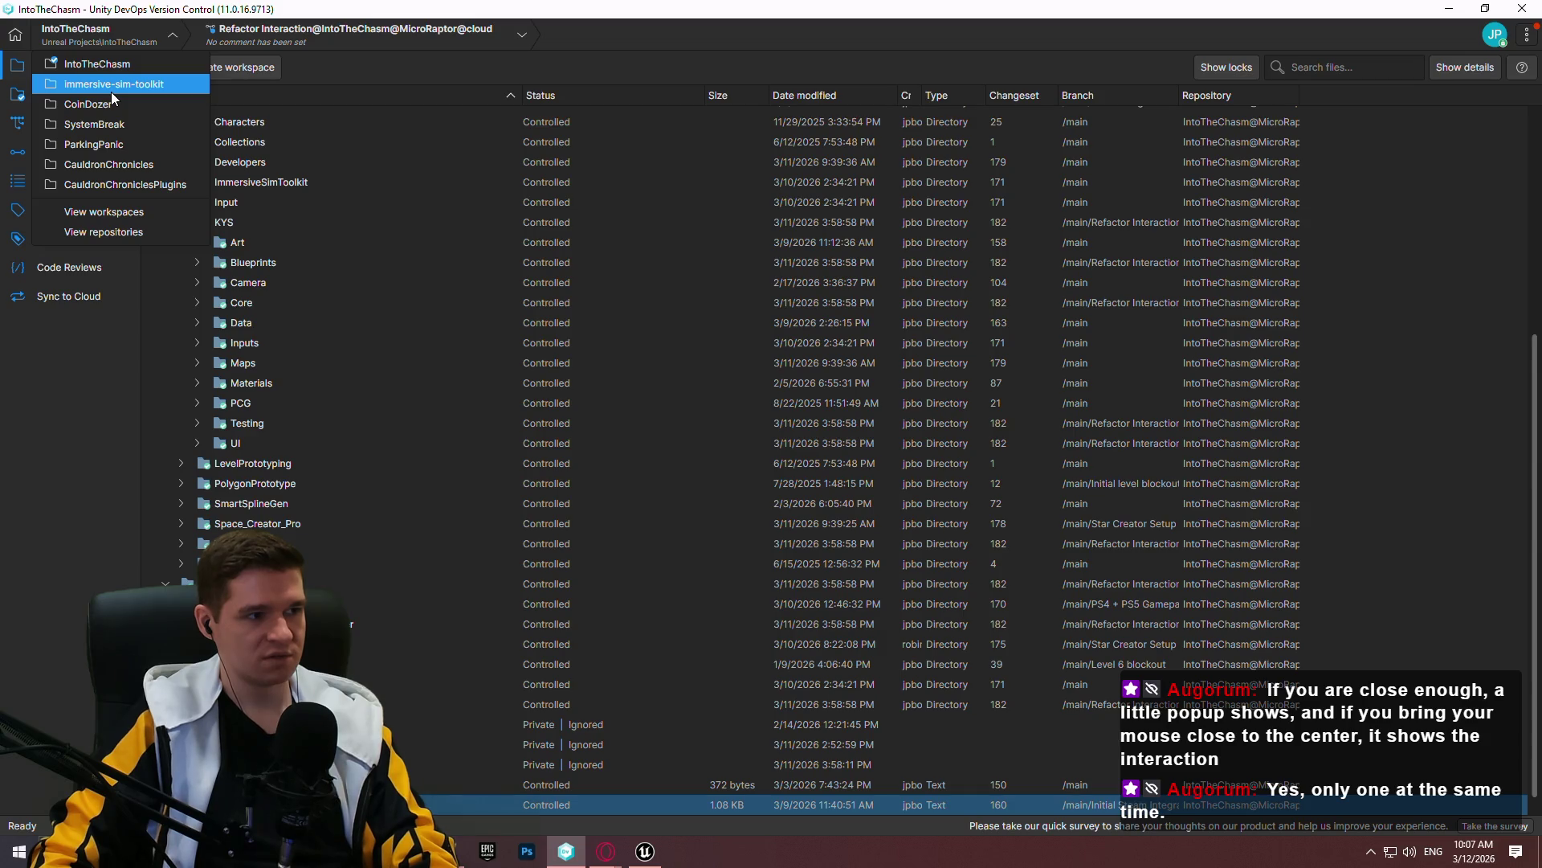
Switch to the immersive-sim-toolkit workspace and browse its files to open ImmersiveSim
click(111, 88)
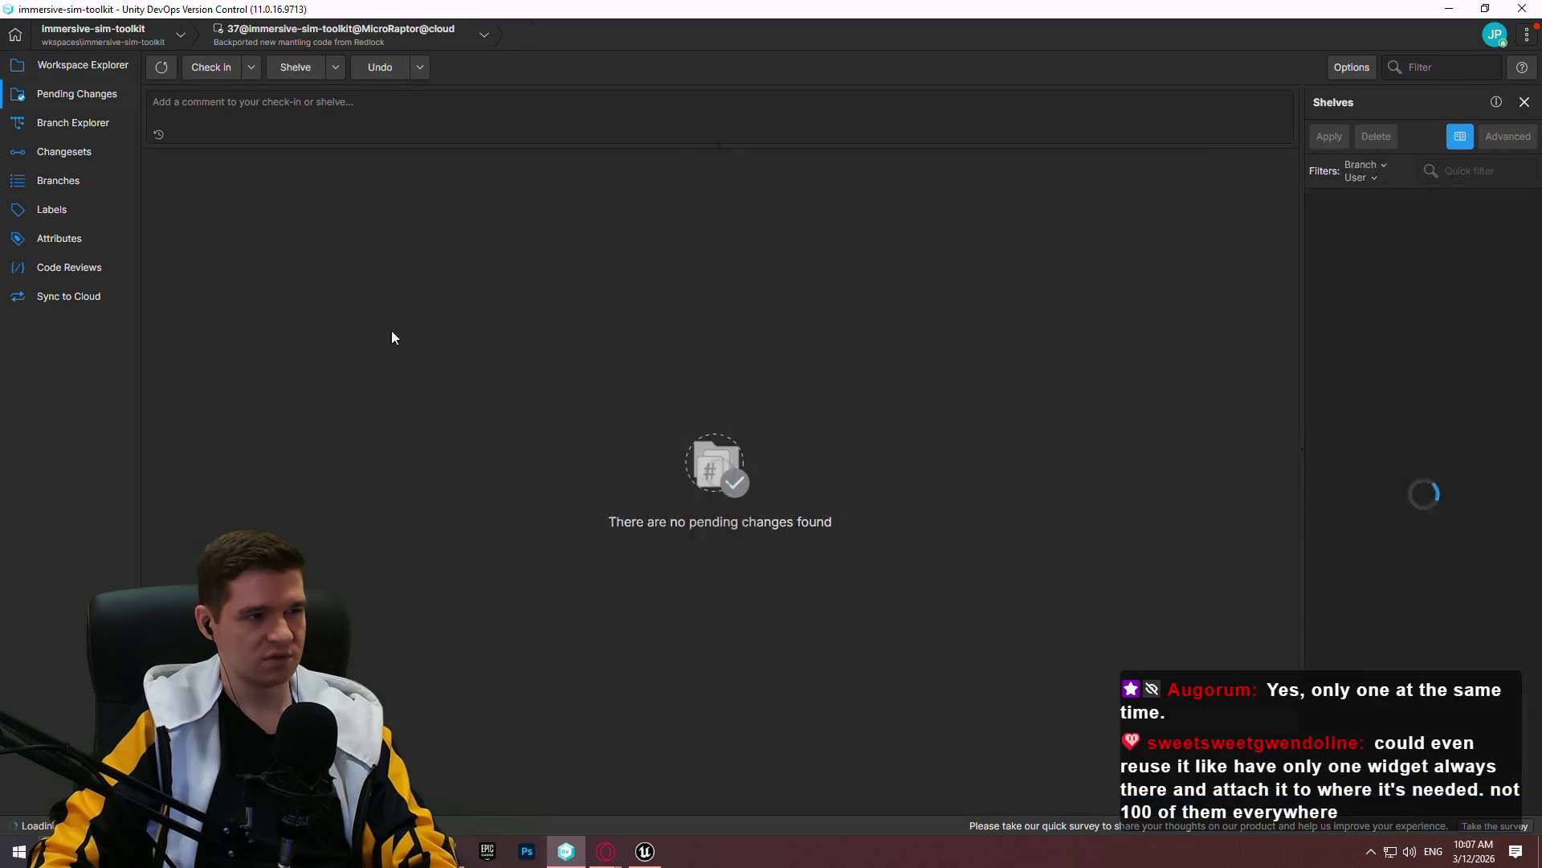
click(79, 72)
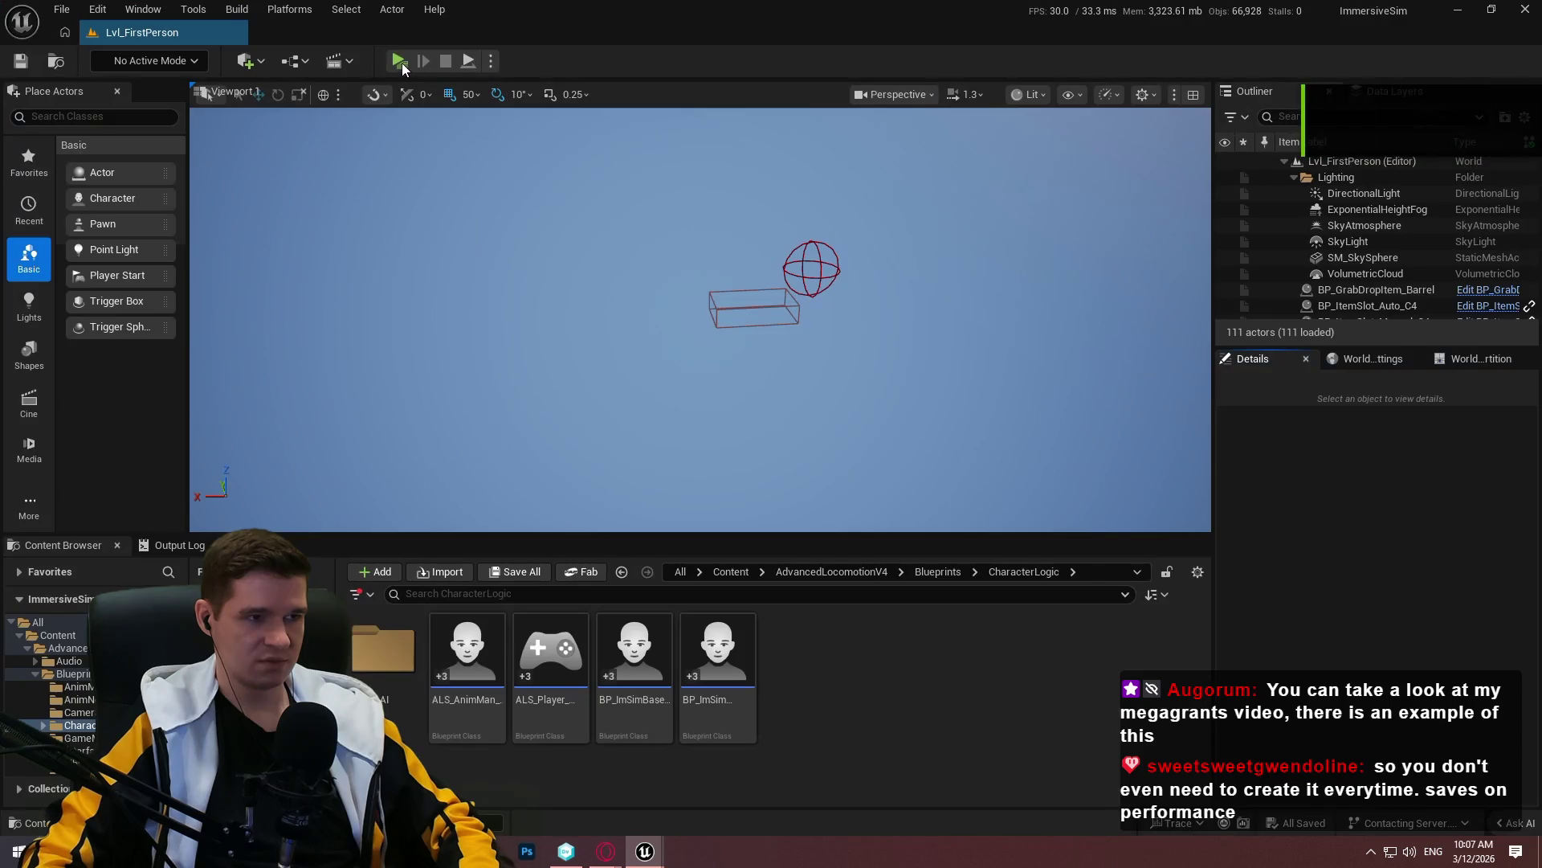
Launch a standalone play session and walk toward the C4 pickups
click(401, 65)
key(w)
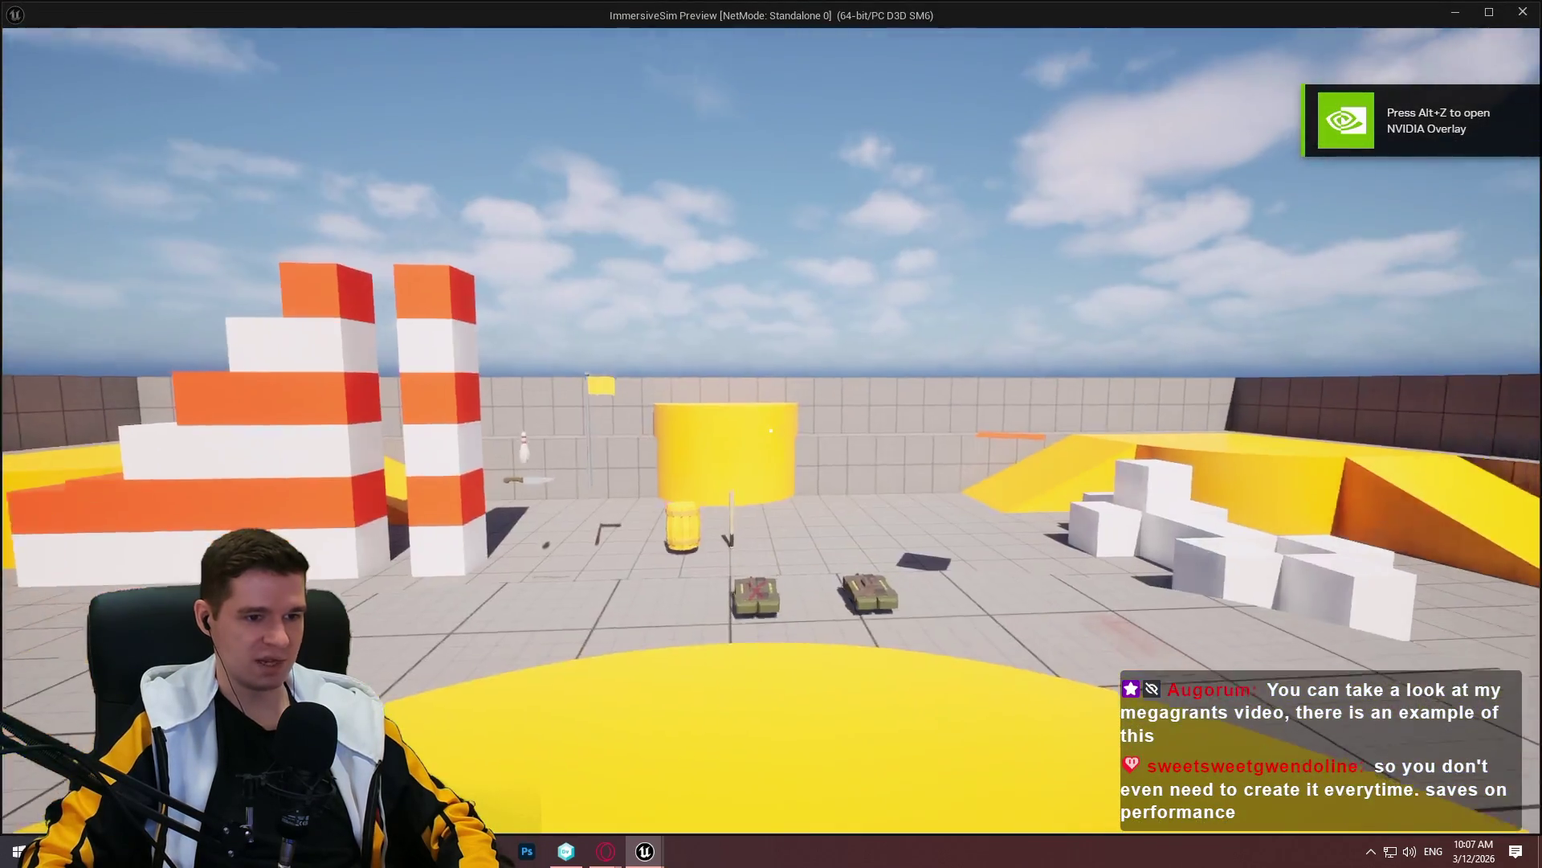
key(w)
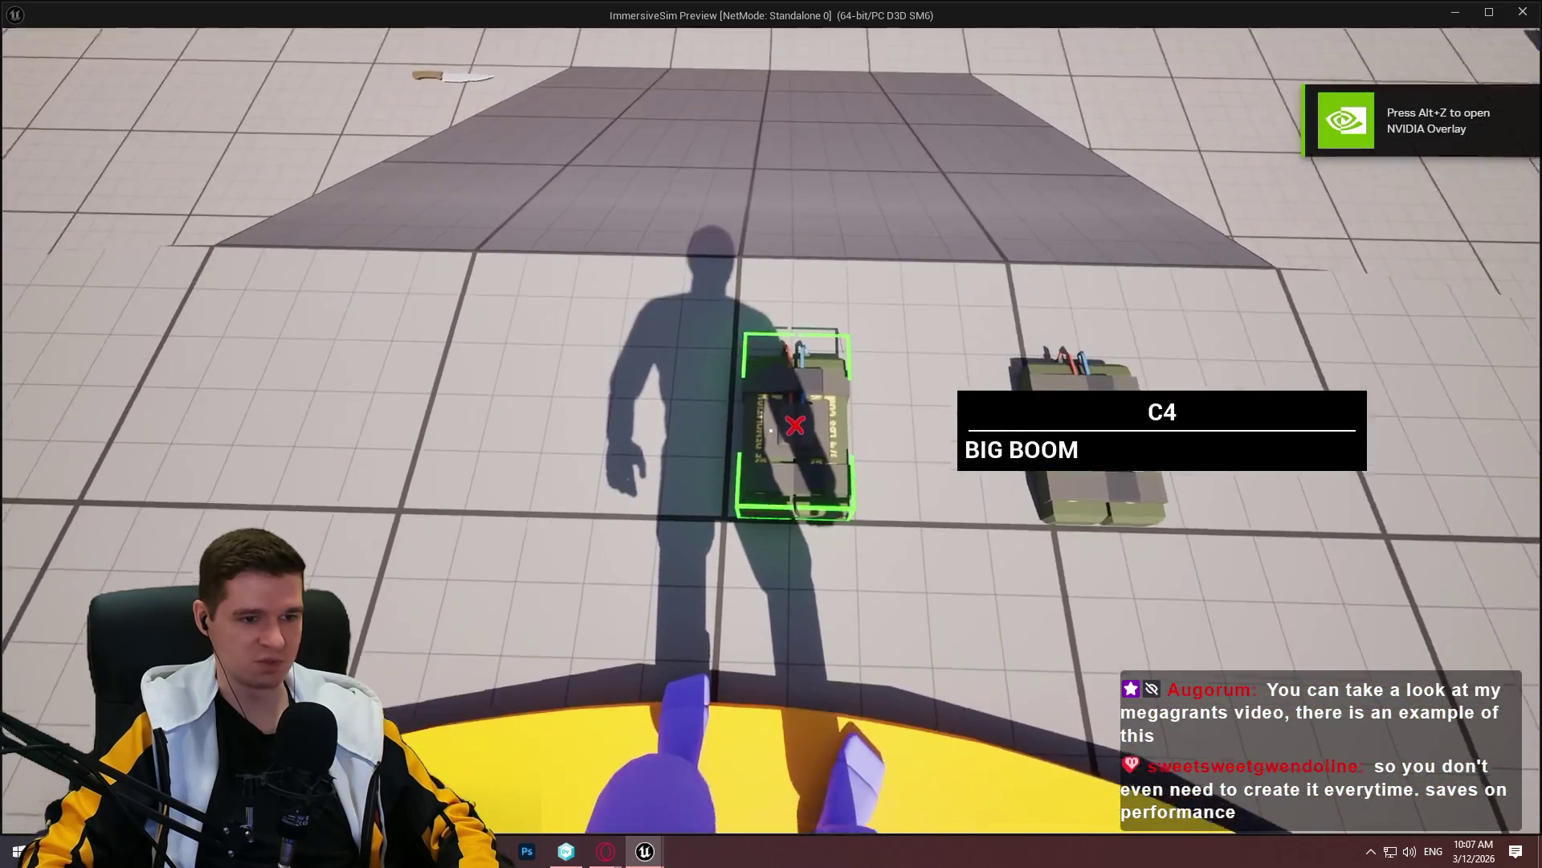
key(s)
key(s)
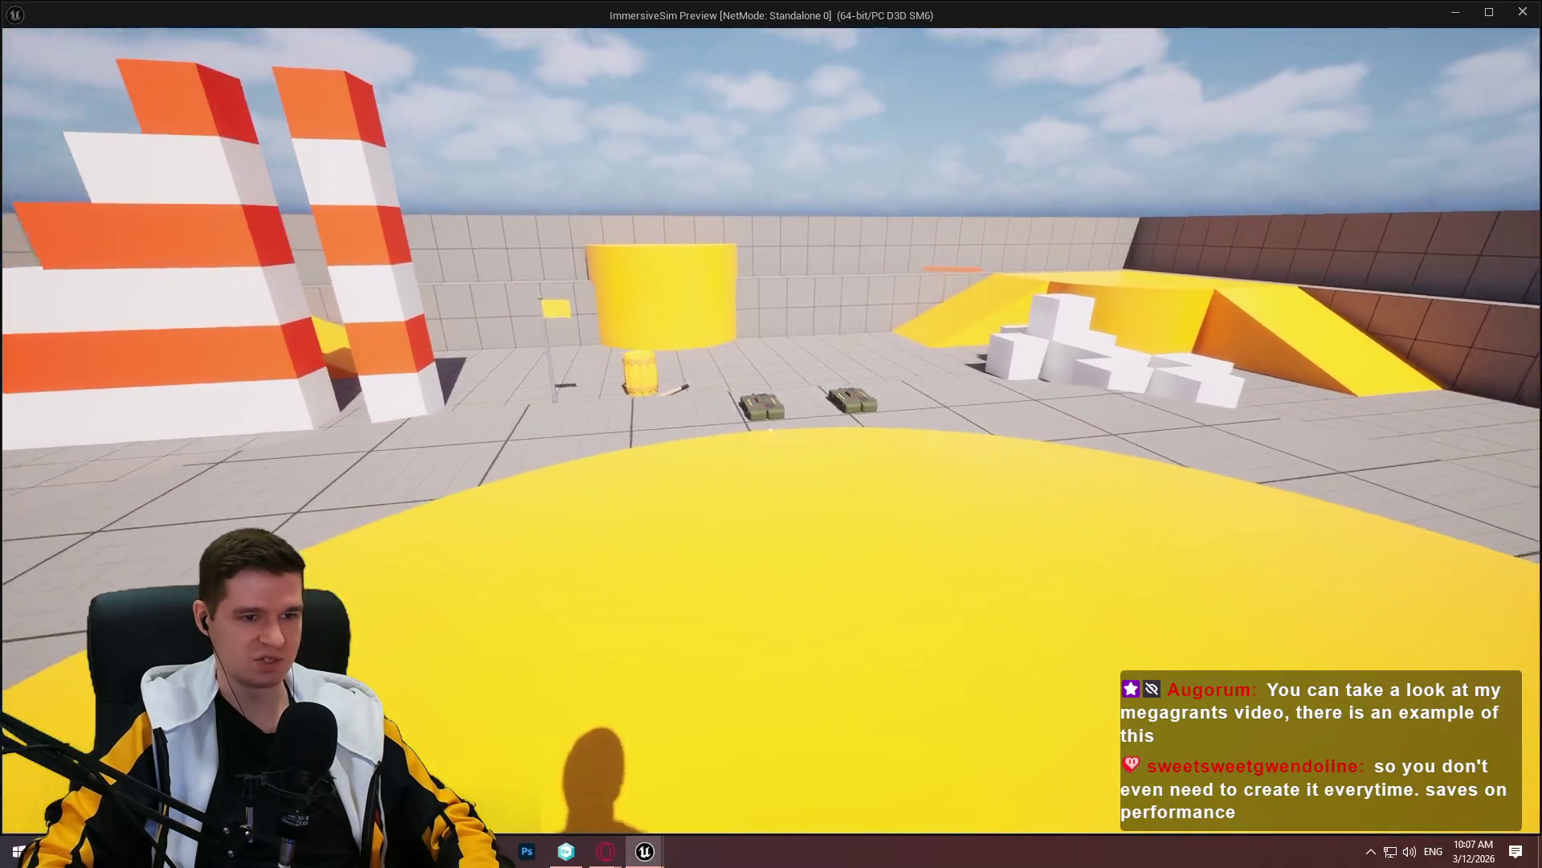
mouse_move(771, 434)
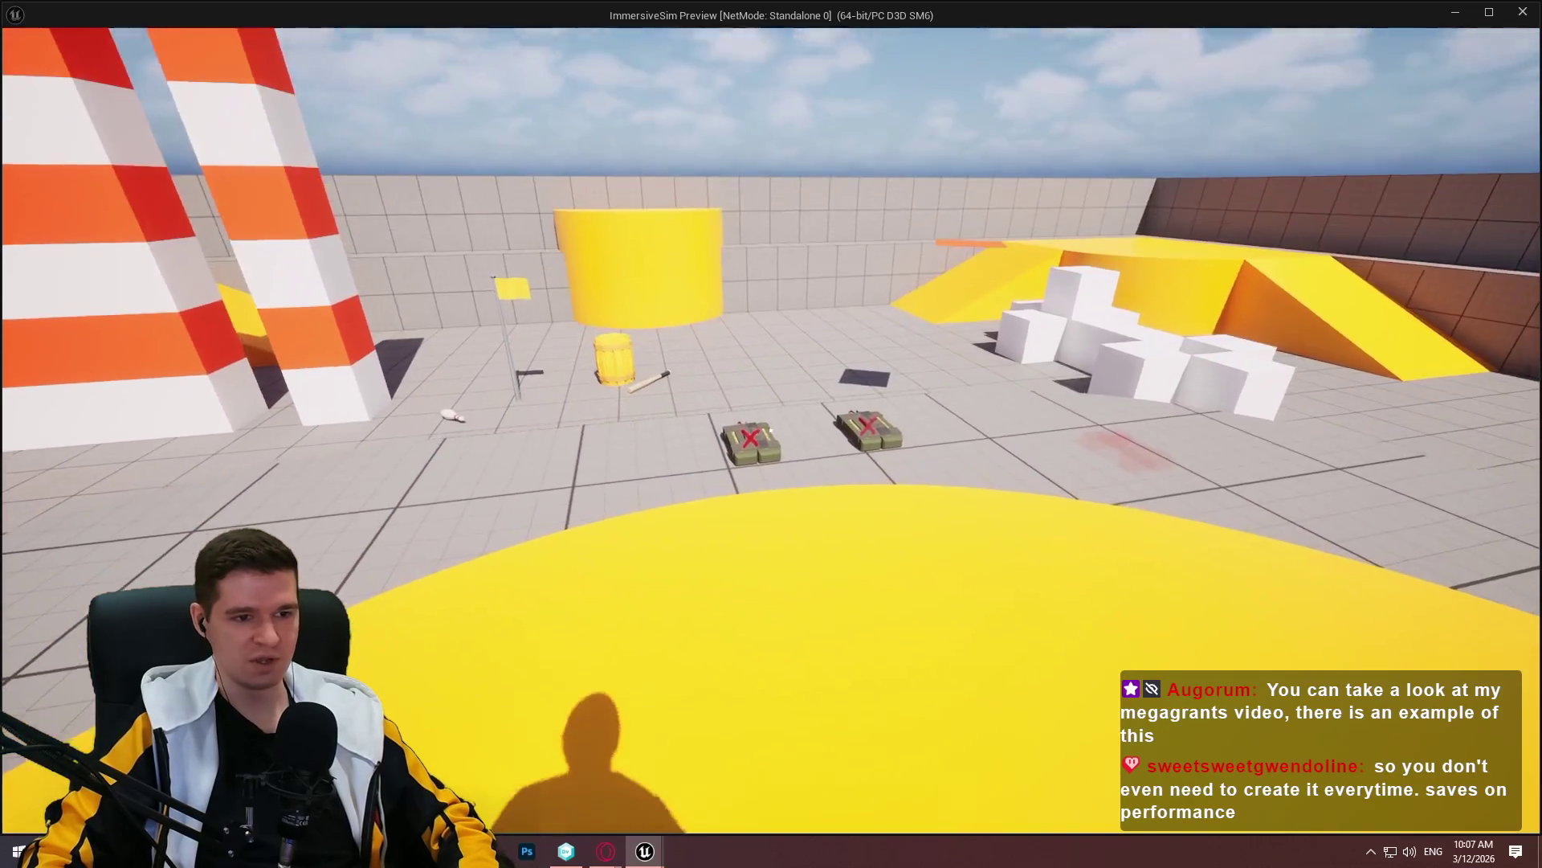
key(s)
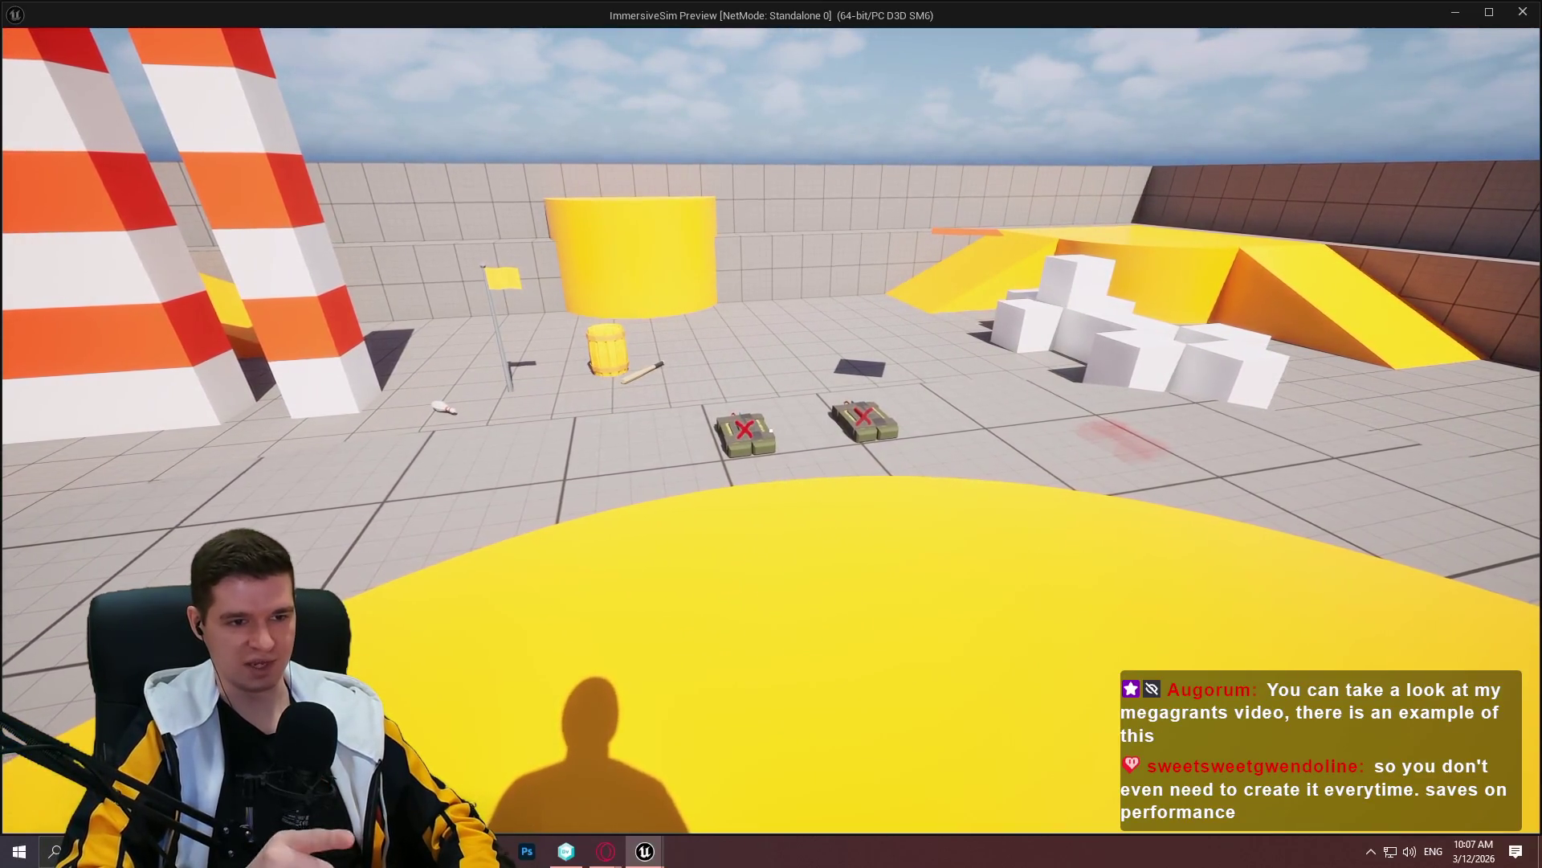
Walk through the arena up close to the two C4 bombs
key(w)
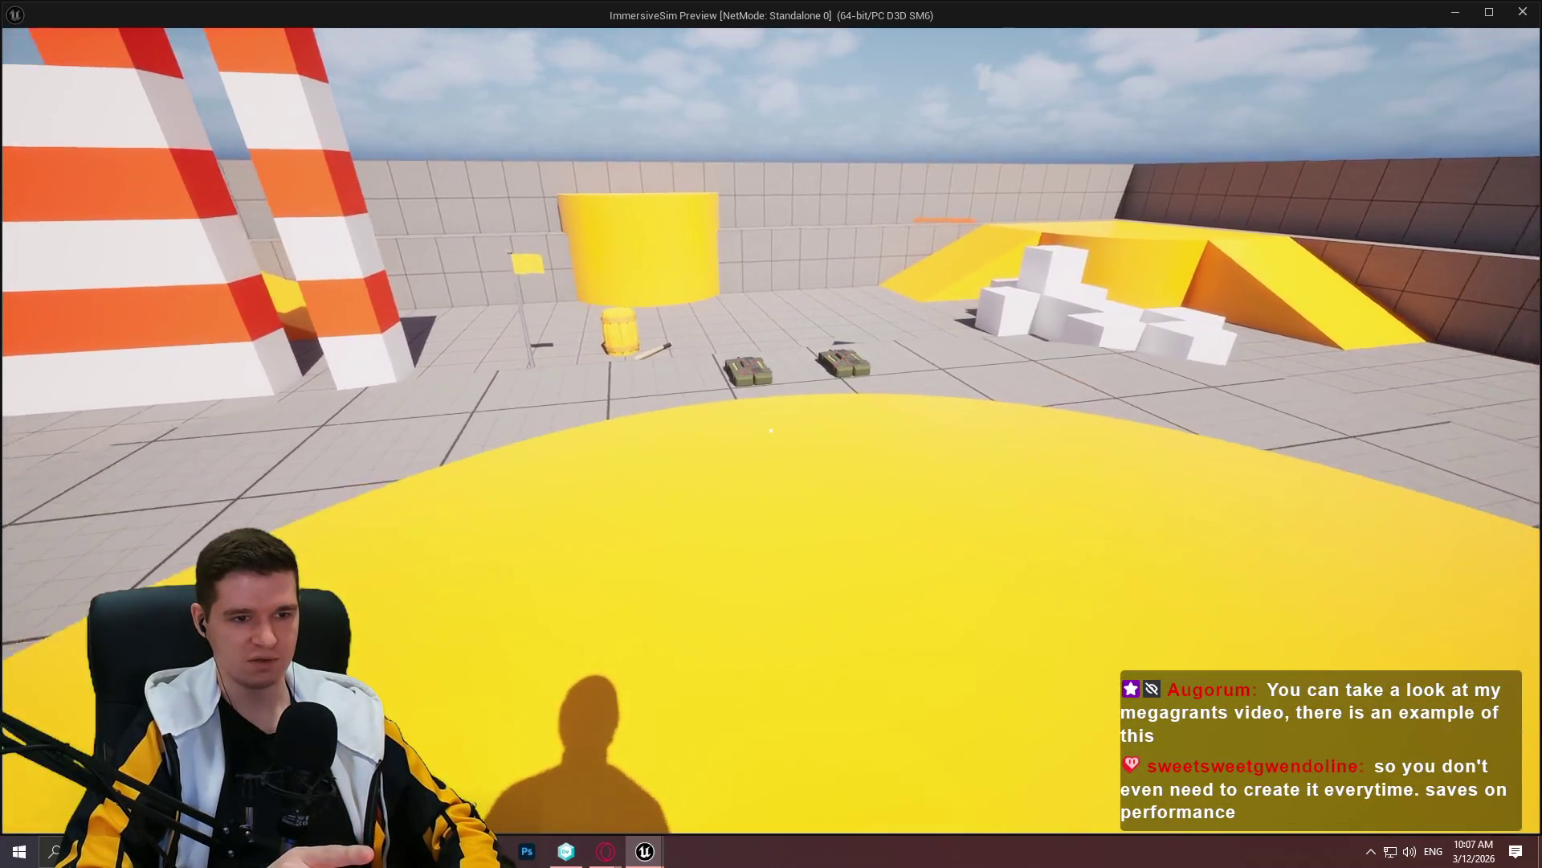
key(w)
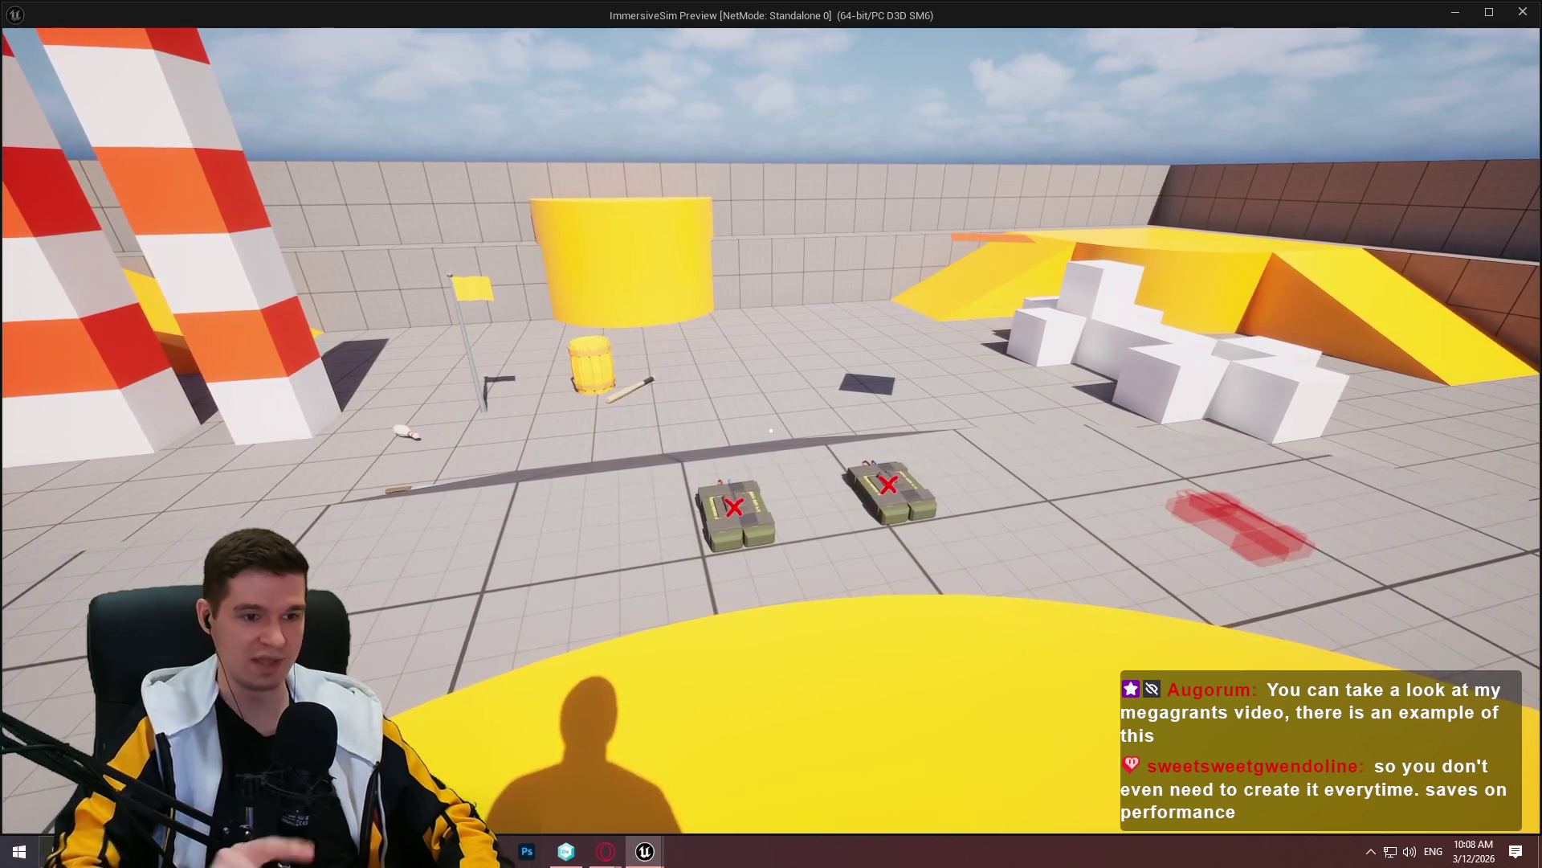
key(w)
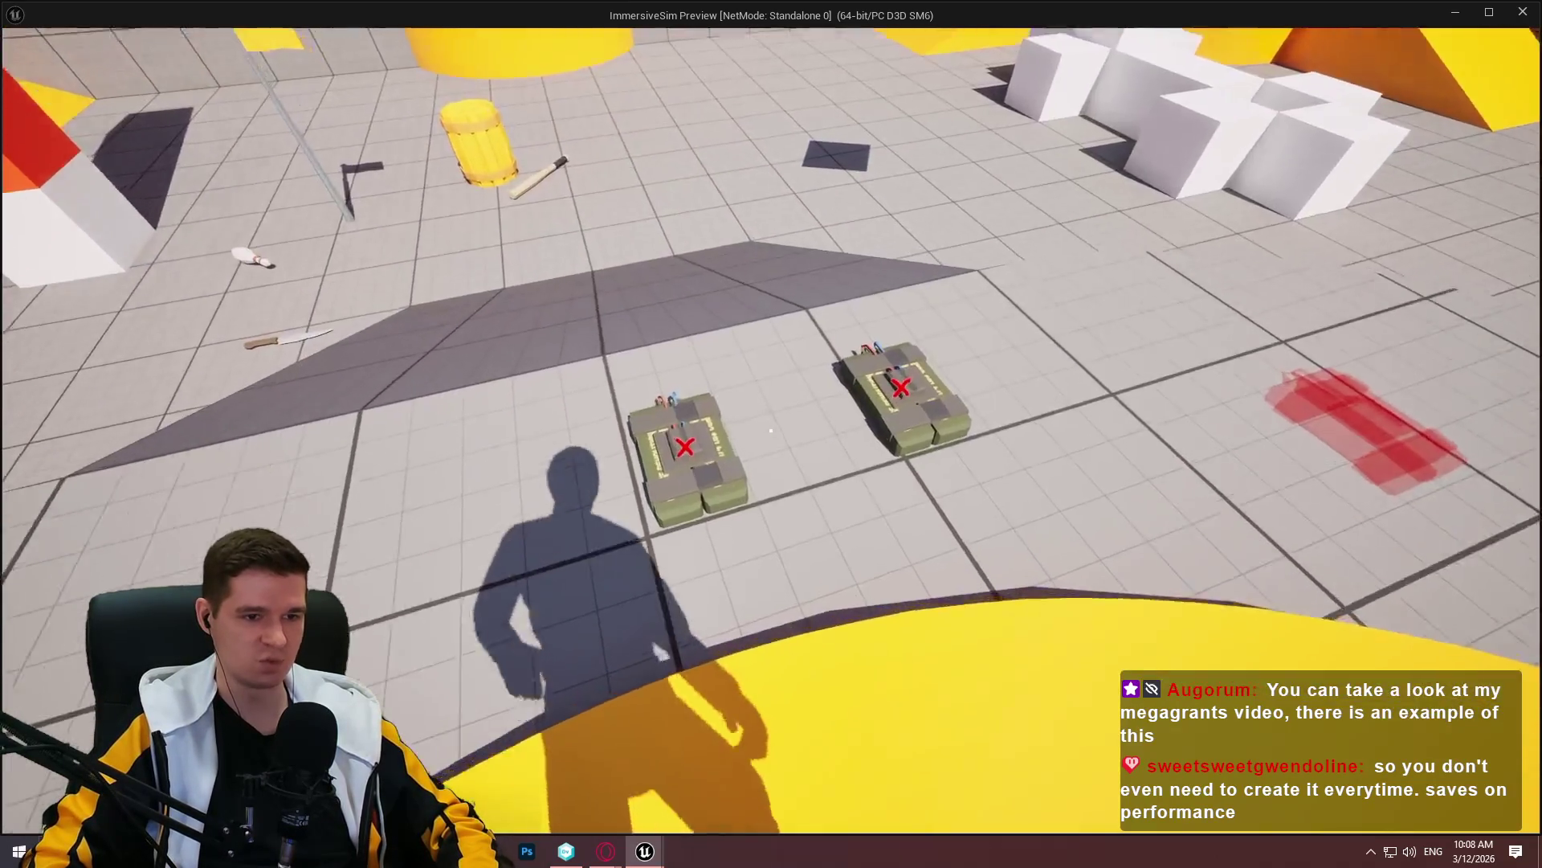
key(s)
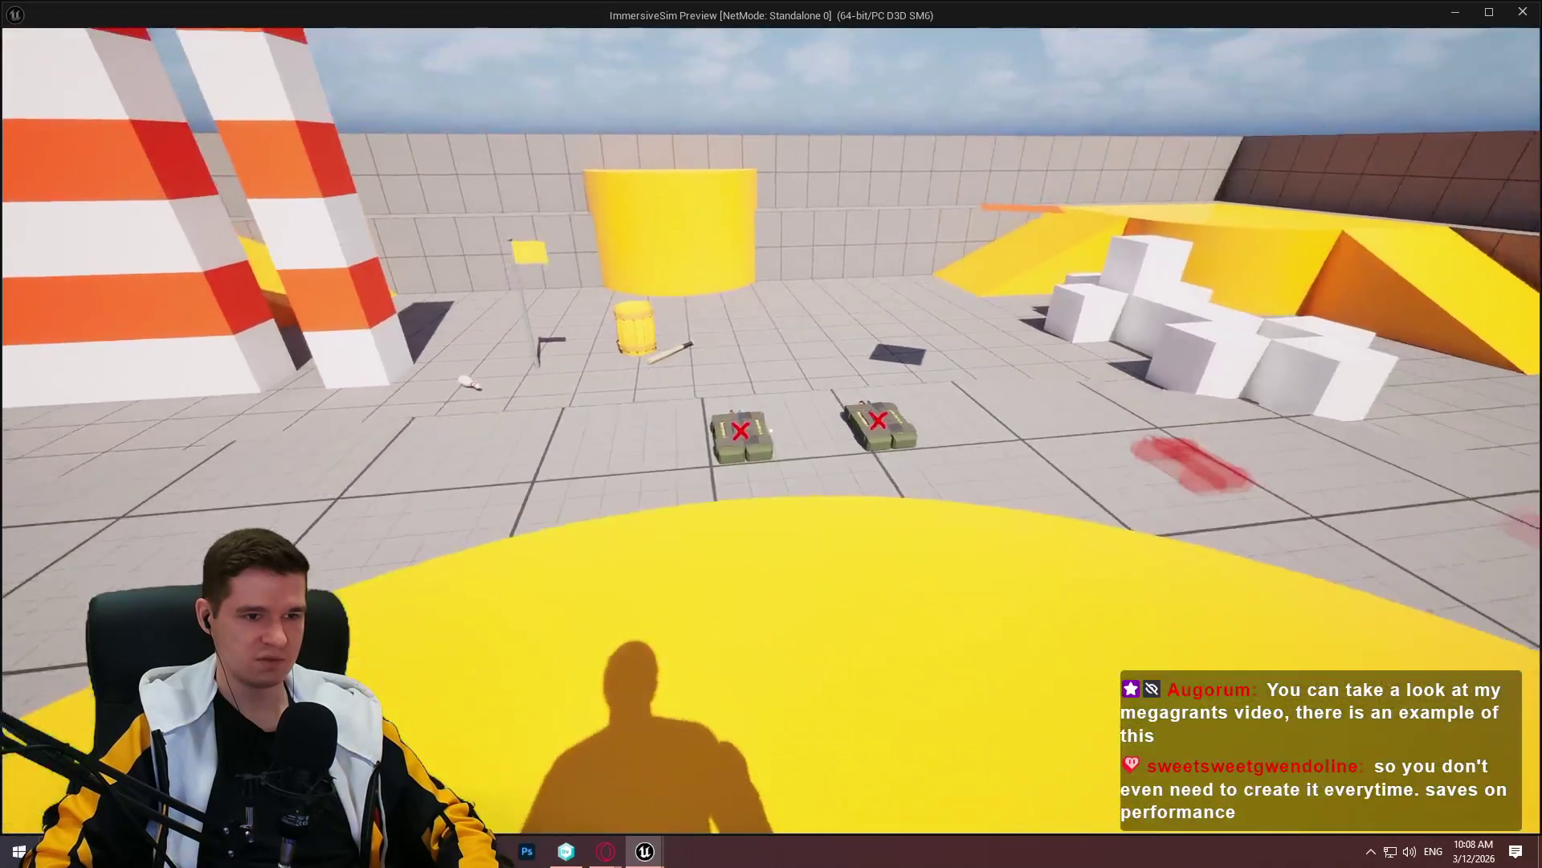
key(s)
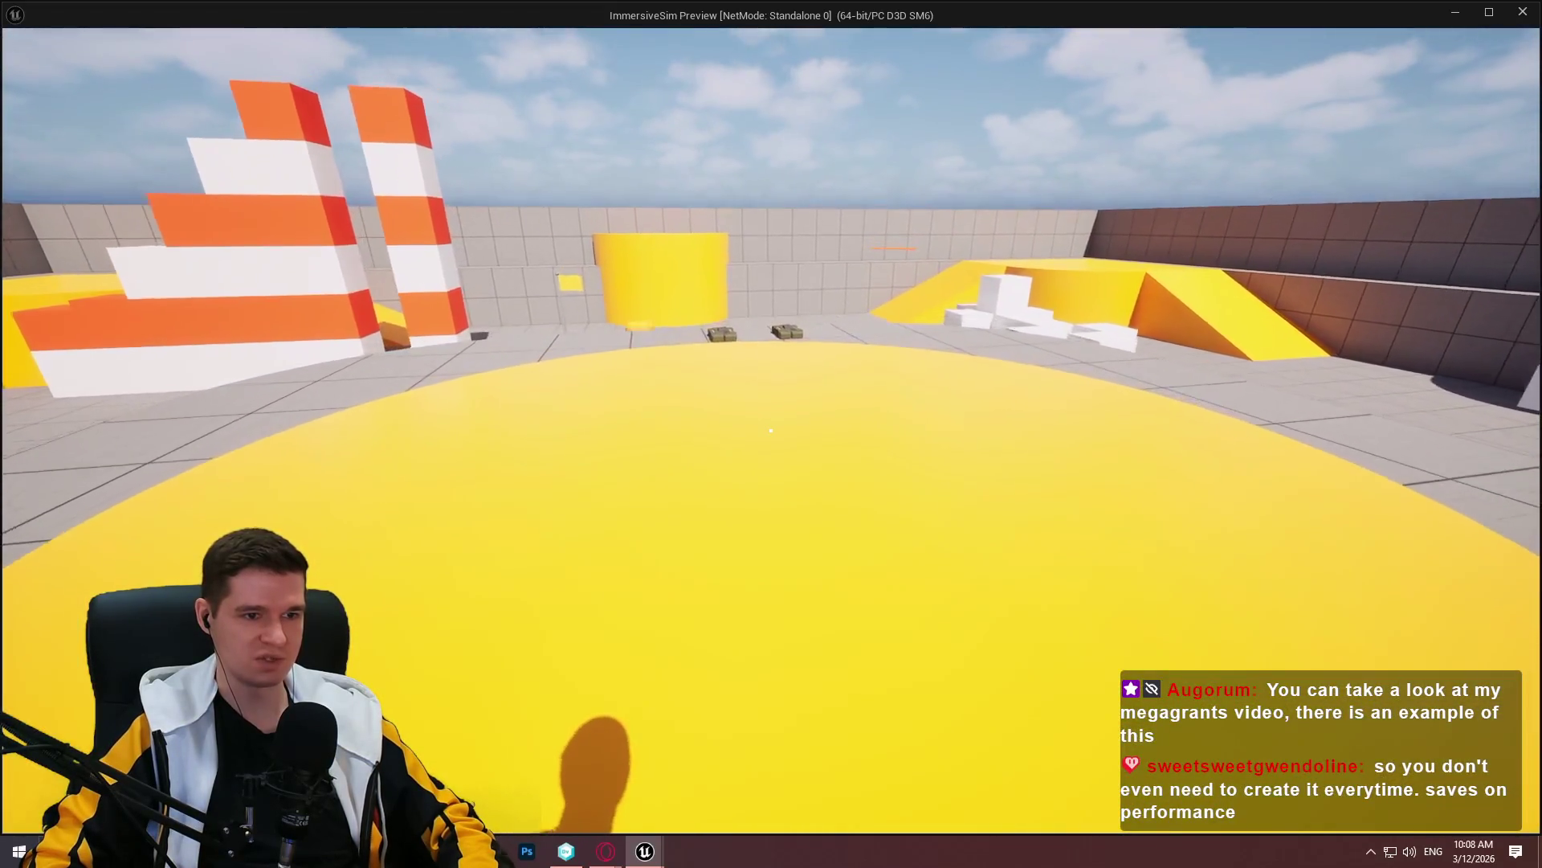
key(w)
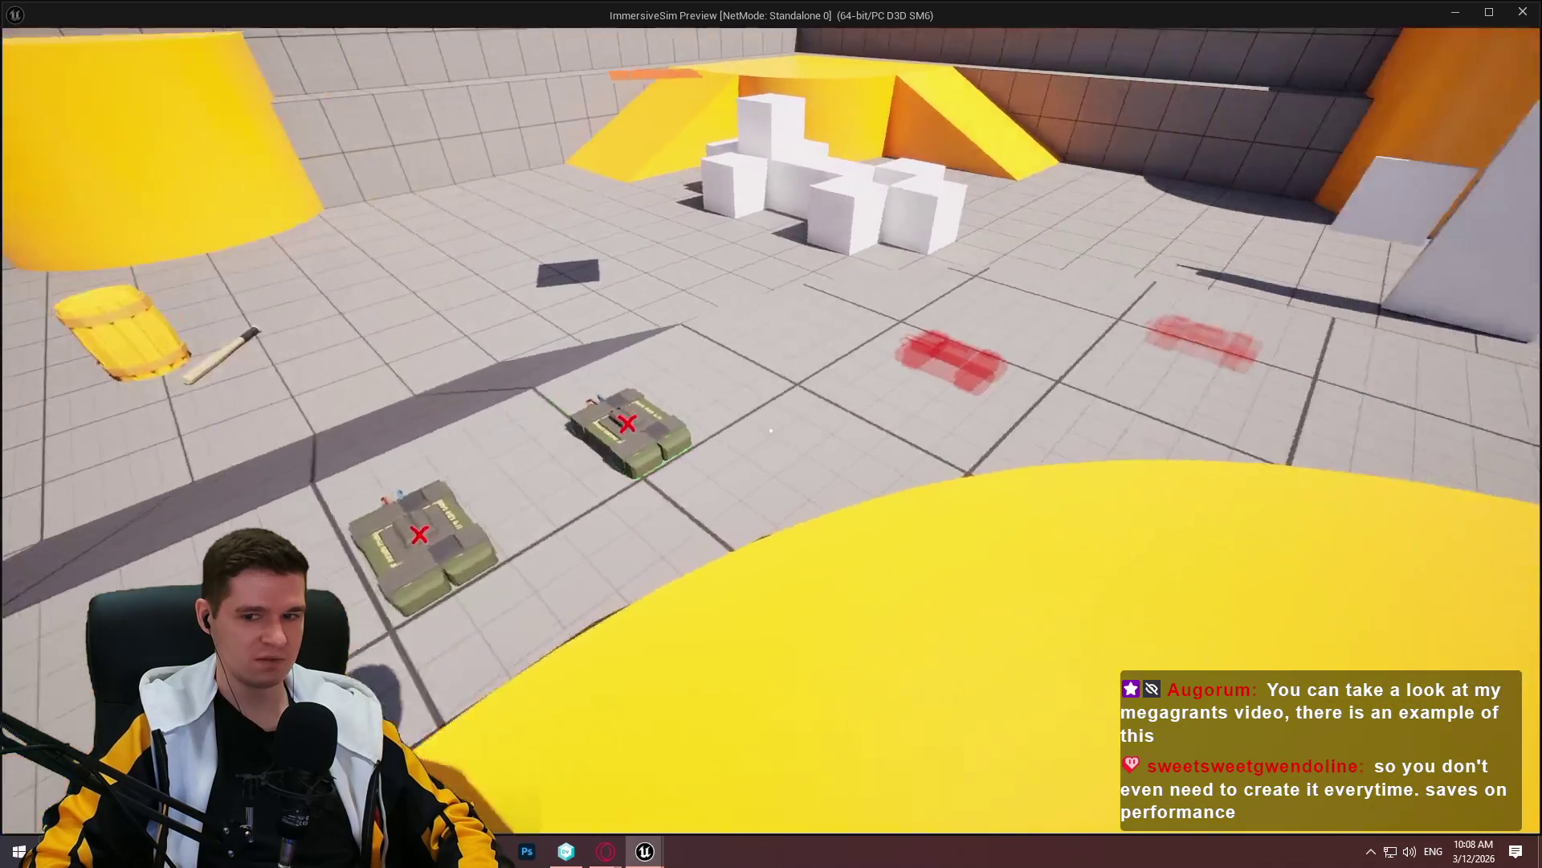
Circle the bombs, show the C4 pack's 'C4 BIG BOOM' prompt, then open the console
key(d)
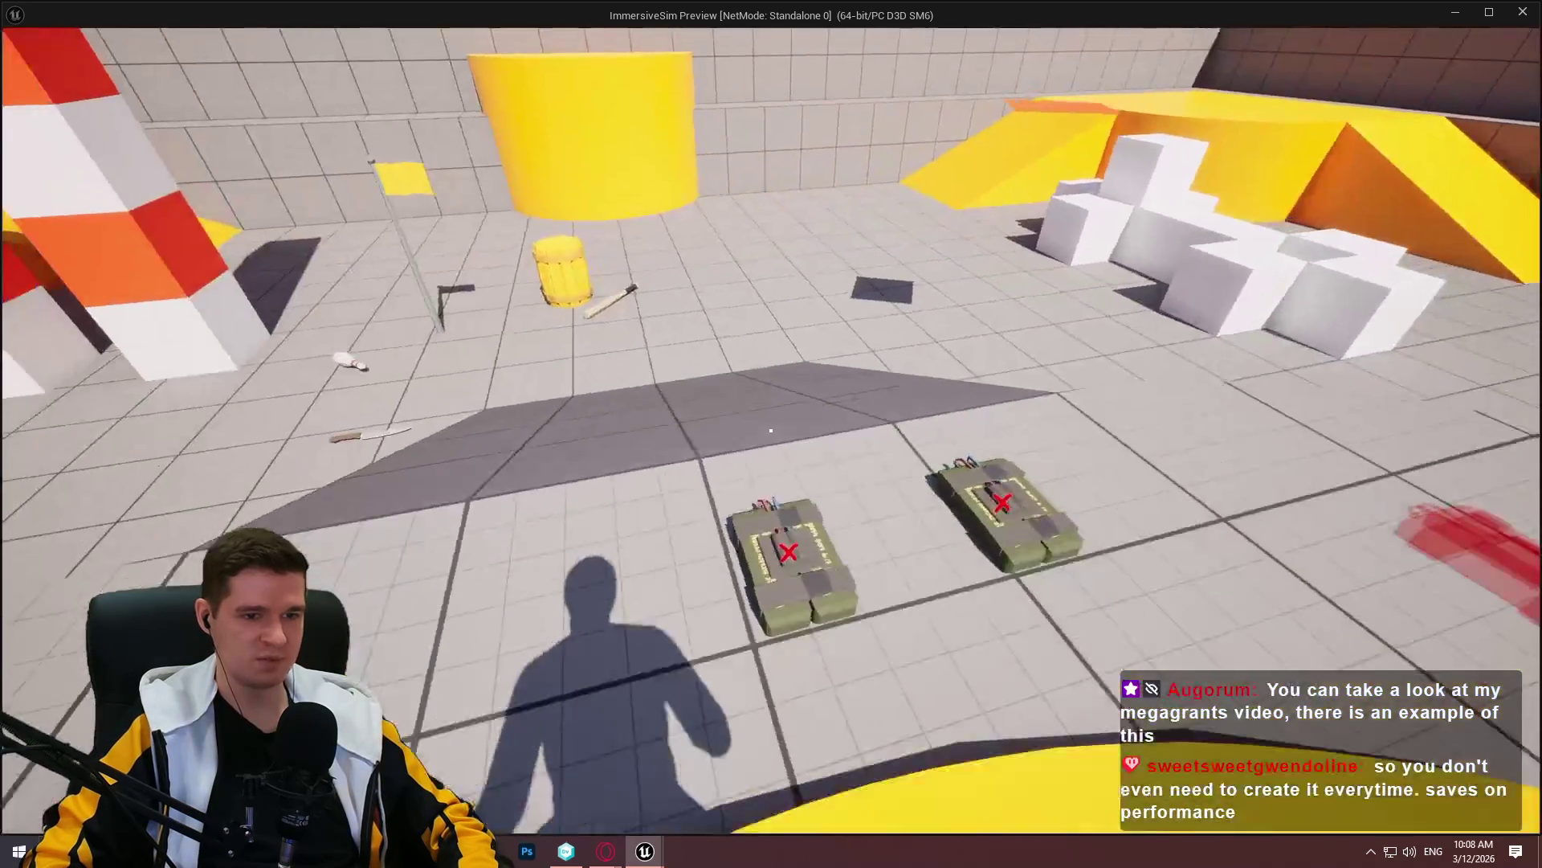
key(w)
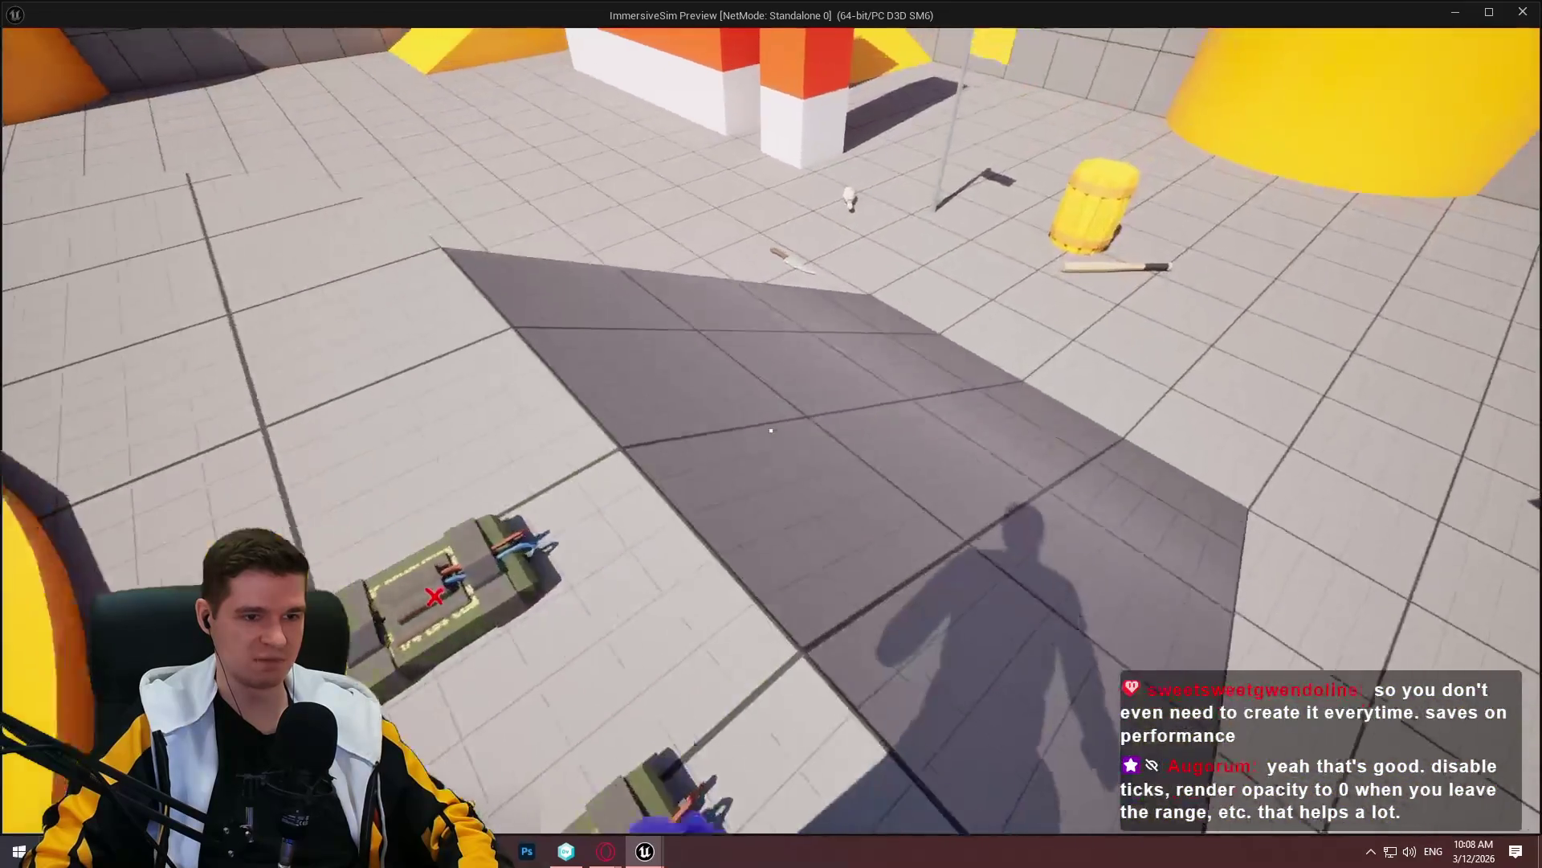
key(w)
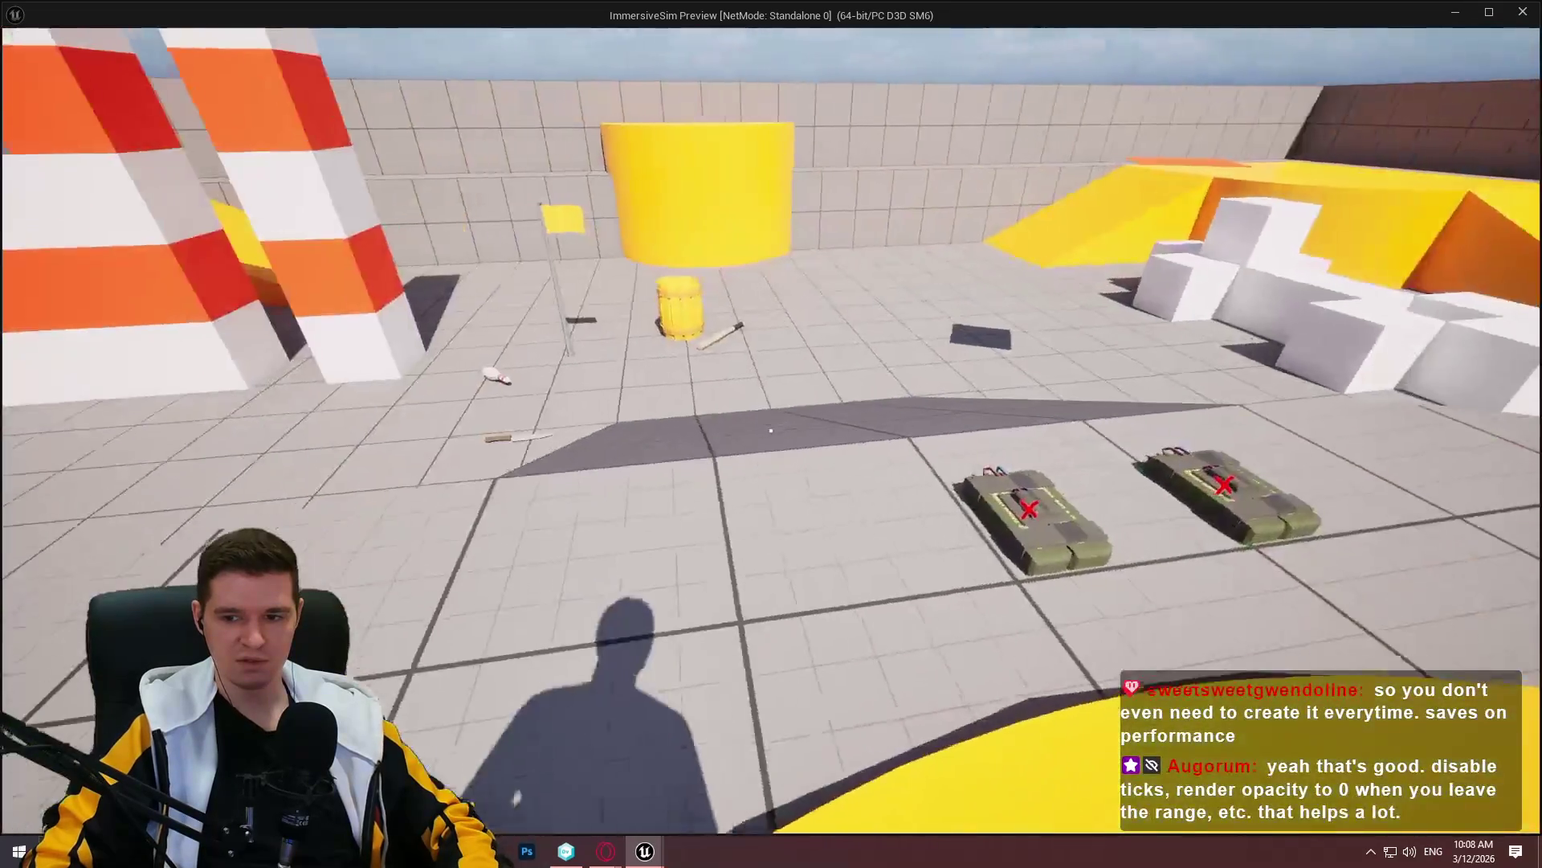
key(s)
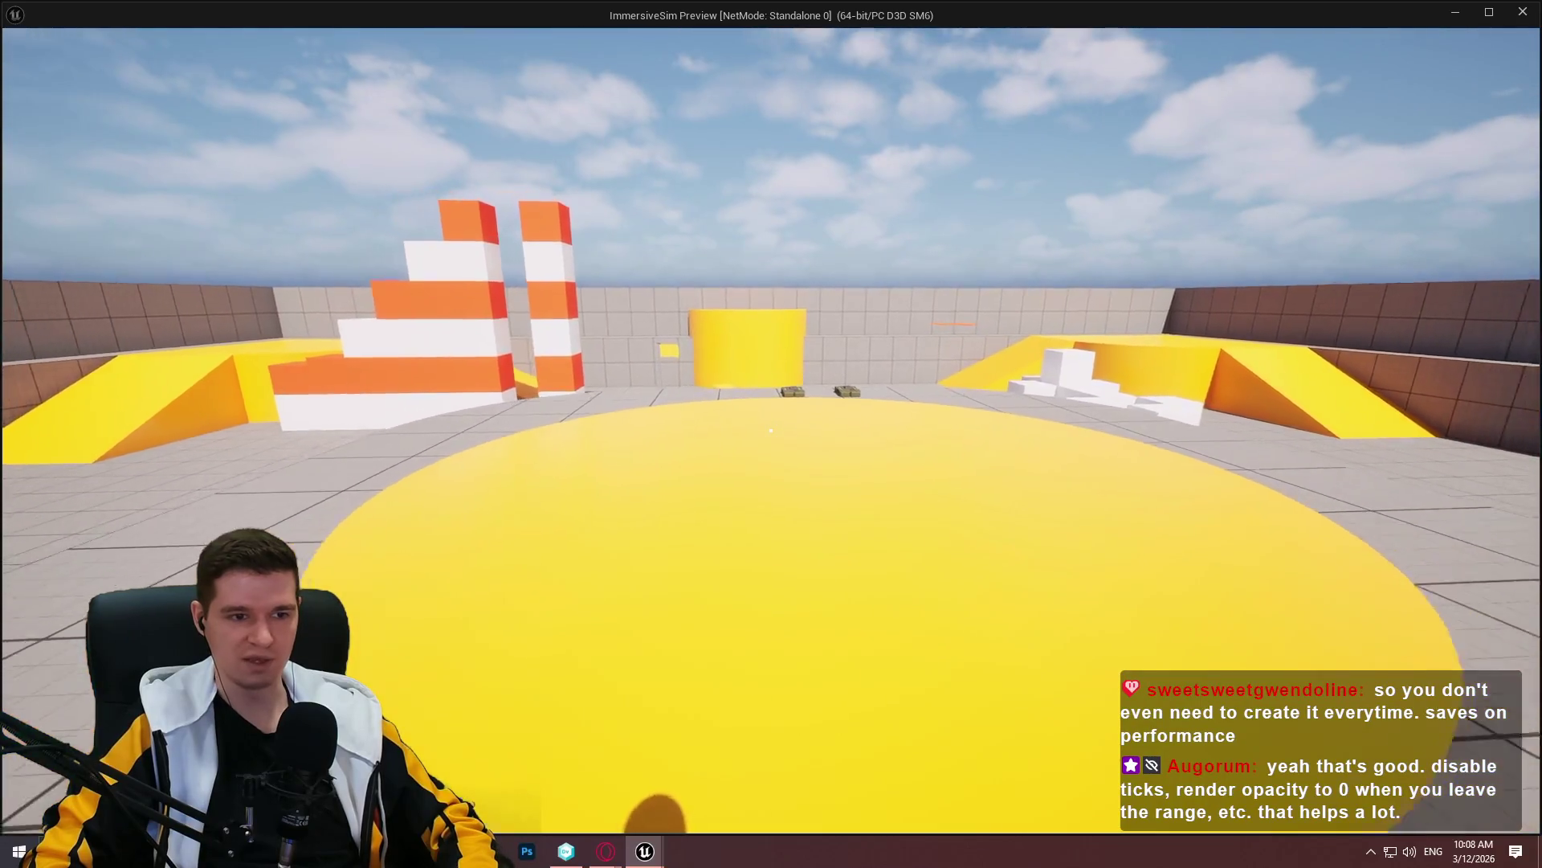
key(w)
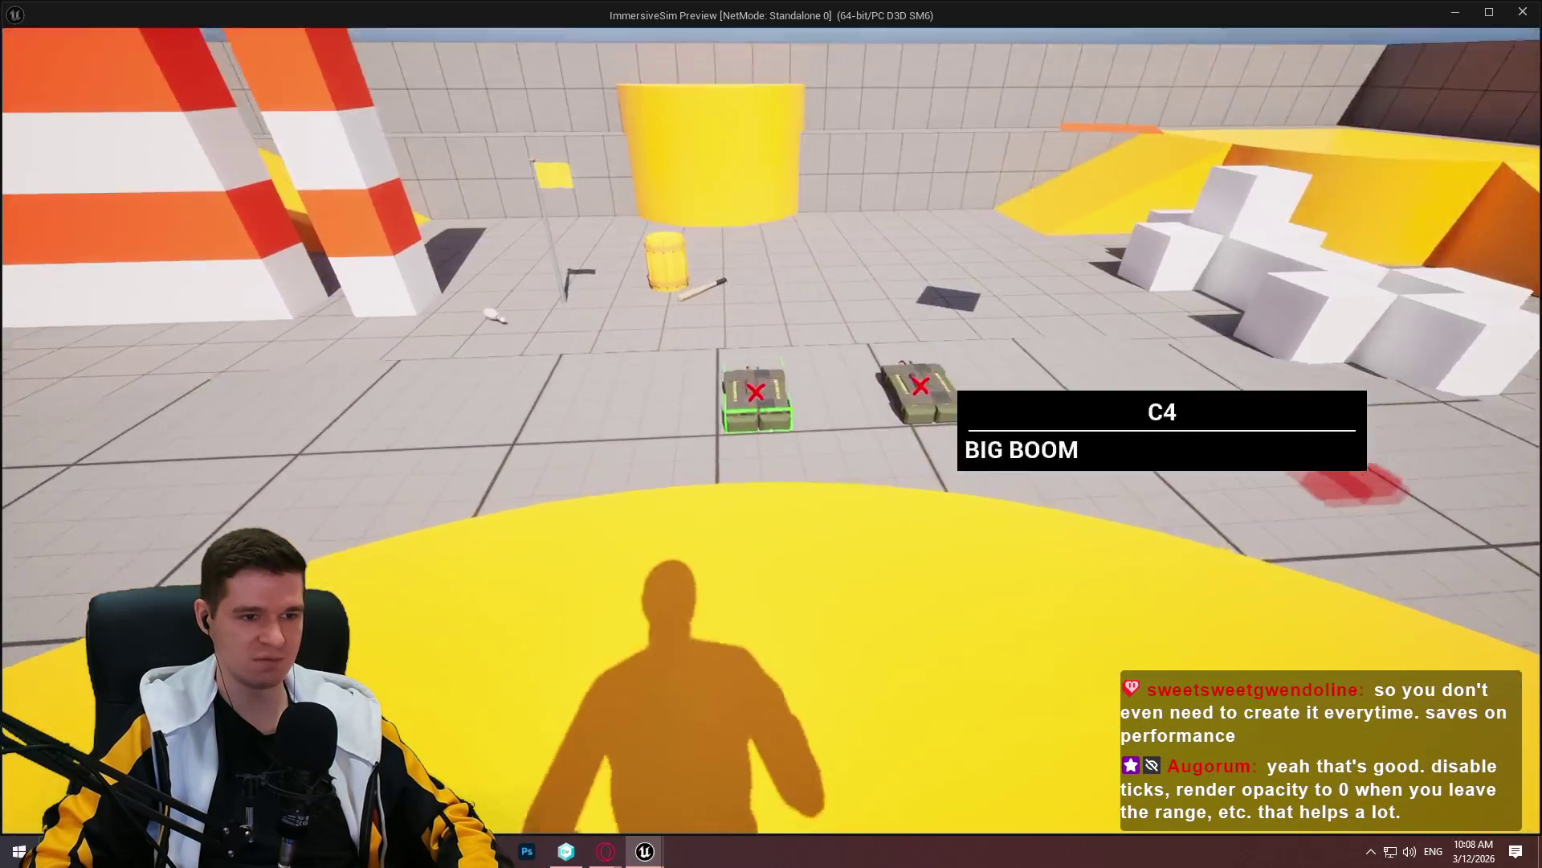
key(w)
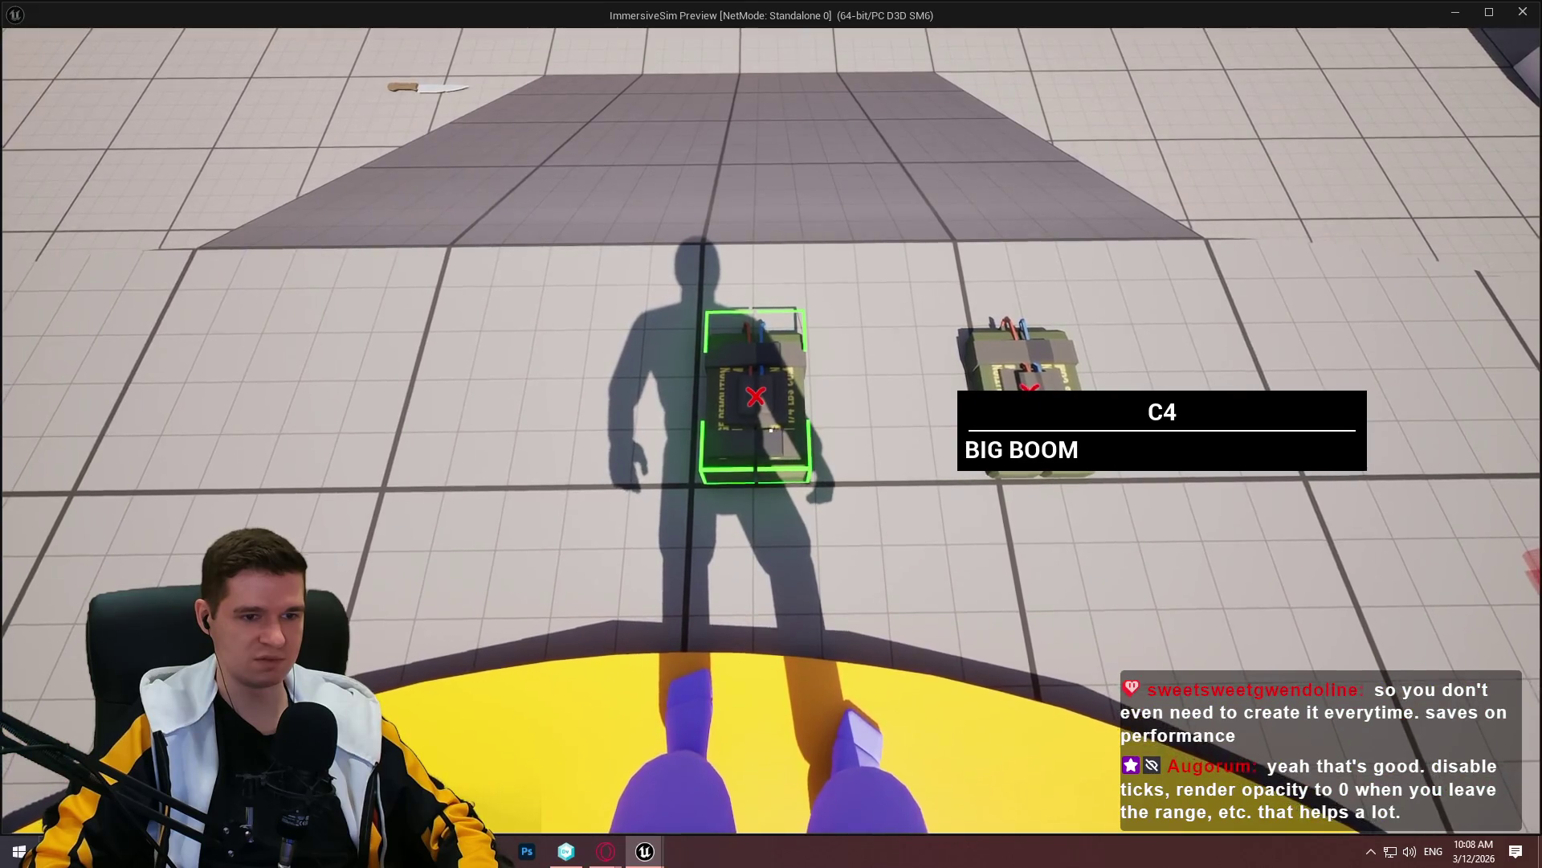
key(s)
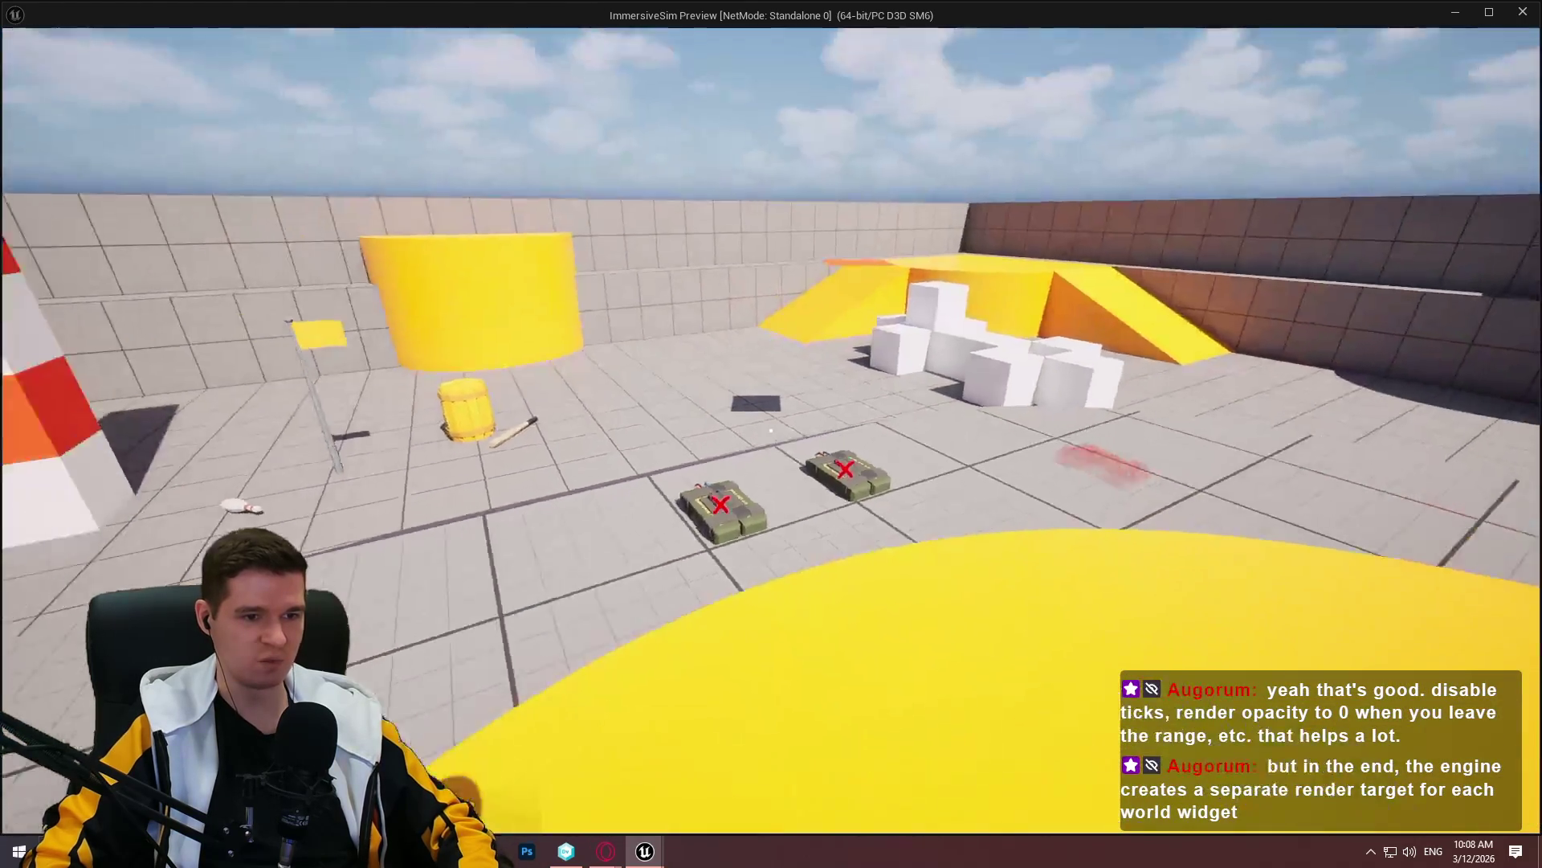
key(s)
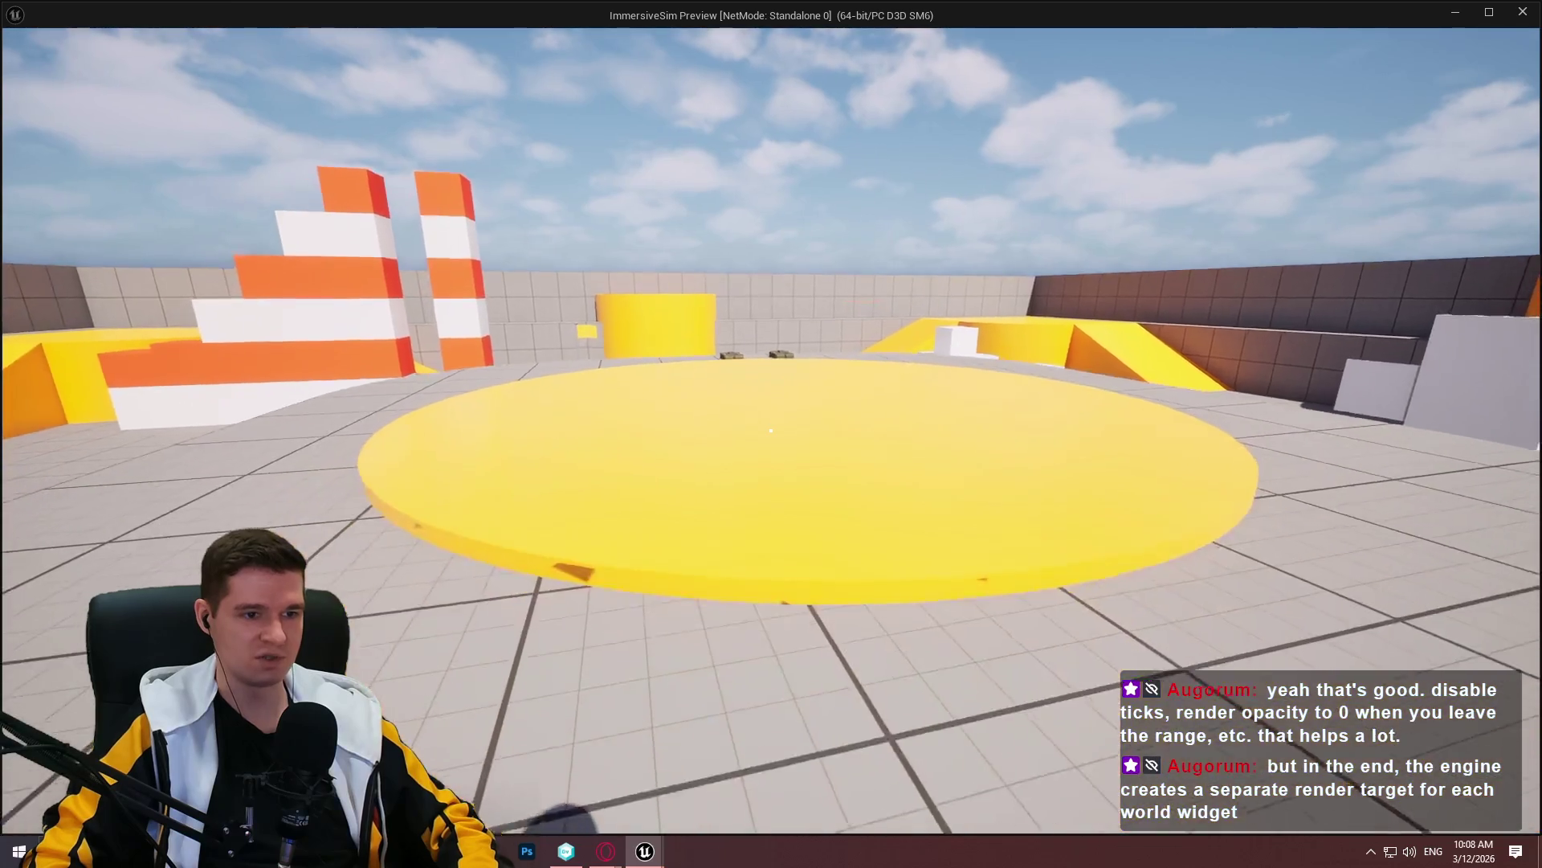
key(grave)
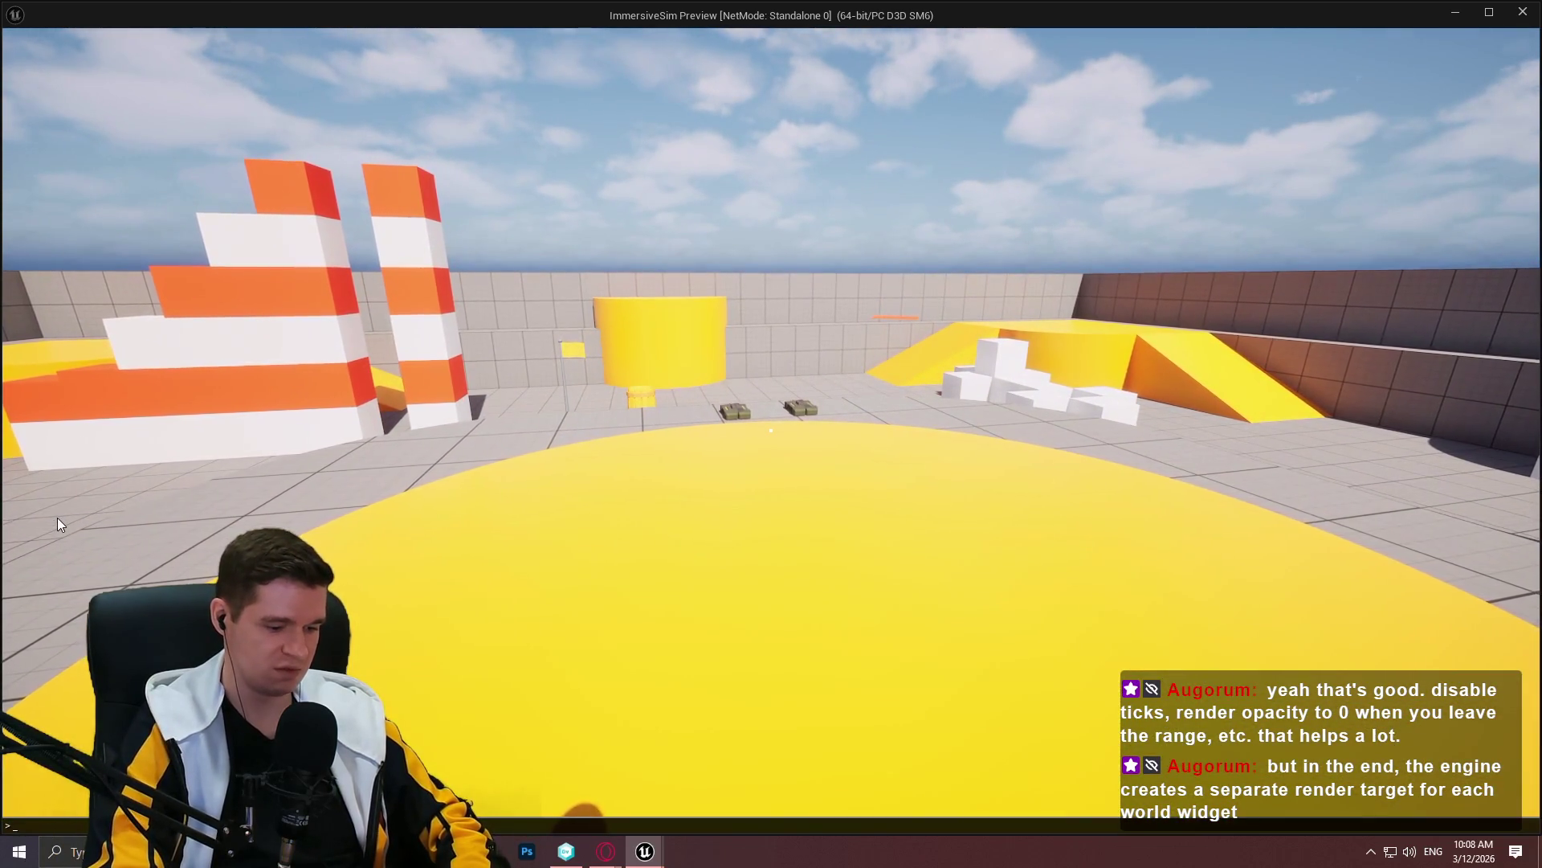
Run 'stat game' to show profiling stats, then walk around the C4 packs
text(sta)
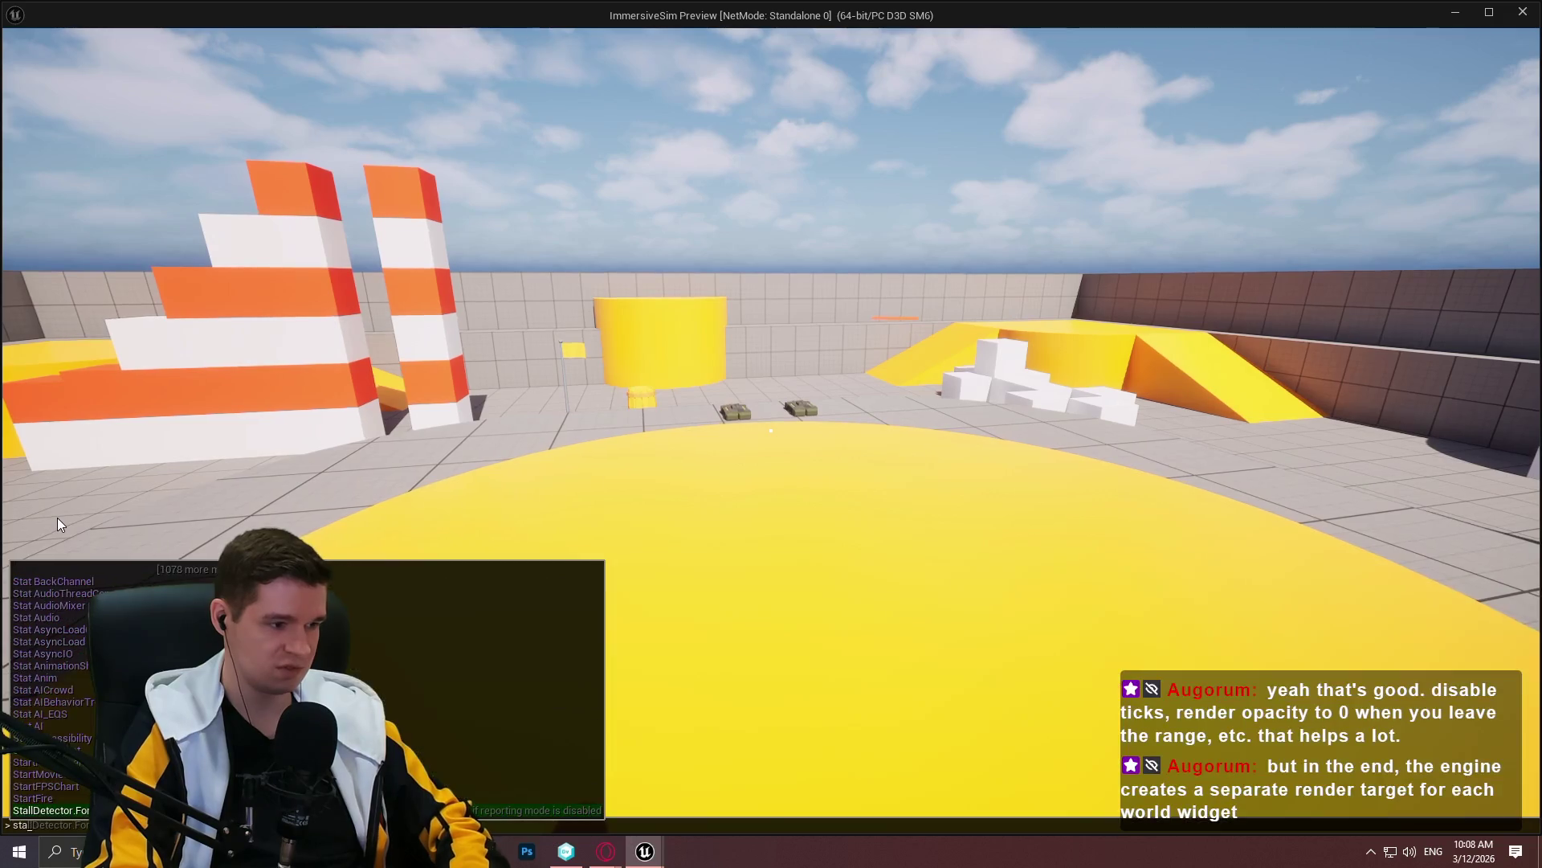
text(t game)
key(Return)
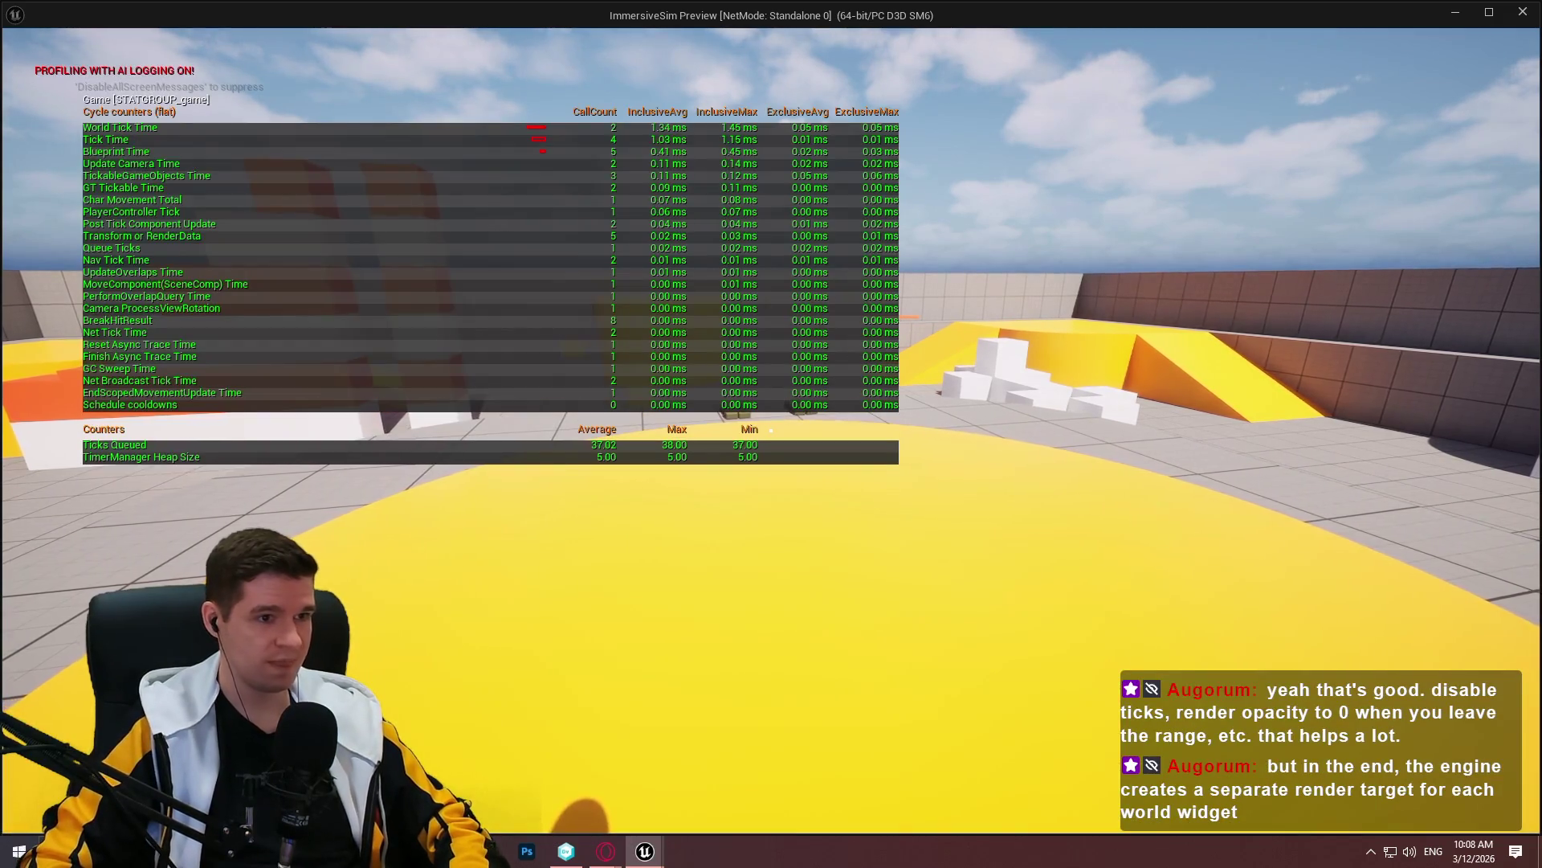
key(s)
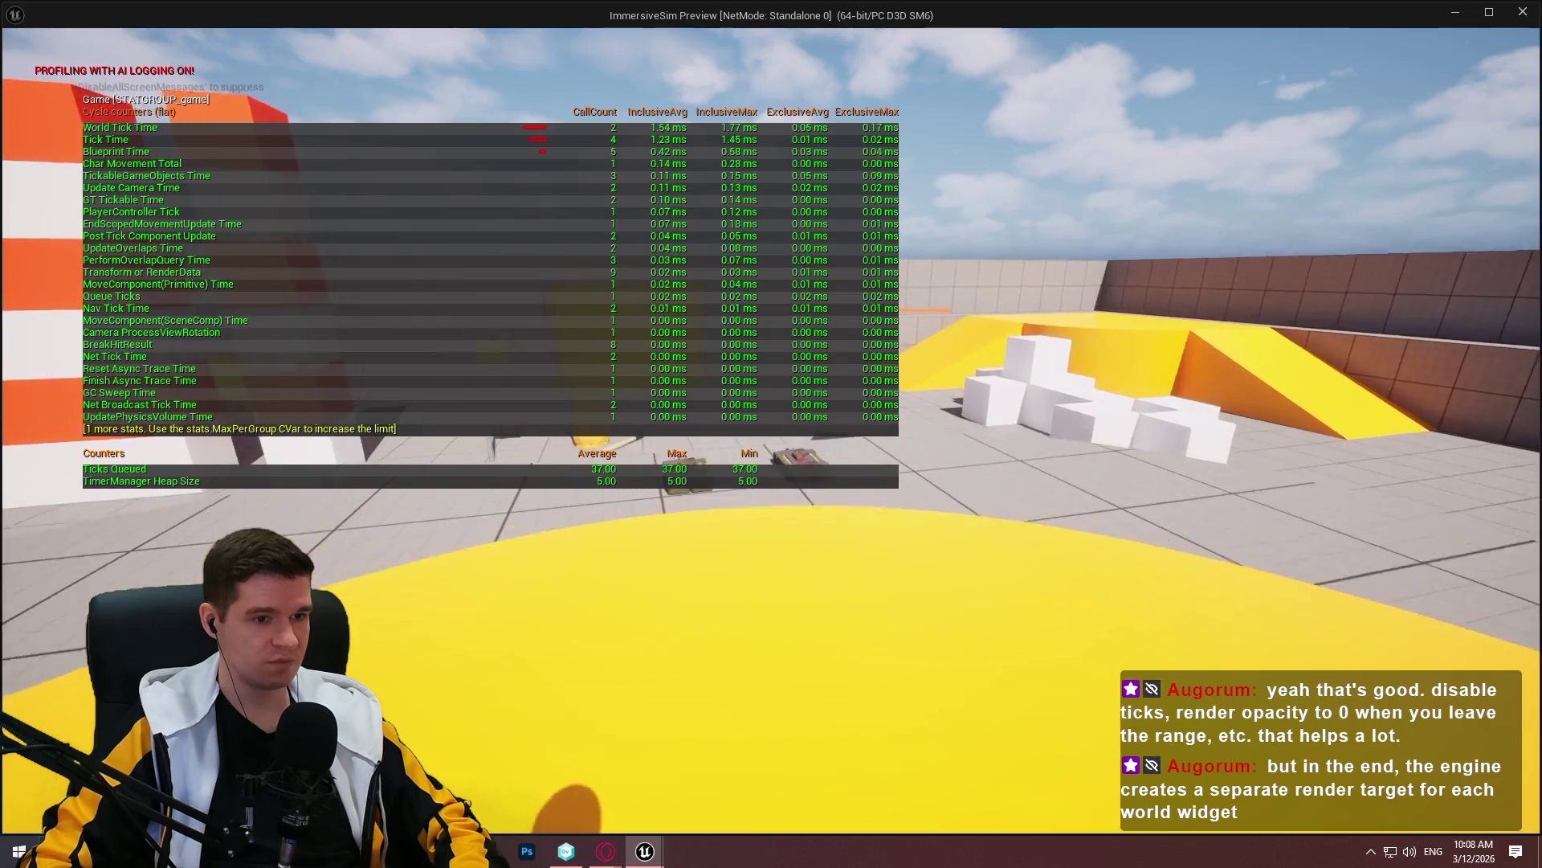
key(w)
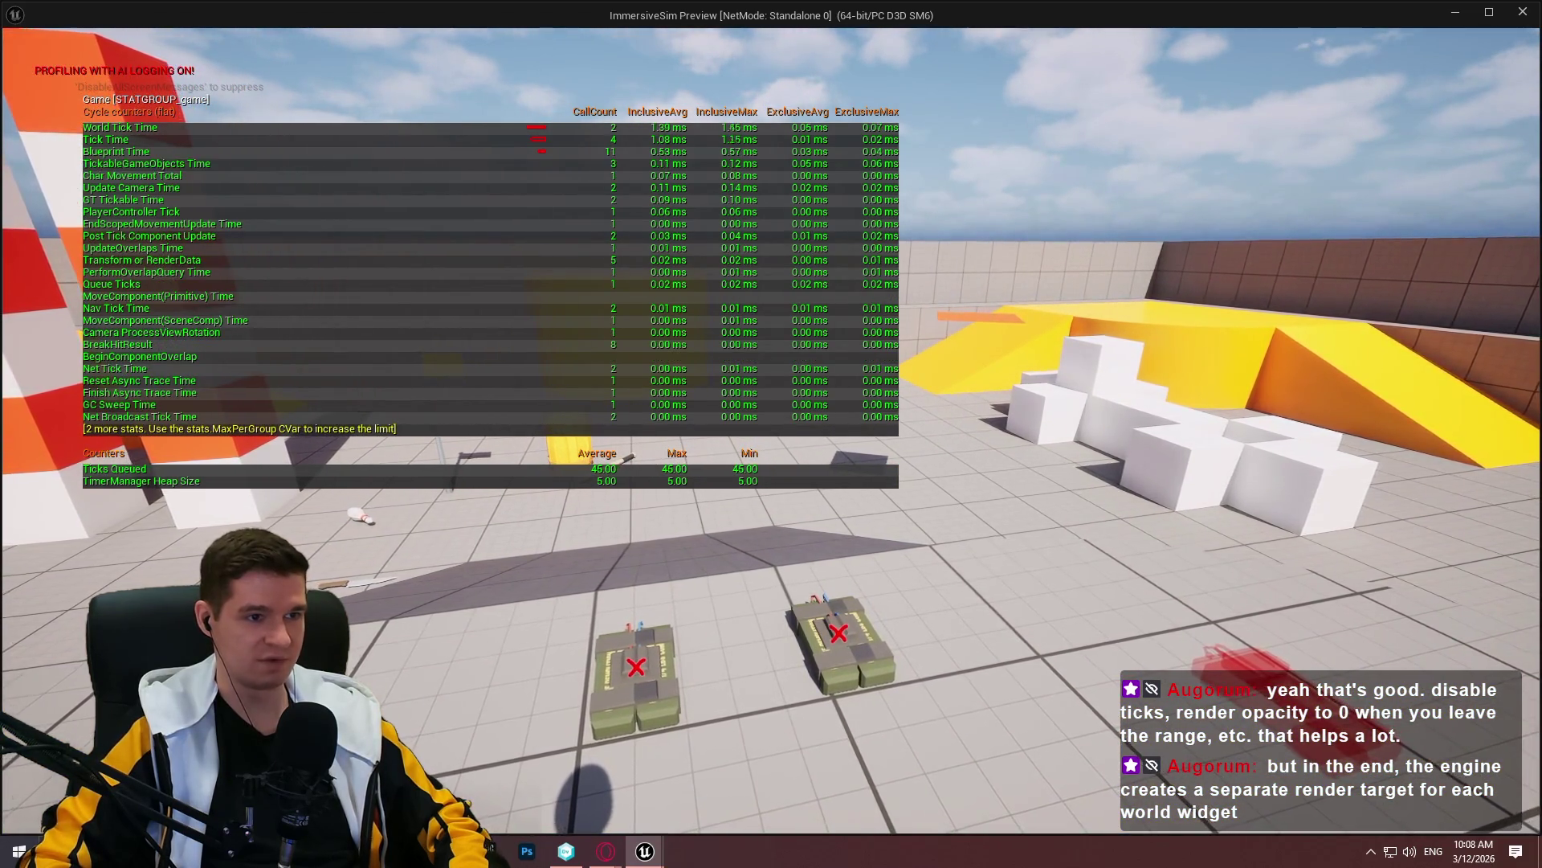
key(s)
key(w)
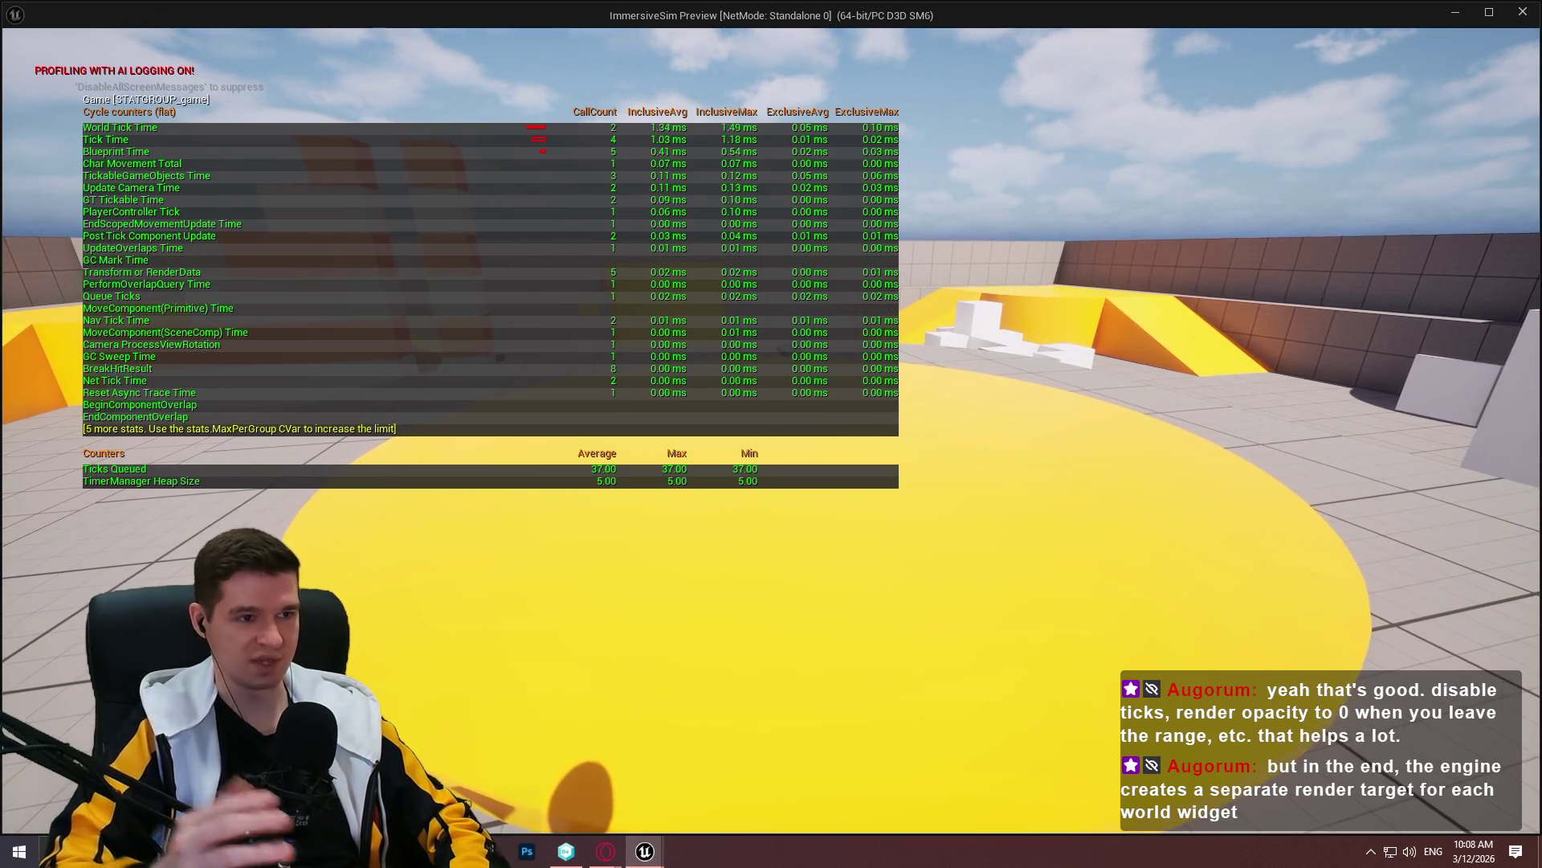
Keep walking around the yellow disc and ramp while watching the stats table
key(w)
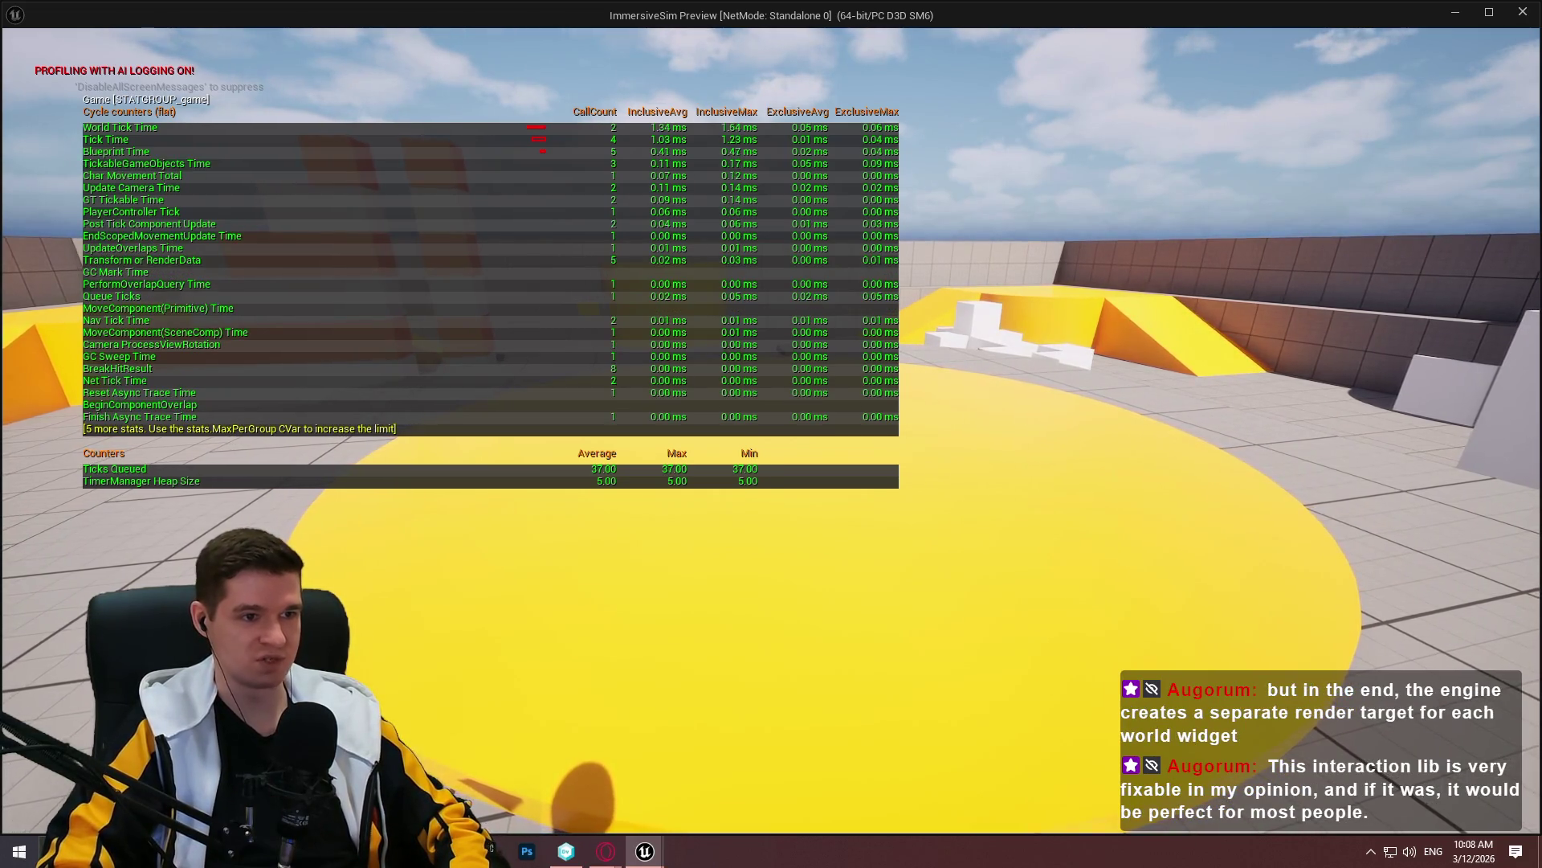
key(w)
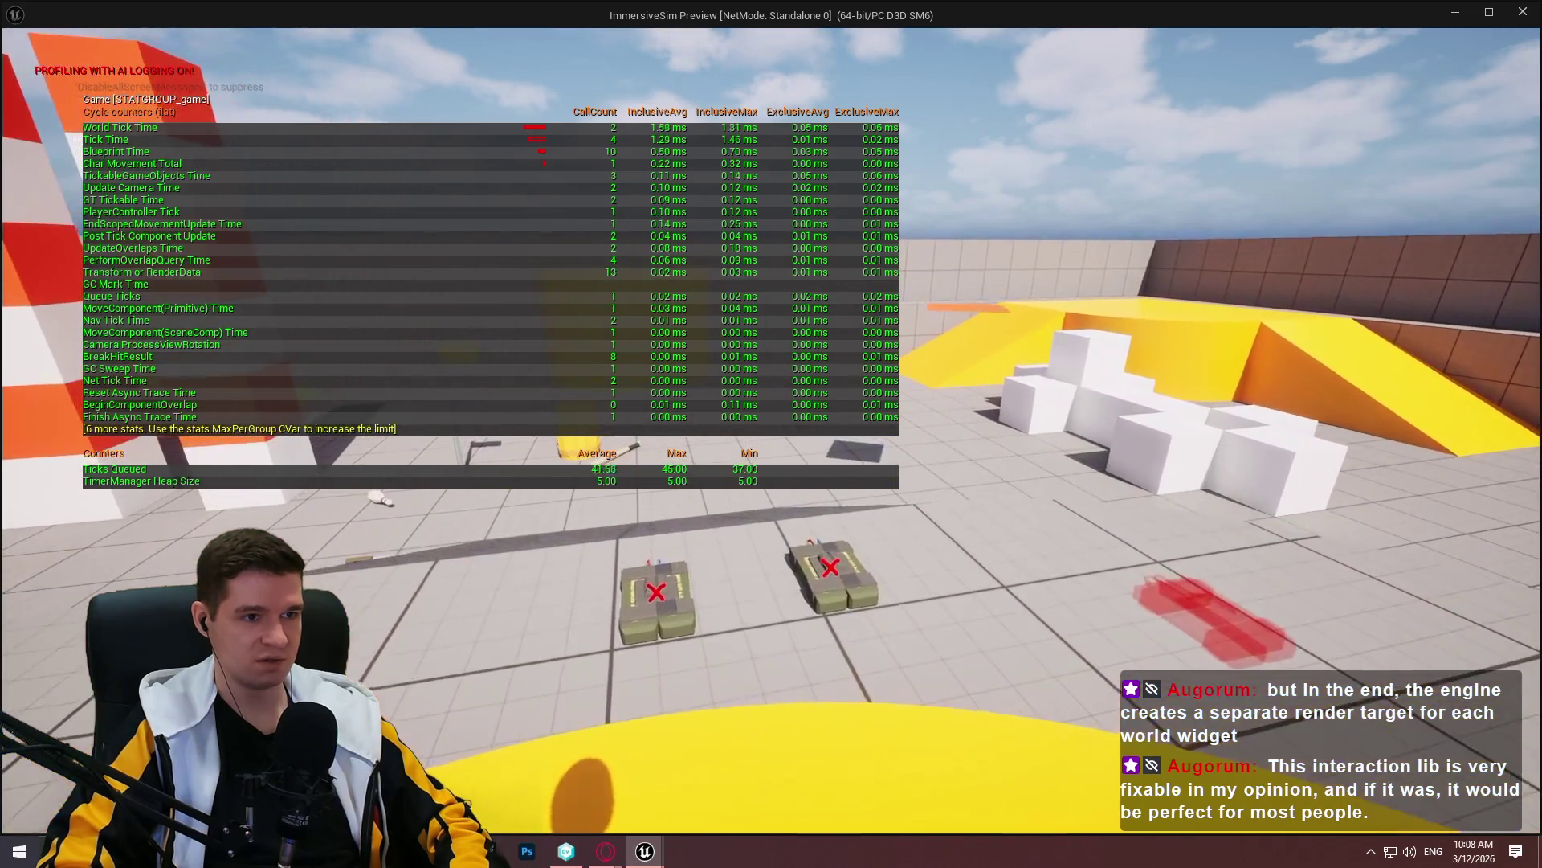
key(w)
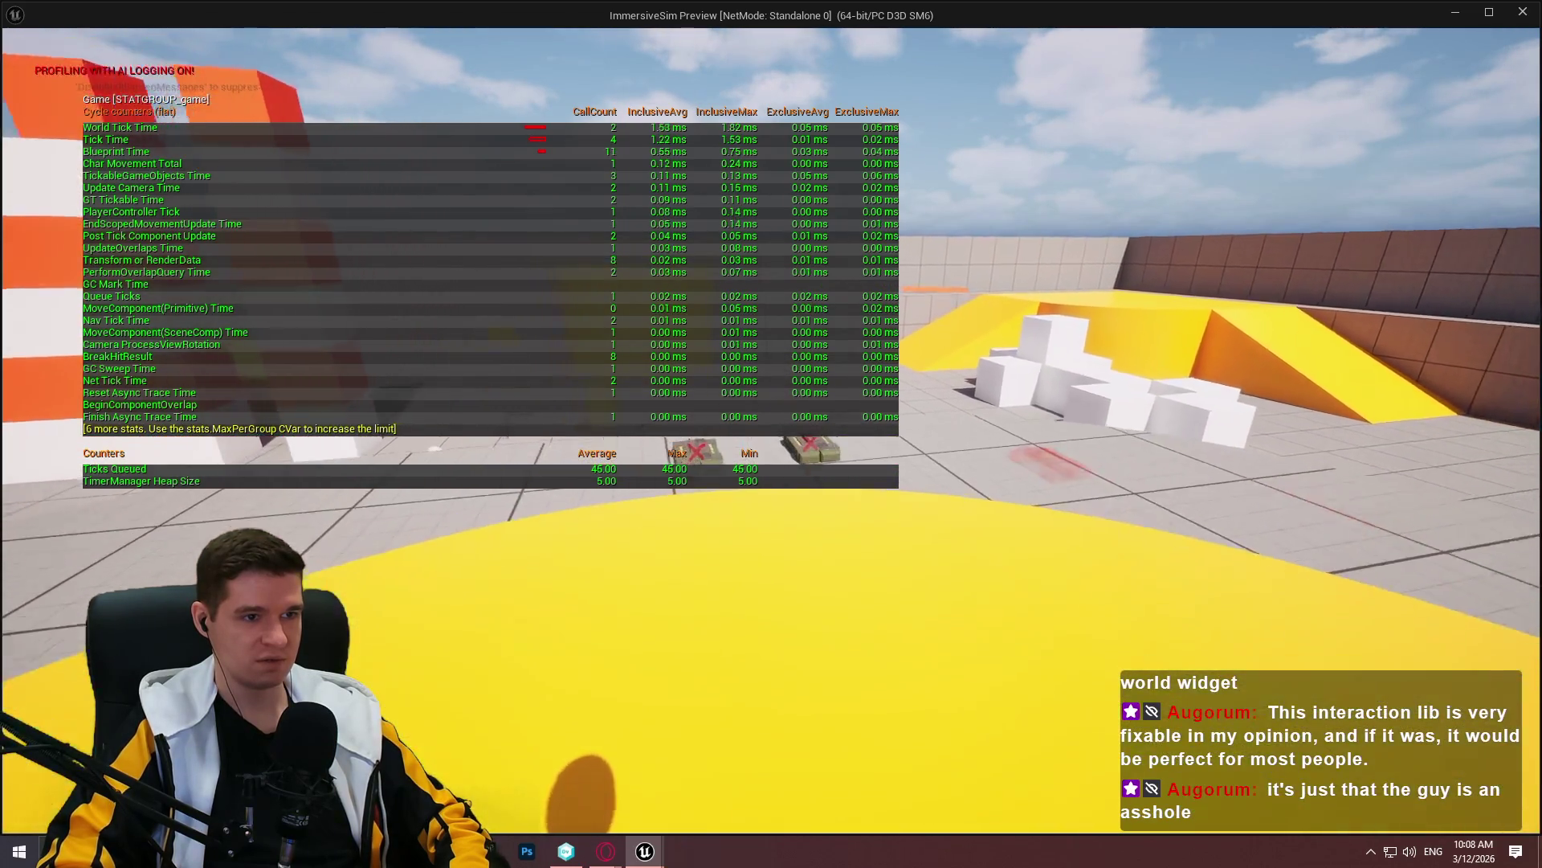
key(s)
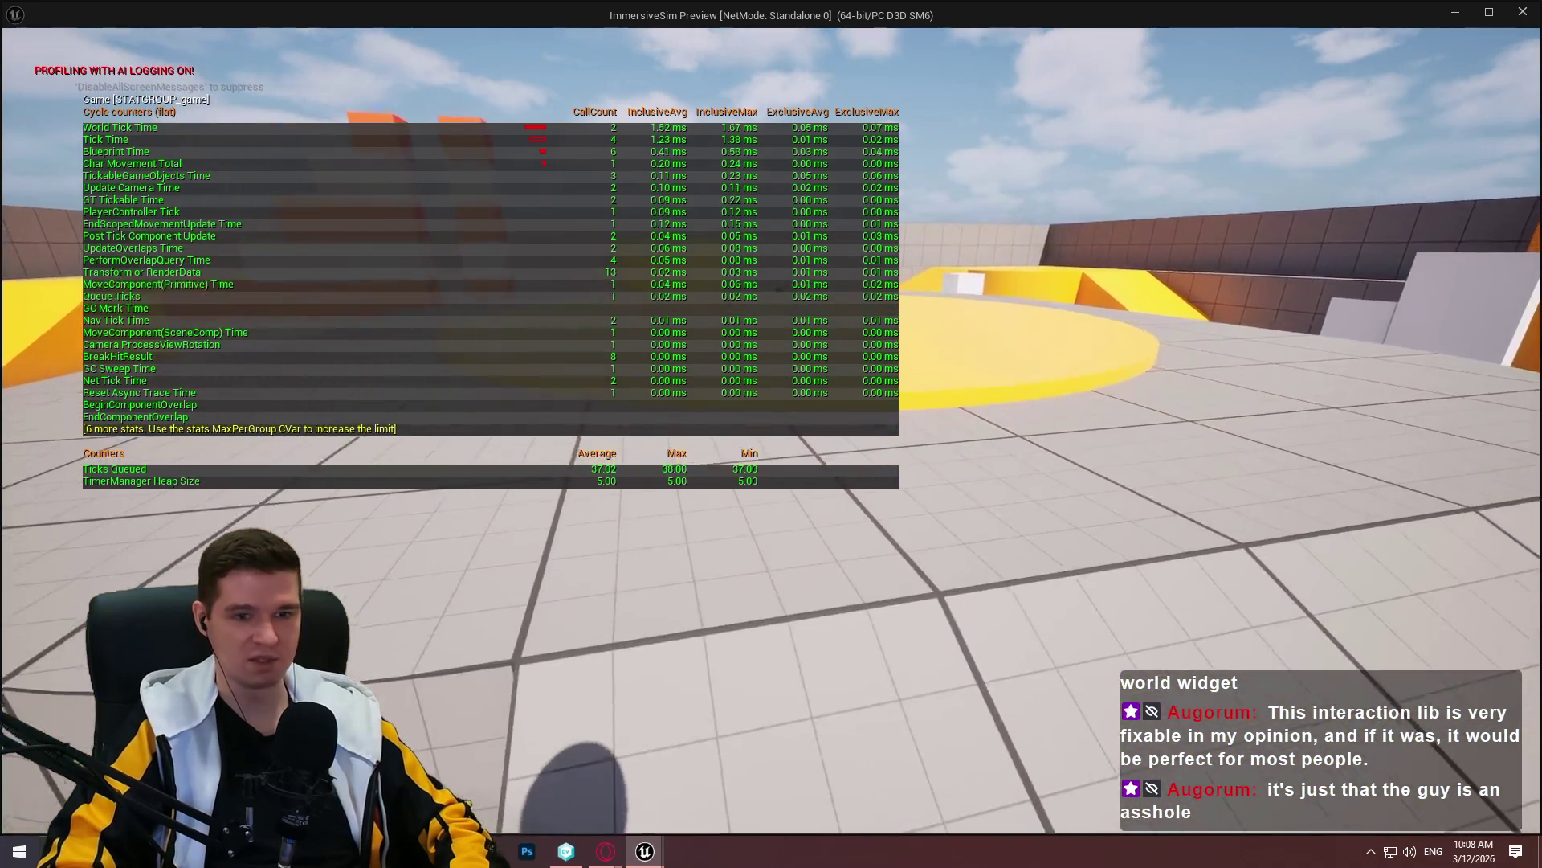
key(w)
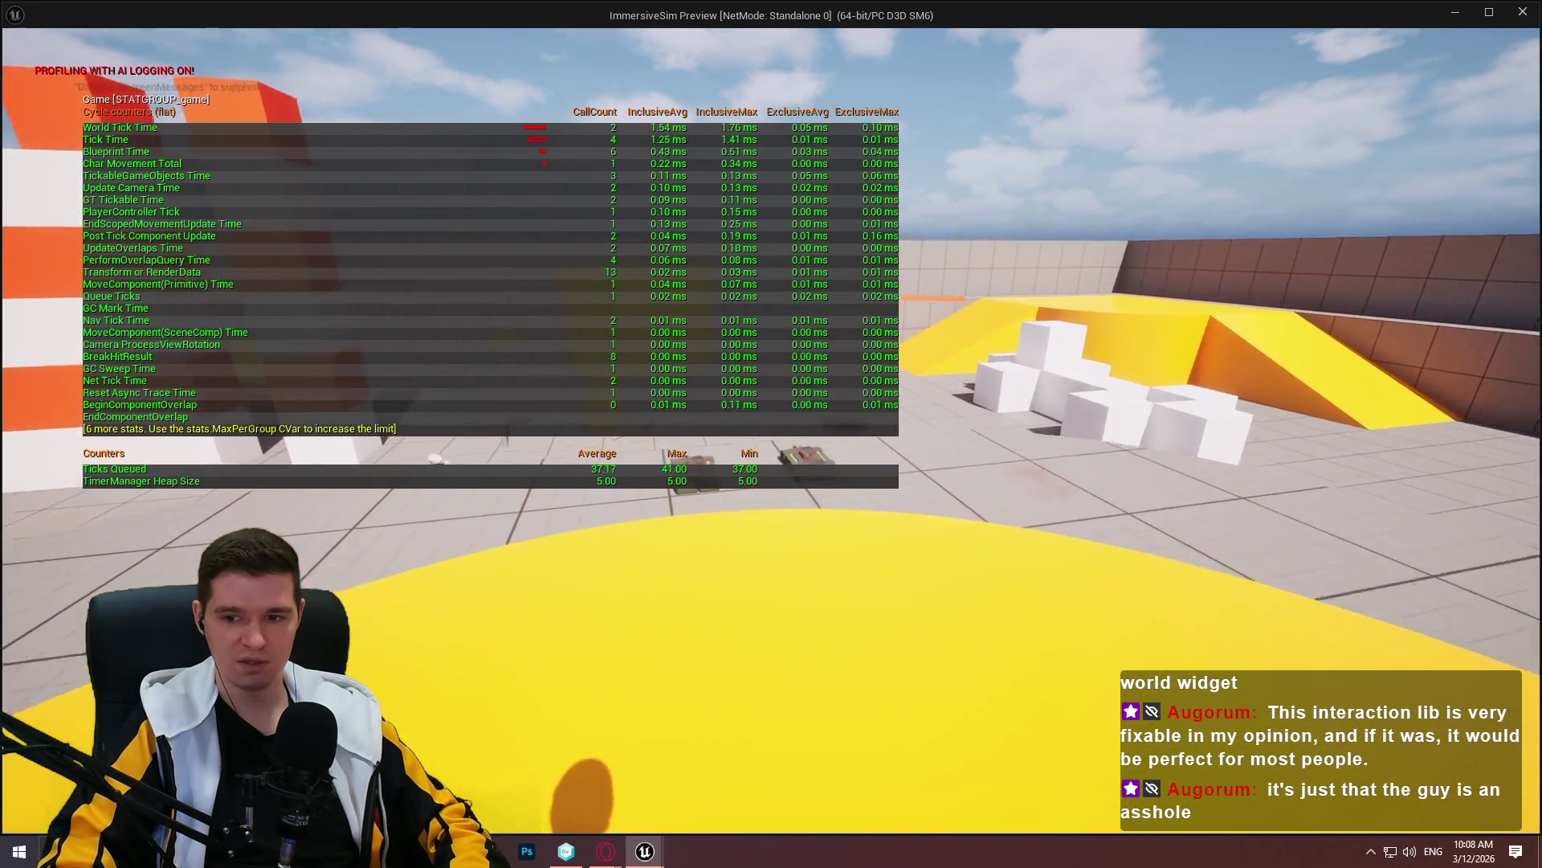
Hide the profiling stats with 'stat game' and pick up a C4 pack
text(stat game)
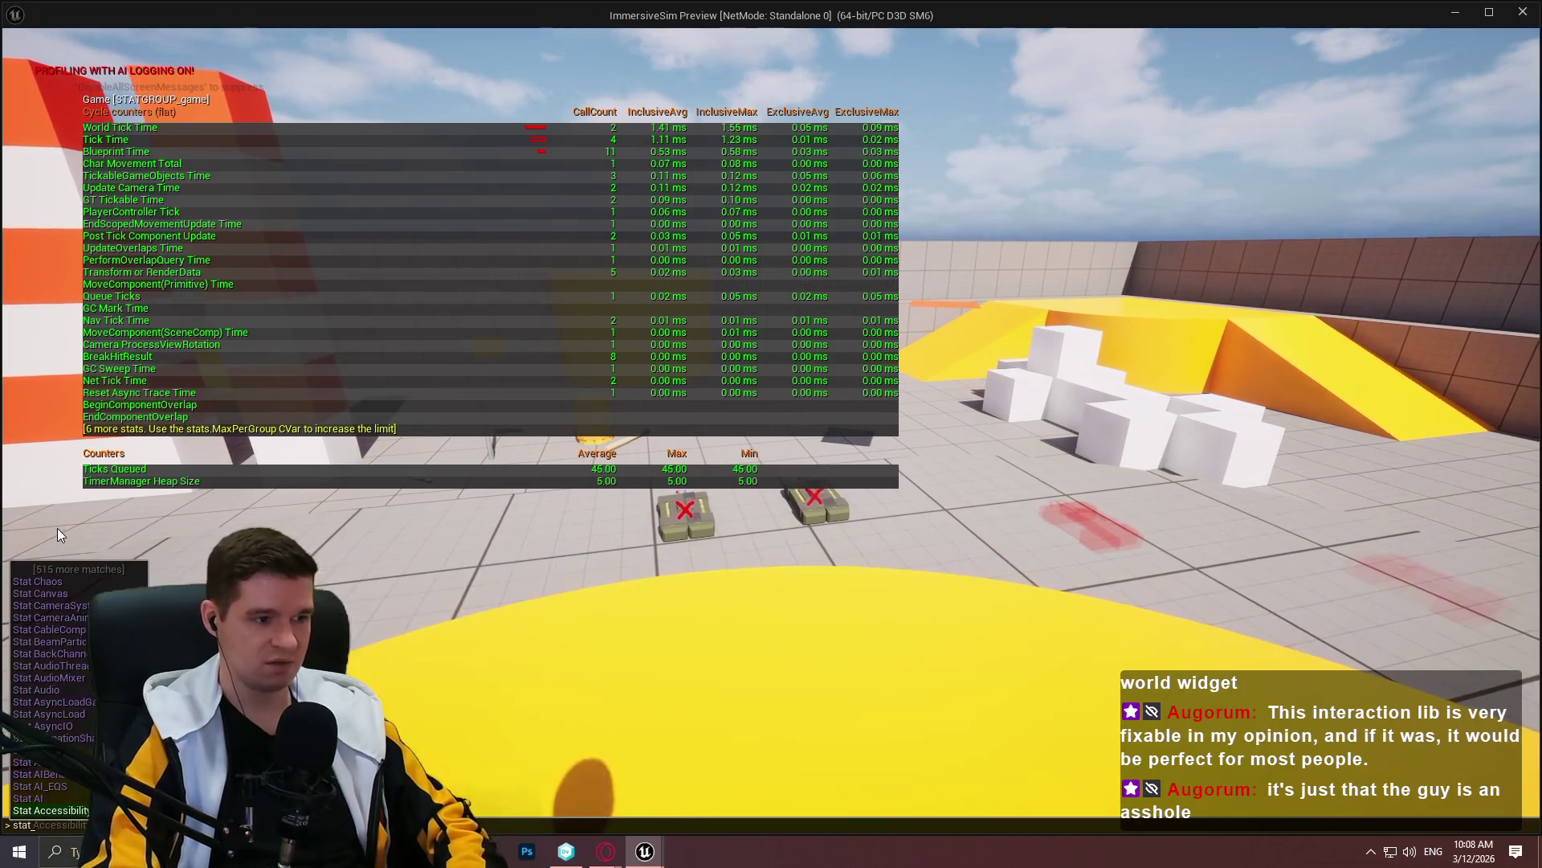
key(Return)
key(w)
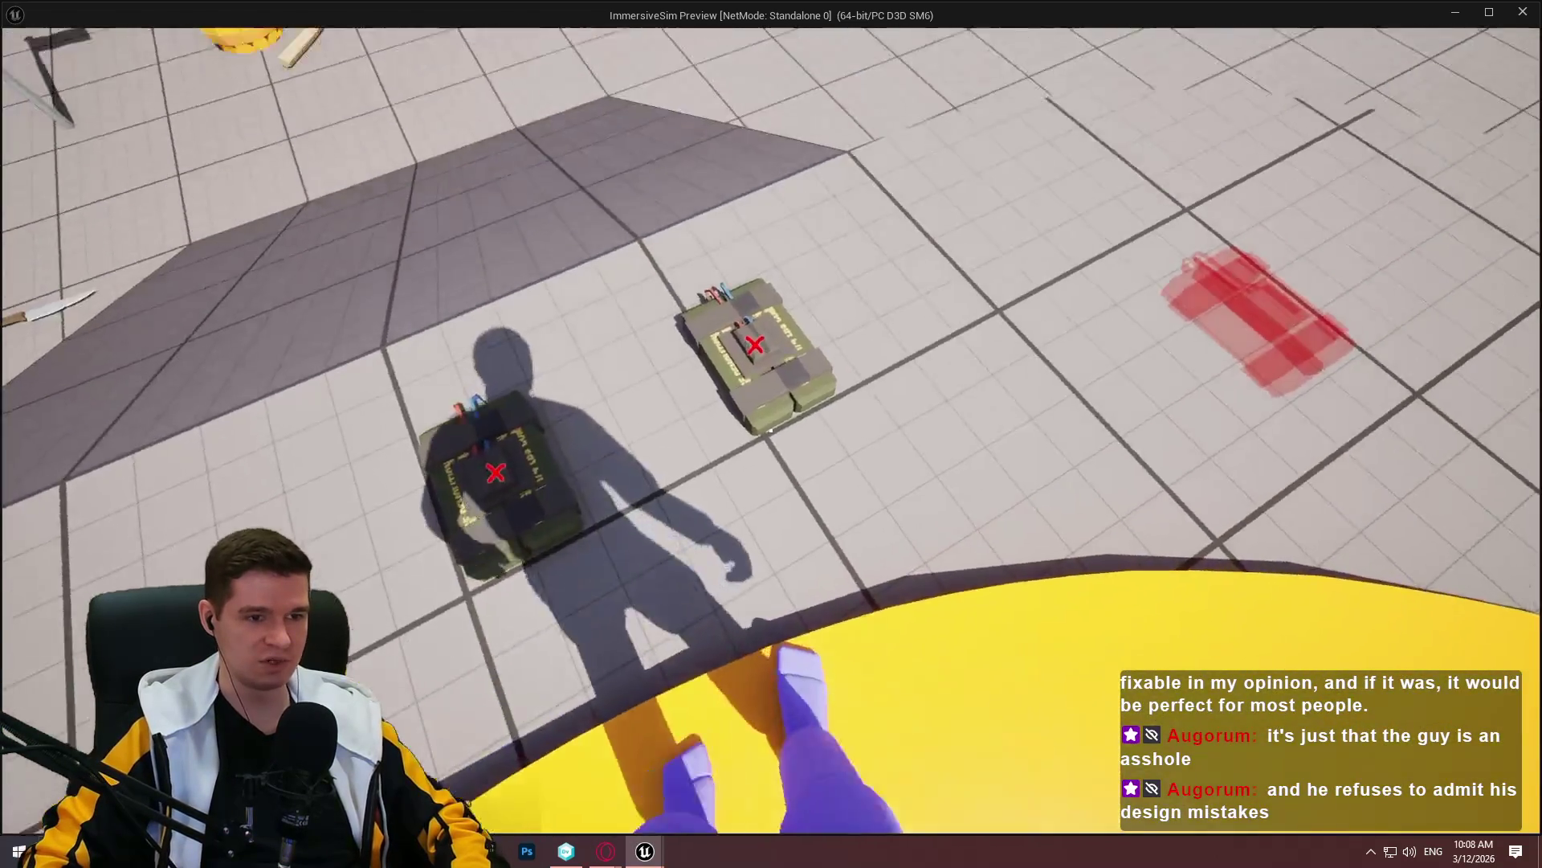
key(e)
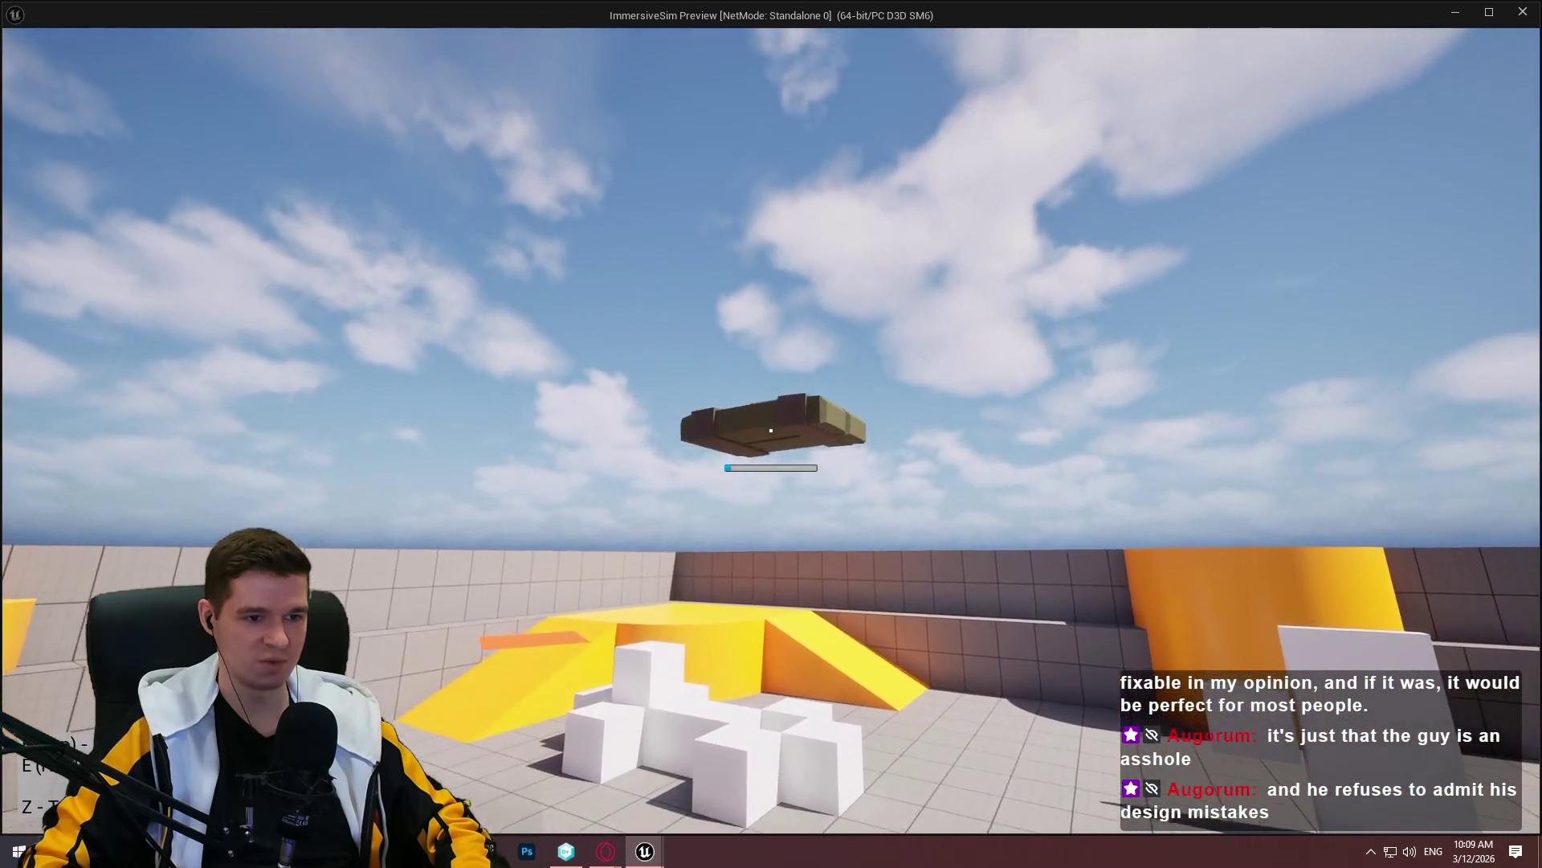
Throw the held C4 pack toward the arena and end the game preview
click(770, 430)
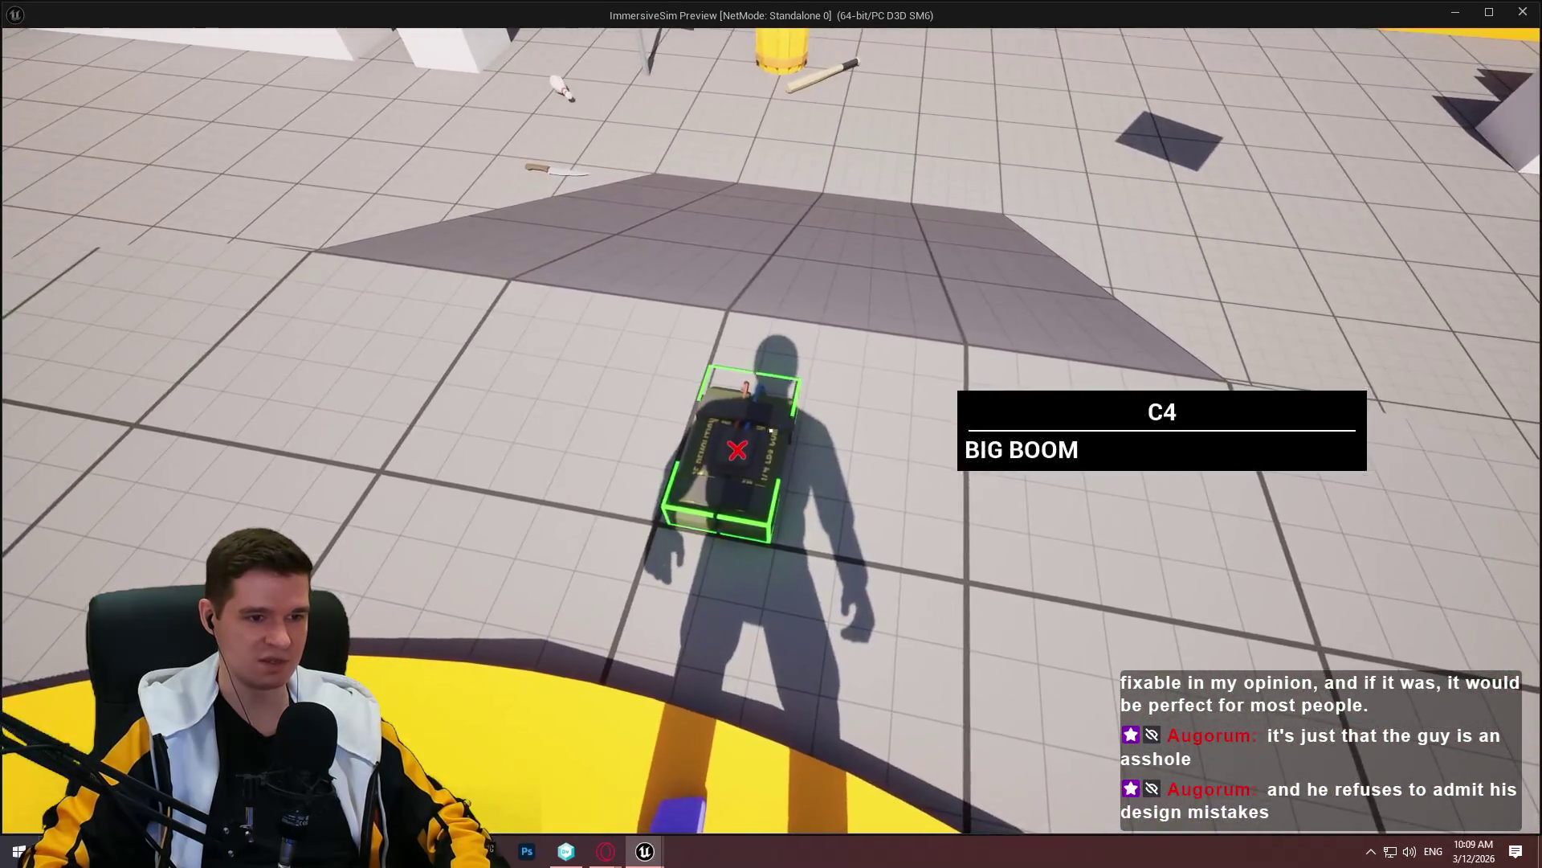
key(e)
click(771, 430)
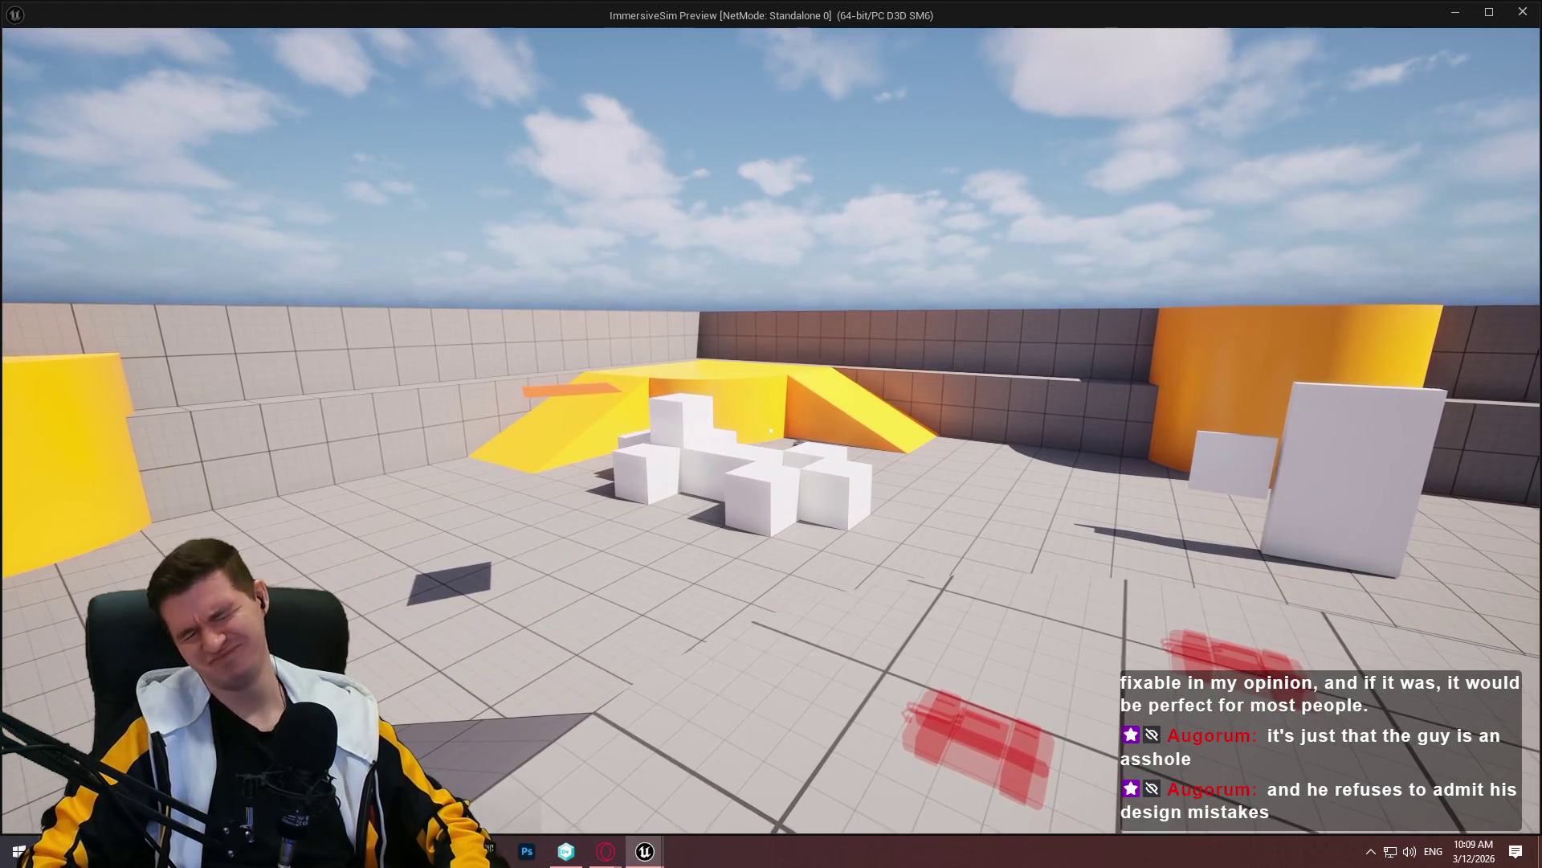
key(Escape)
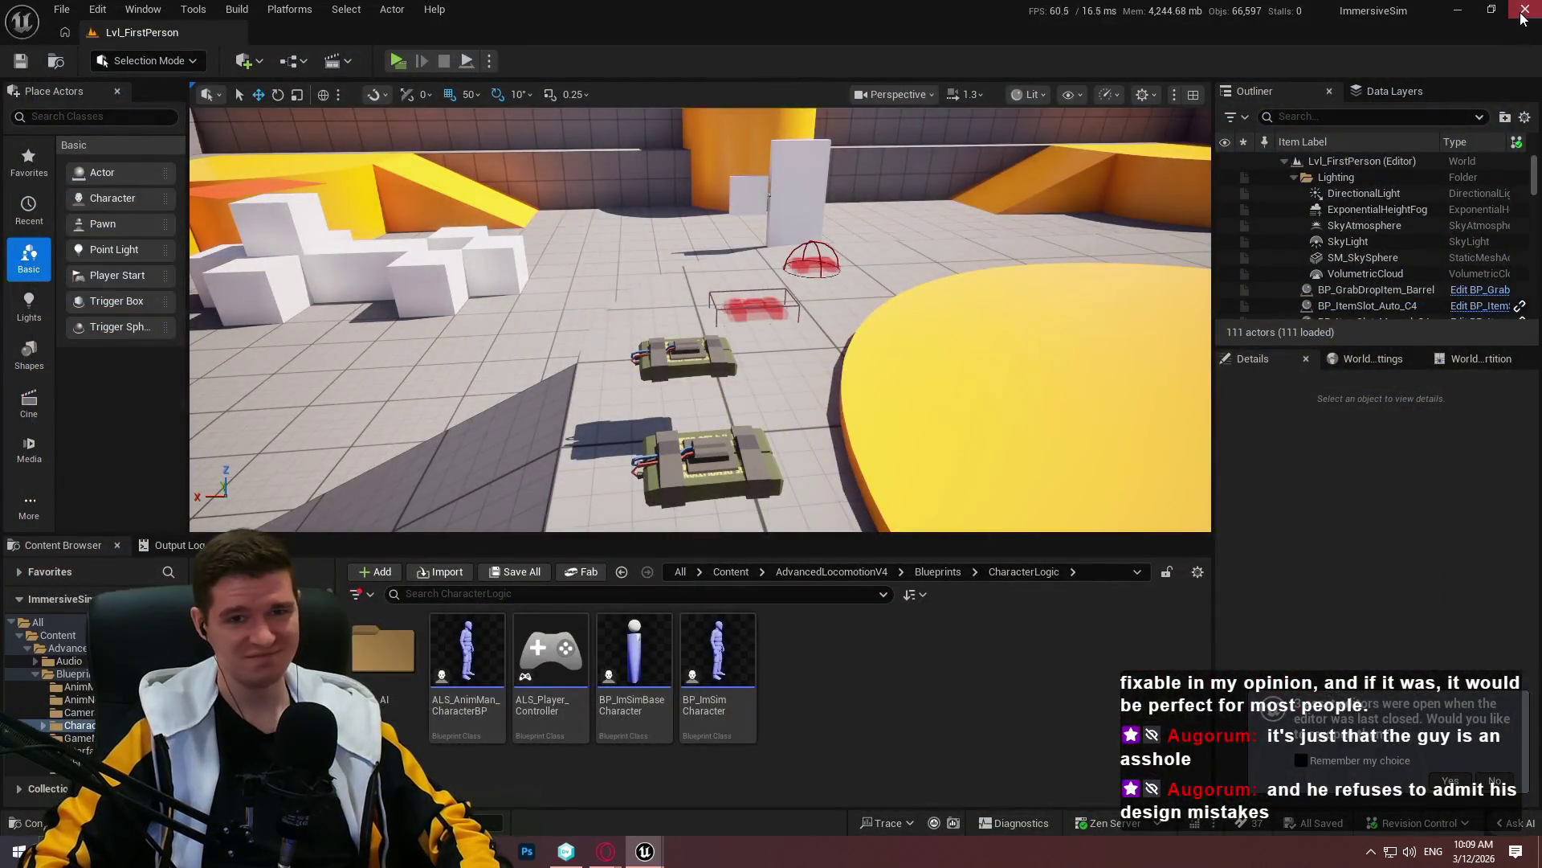
Close the ImmersiveSim editor and return to the BPC_SimplePlayerInteraction_Player blueprint in Unreal
click(1522, 11)
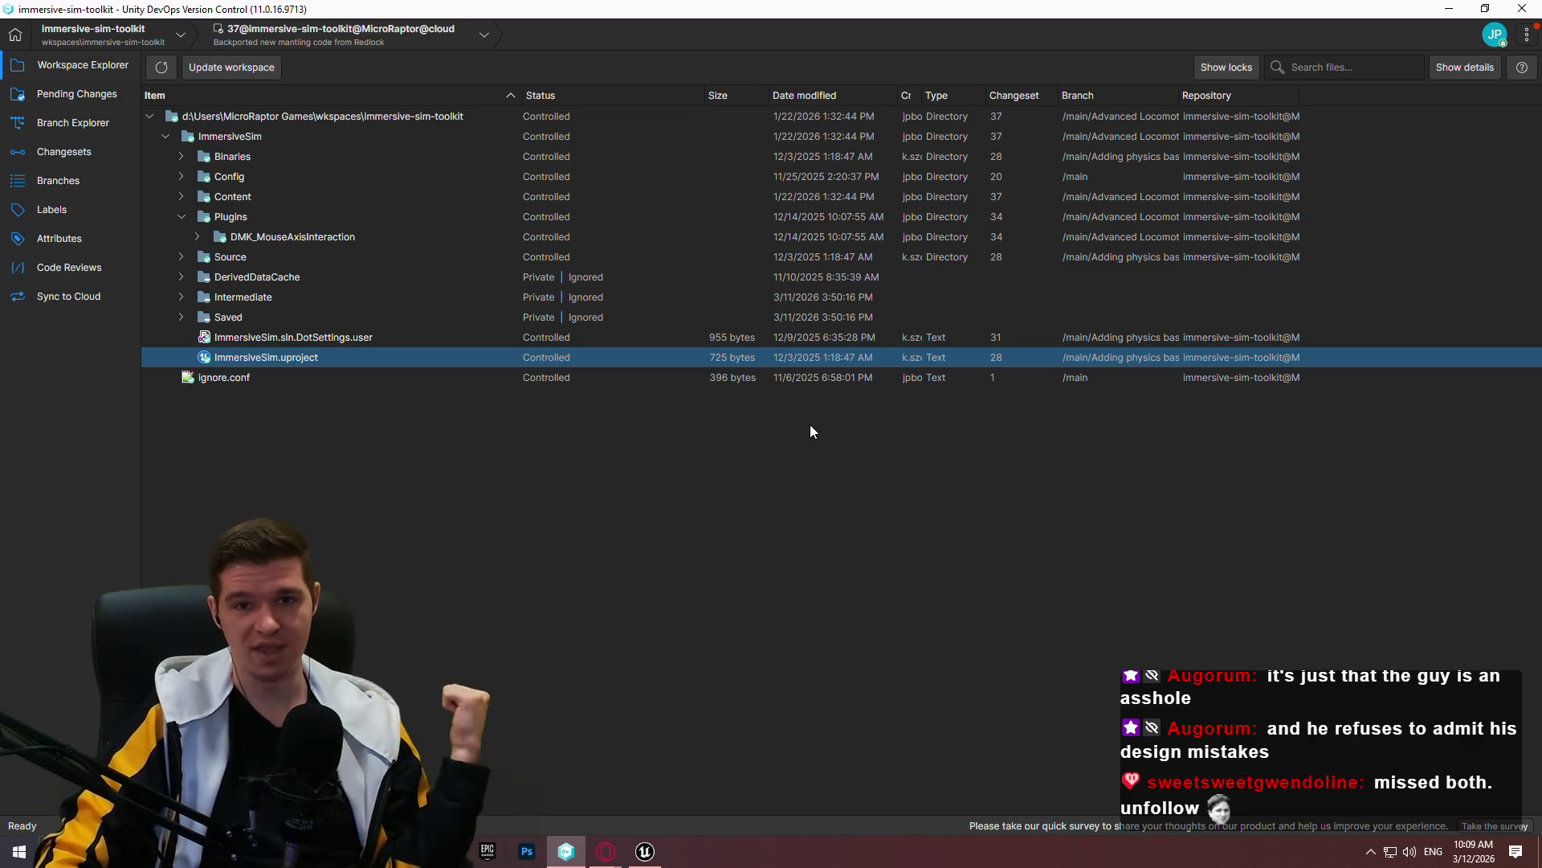
click(645, 850)
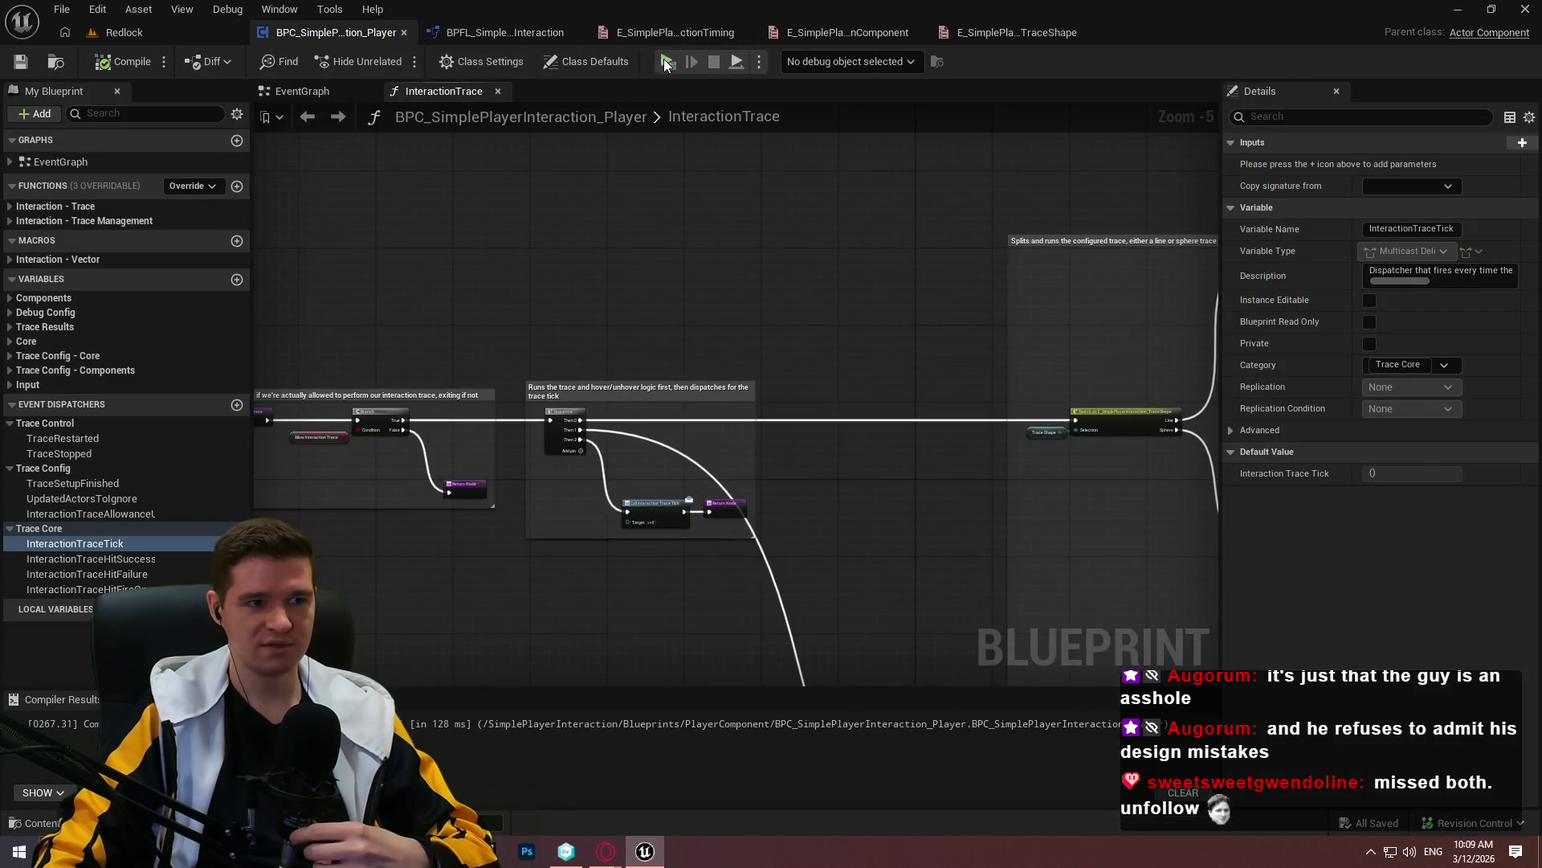
click(667, 62)
click(769, 678)
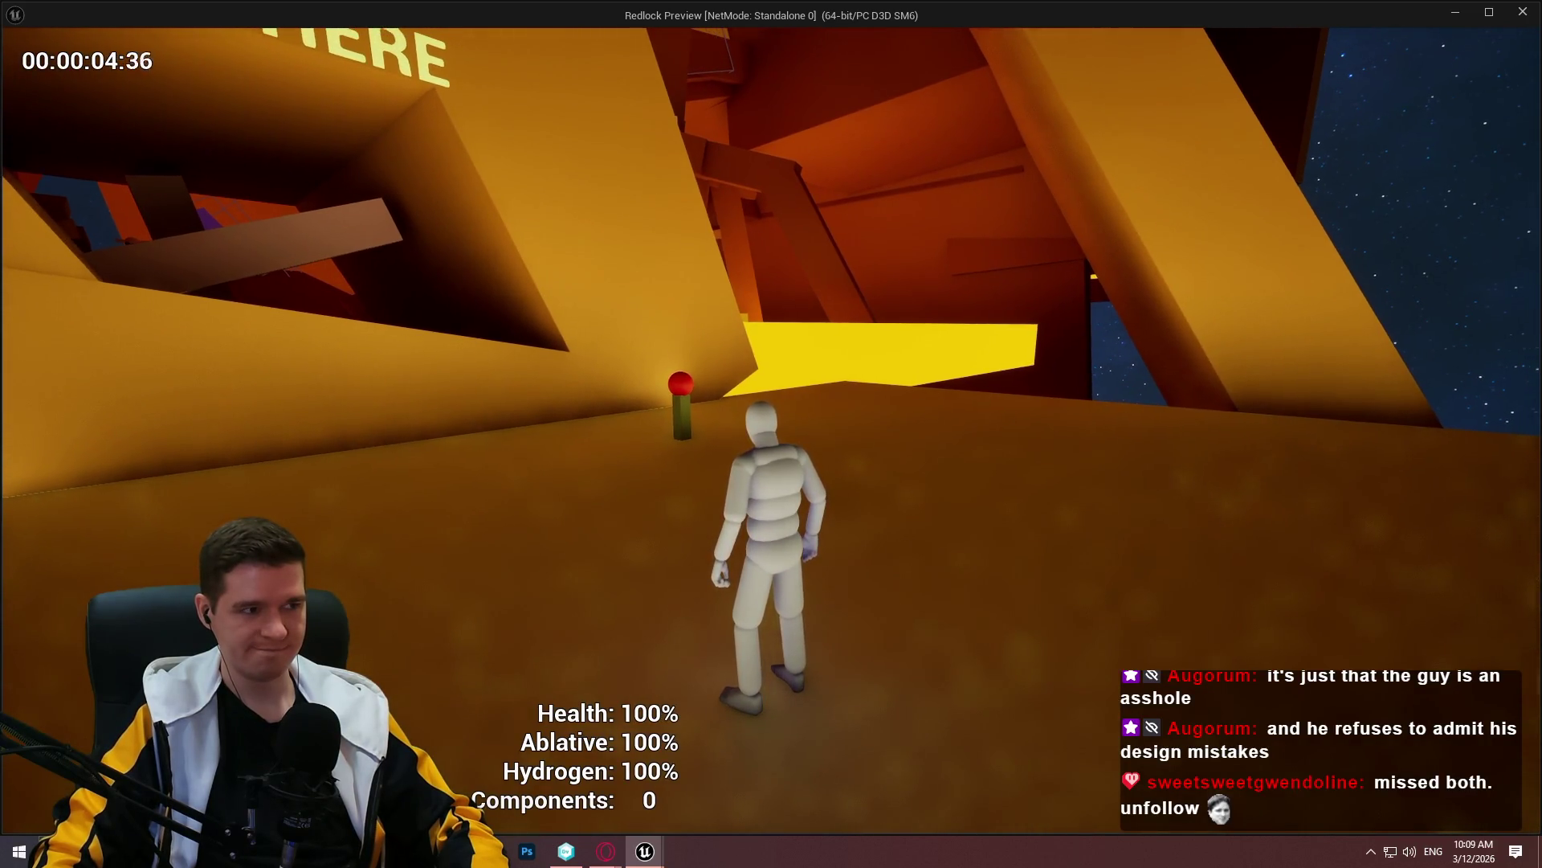
key(w)
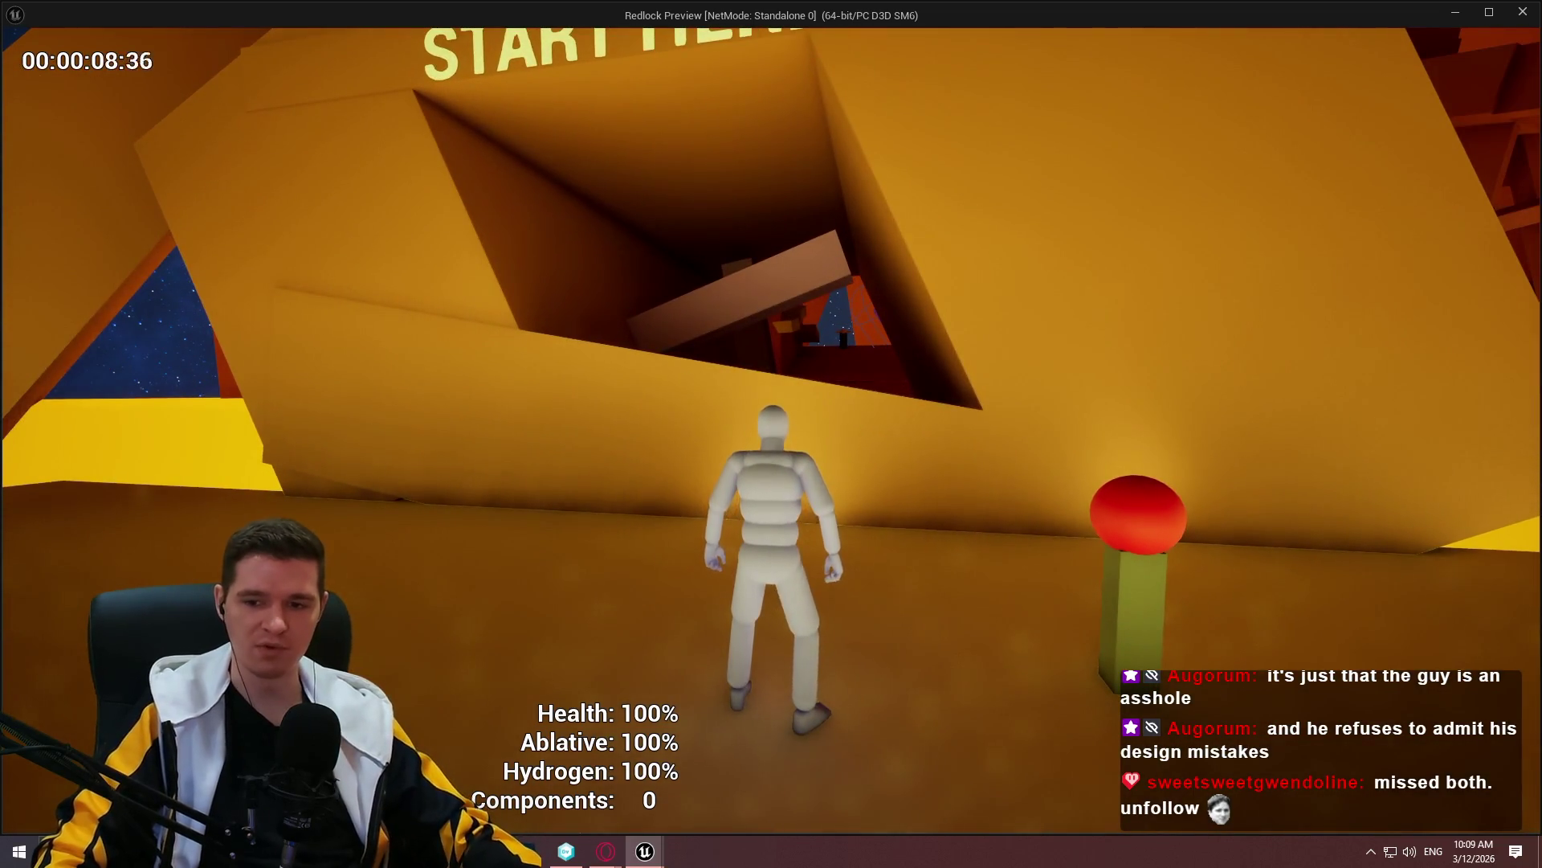
key(Escape)
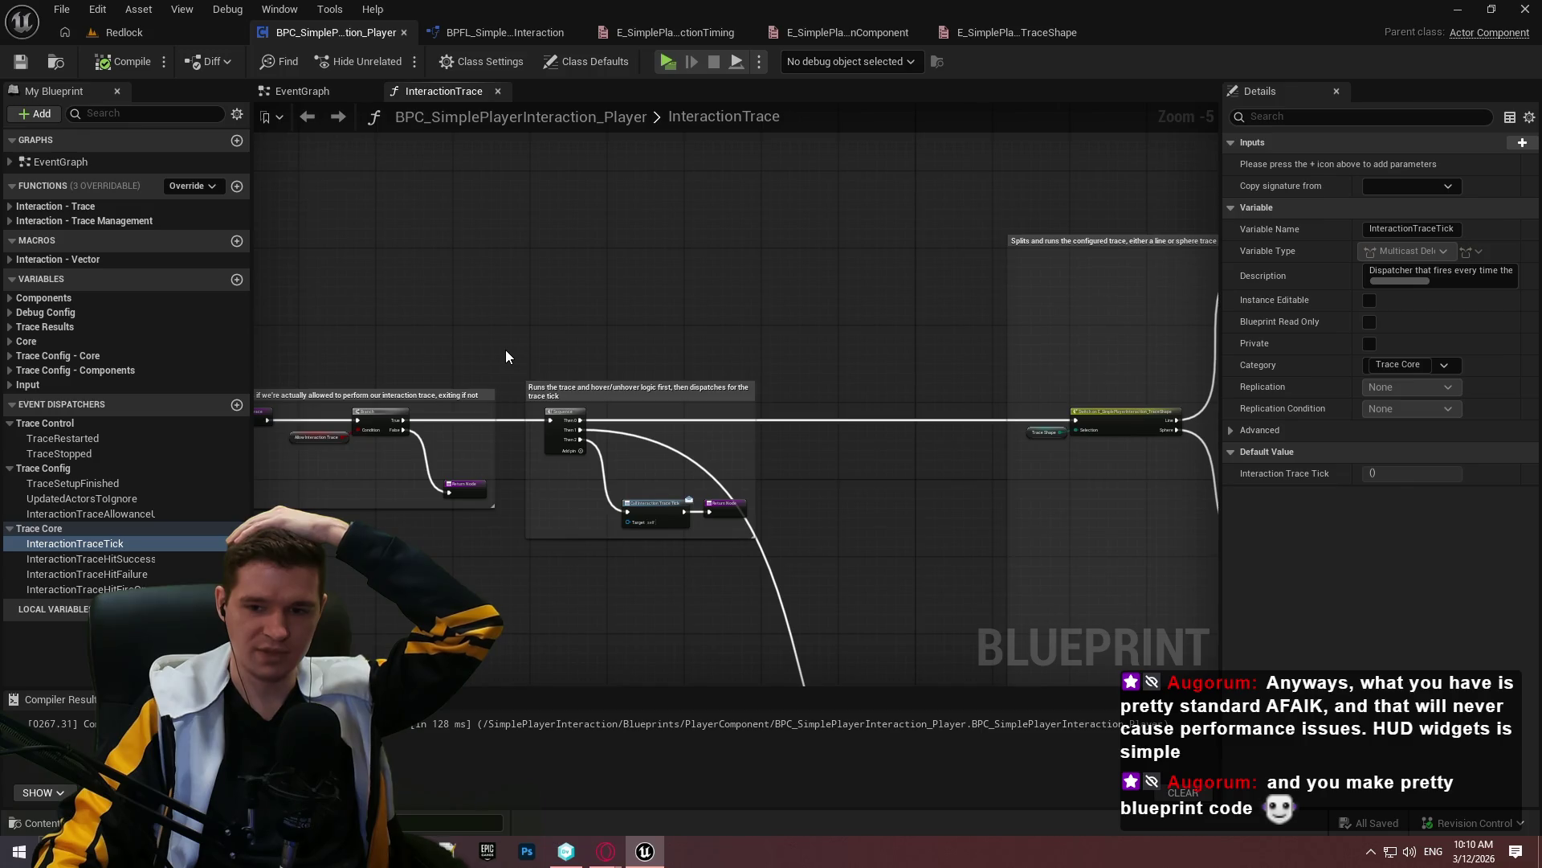
Add a reroute point to straighten the Sequence node's Then 1 wire in InteractionTrace
drag(783, 351, 744, 235)
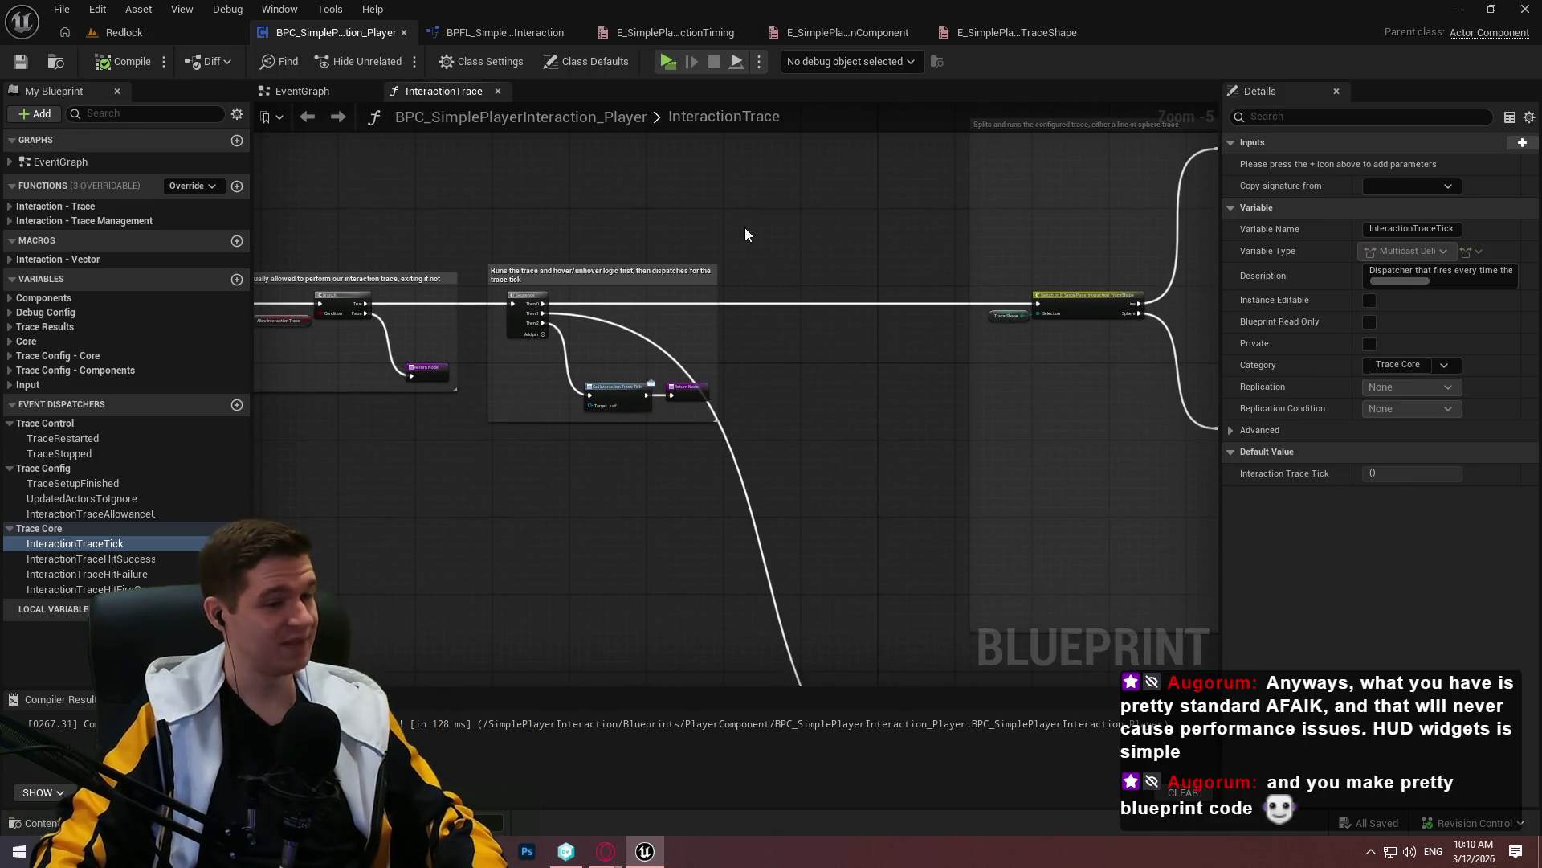
scroll(726, 440, up, 2)
drag(726, 439, 941, 312)
scroll(942, 312, down, 2)
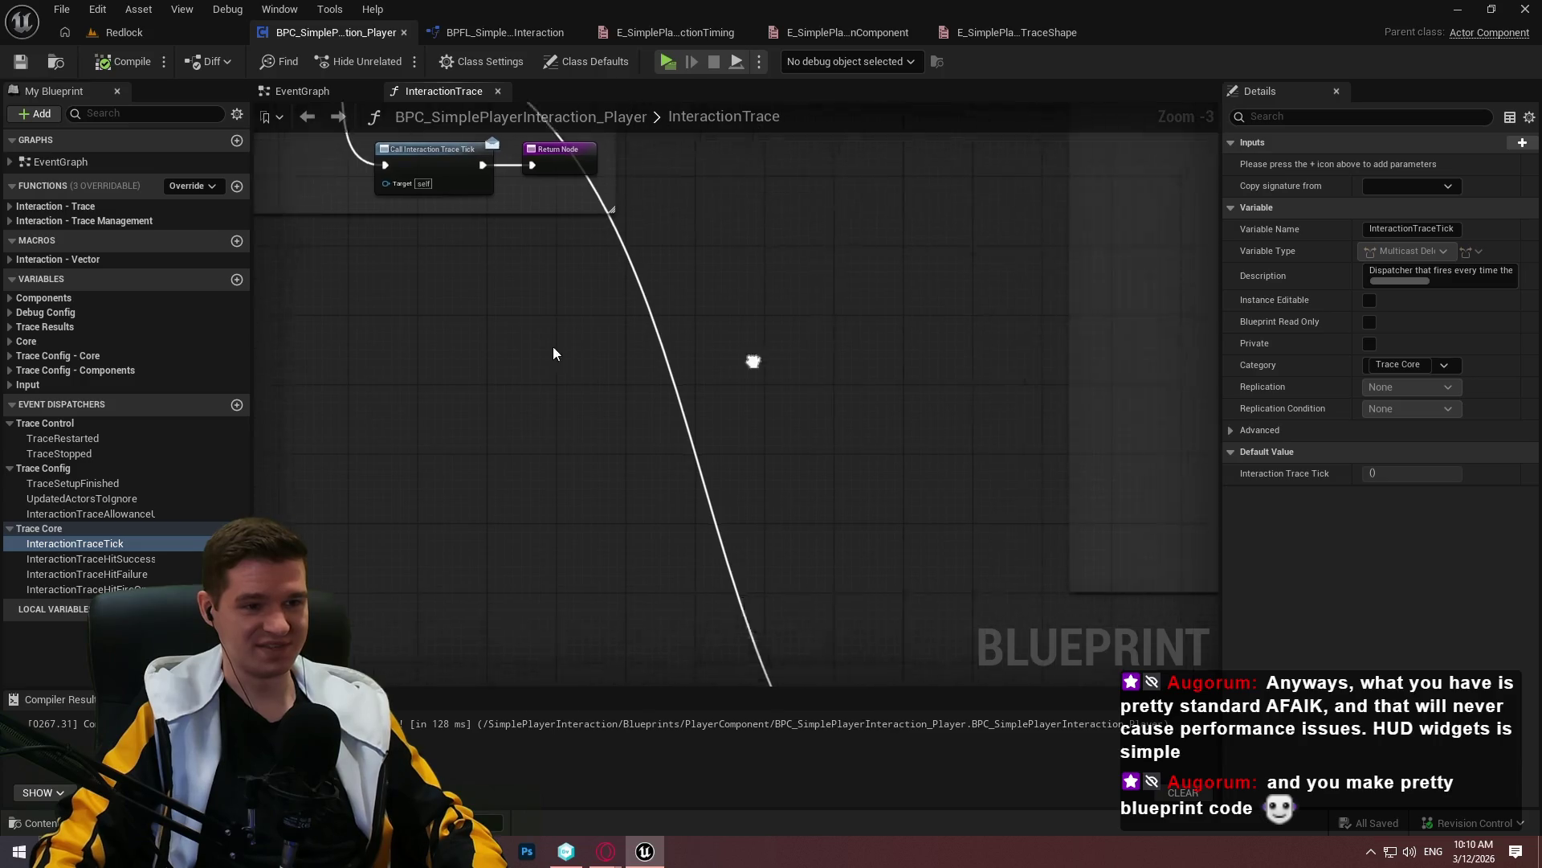
mouse_move(635, 308)
mouse_down()
mouse_move(729, 434)
mouse_move(1075, 391)
mouse_up()
scroll(771, 341, up, 2)
mouse_move(771, 340)
mouse_down()
mouse_move(623, 383)
mouse_move(706, 328)
mouse_move(764, 330)
mouse_up()
double_click(648, 384)
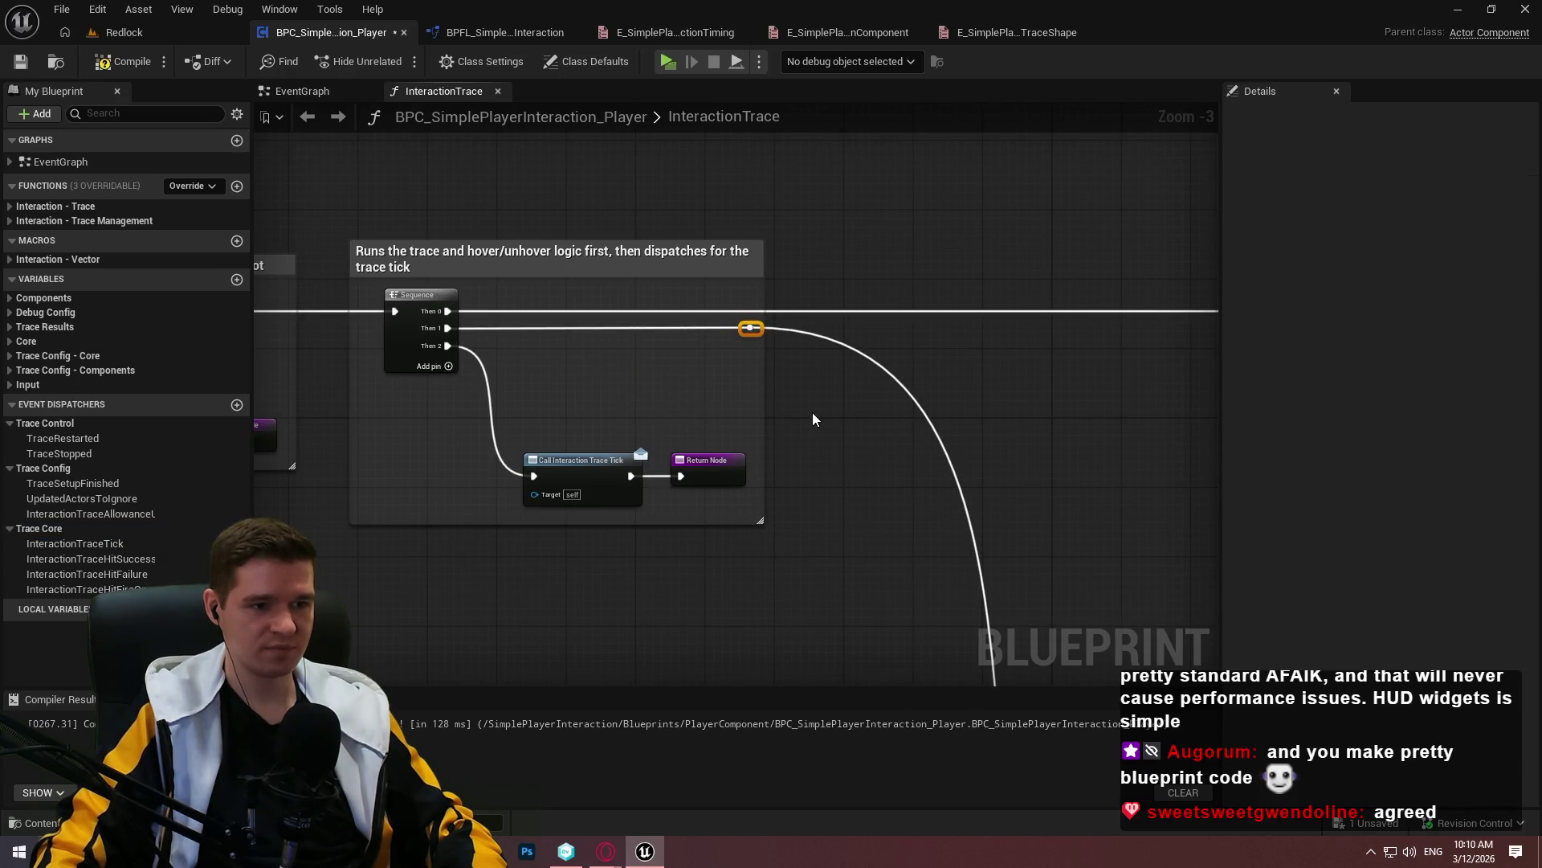
click(812, 412)
drag(812, 413, 815, 343)
scroll(815, 343, down, 4)
drag(653, 365, 392, 132)
Compile the blueprint and inspect each Trace Core dispatcher's properties in Details
key(F7)
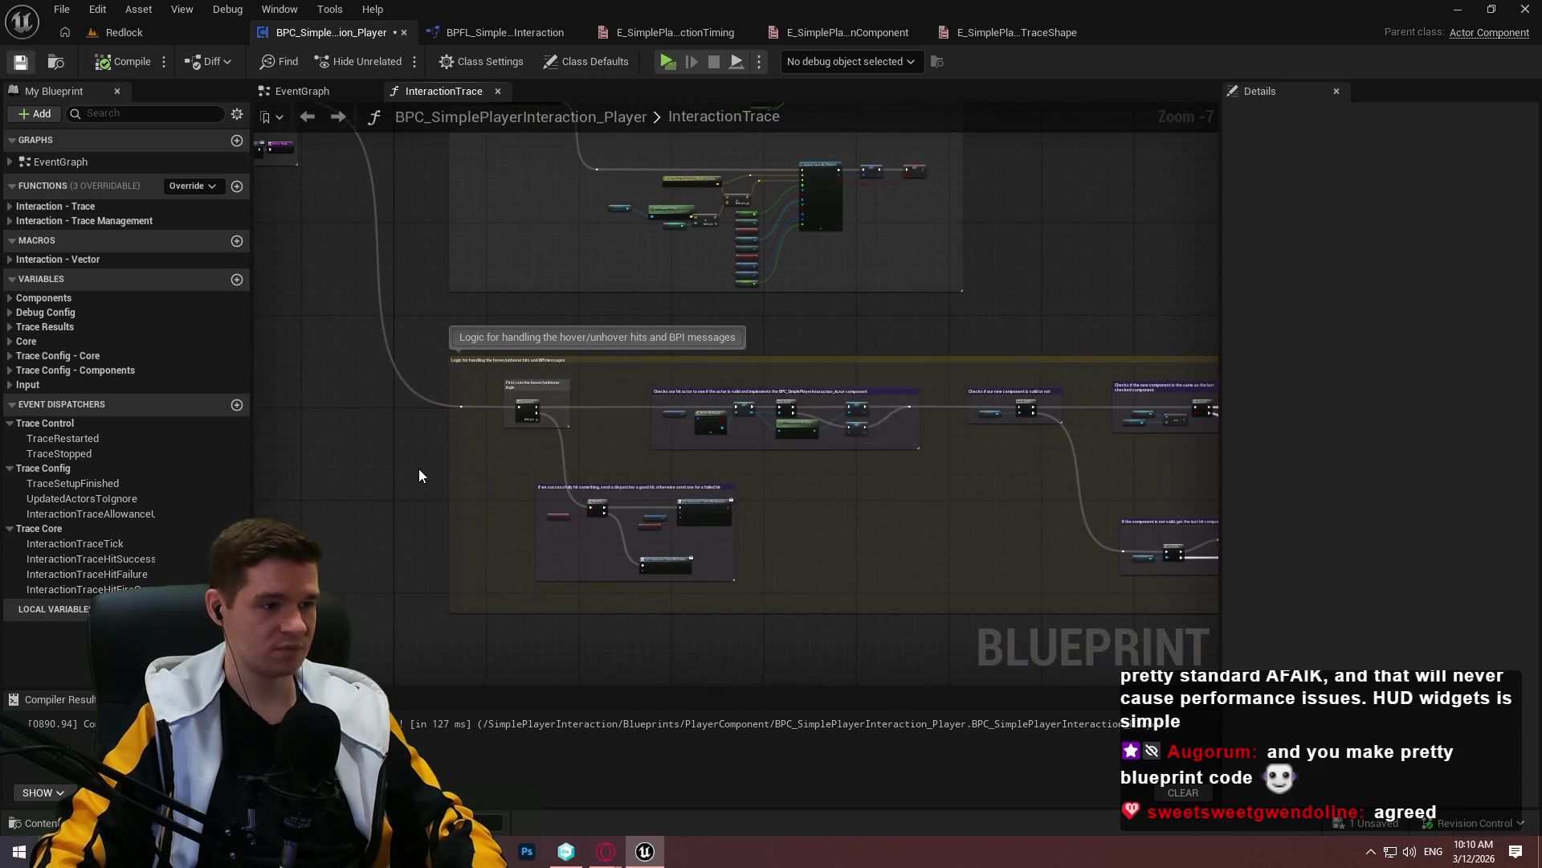
click(80, 438)
click(104, 483)
click(106, 513)
click(113, 544)
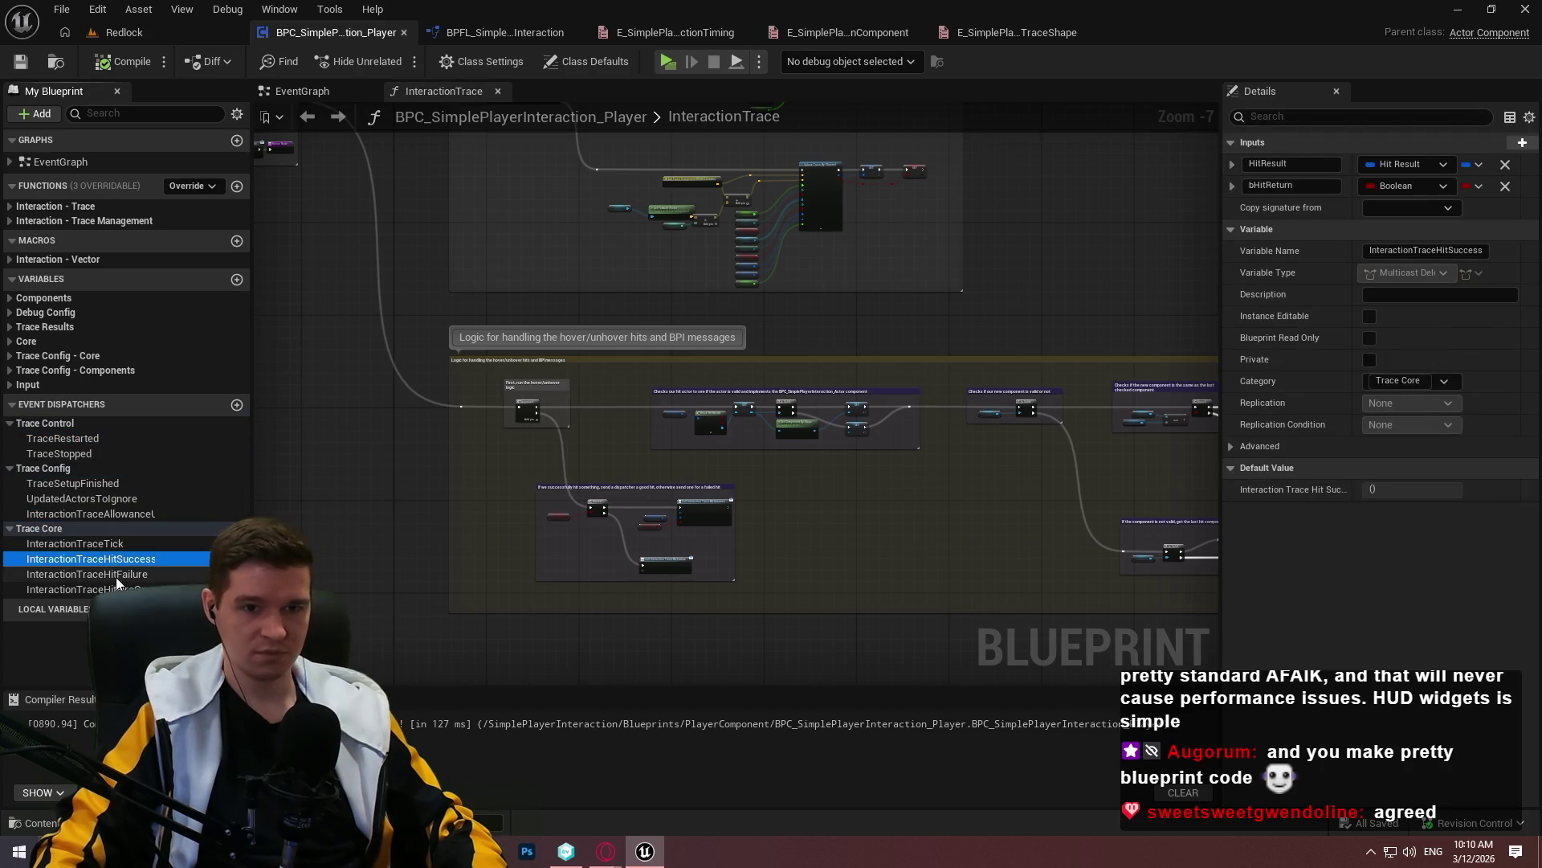
click(116, 574)
key(Up)
key(Up)
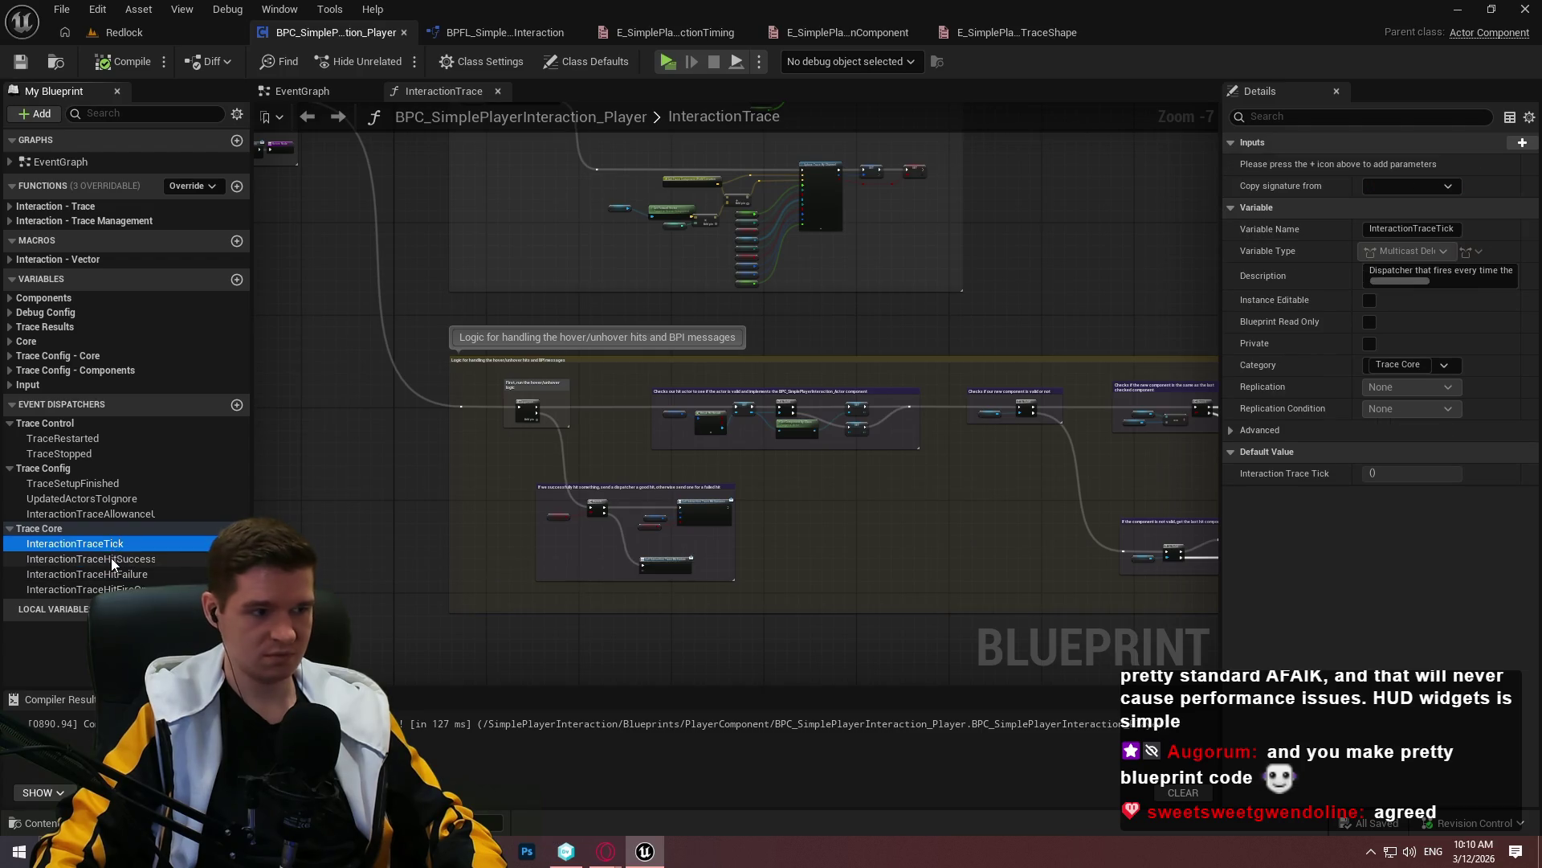
Describe InteractionTraceHitSuccess as firing when the trace hits an actor implementing BPC_SimplePlayerInteraction_Actor
key(Down)
click(1438, 294)
text(Dik)
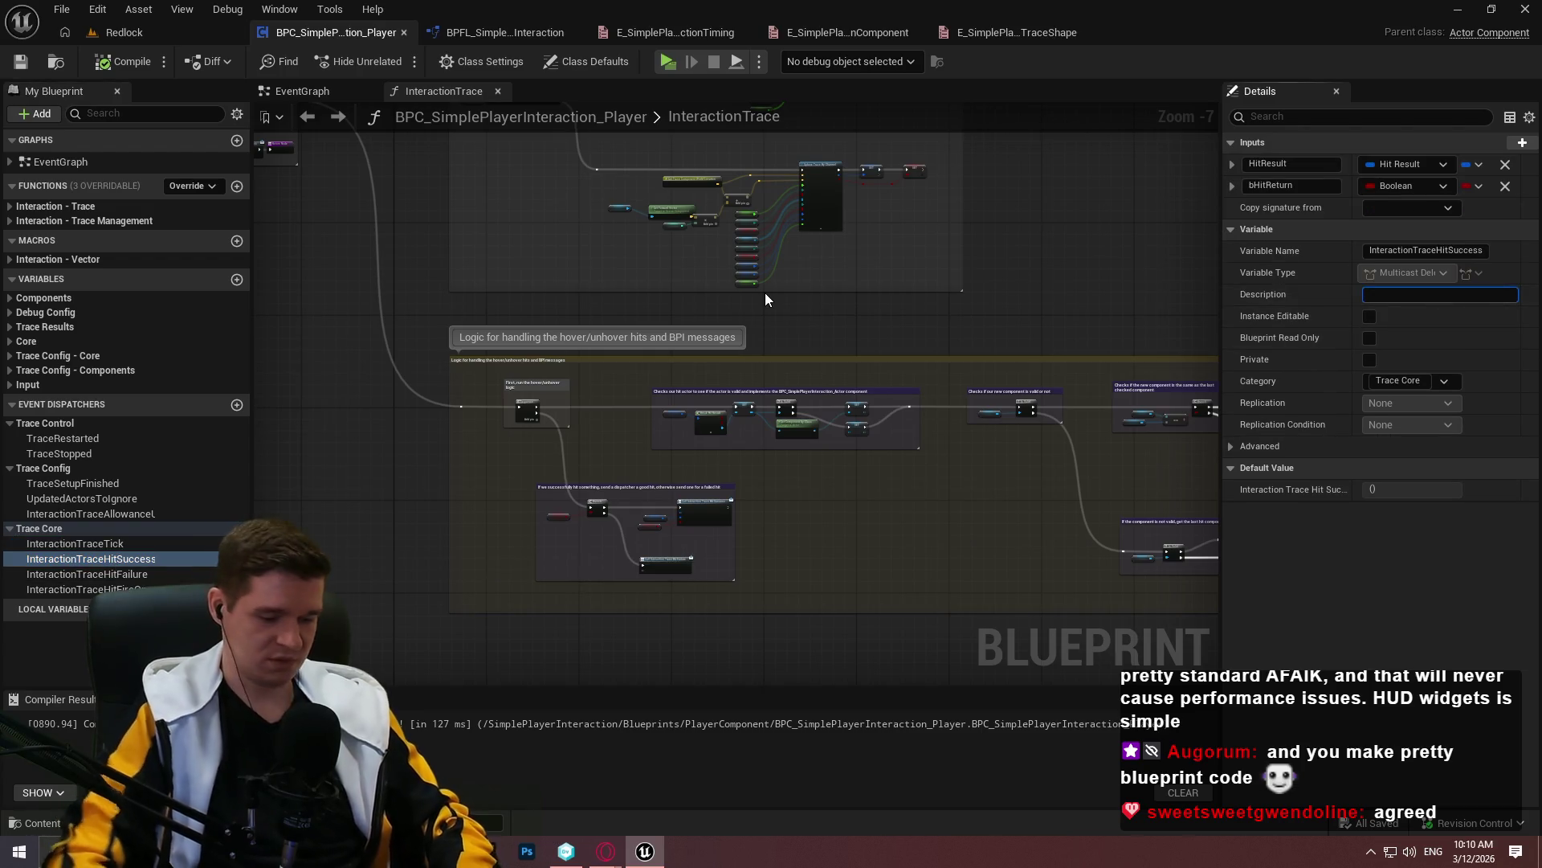
key(BackSpace)
text(spatcher that fires when the in)
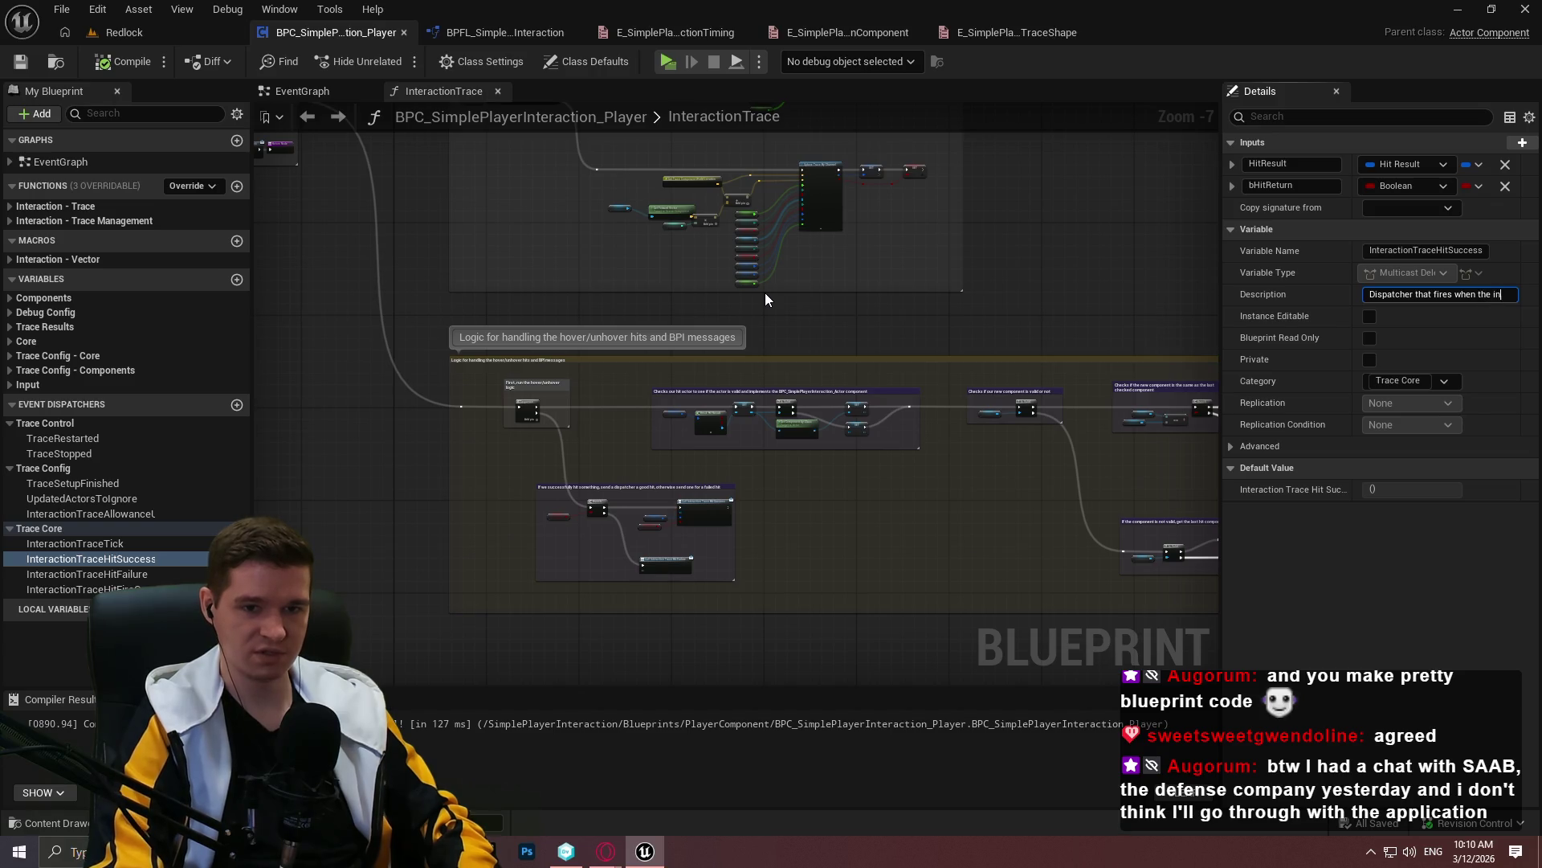
text(teraction trace successfu)
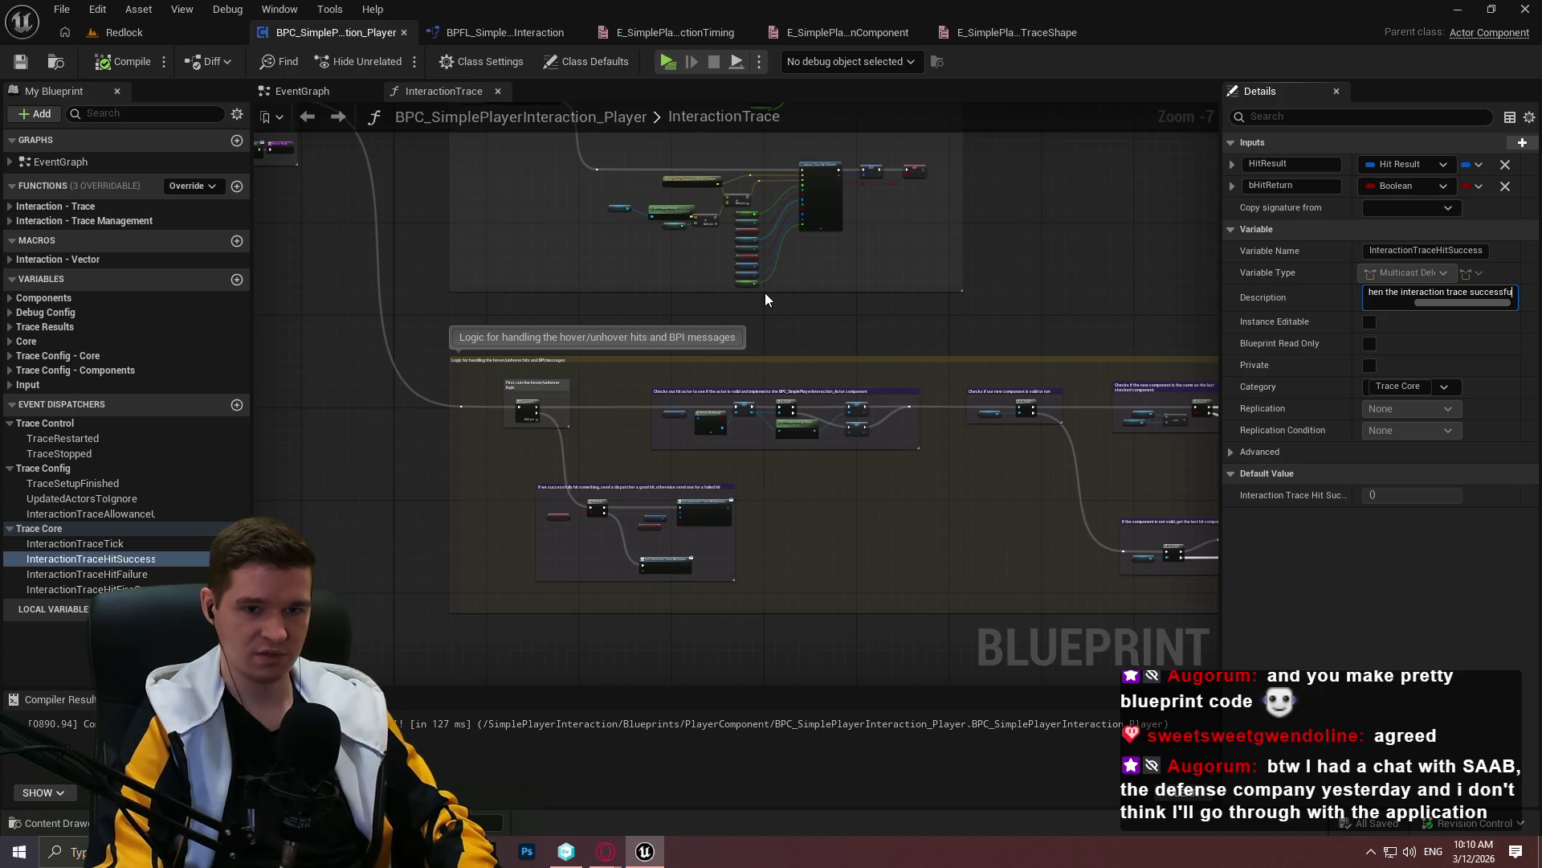
text(lly hits an)
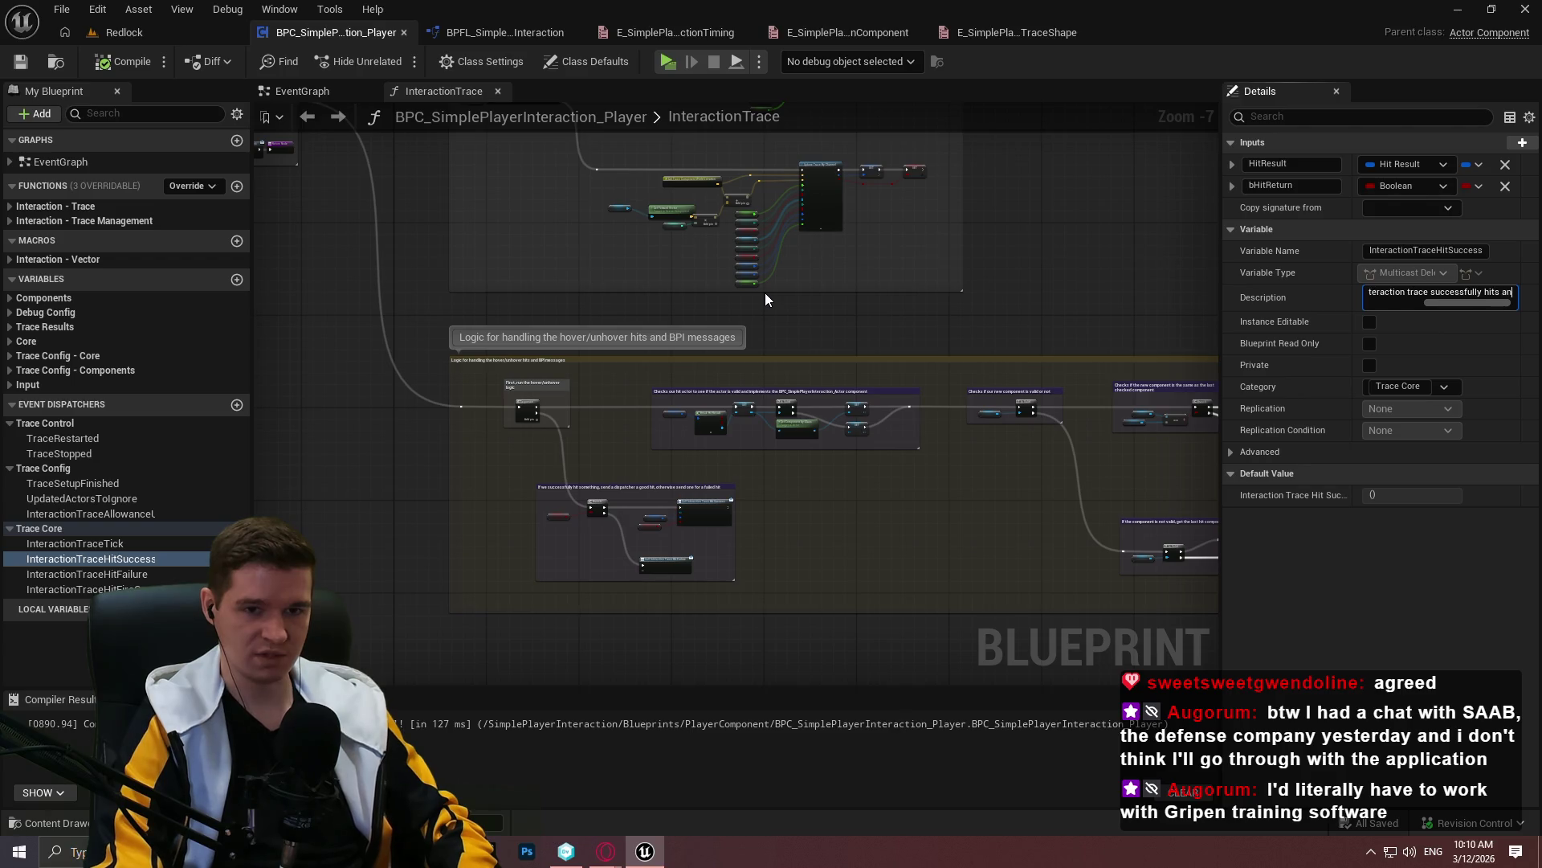
text(r t)
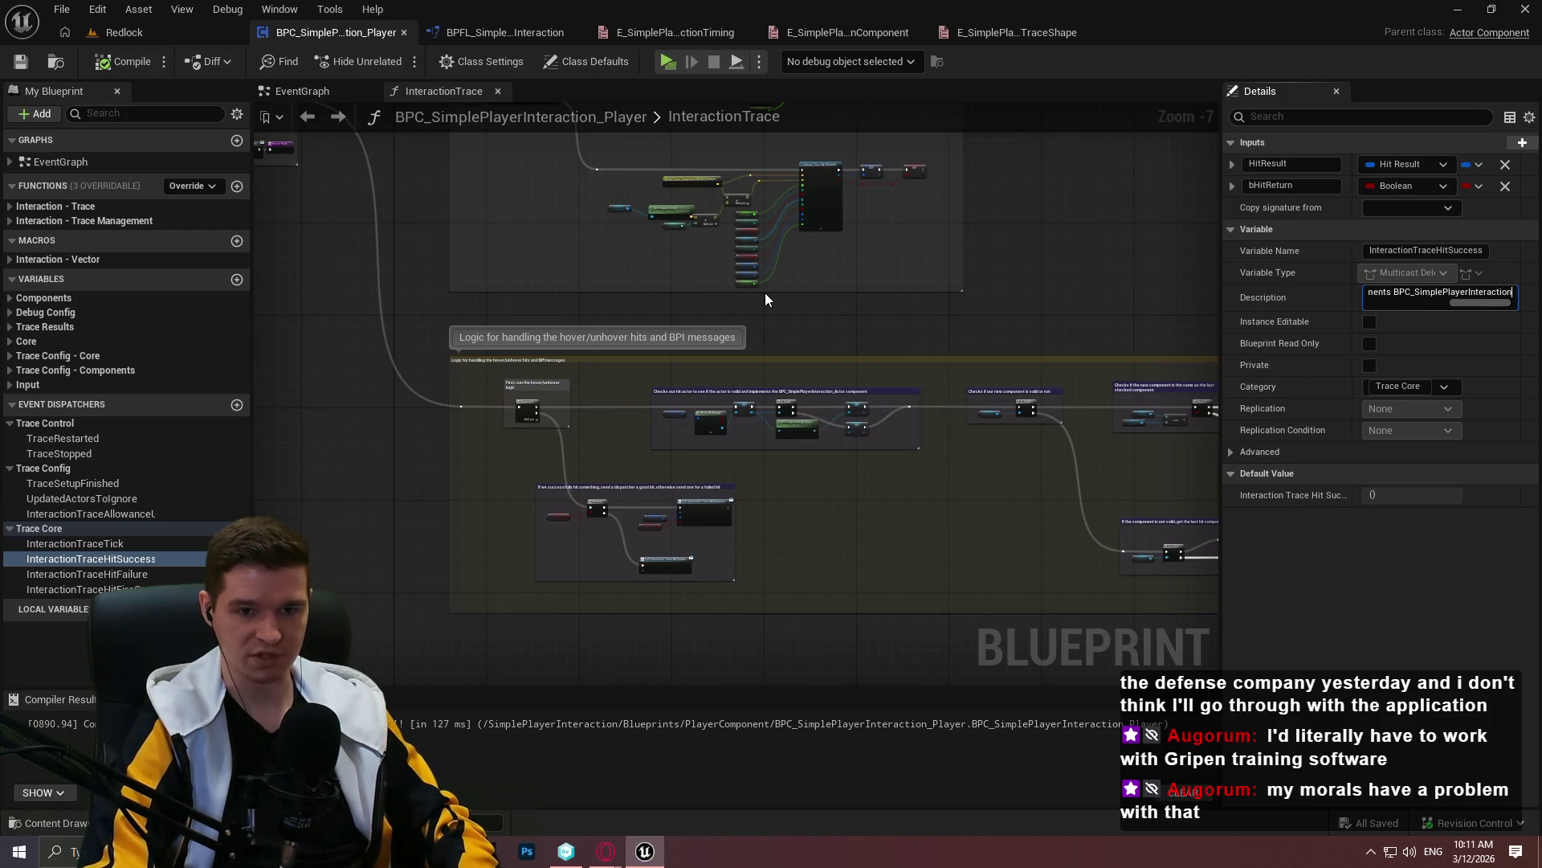
key(Return)
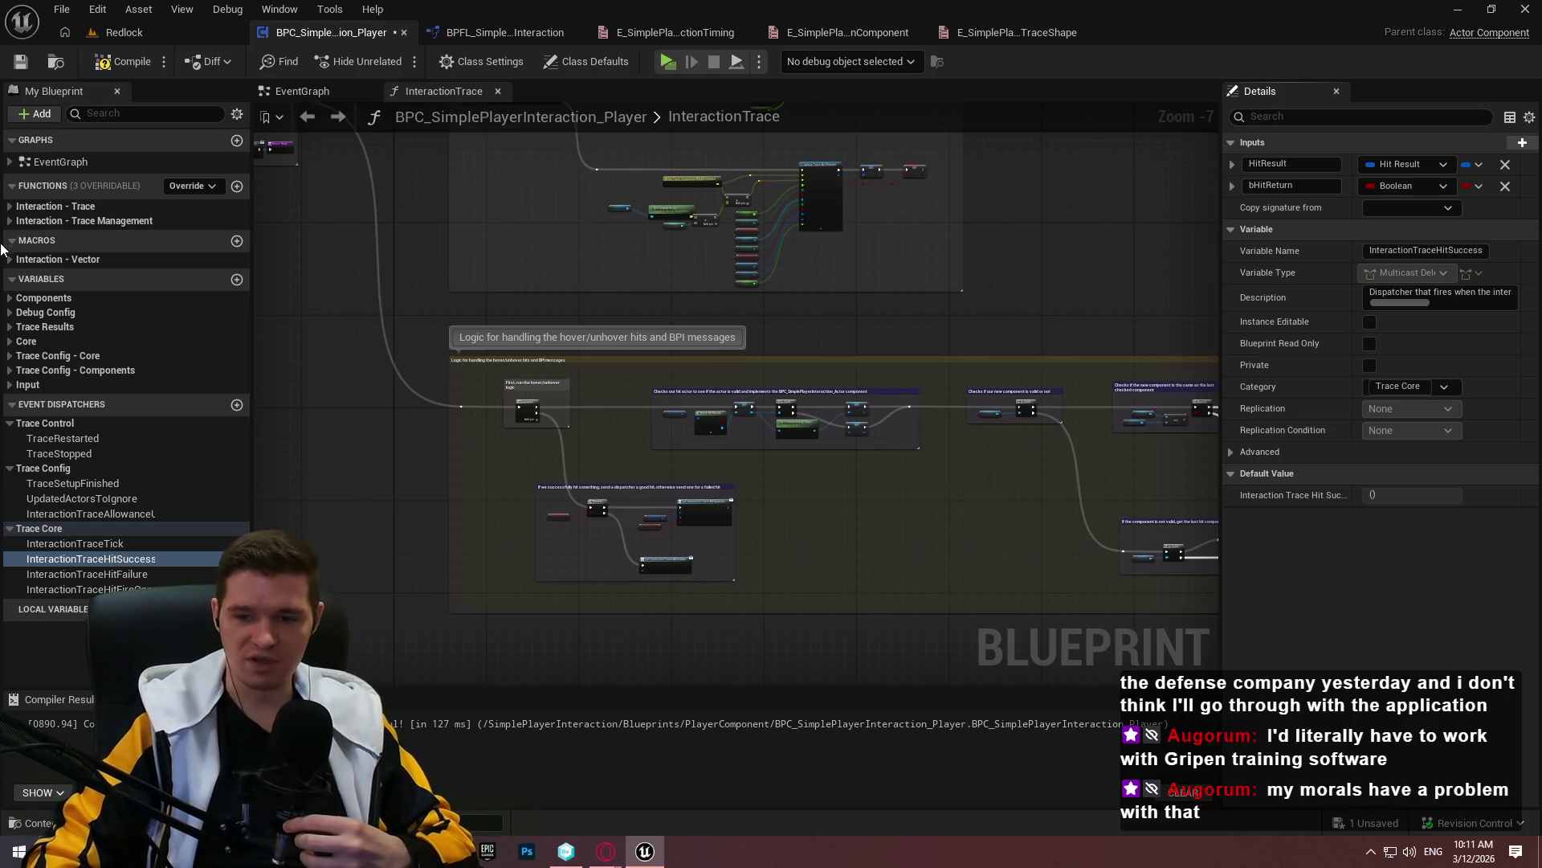
click(103, 561)
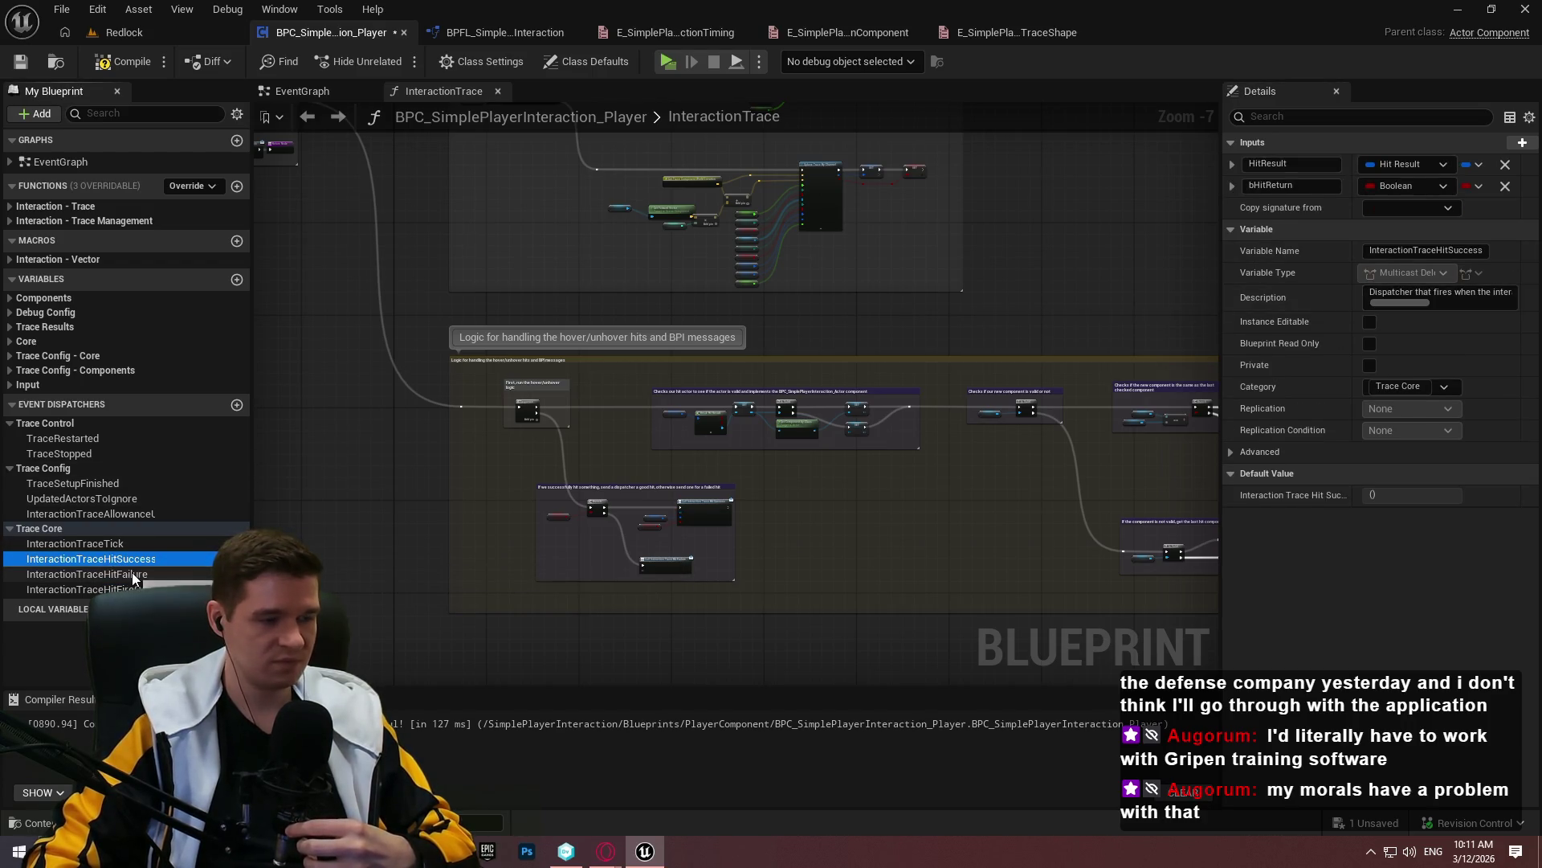
Describe InteractionTraceHitFailure as firing when the trace doesn't hit ANY object
click(132, 572)
click(1414, 273)
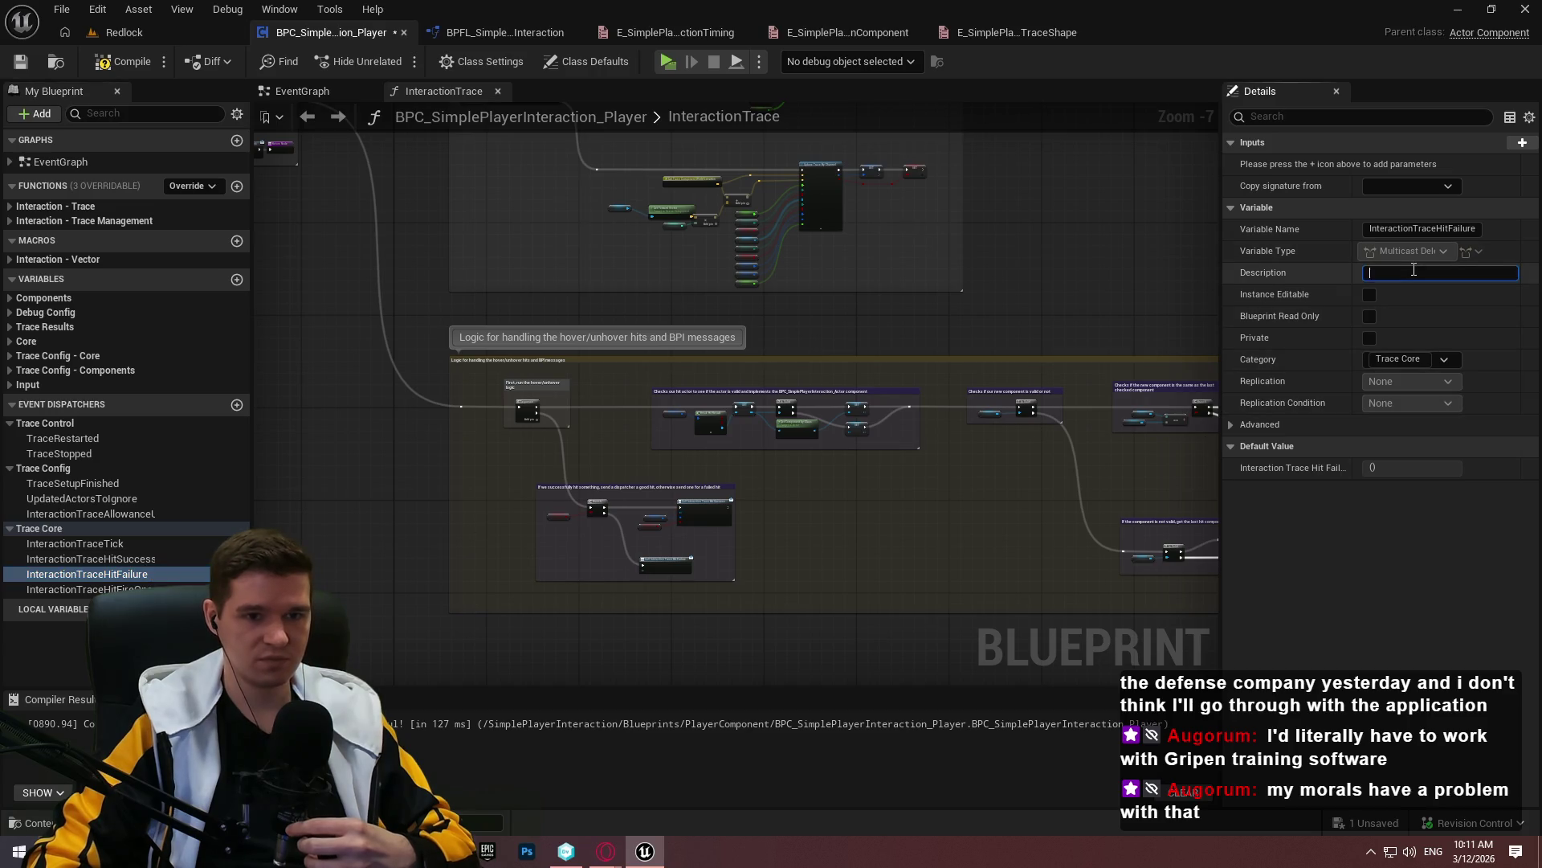
scroll(697, 519, up, 5)
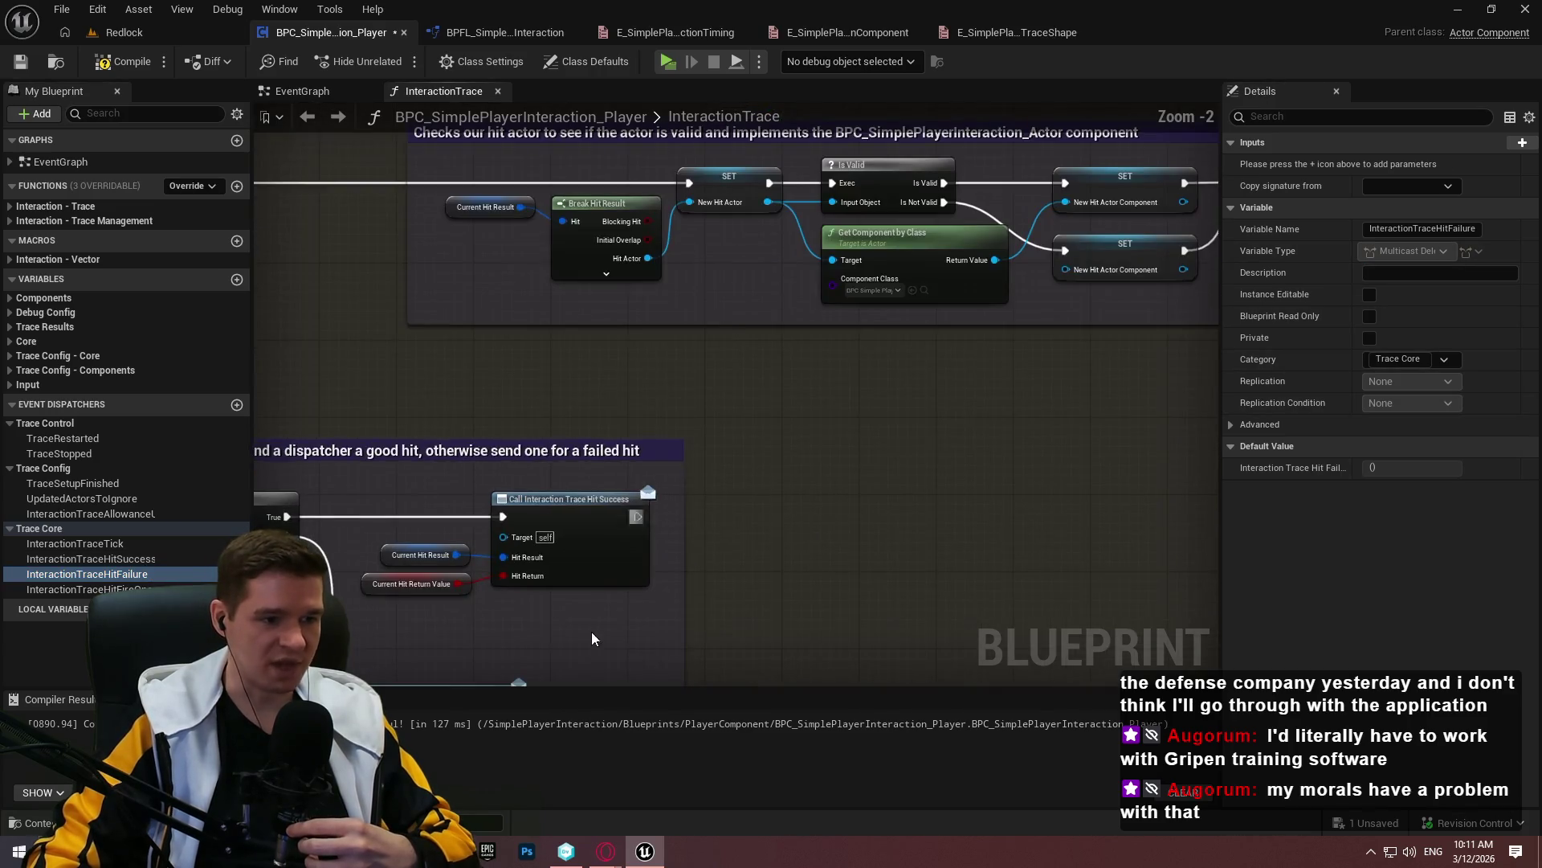
click(112, 573)
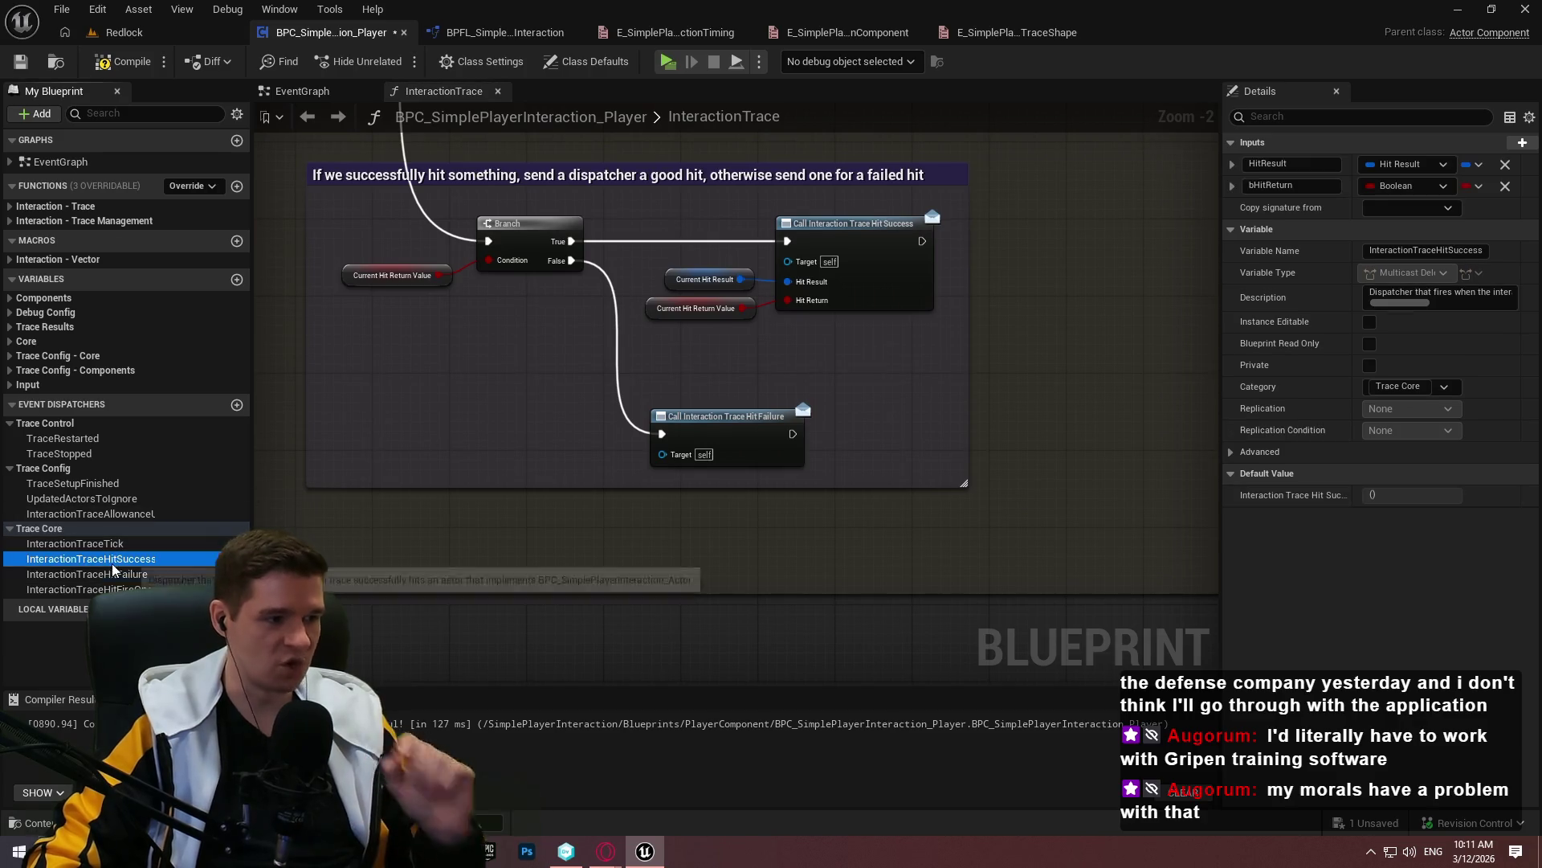
click(1434, 273)
text(Dispatcher that fires if the int)
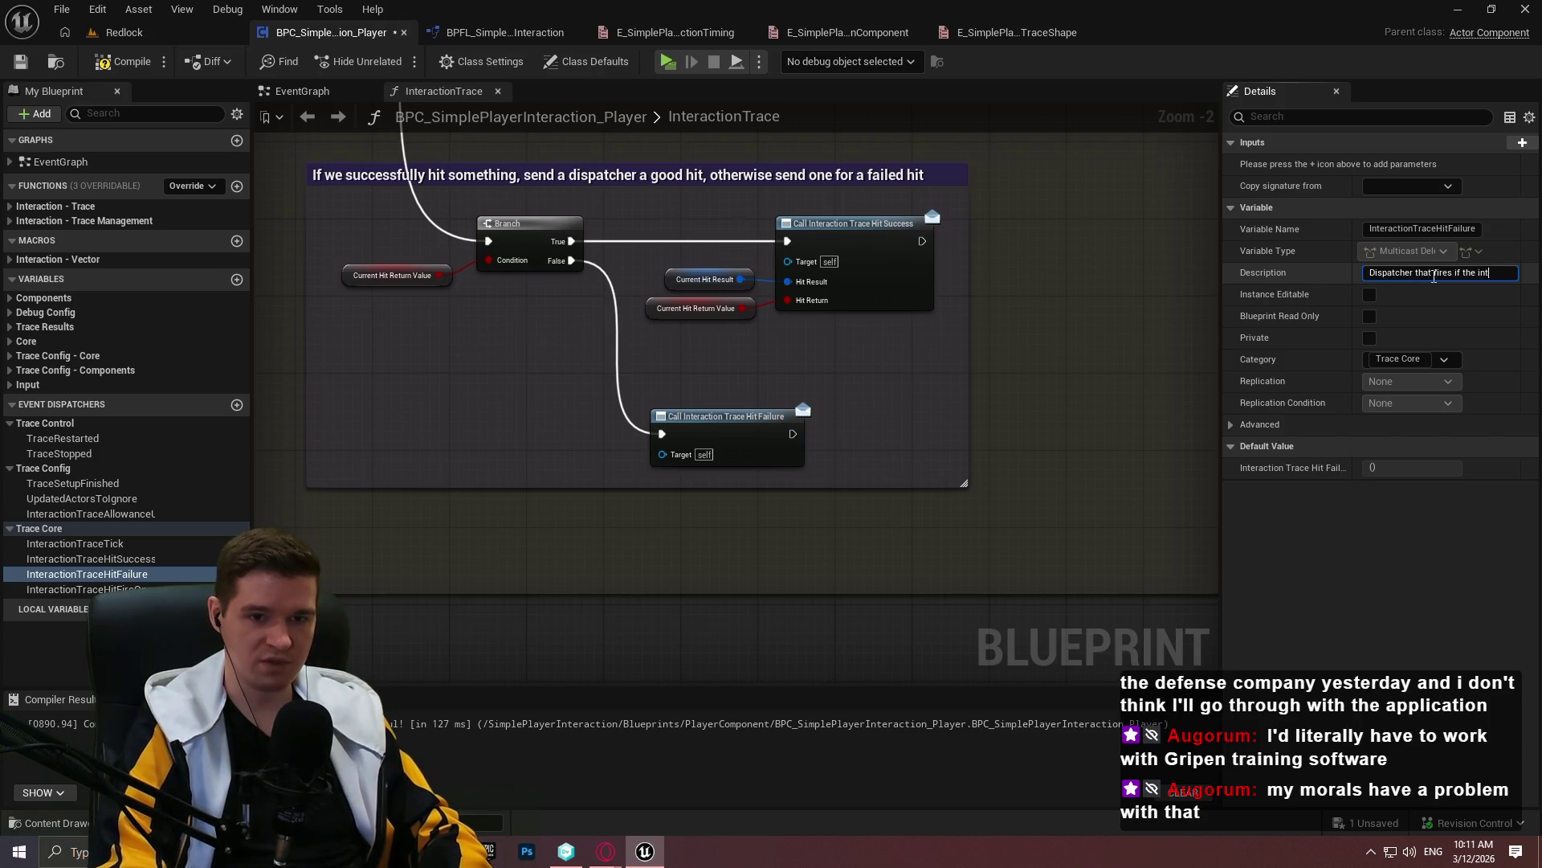
text(on tracedoes)
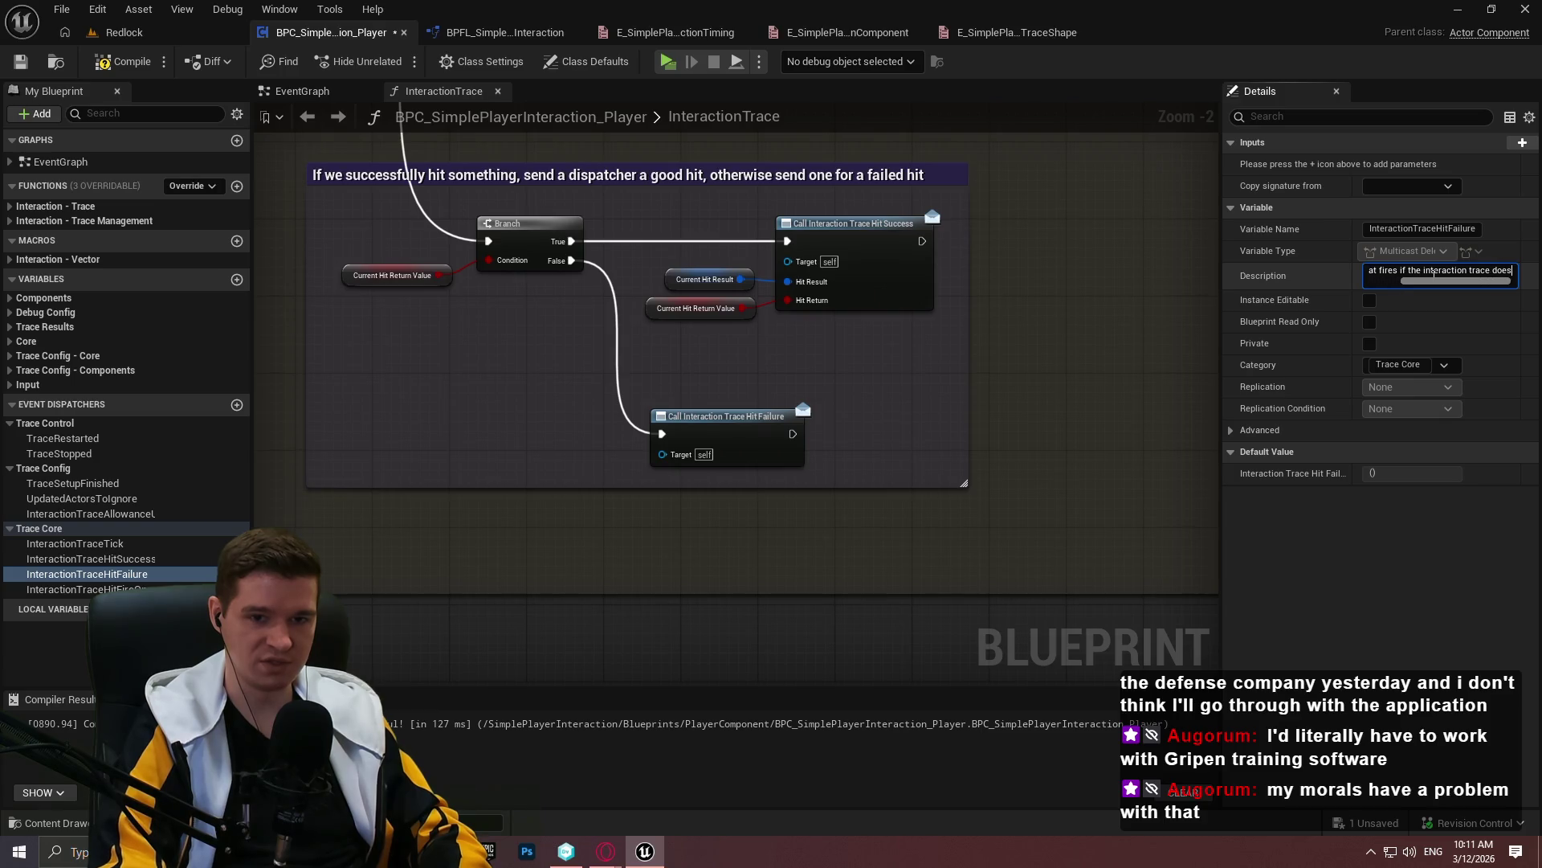
text(hit ANY)
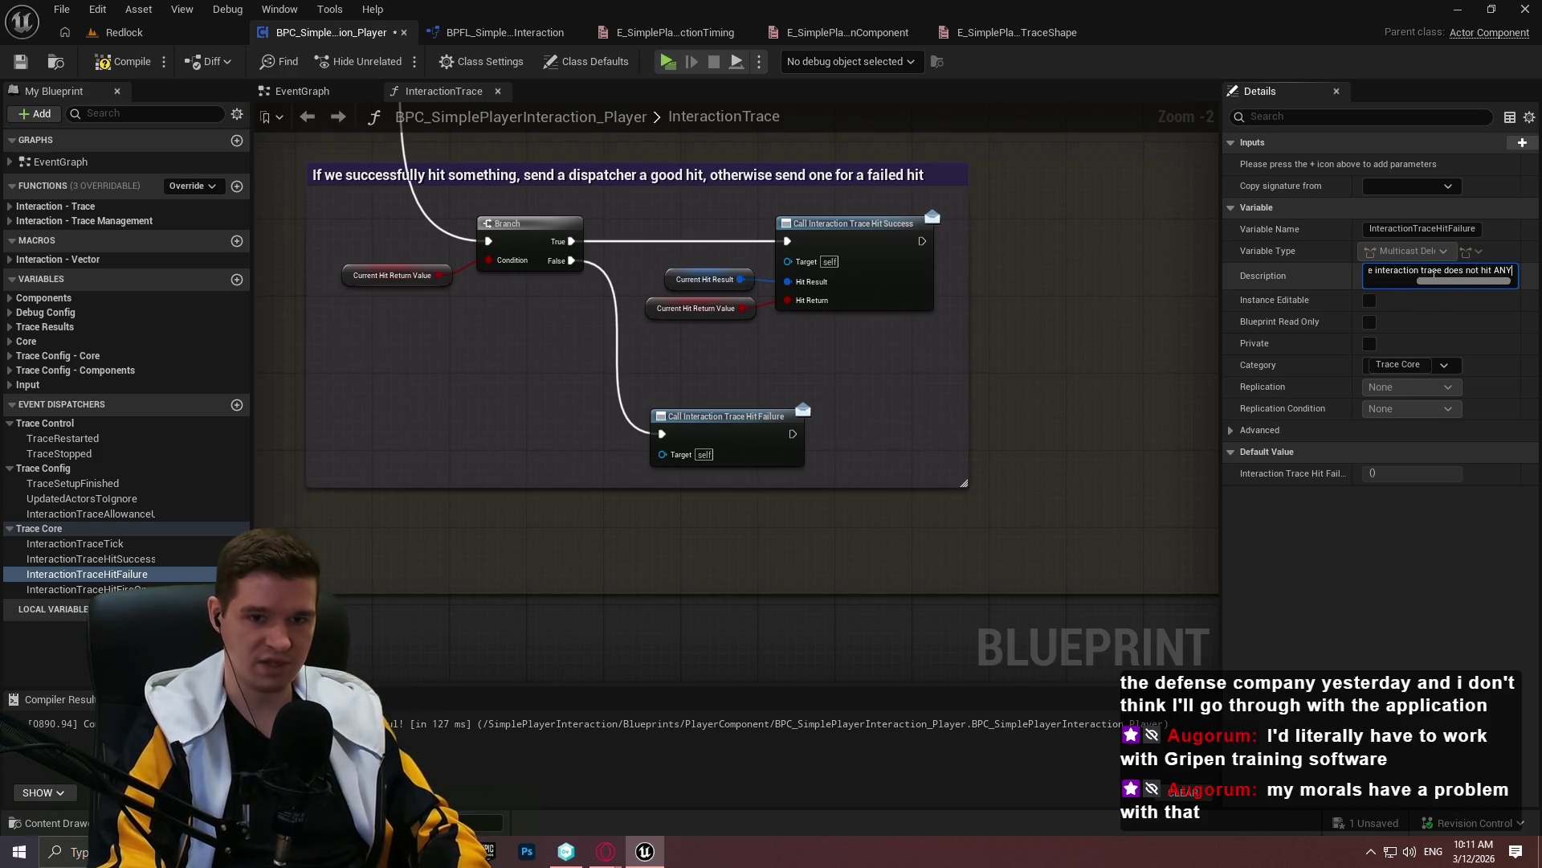
text( object.)
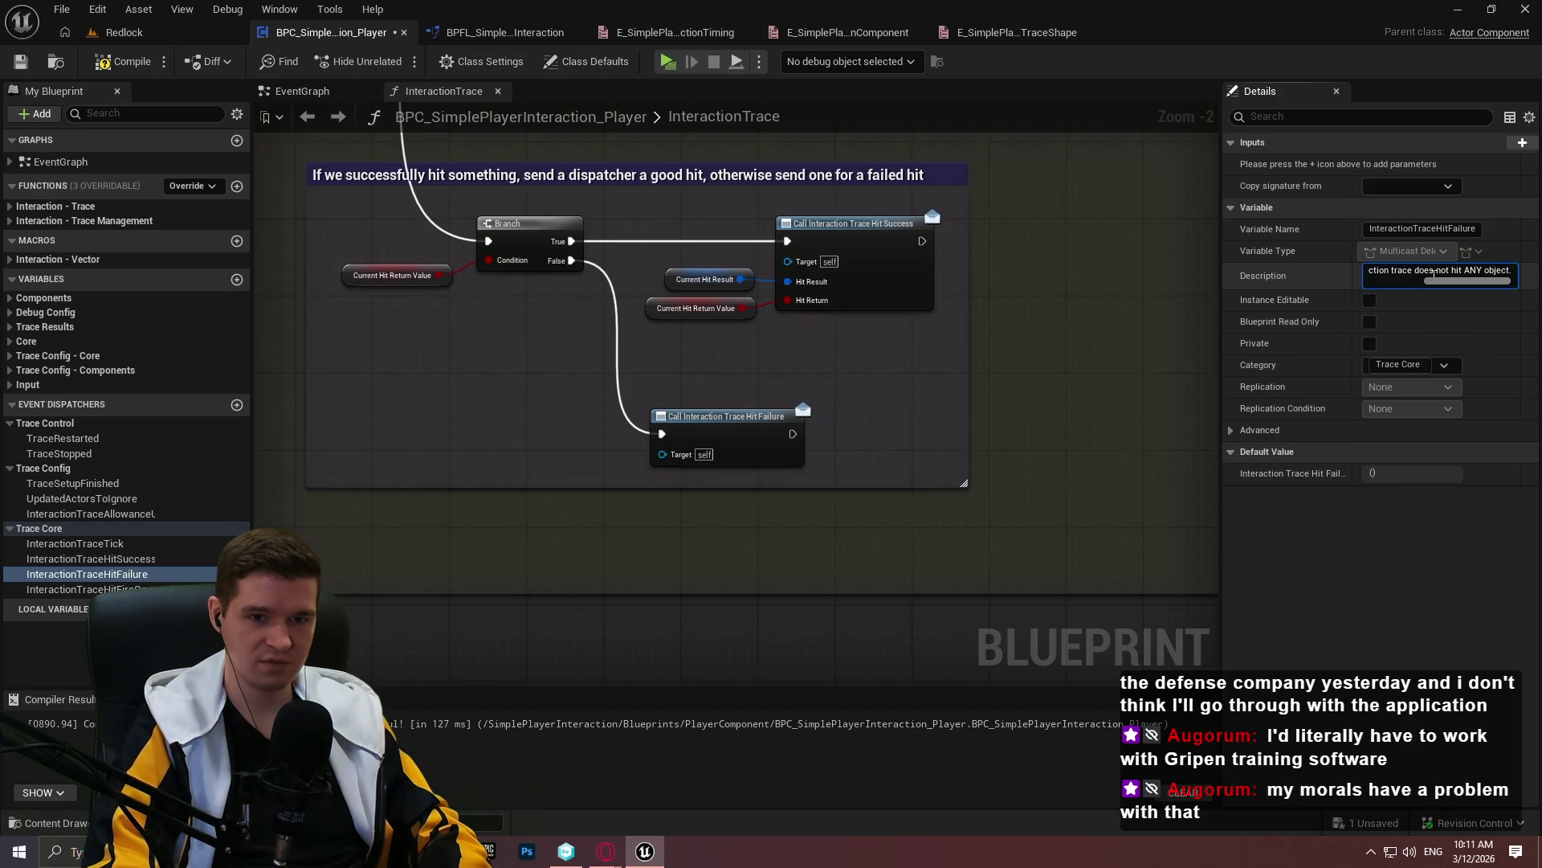
click(89, 589)
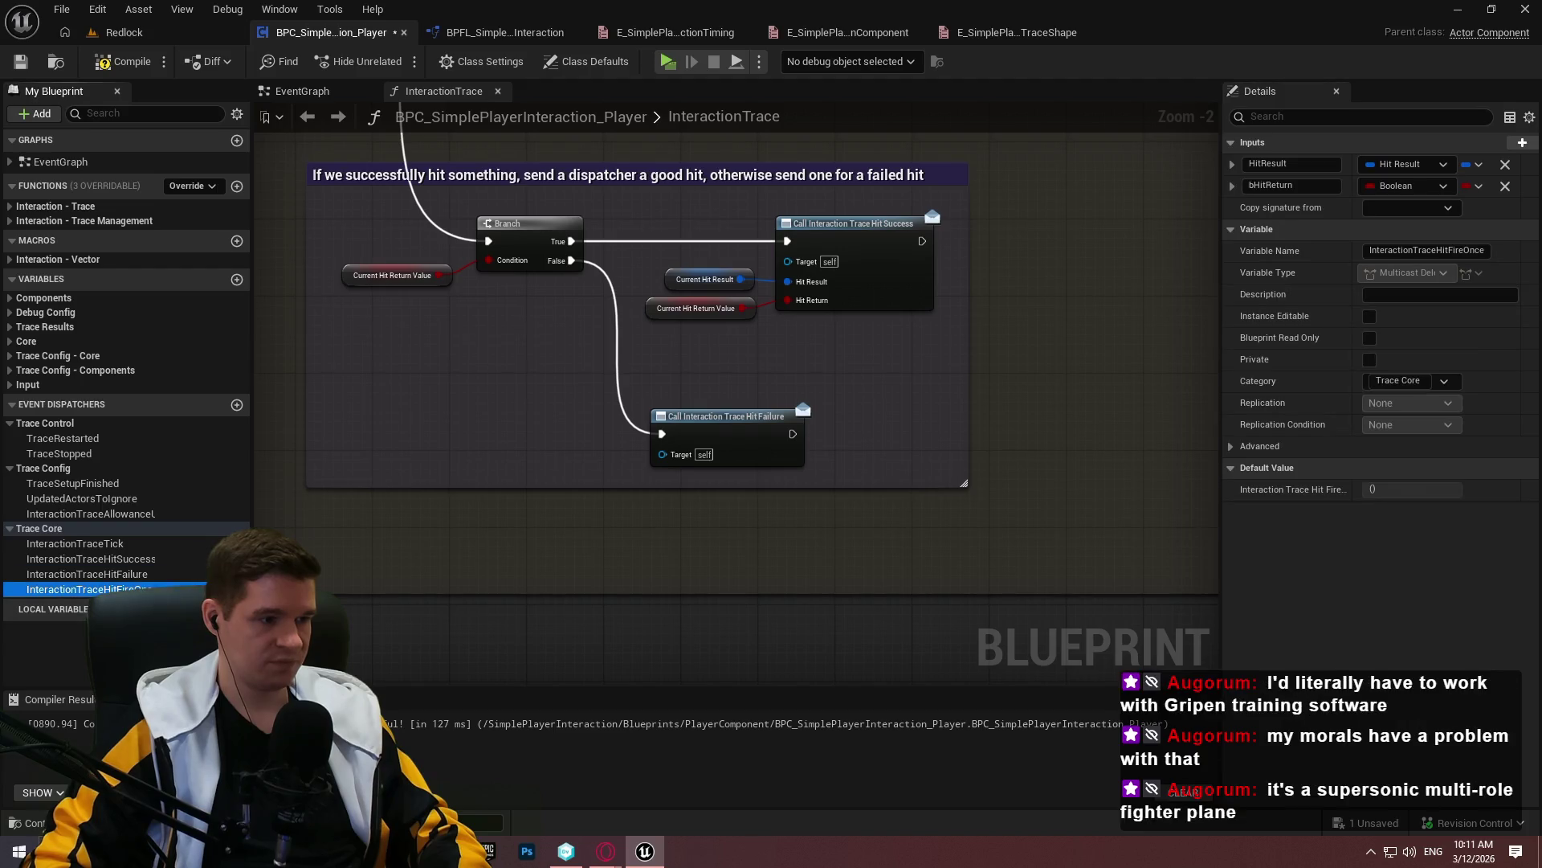
Copy the InteractionTraceHitSuccess description into Notepad++ as a starting draft
click(1461, 295)
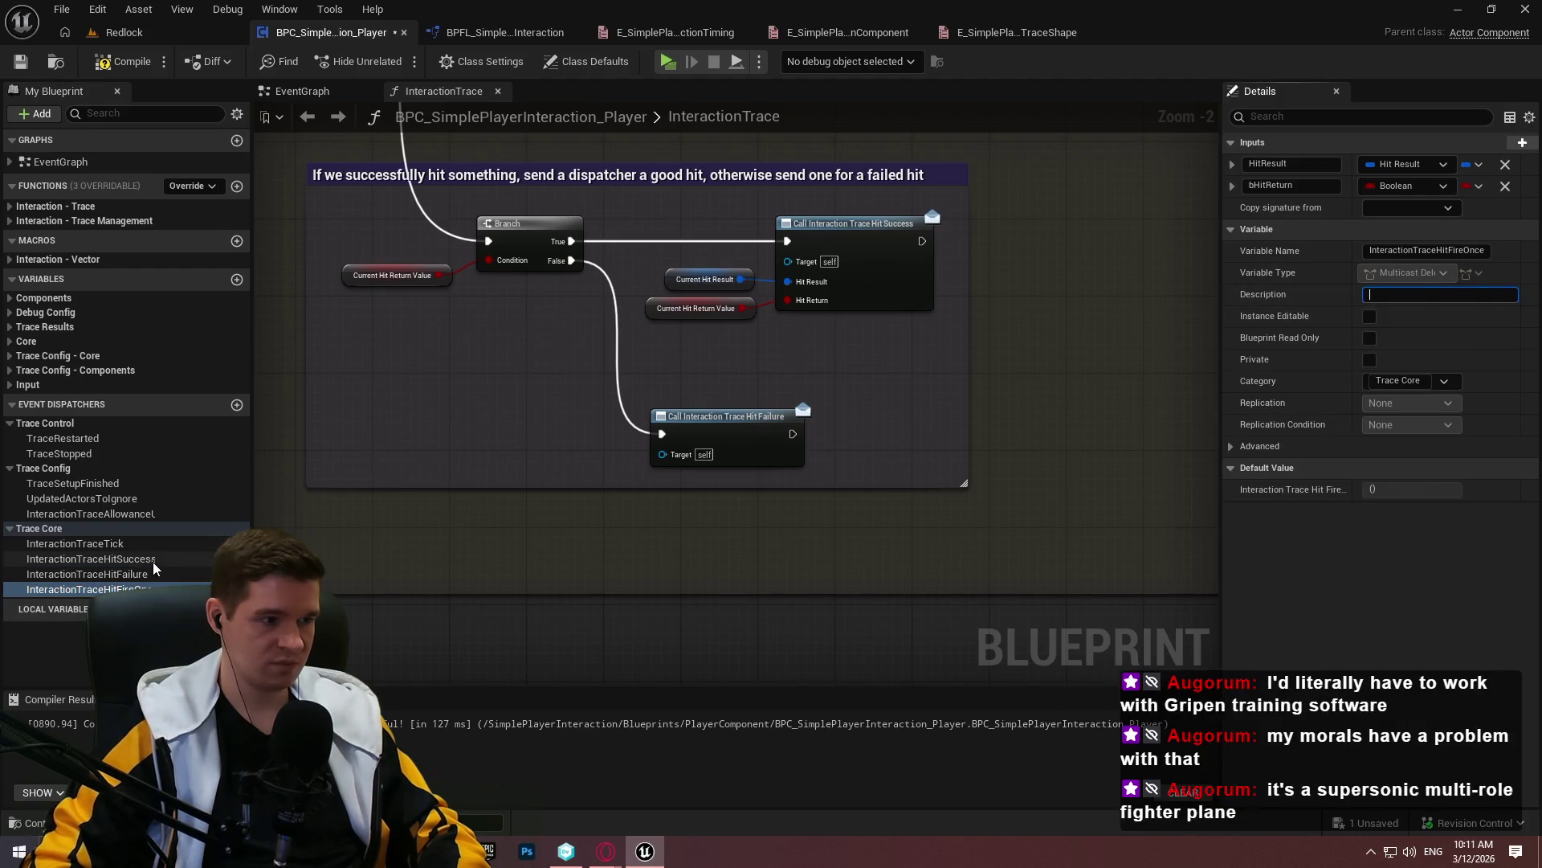
click(75, 543)
click(91, 558)
key(ctrl+a)
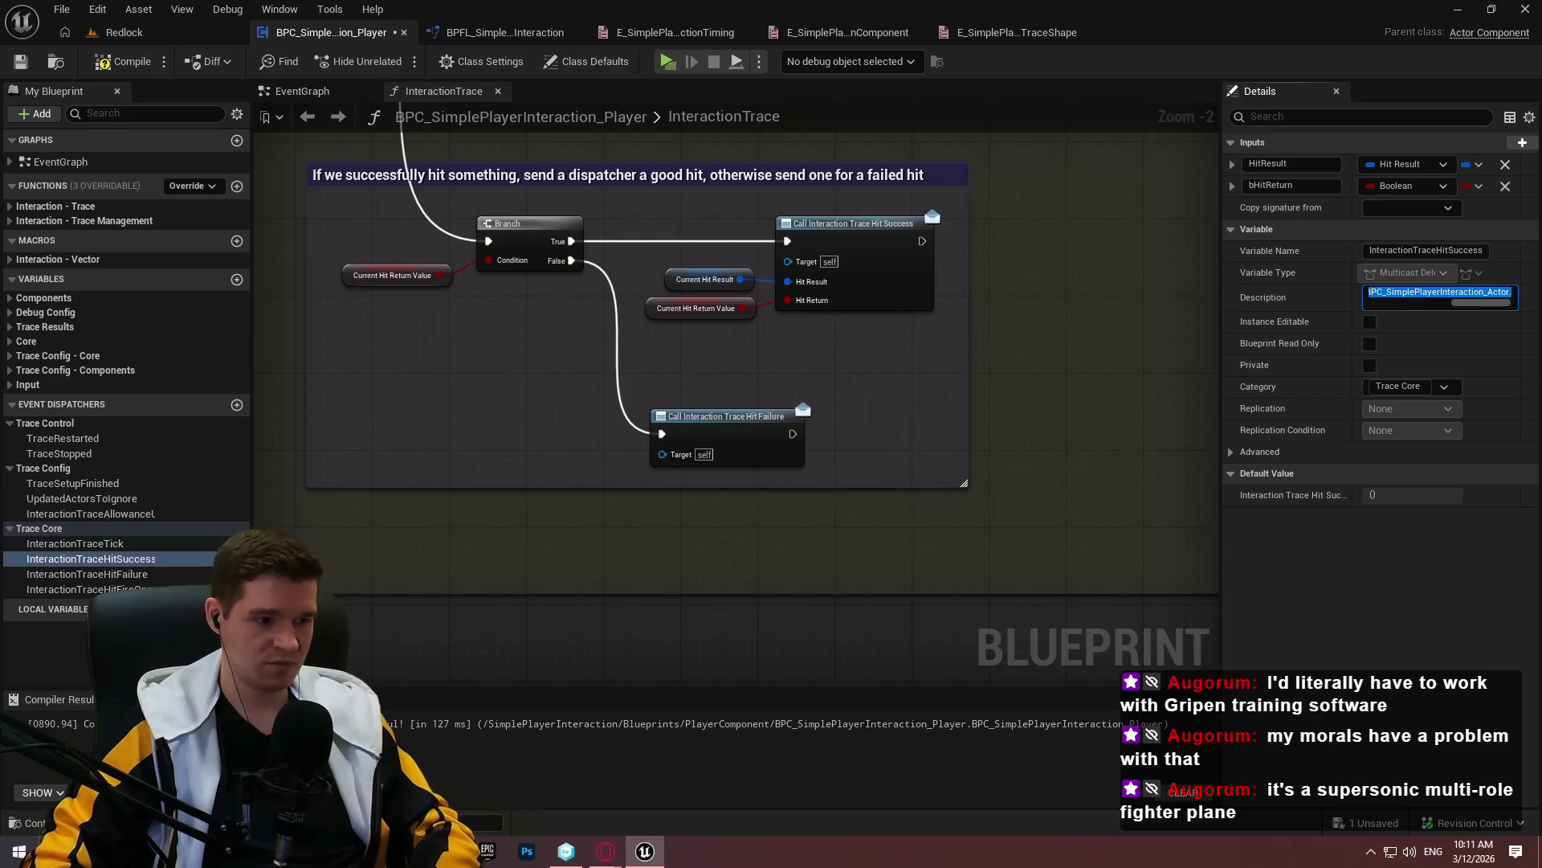
key(ctrl+c)
key(alt+Tab)
key(ctrl+v)
click(702, 189)
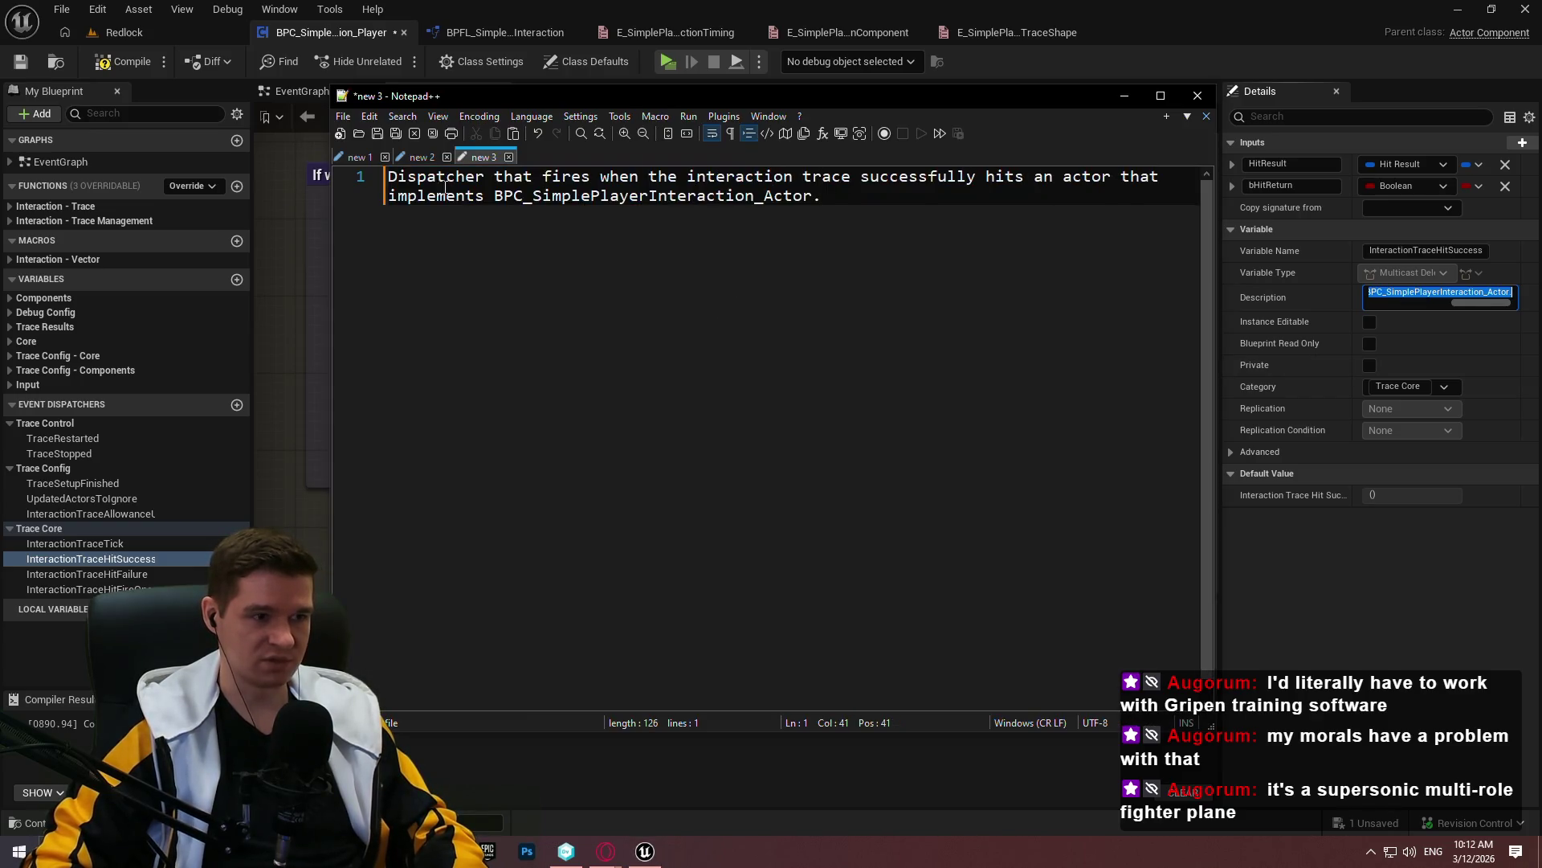
click(814, 208)
Draft in Notepad++ that this dispatcher fires only once, while HitSuccess fires every tick
text(This )
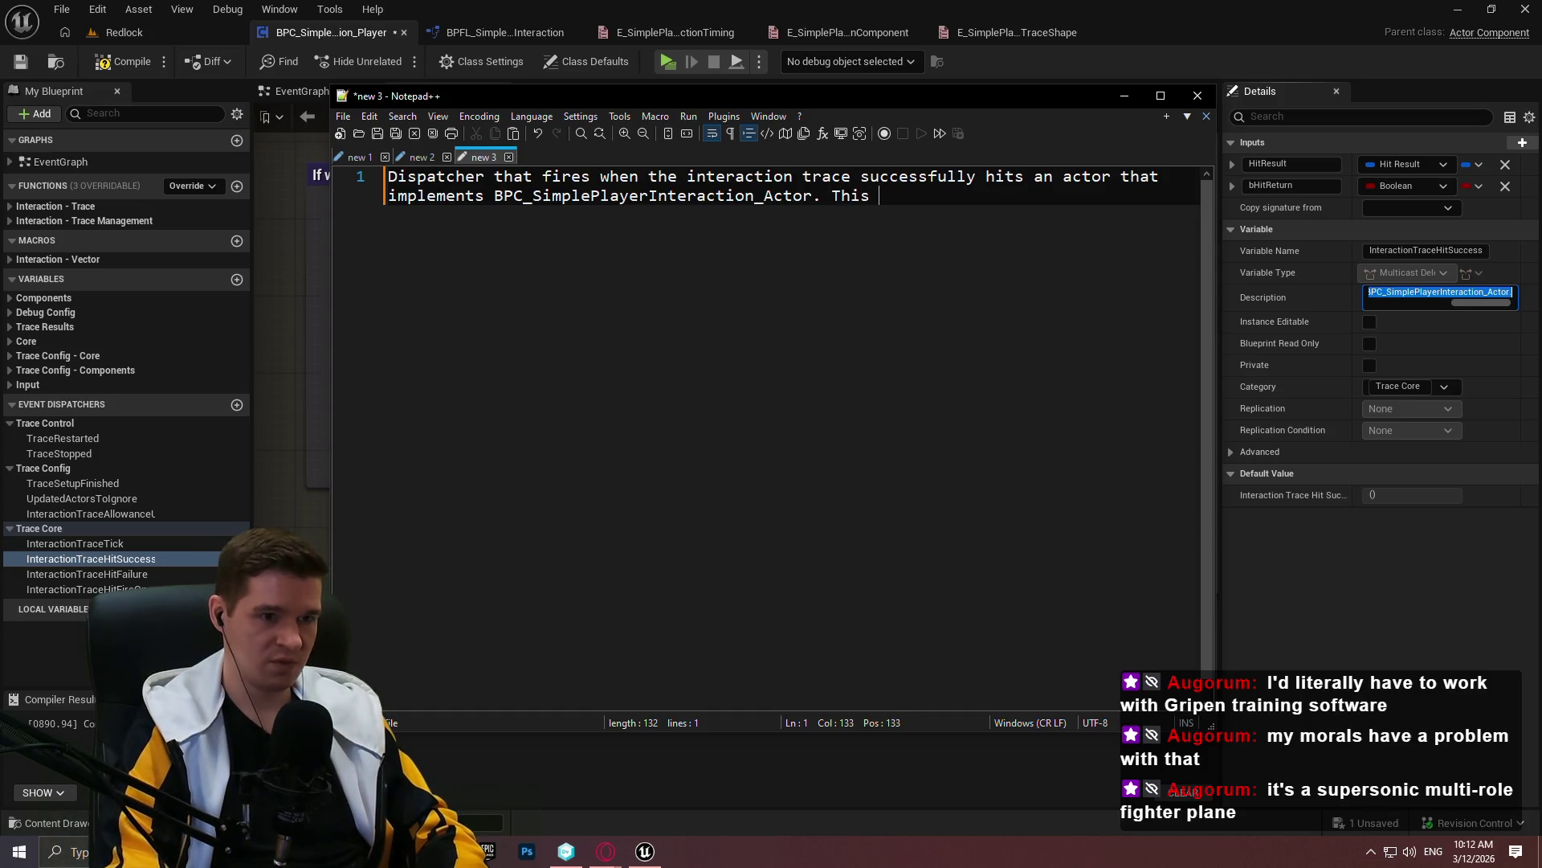
text(dispatcher only fires)
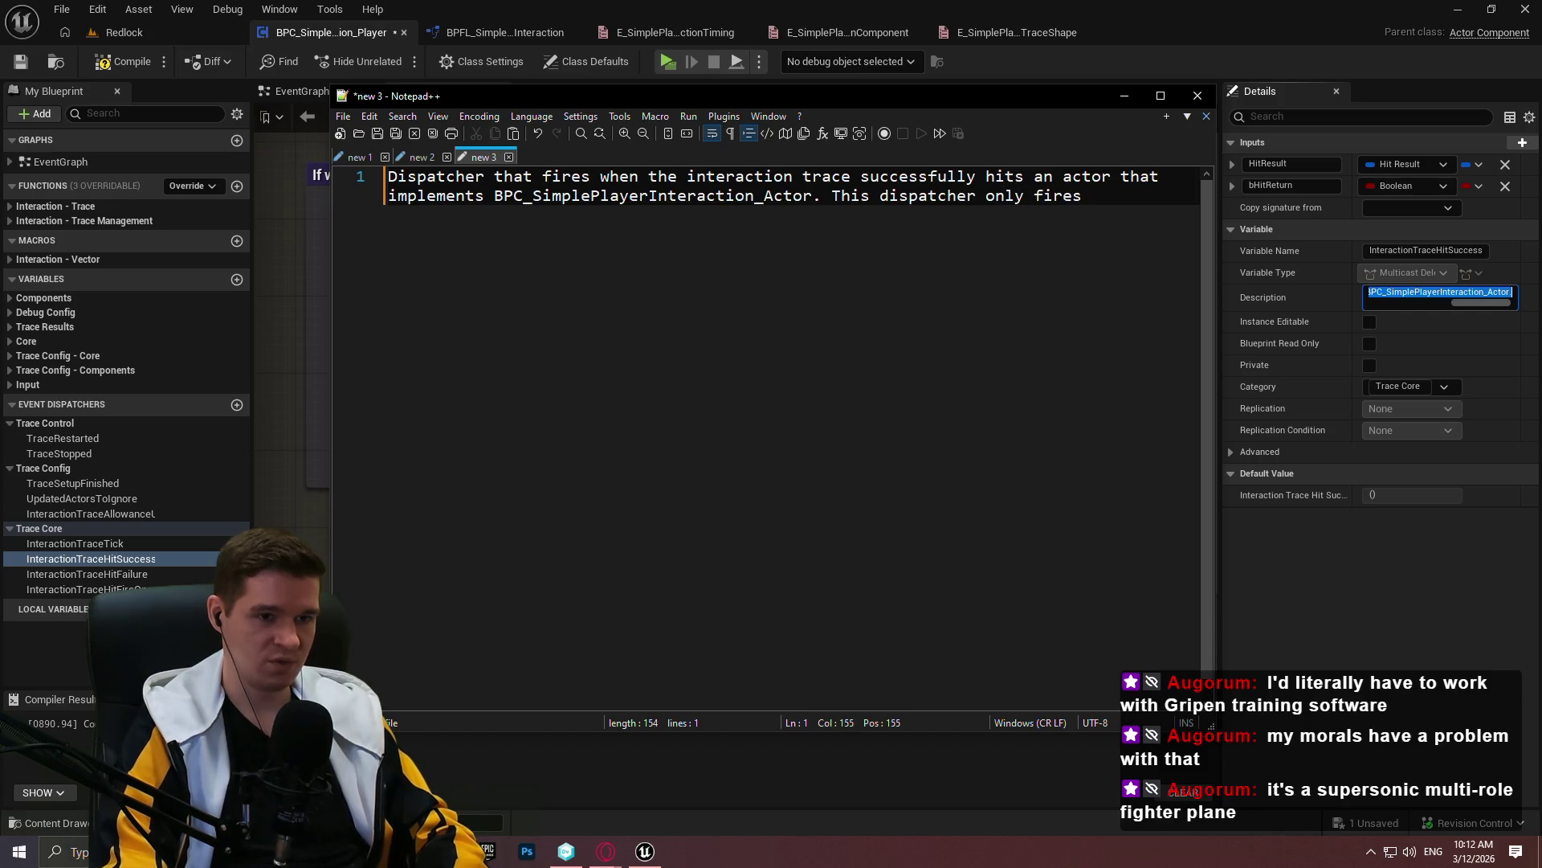
text( the initial hit; 'InteractionTraceHiut)
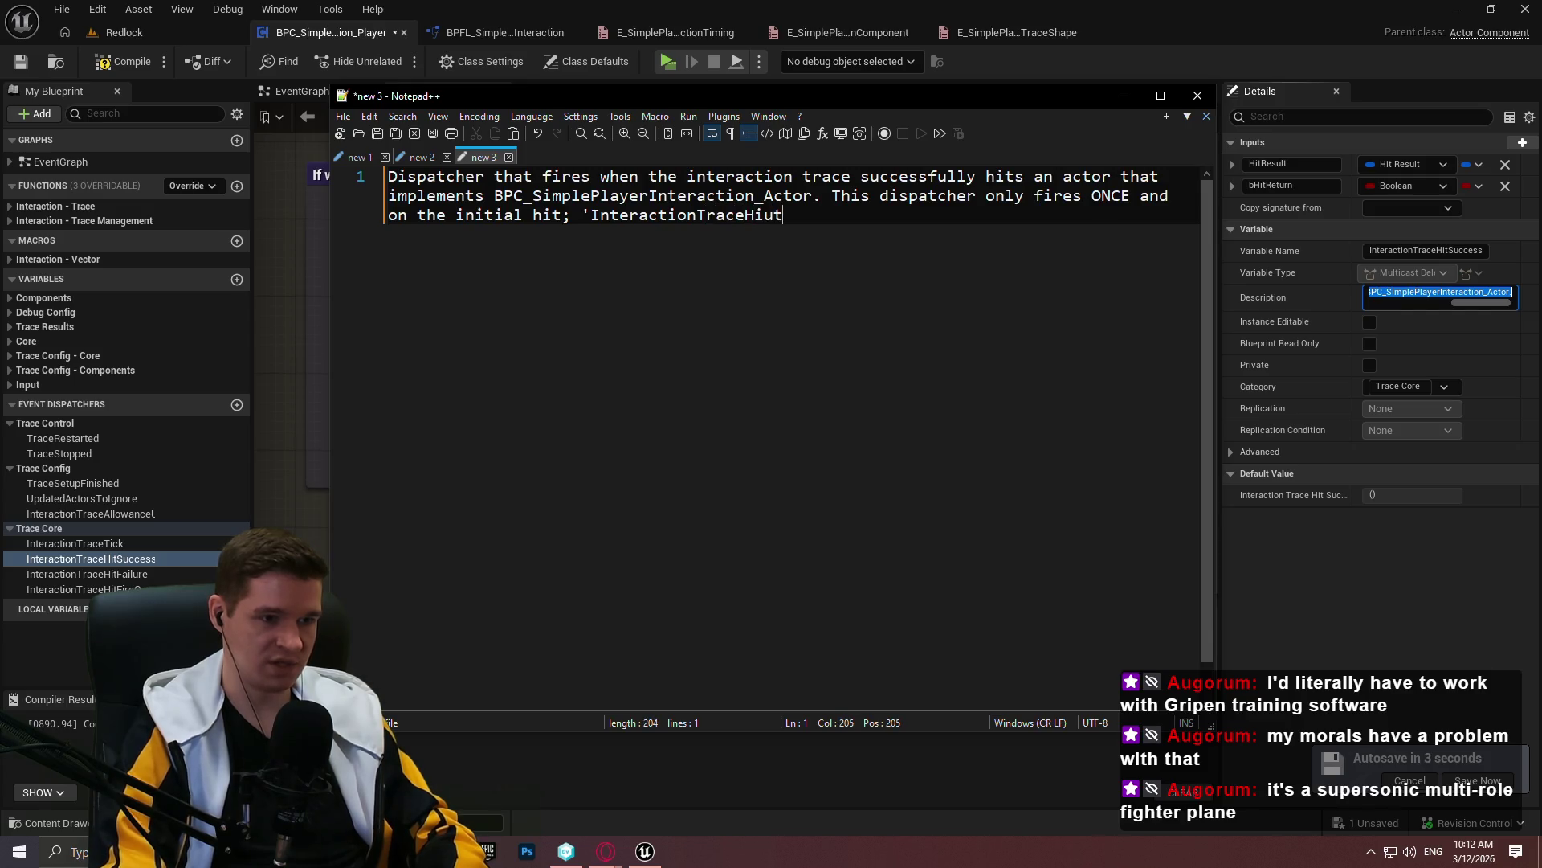
key(BackSpace)
key(BackSpace)
text(tSuccess)
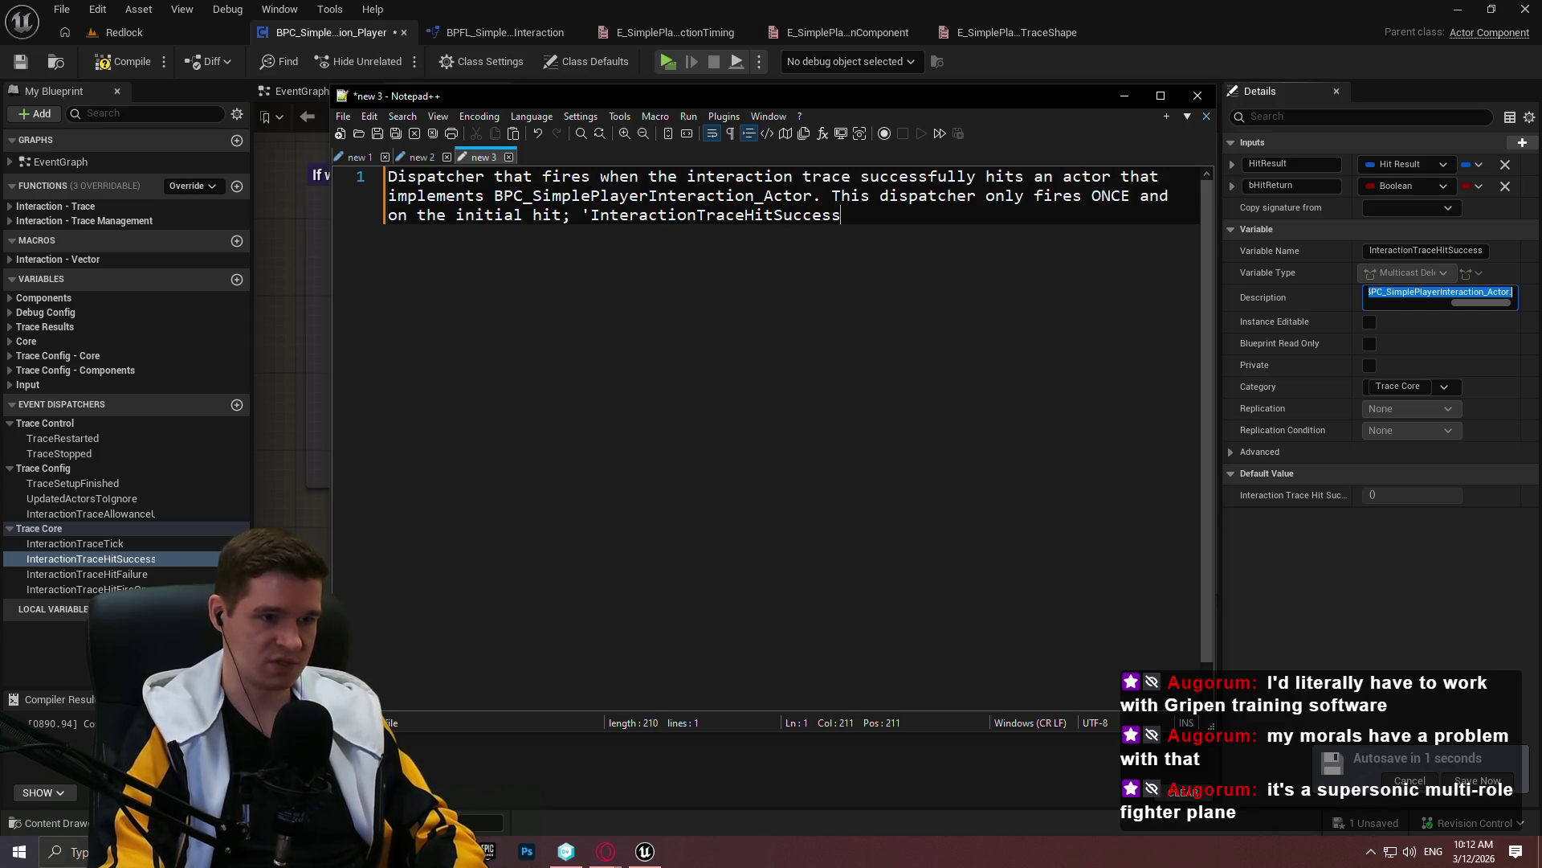
text(' will fire )
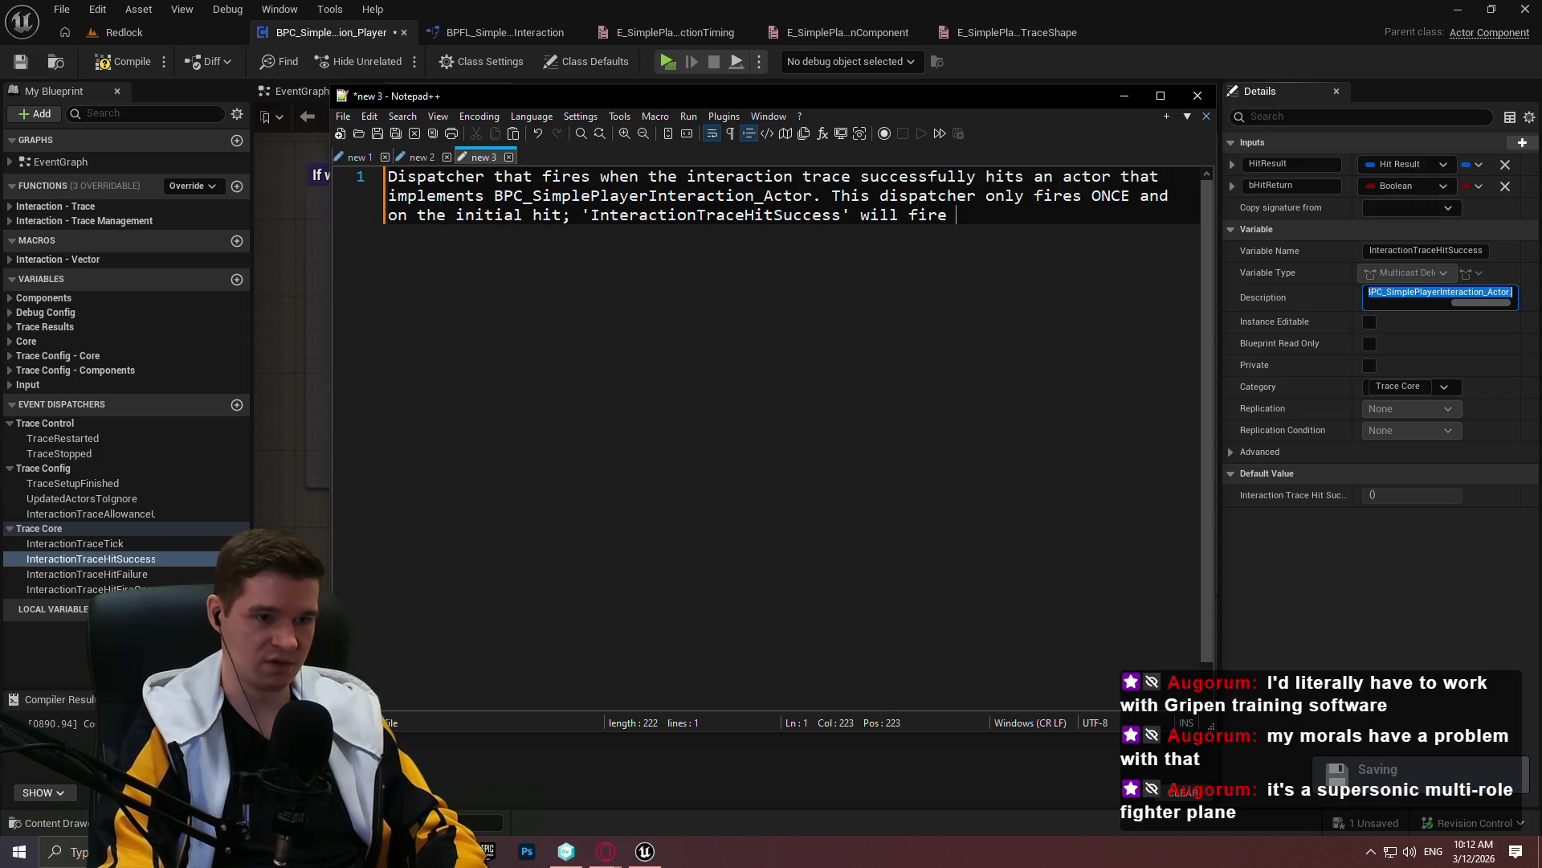
text(every tick)
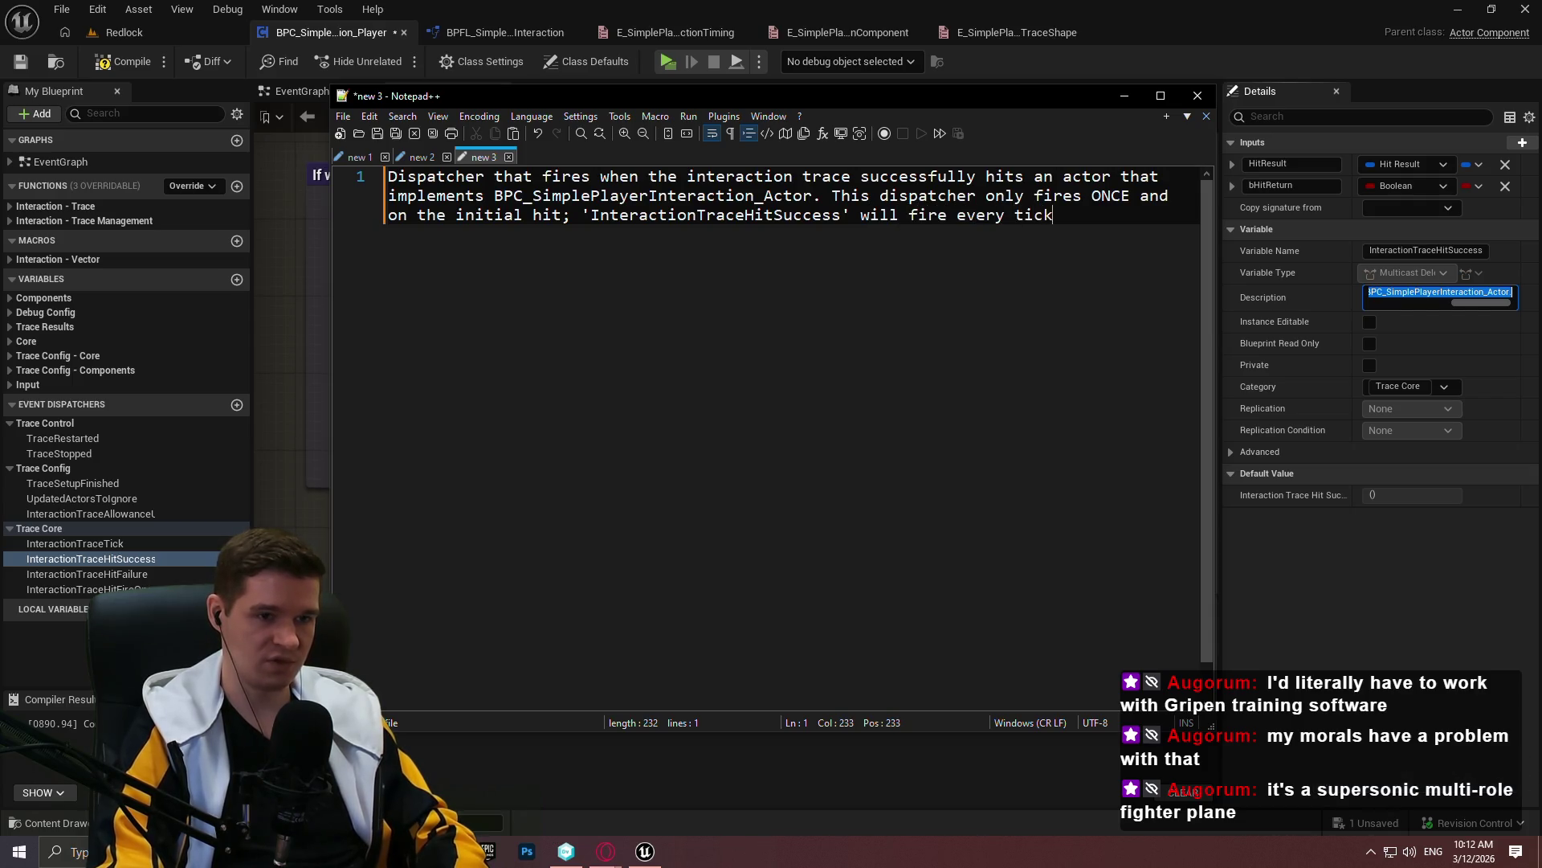
text( of the int)
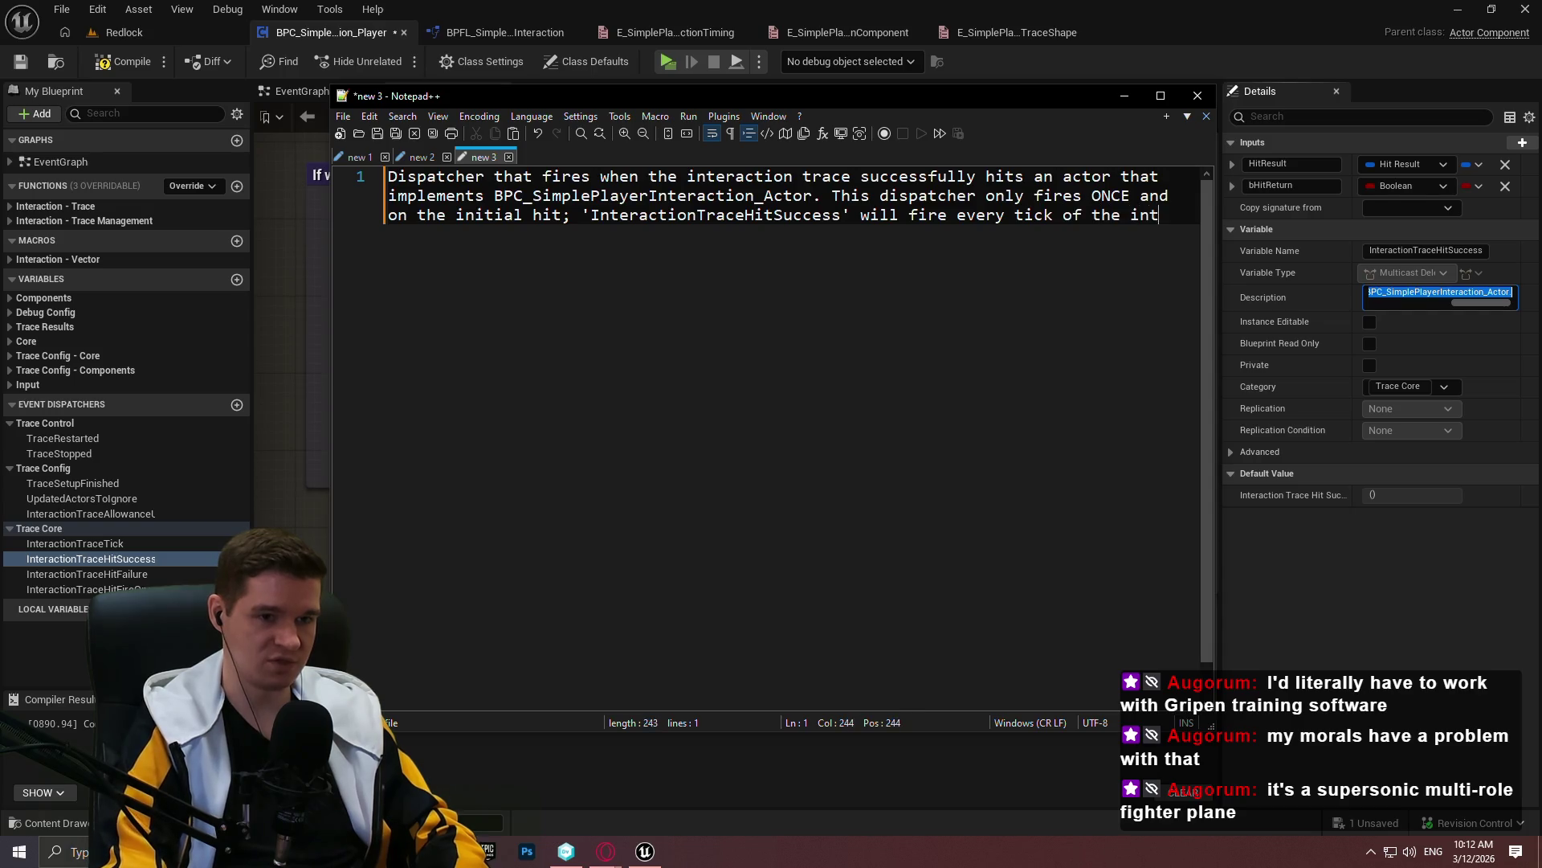
text(eraction tra)
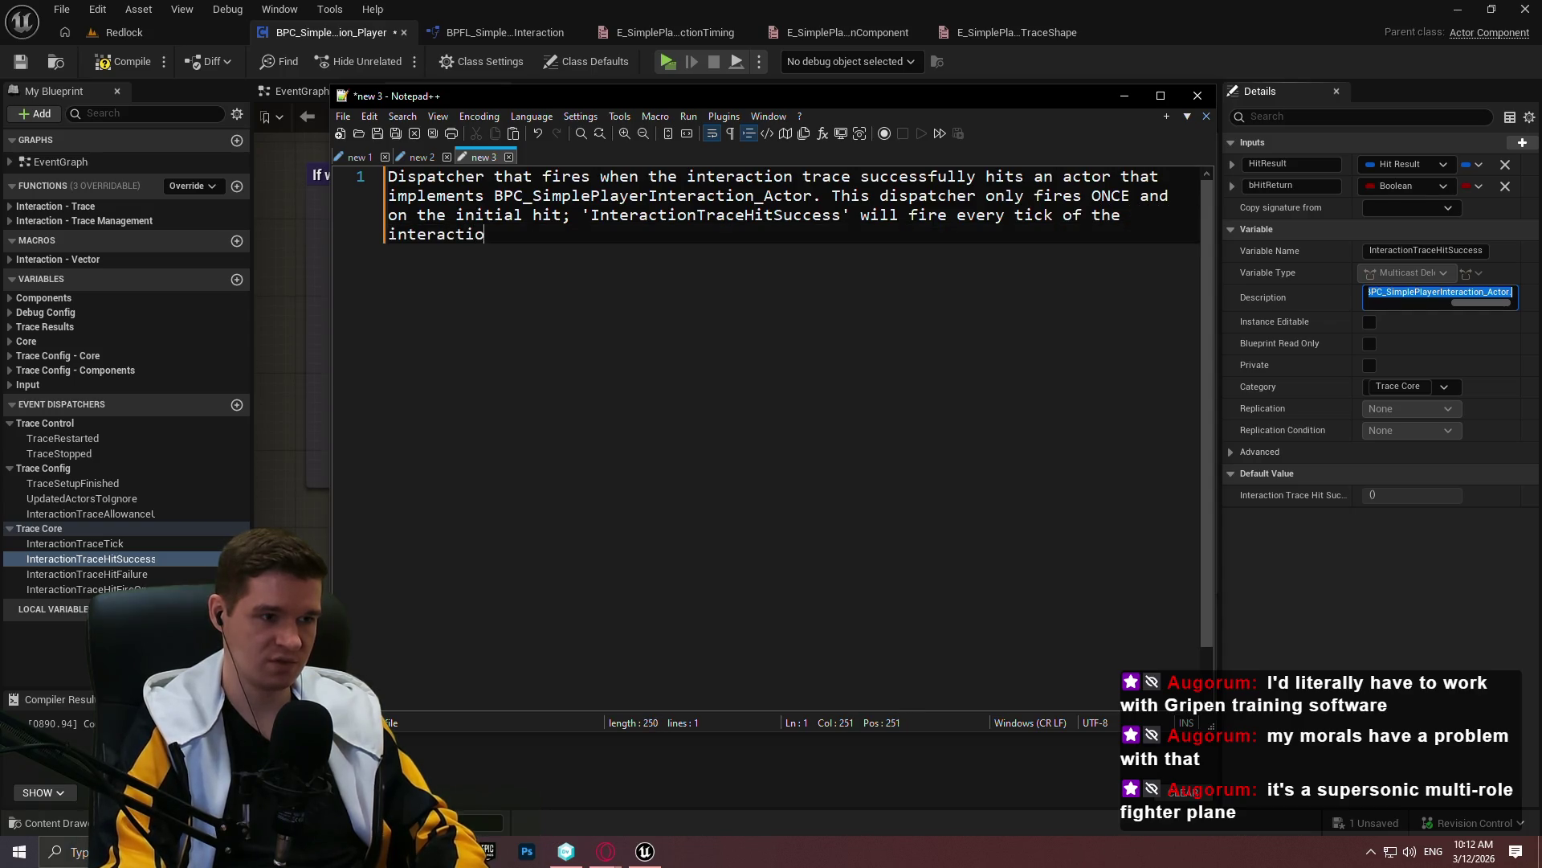
text(ce.)
key(ctrl+a)
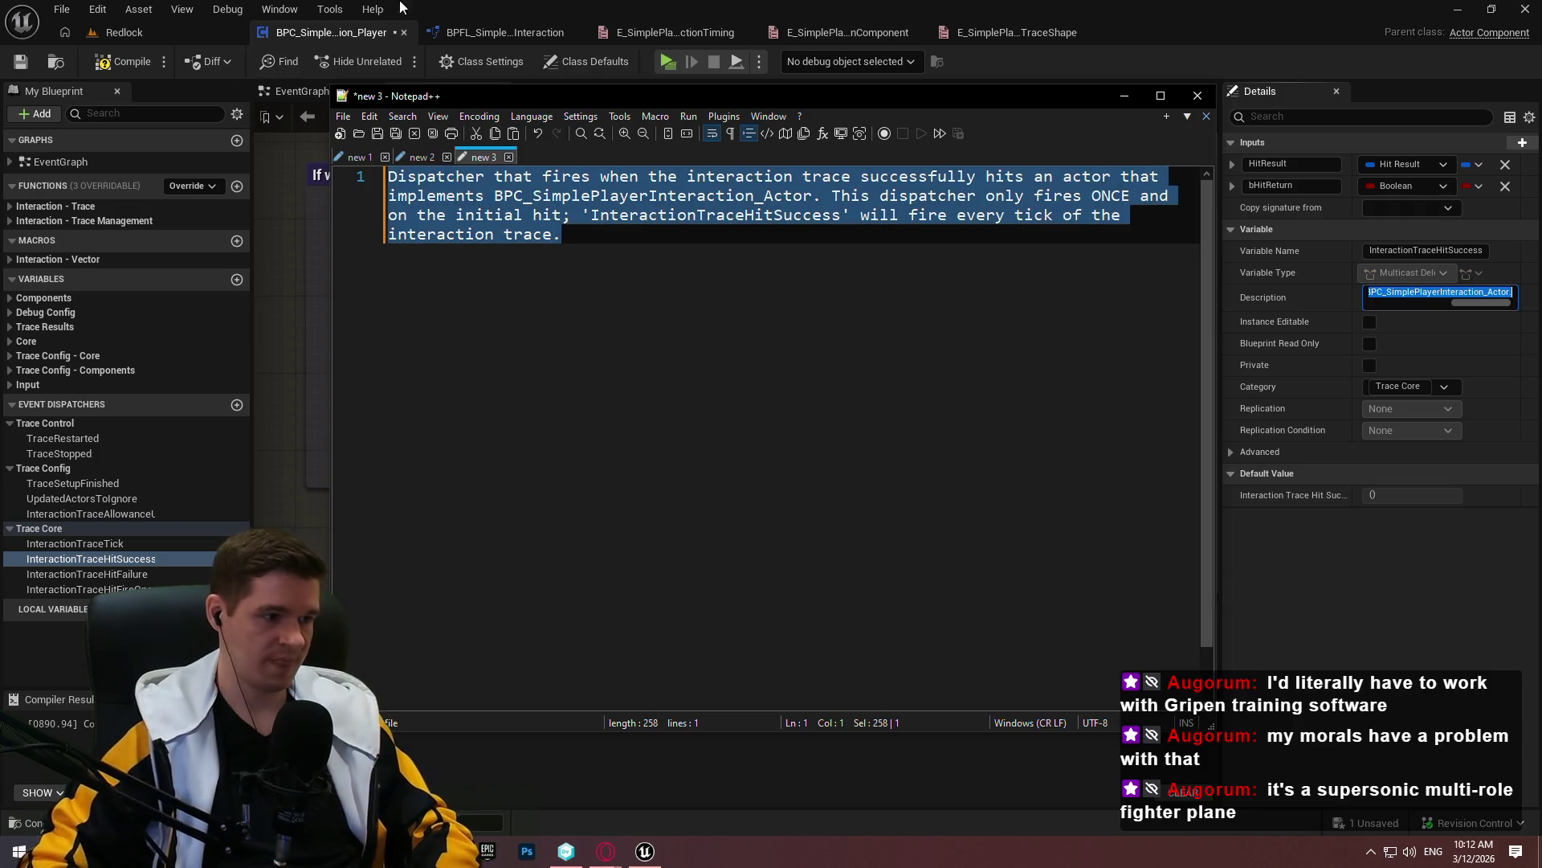
click(88, 588)
click(1422, 292)
Paste the drafted description into InteractionTraceHitFireOnce, then compile and save
key(ctrl+v)
key(Return)
key(F7)
key(ctrl+s)
Collapse the Trace Control, Trace Config and Trace Core dispatcher groups and save
click(135, 575)
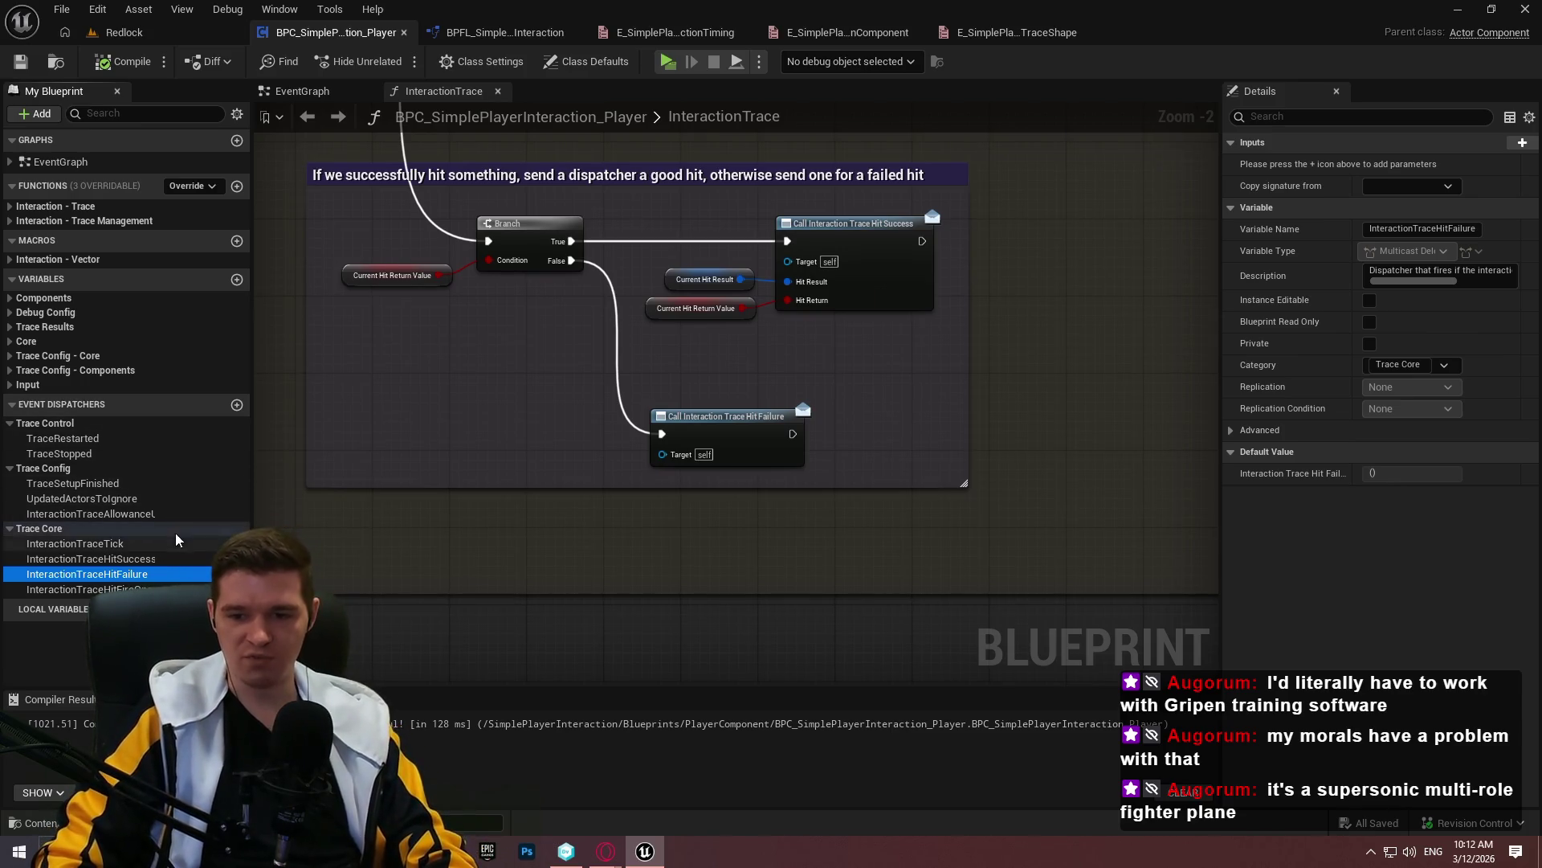
click(63, 438)
click(59, 453)
click(10, 423)
click(10, 438)
click(9, 453)
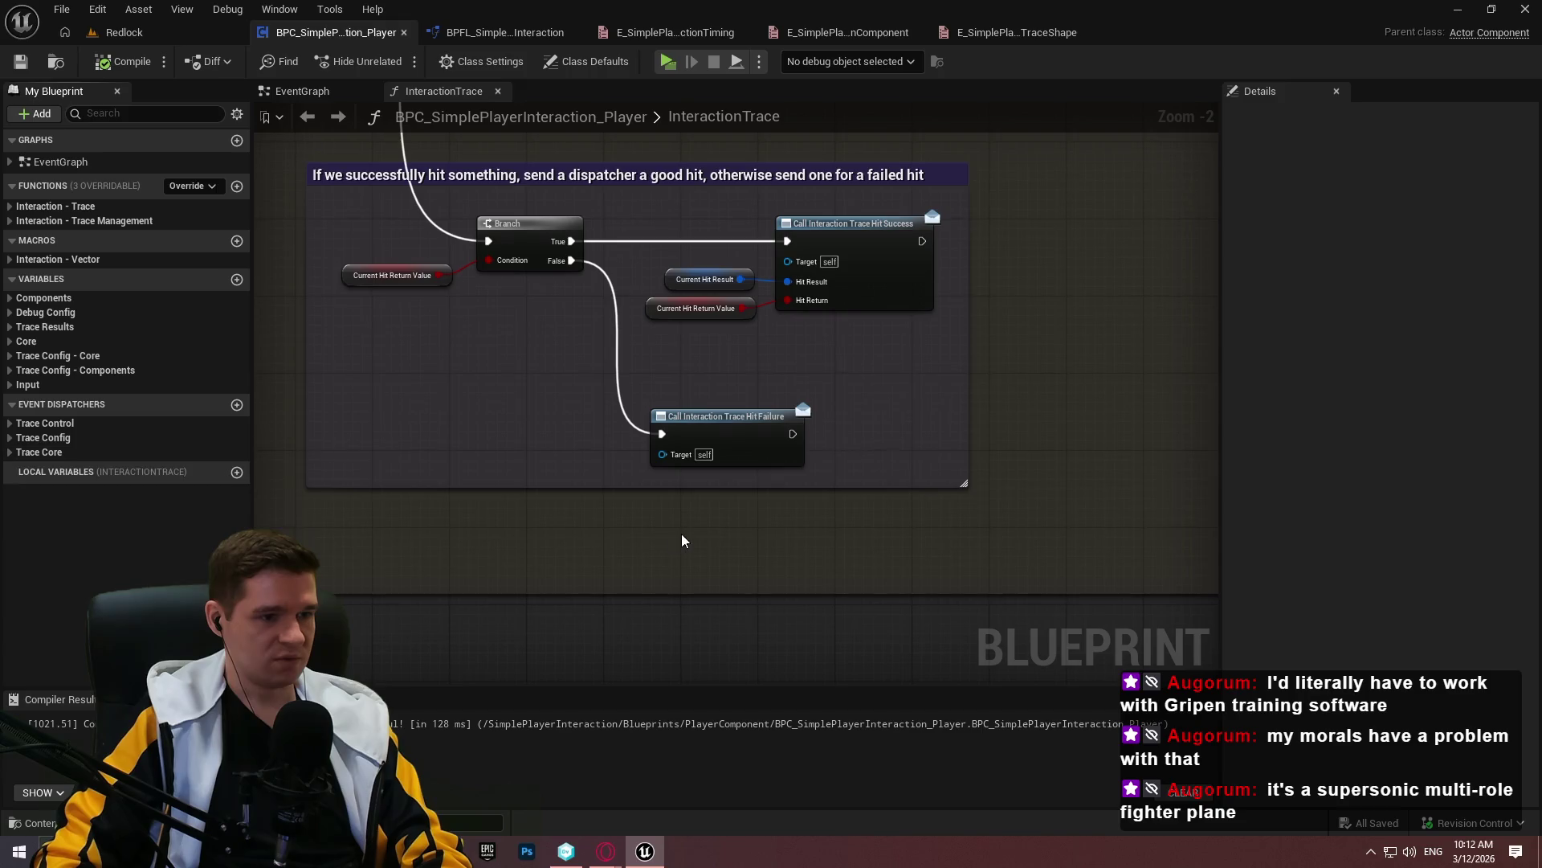
key(ctrl+s)
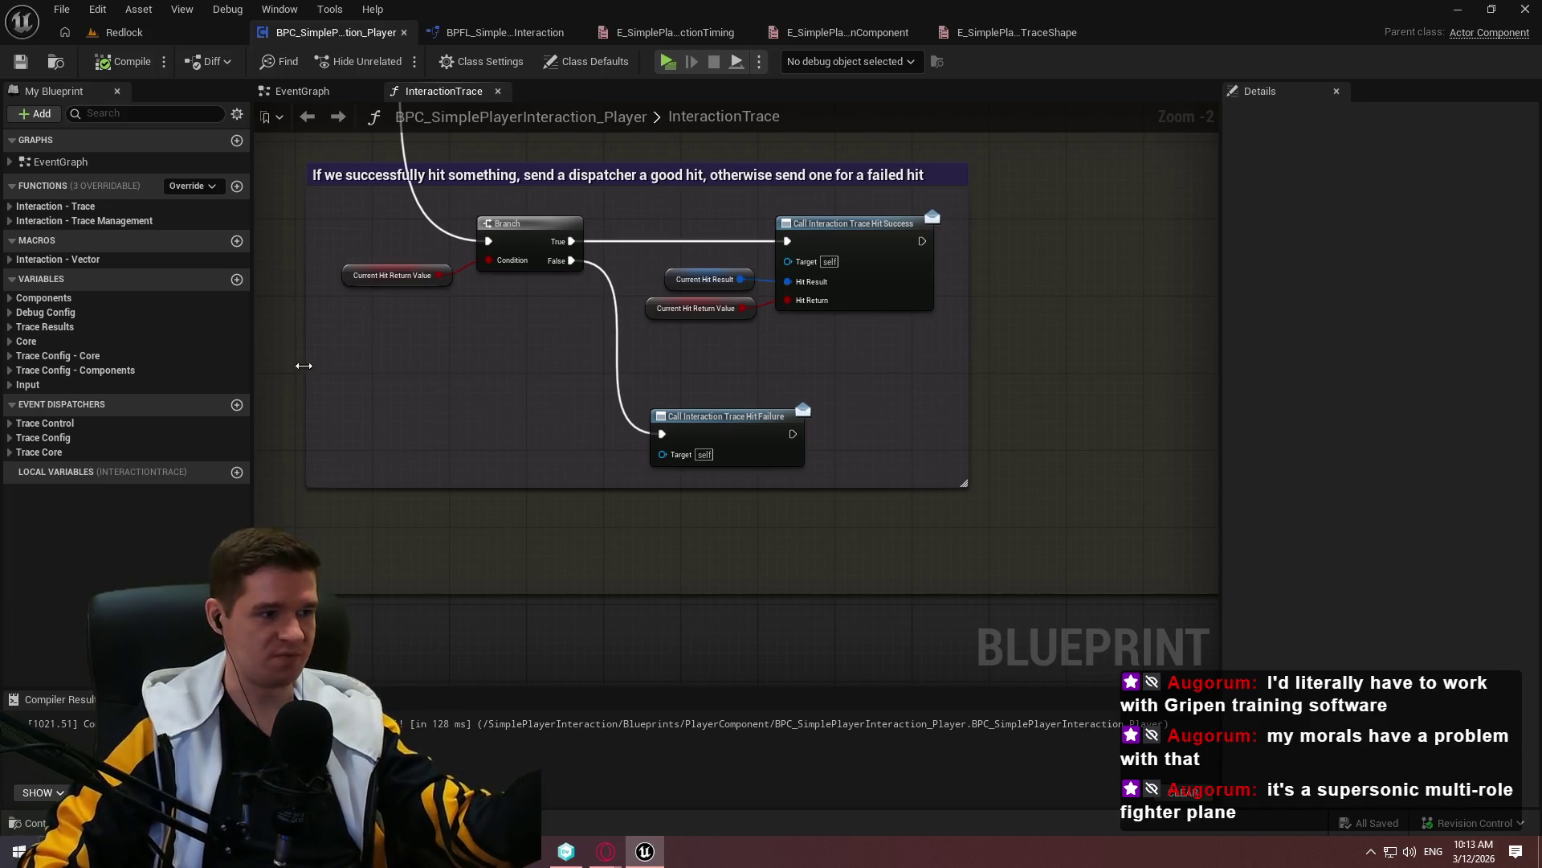
Collapse and re-expand the variables and event dispatchers sections in My Blueprint
click(12, 260)
click(63, 298)
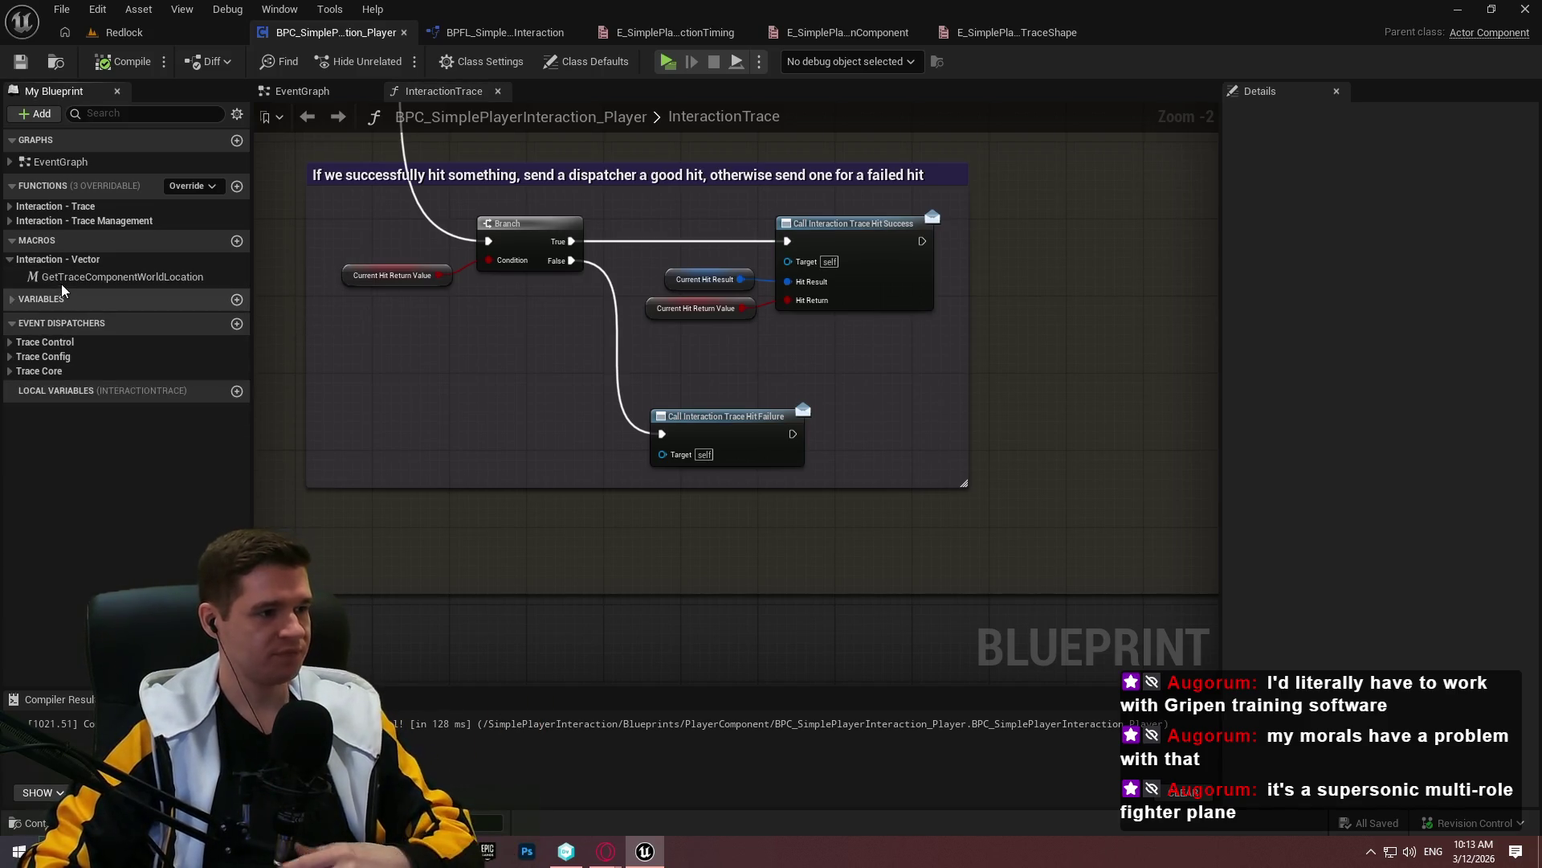
click(10, 260)
click(12, 302)
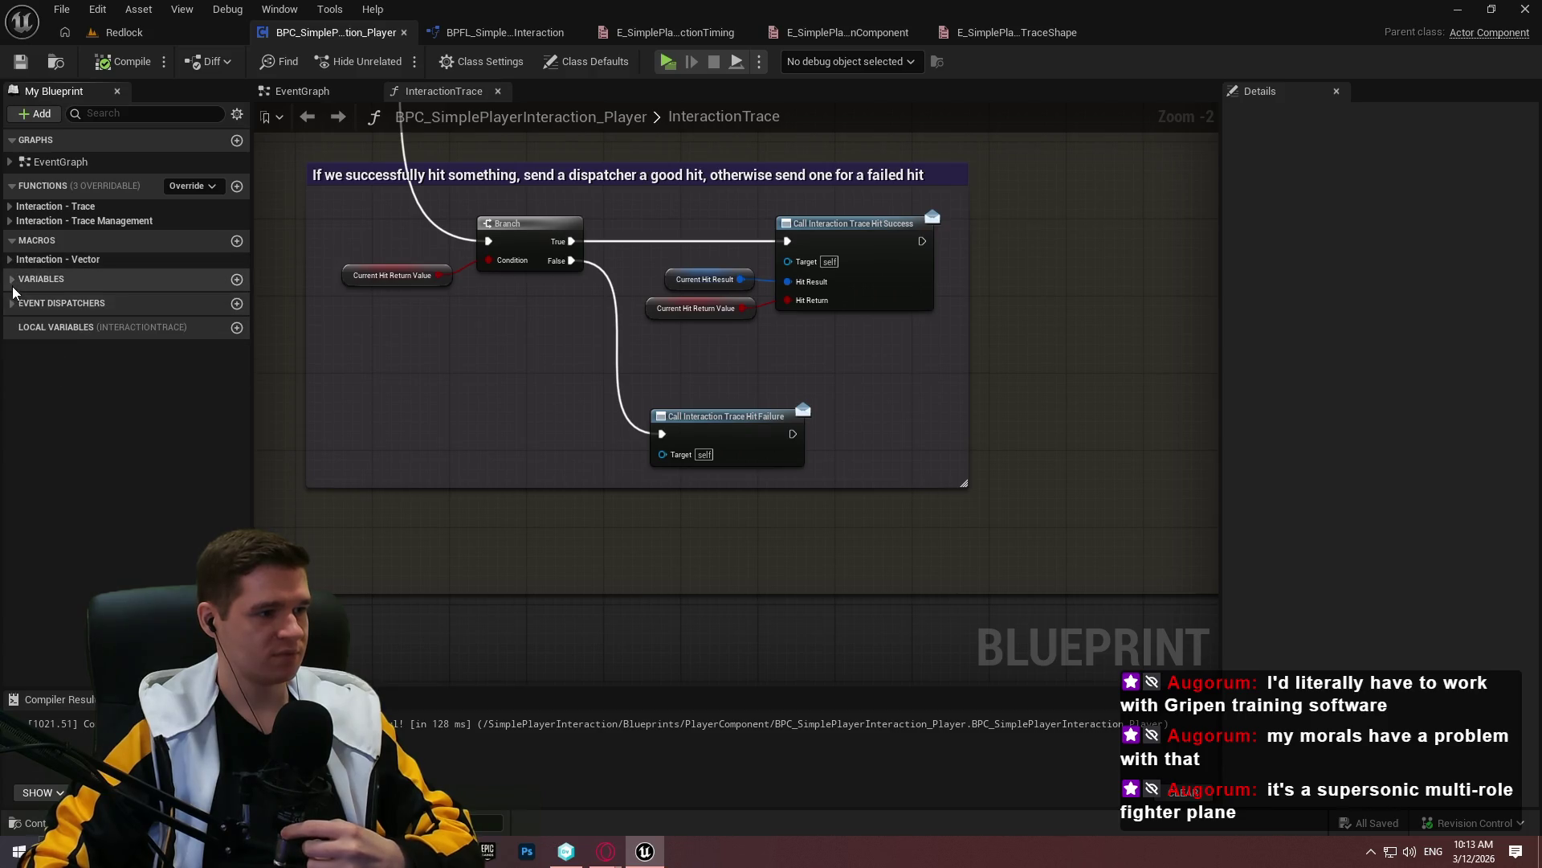
click(12, 279)
click(12, 404)
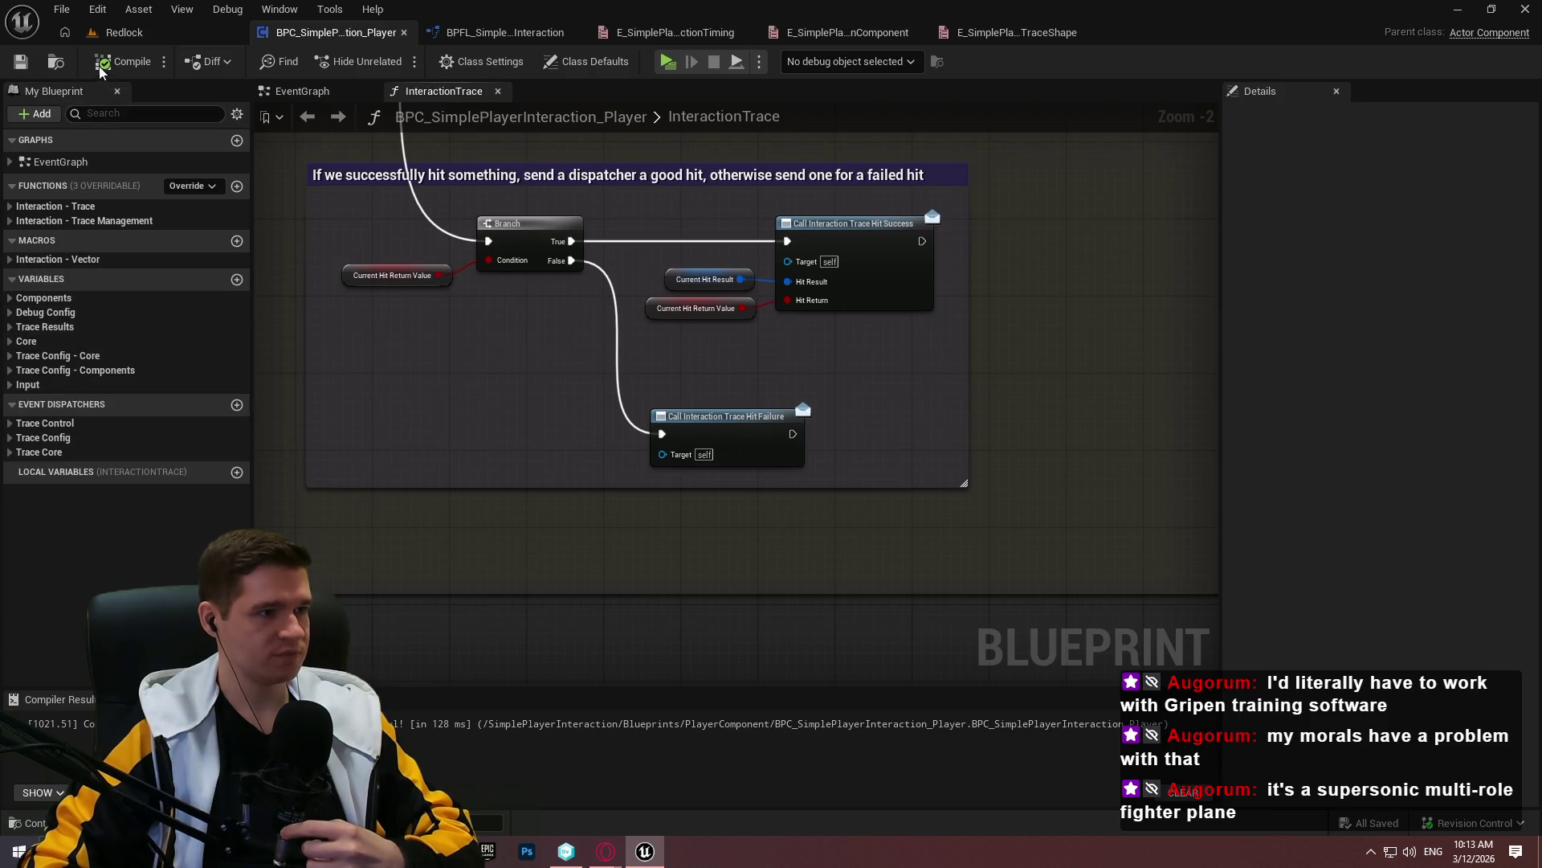
scroll(406, 430, down, 4)
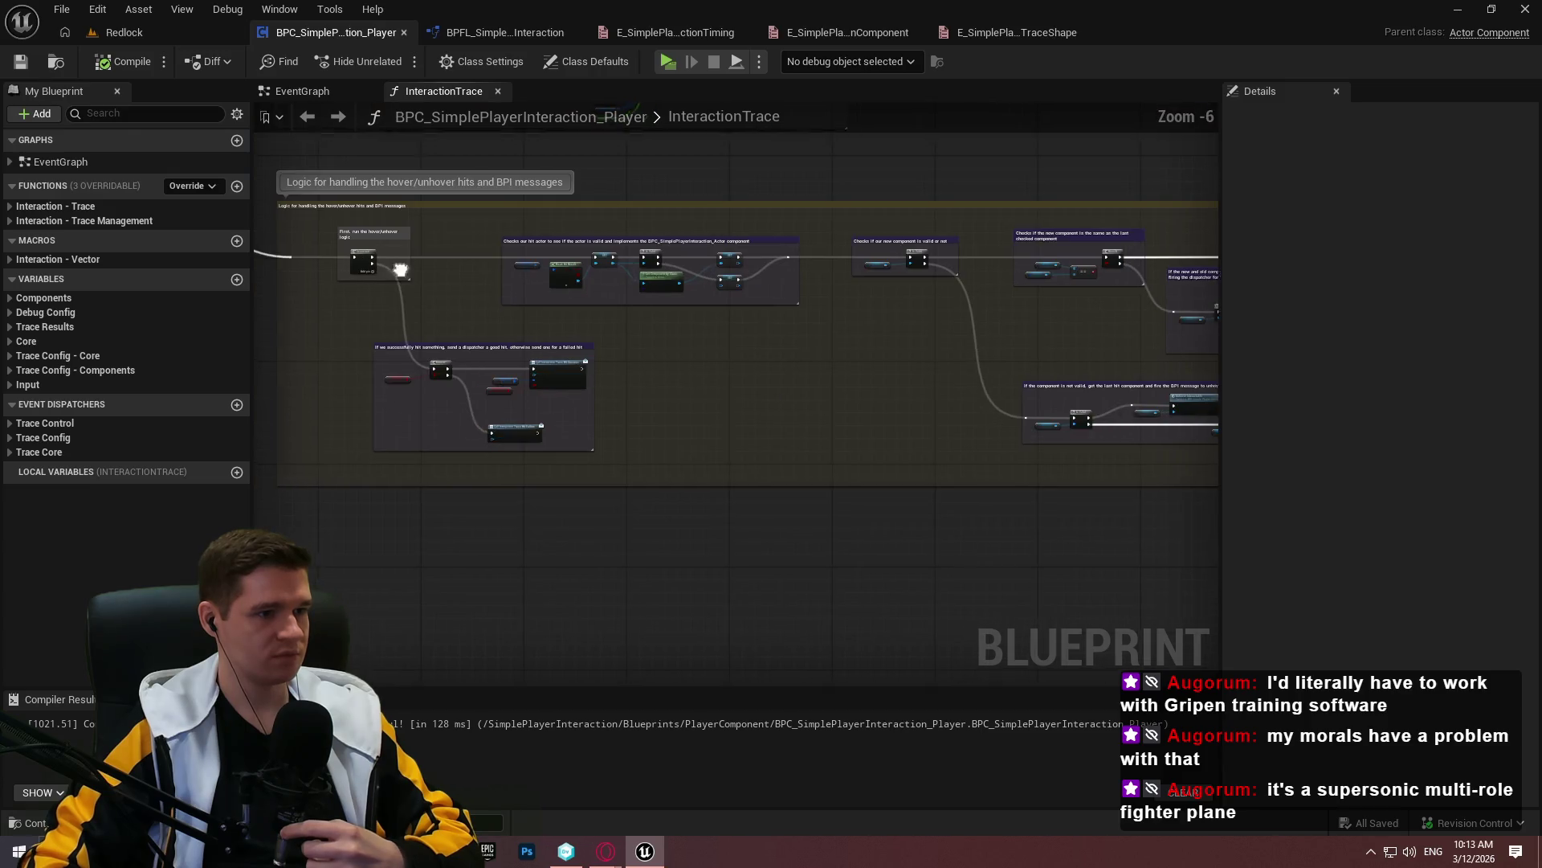
drag(581, 437, 670, 487)
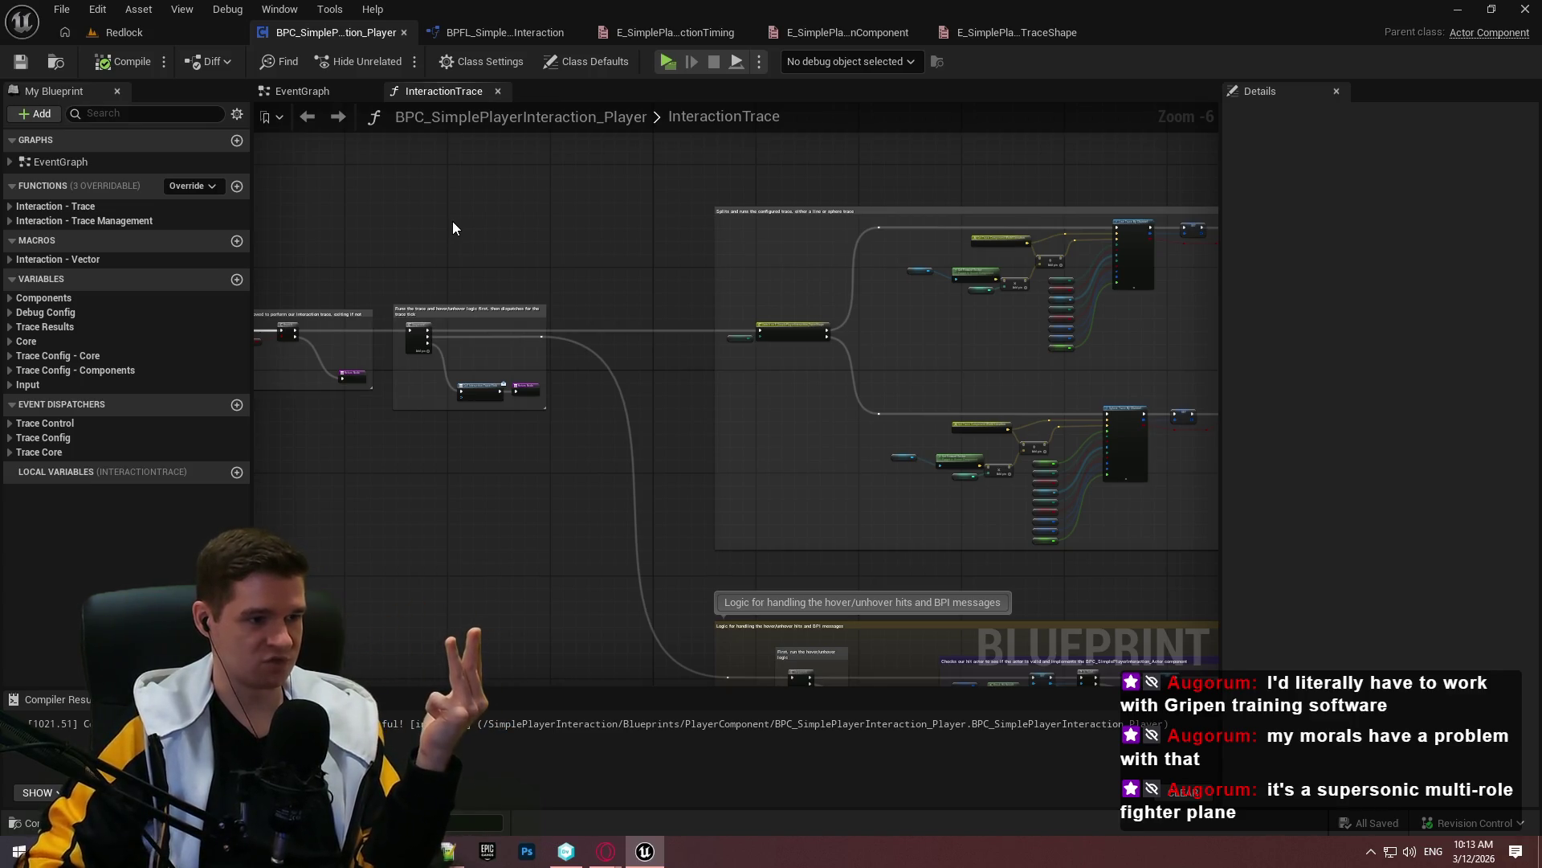
scroll(460, 427, up, 4)
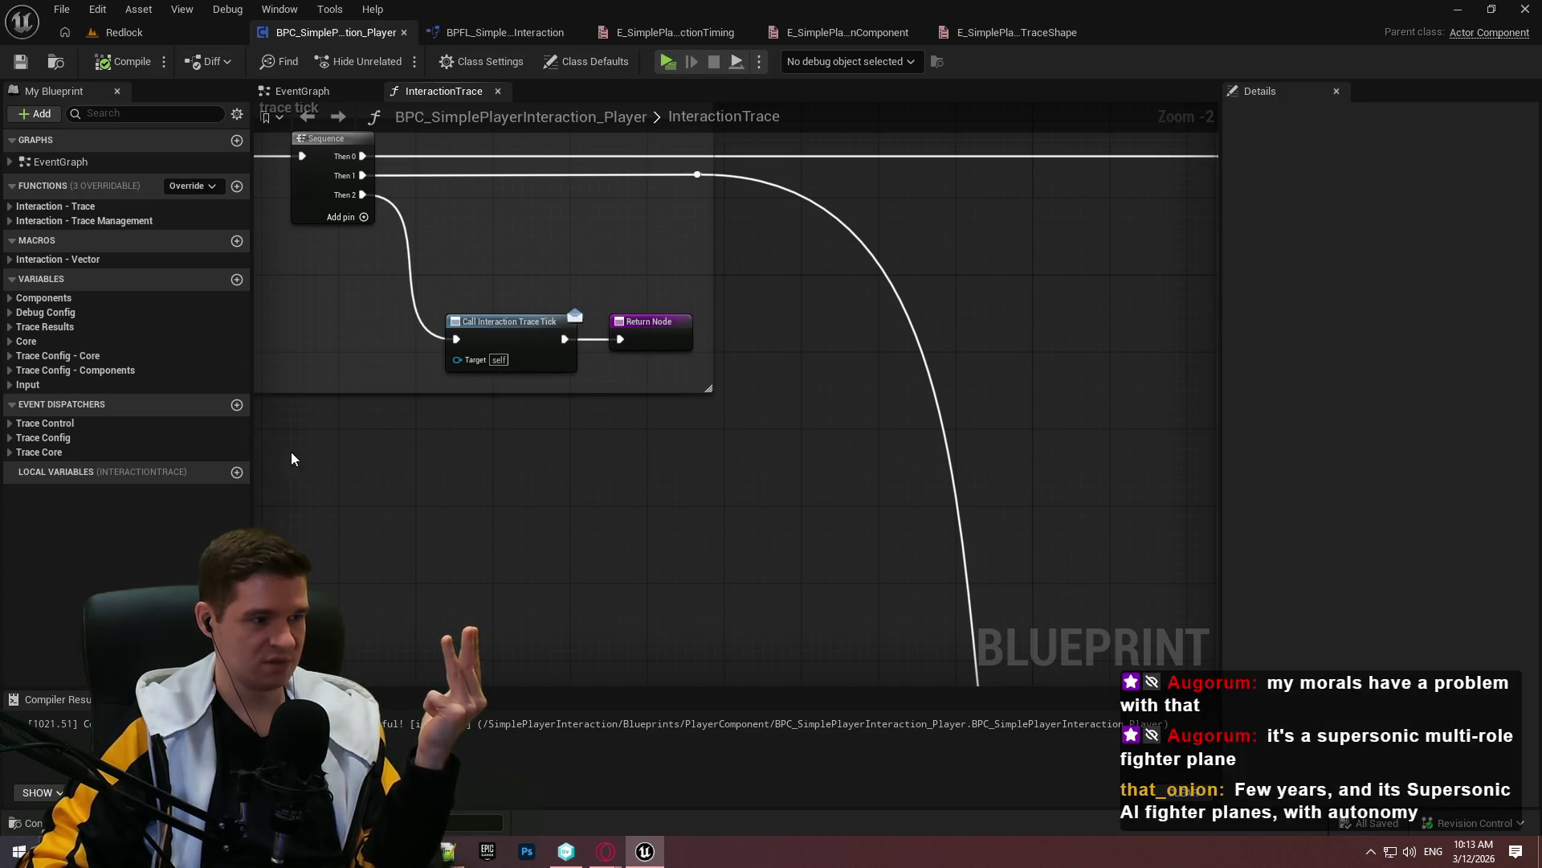
right_click(510, 480)
text(bind event to)
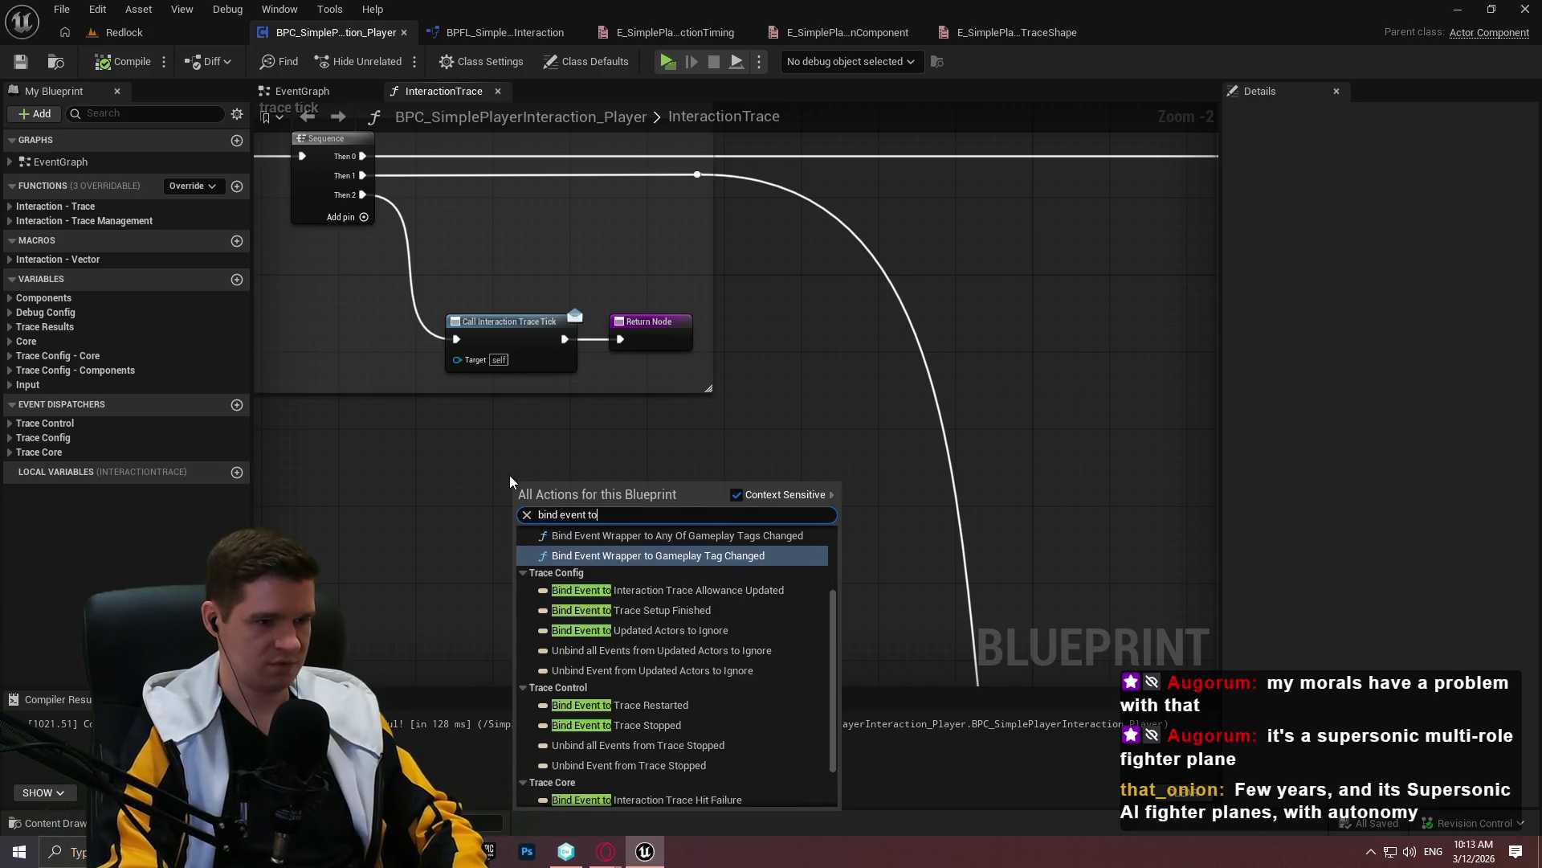
text( inter)
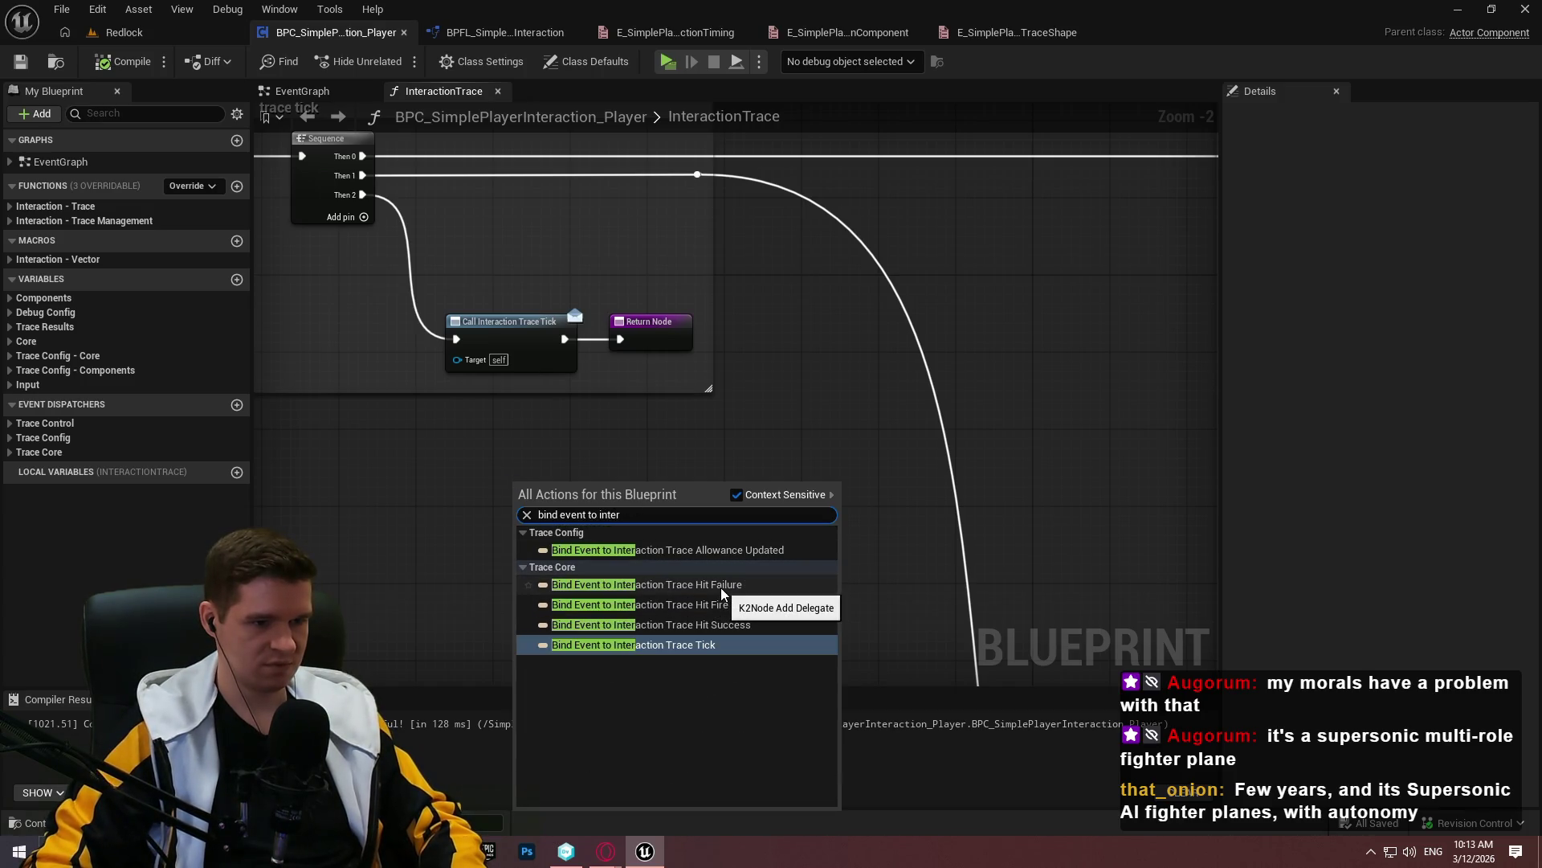
click(720, 587)
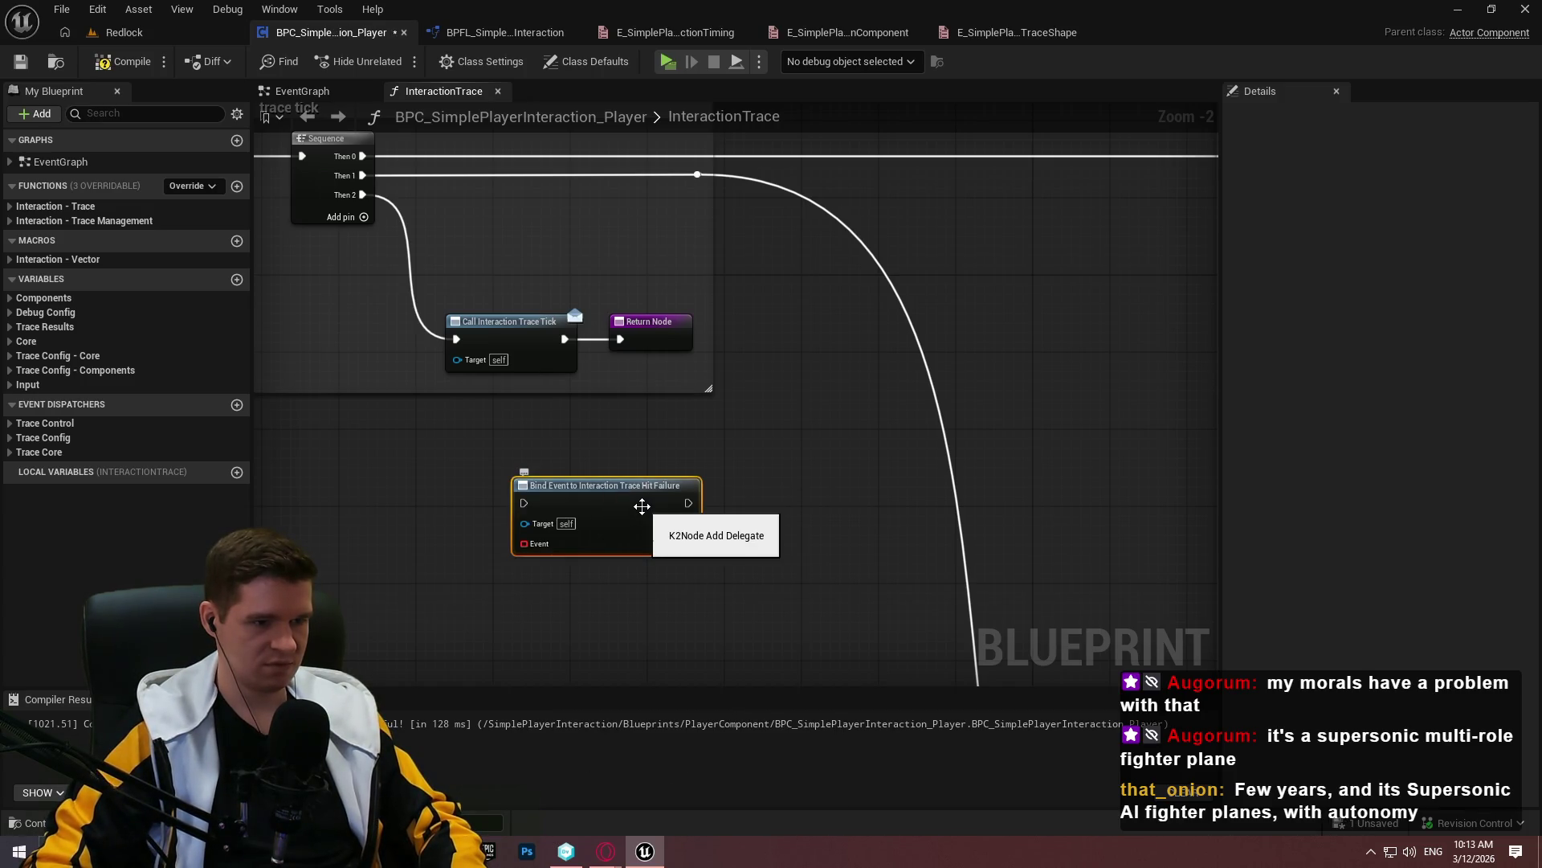
mouse_move(835, 463)
mouse_down()
mouse_move(511, 558)
mouse_move(524, 578)
mouse_move(478, 580)
mouse_up()
key(Delete)
click(122, 61)
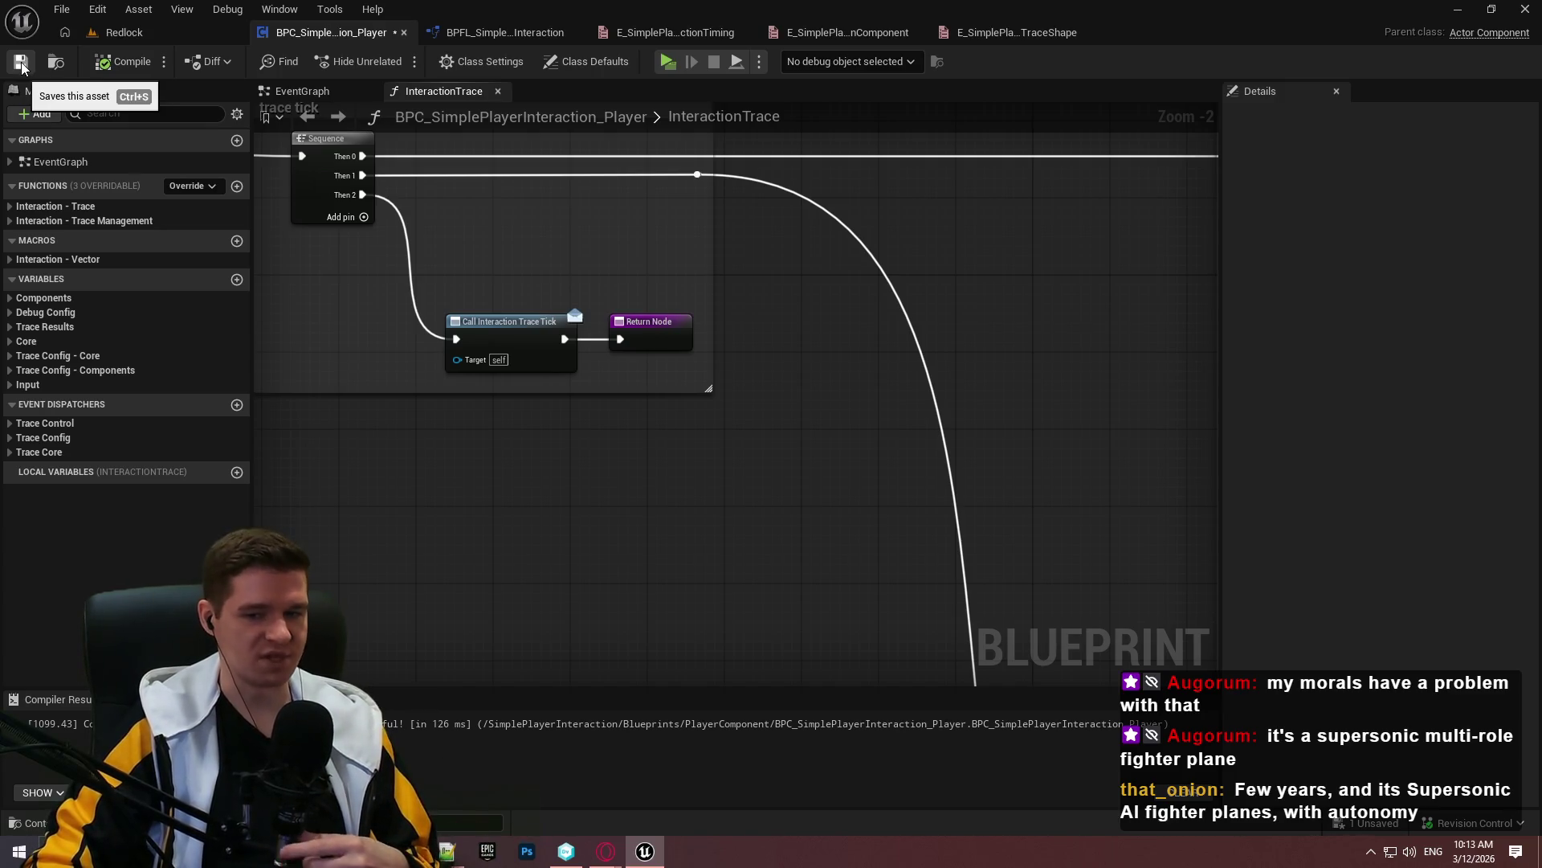
click(21, 62)
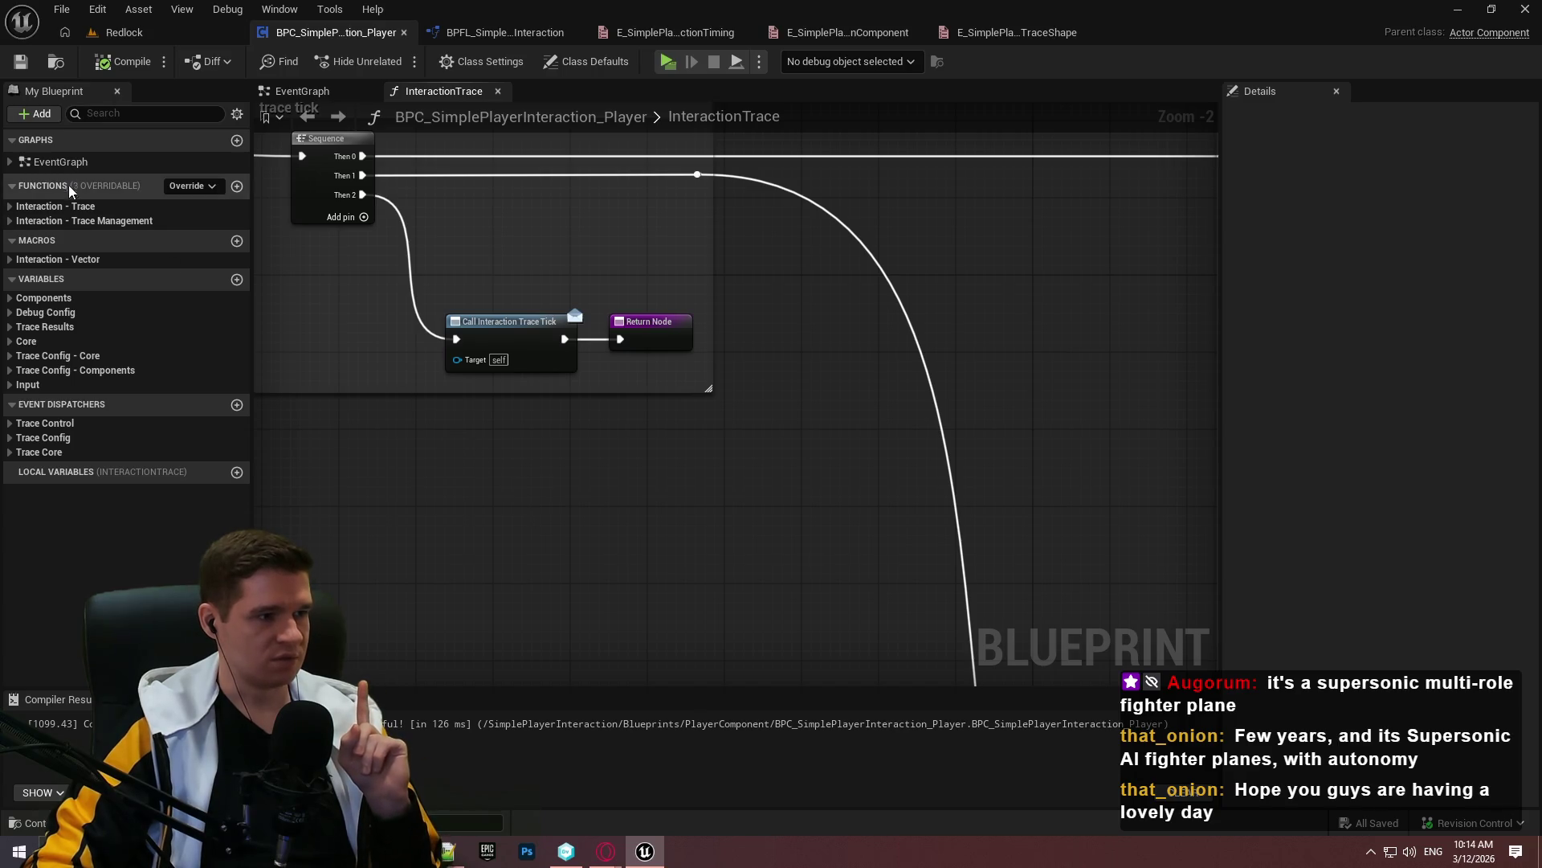
Open the InteractionTrace and each Trace Management function graph for review
click(33, 210)
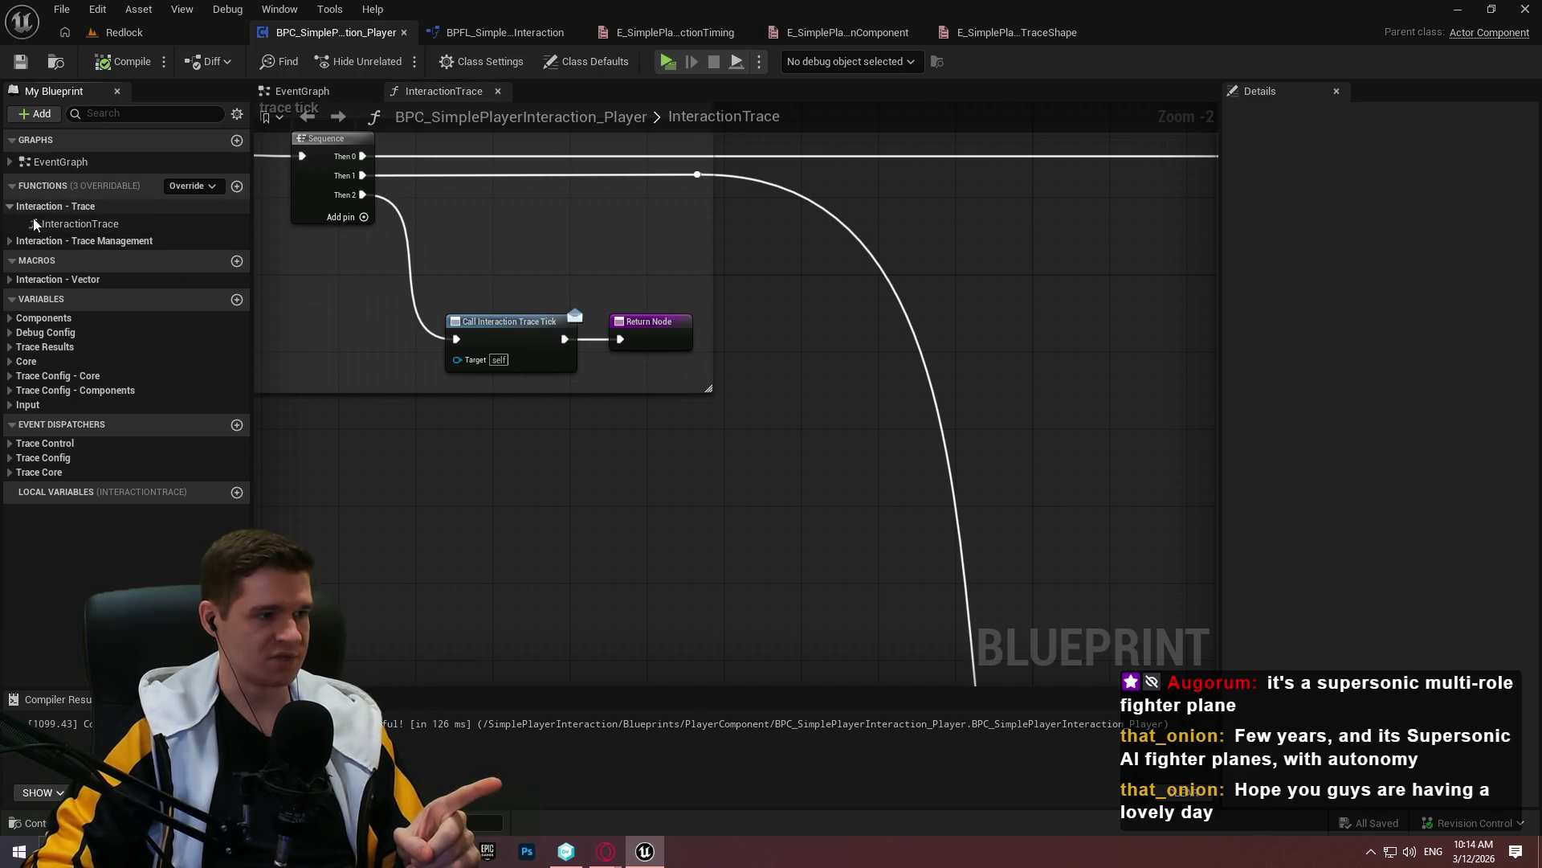
double_click(96, 224)
click(12, 239)
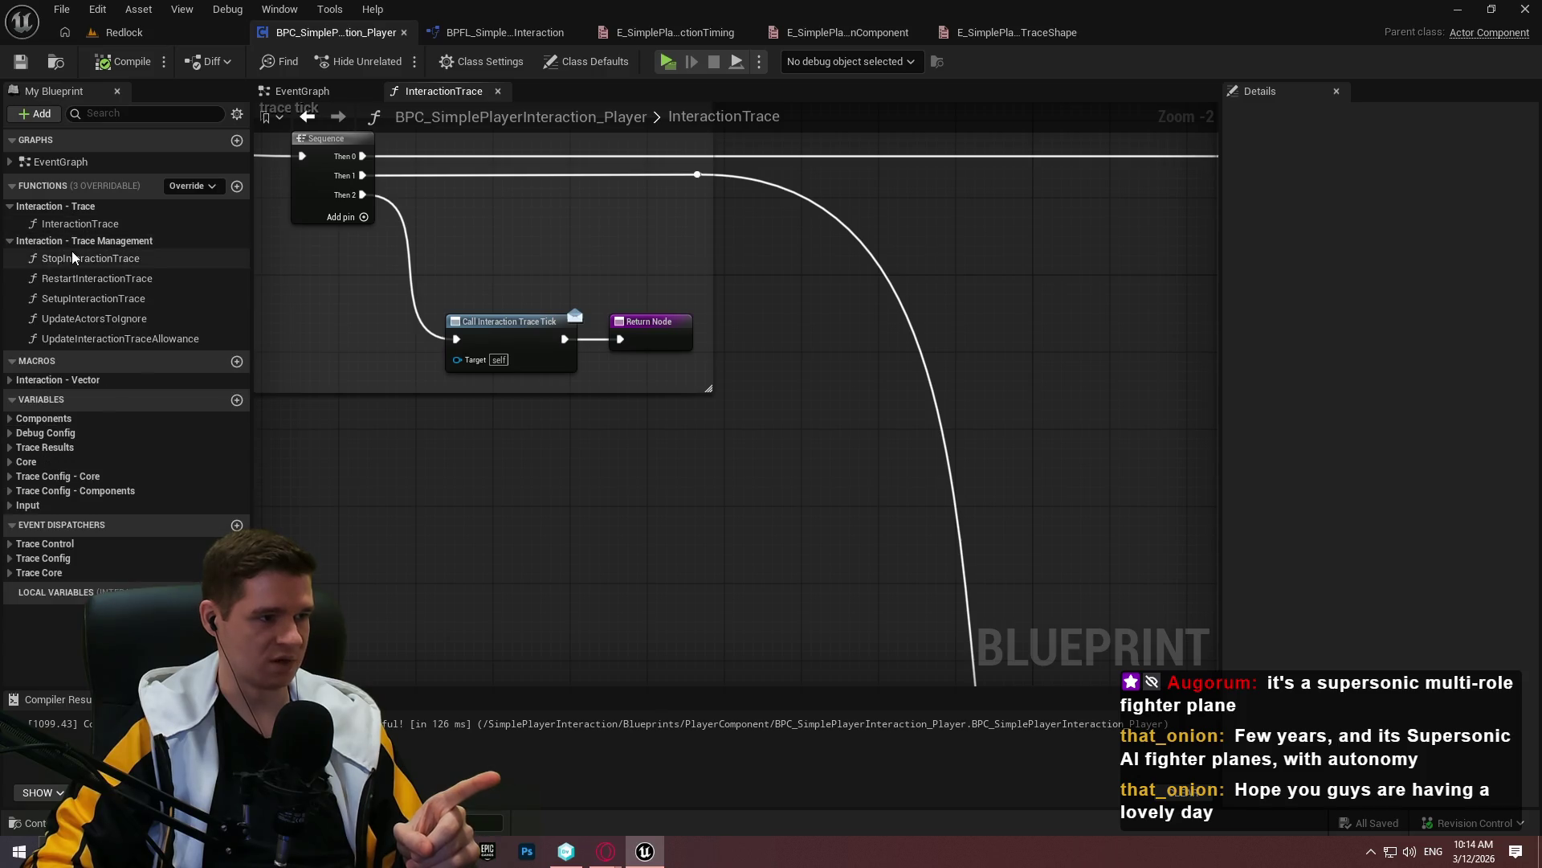
double_click(71, 258)
double_click(75, 272)
click(74, 298)
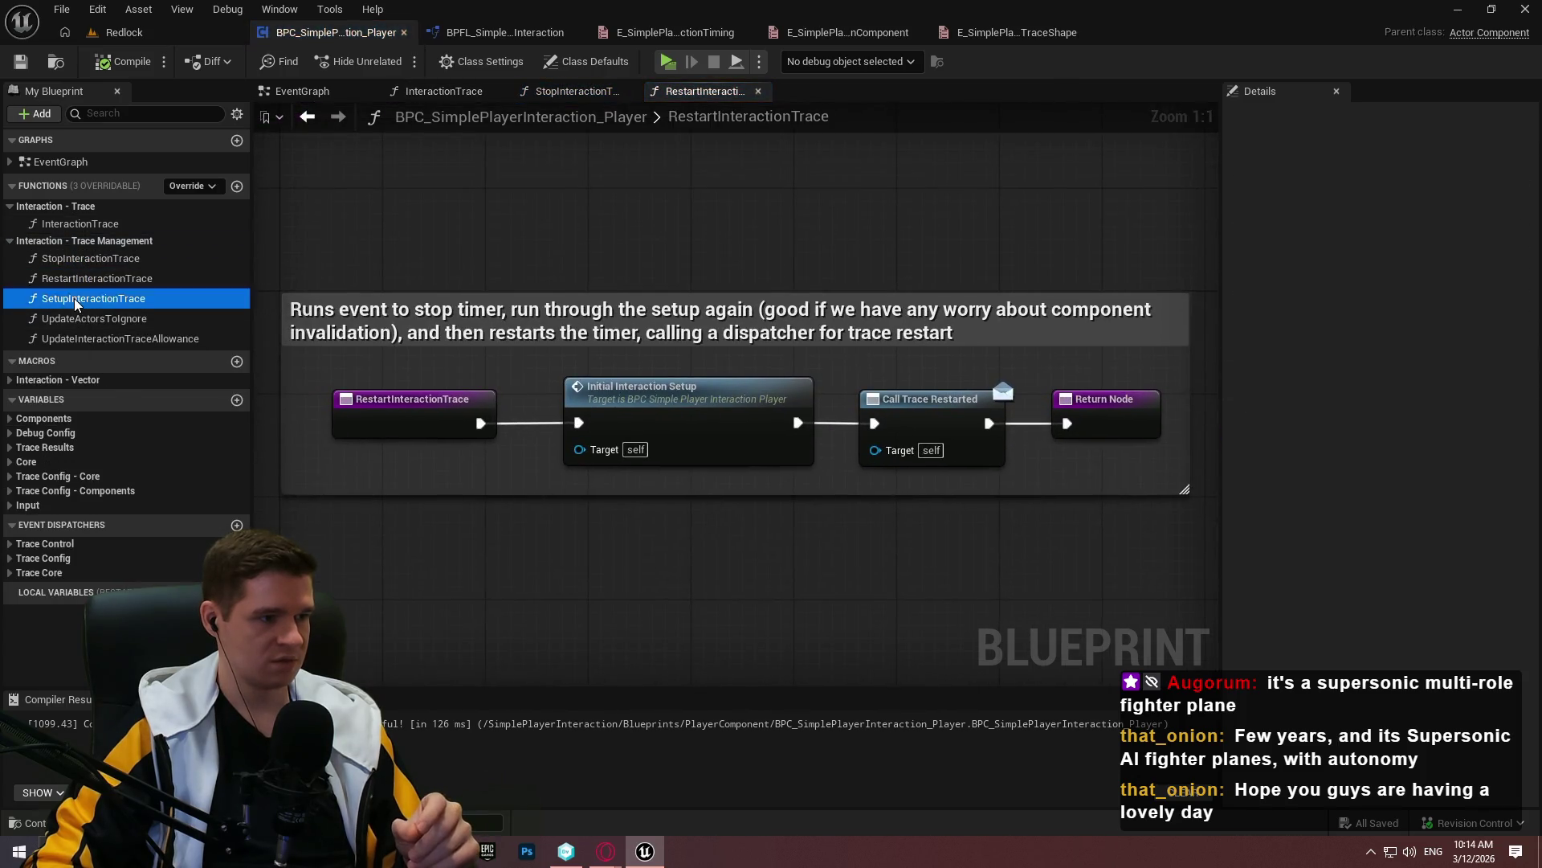
double_click(74, 297)
double_click(70, 317)
double_click(70, 338)
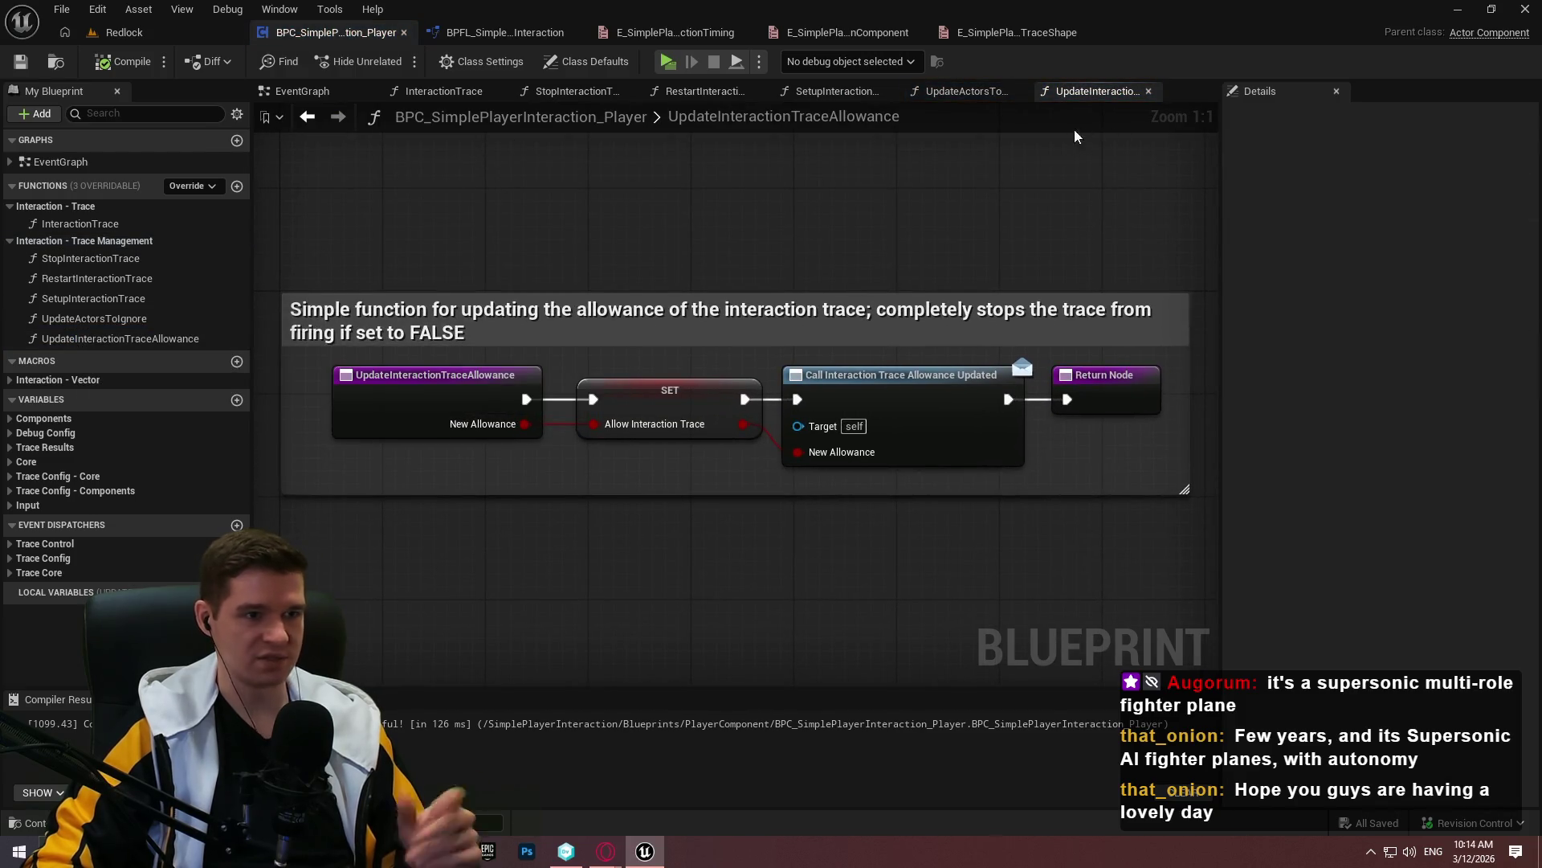
Close all tabs right of EventGraph, collapse the trace groups, and switch to BPFL_SimplePlayerInteraction
right_click(302, 90)
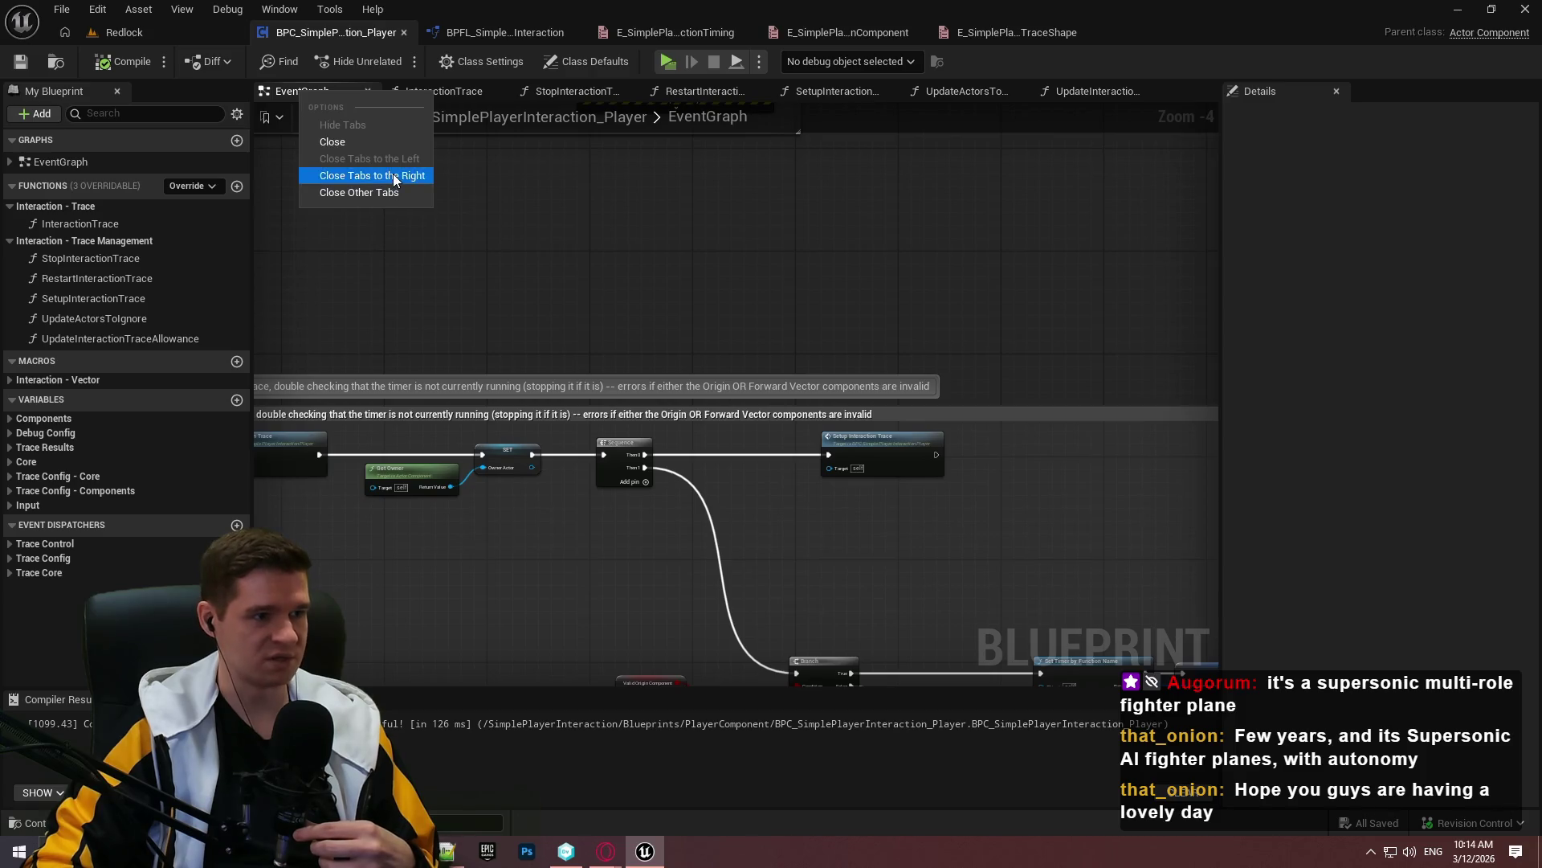
click(372, 175)
click(10, 240)
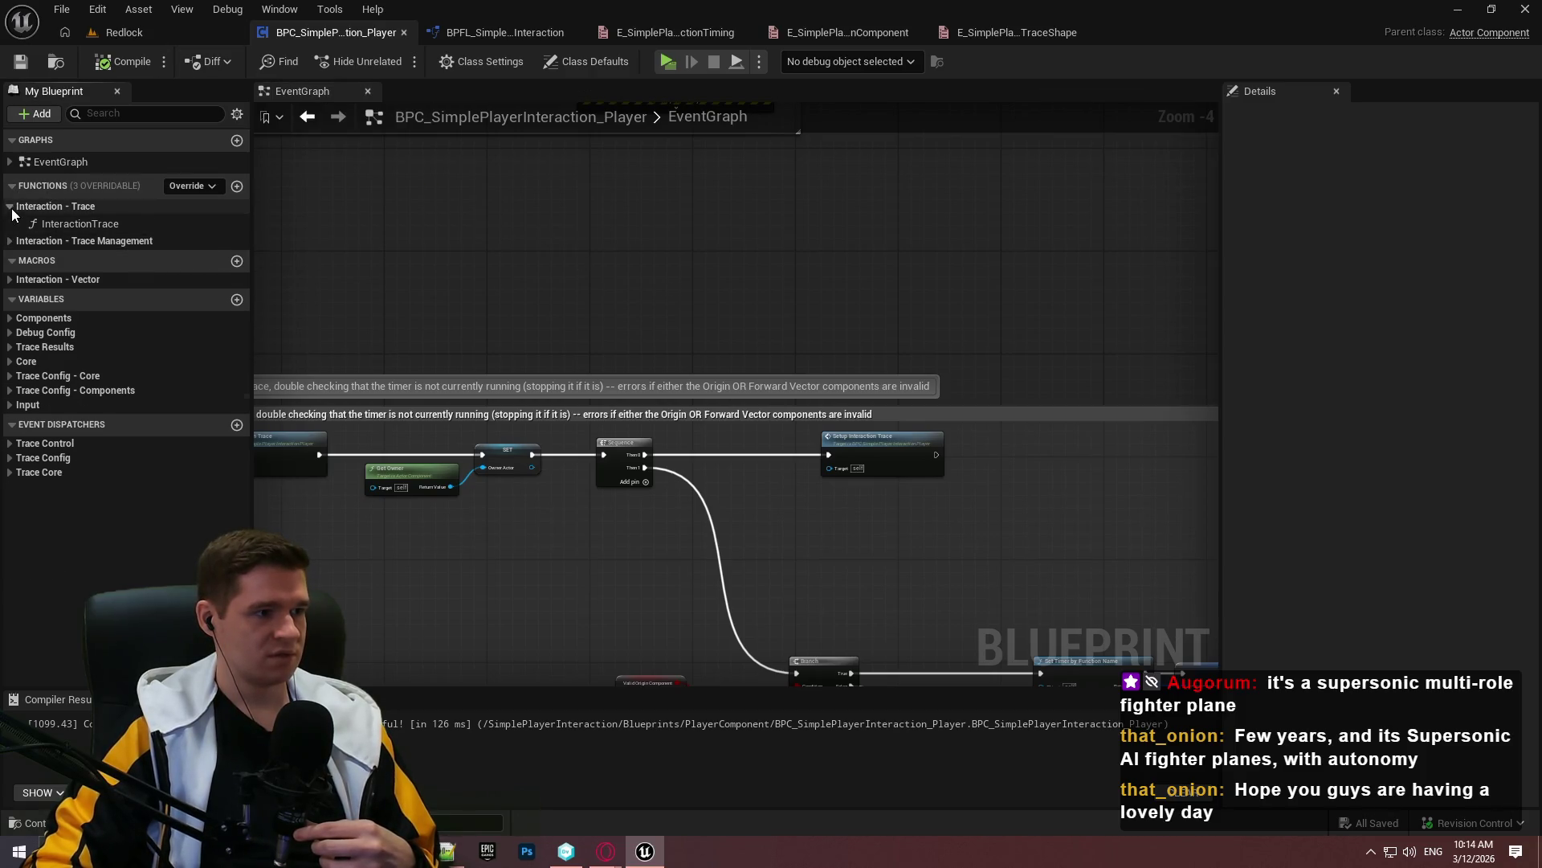
click(10, 206)
click(9, 162)
scroll(711, 266, down, 6)
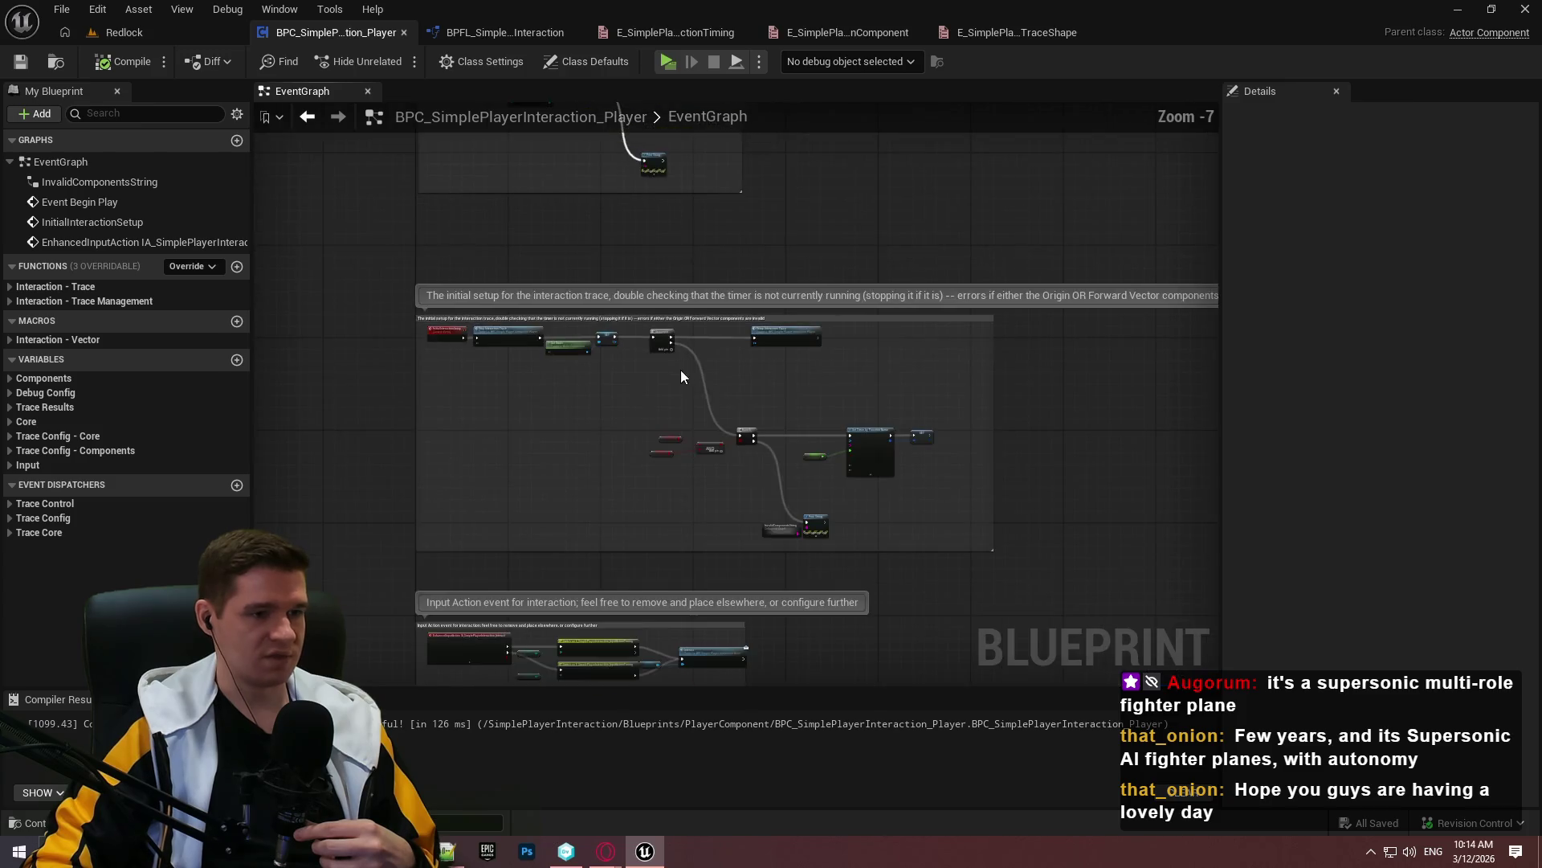
scroll(803, 295, up, 3)
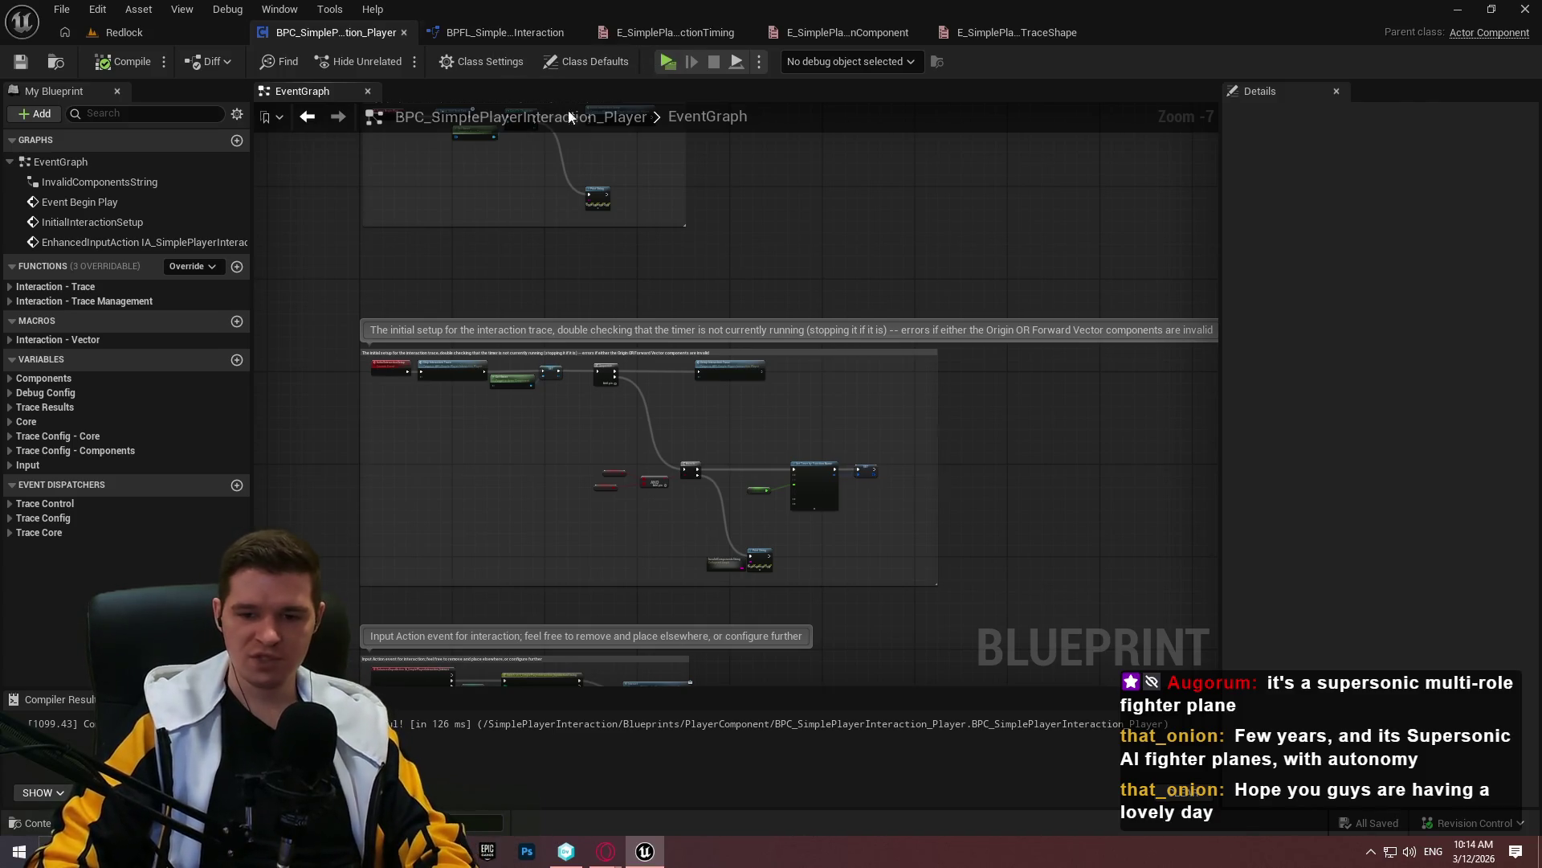
click(496, 39)
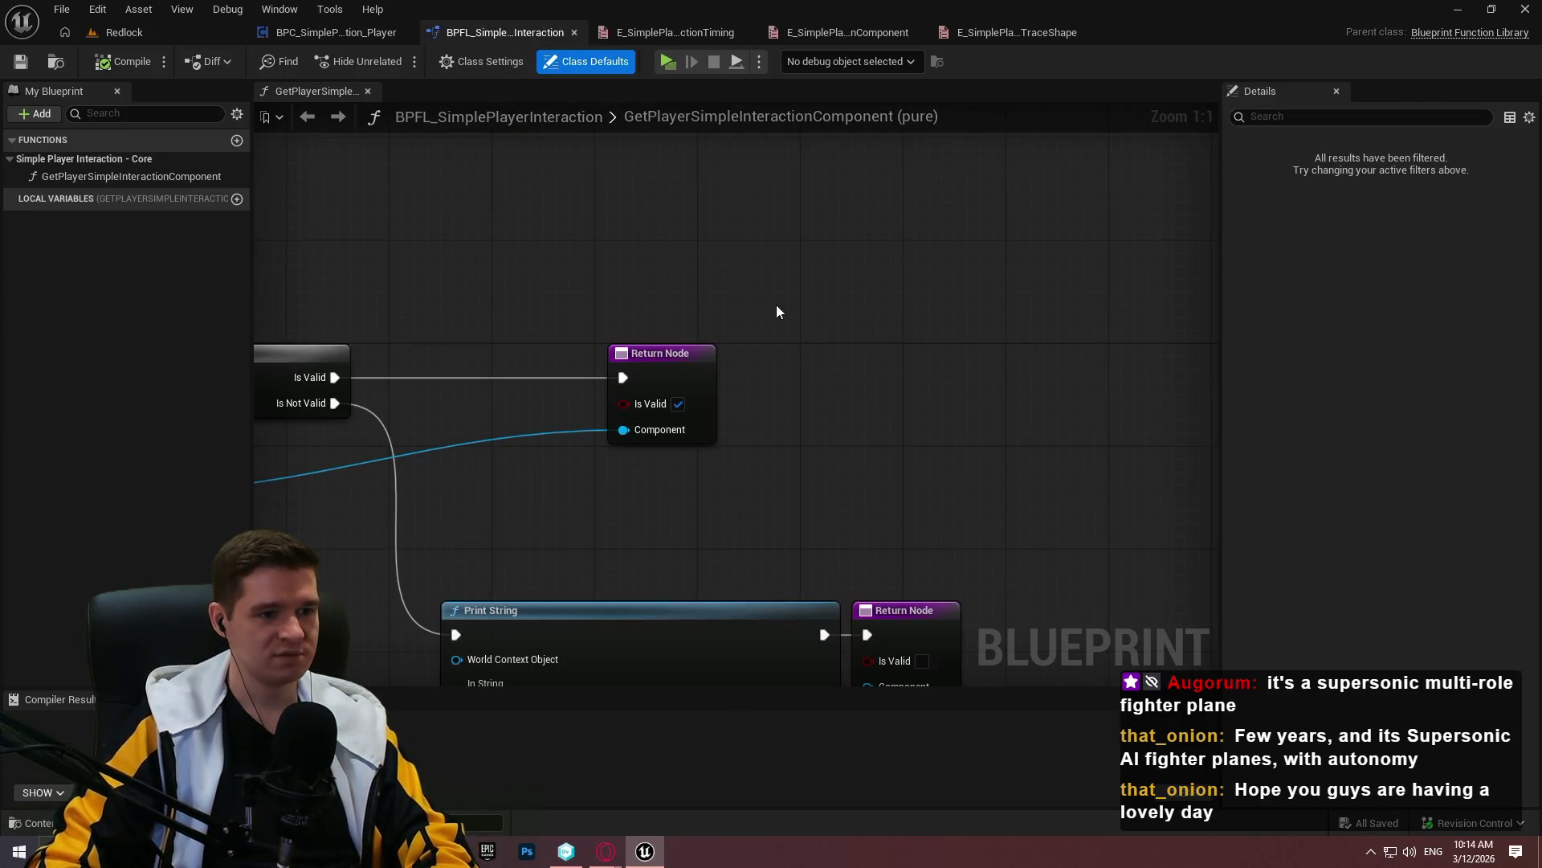
Check the Notepad++ 'new 2' note of planned BPFL functions and add a new library function
scroll(776, 312, down, 3)
scroll(624, 191, down, 1)
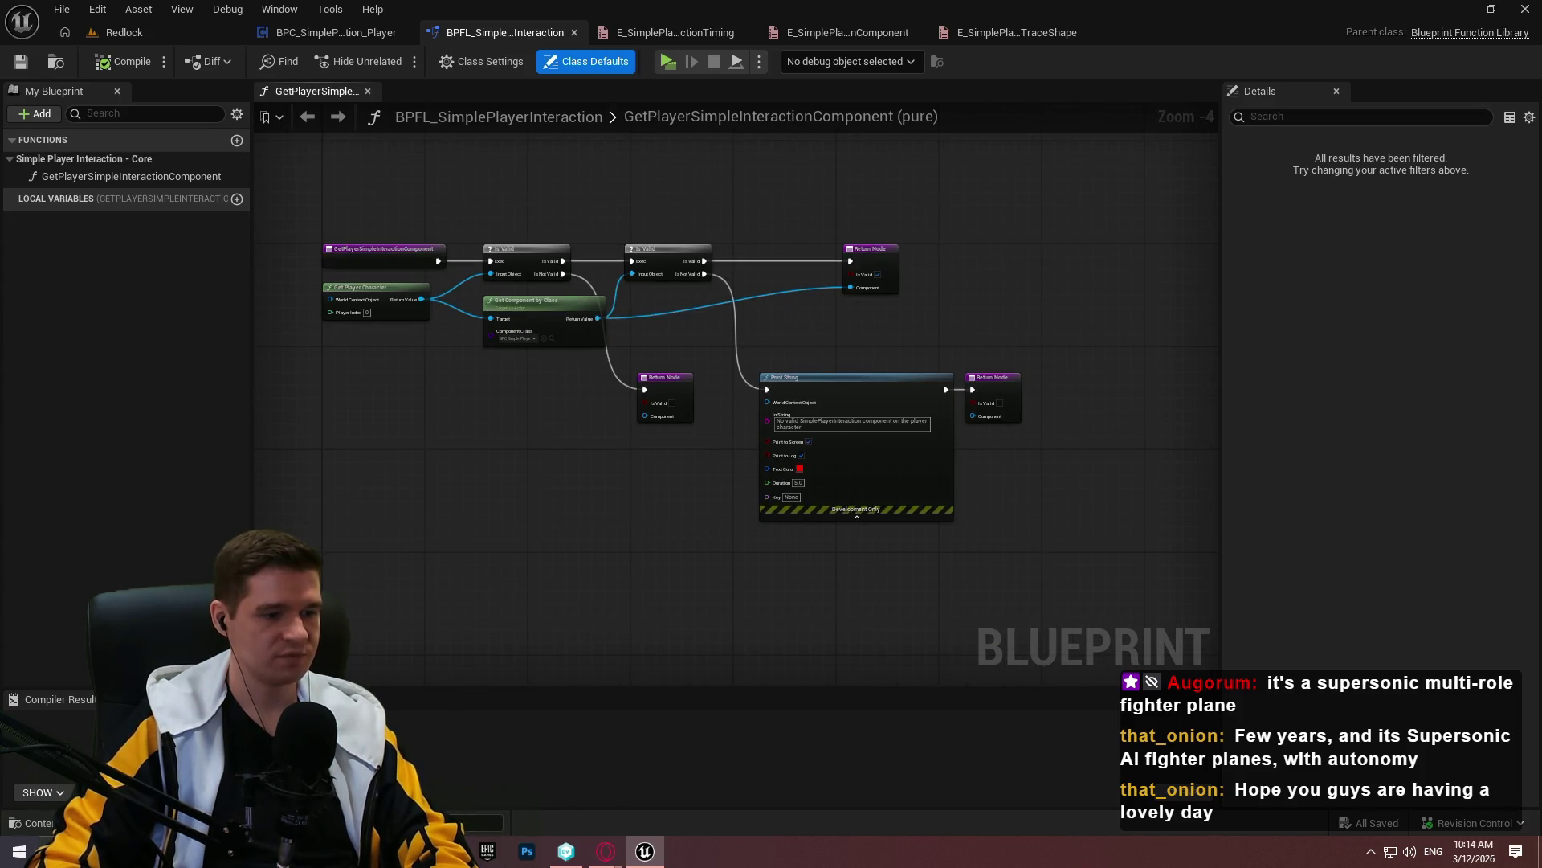
key(alt+Tab)
click(419, 157)
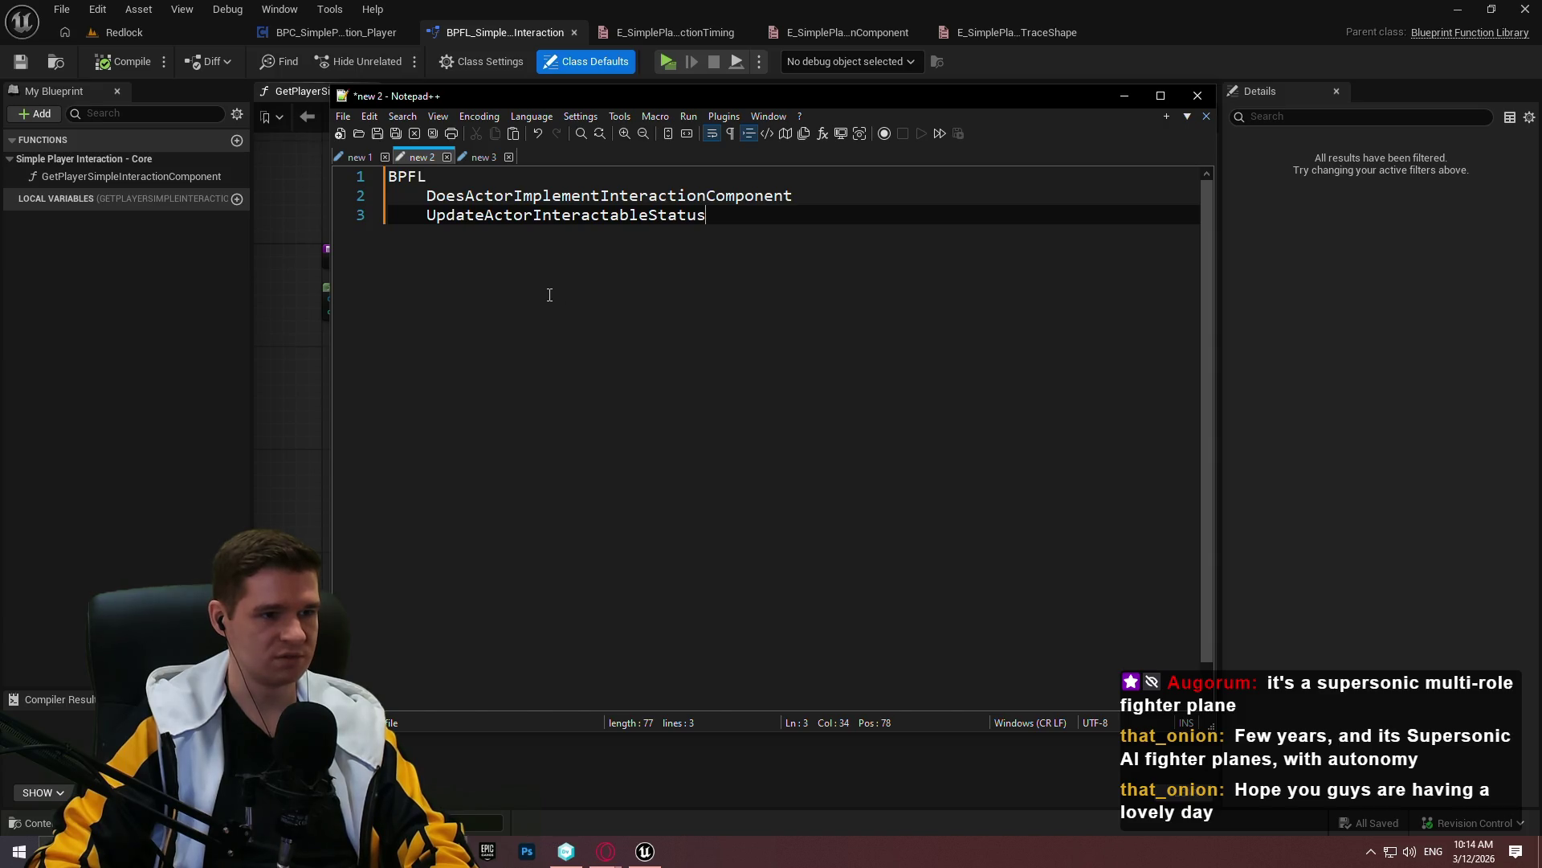
click(237, 140)
Name the new function DoesActorImplementInteractionComponent and mark it Pure
text(DoesAc)
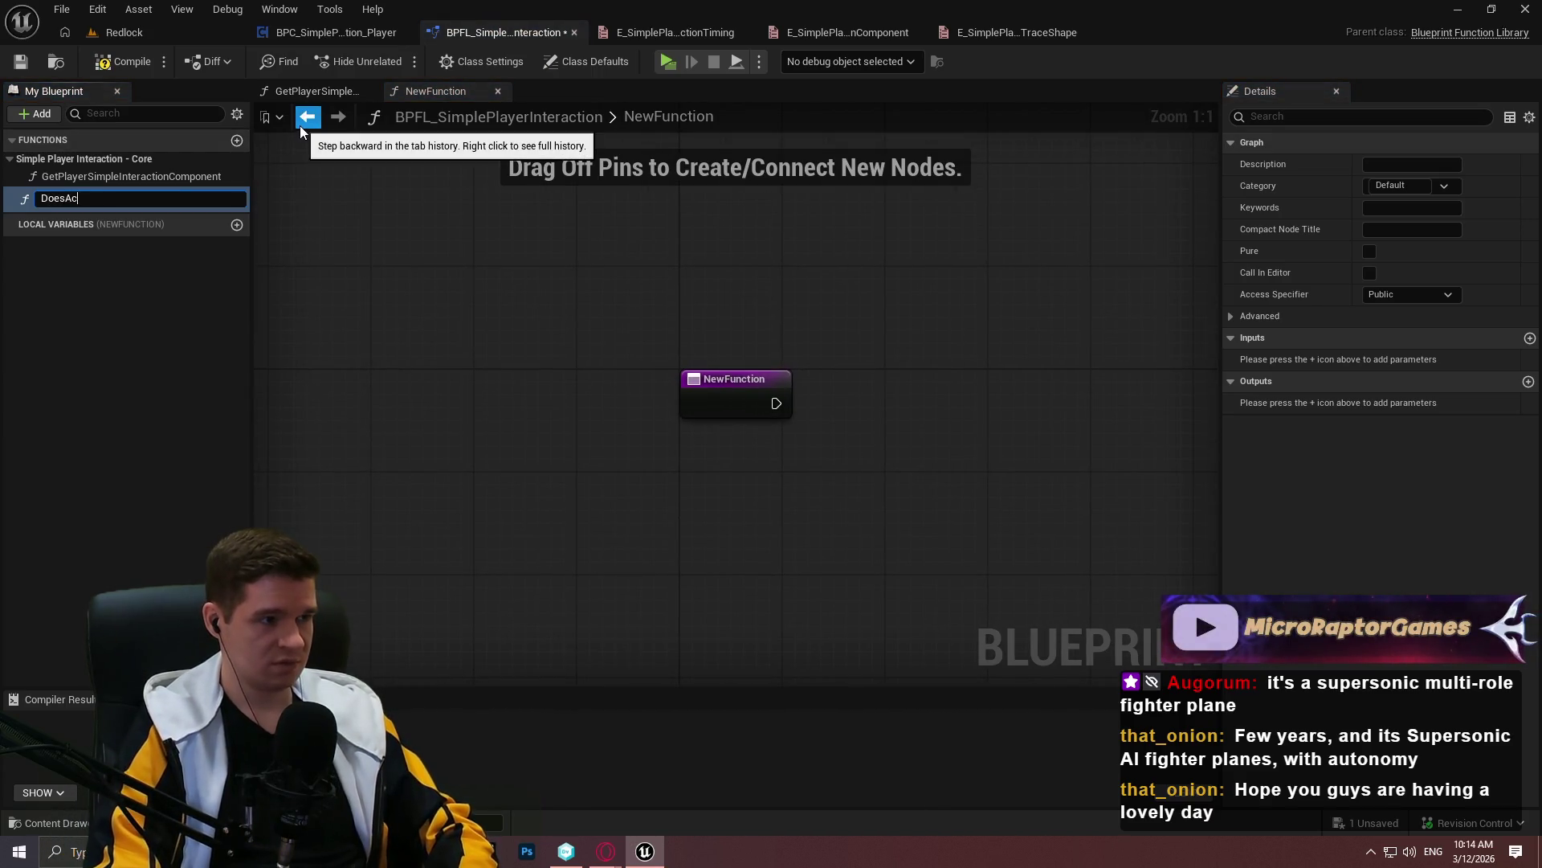
text(torImplementI)
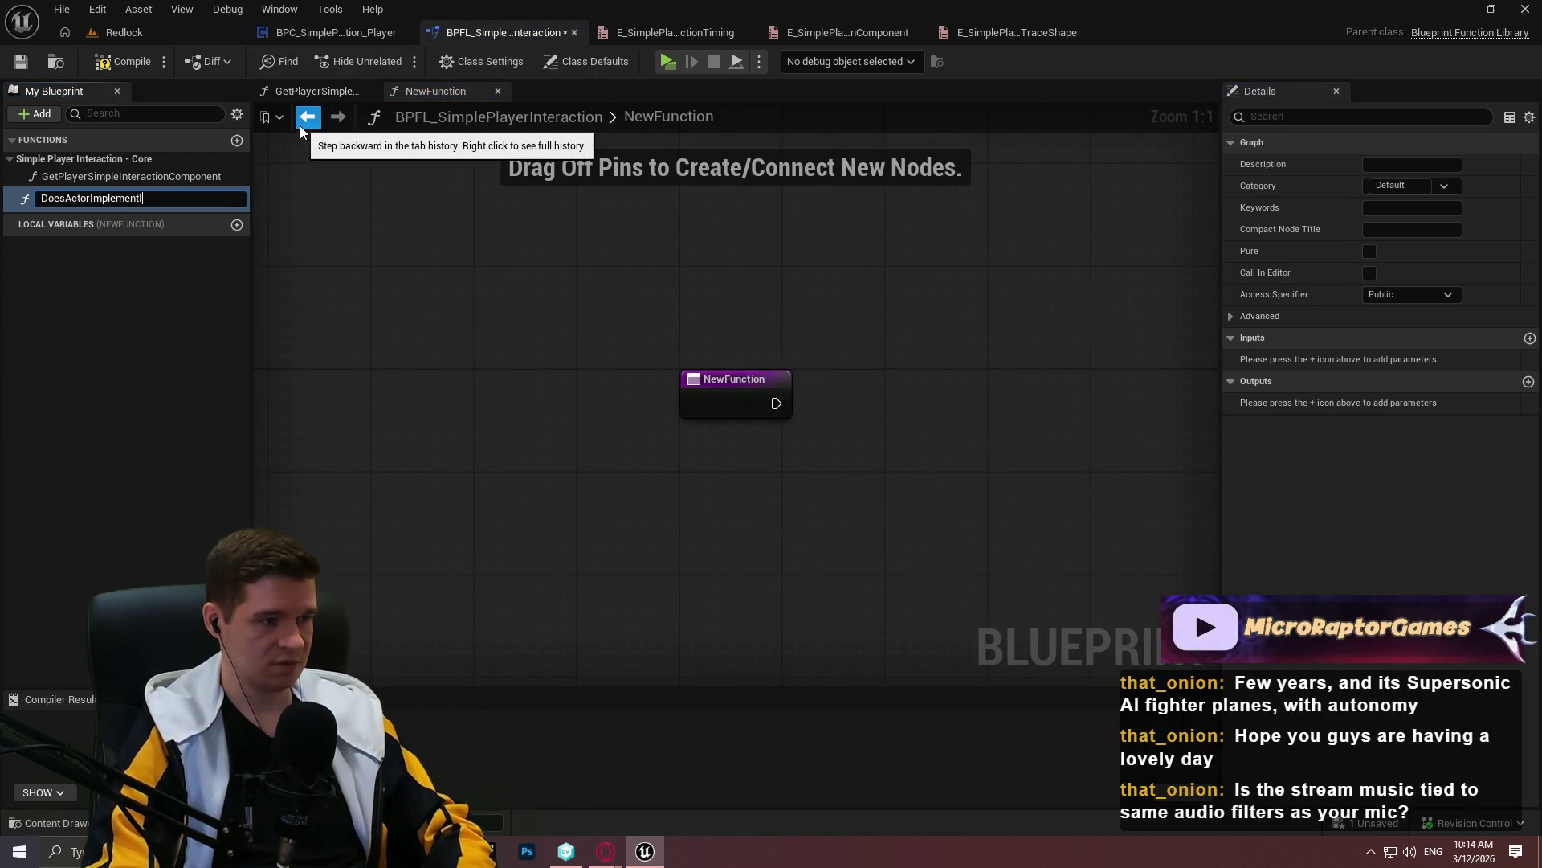
text(nteractionComponent)
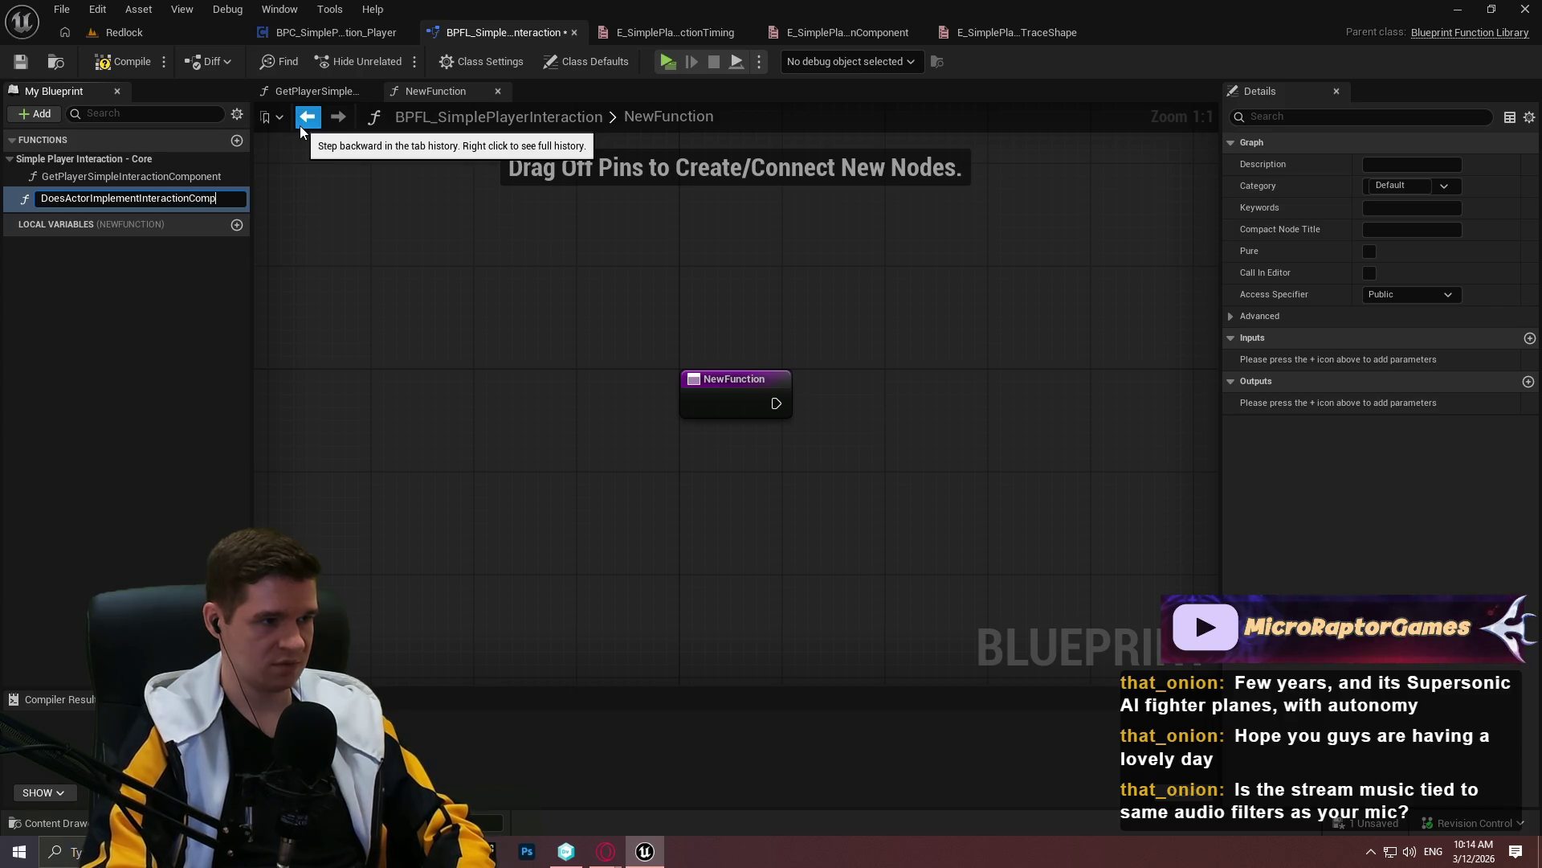
key(Return)
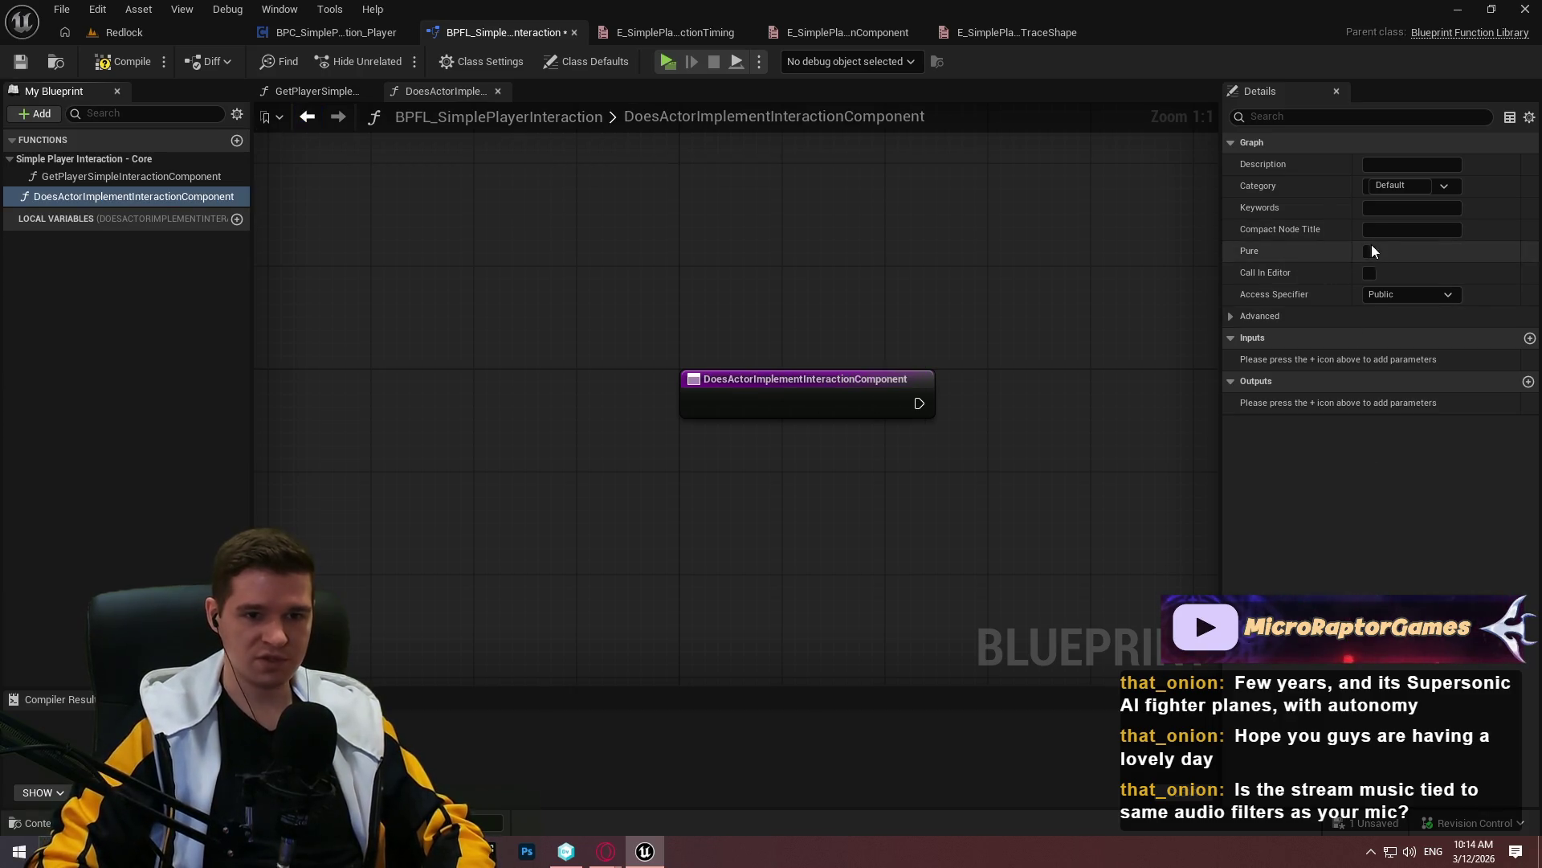
click(1369, 251)
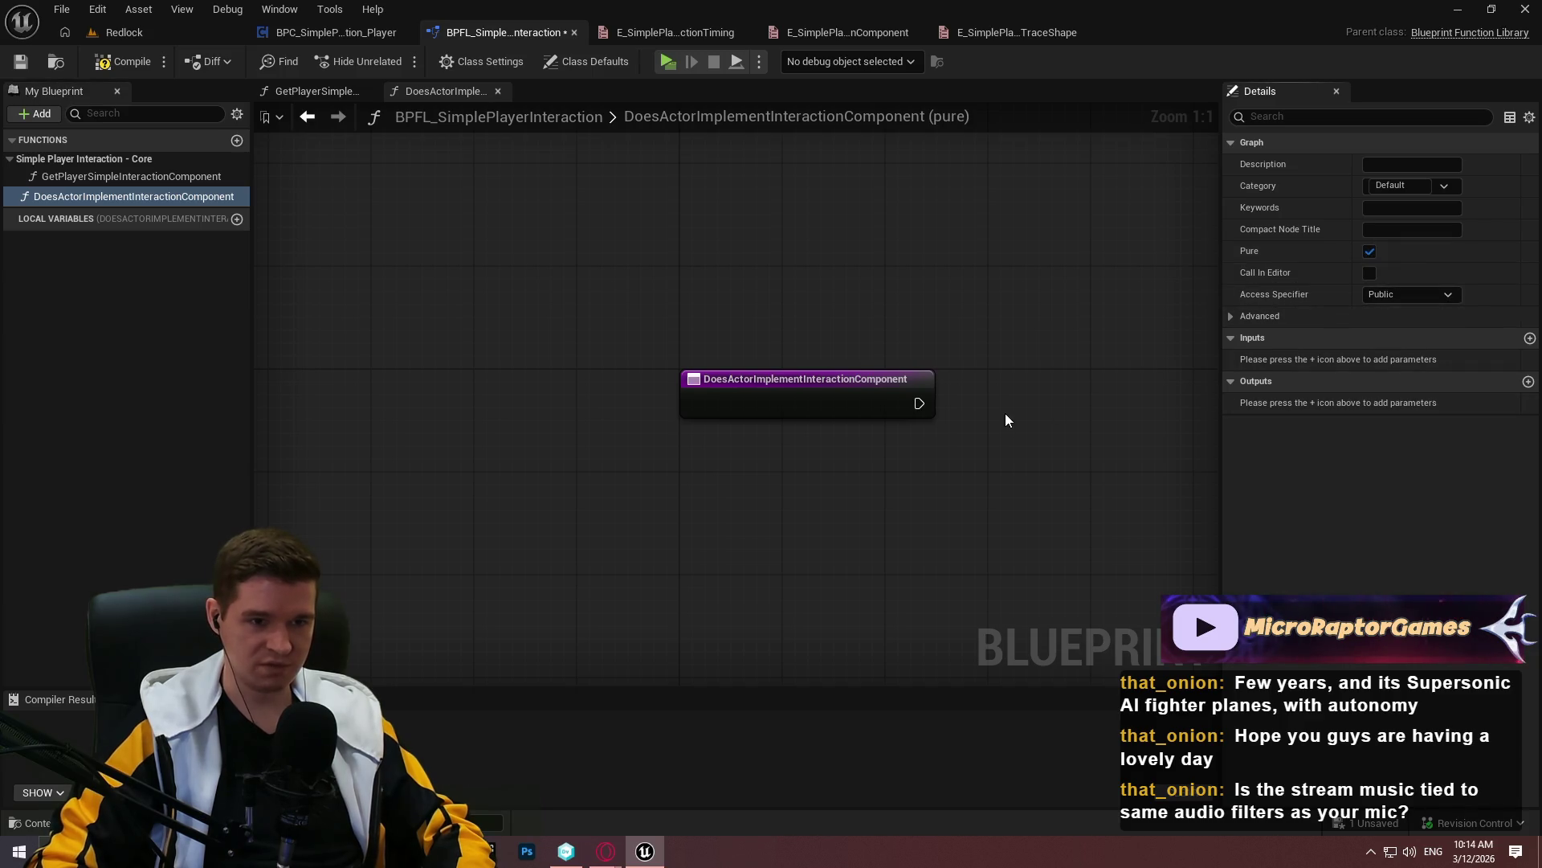
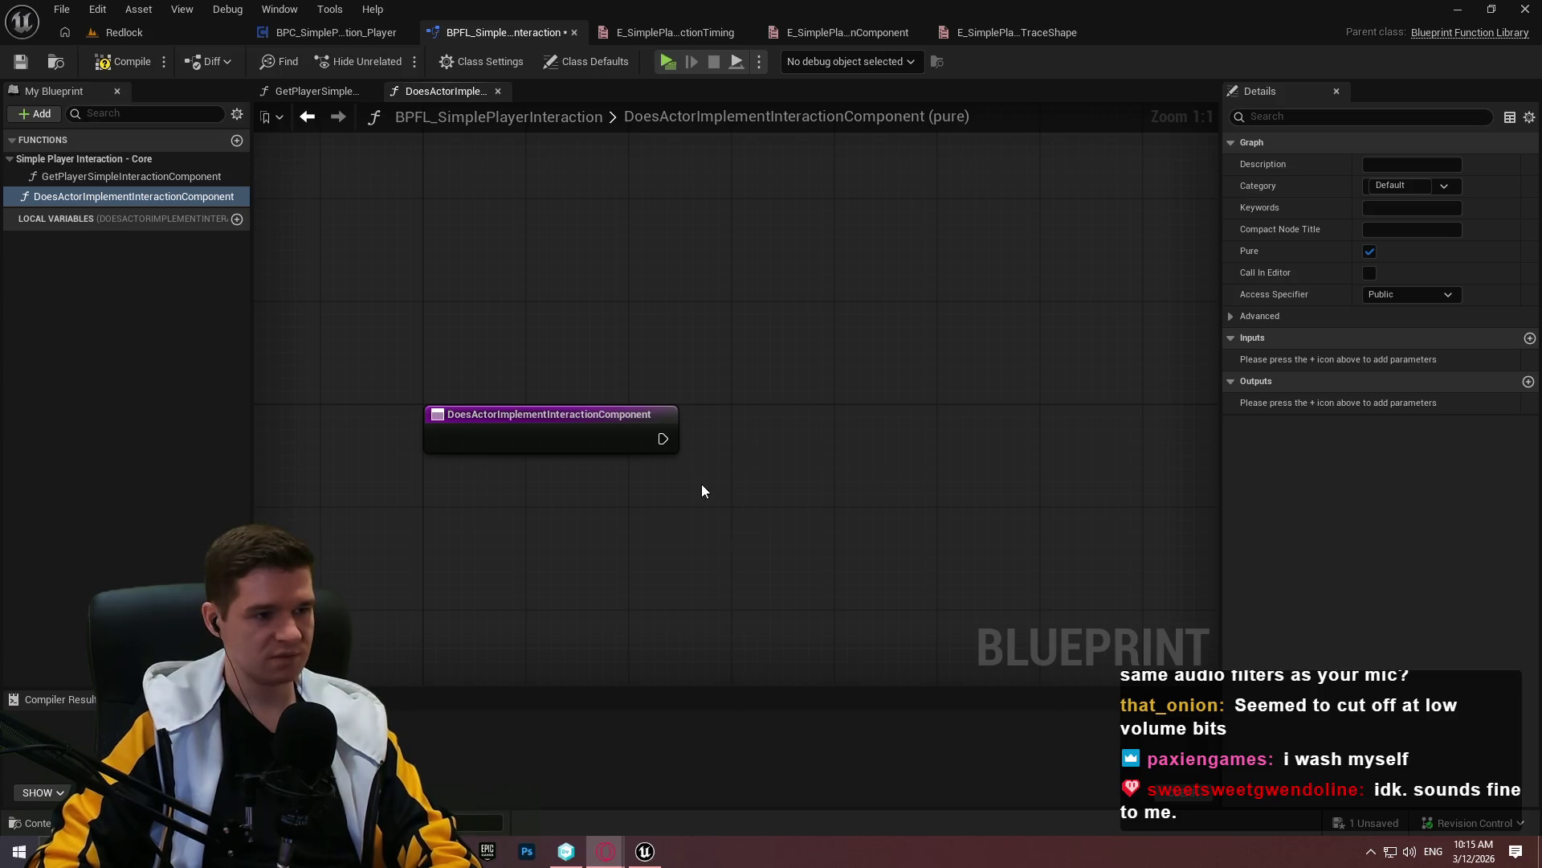
Make the function pure, add two outputs and place the return node to the right
click(351, 388)
click(1371, 295)
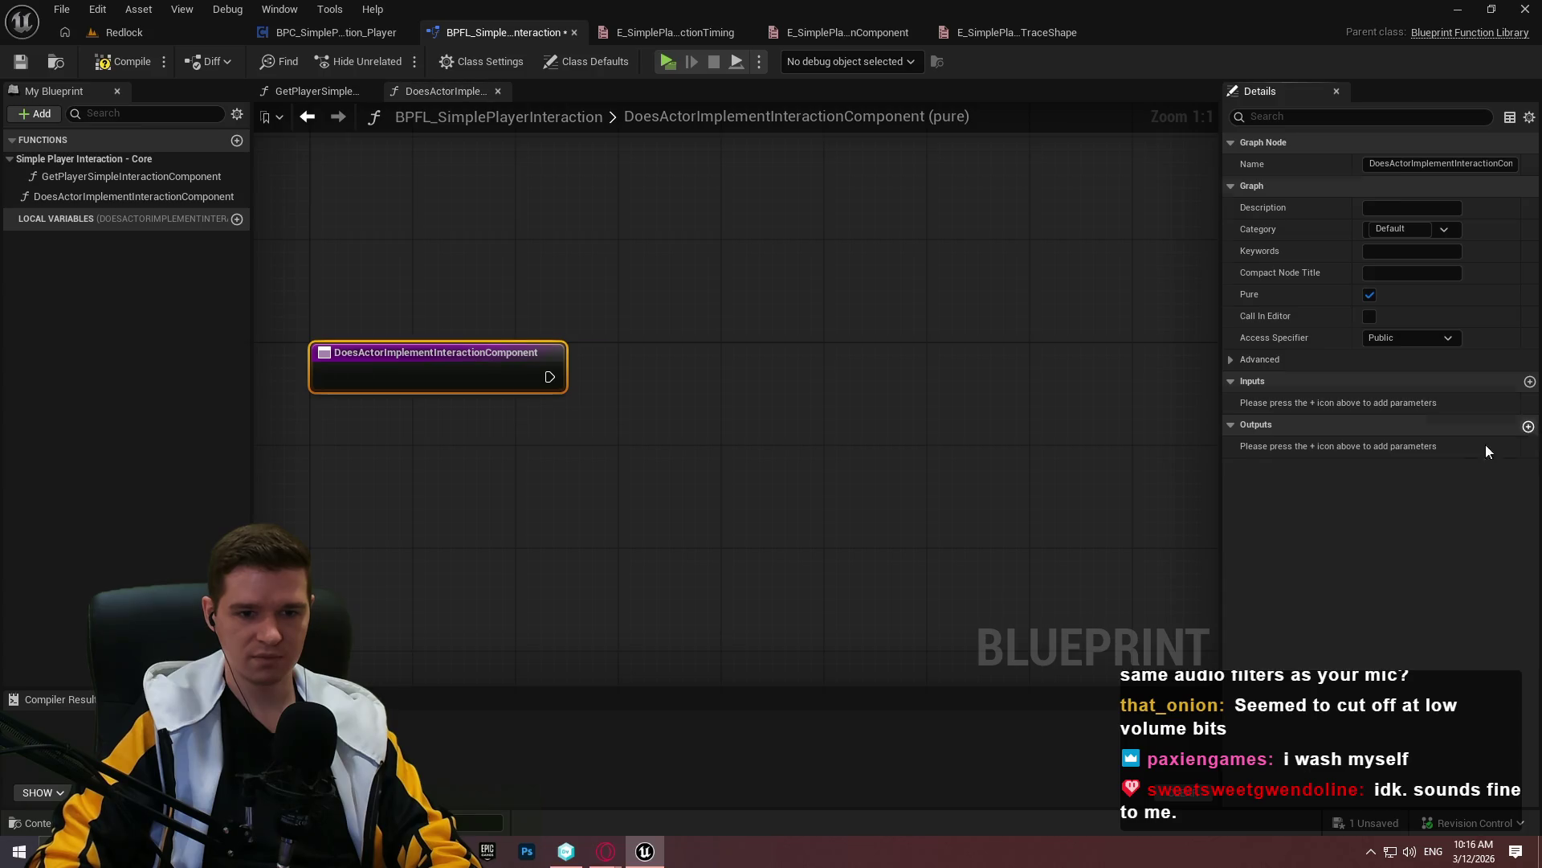
click(1528, 425)
click(1528, 425)
drag(624, 358, 985, 358)
click(748, 530)
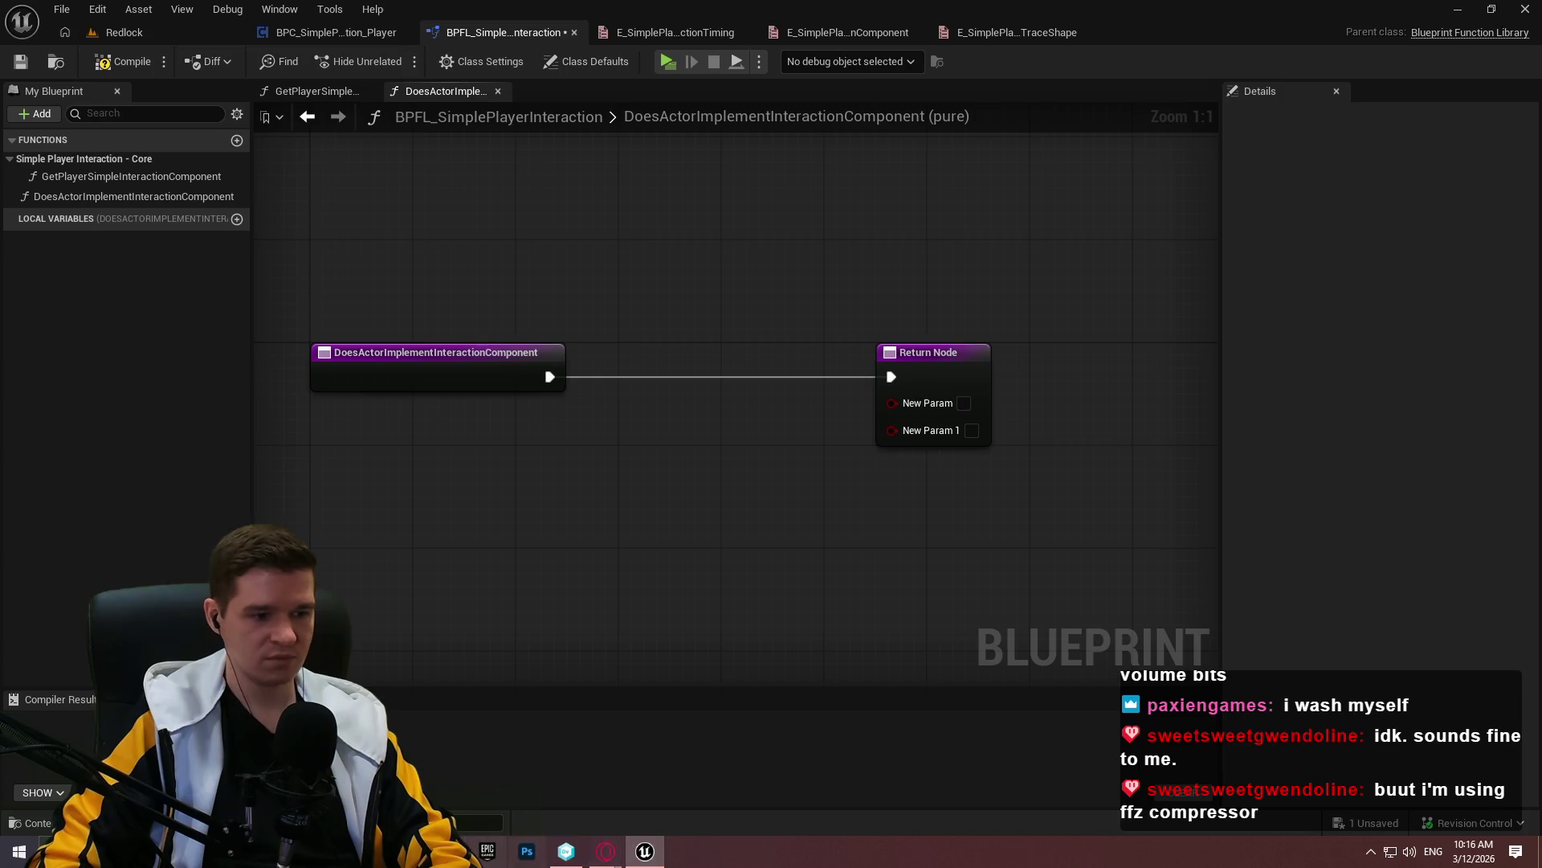
After checking the planned names in the notes, remove and re-add the NewParam1 output
click(447, 852)
key(alt+Tab)
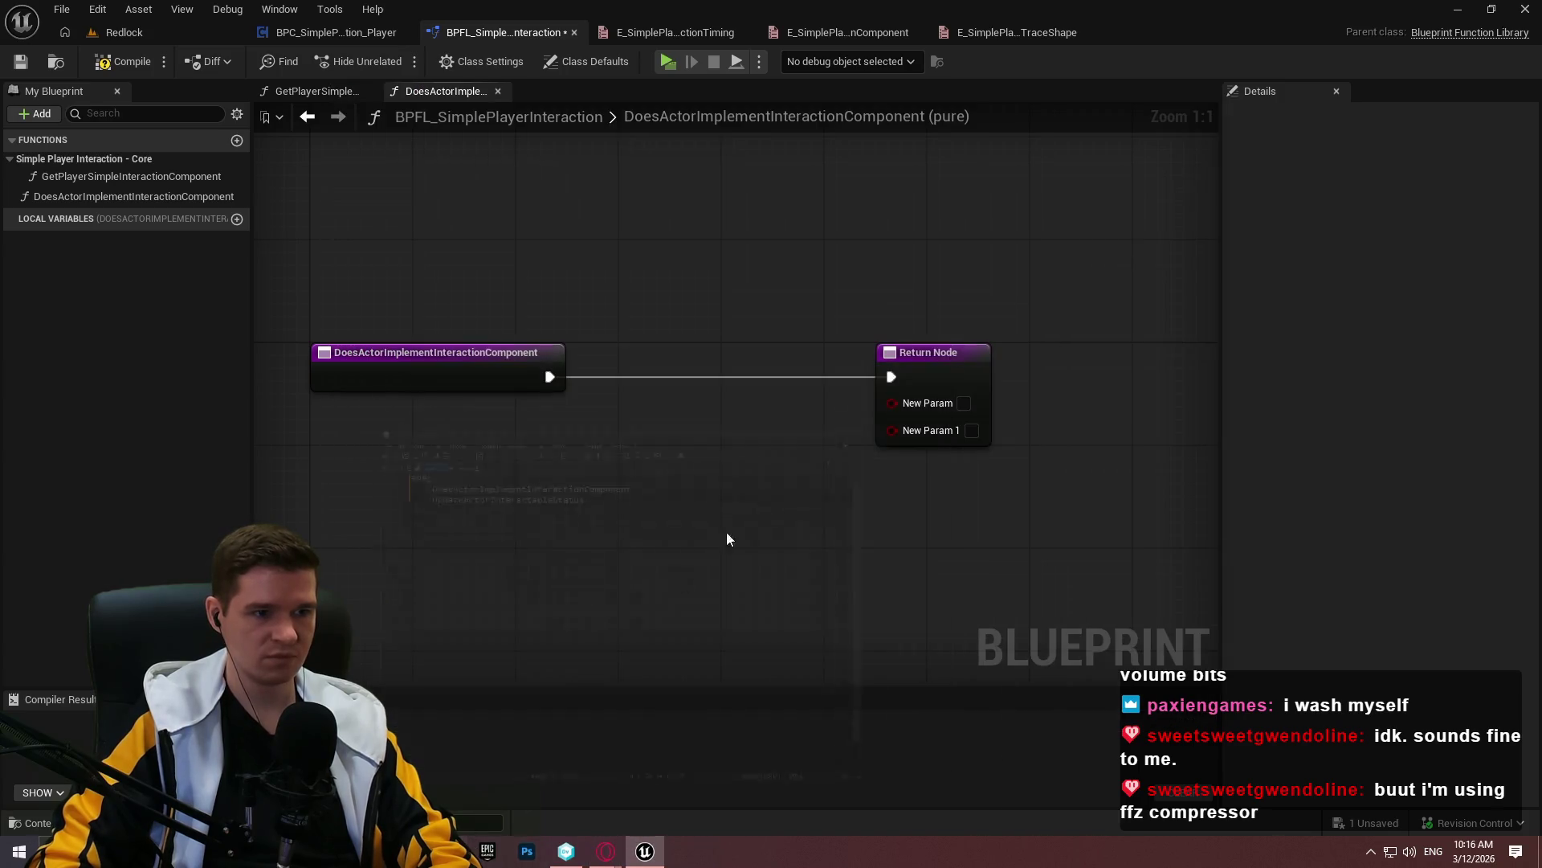
click(924, 358)
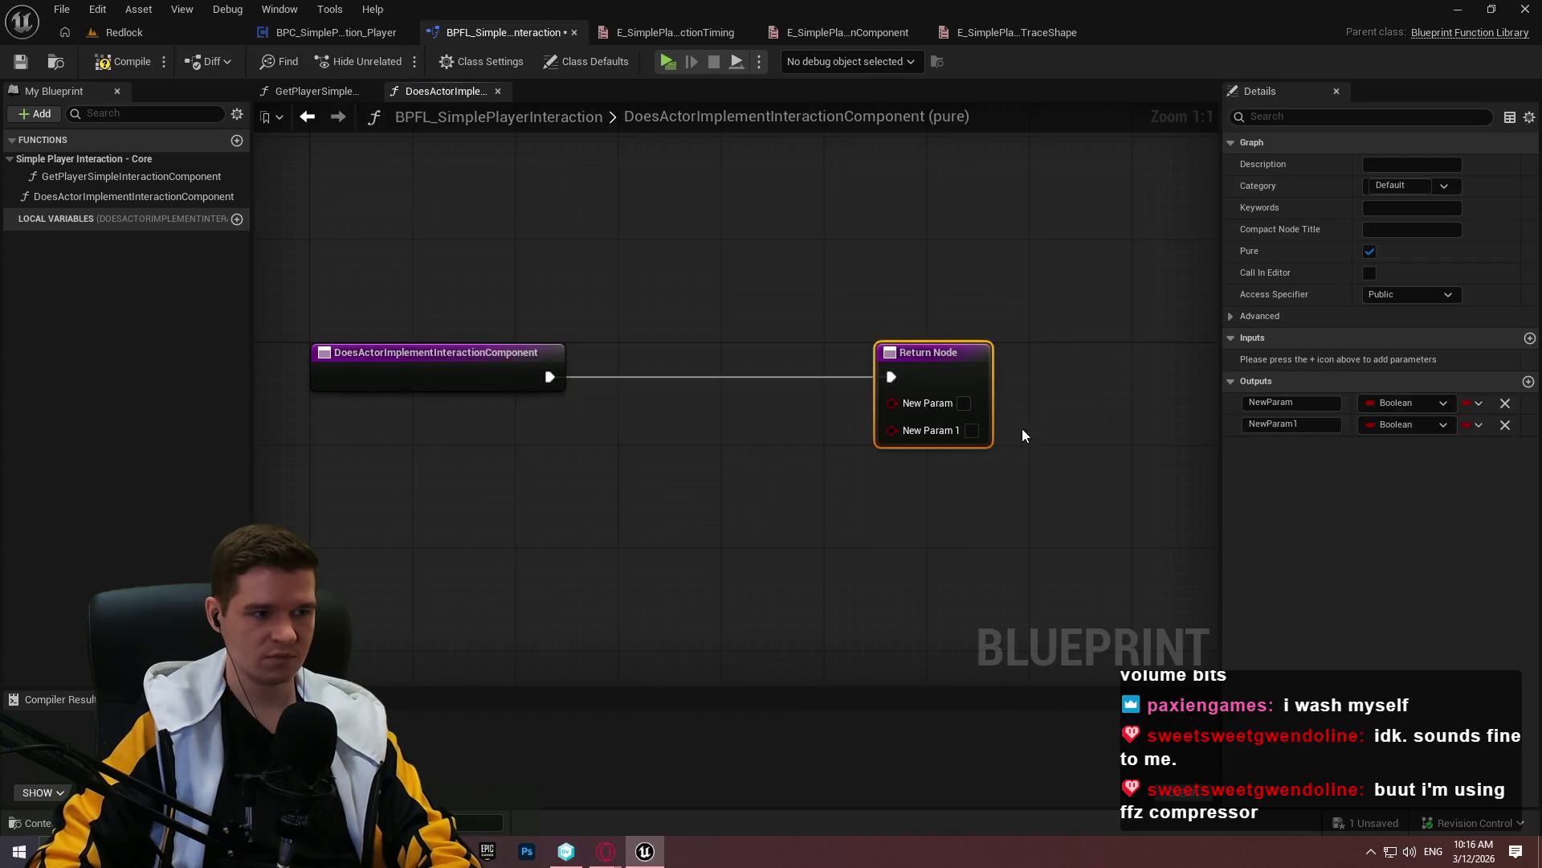
click(1504, 425)
click(675, 498)
click(453, 380)
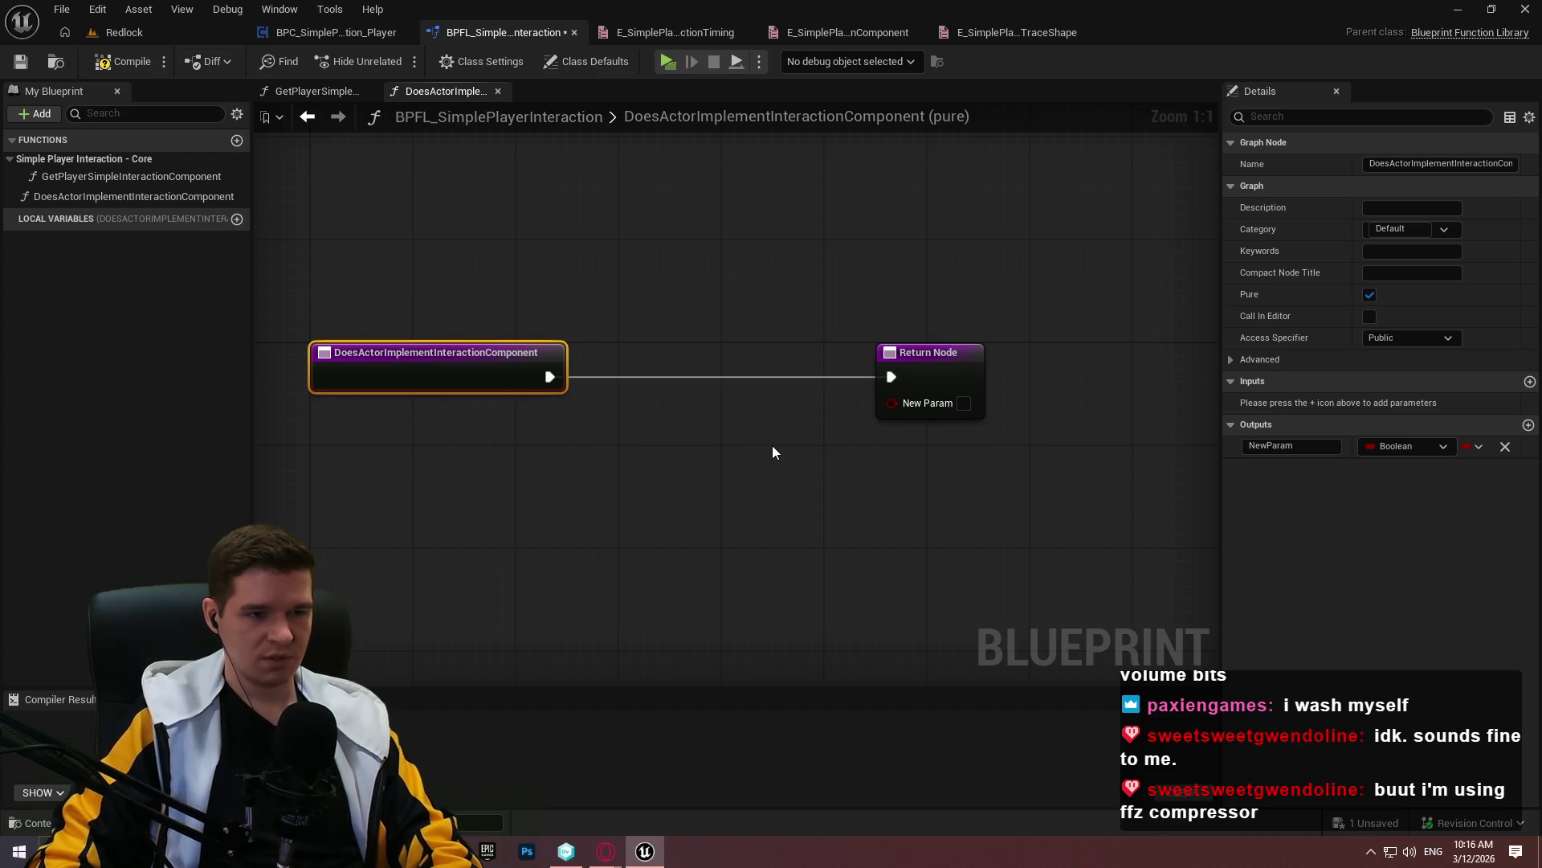
click(1529, 425)
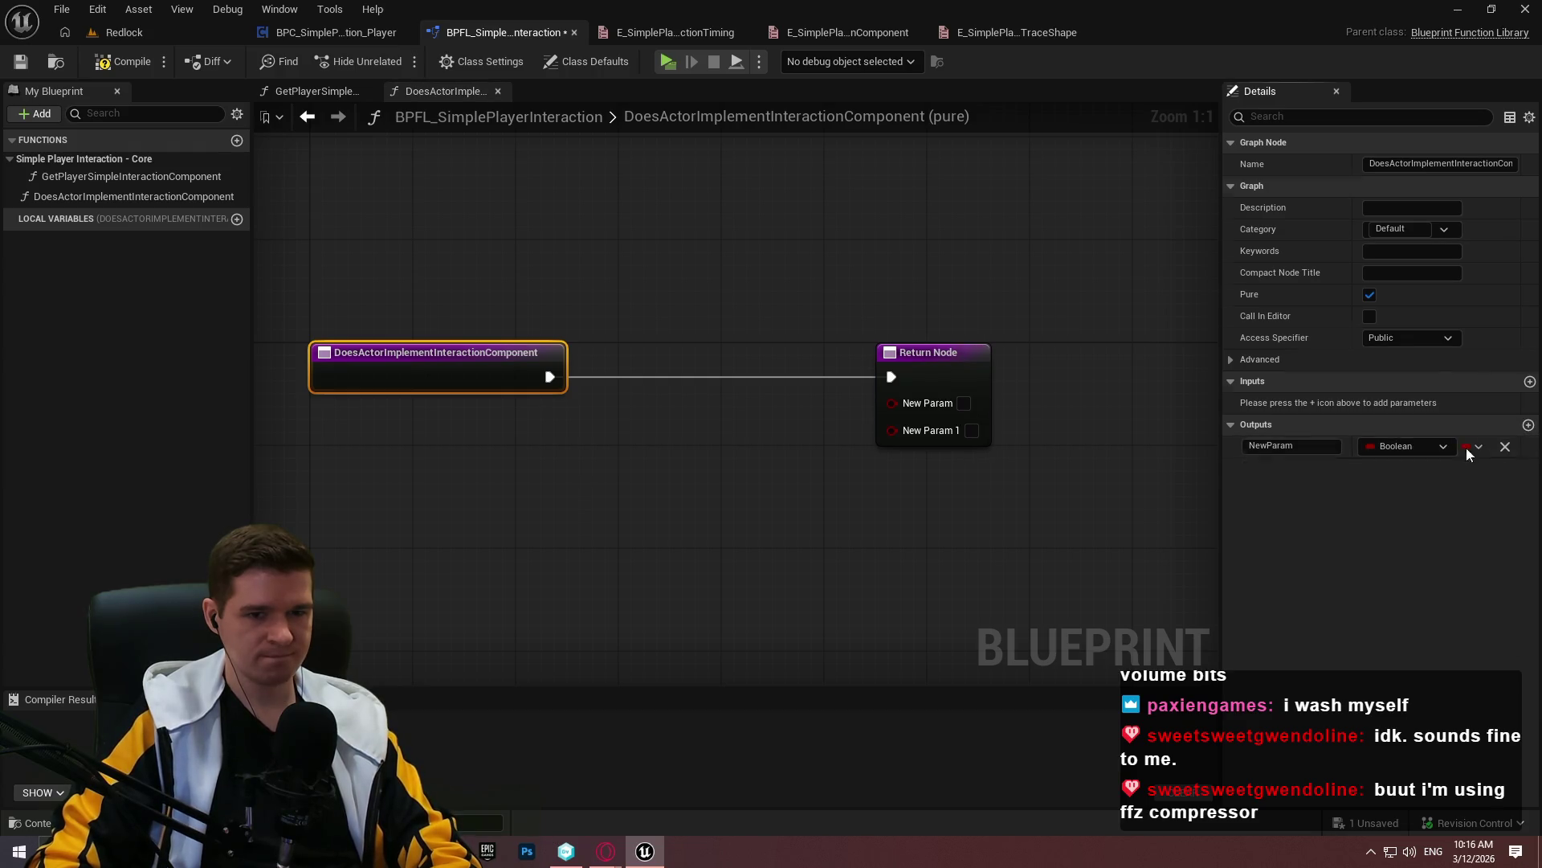
click(1415, 469)
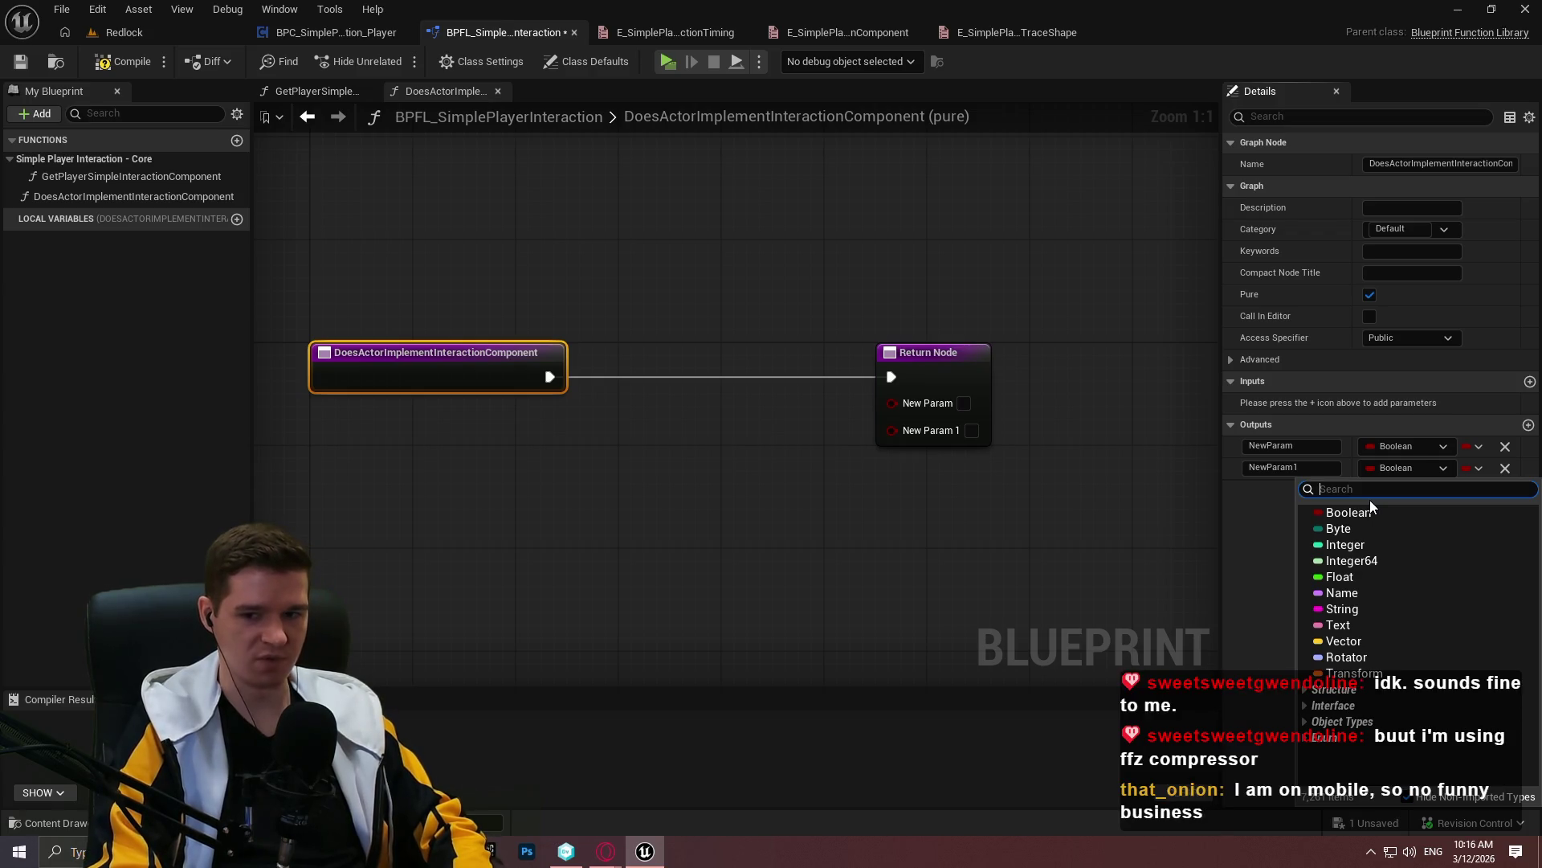
Change NewParam1's type to a BPC Simple Player Interaction Player object reference
text(ac)
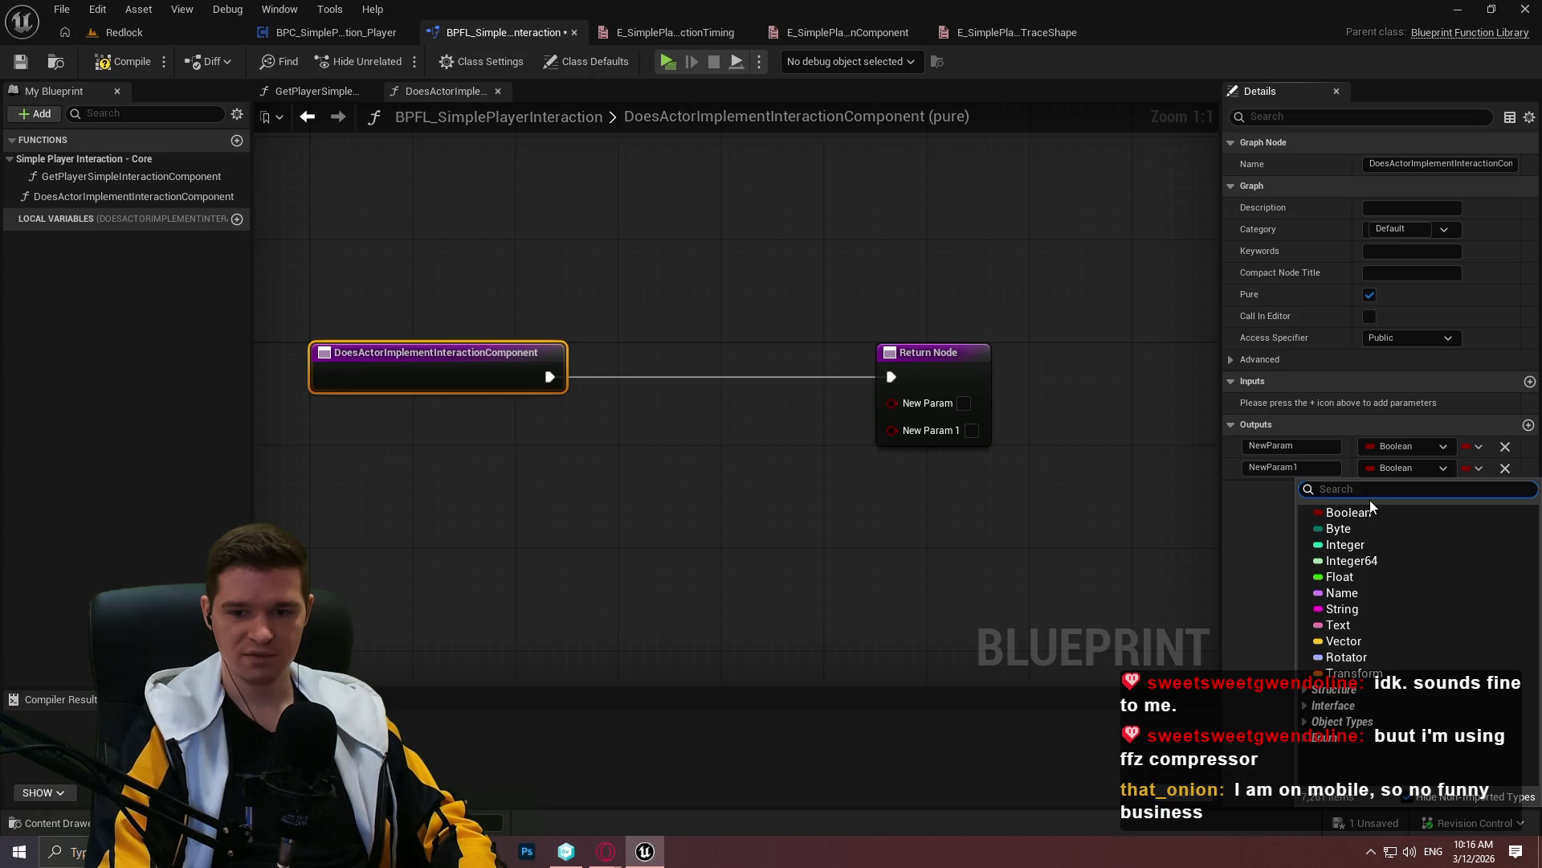
text(BPC_)
mouse_move(1536, 547)
mouse_move(1435, 715)
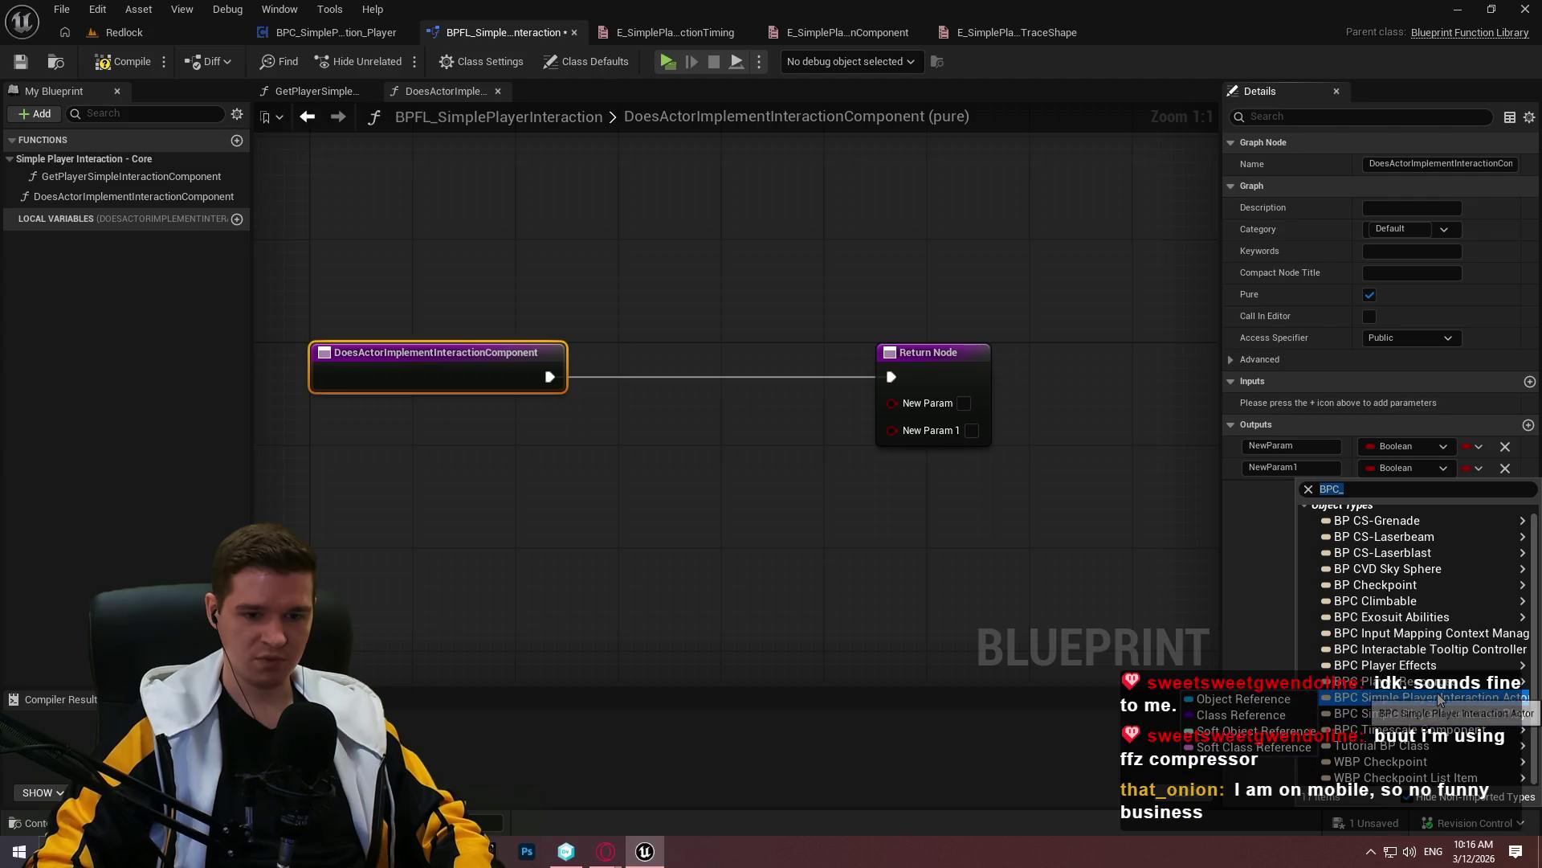
click(1243, 698)
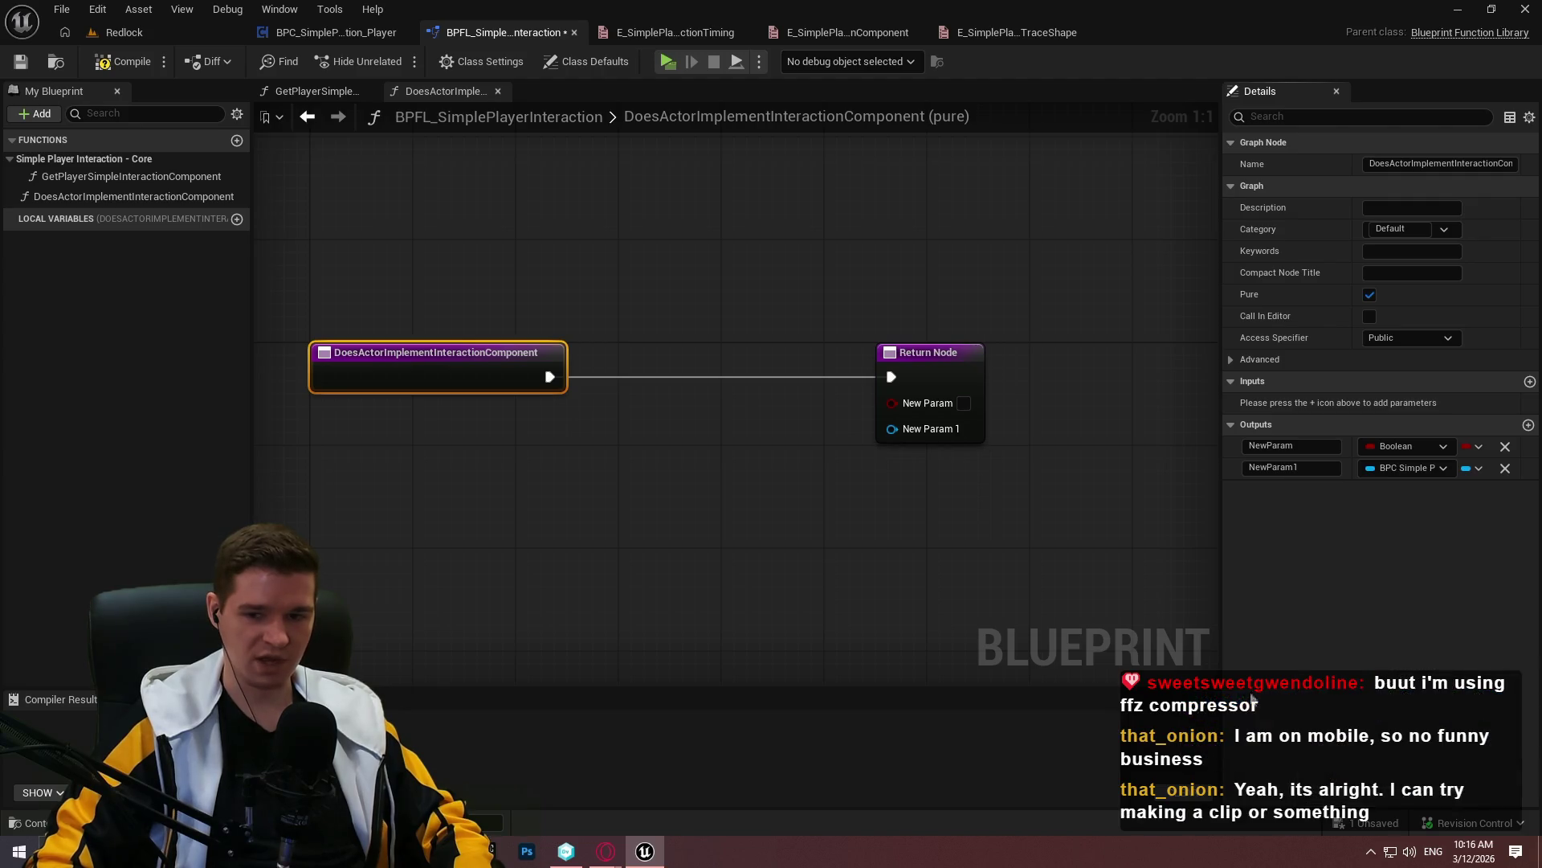
click(737, 482)
Compile the function library and check out the asset for editing
click(132, 64)
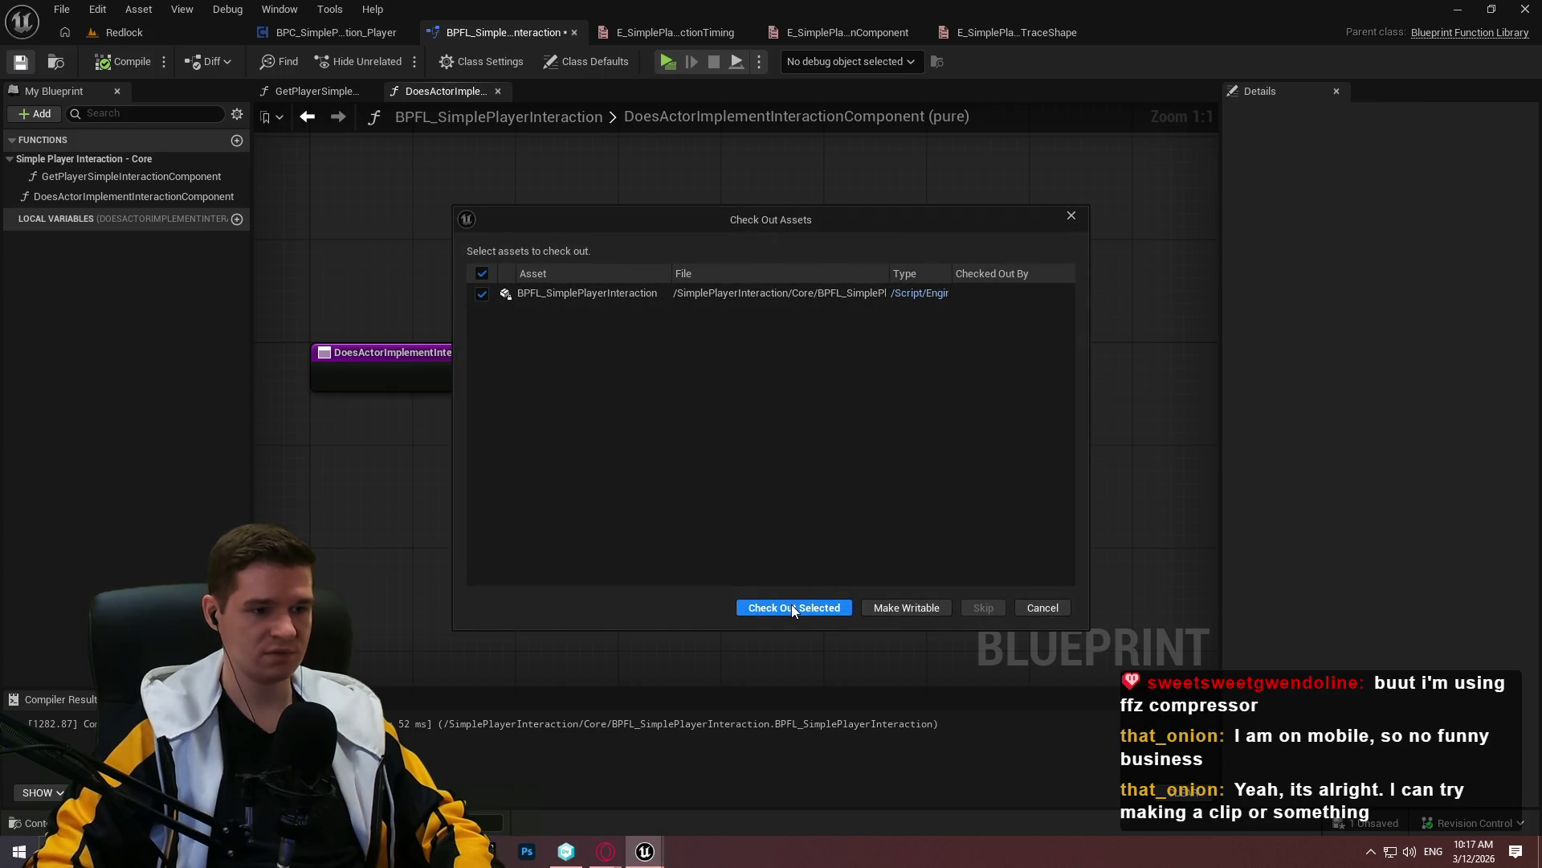
click(774, 609)
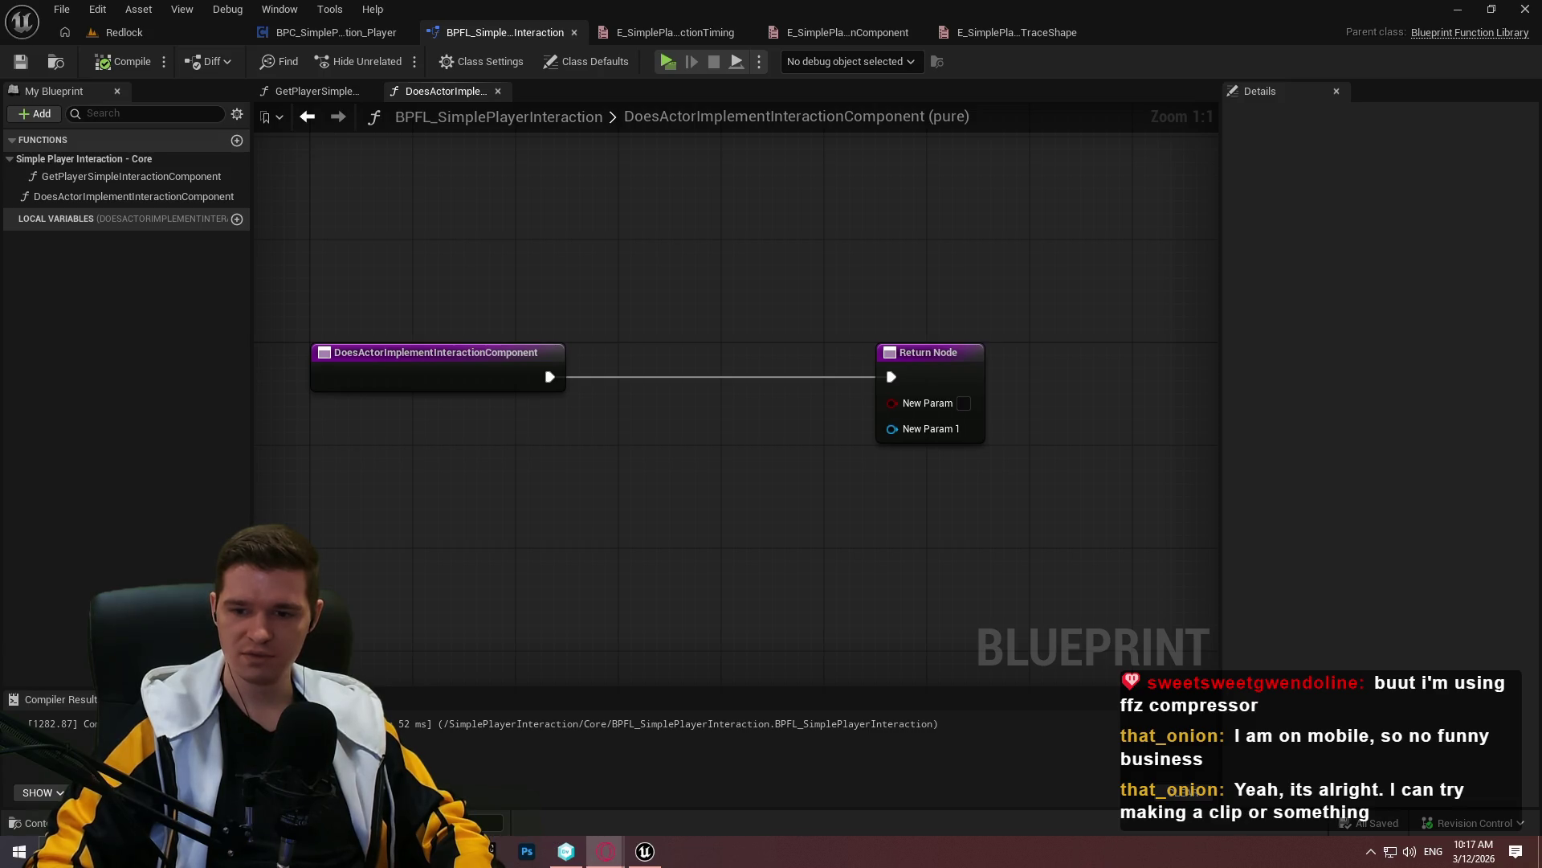
click(954, 354)
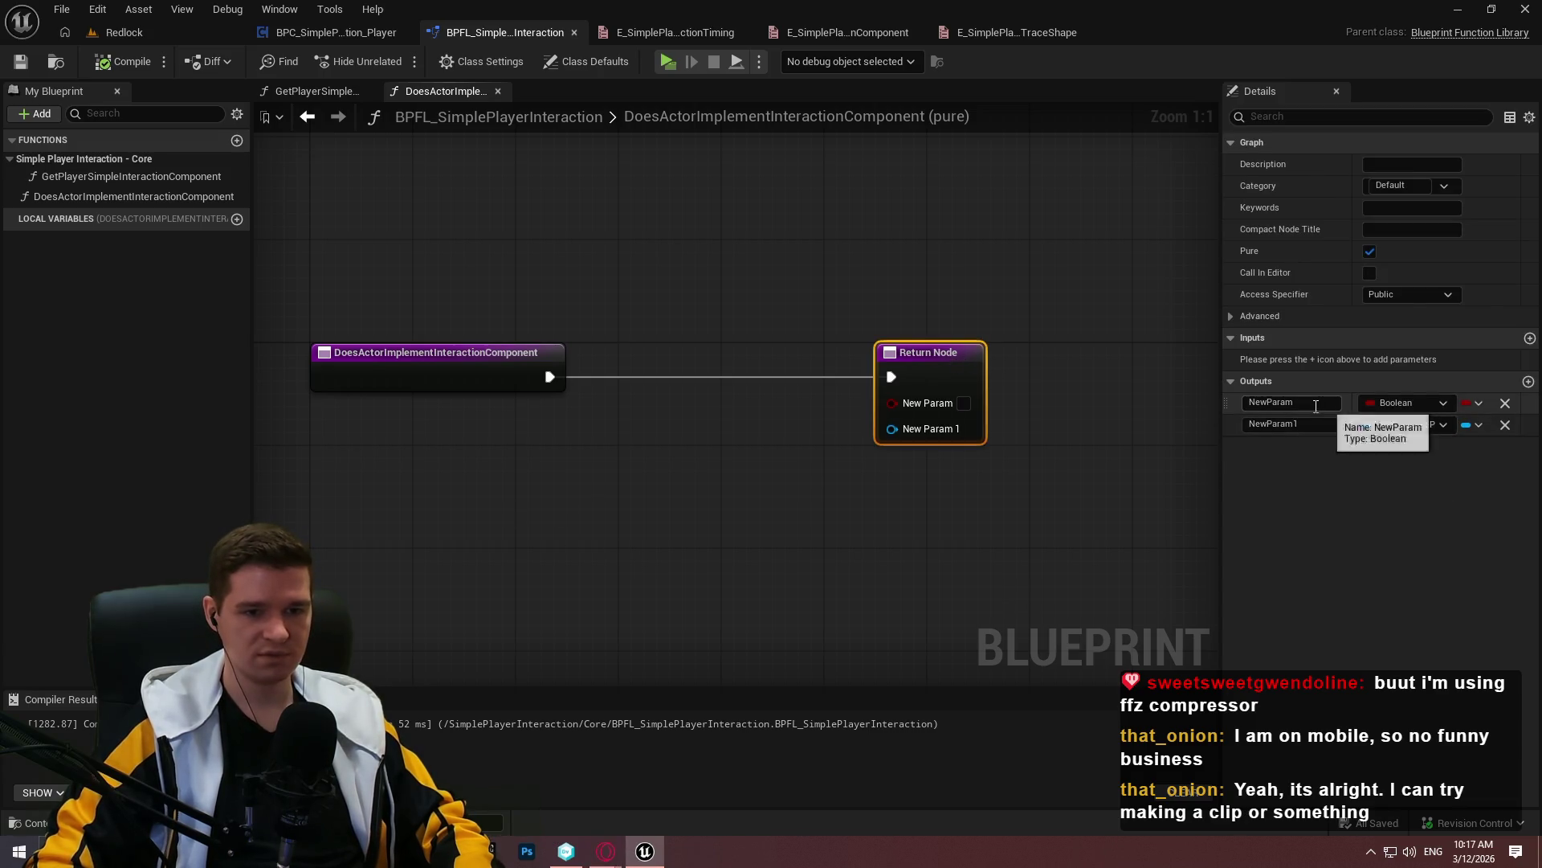
Rename the outputs to bValid and Ref, moving the return node further right
text(bD)
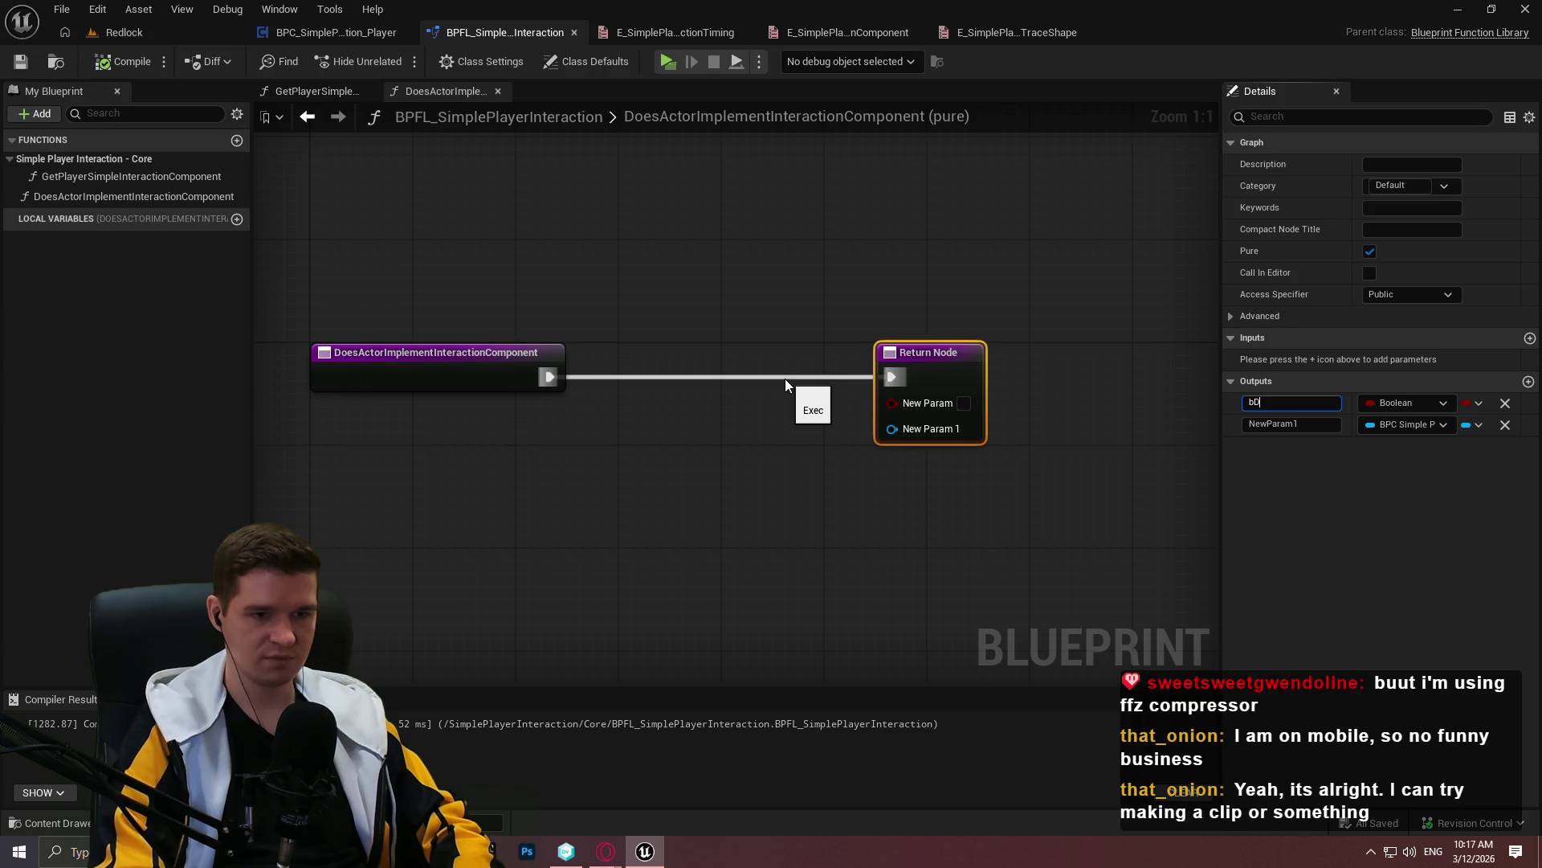
key(BackSpace)
text(alid)
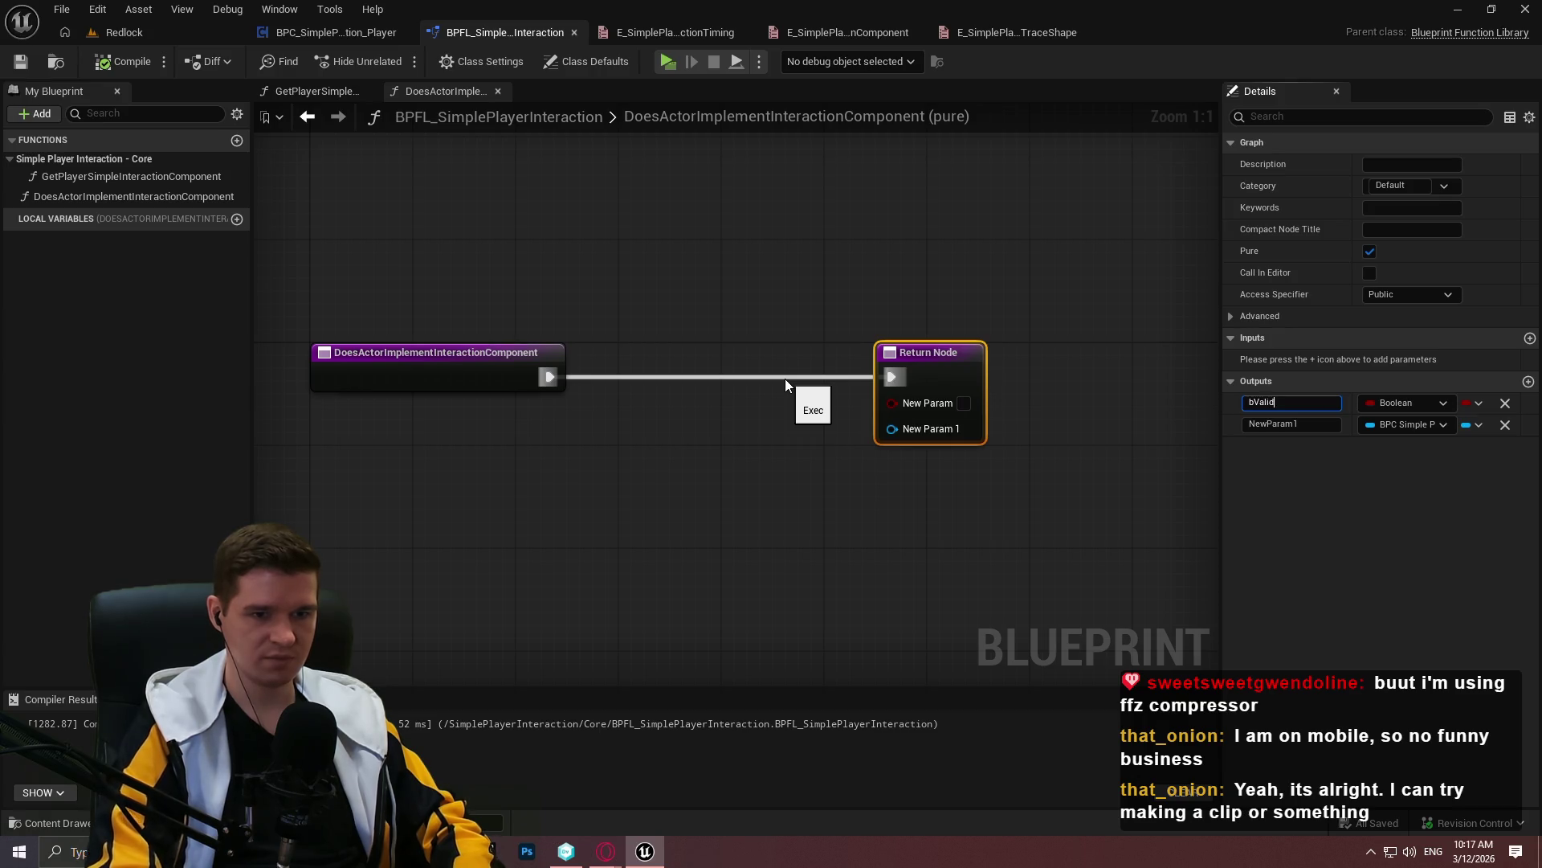
key(Return)
double_click(1325, 426)
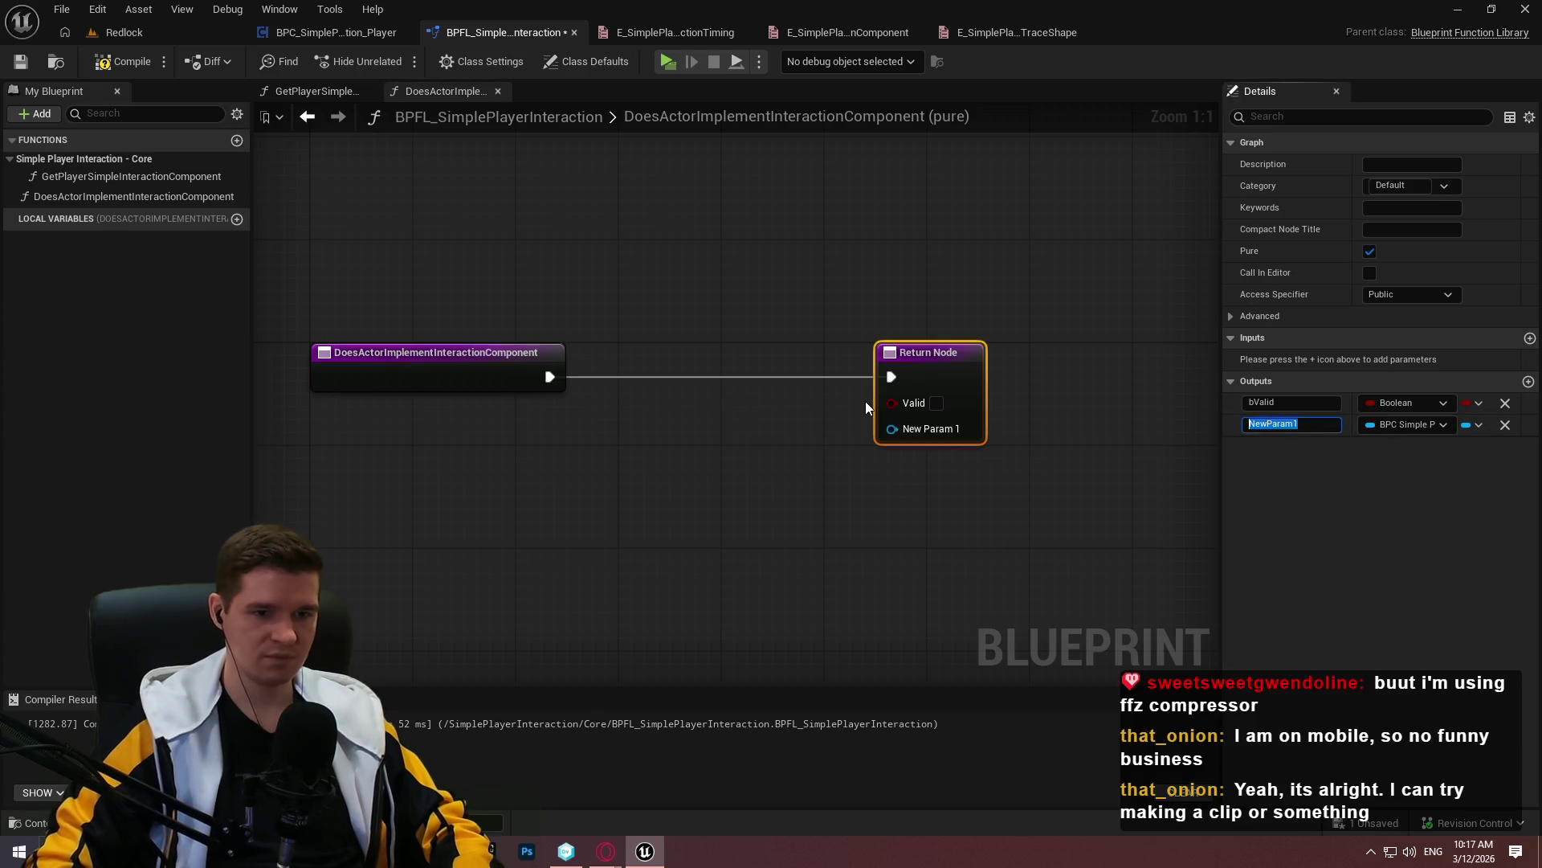
text(Ref)
key(Return)
click(725, 375)
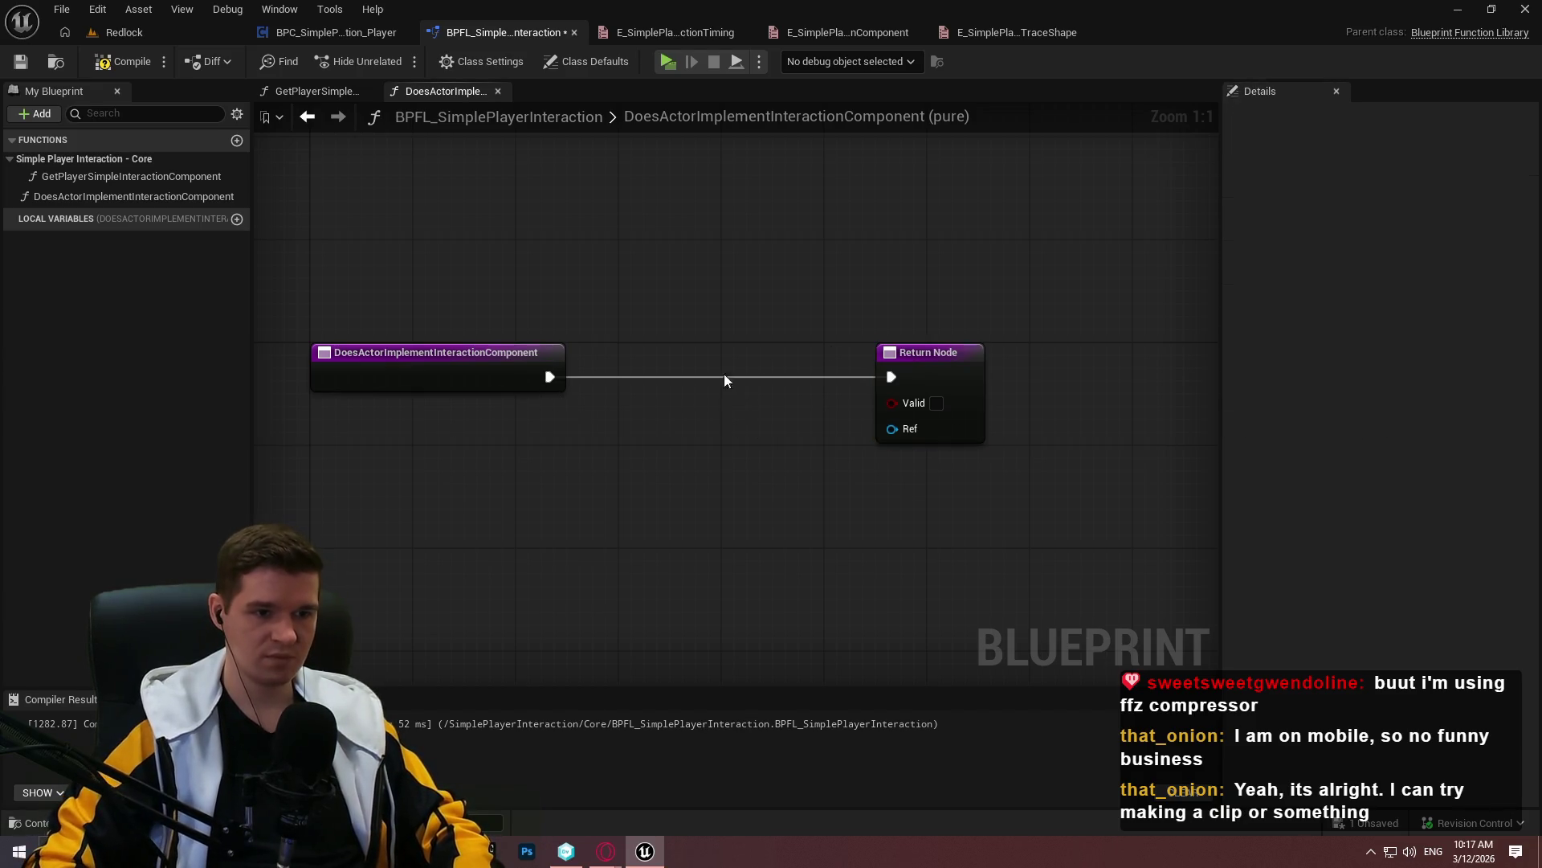
drag(955, 366, 1084, 366)
Add an Actor object reference input named Actor to the function
click(438, 352)
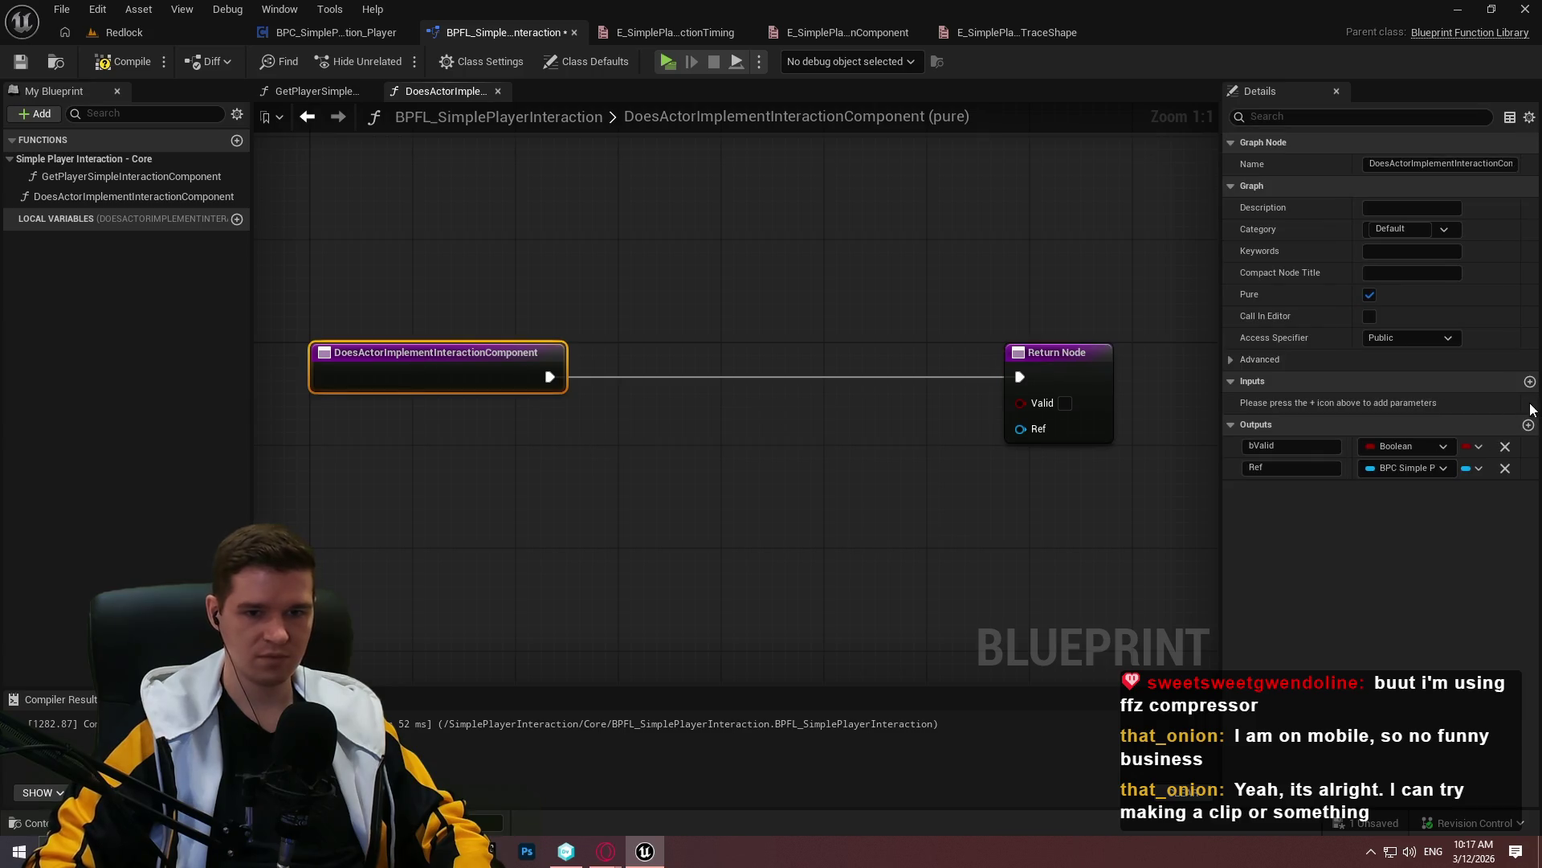
click(1530, 382)
click(1375, 402)
text(act)
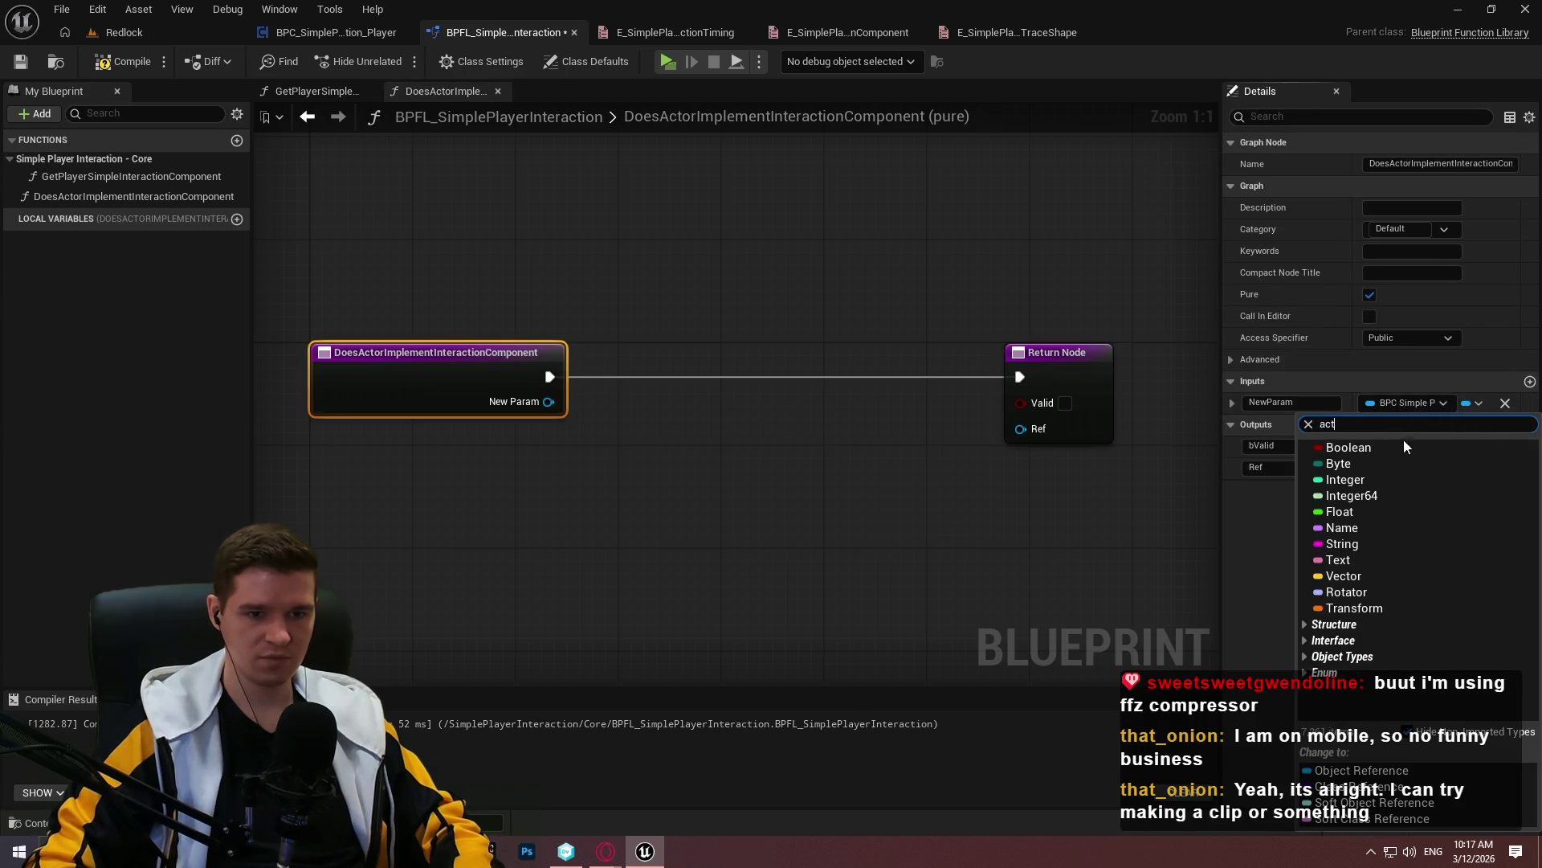
mouse_move(1350, 587)
click(1221, 589)
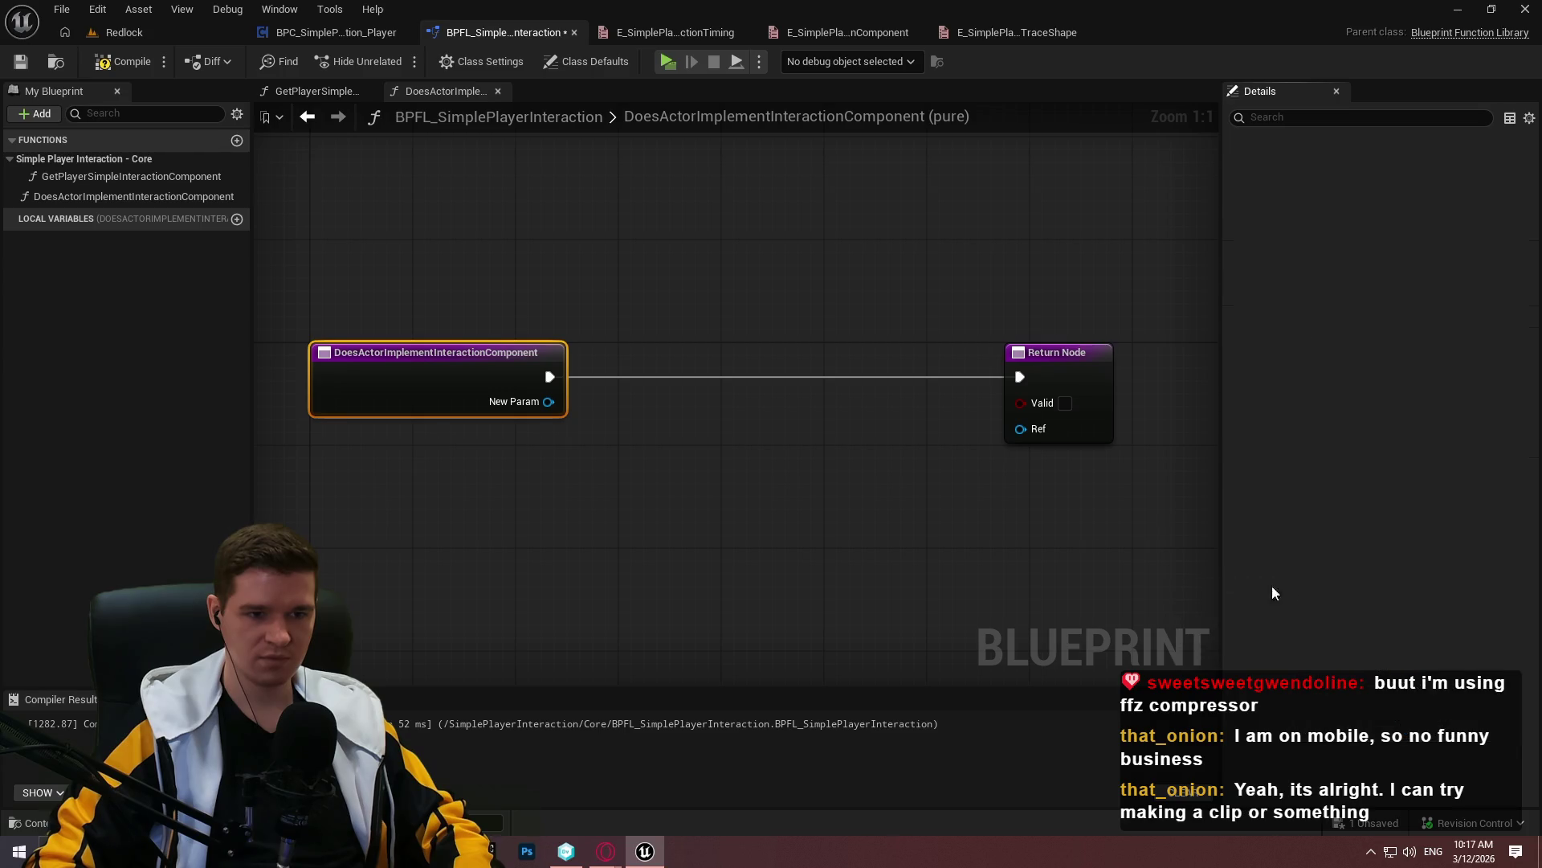
click(1291, 402)
text(Actor)
key(Return)
click(634, 322)
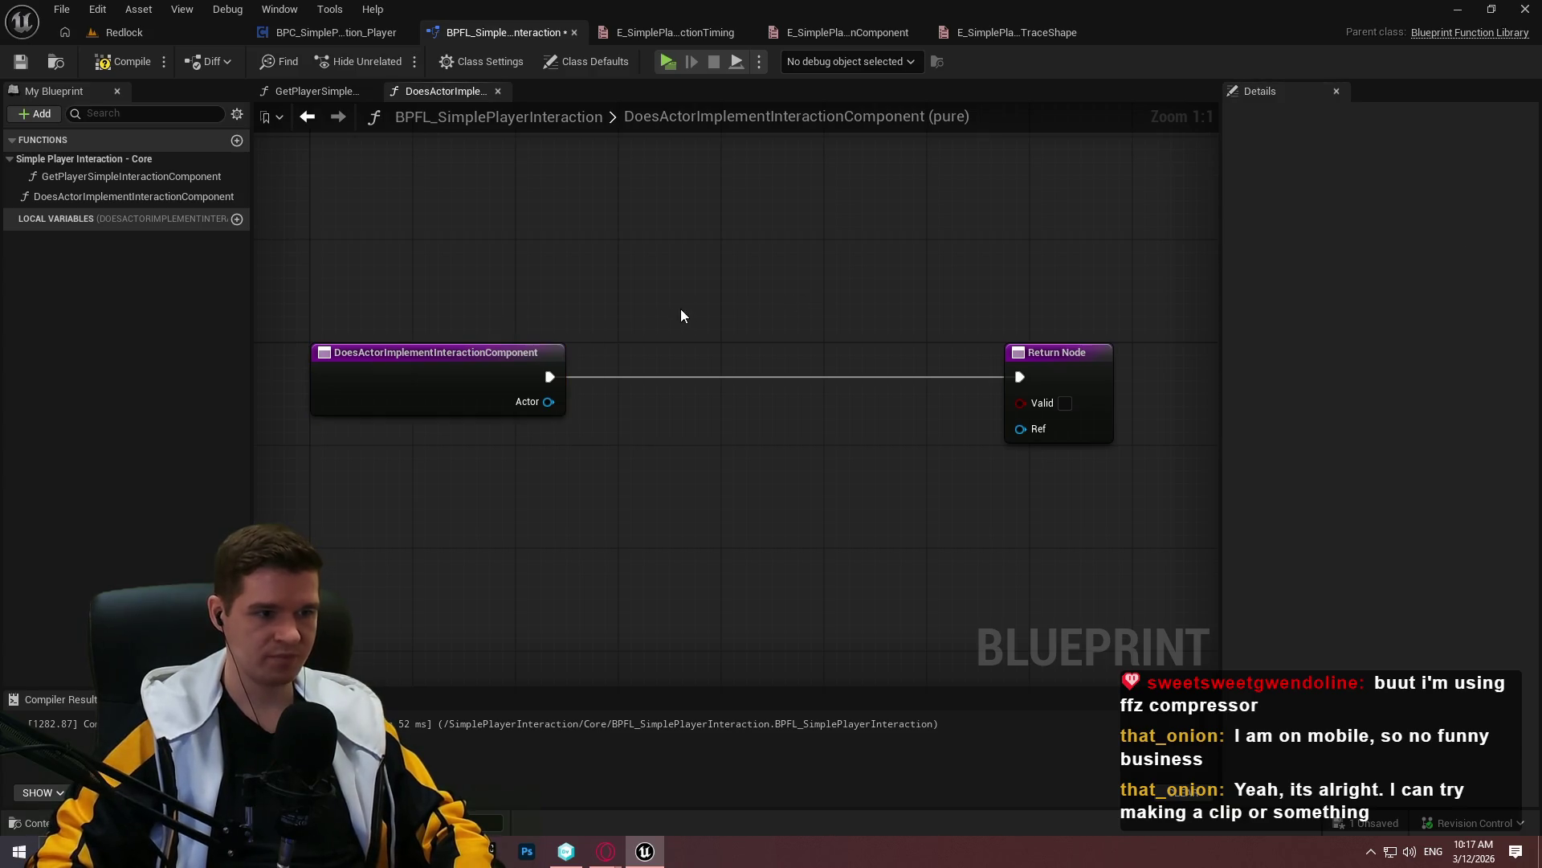
Add a Get Component by Class node on Actor, set to the simple player interaction component
drag(496, 335, 630, 452)
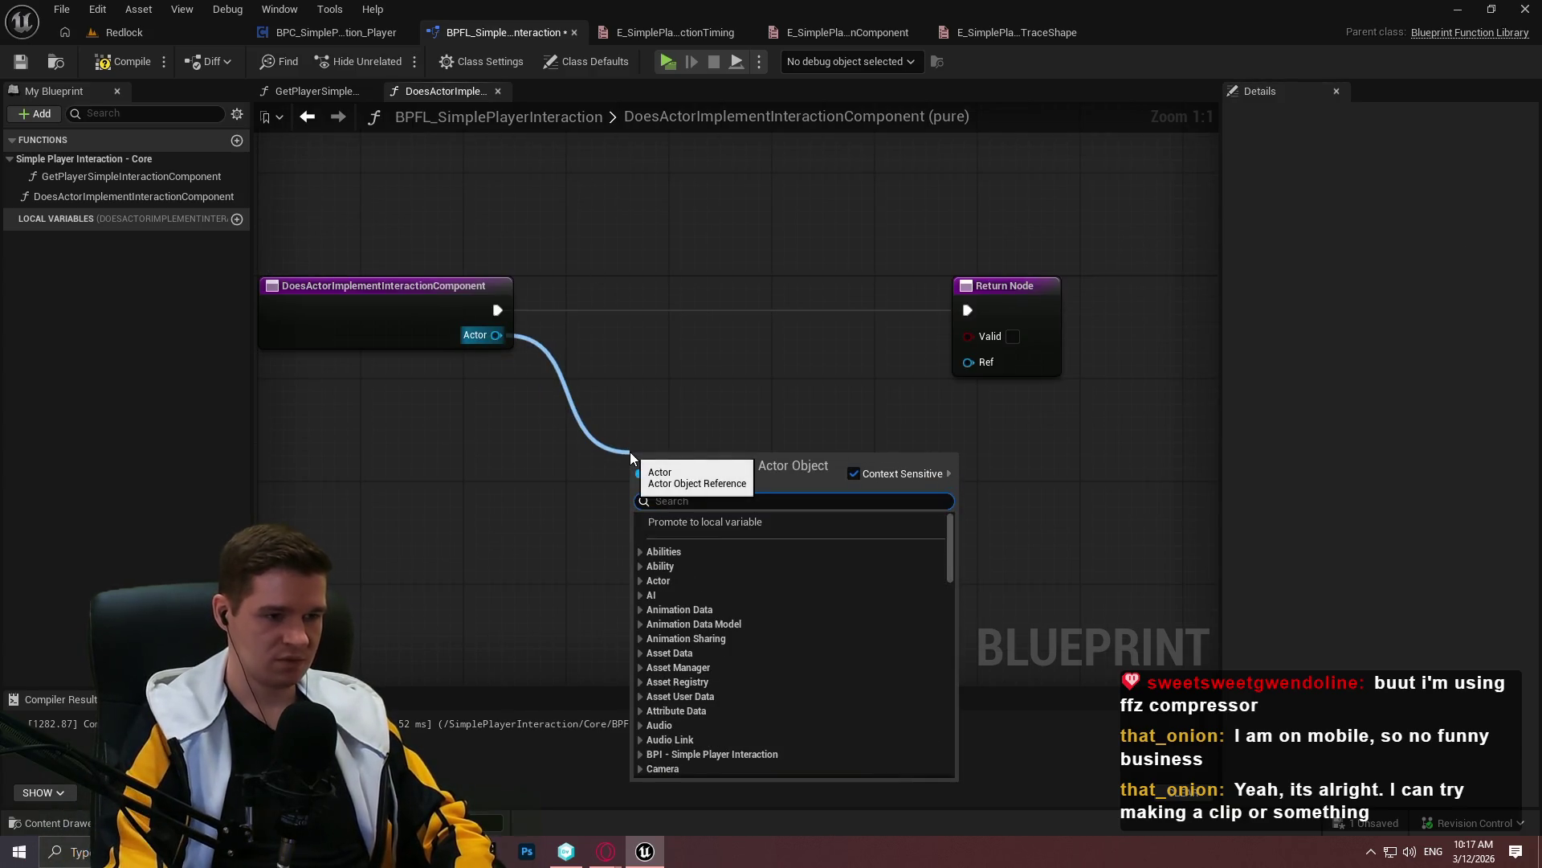
text(does imple)
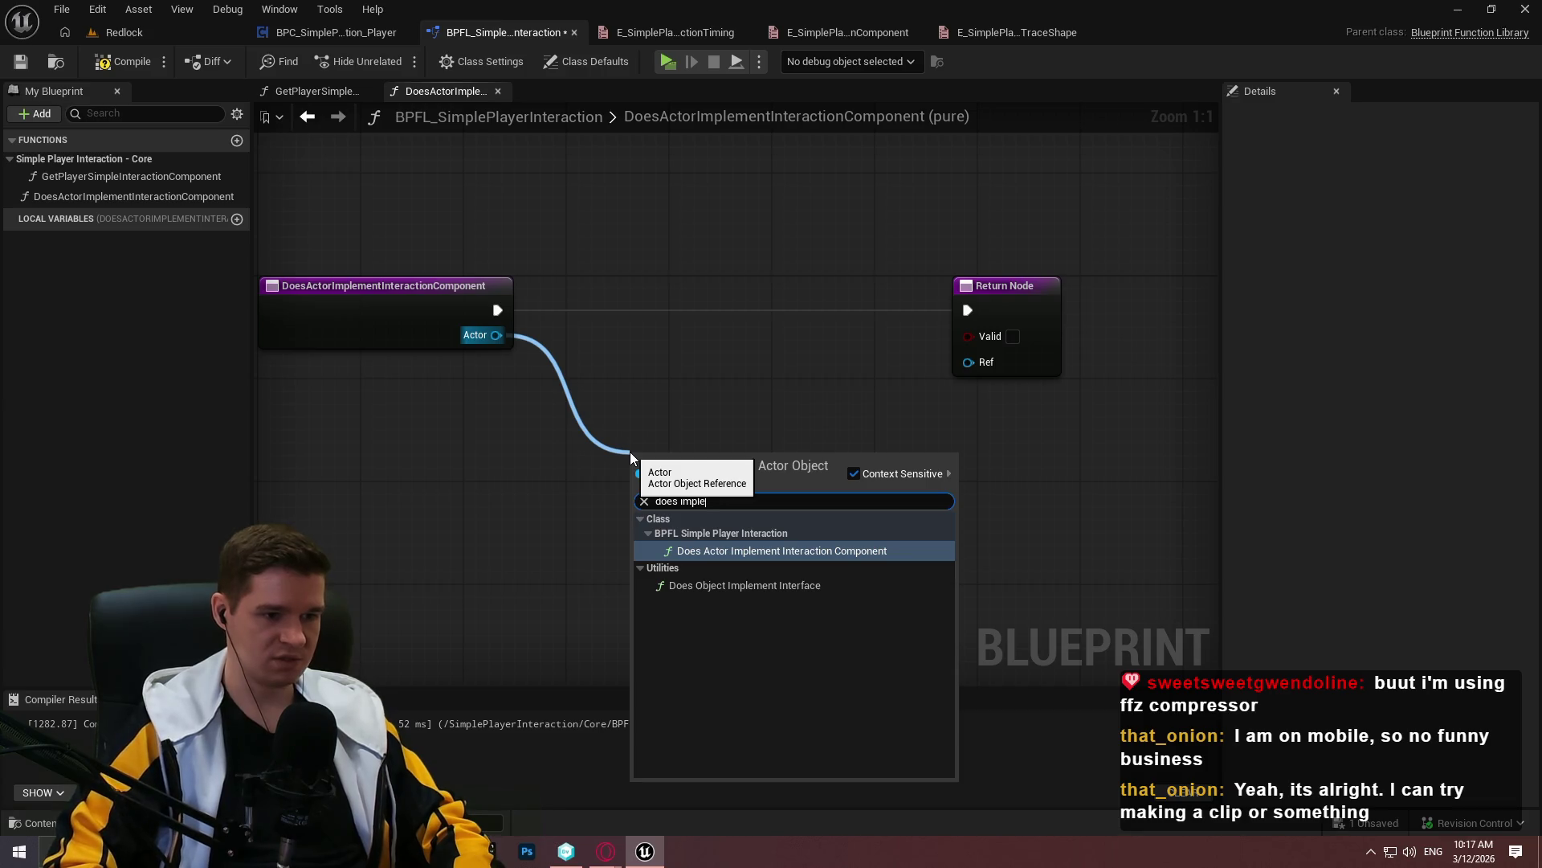
key(Down)
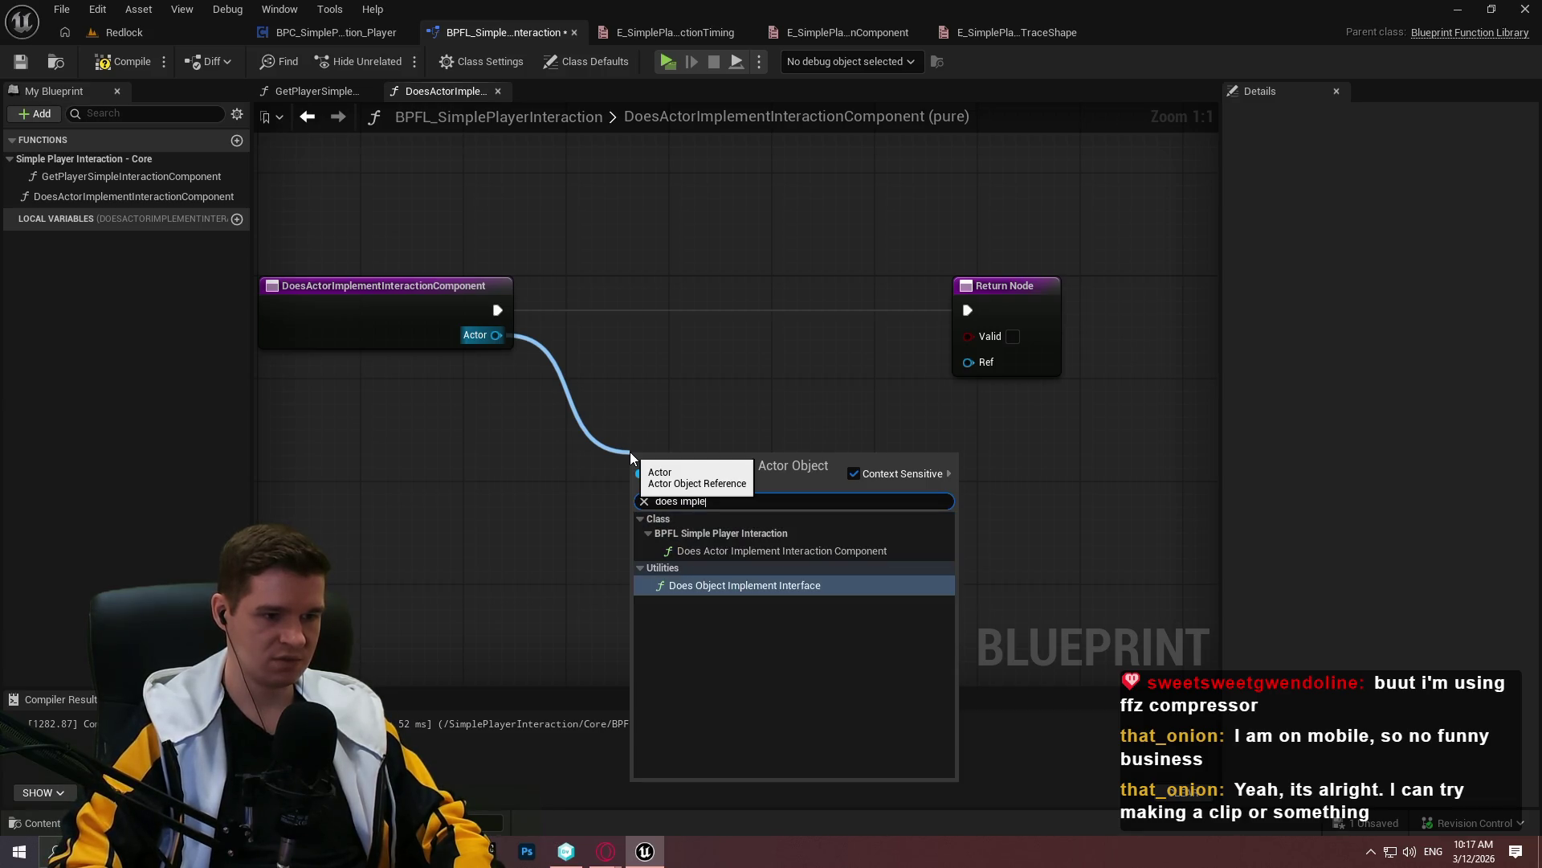
key(ctrl+a)
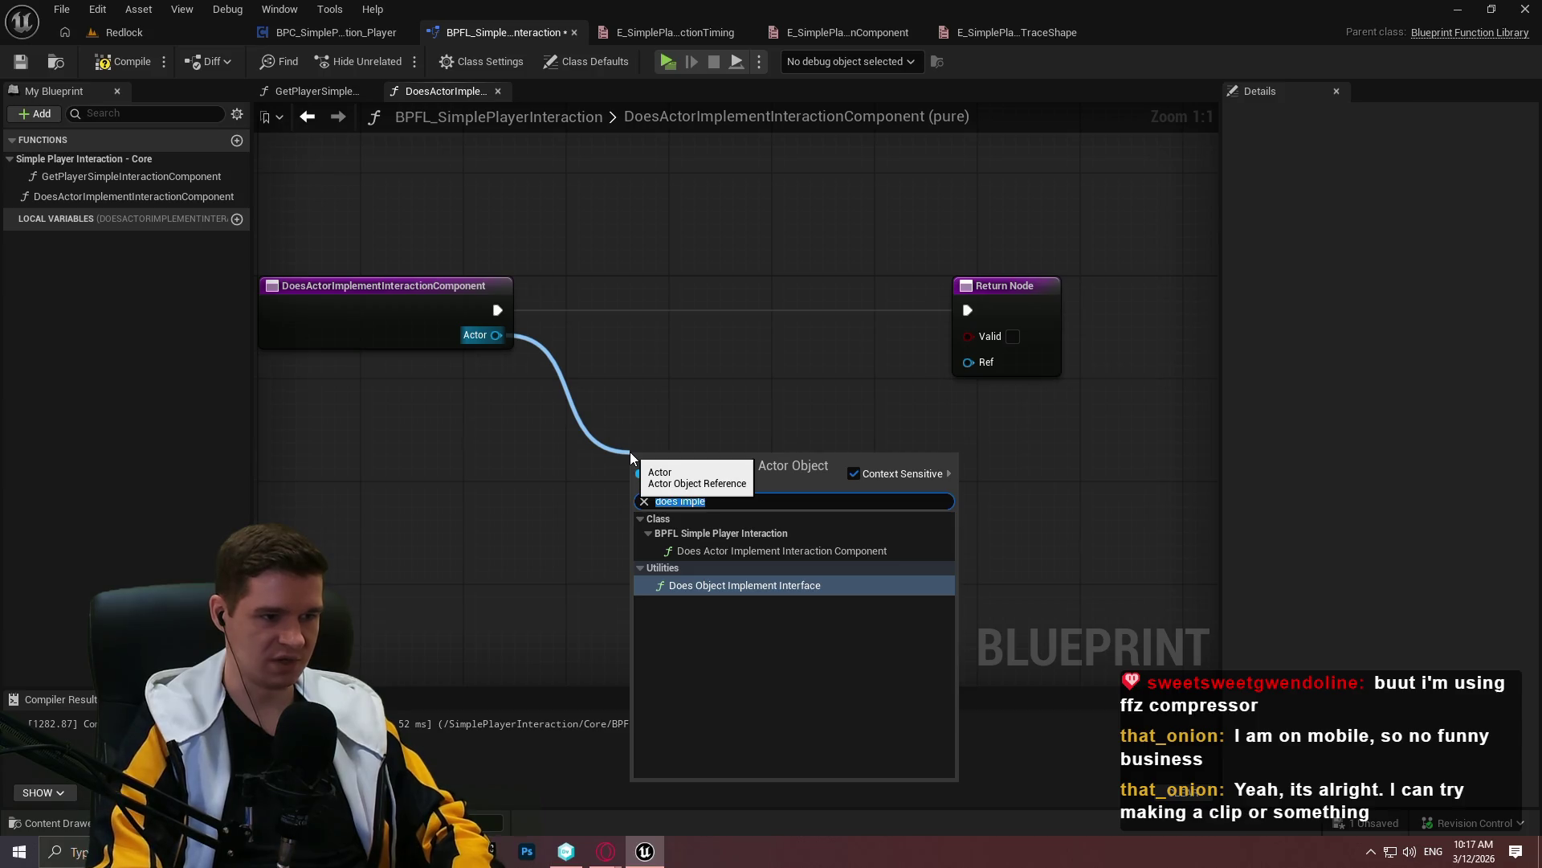
text(get compone)
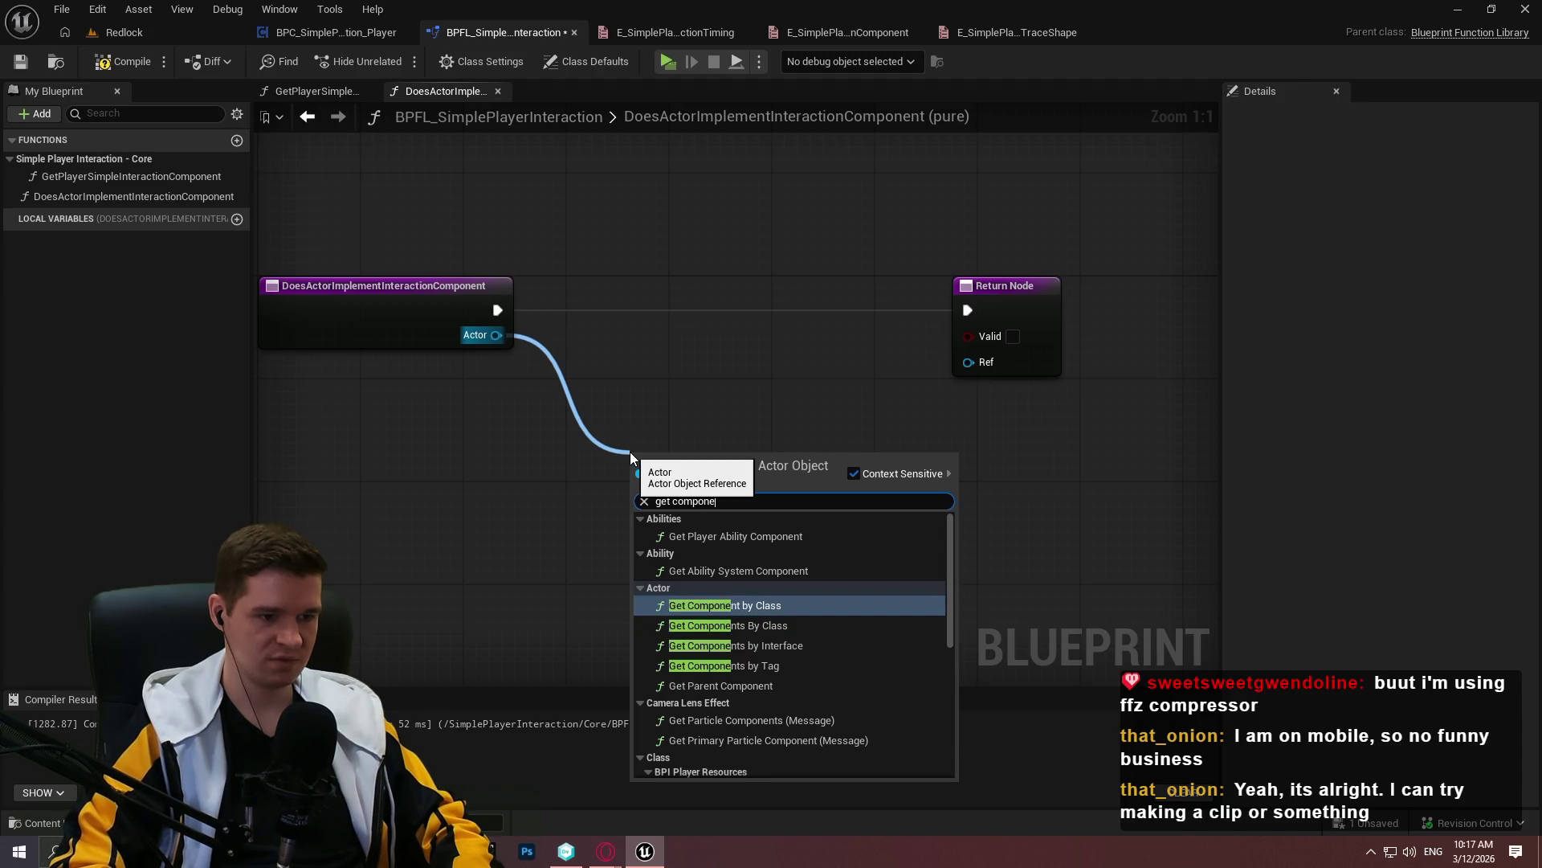
key(Return)
click(717, 530)
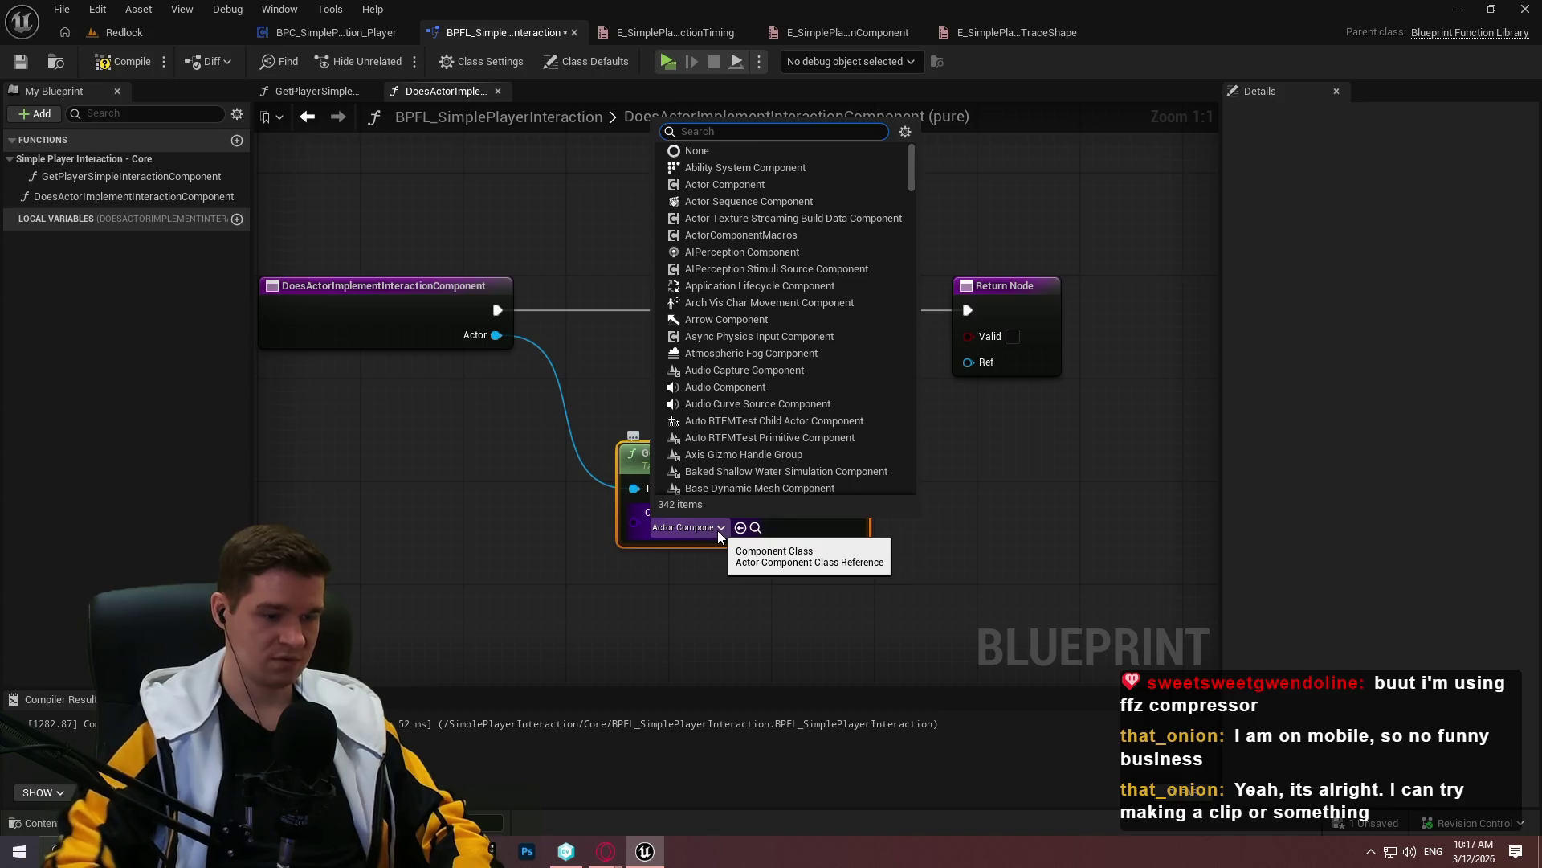
text(s)
text(imple)
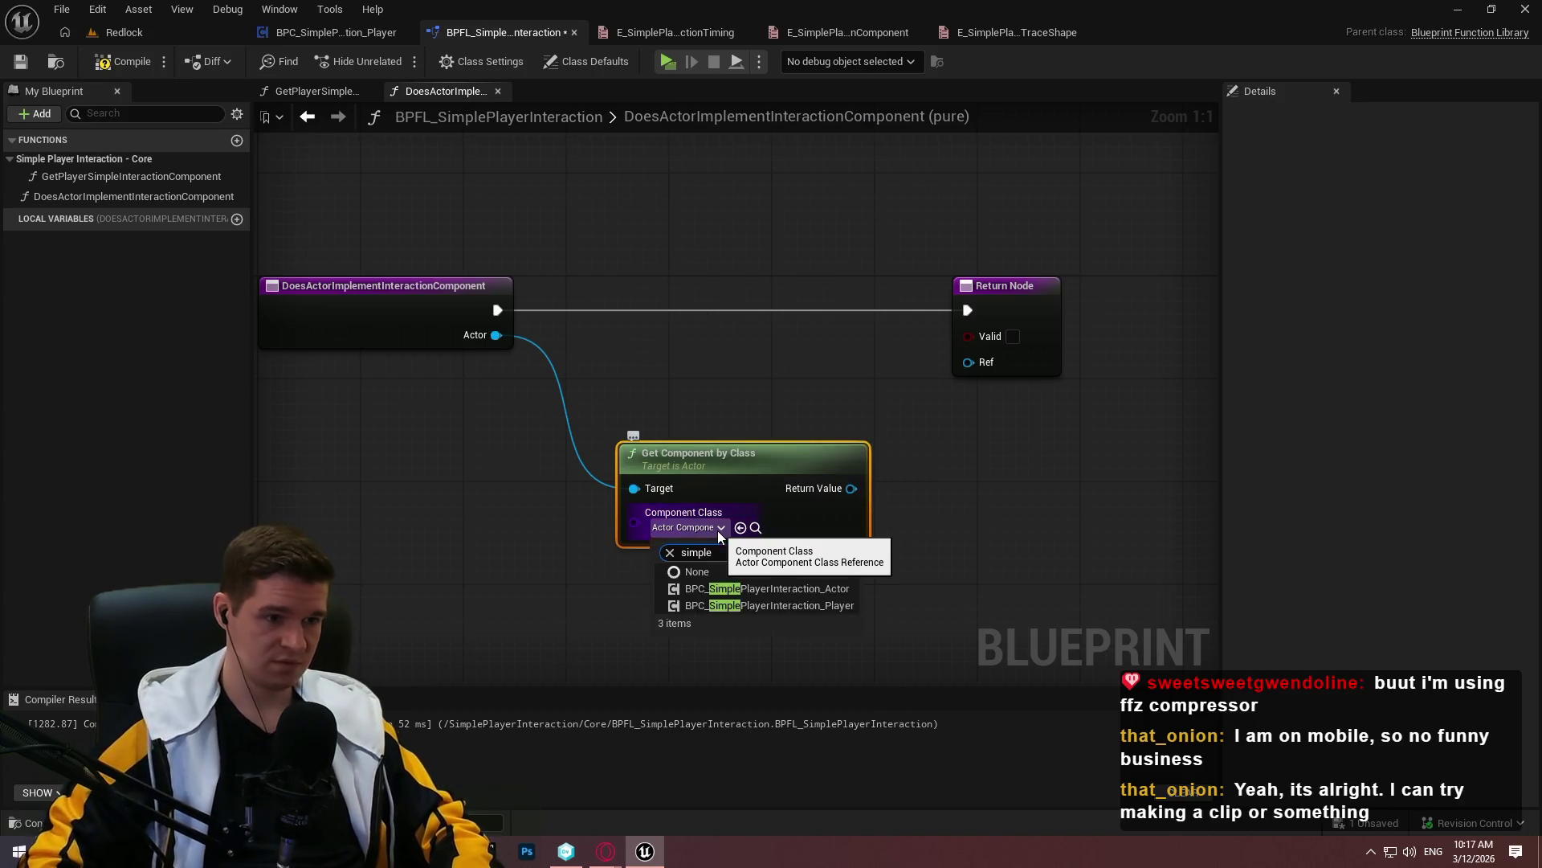
click(847, 592)
Insert an Is Valid check on the found component in the execution flow and duplicate the return node
drag(851, 489, 934, 445)
text(valid)
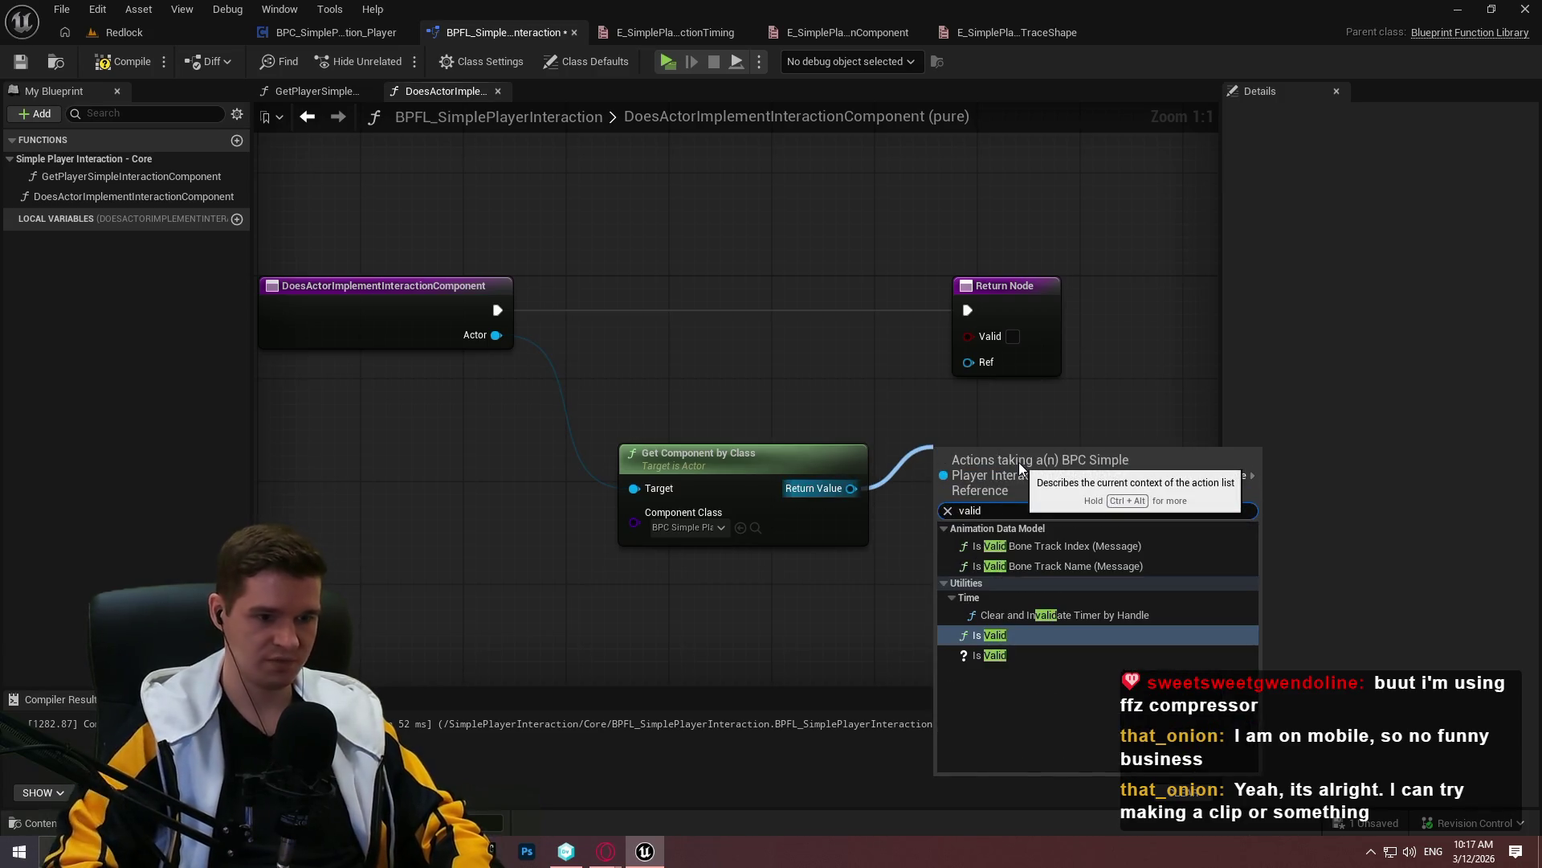
key(Down)
key(Return)
drag(953, 480, 498, 310)
click(988, 344)
key(ctrl+c)
key(ctrl+v)
Wire valid and not-valid branches to the two returns, passing the component as Ref with Valid true
mouse_move(963, 452)
mouse_down()
mouse_move(923, 300)
mouse_move(810, 256)
mouse_move(734, 256)
mouse_move(863, 282)
mouse_up()
drag(640, 450, 567, 339)
mouse_move(907, 306)
mouse_down()
mouse_move(535, 304)
mouse_move(938, 280)
mouse_up()
mouse_move(571, 305)
mouse_down()
mouse_move(658, 530)
mouse_move(980, 498)
mouse_move(972, 518)
mouse_up()
drag(1069, 523, 954, 221)
drag(976, 281, 883, 283)
mouse_move(611, 369)
mouse_down()
mouse_move(880, 409)
mouse_move(1105, 360)
mouse_up()
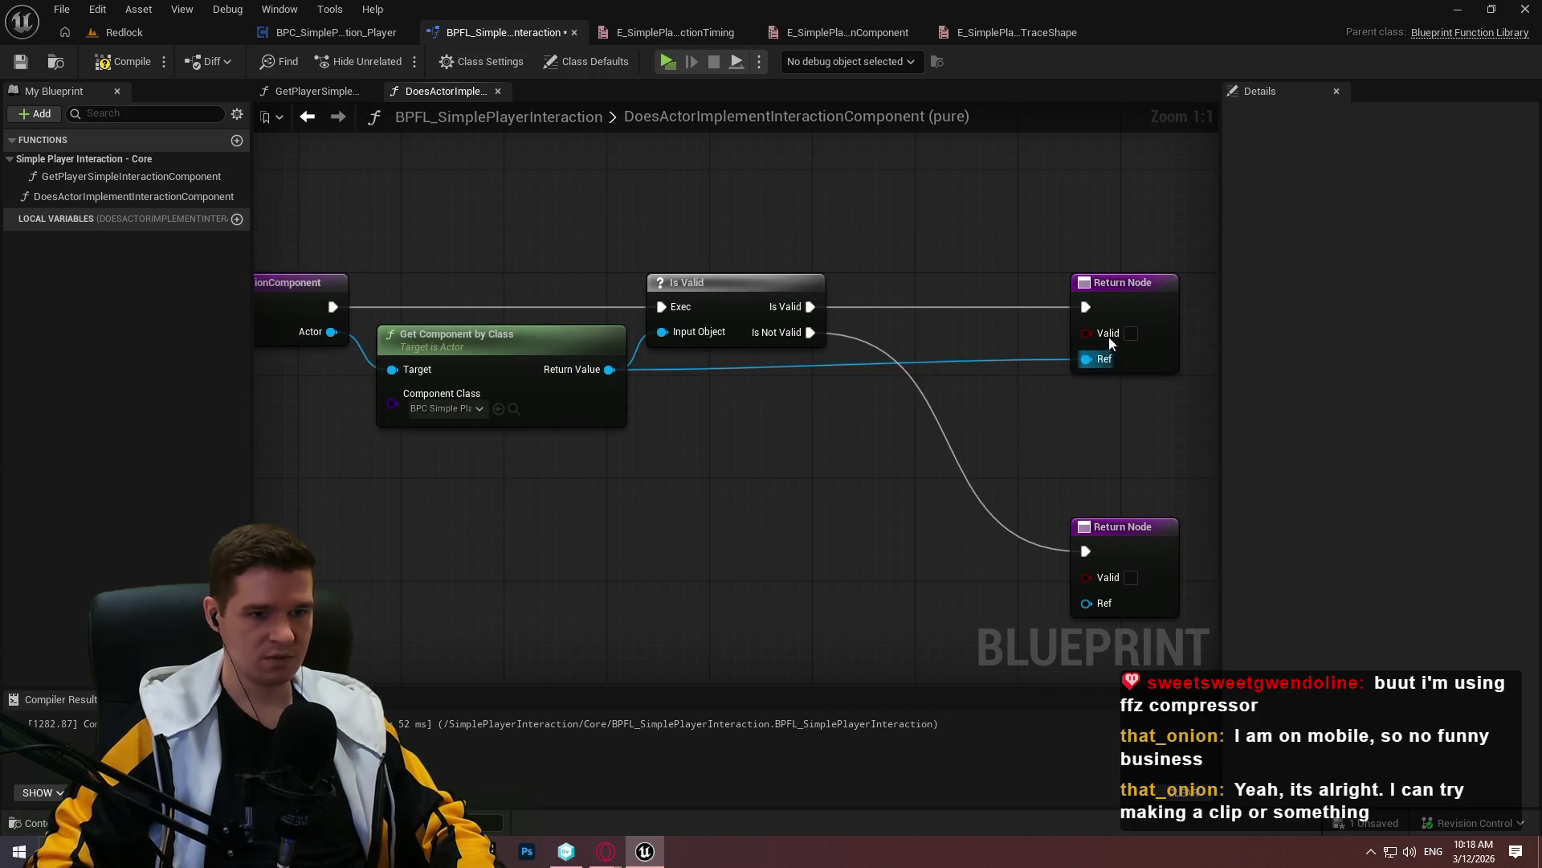
click(1131, 334)
Tidy the return node layout and save the function library
mouse_move(932, 229)
mouse_down()
mouse_move(1188, 482)
mouse_move(1191, 631)
mouse_up()
drag(988, 562, 908, 561)
mouse_move(681, 517)
mouse_down()
mouse_move(858, 590)
mouse_move(897, 474)
mouse_up()
drag(1010, 464, 1010, 400)
click(922, 341)
drag(922, 340, 1070, 427)
key(ctrl+s)
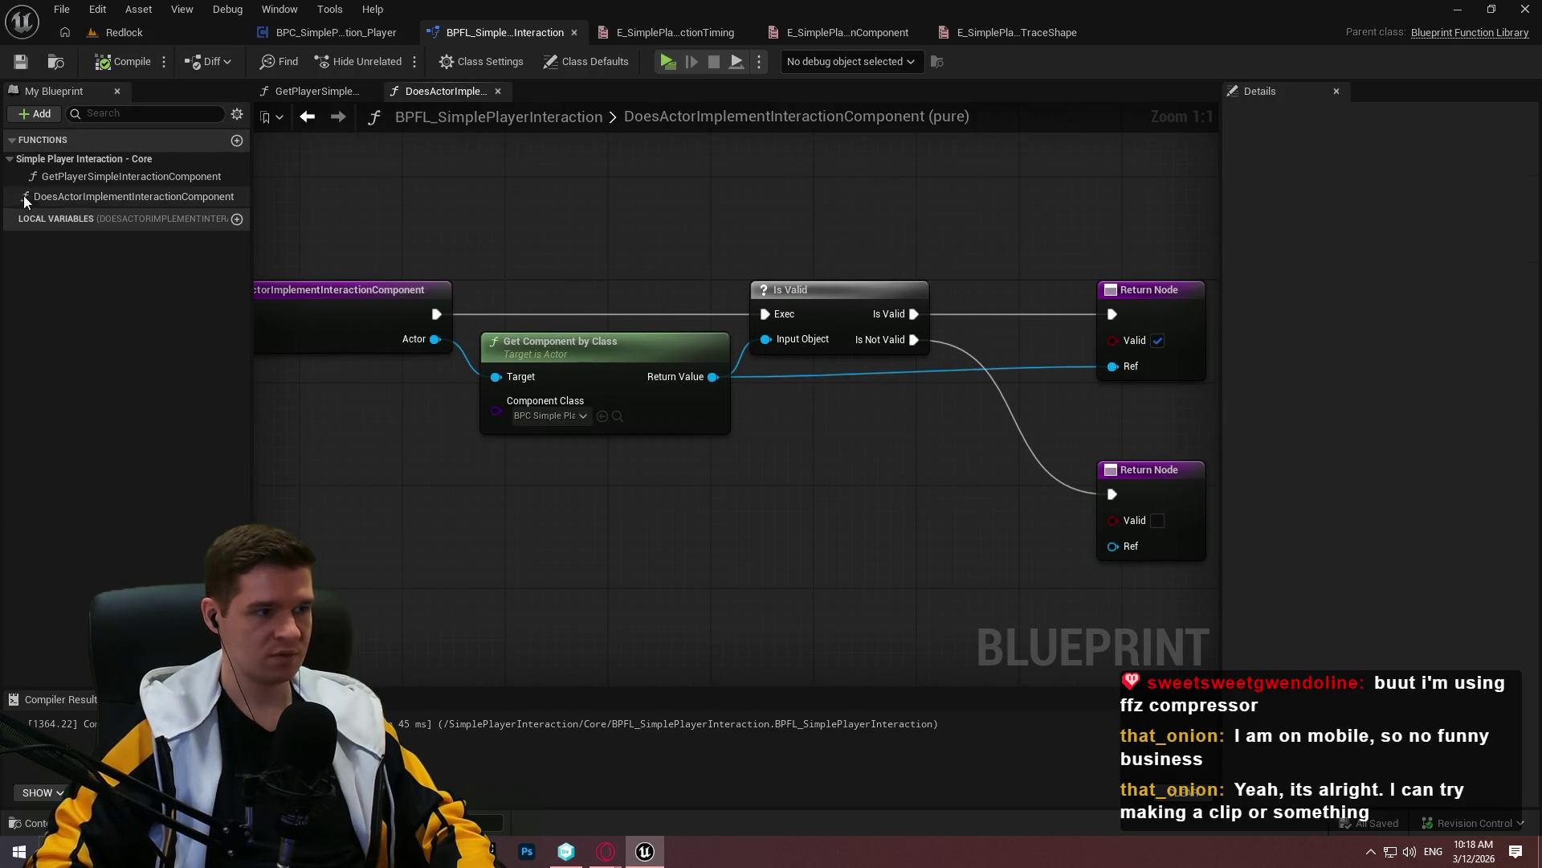
Rename the function to GetActorSimpleInteractionComponent and save the library
click(75, 196)
key(F2)
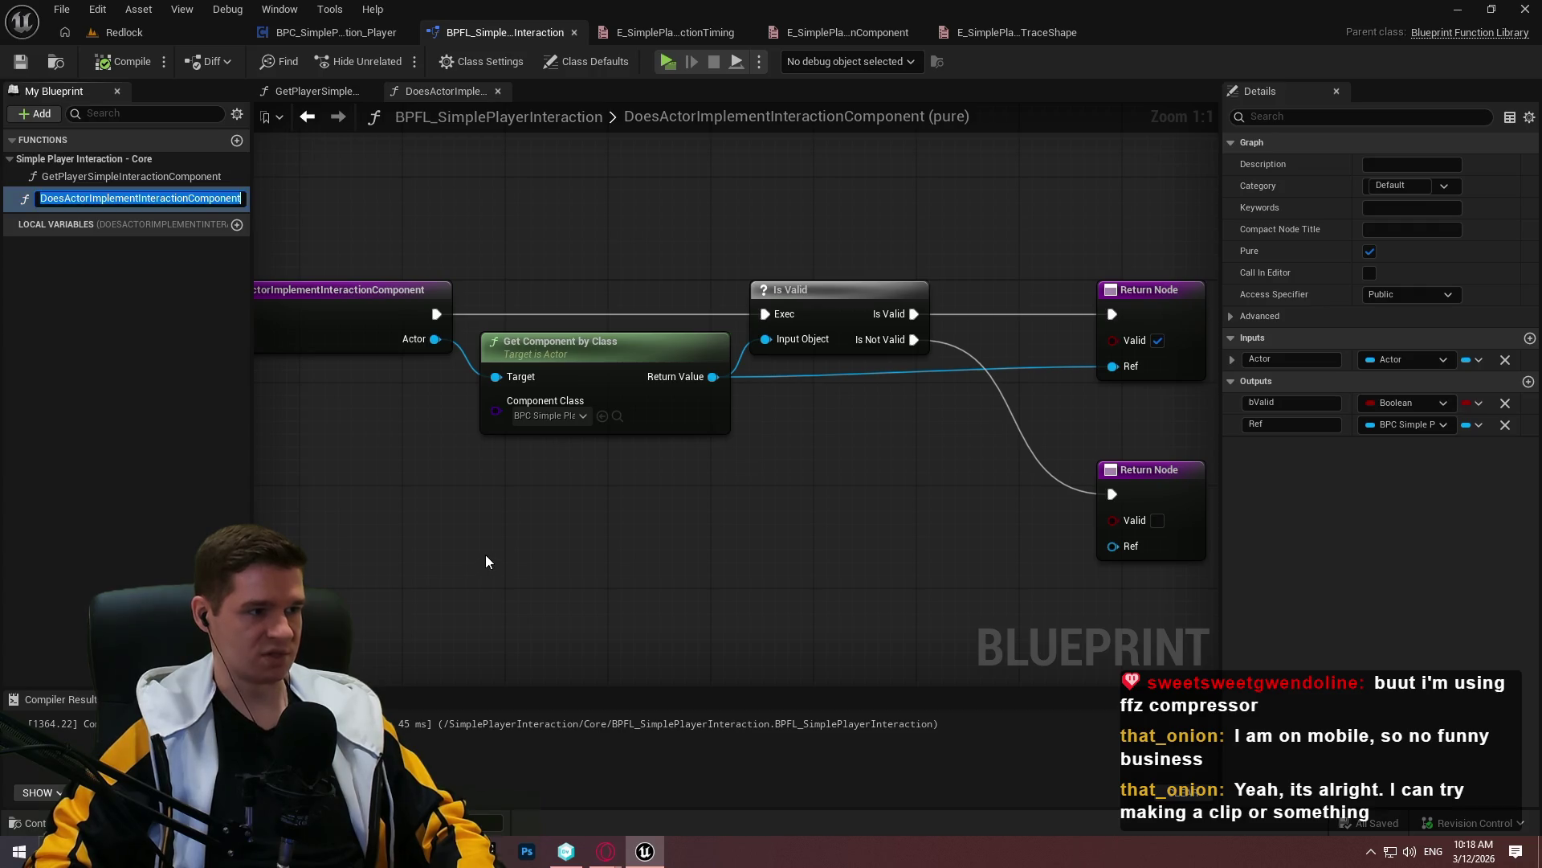
text(Get)
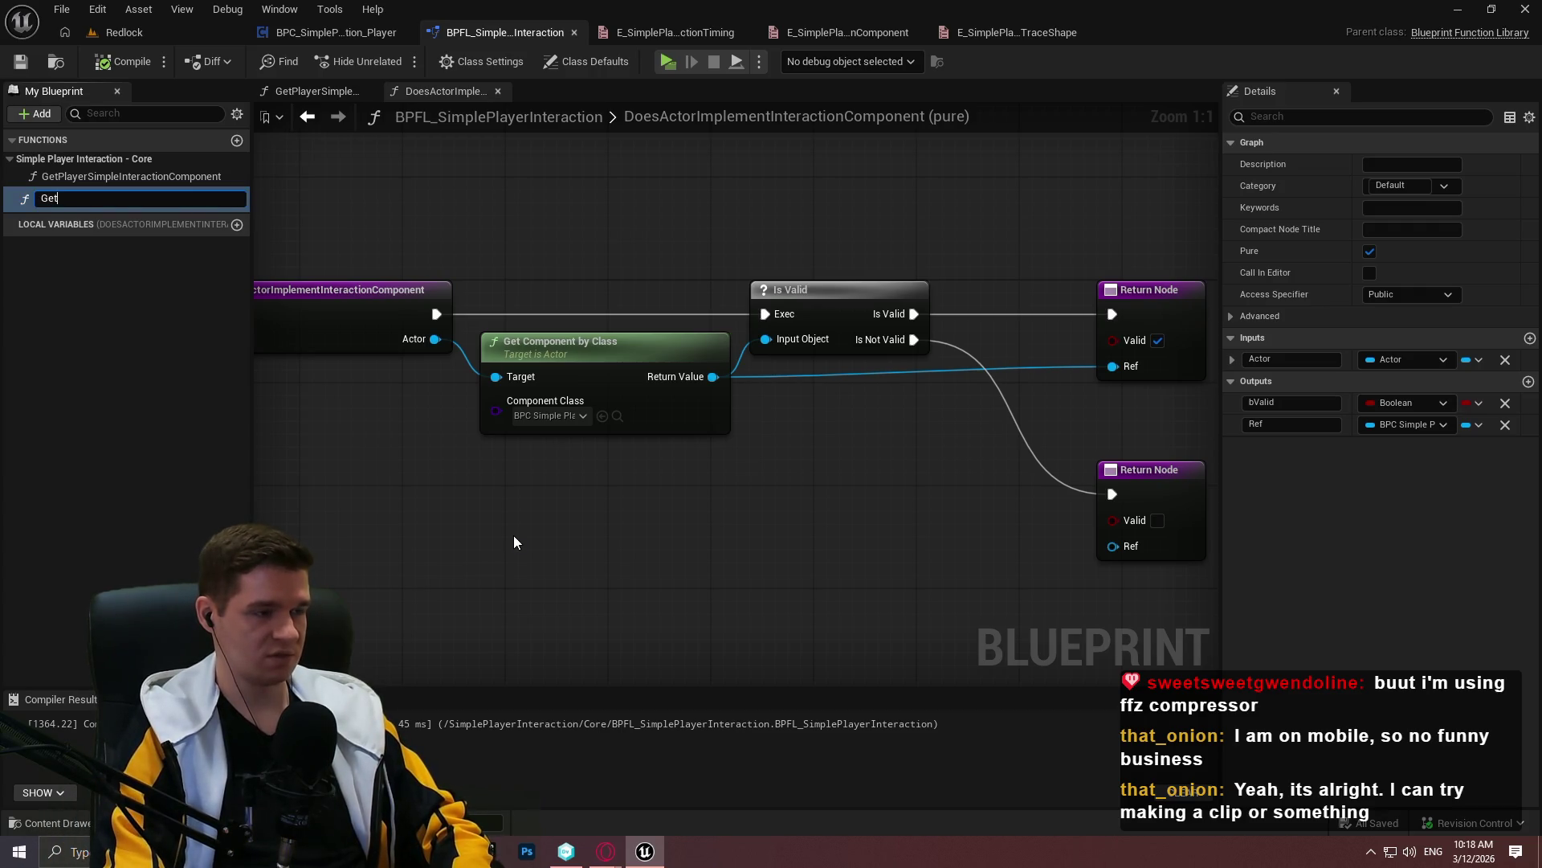
text(Actor)
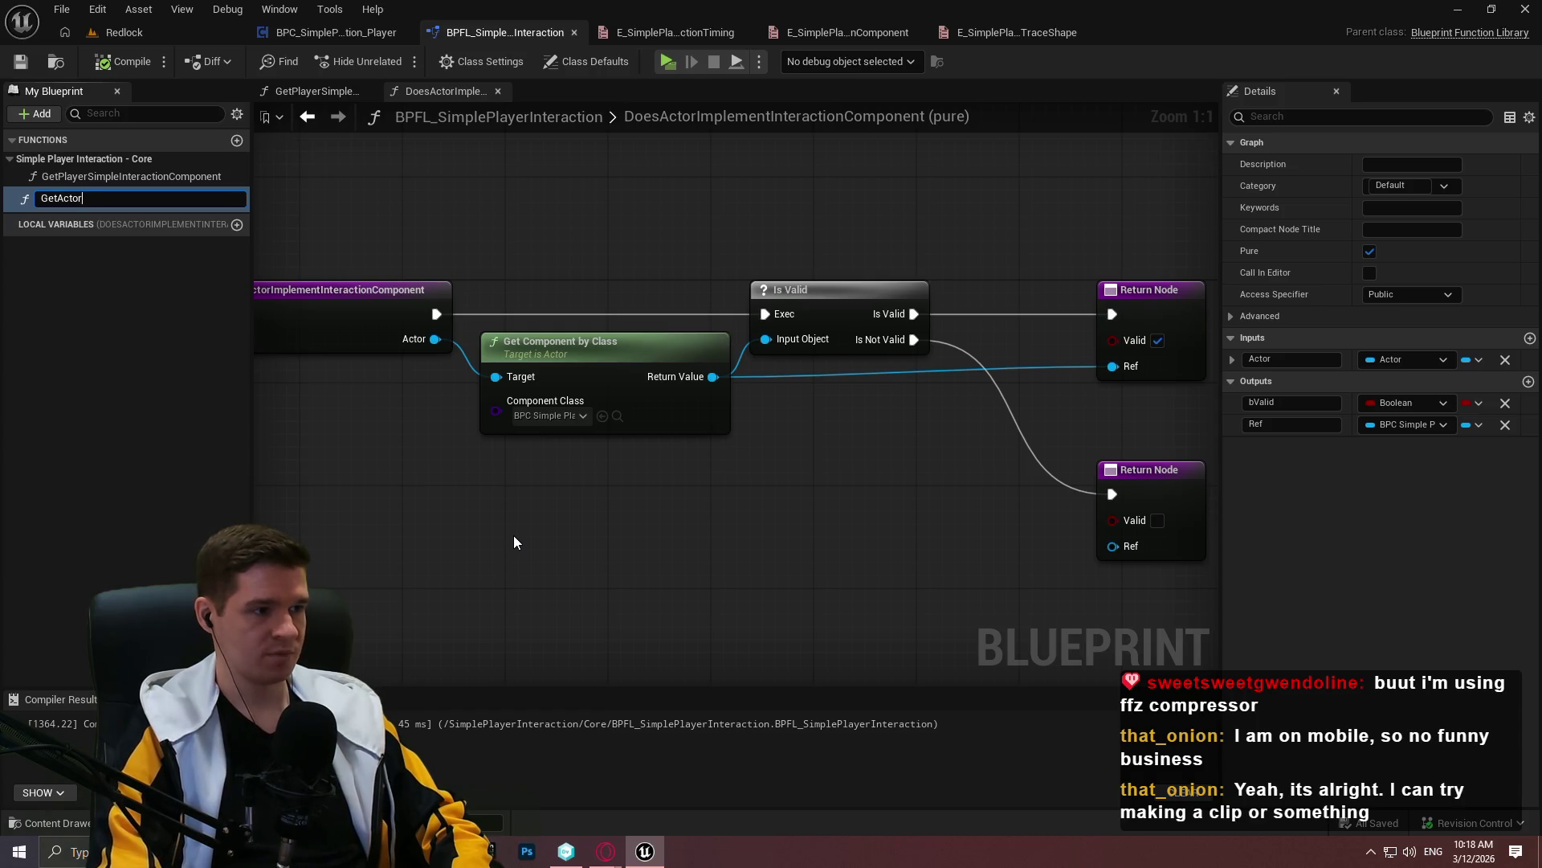
text(SimpleInte)
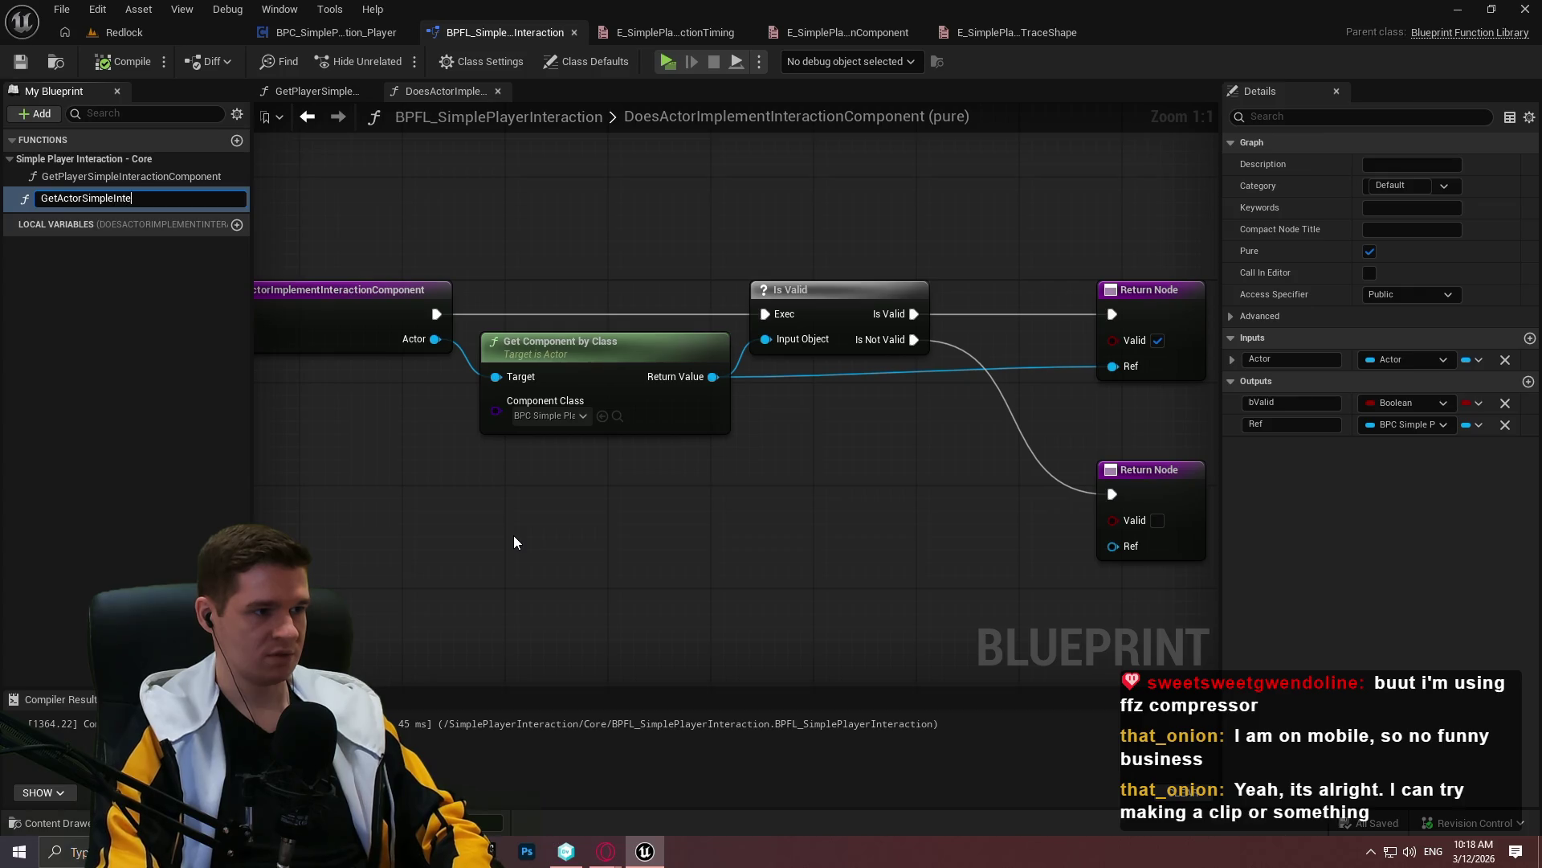
text(ractionComponent)
key(Return)
click(22, 63)
click(121, 307)
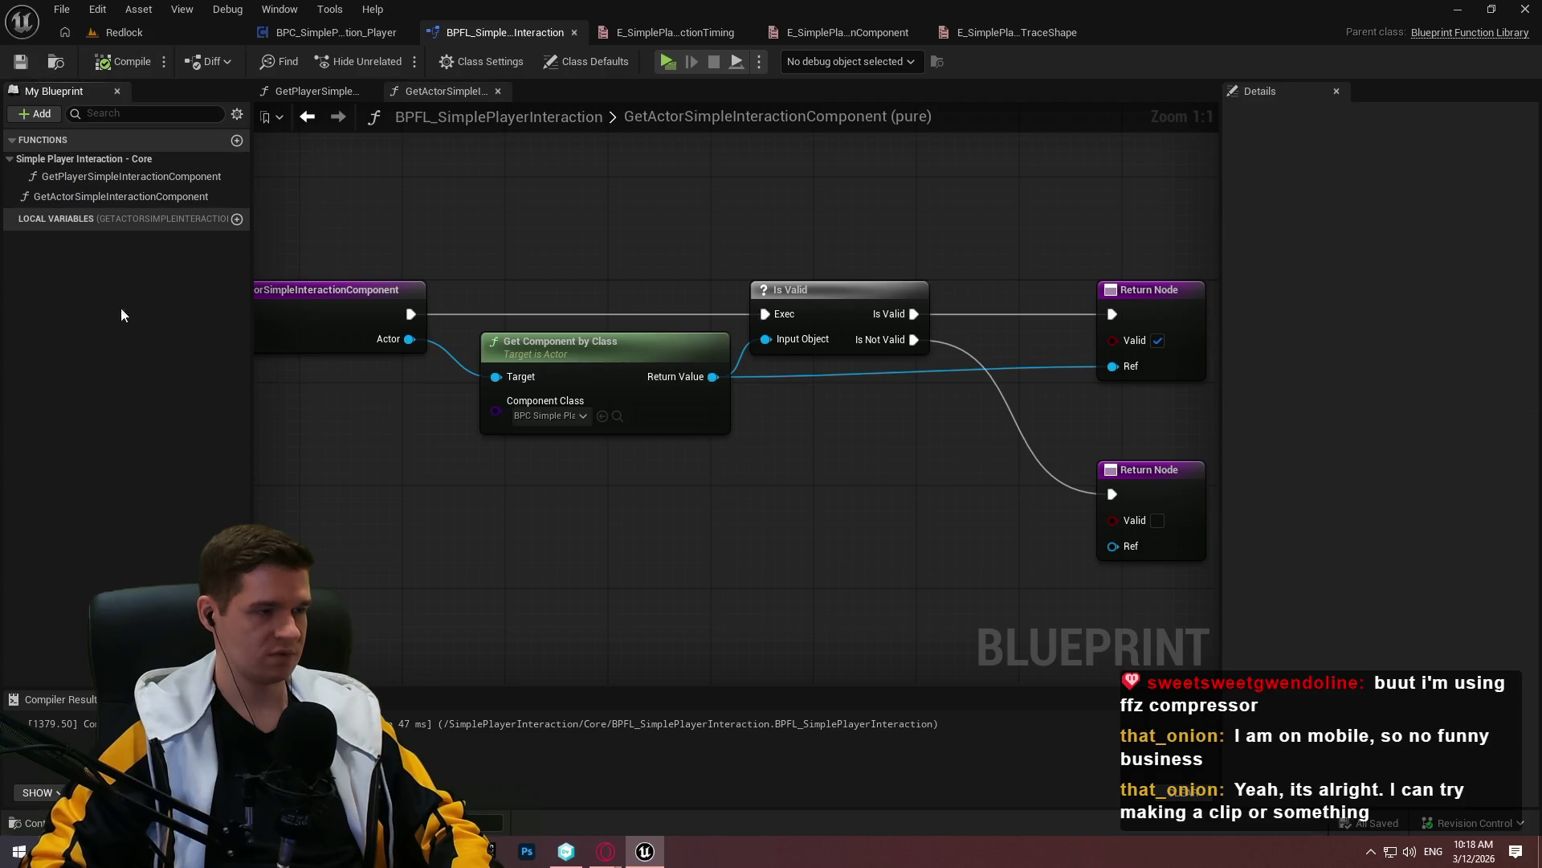
Set the function's category to Simple Player Interaction - Core, then compile and save
click(122, 196)
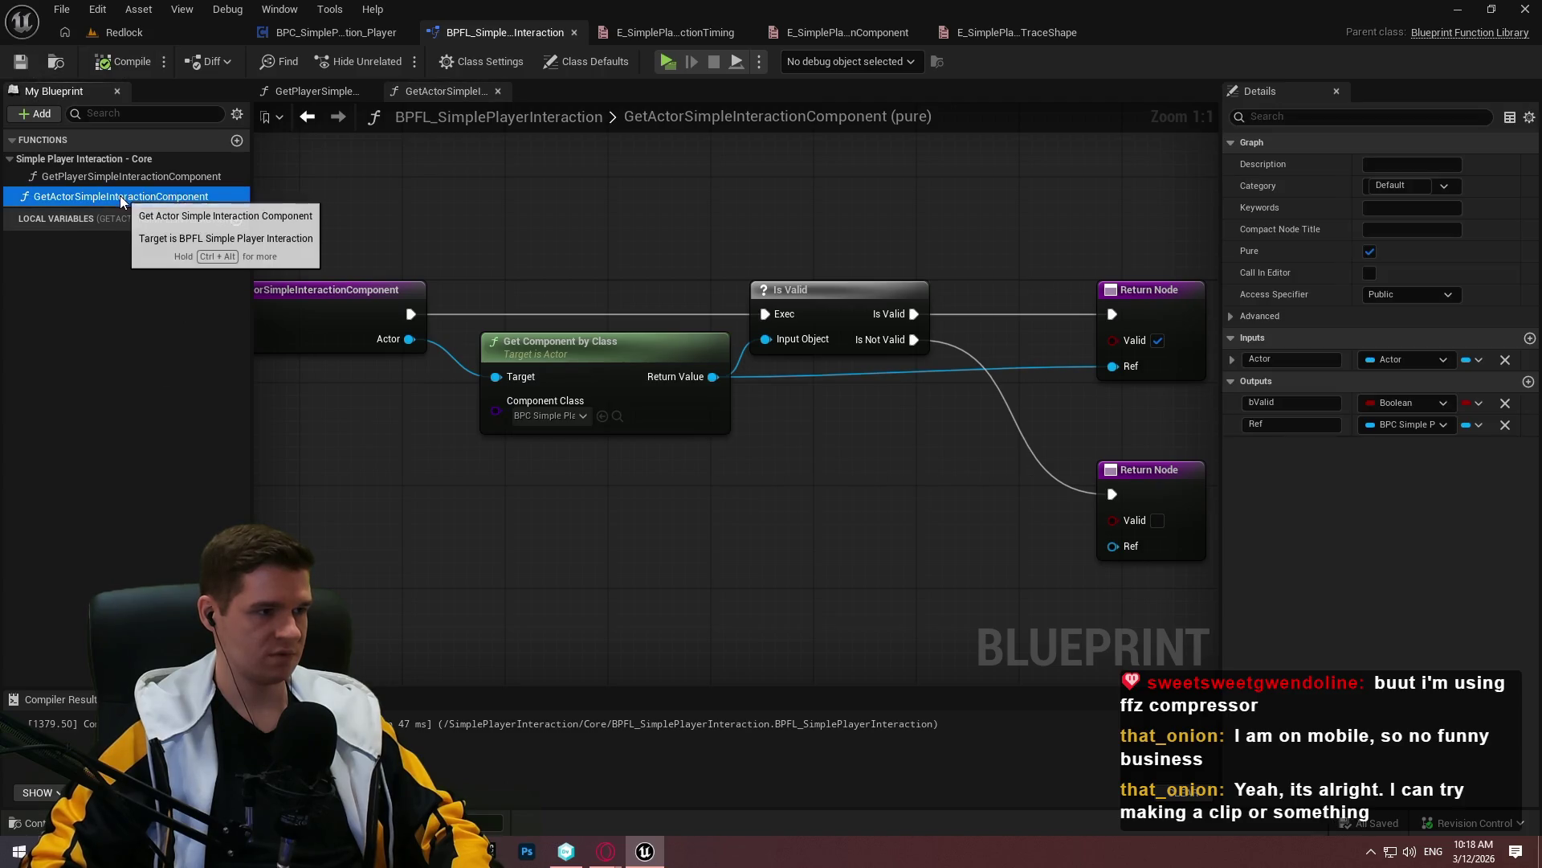
click(1442, 188)
click(1443, 186)
click(1417, 213)
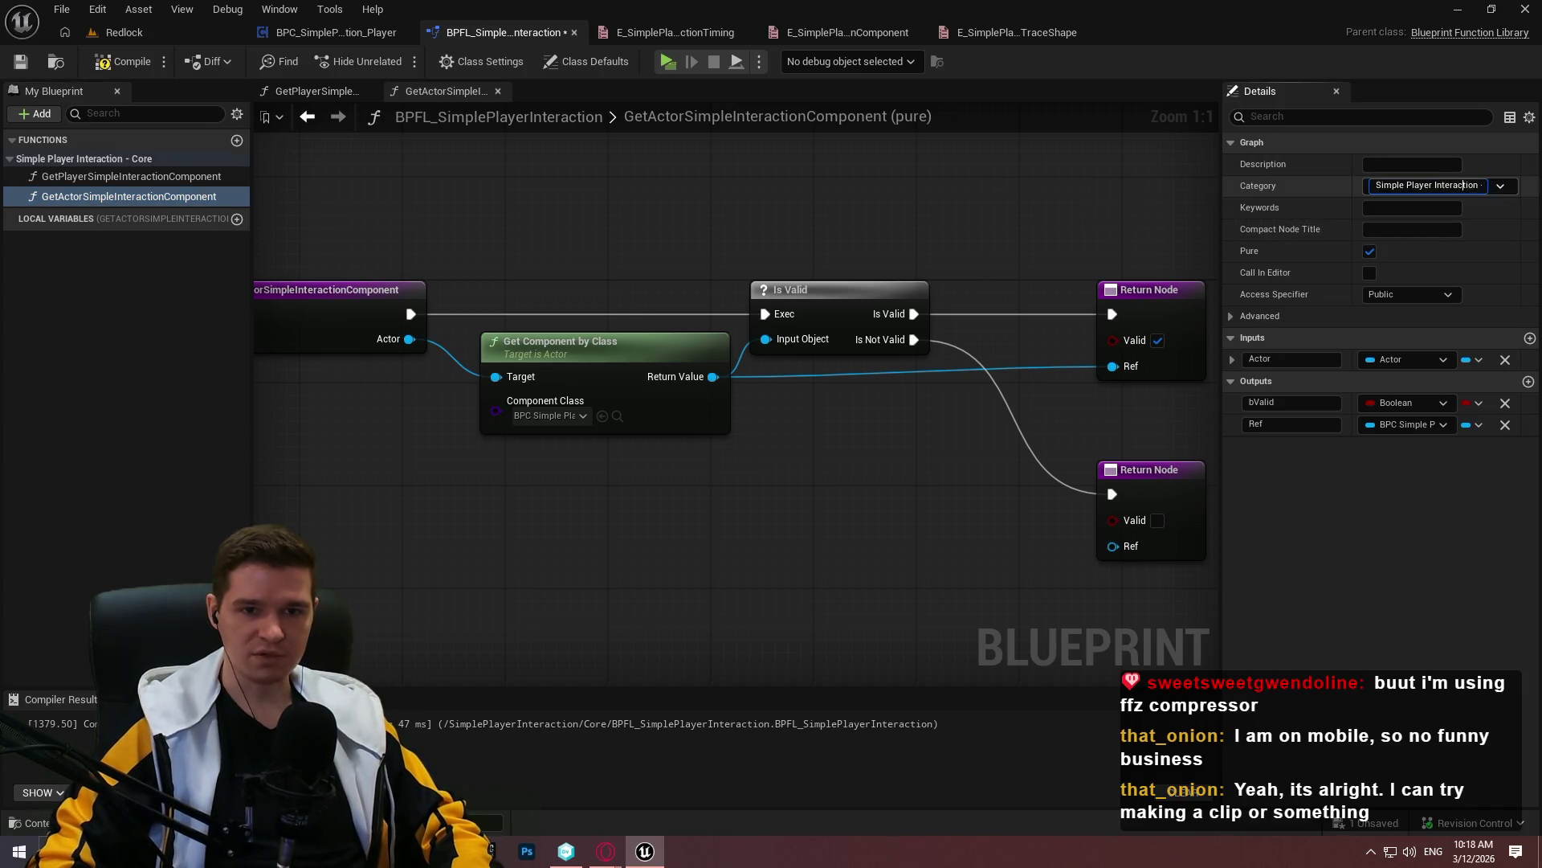
key(shift+End)
text(- )
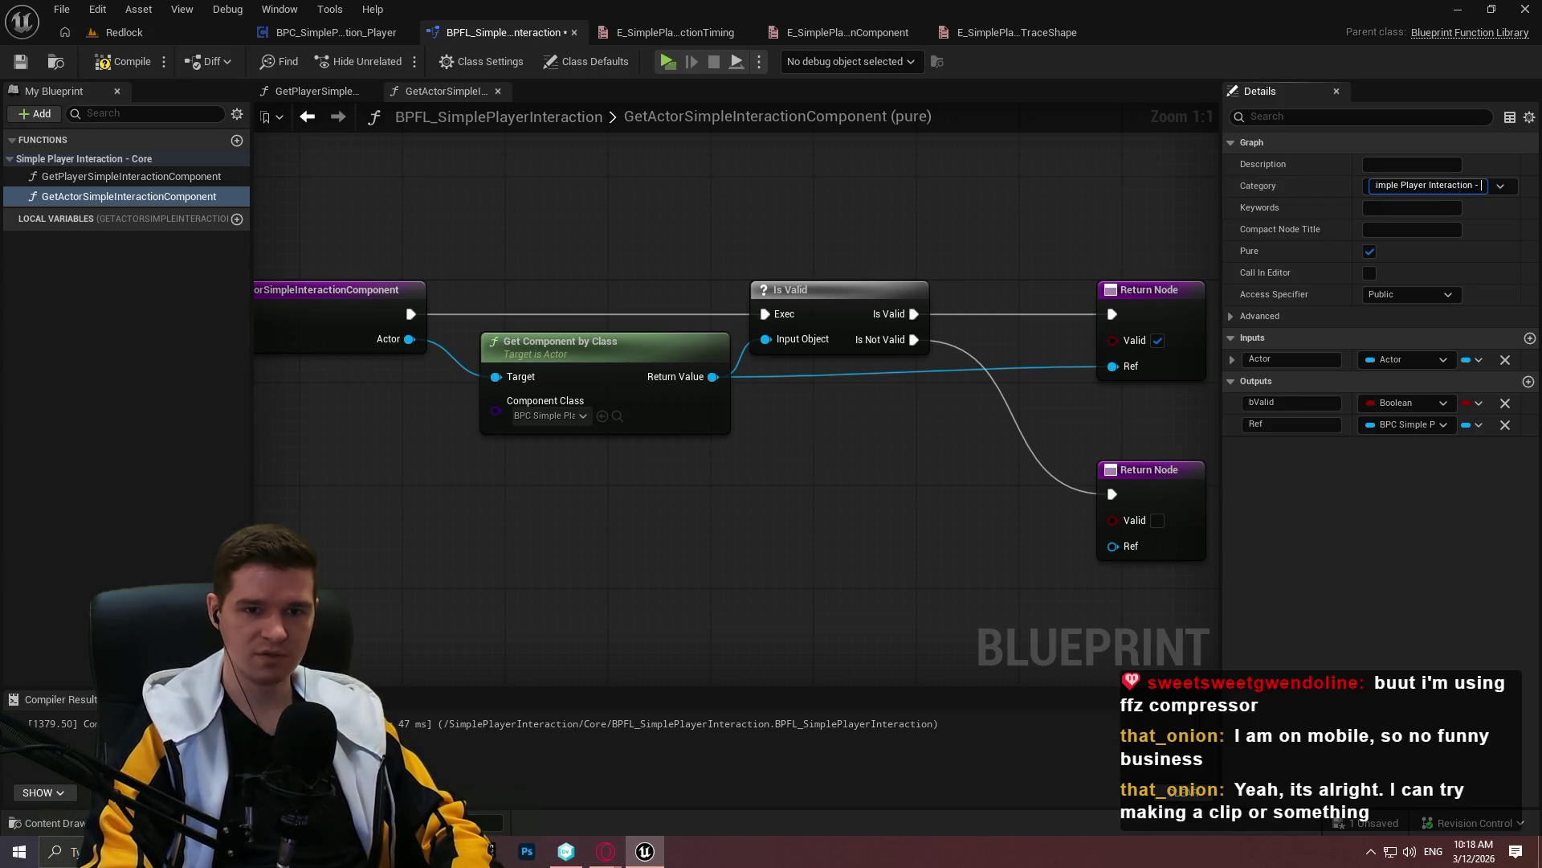
text(Core)
key(Return)
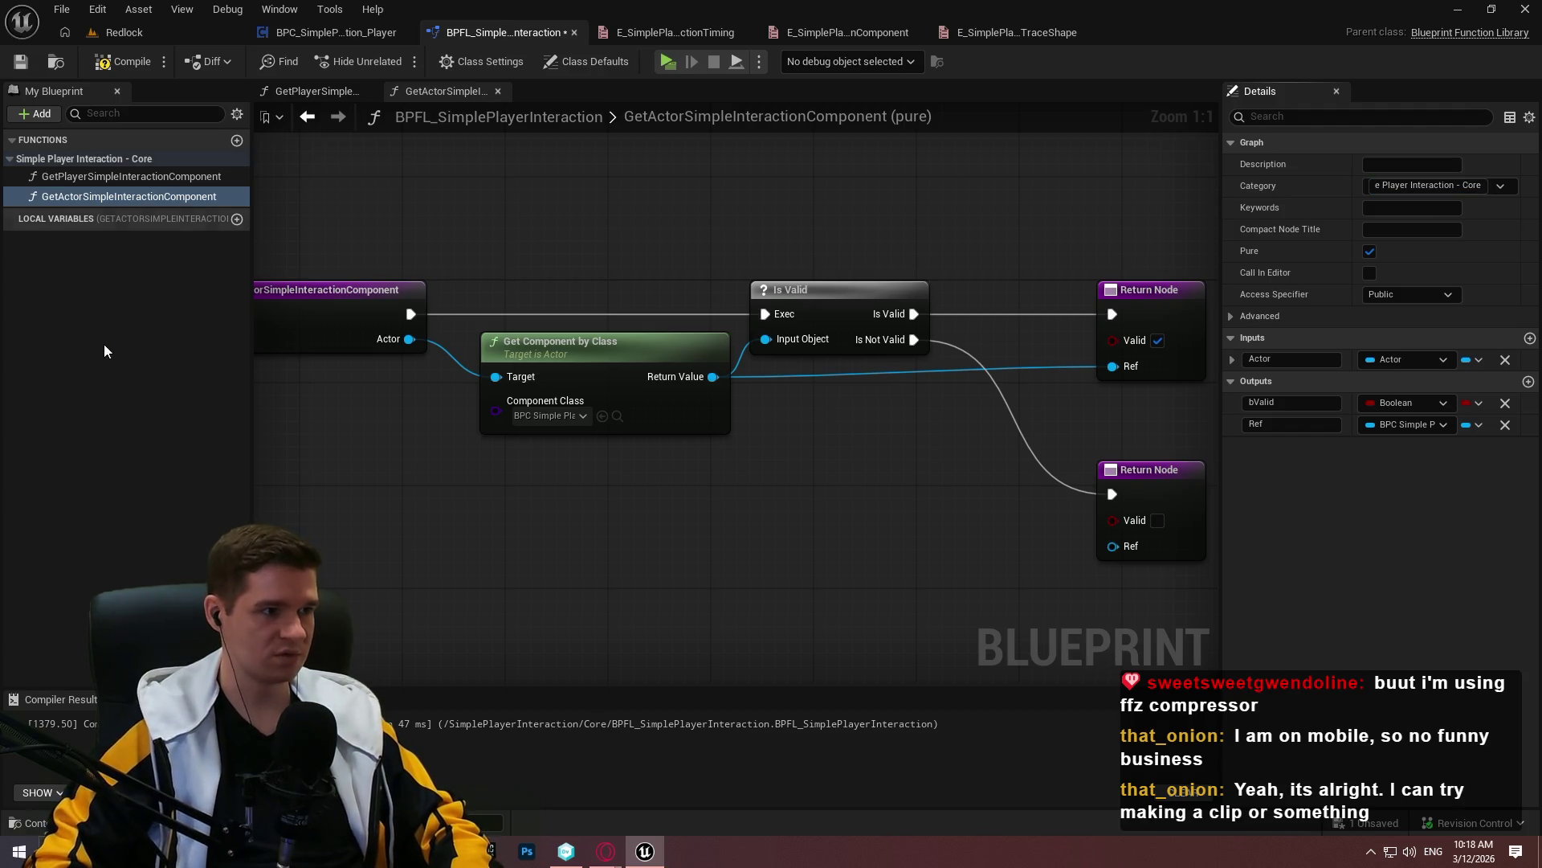
click(103, 351)
click(119, 64)
key(ctrl+s)
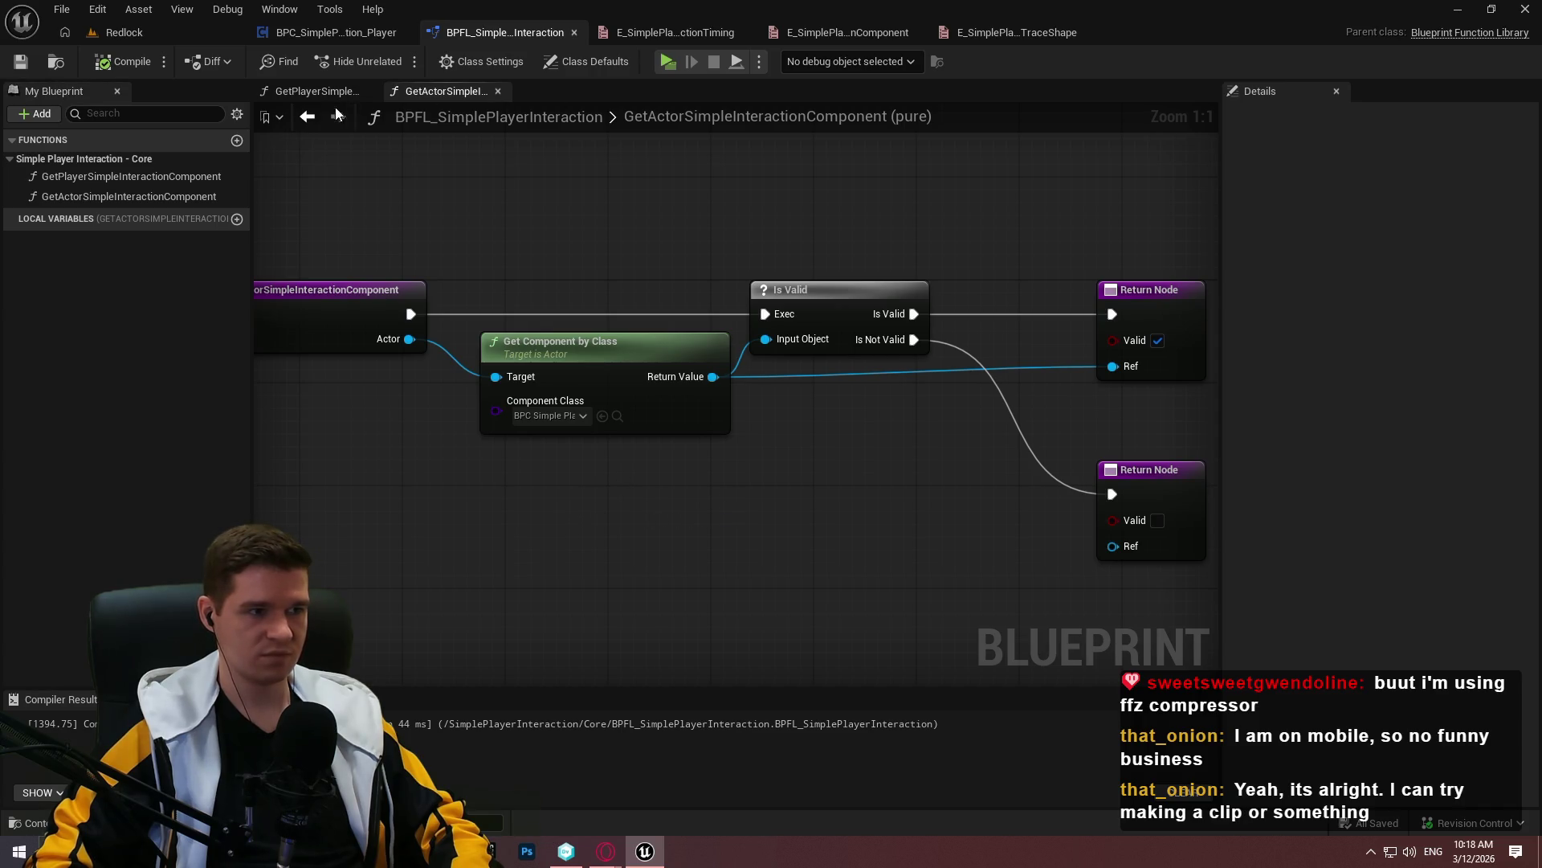
Compare against the GetPlayerSimpleInteractionComponent graph, then bring up the BPFL notes
click(311, 93)
drag(560, 231, 495, 205)
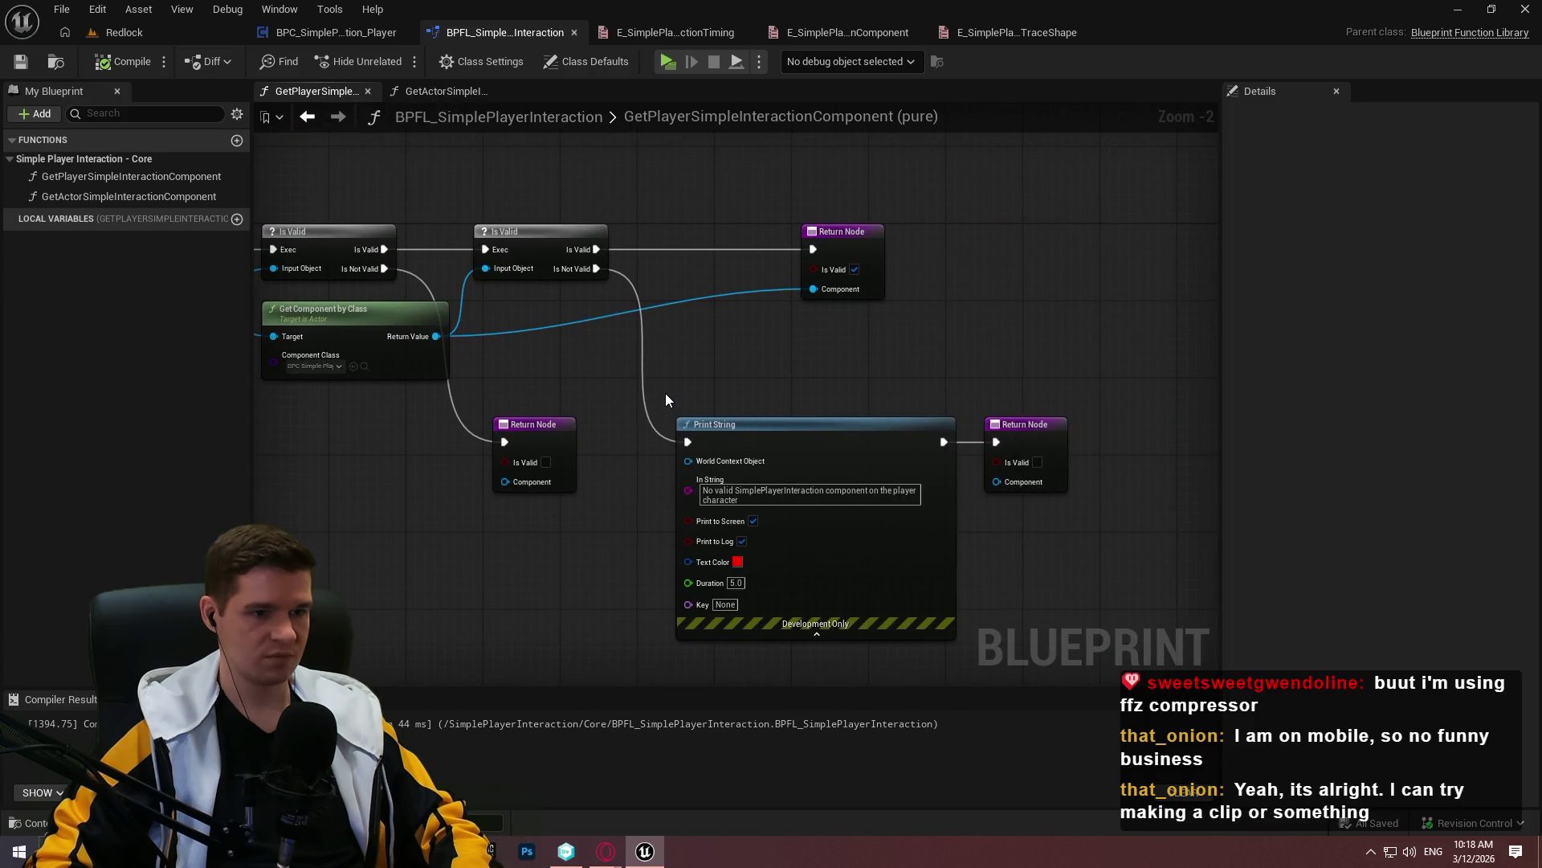
click(445, 89)
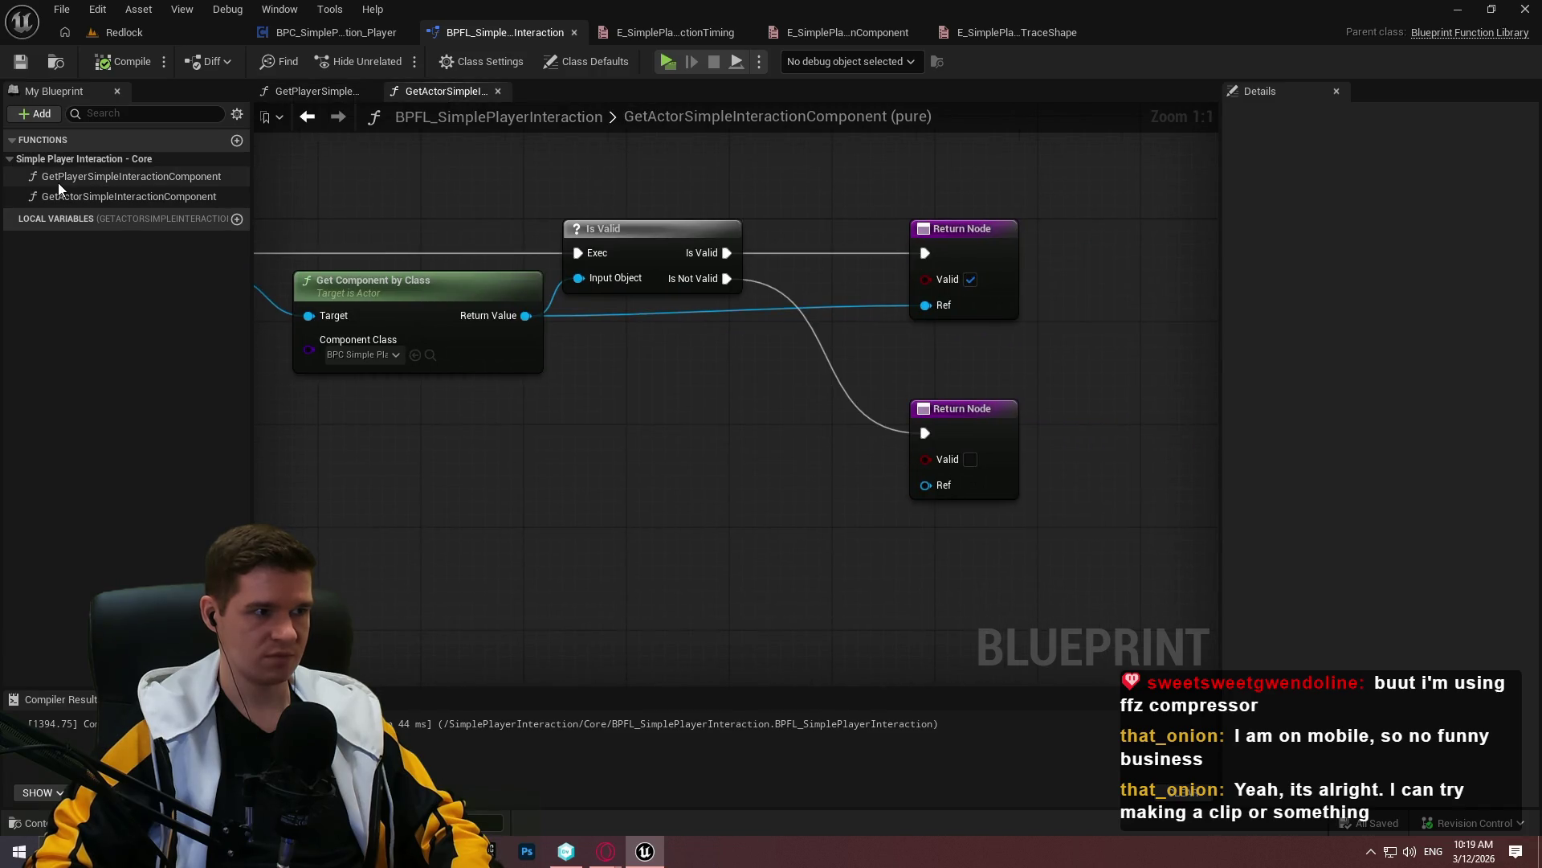
click(491, 851)
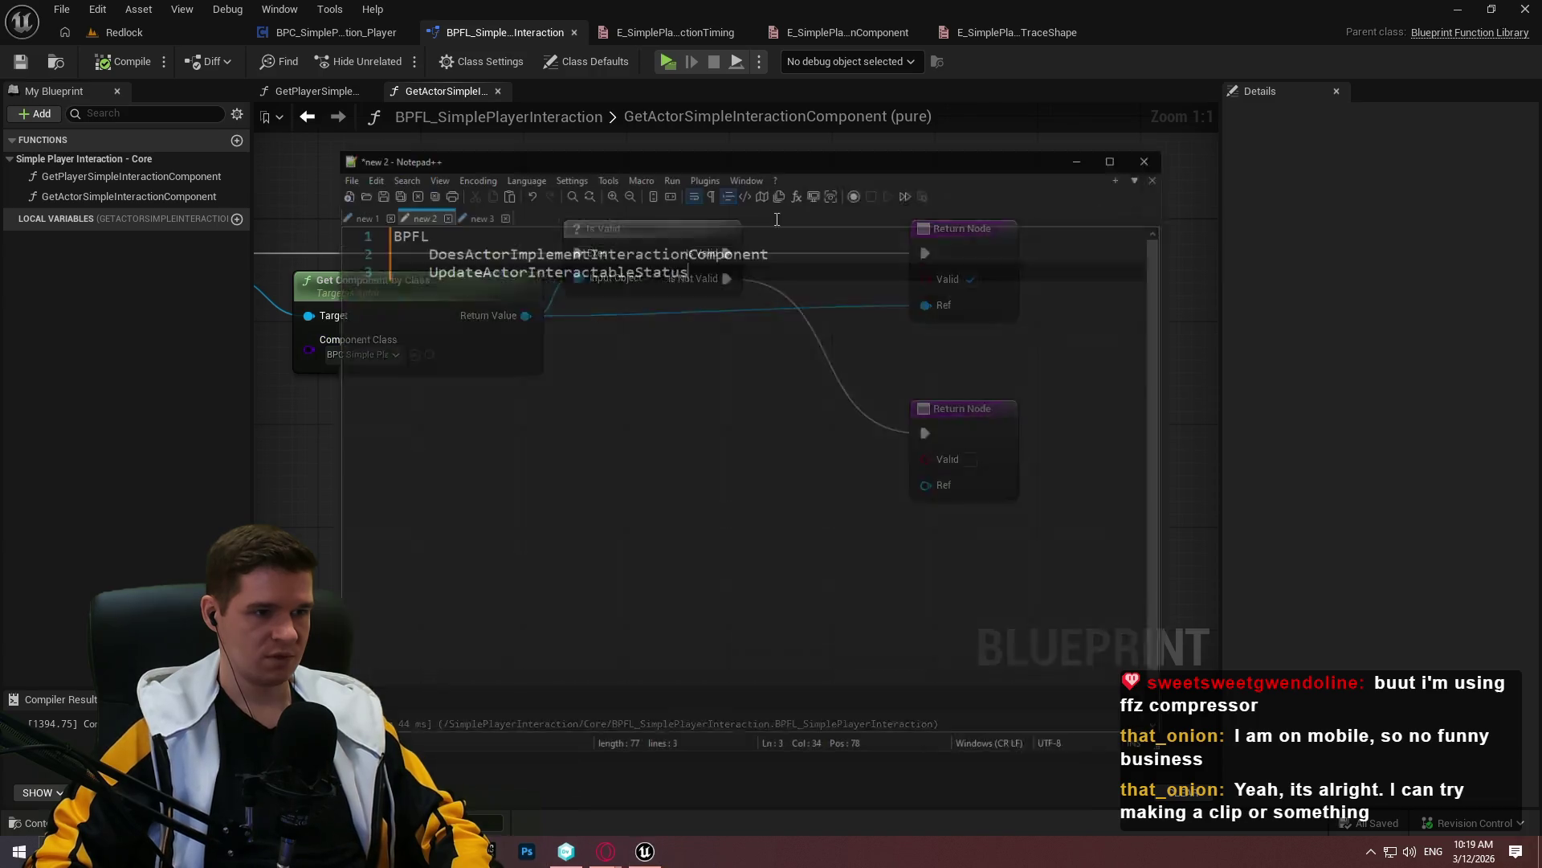
Delete the DoesActorImplementInteractionComponent line and prepare an indented line under BPFL
drag(795, 196, 304, 196)
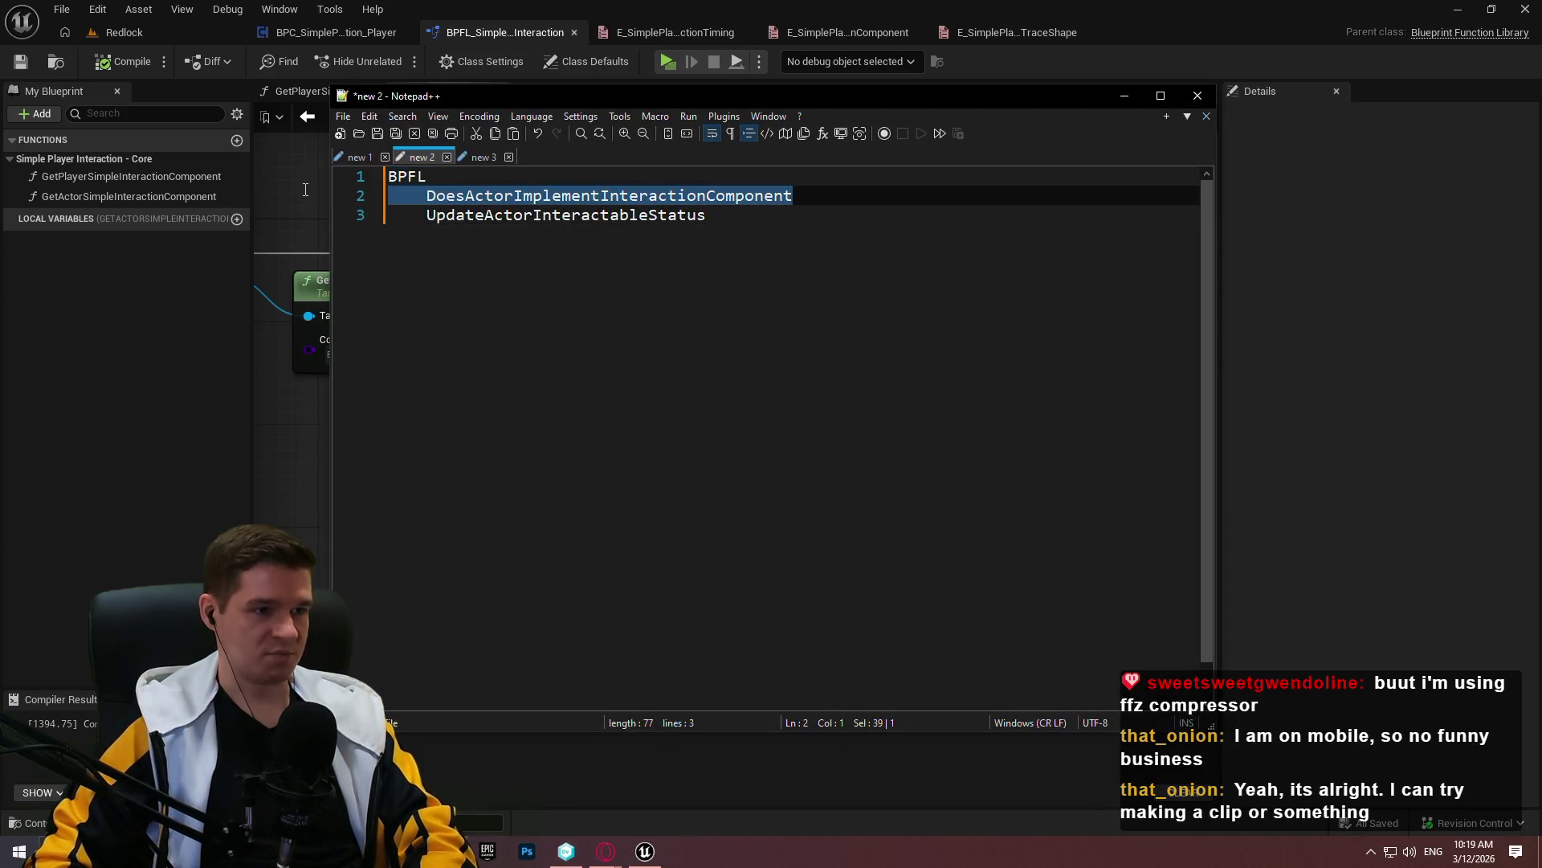
key(Delete)
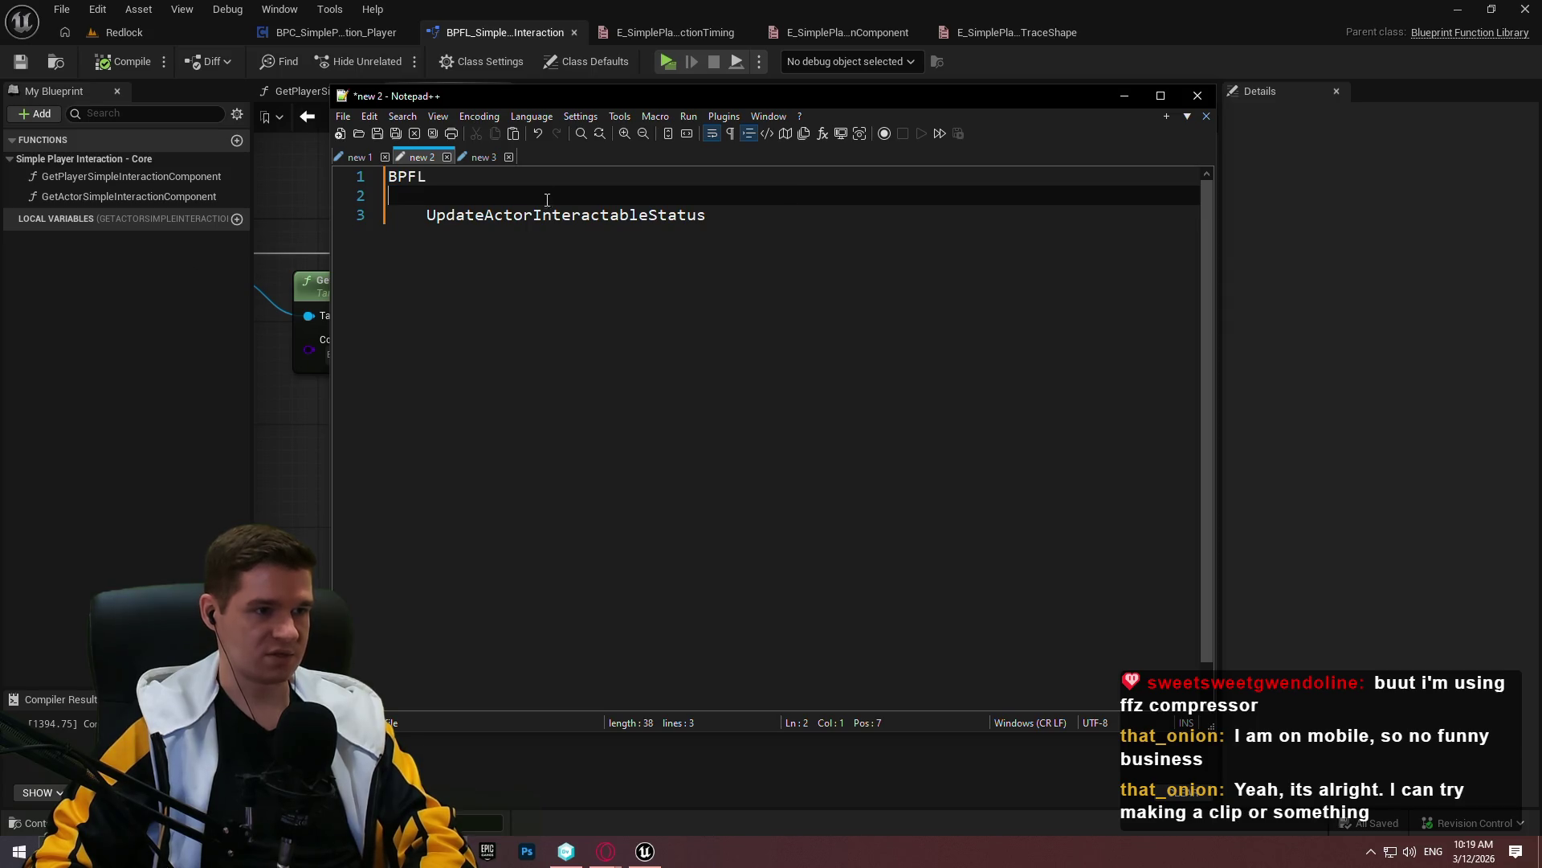
mouse_move(518, 96)
mouse_down()
mouse_move(692, 96)
mouse_move(667, 97)
mouse_up()
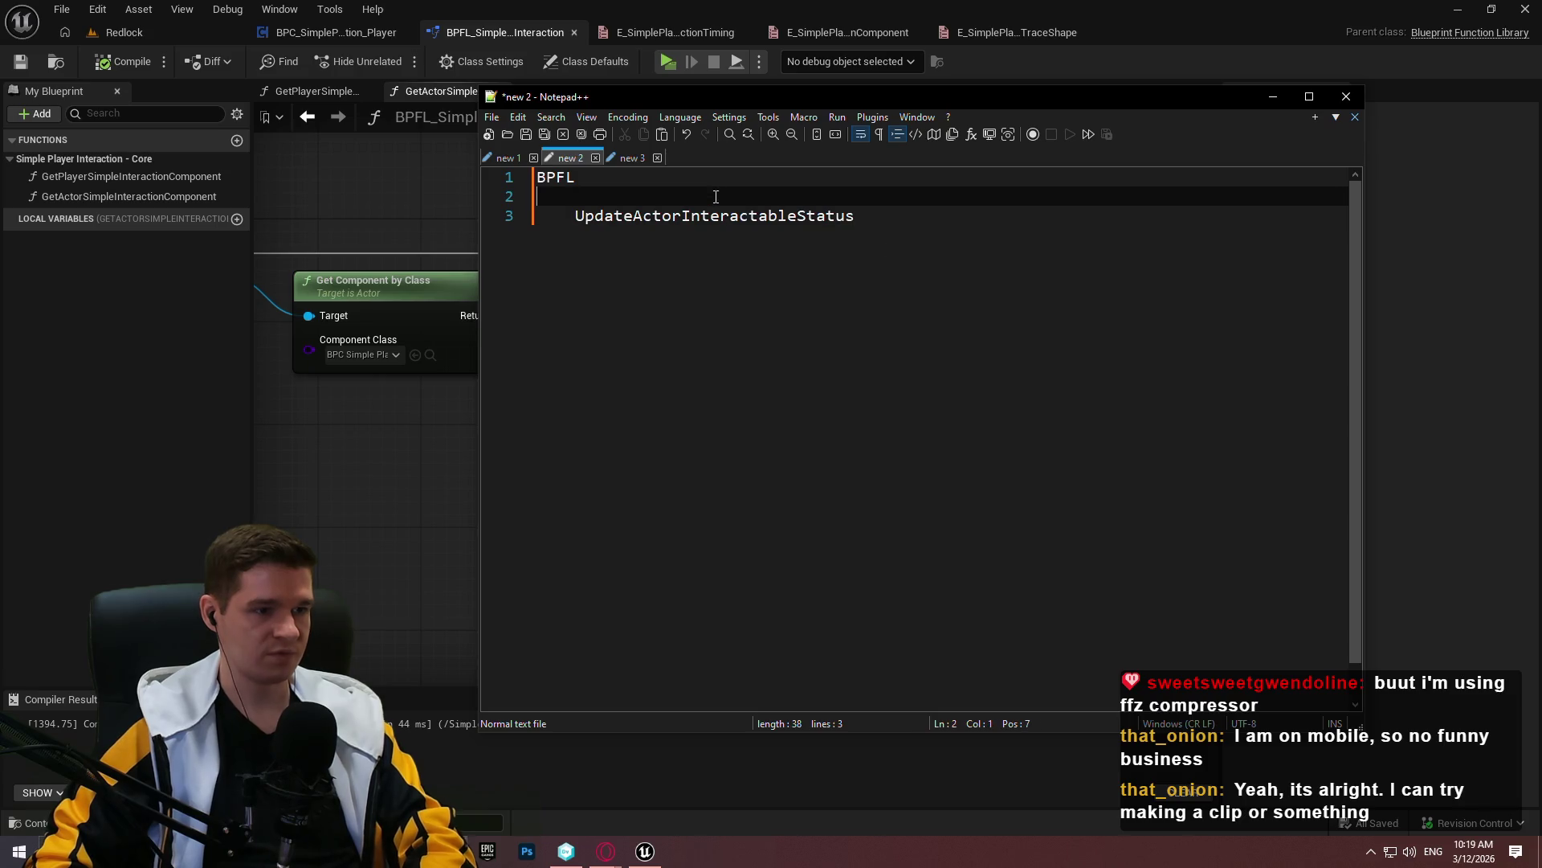
key(Tab)
key(Return)
key(Up)
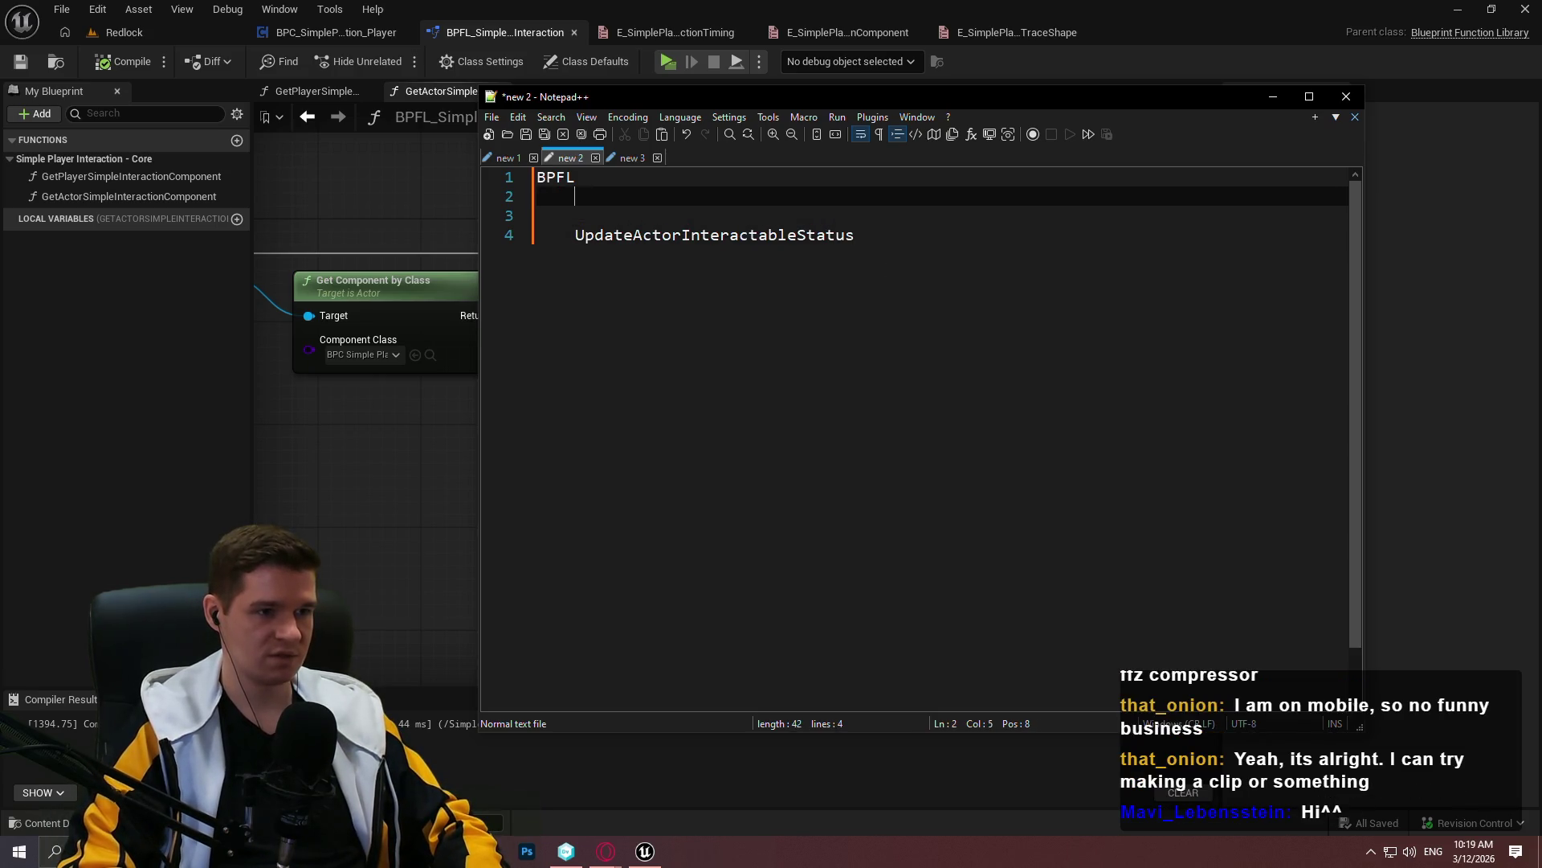
Expand the Interaction - Trace and Trace Management function lists in the blueprint for reference
click(342, 34)
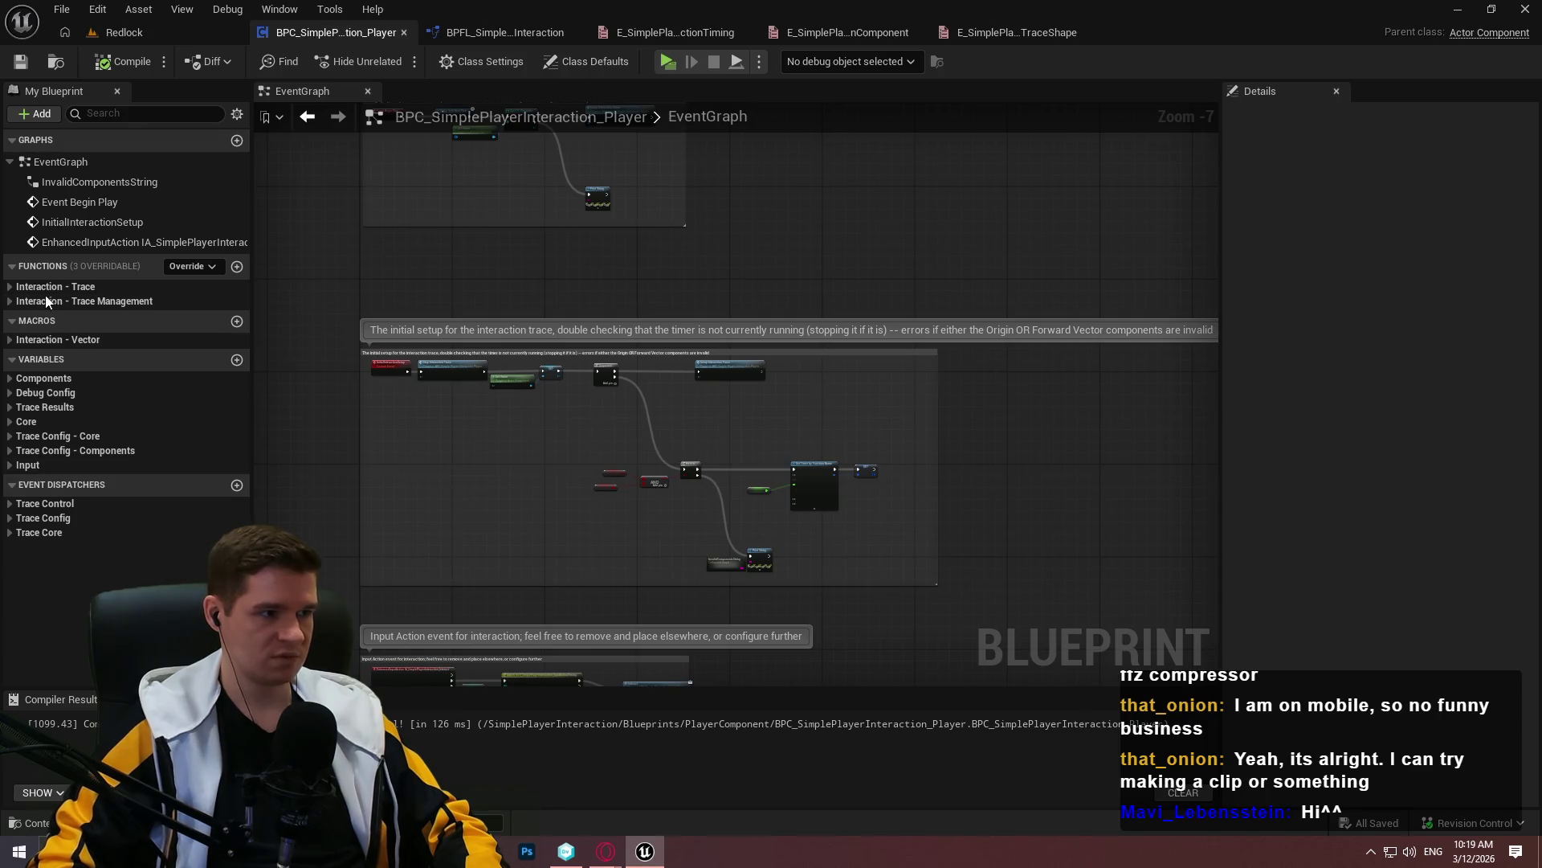
click(20, 287)
click(11, 322)
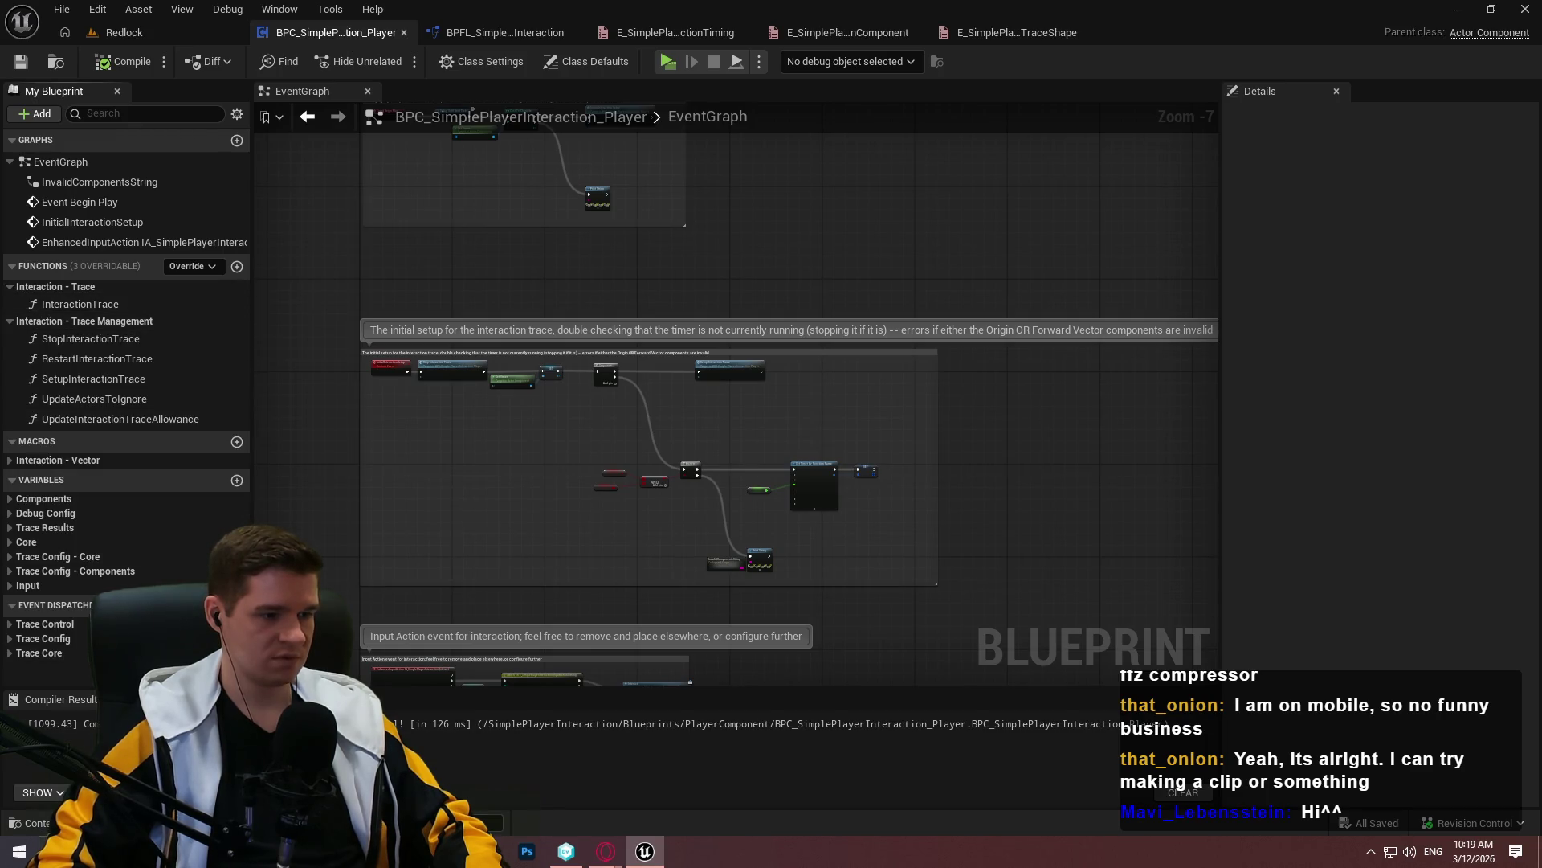
key(alt+Tab)
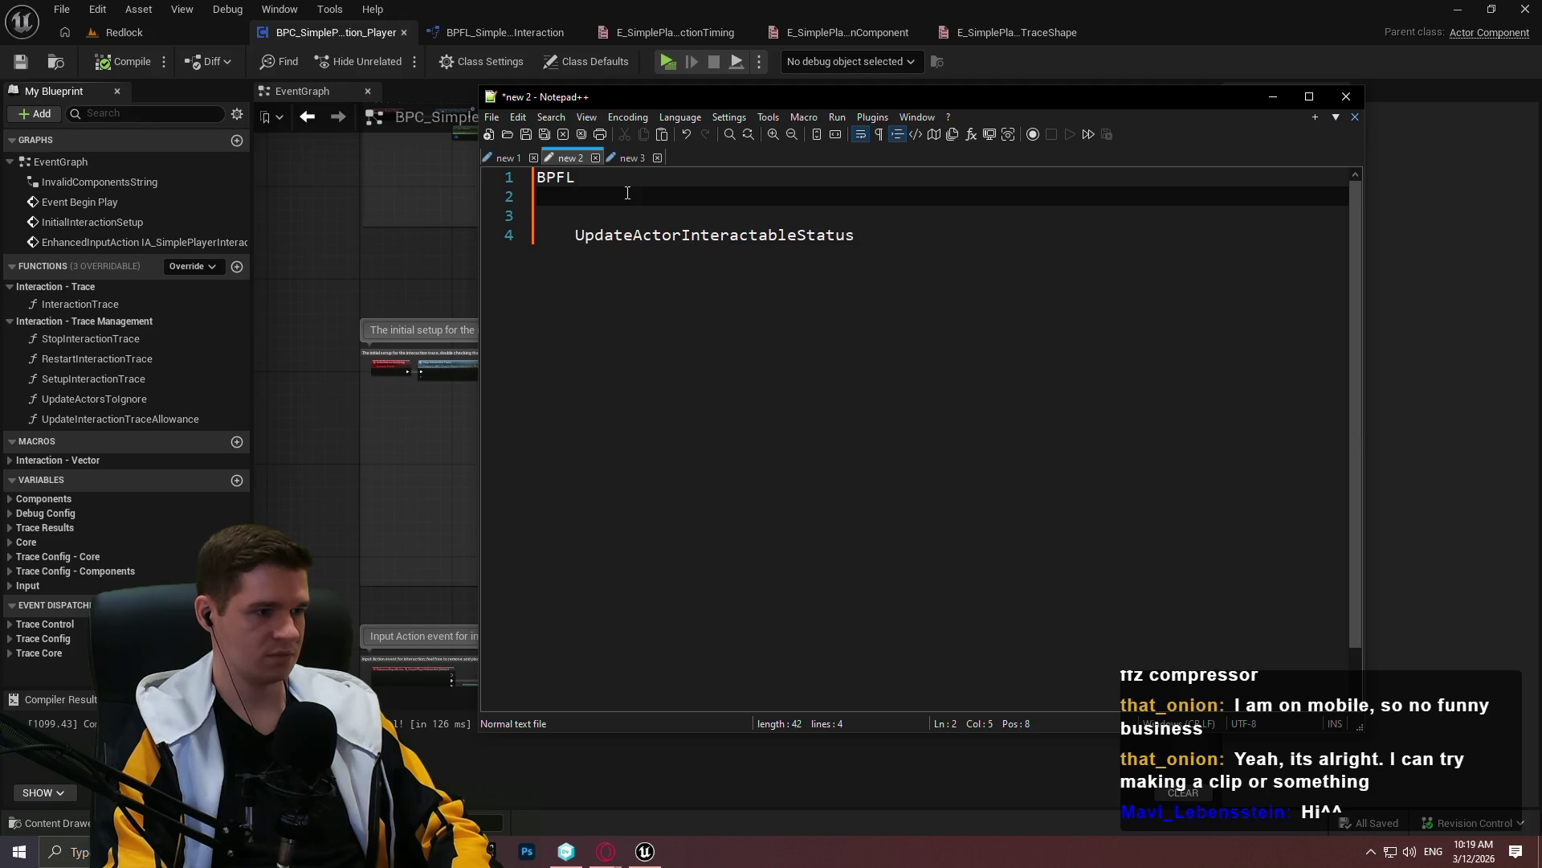
Enter StopInteractionTrace and RestartInteractionTrace as new lines under BPFL
text(StopInteractionTrace)
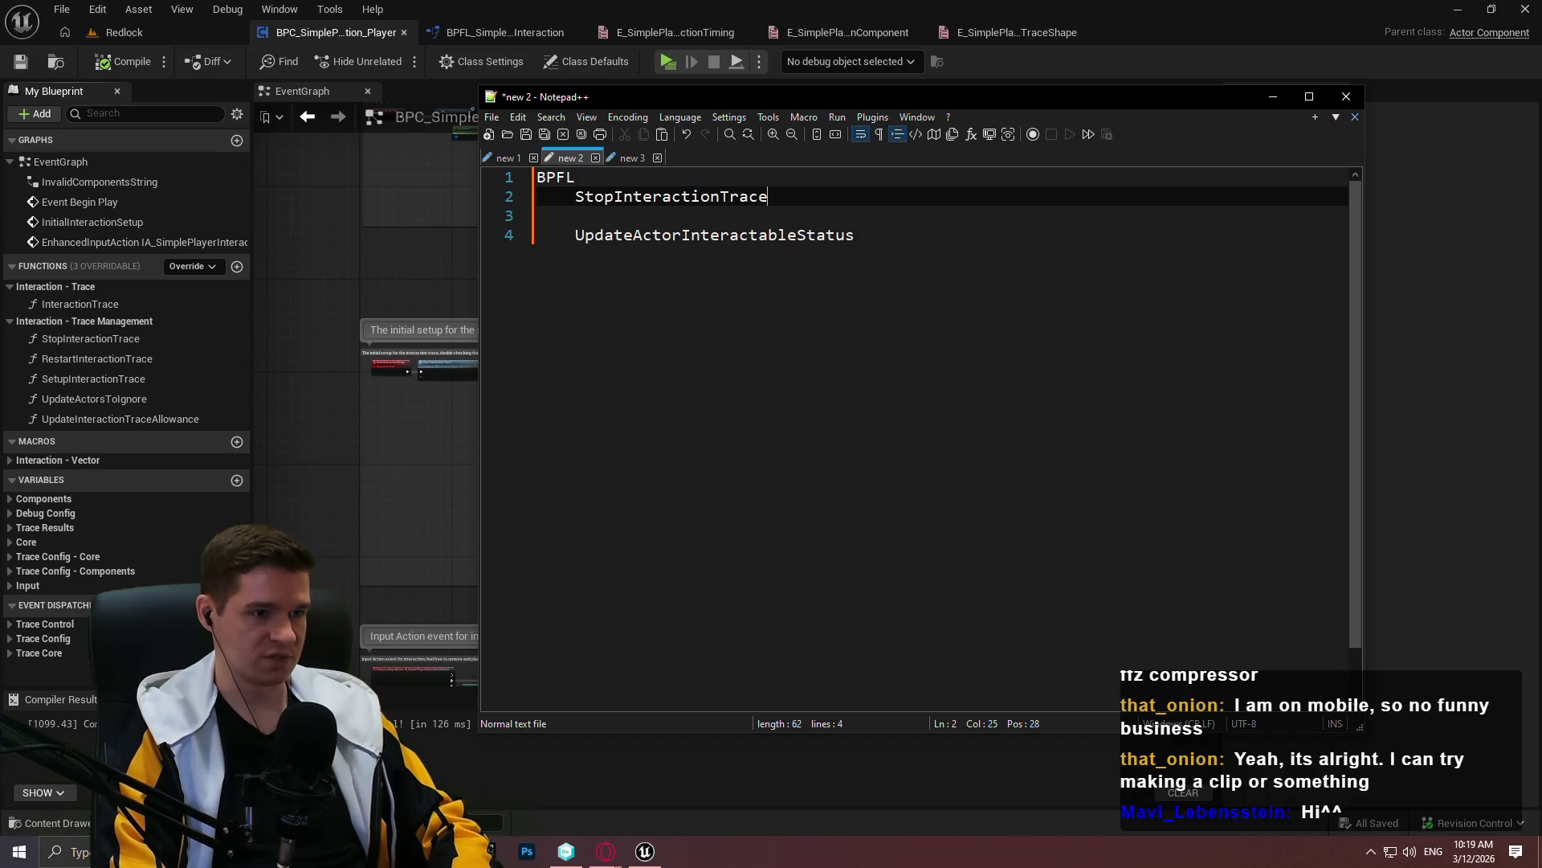
key(Return)
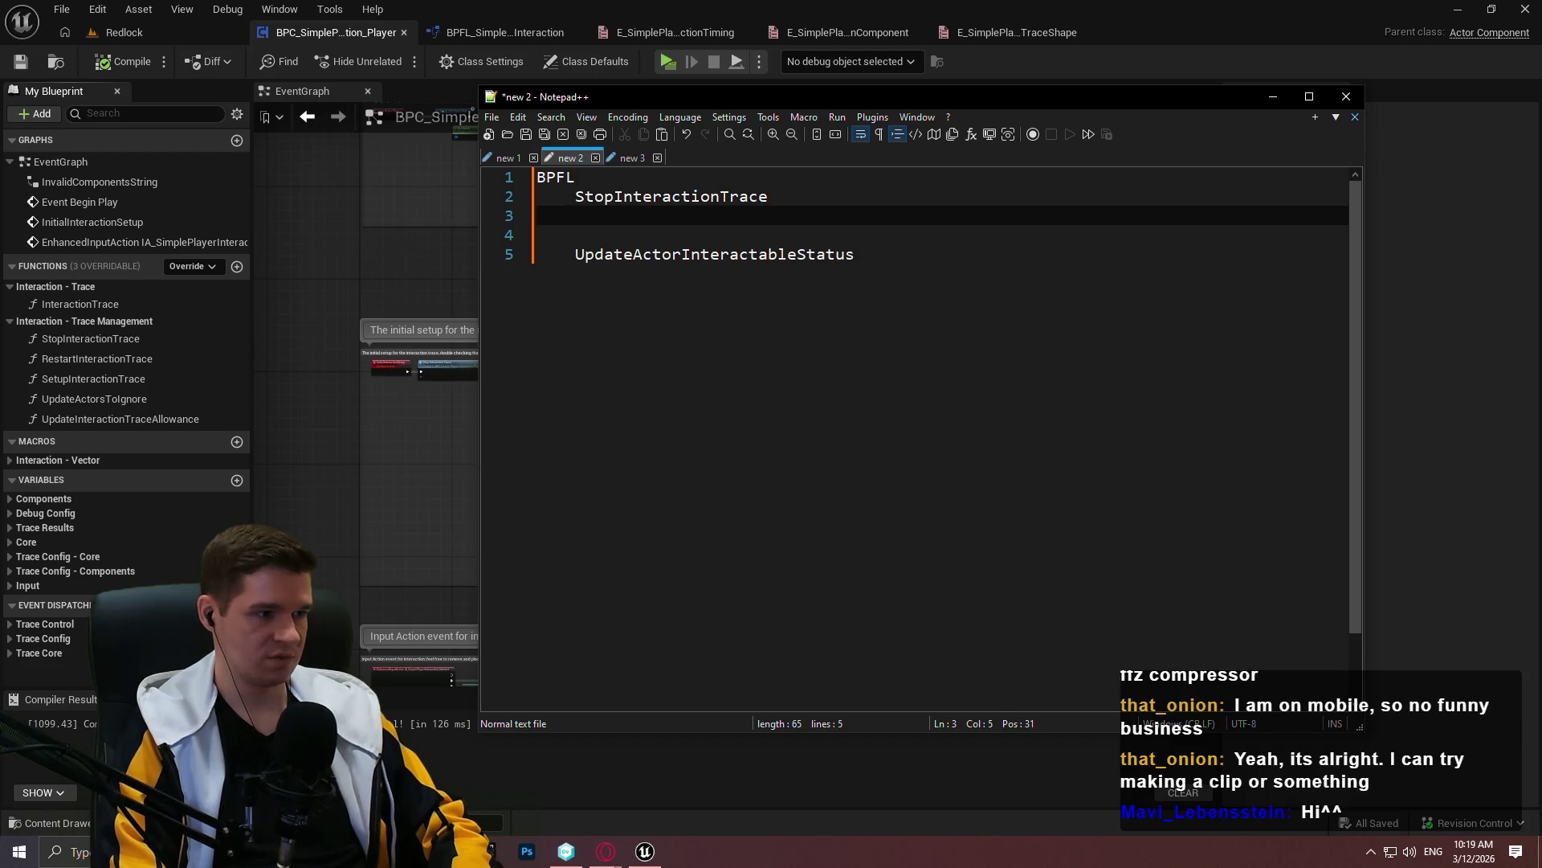
text(RestartInteractionTrace)
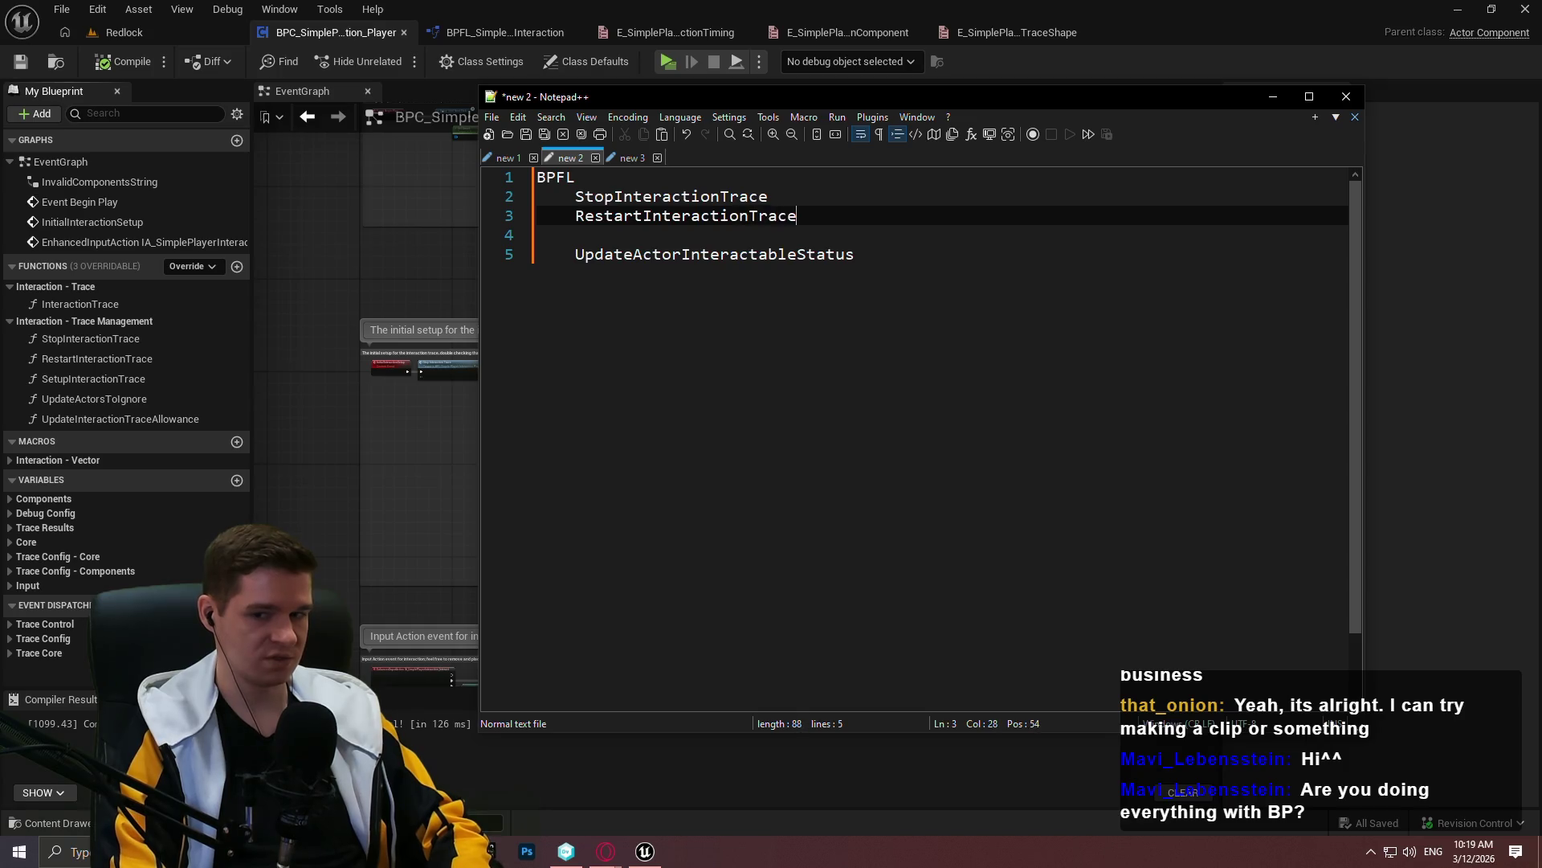
key(Return)
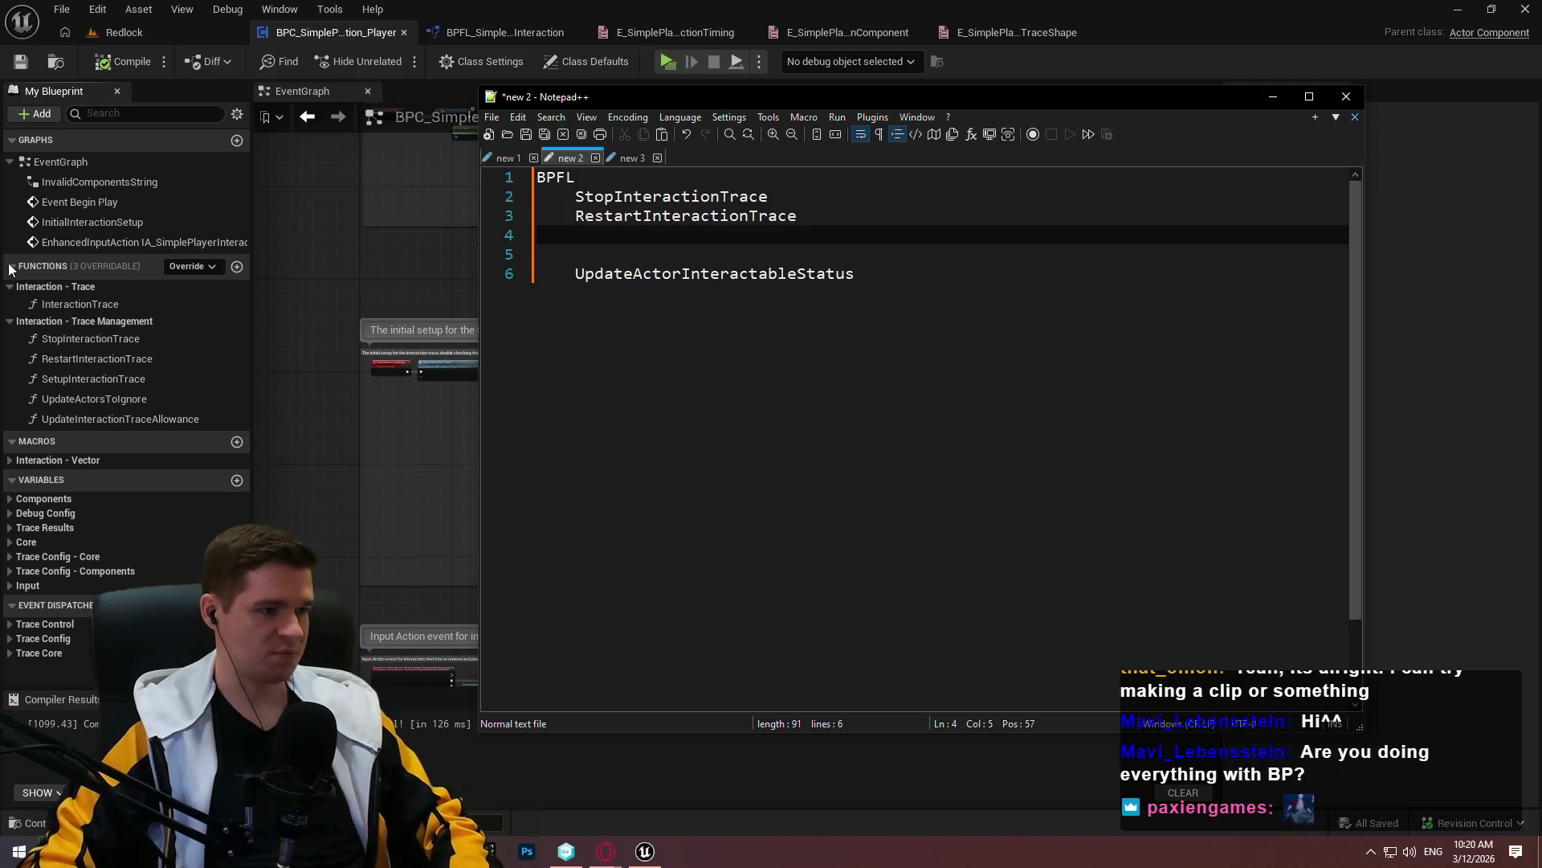
click(65, 383)
Set SetupInteractionTrace's Access Specifier to Private, then compile and save the blueprint
double_click(64, 383)
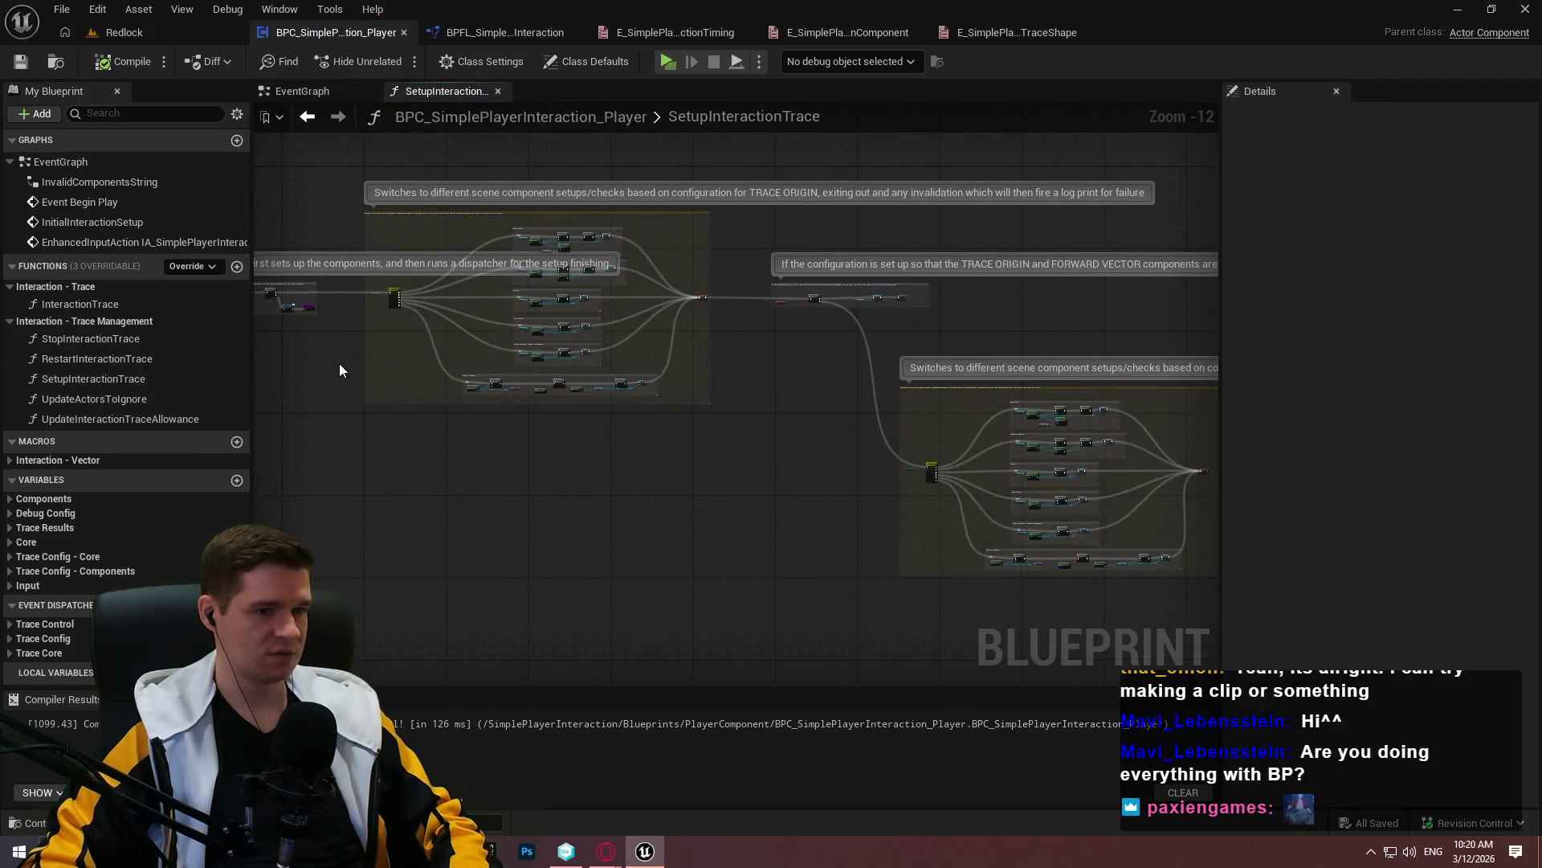
scroll(317, 286, up, 6)
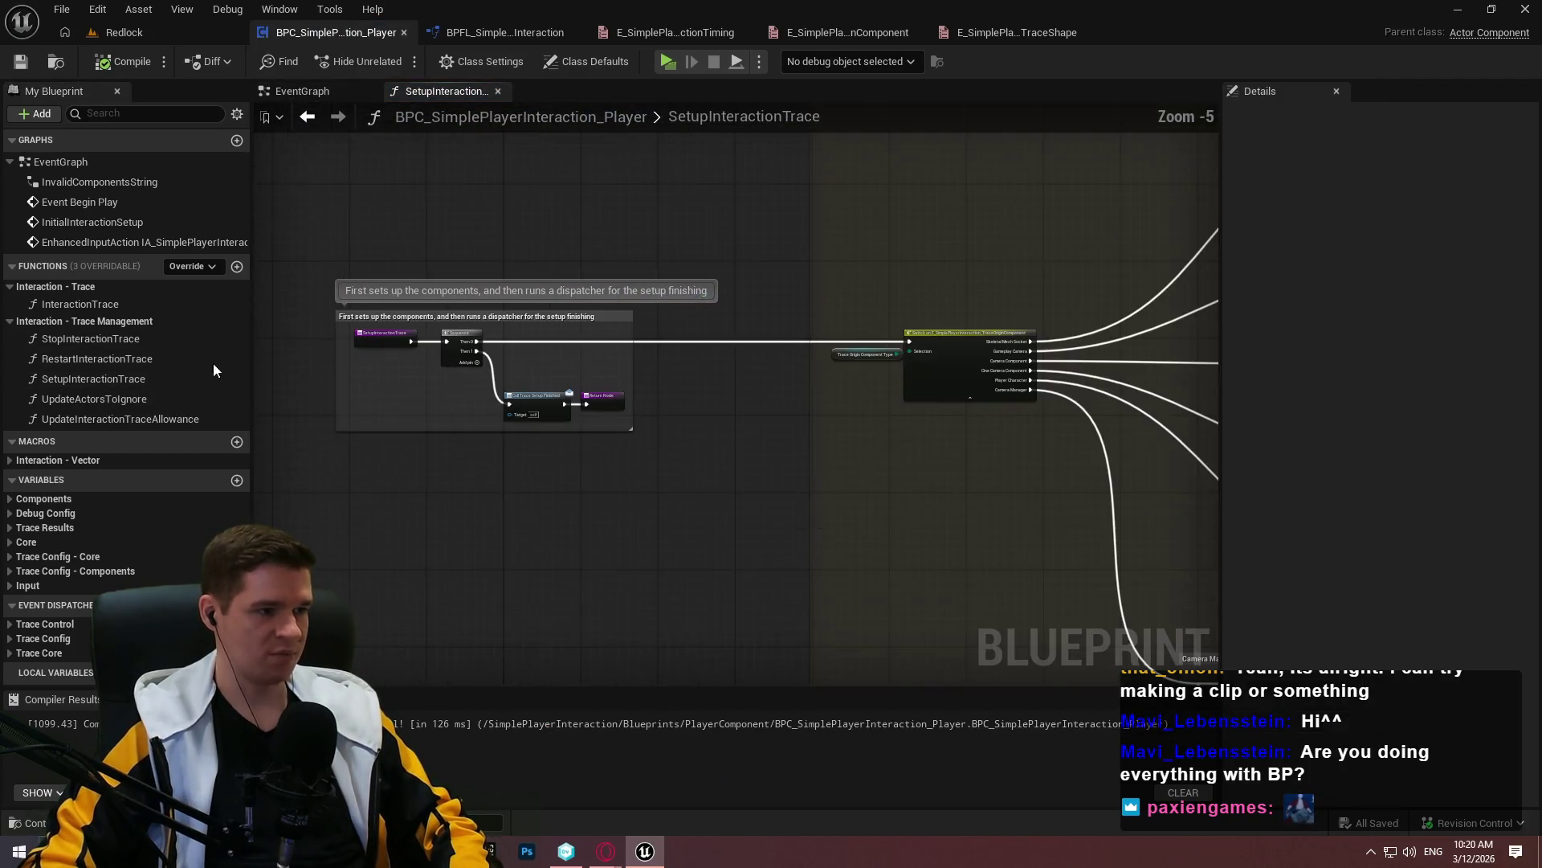
click(83, 382)
scroll(430, 336, up, 1)
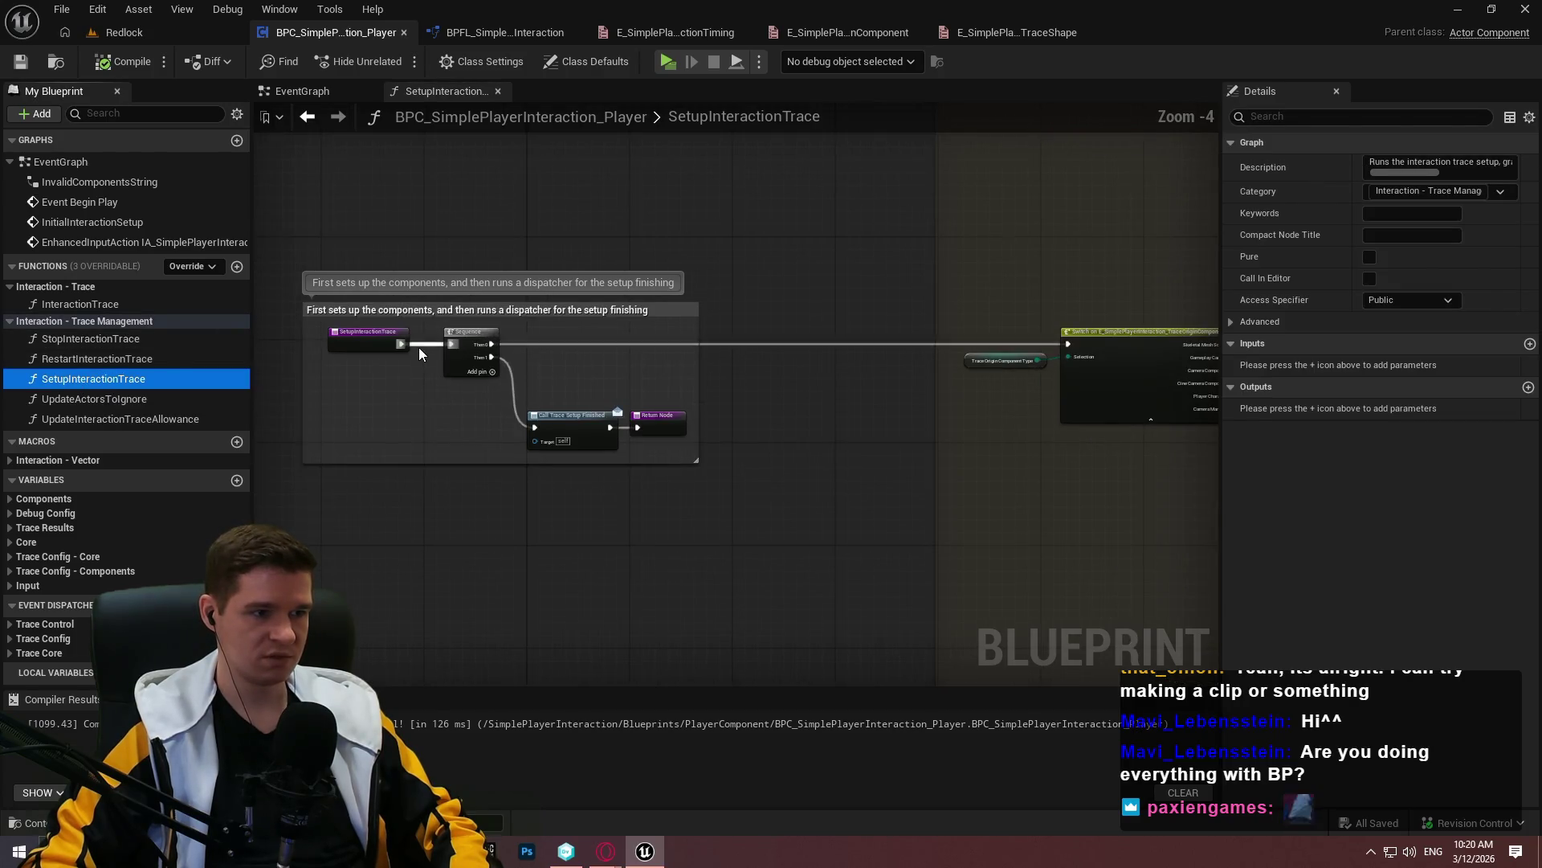
double_click(108, 356)
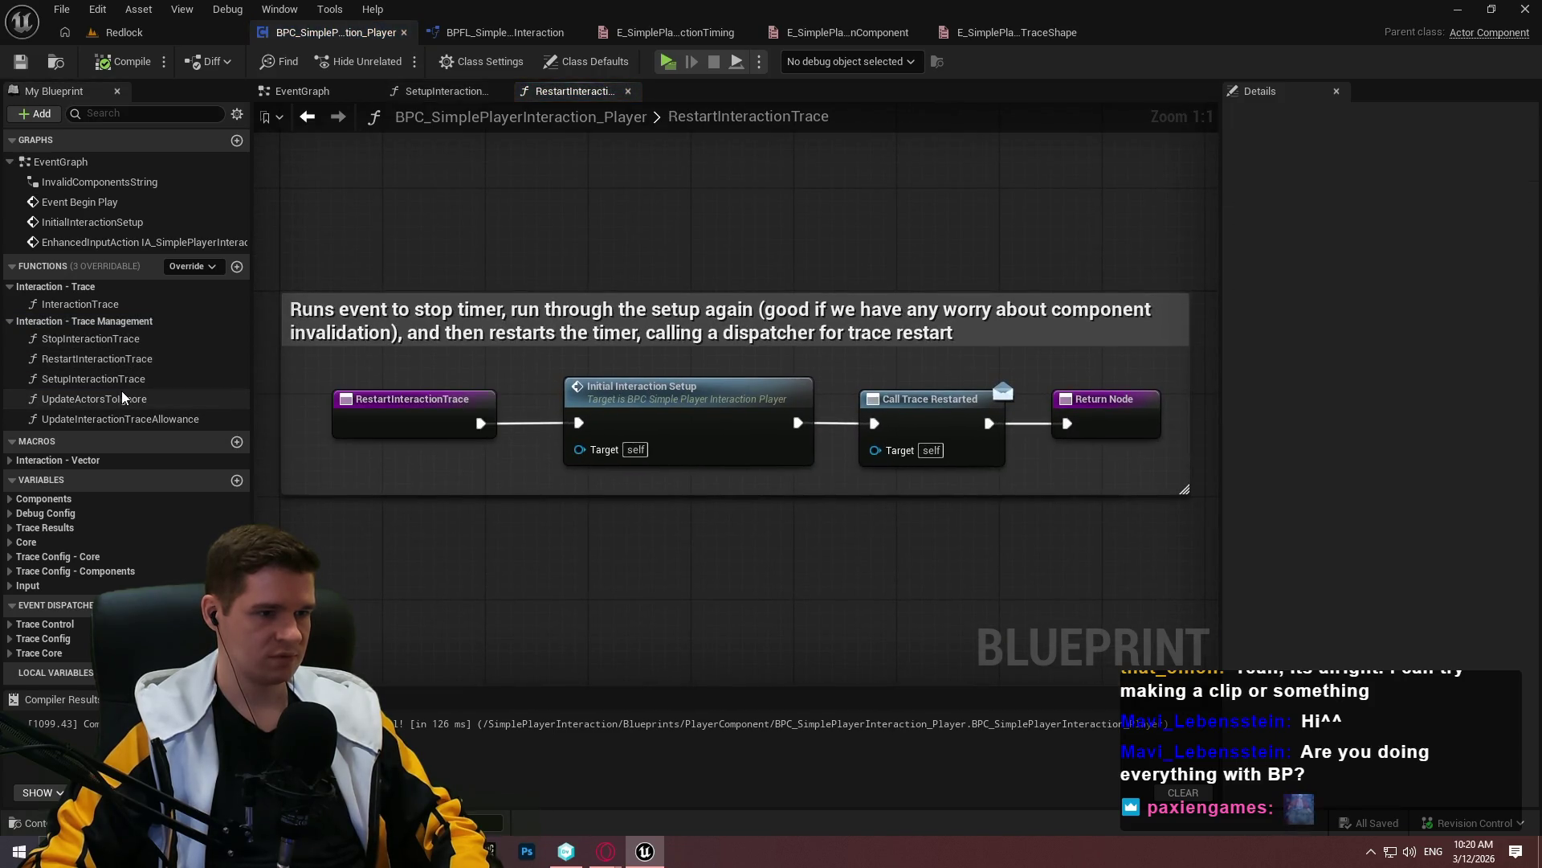
double_click(113, 374)
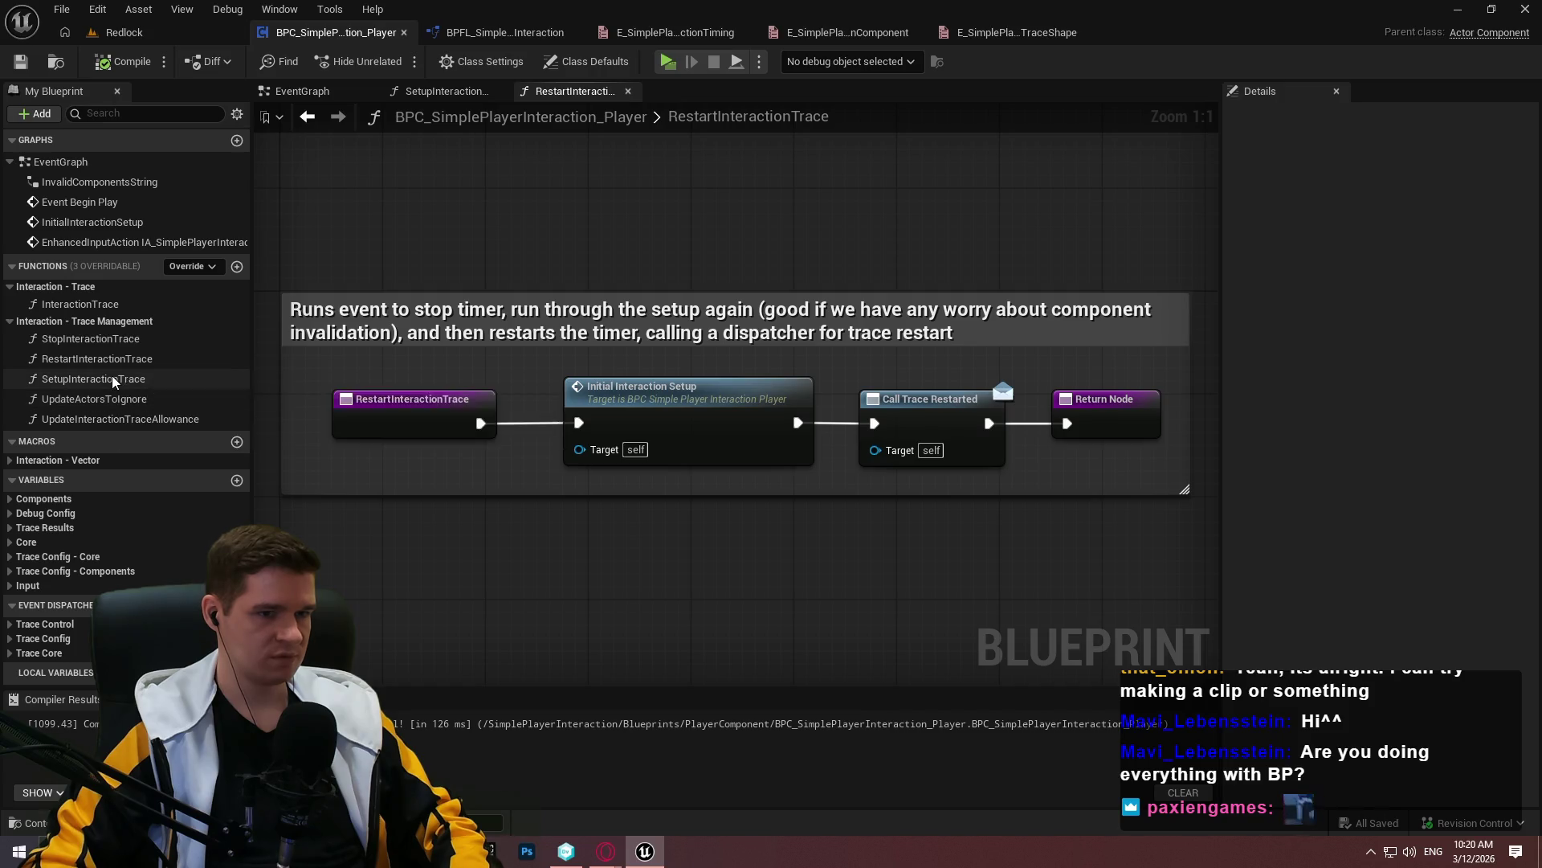
click(120, 375)
click(1405, 300)
click(1382, 341)
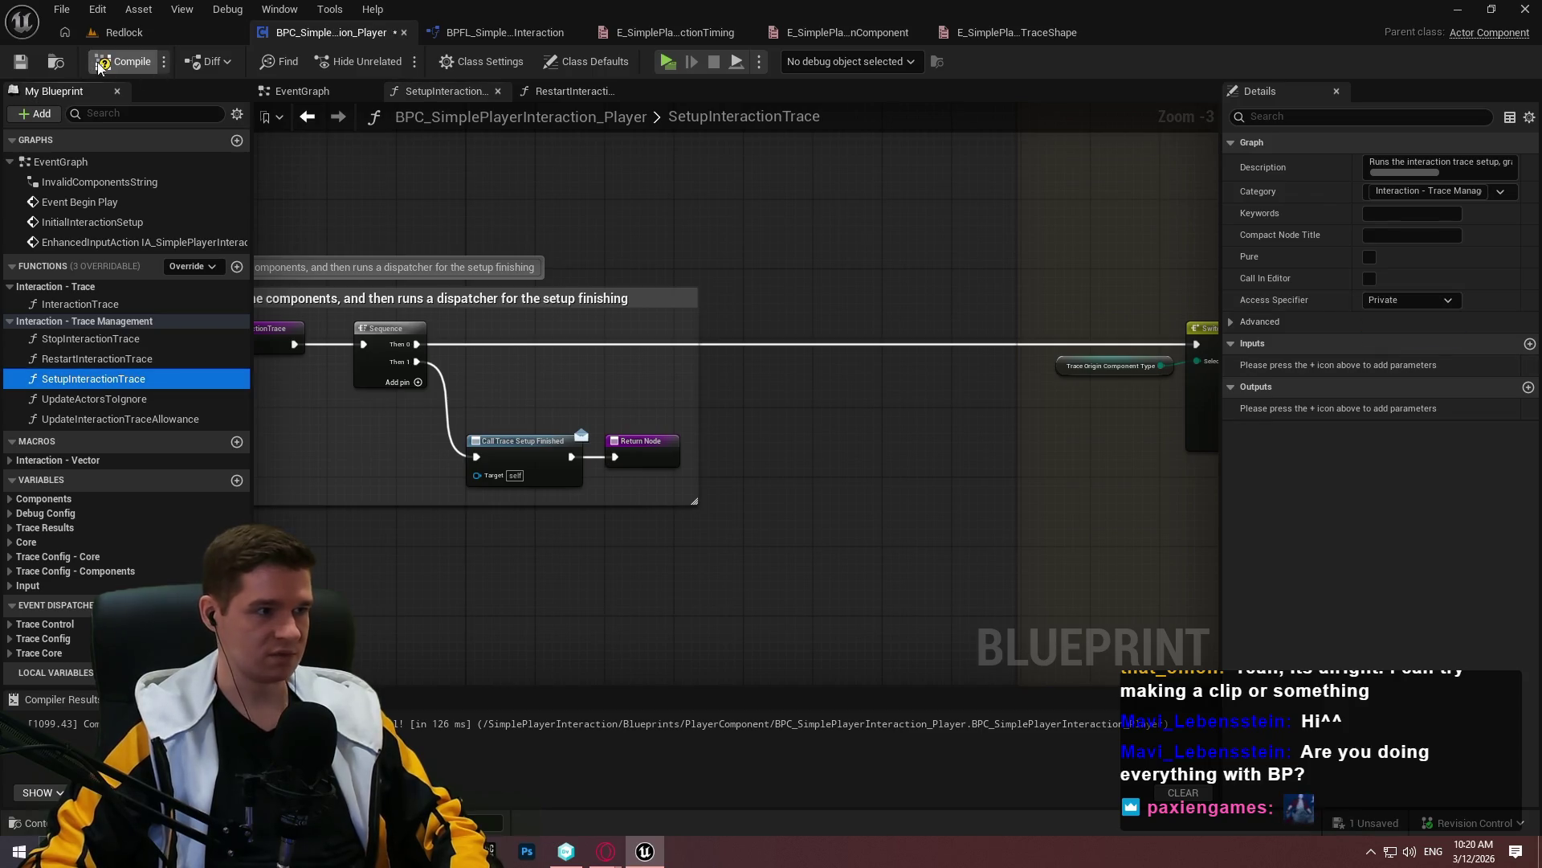
click(20, 62)
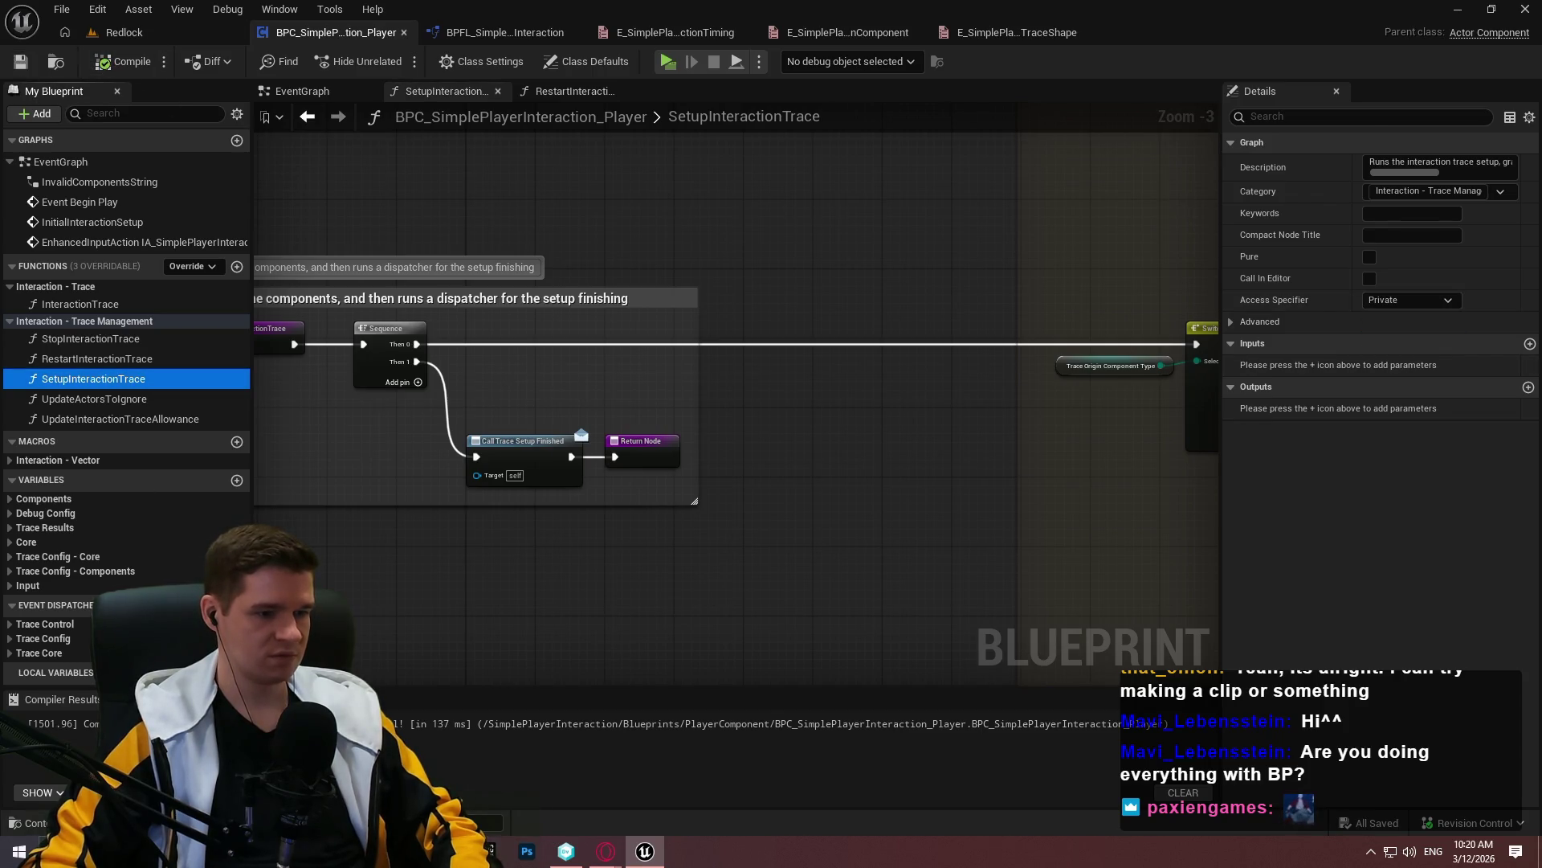
key(alt+Tab)
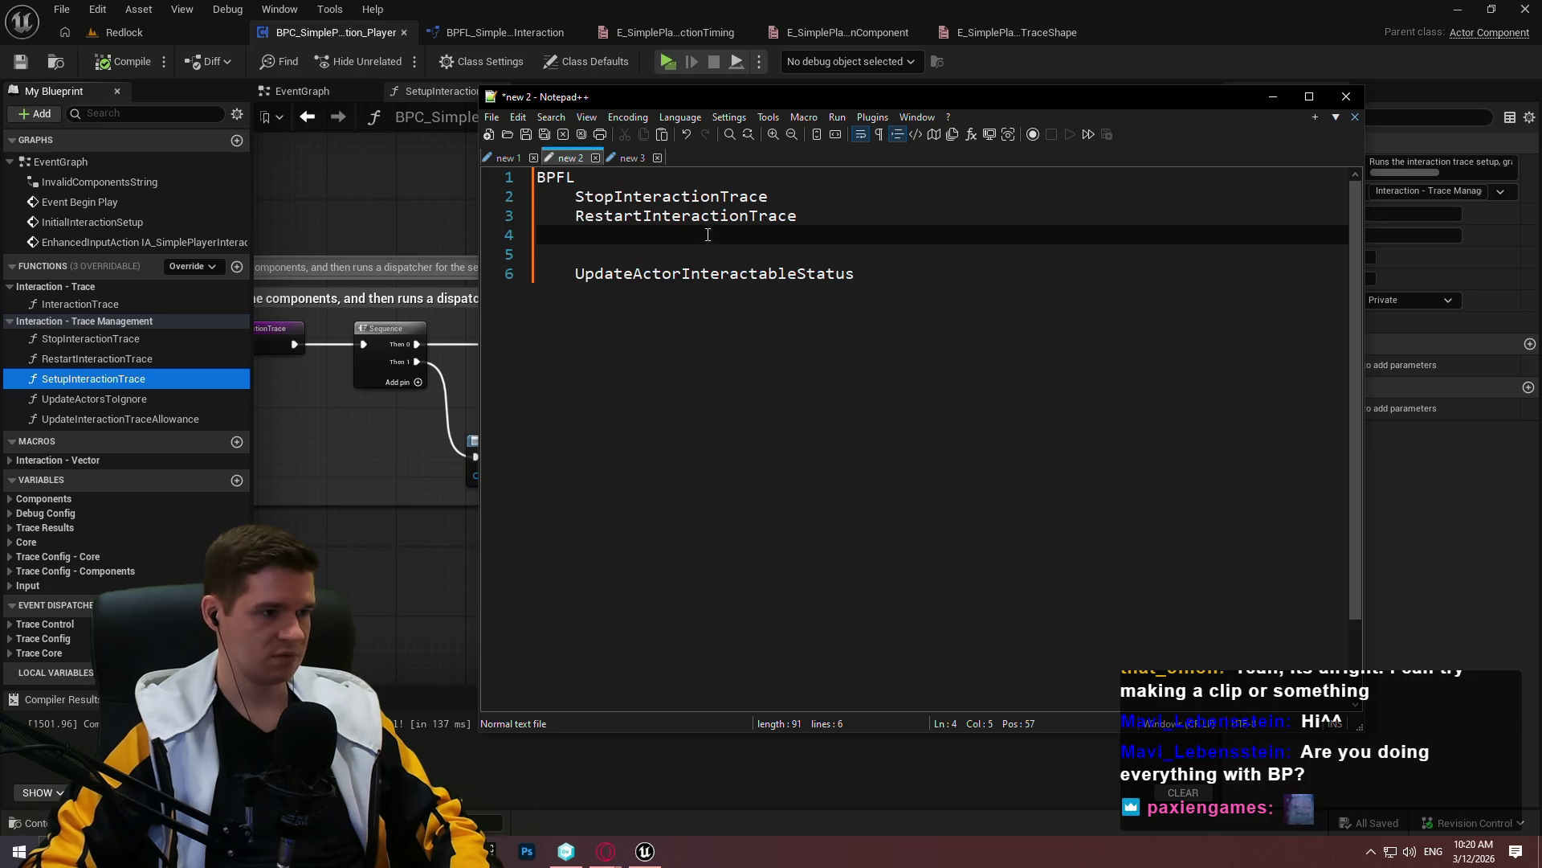
List UpdateActorsToIgnore, UpdateInteractionTraceAllowance and GetCurrentInteractionTraceStatus on new lines under RestartInteractionTrace
text(Update)
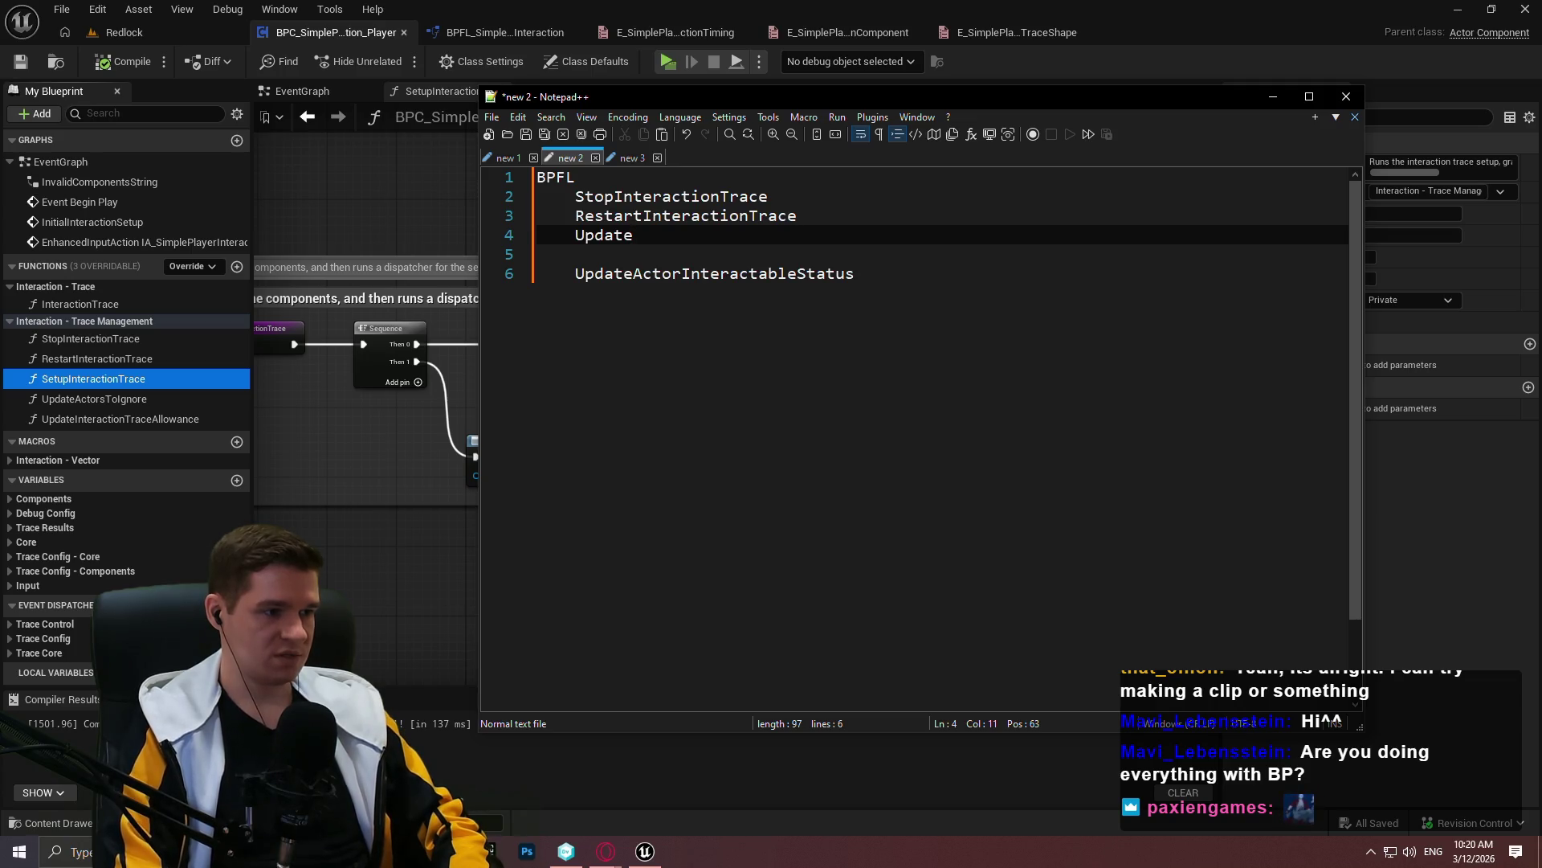
text(ActorsTo)
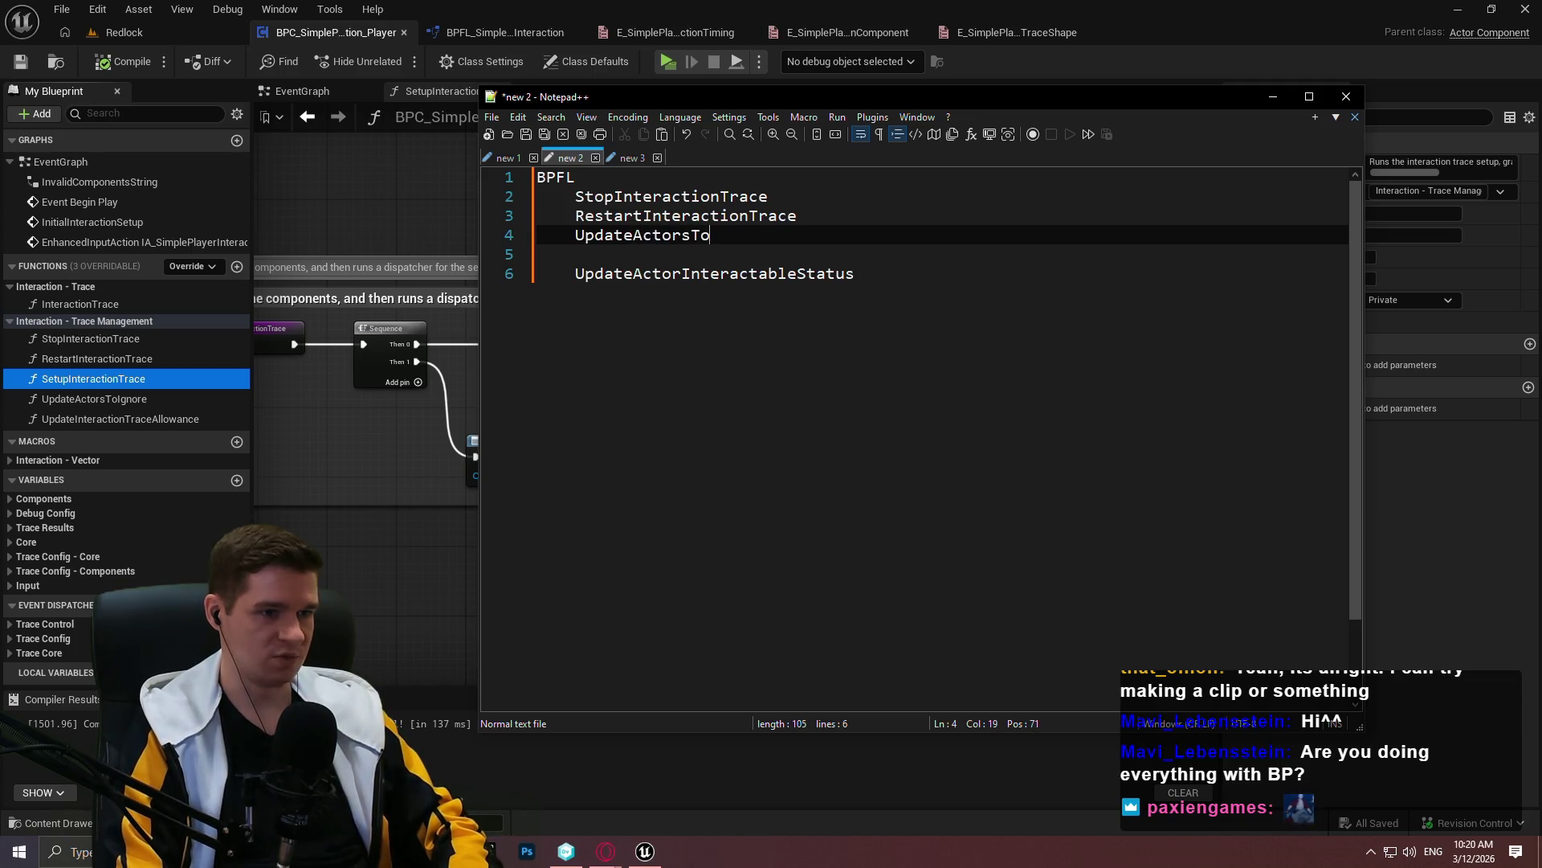
text(Ignore)
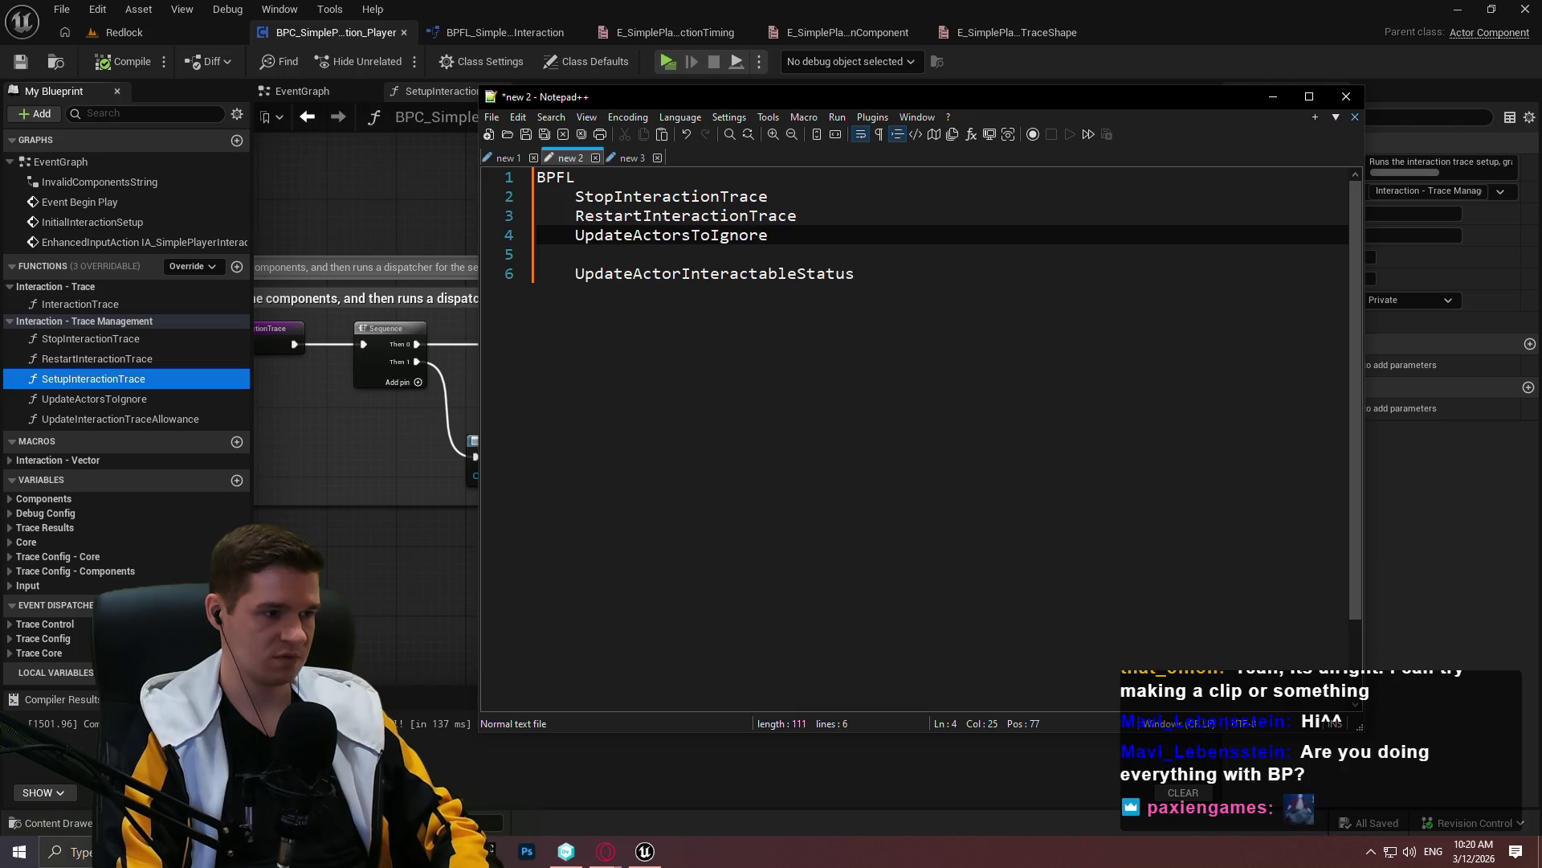
key(Return)
text(UpdateInteractionTraceAllowance)
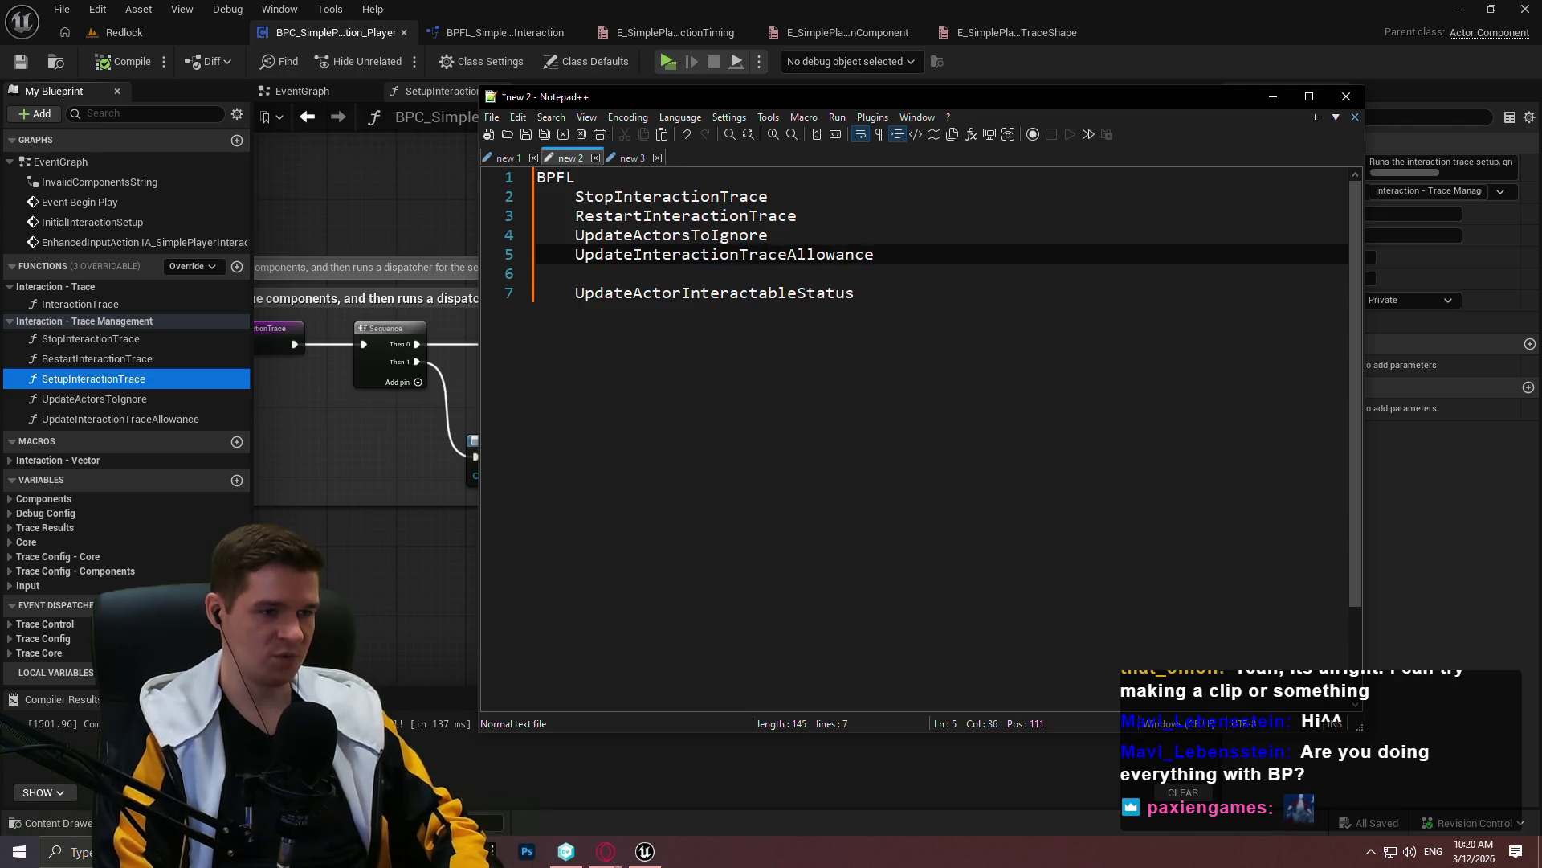
key(Return)
text(u)
text(Current)
text(actionTrace)
text(tatus)
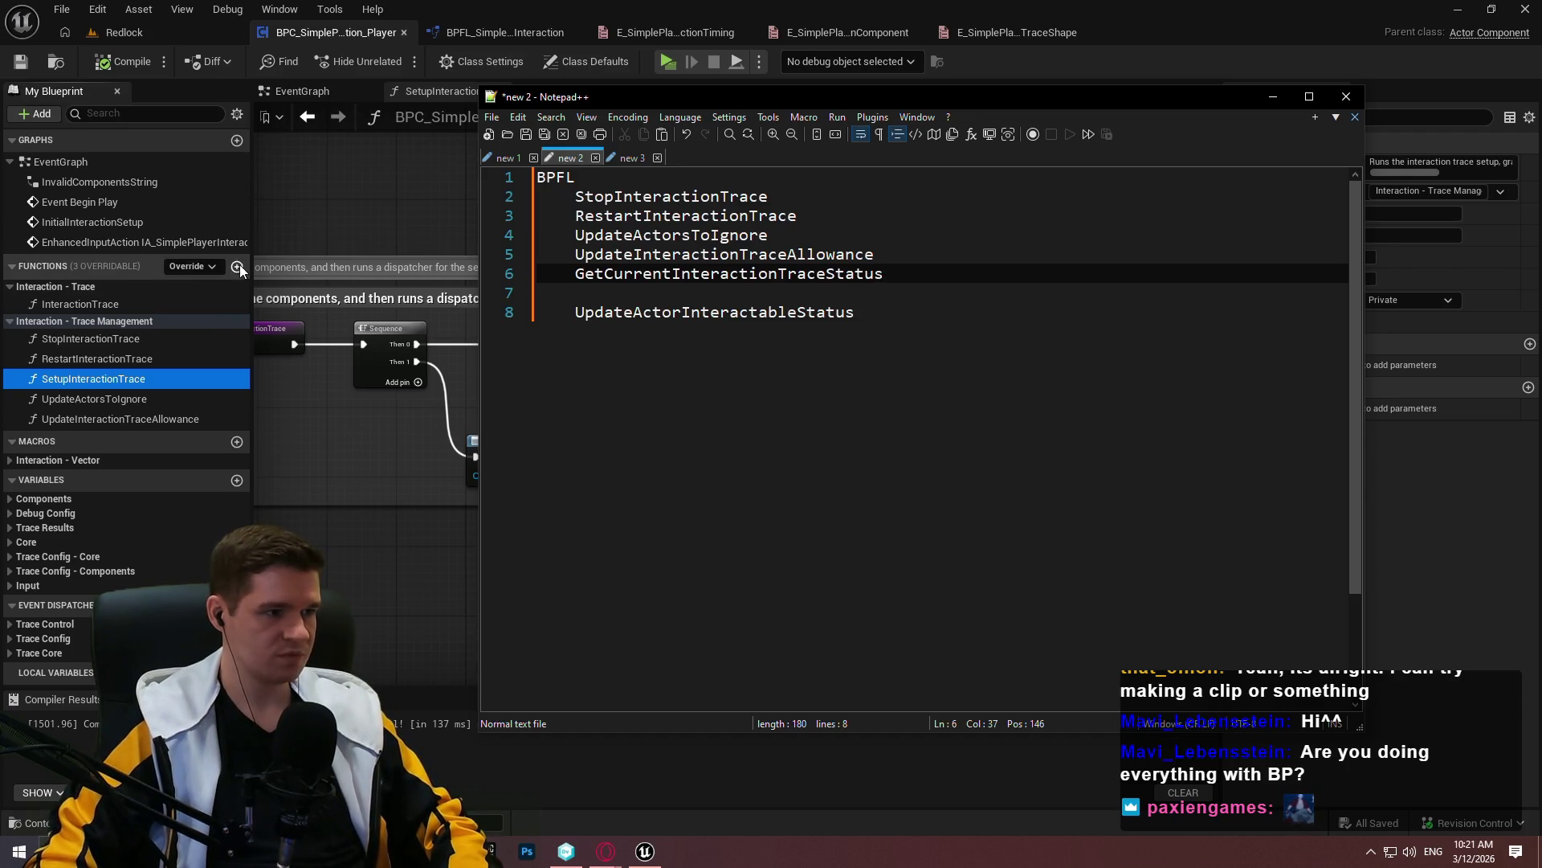
Create a GetCurrentInteractionTraceStatus function and file it under Interaction - Trace
click(237, 266)
text(GetCurrentInteractionTrace)
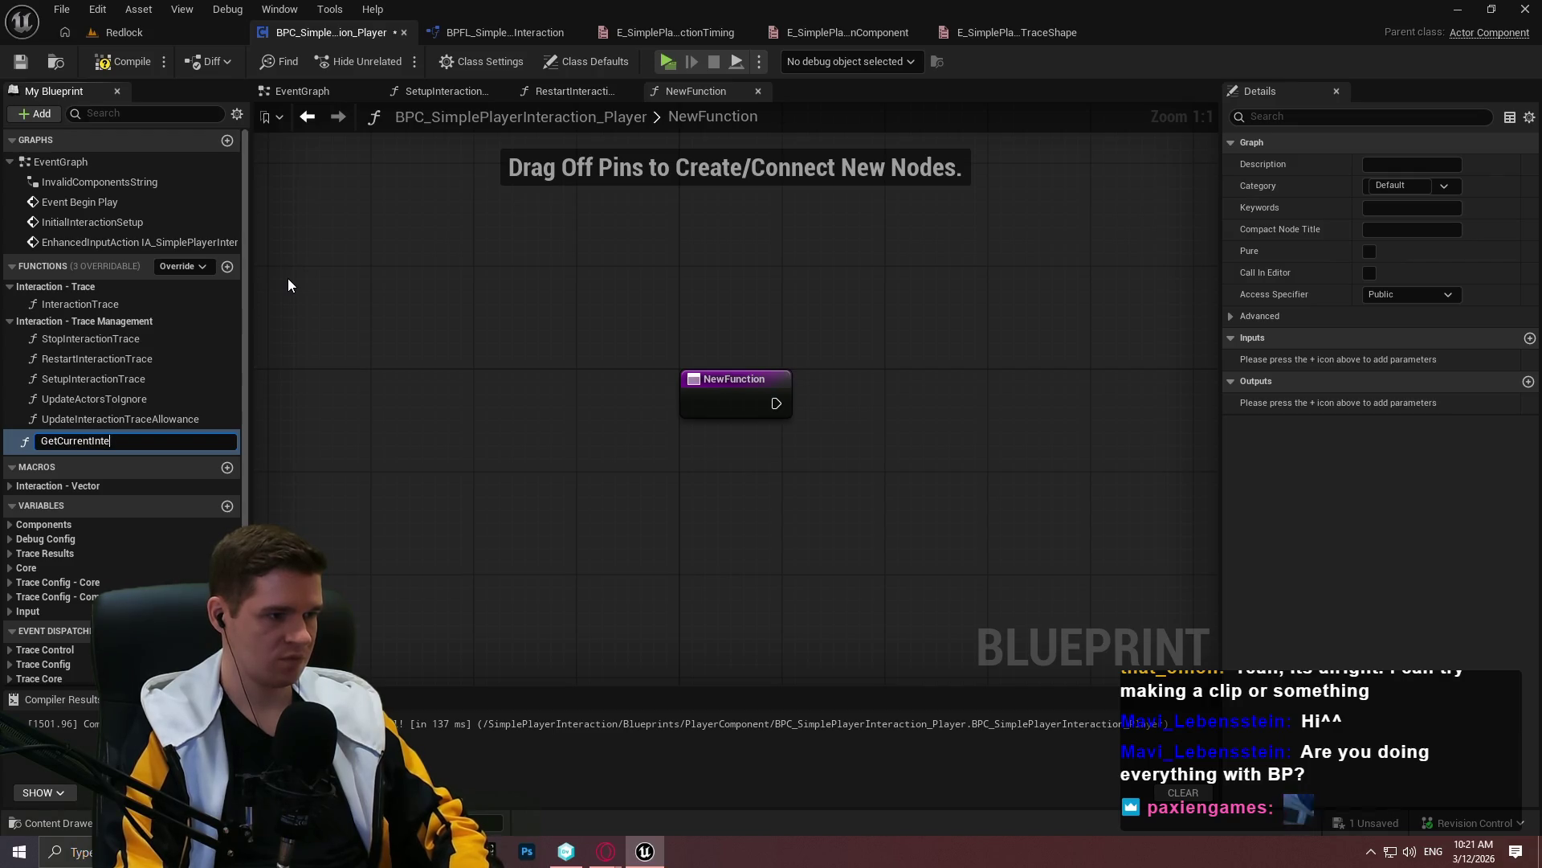
text(Status)
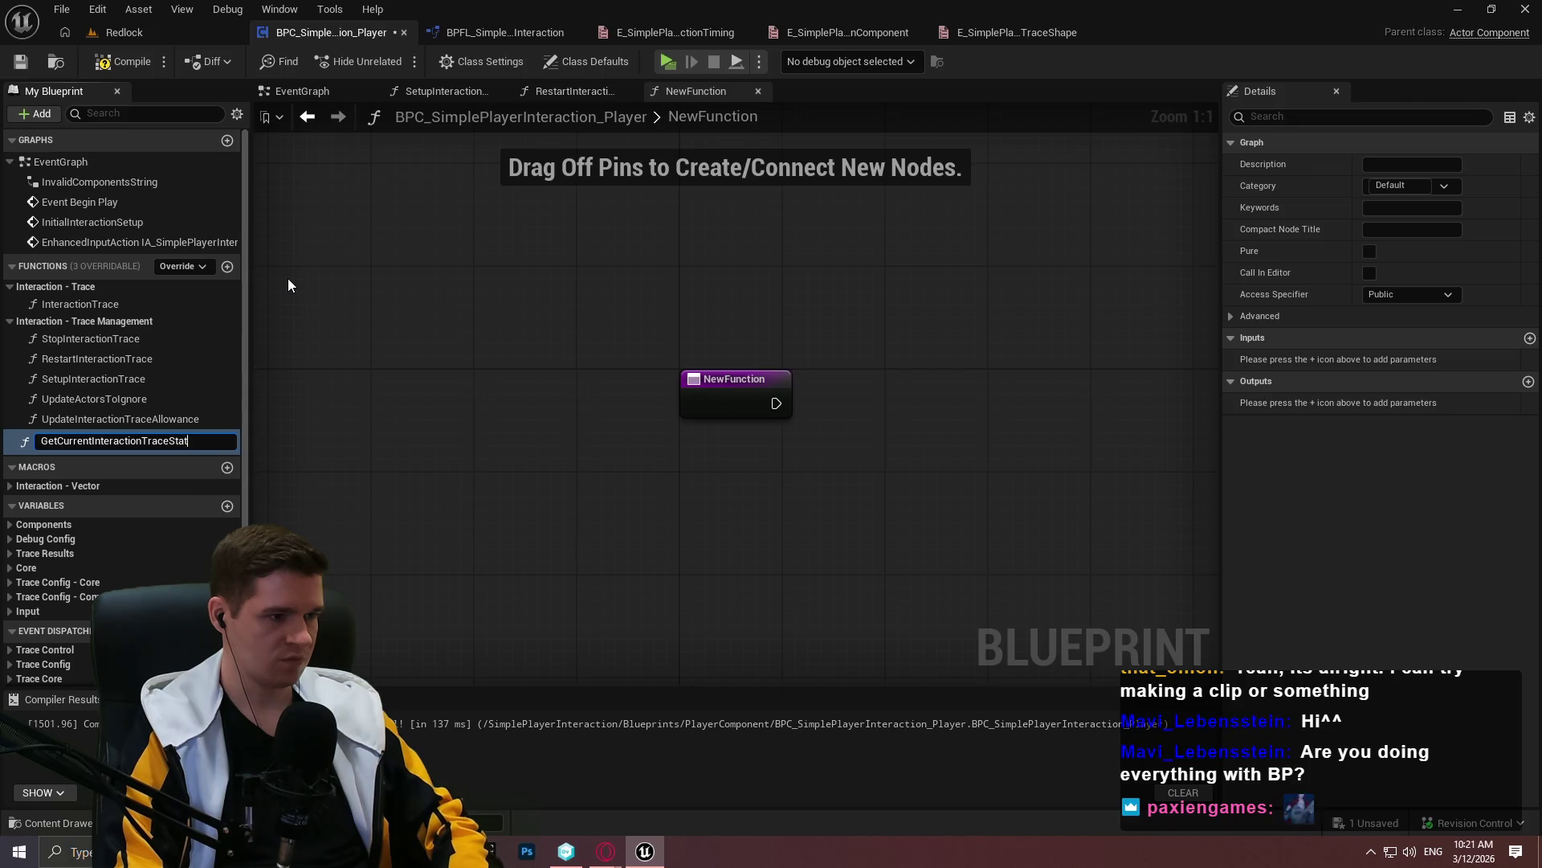
key(Return)
drag(109, 437, 80, 292)
drag(897, 531, 537, 458)
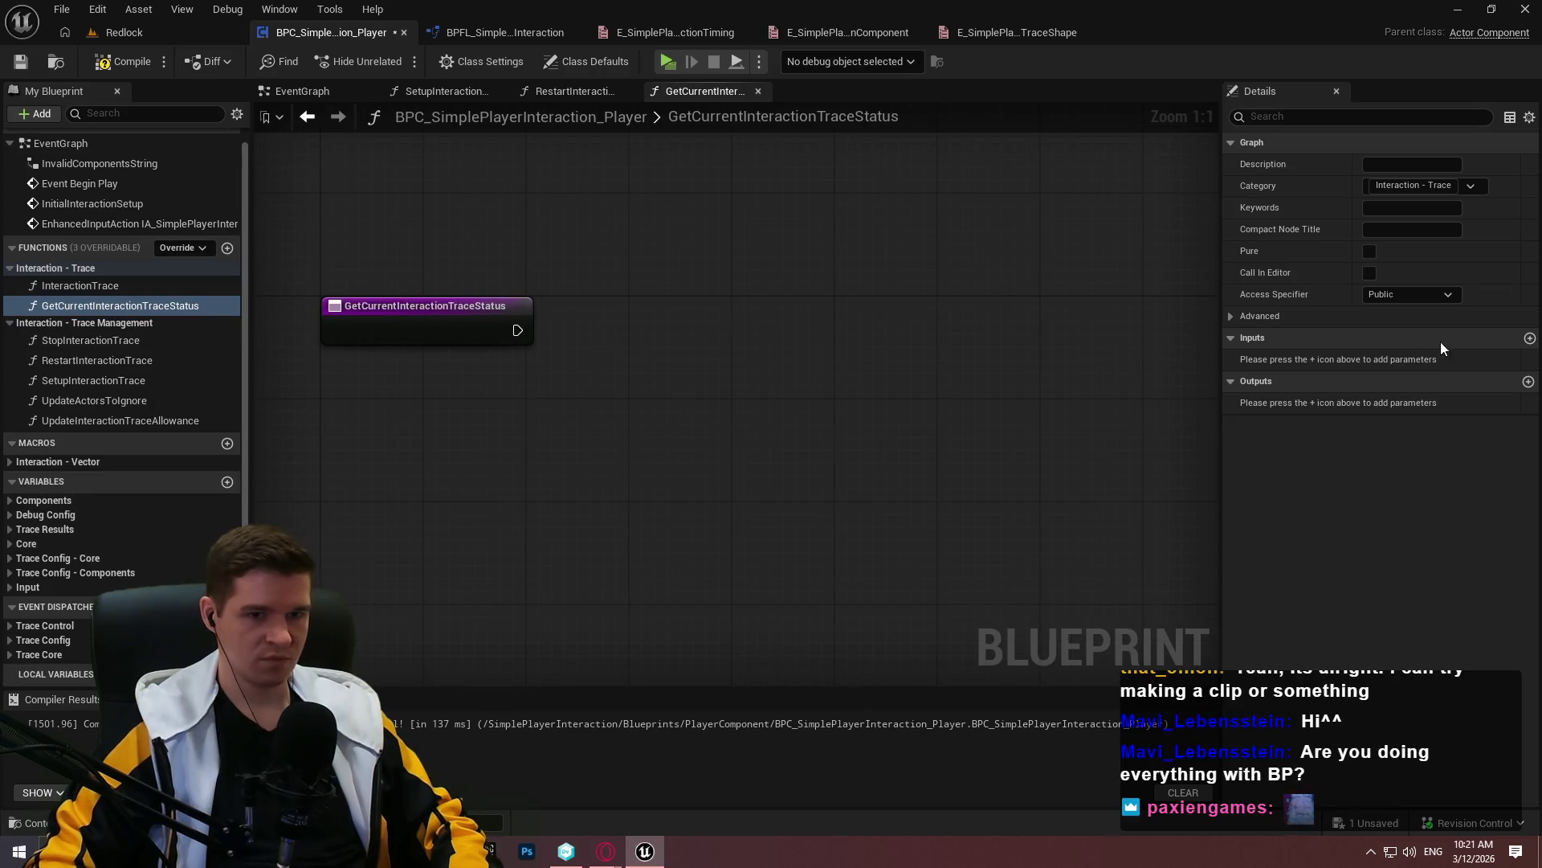
Add Boolean outputs bTraceAllowed and bTimerActive, placing the return node far right
click(1528, 381)
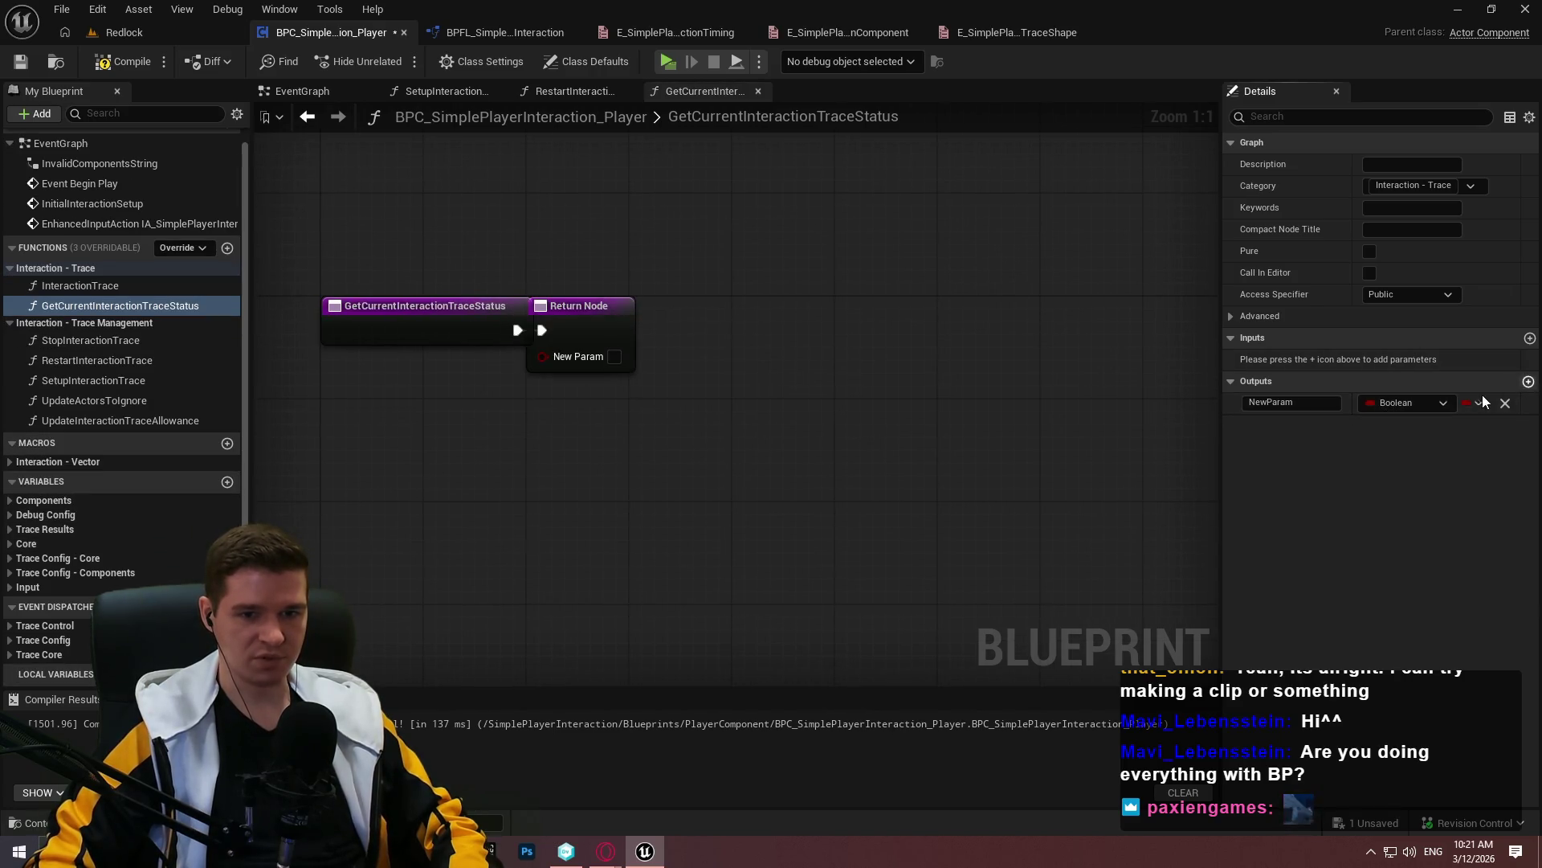
click(1528, 381)
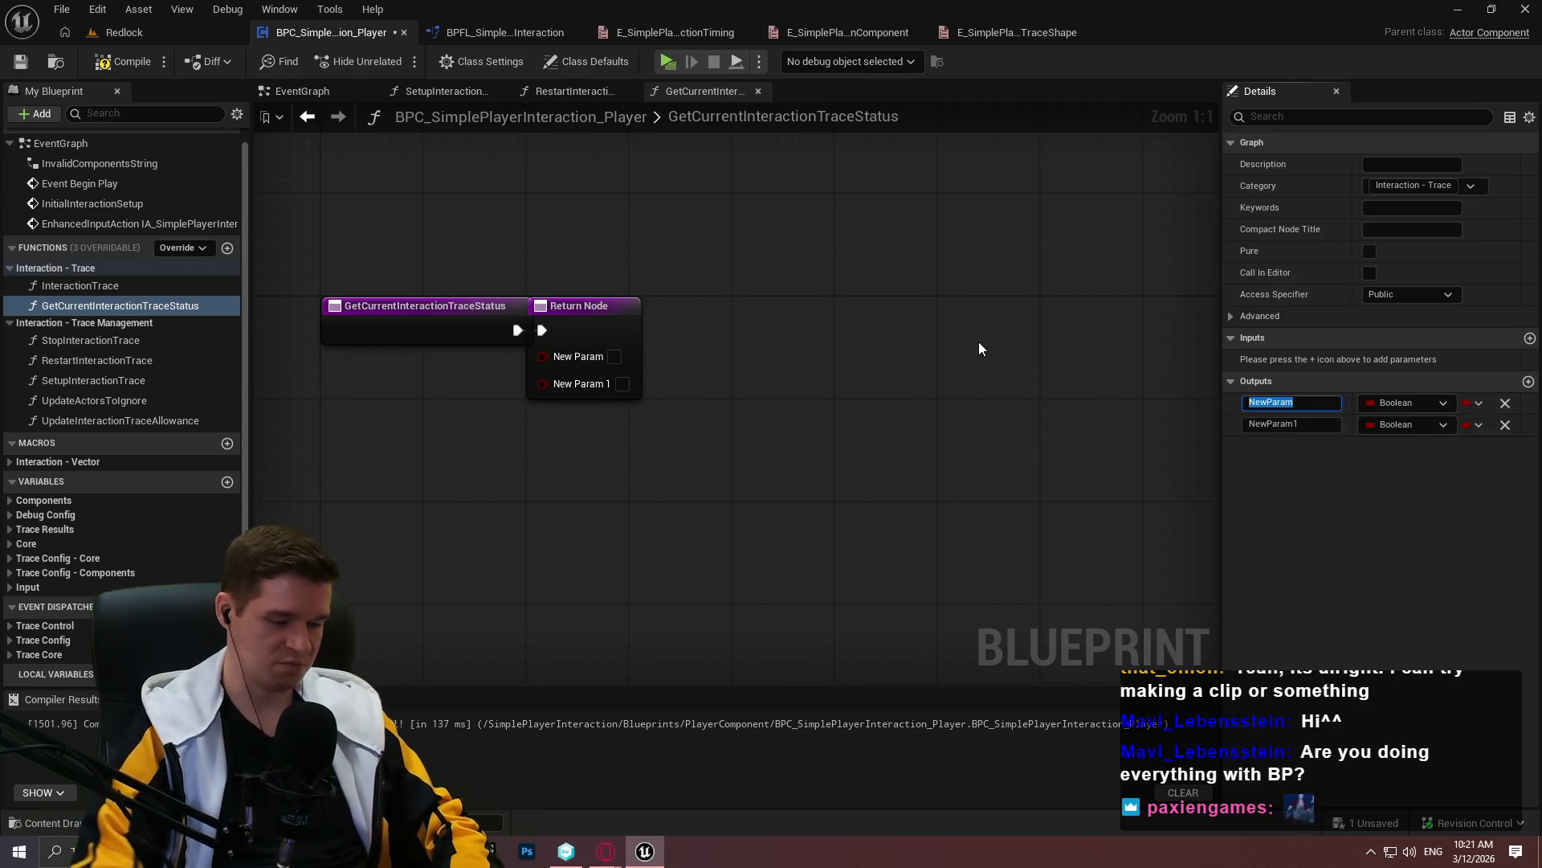
text(bTrace)
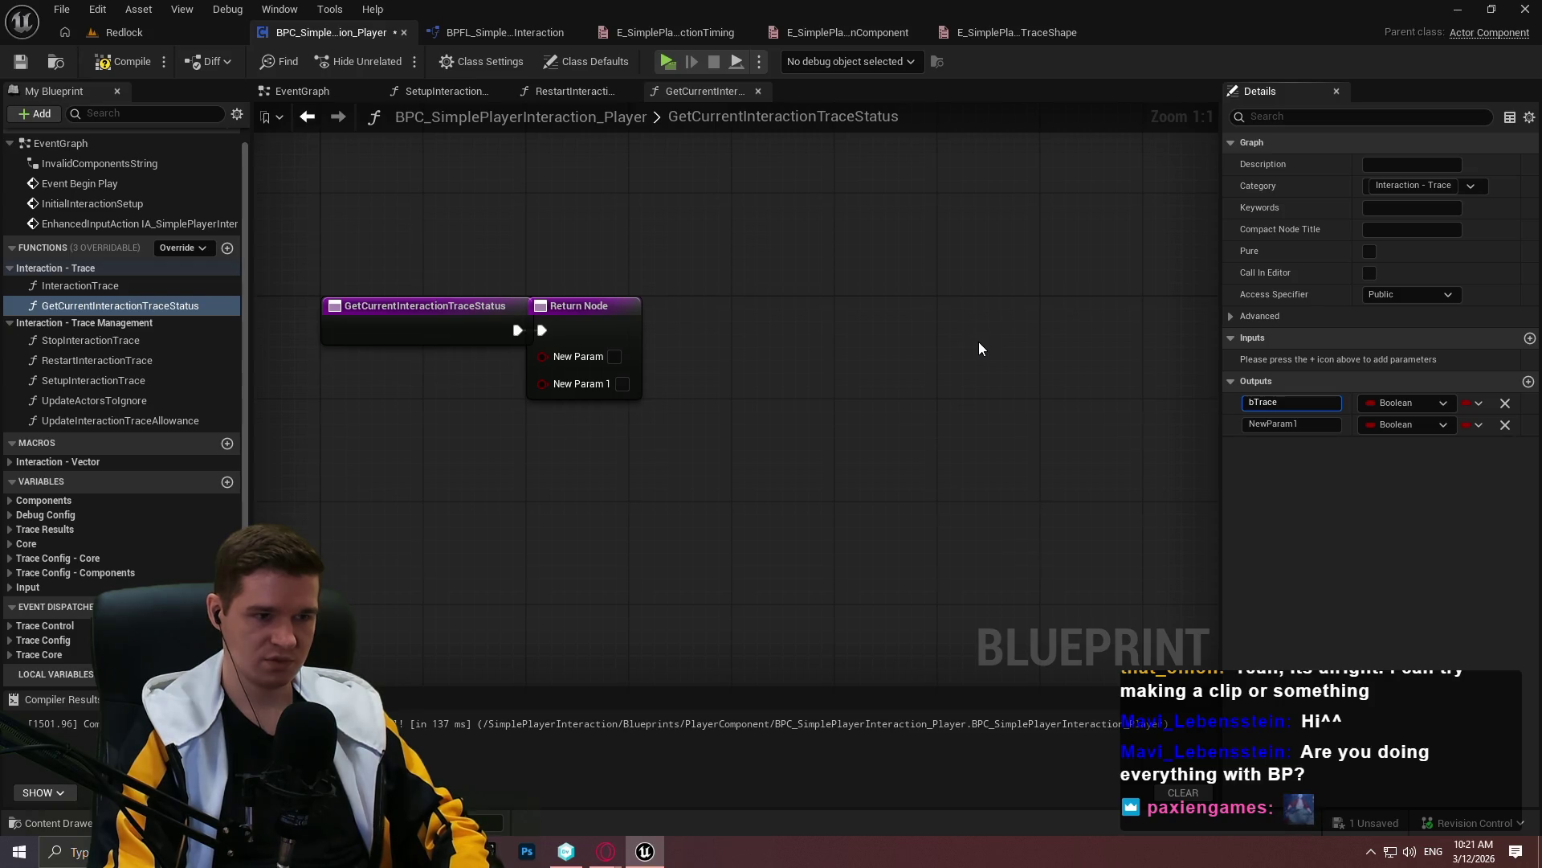
text(A)
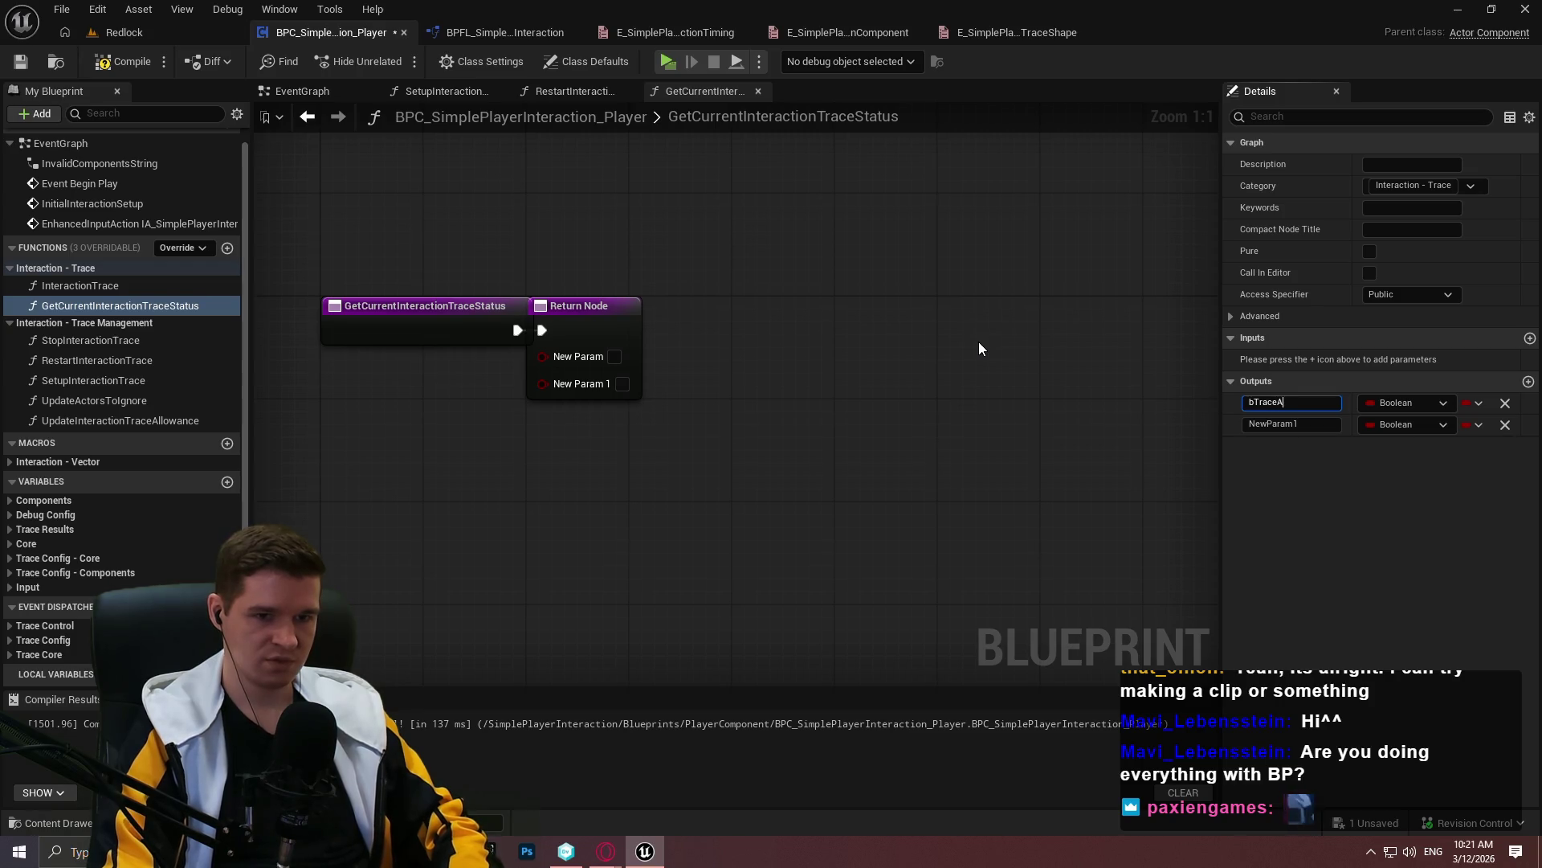
text(llowed)
key(Tab)
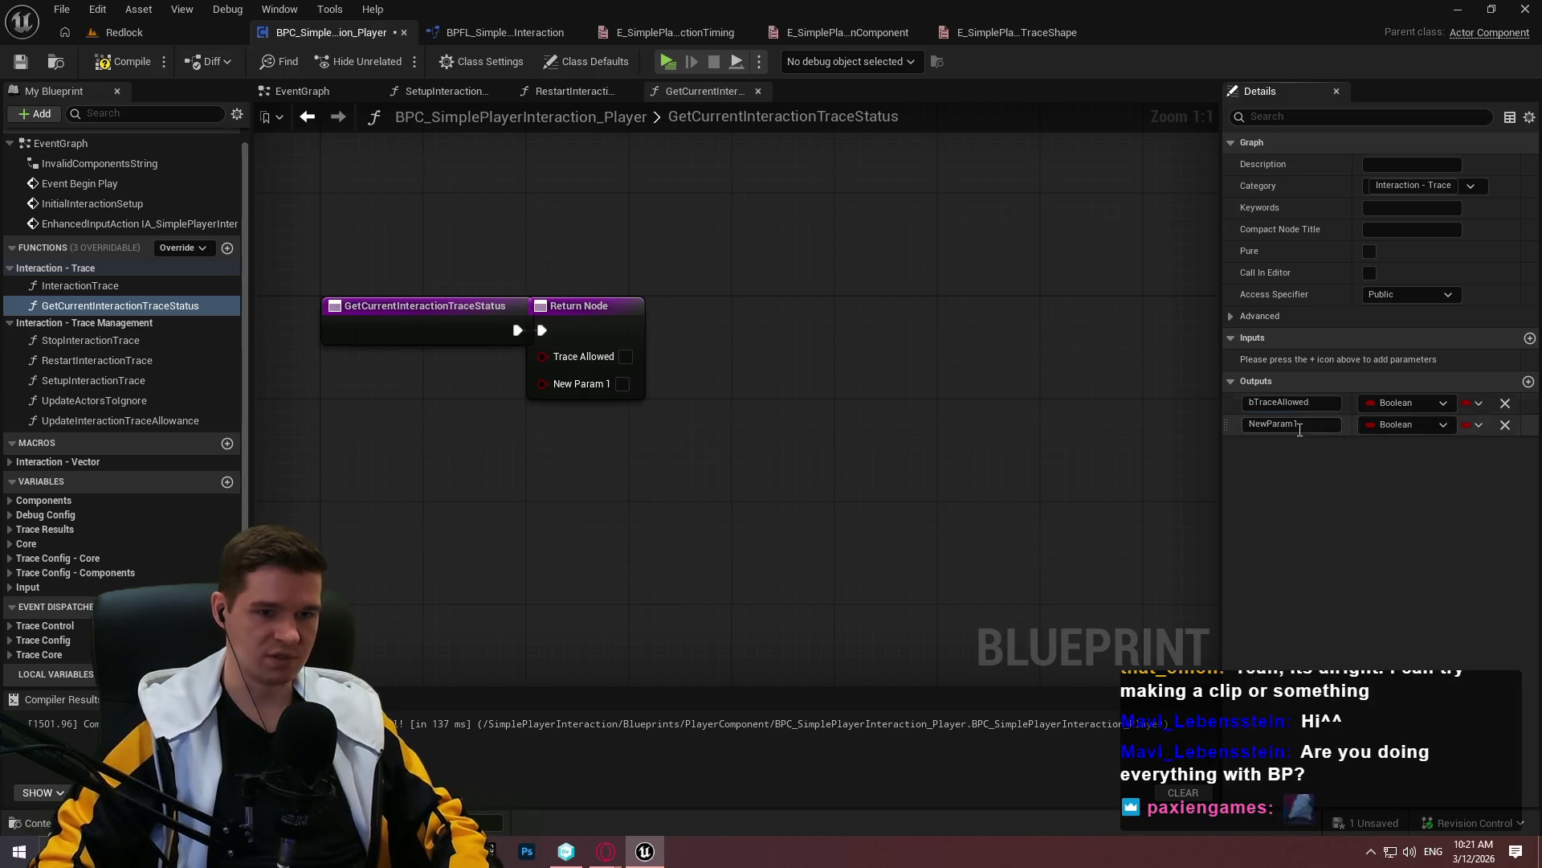
text(b)
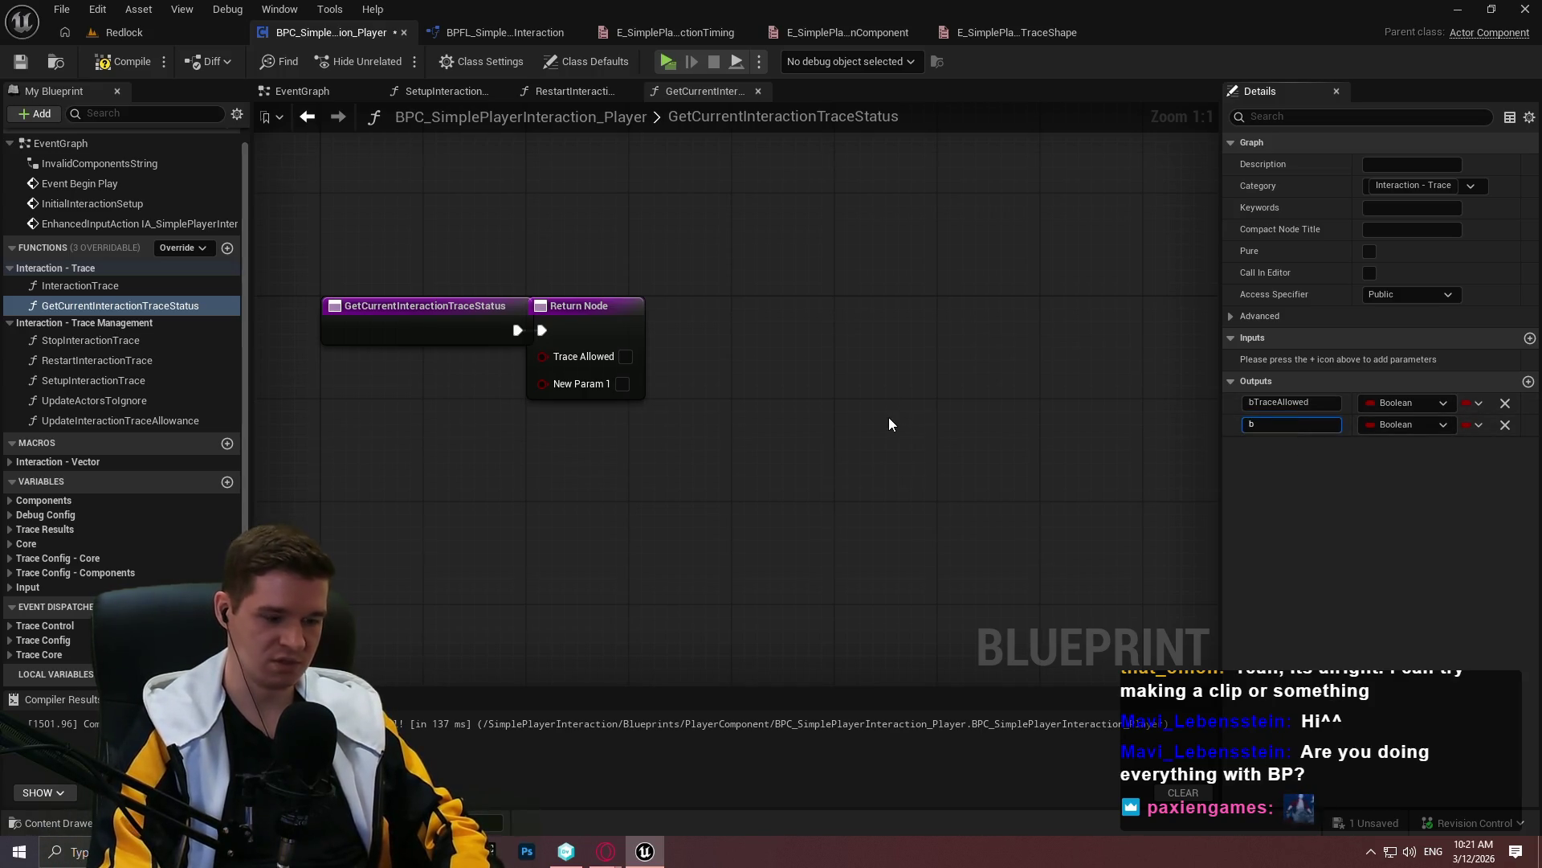
text(ve)
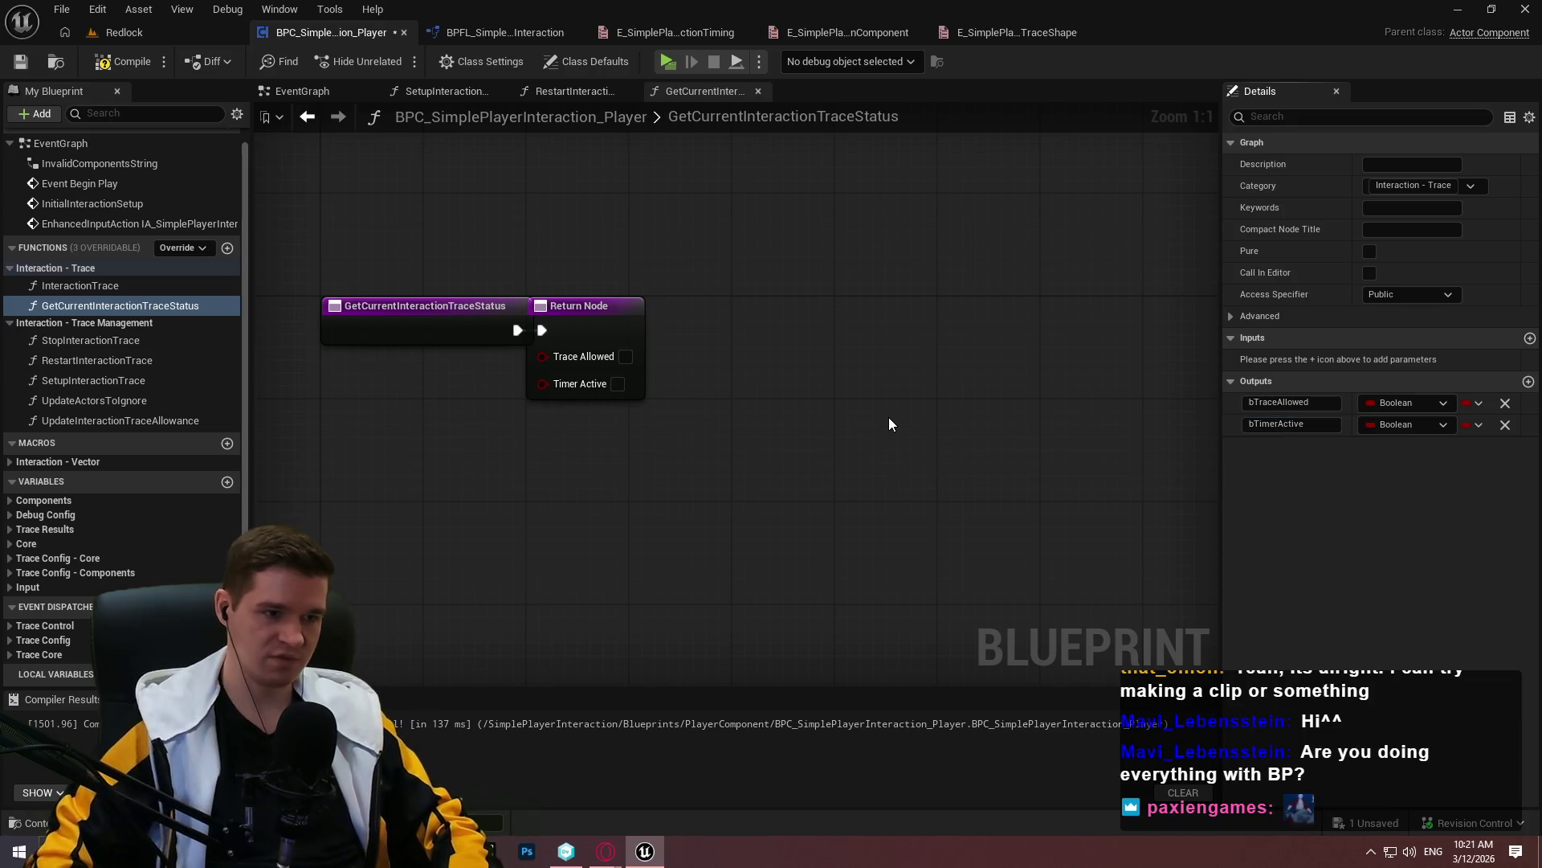
drag(565, 311, 987, 317)
click(470, 533)
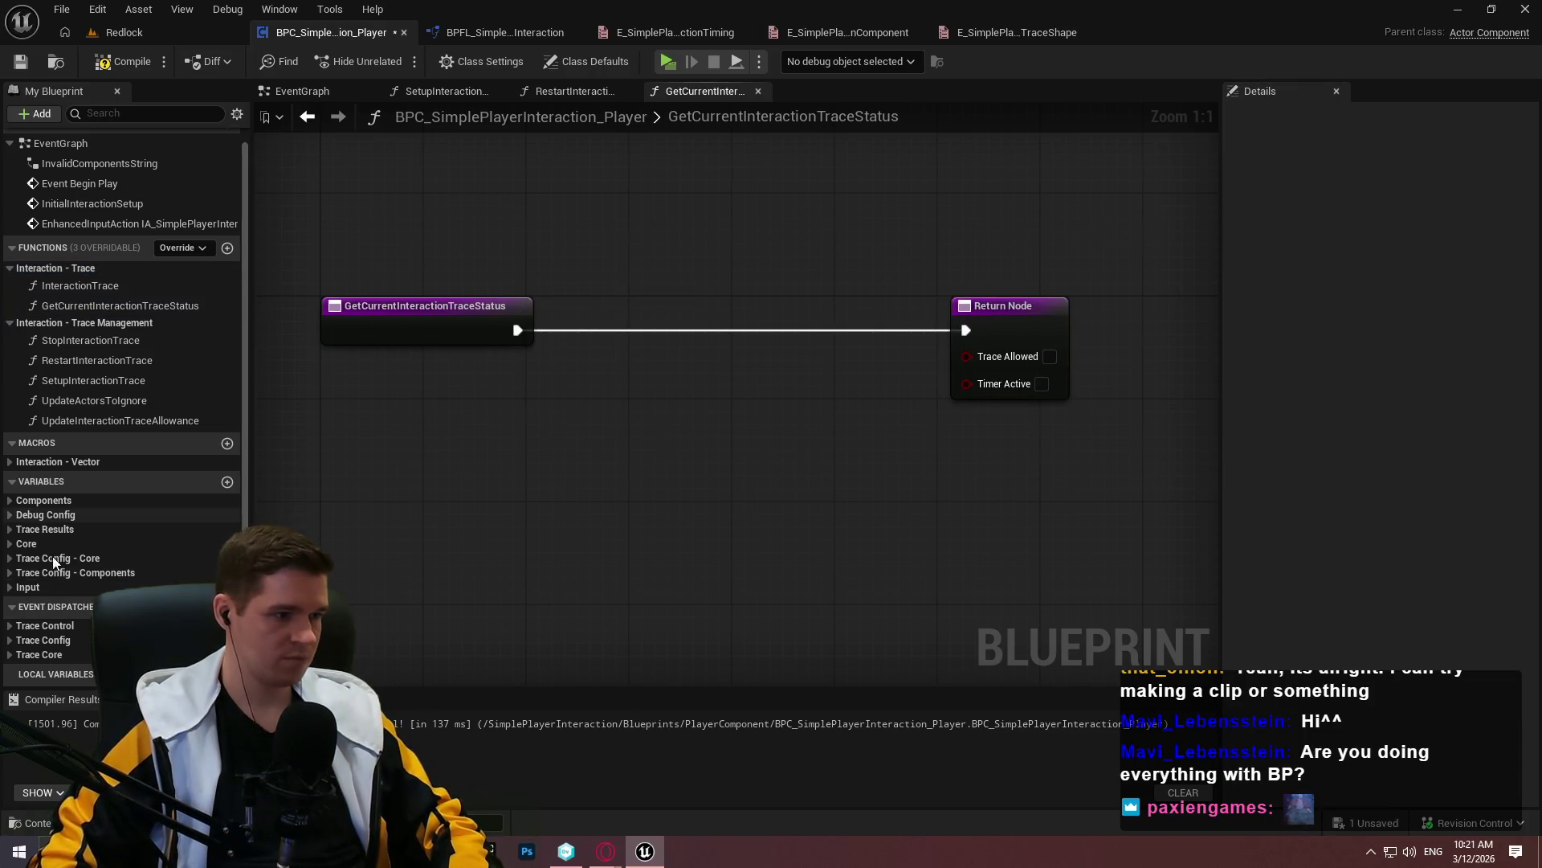
Add getters for bAllowInteractionTrace and the trace timer handle, and wire Is Timer Active by Handle into Timer Active
click(9, 558)
click(10, 543)
mouse_move(69, 562)
mouse_down()
mouse_move(519, 471)
mouse_move(414, 450)
mouse_up()
click(466, 472)
mouse_move(59, 665)
mouse_down()
mouse_move(487, 548)
mouse_move(370, 521)
mouse_up()
click(408, 532)
drag(518, 504, 637, 501)
text(valid)
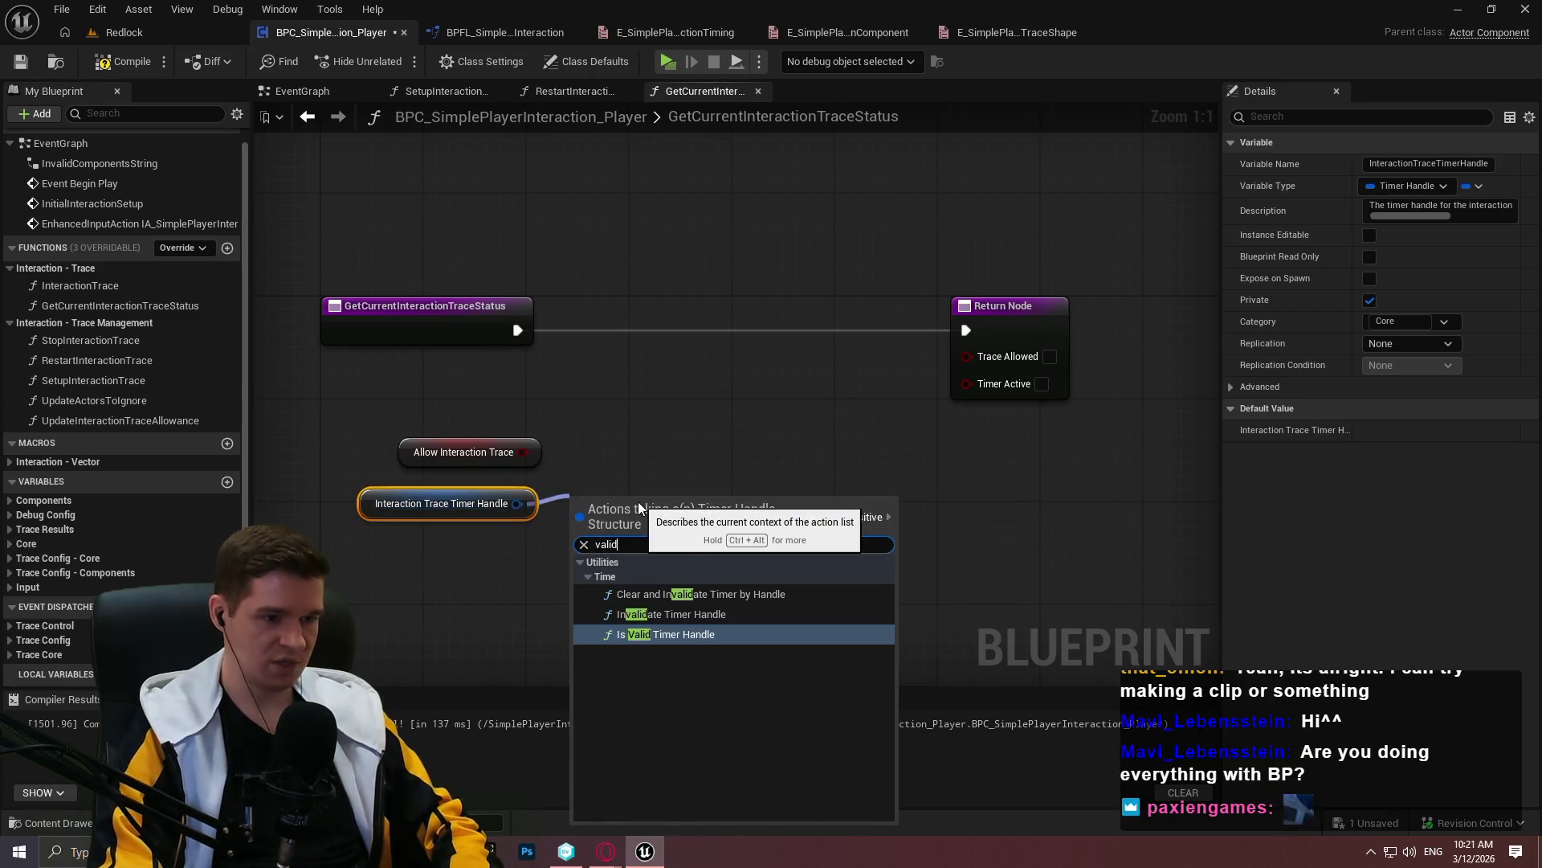
key(ctrl+a)
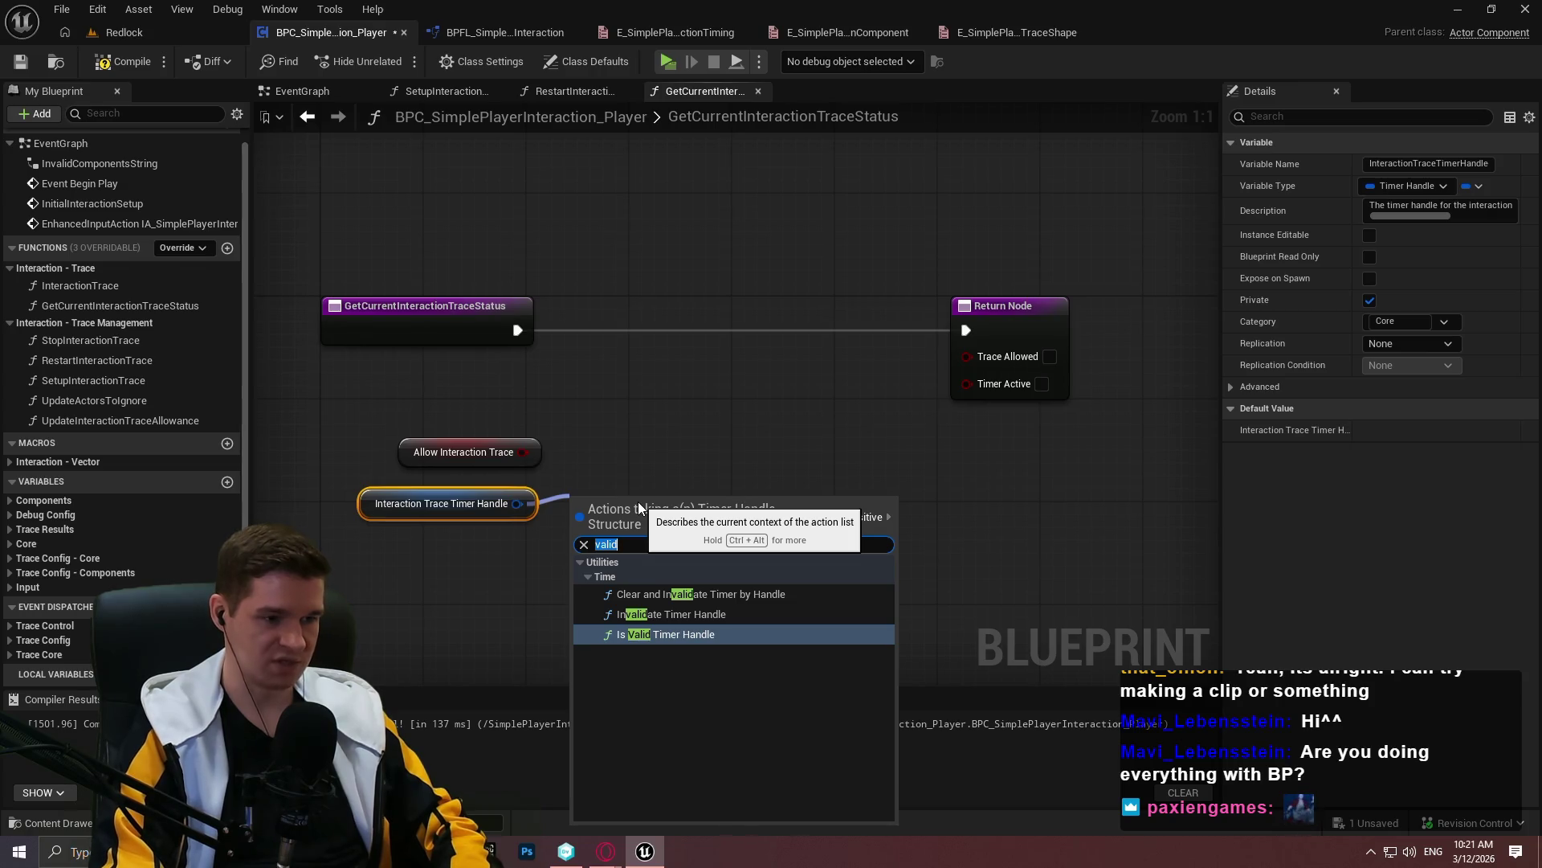
text(runn)
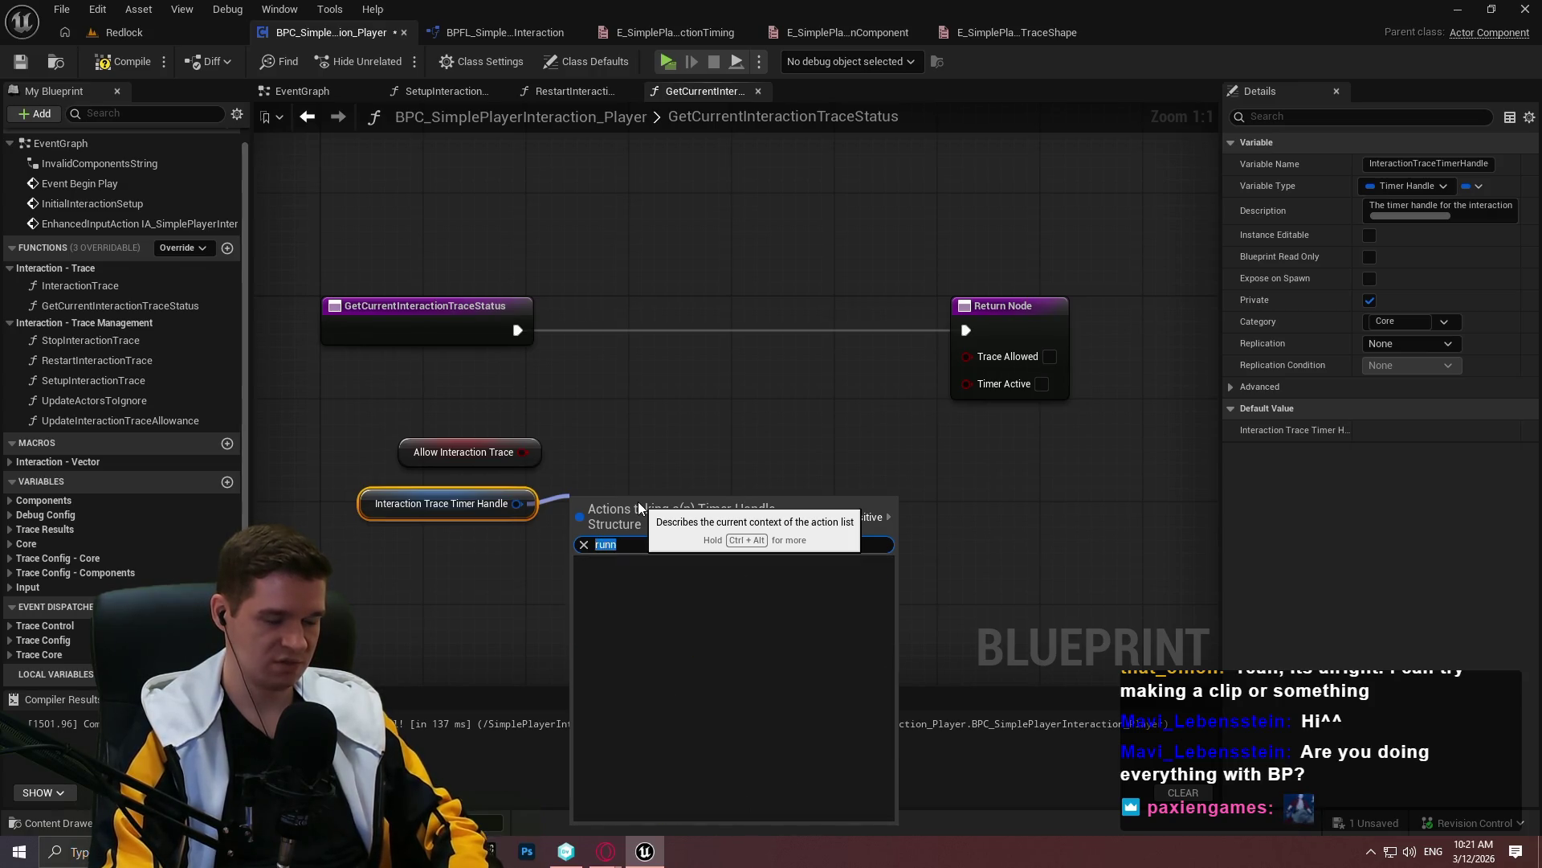
text(timer)
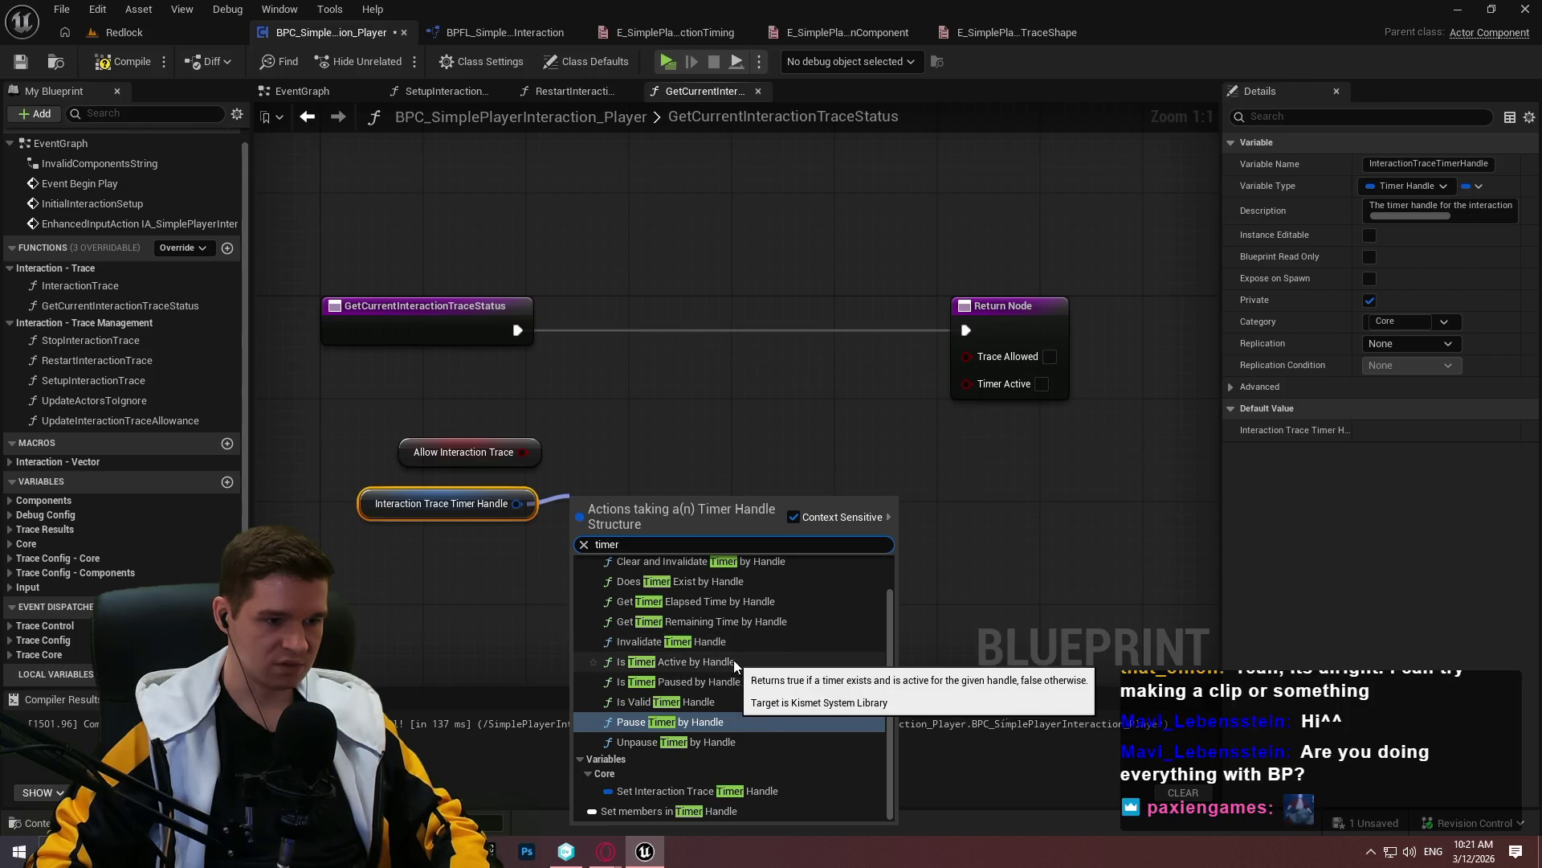
click(738, 660)
mouse_move(637, 514)
mouse_down()
mouse_move(624, 514)
mouse_move(976, 378)
mouse_move(489, 446)
mouse_move(908, 362)
mouse_up()
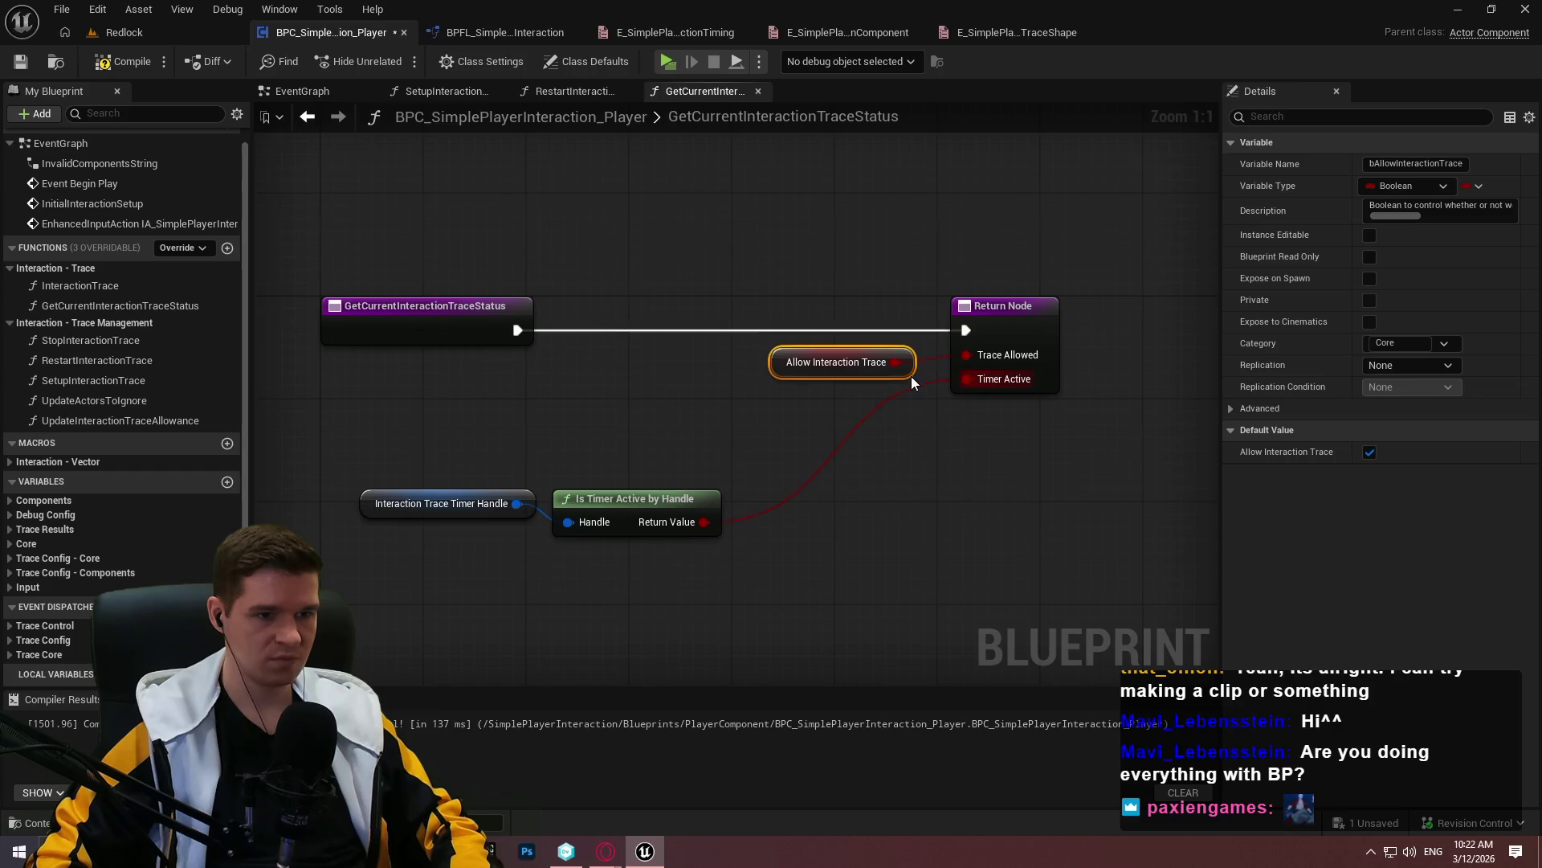
Arrange the four nodes beside the Return Node and wrap them in a comment
drag(715, 599, 482, 486)
mouse_move(667, 517)
mouse_down()
mouse_move(858, 428)
mouse_move(860, 412)
mouse_up()
drag(1134, 477, 665, 309)
drag(998, 321, 1049, 321)
click(1077, 399)
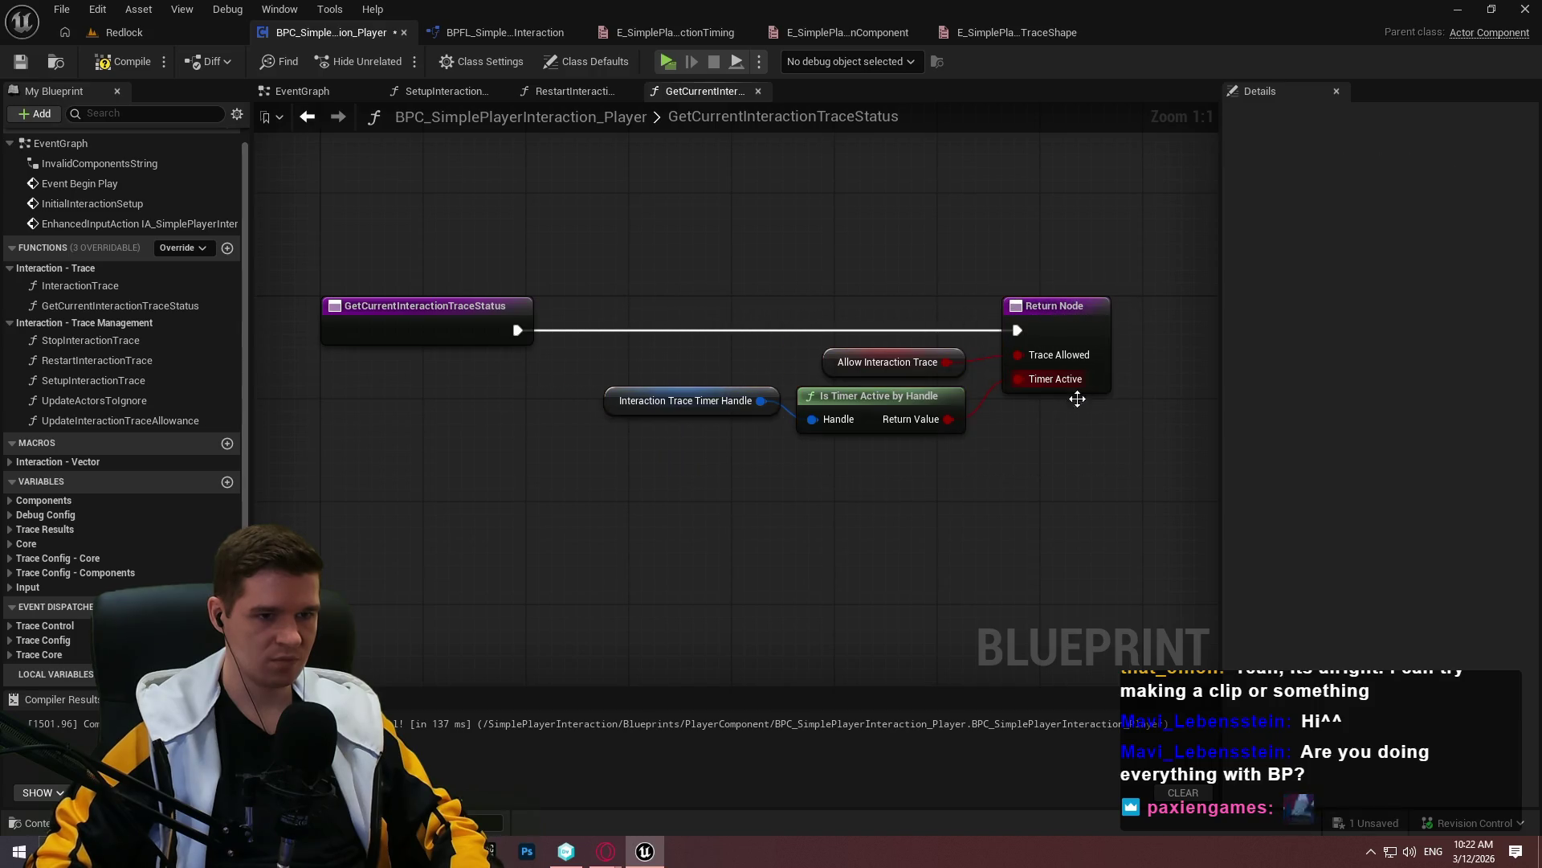
scroll(1003, 578, down, 1)
drag(1125, 586, 282, 248)
key(c)
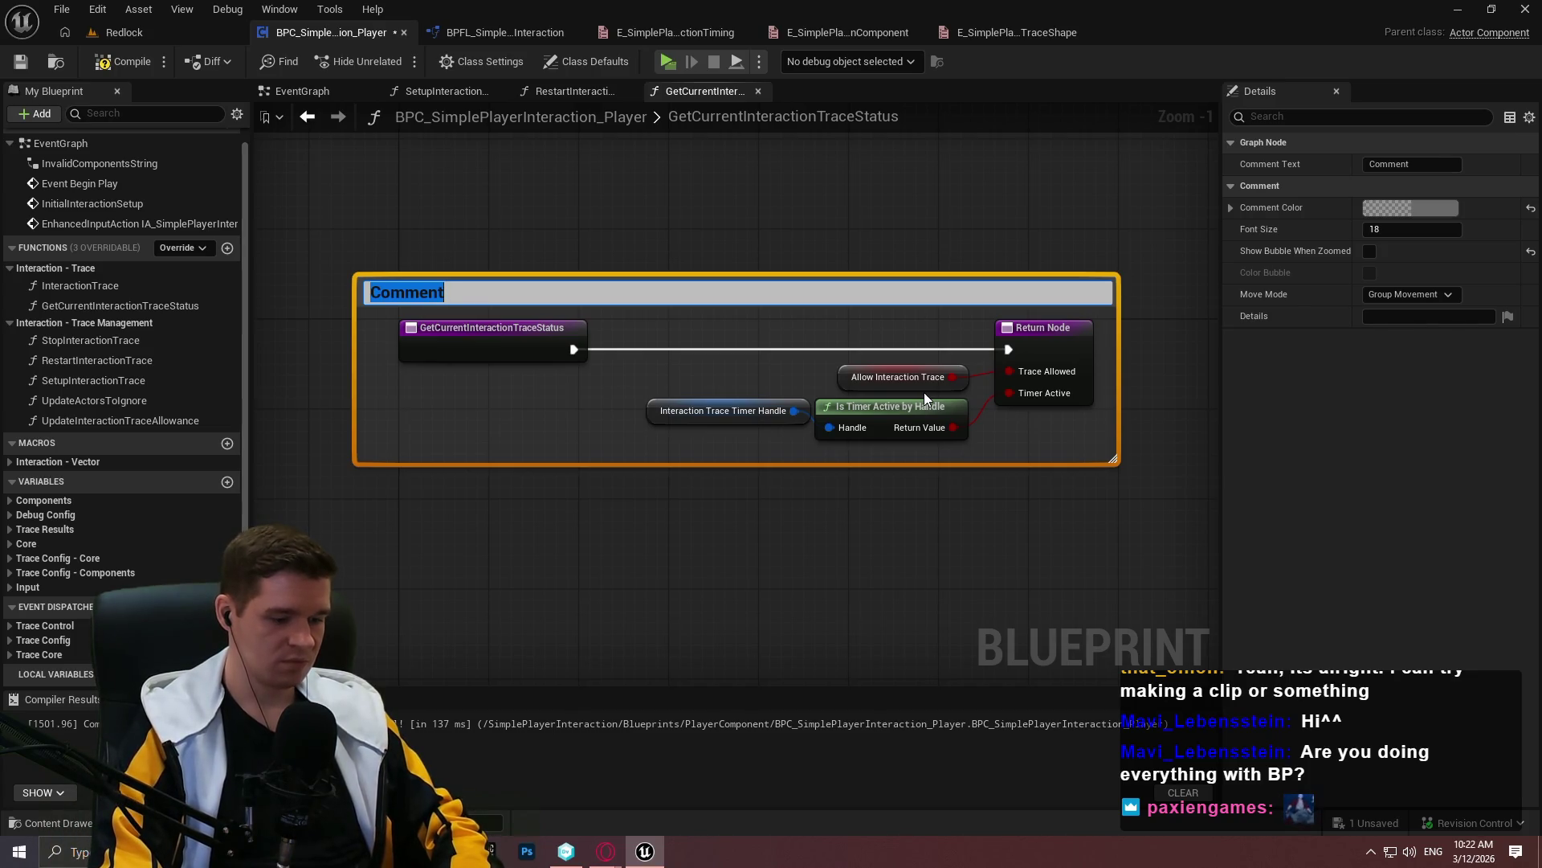
Title the comment 'Quick getter function for grabbing the status of the interaction trace'
text(Quick gettn)
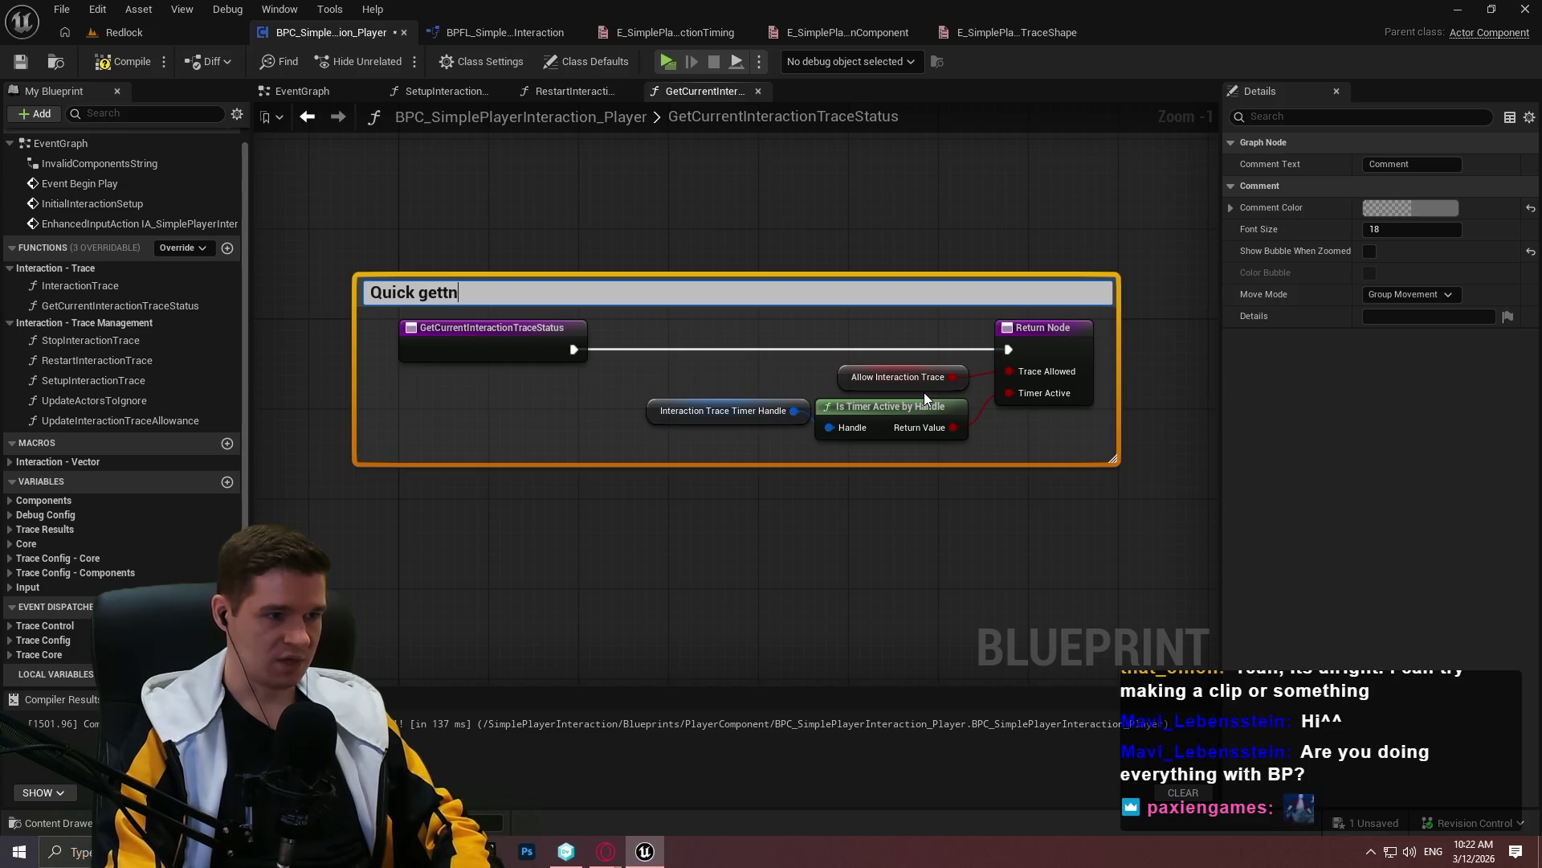
key(BackSpace)
text(er function for )
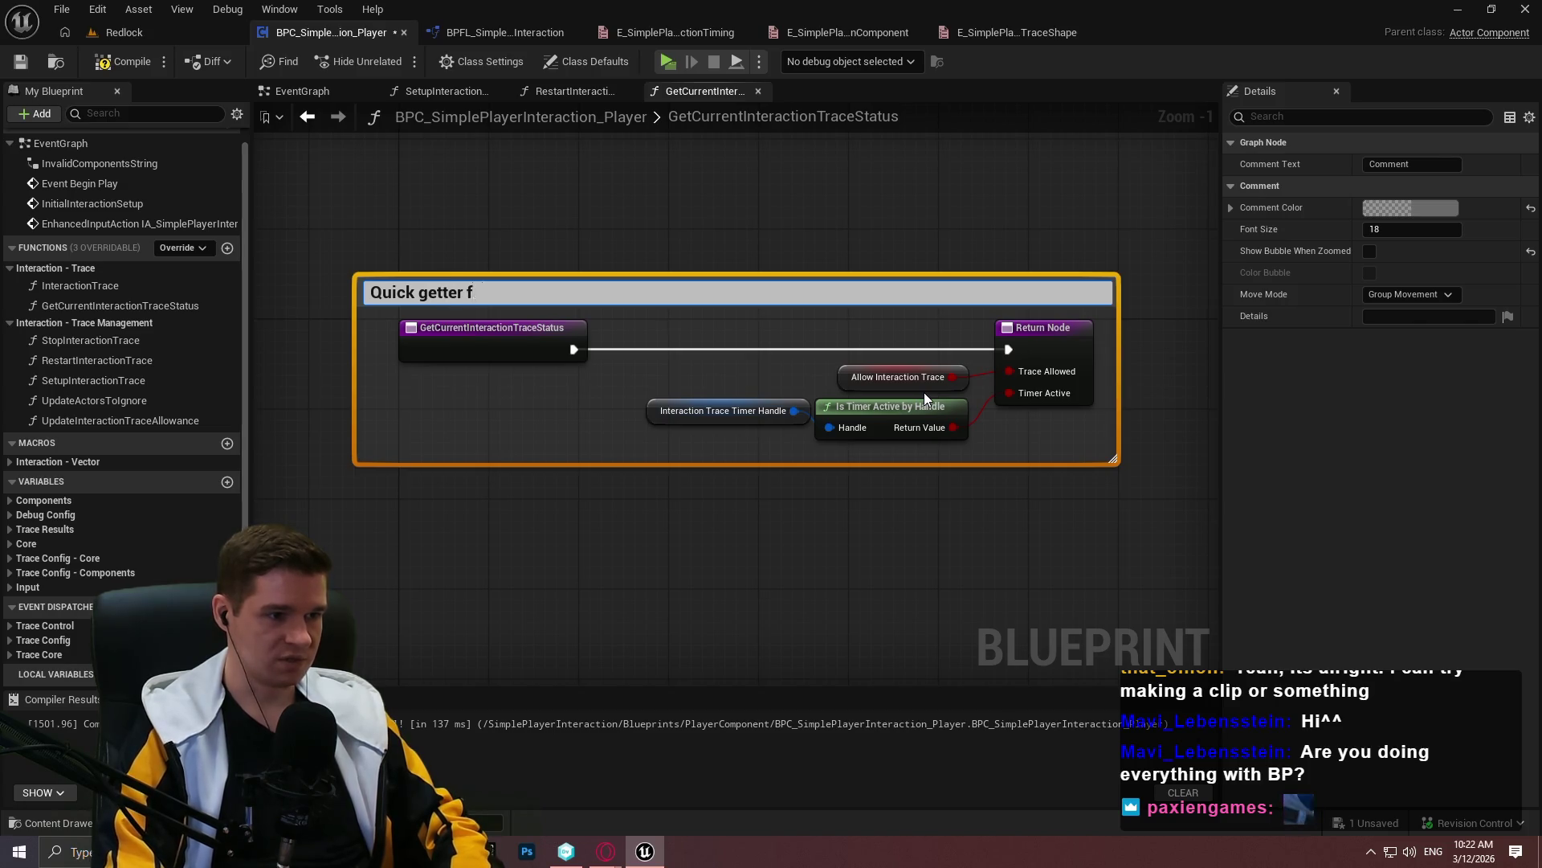
text(grabb)
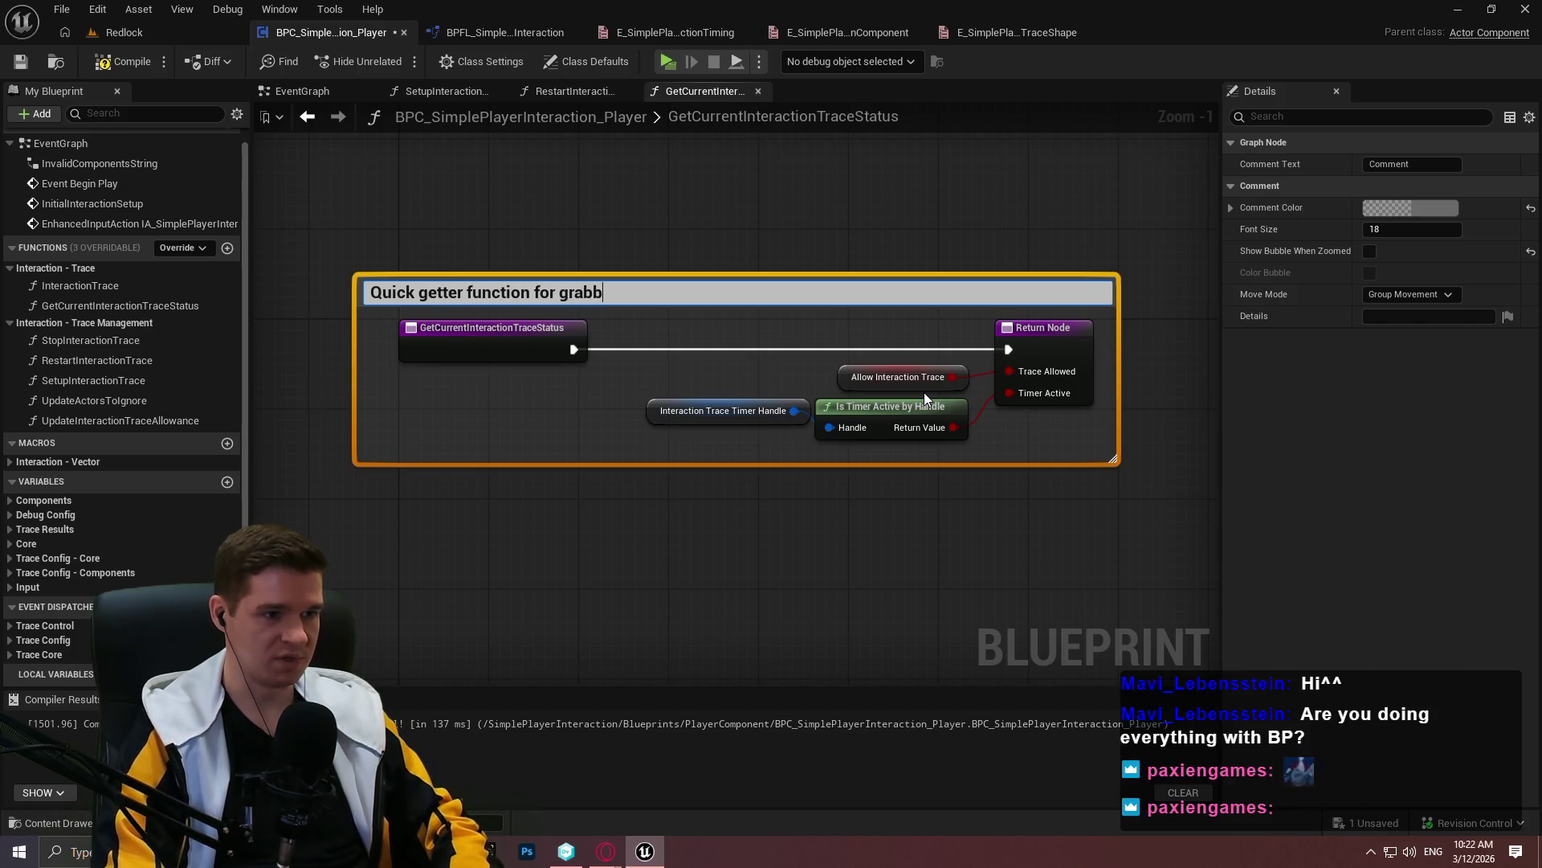
text(ing the status of t)
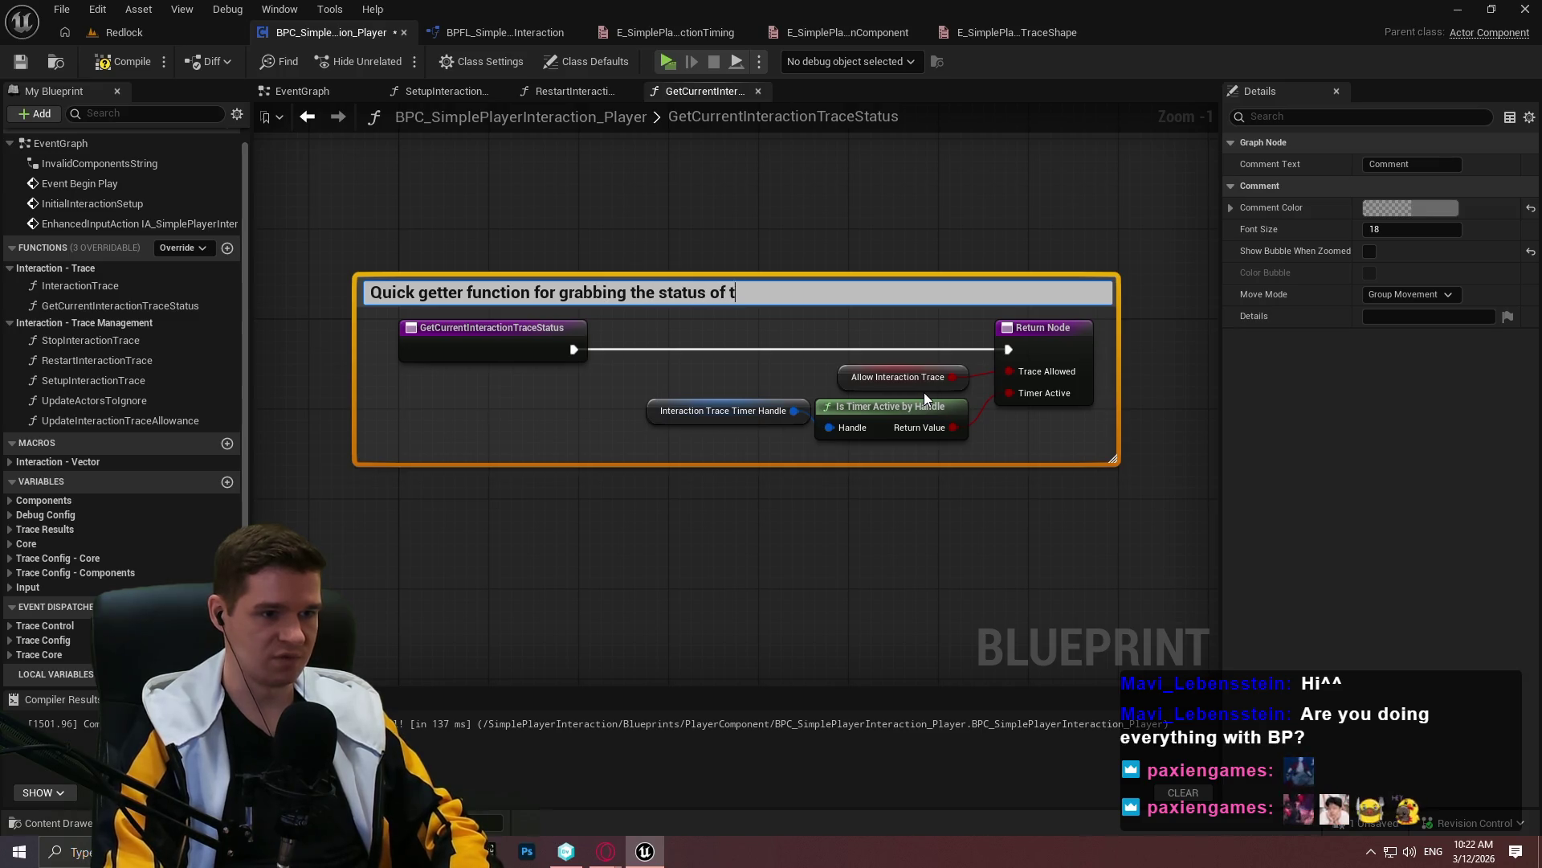
text(he interaction trace)
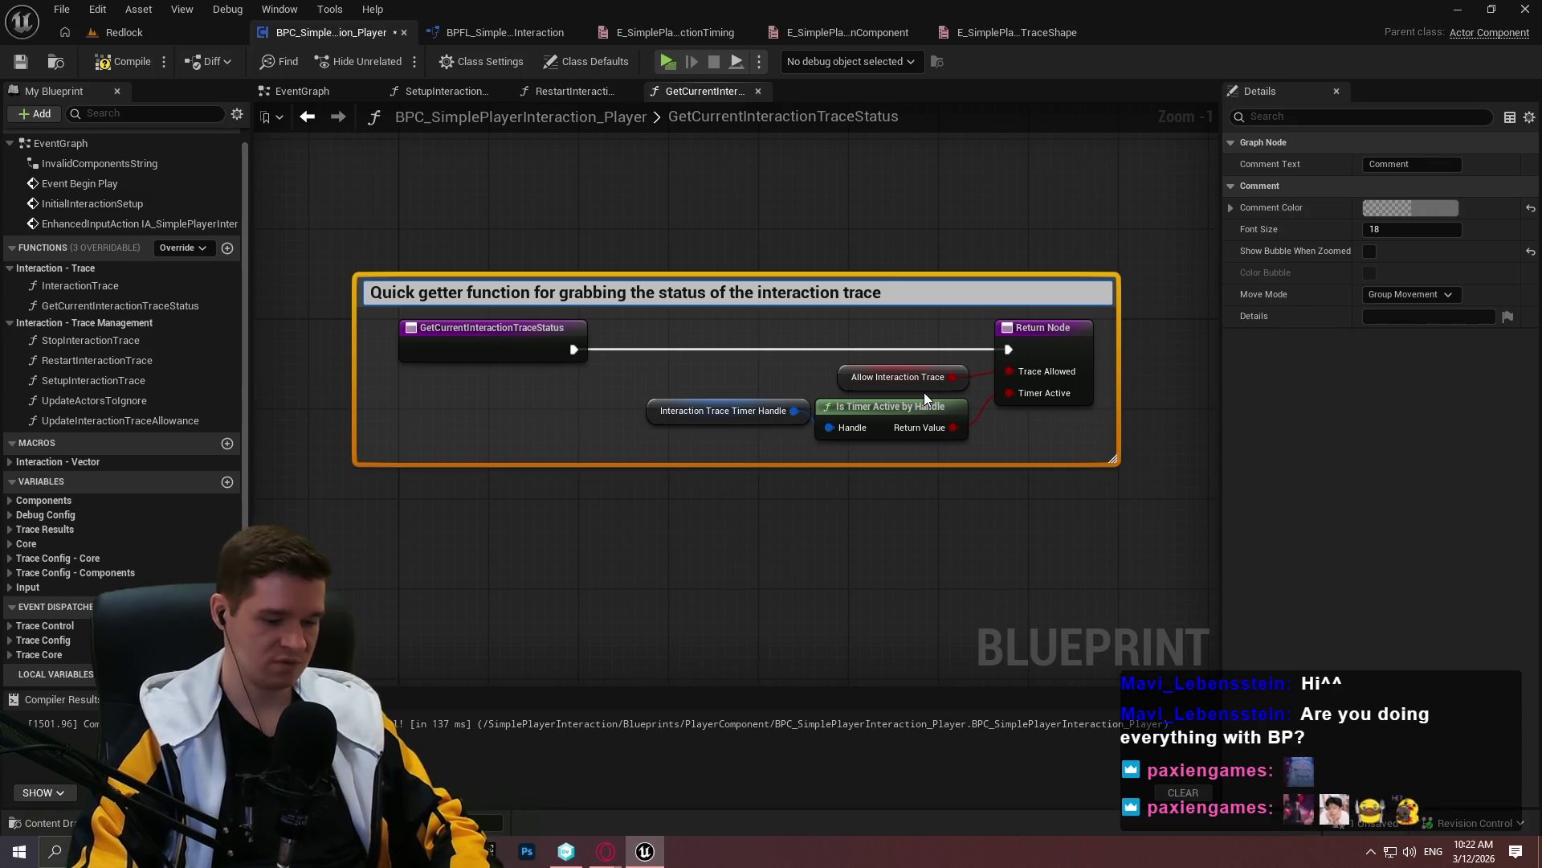
key(ctrl+a)
key(Return)
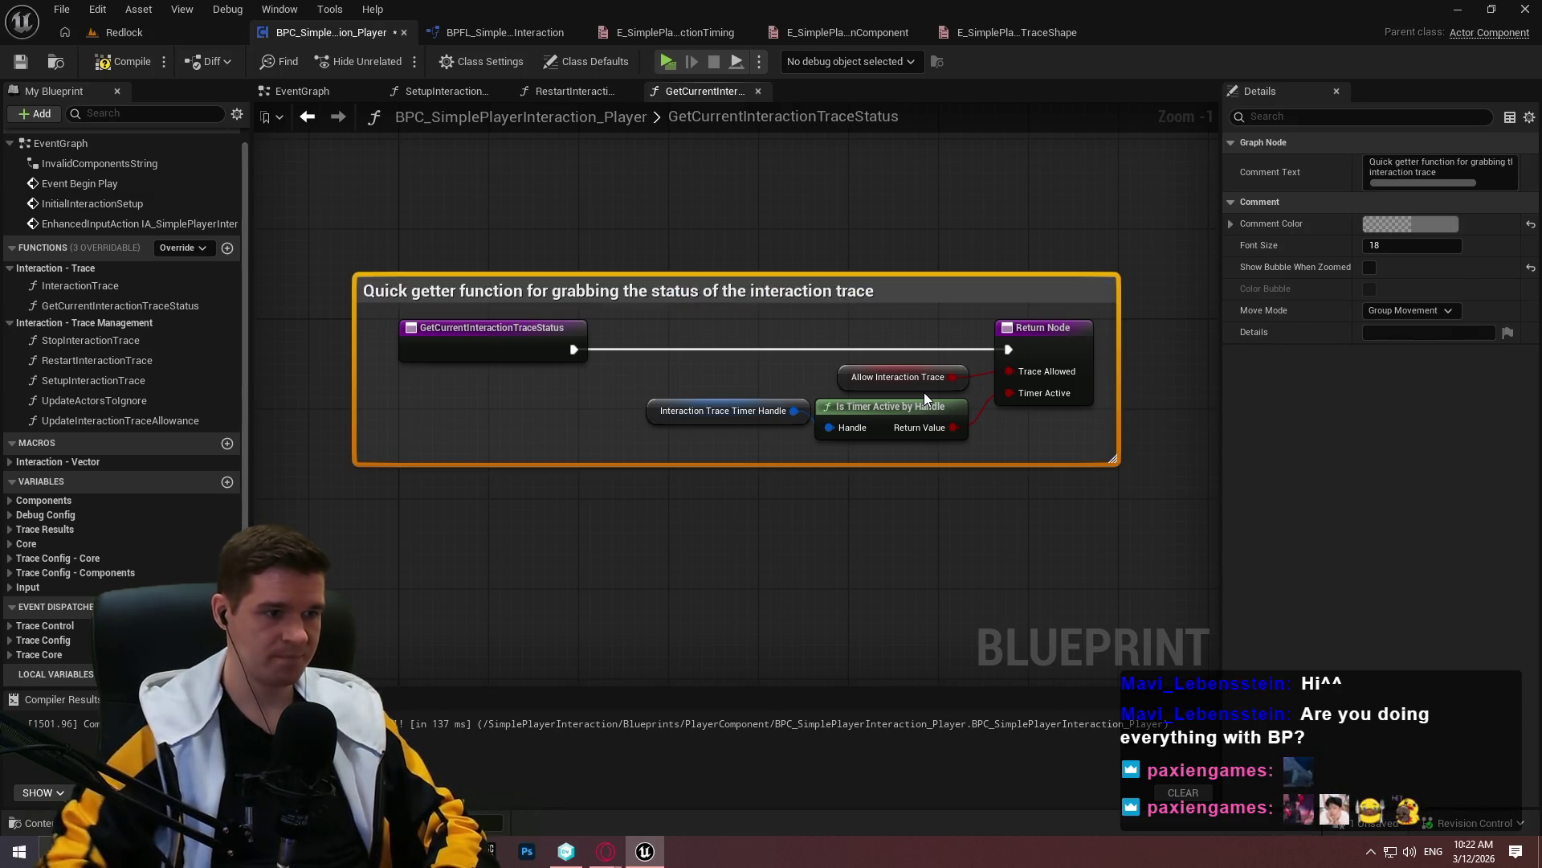
Paste the comment text as GetCurrentInteractionTraceStatus's description, toggle Pure, compile and save
click(120, 420)
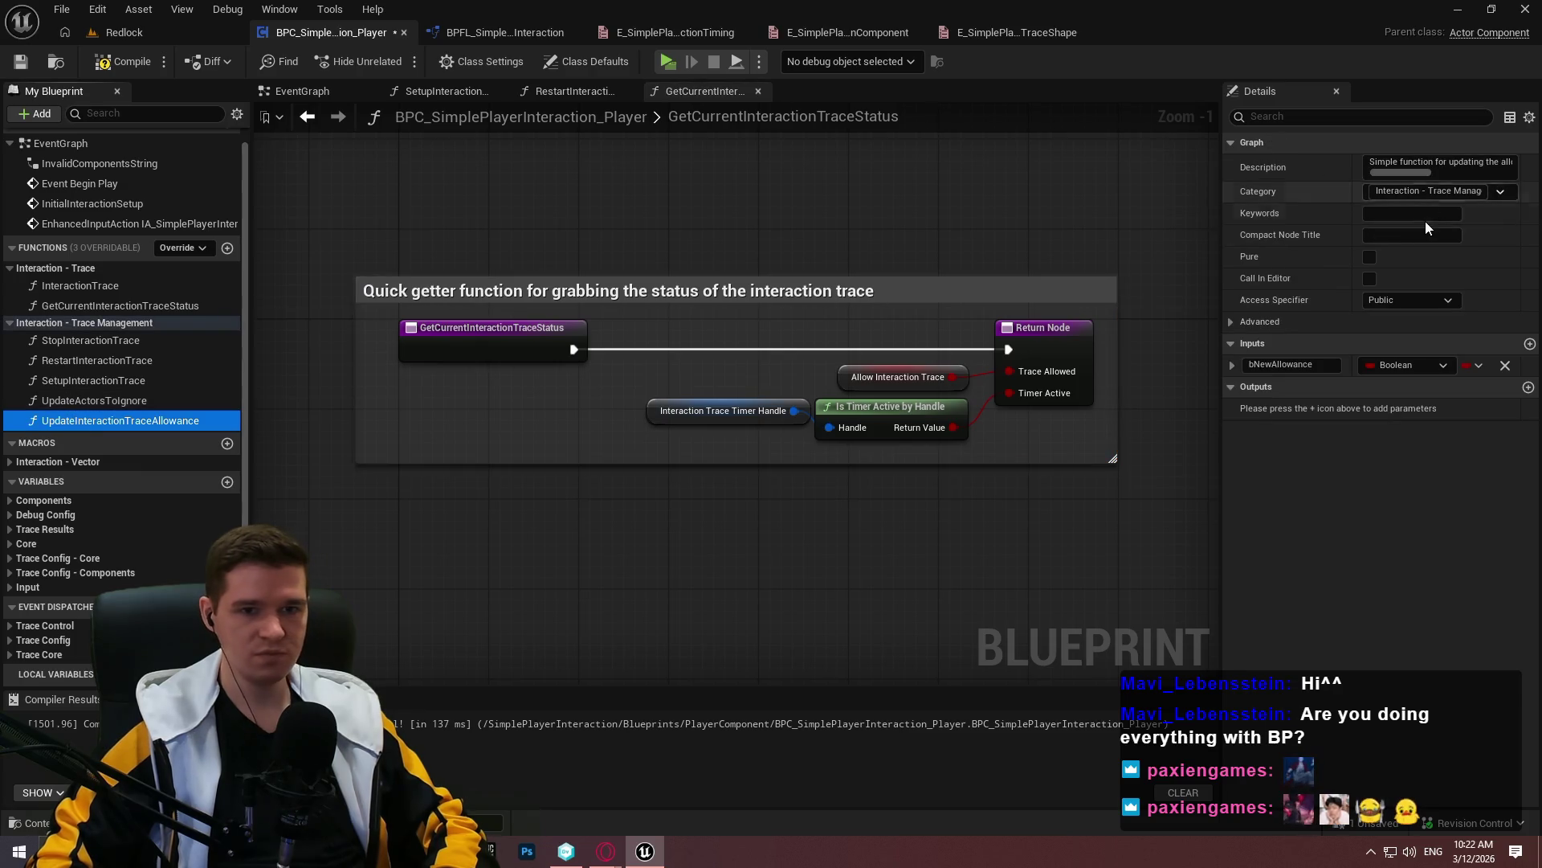
click(96, 305)
click(1380, 206)
click(1373, 163)
key(ctrl+v)
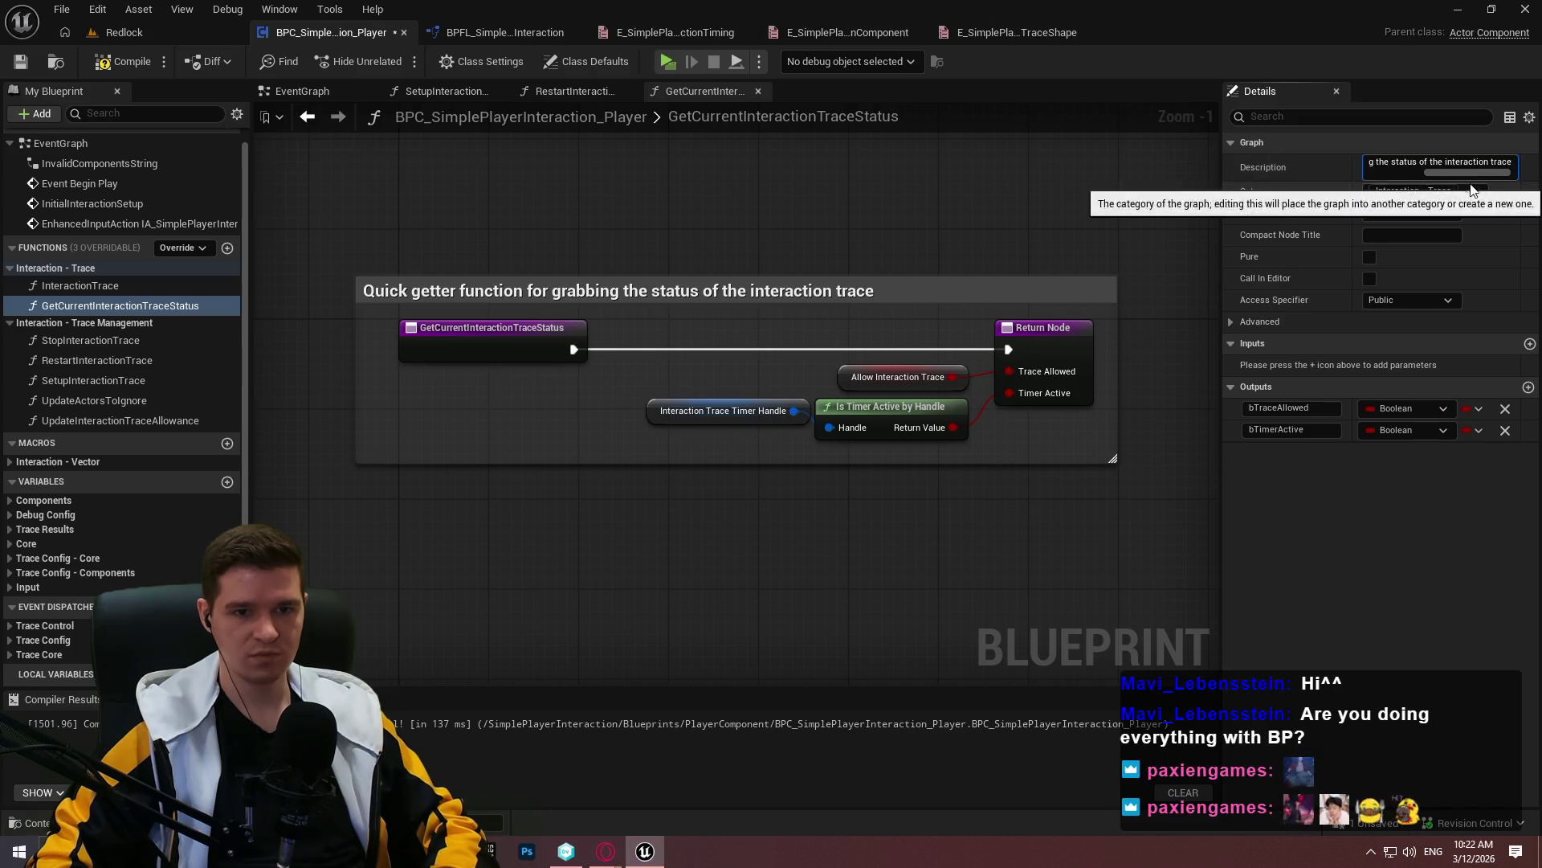
key(Return)
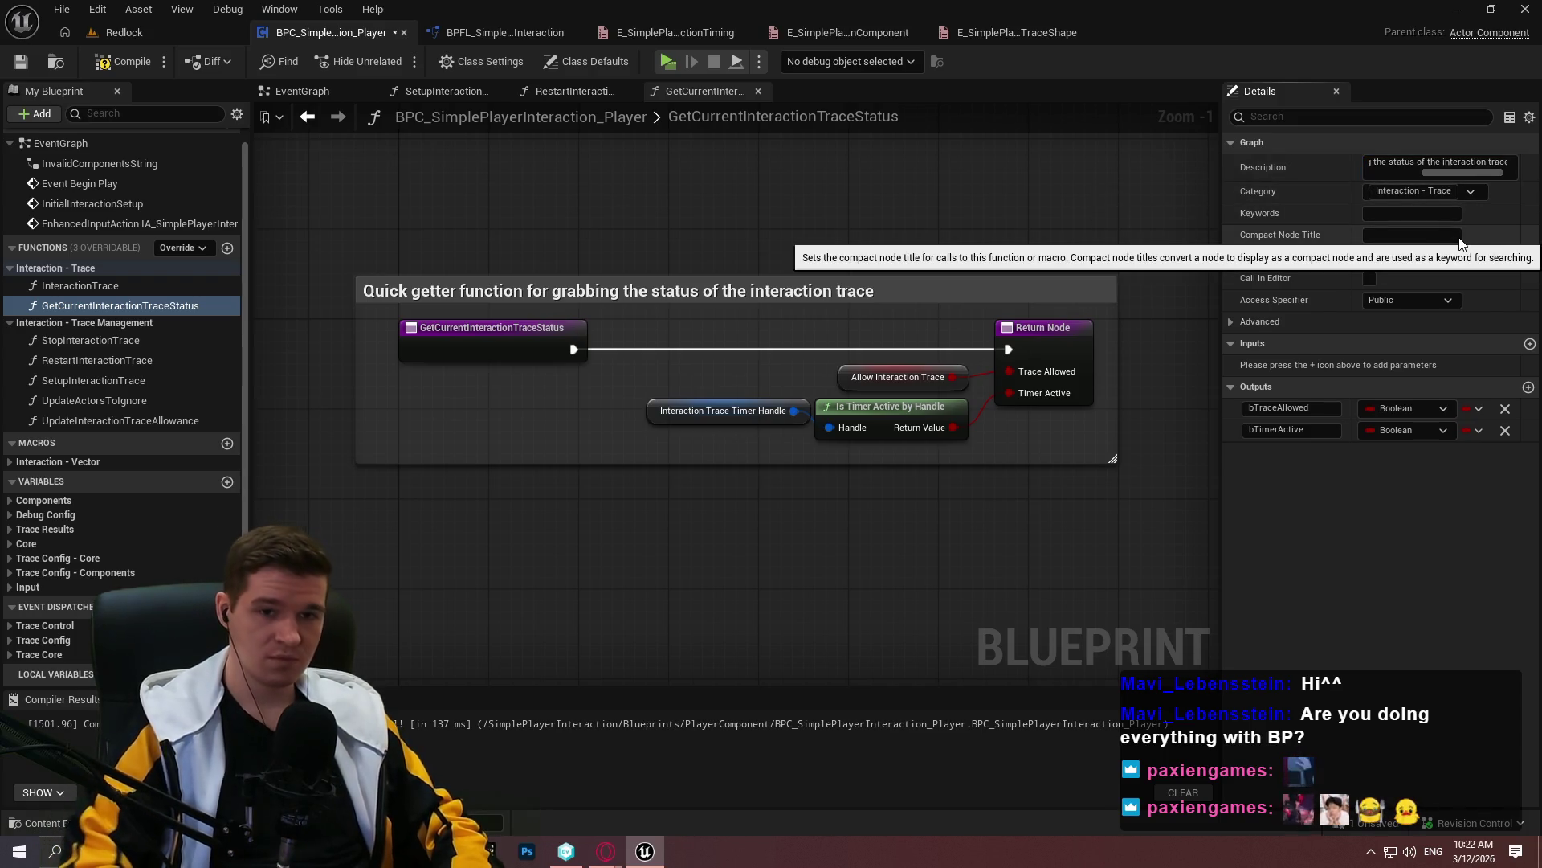
click(1369, 257)
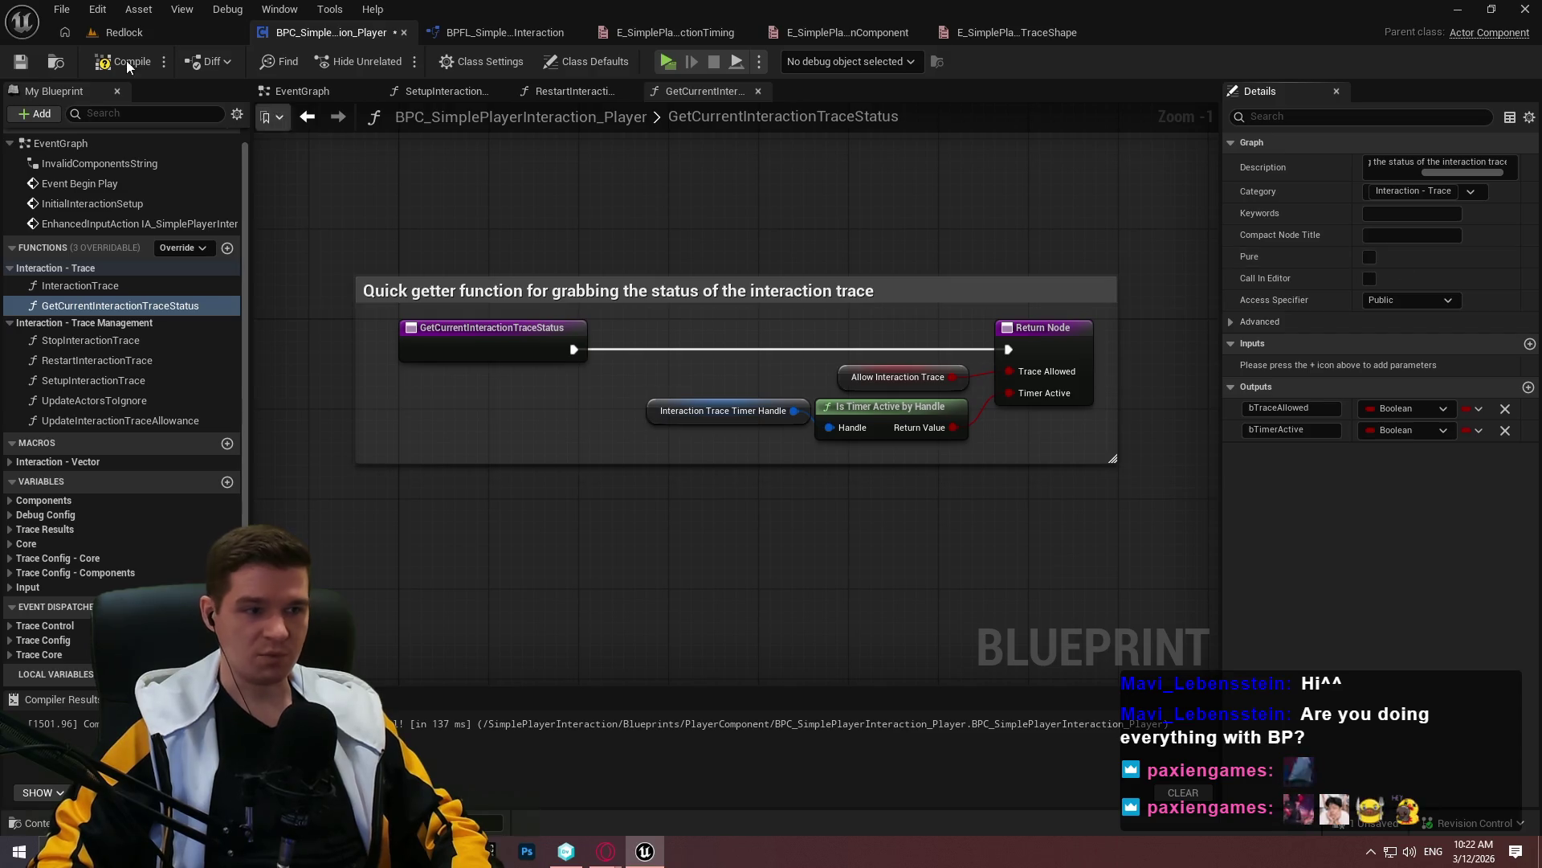
click(120, 61)
key(ctrl+s)
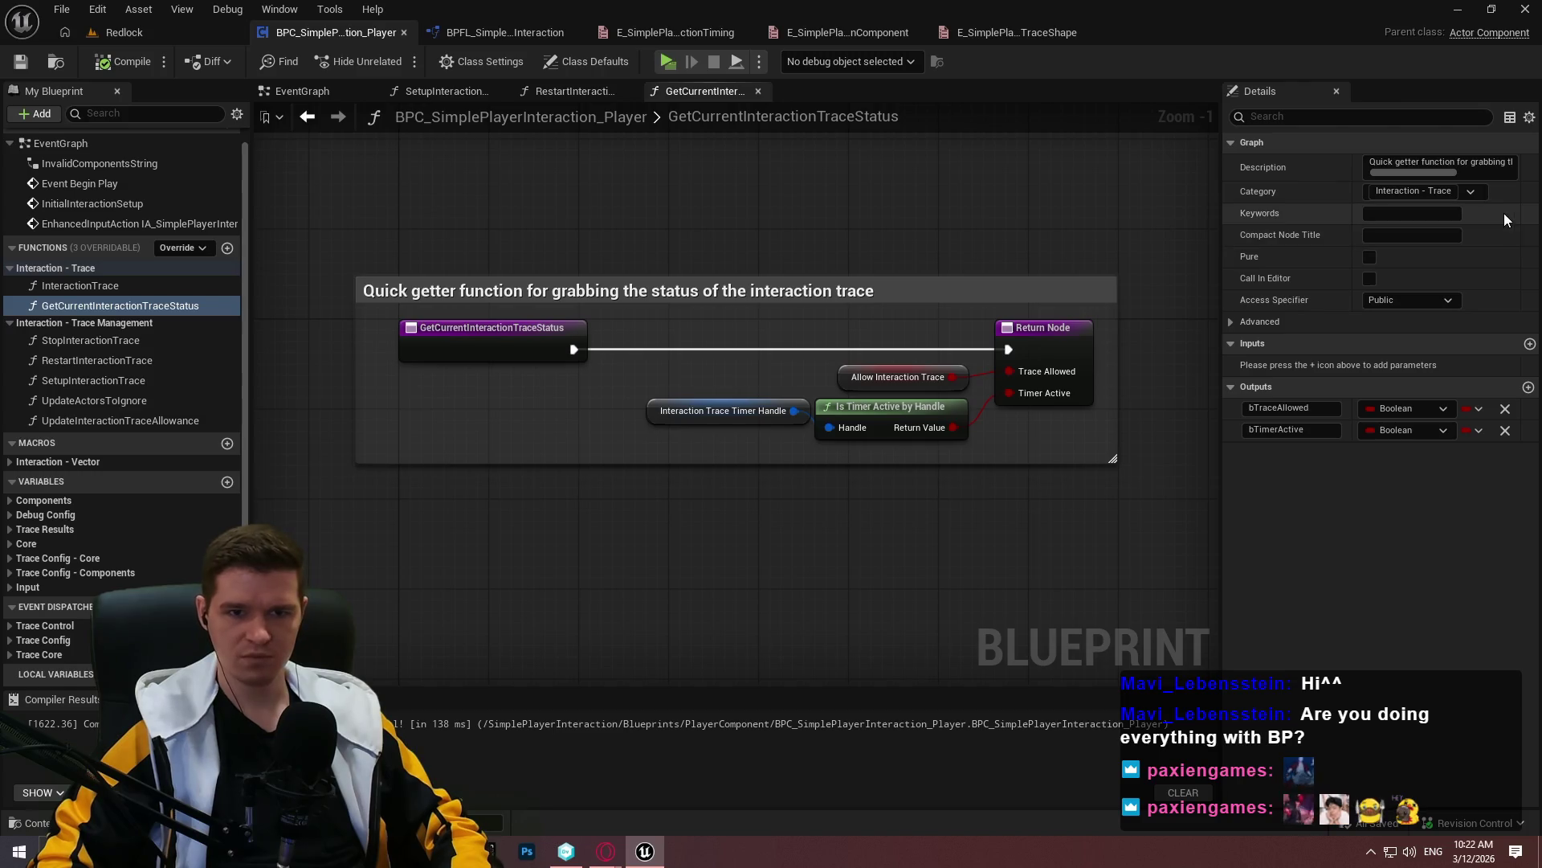
Review the other functions' settings, then make GetCurrentInteractionTraceStatus pure and recompile
click(114, 345)
key(Down)
key(Down)
key(Down)
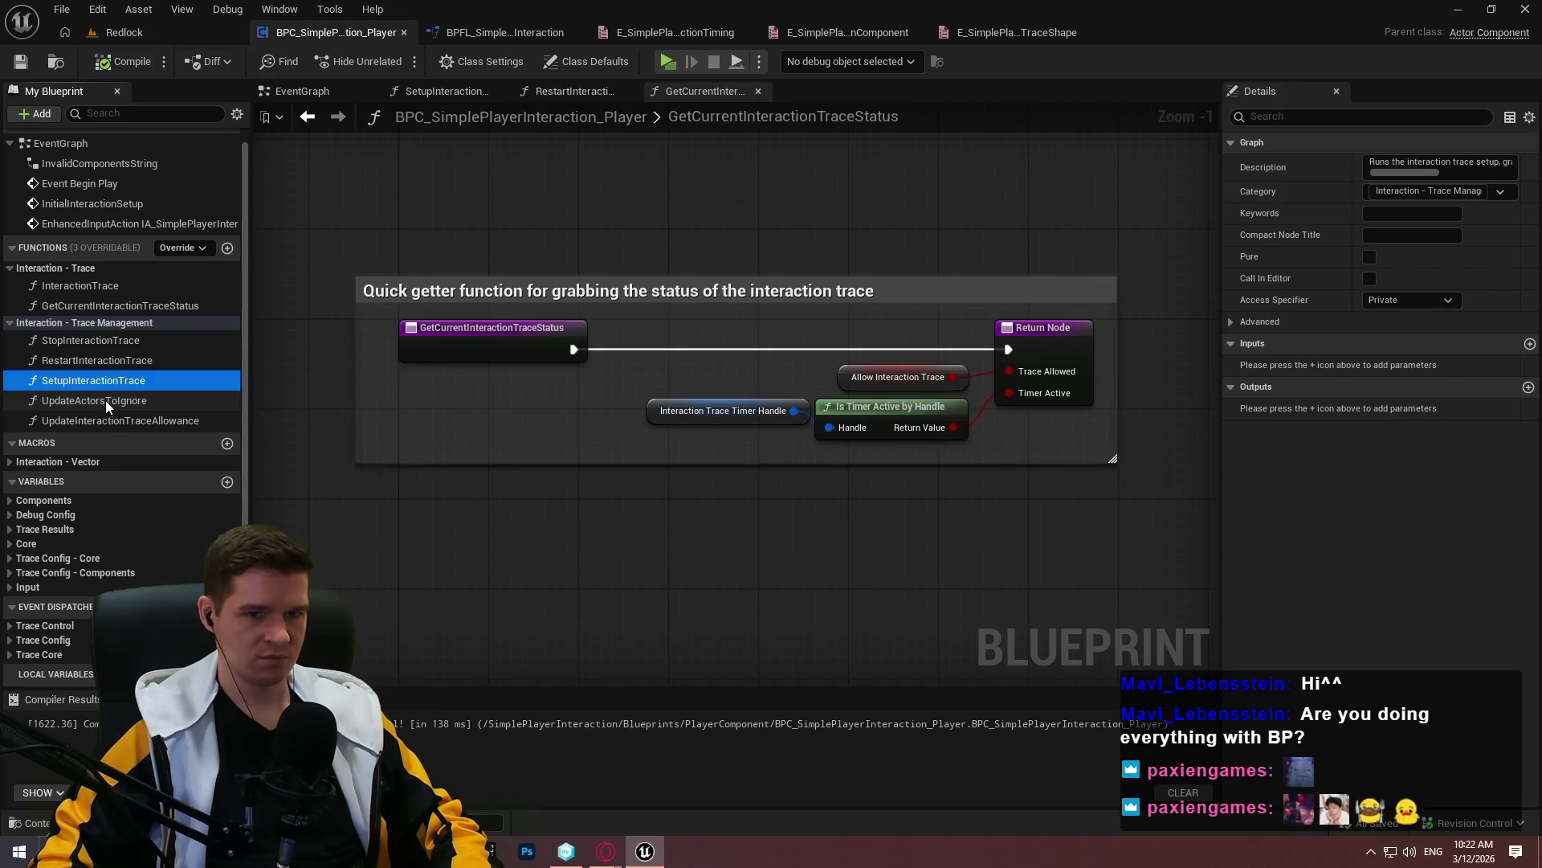
click(129, 303)
click(1369, 257)
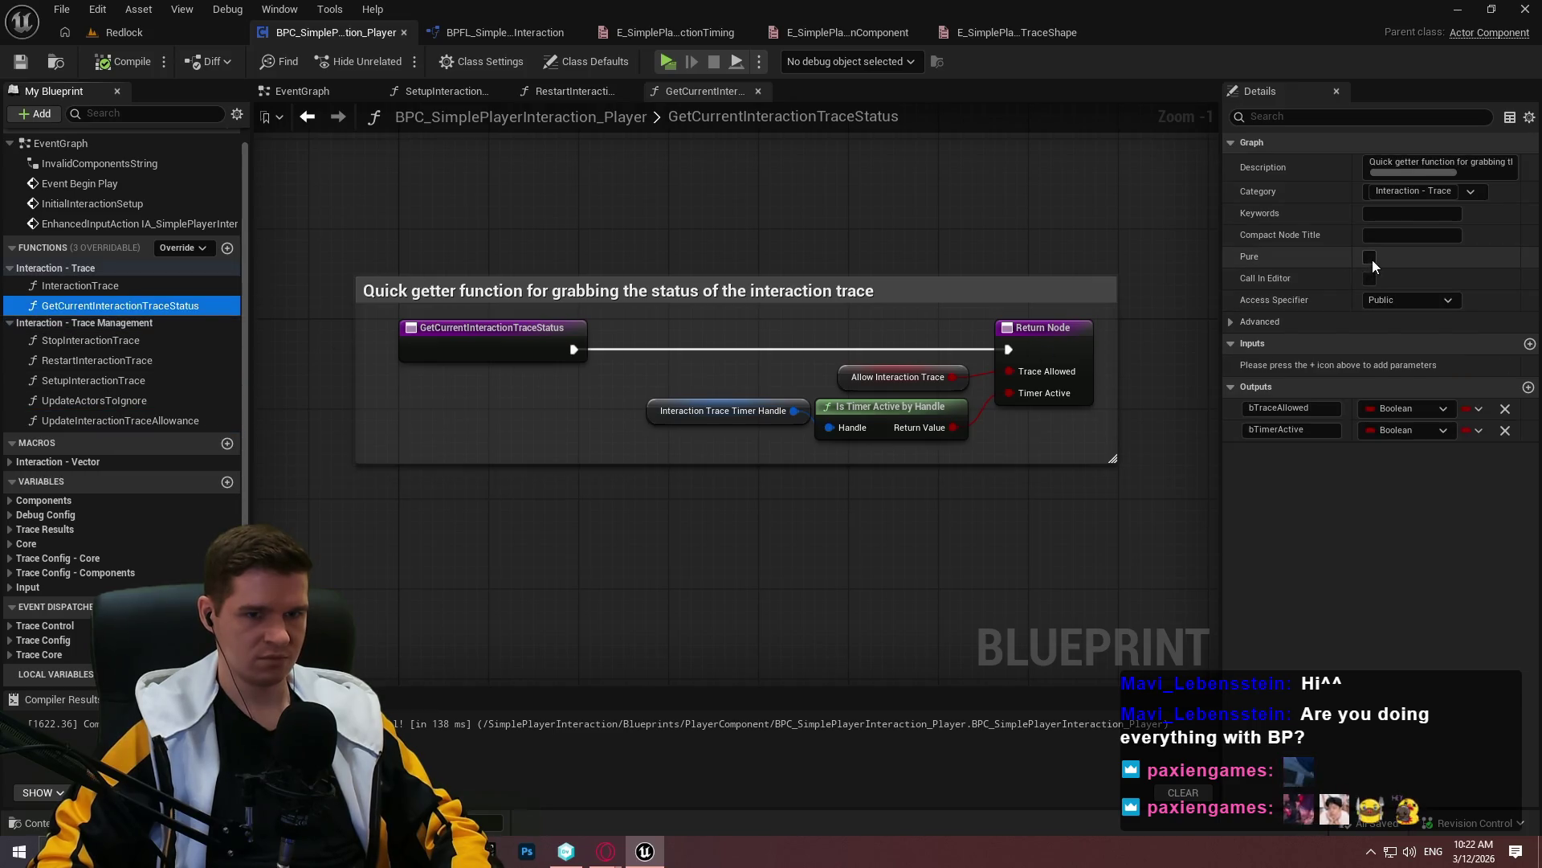
click(122, 61)
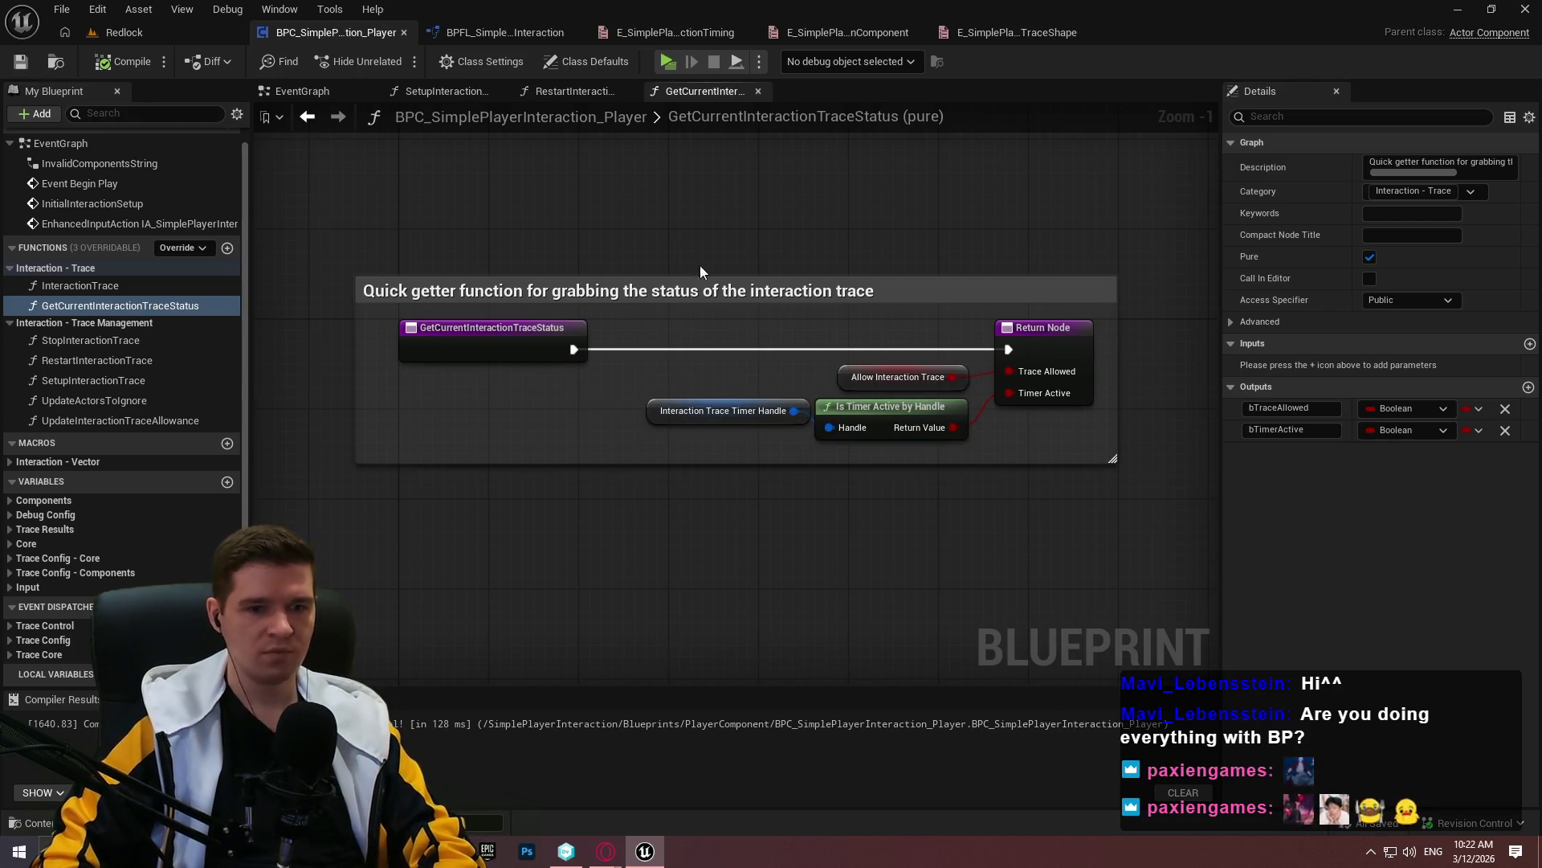
key(alt+Tab)
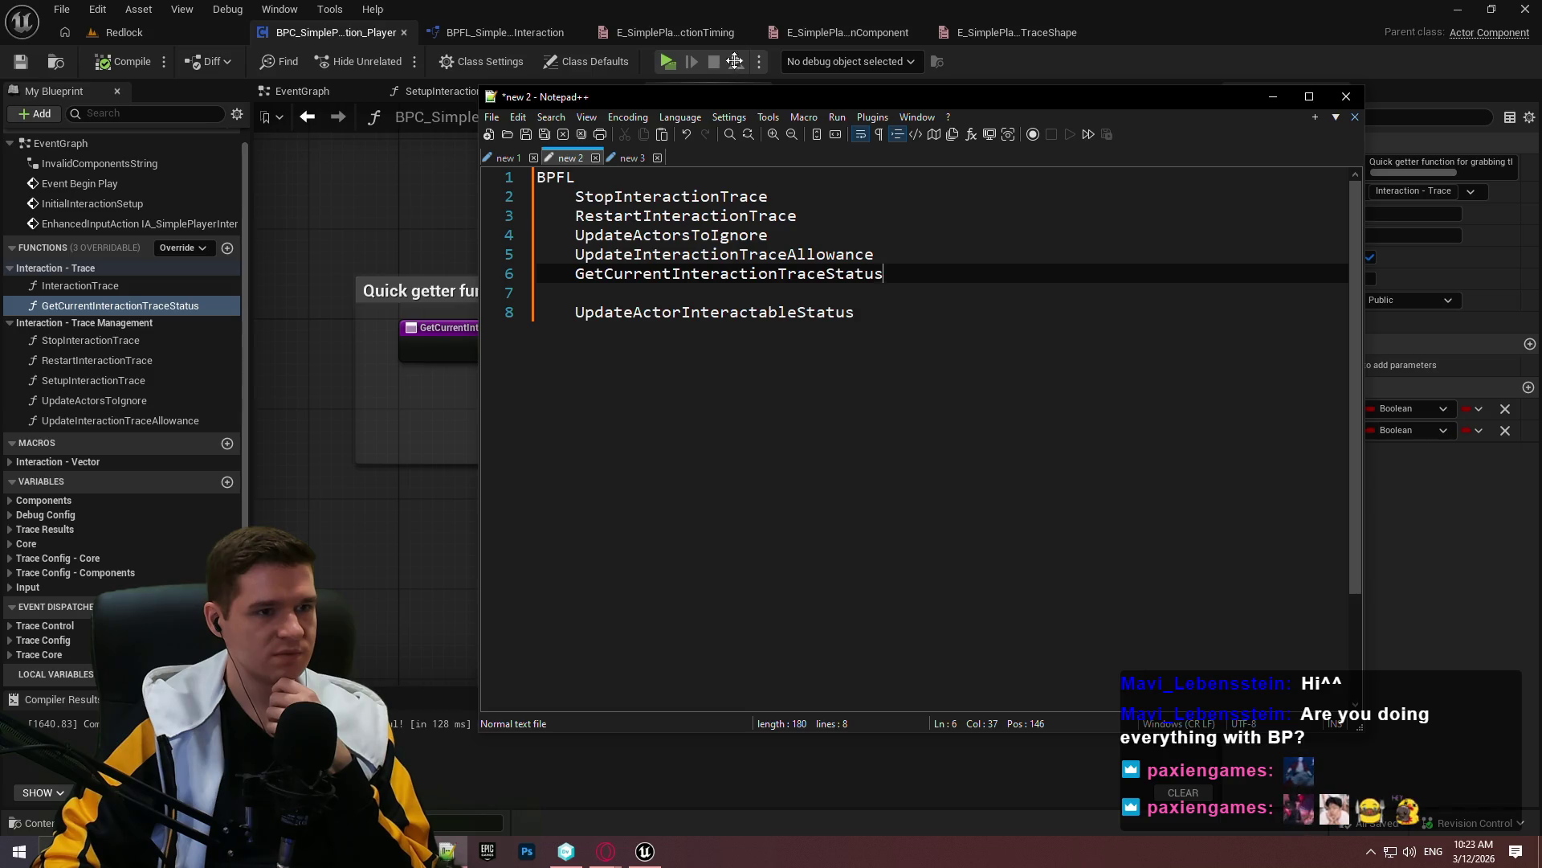
Bring the BPFL function notes forward and insert a blank line after RestartInteractionTrace
click(472, 32)
click(447, 851)
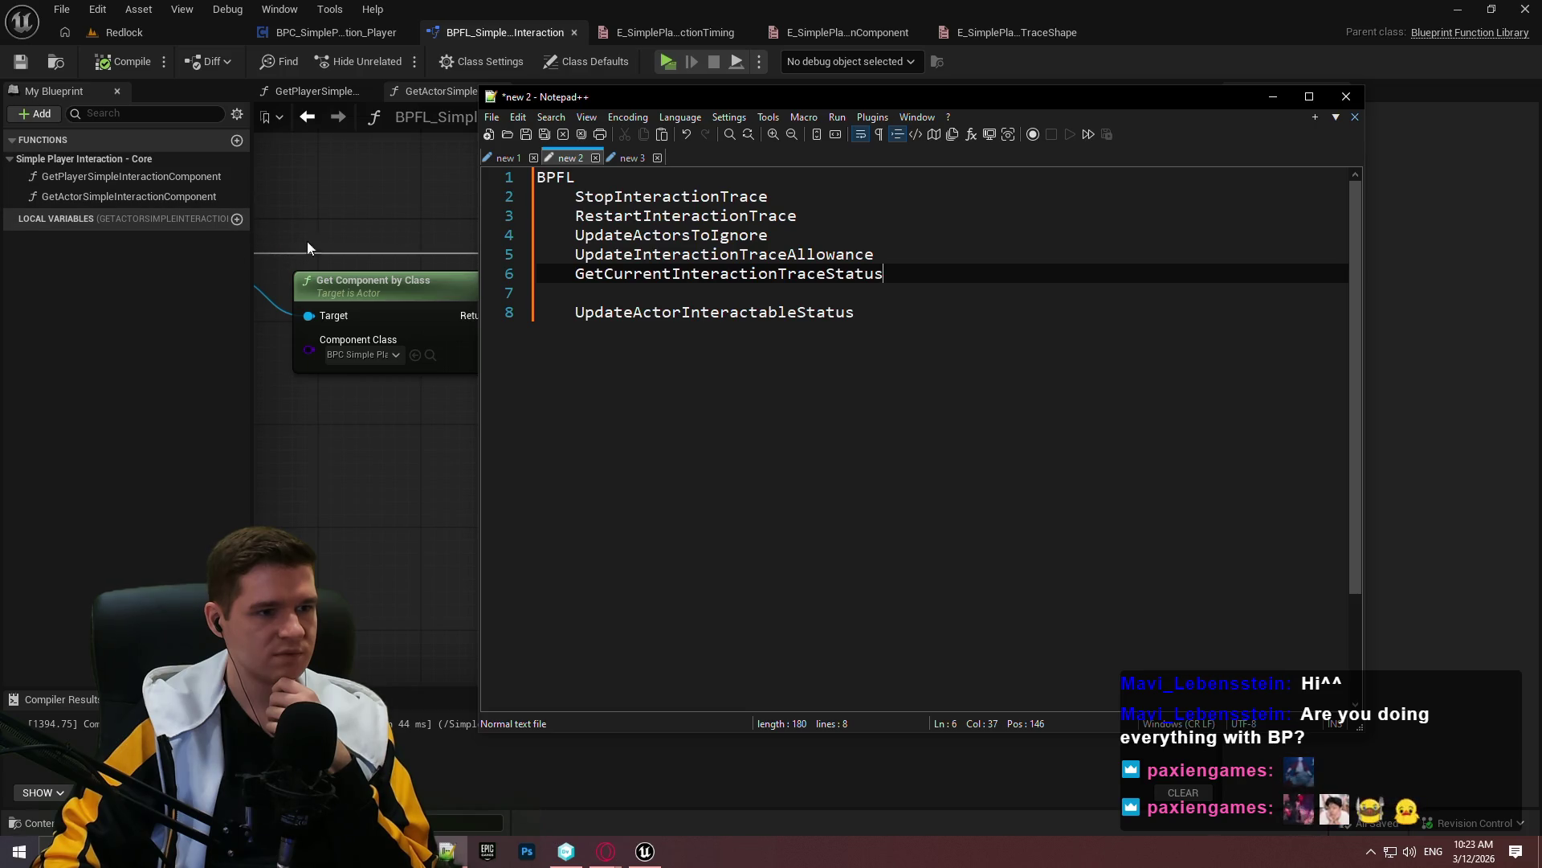
click(786, 238)
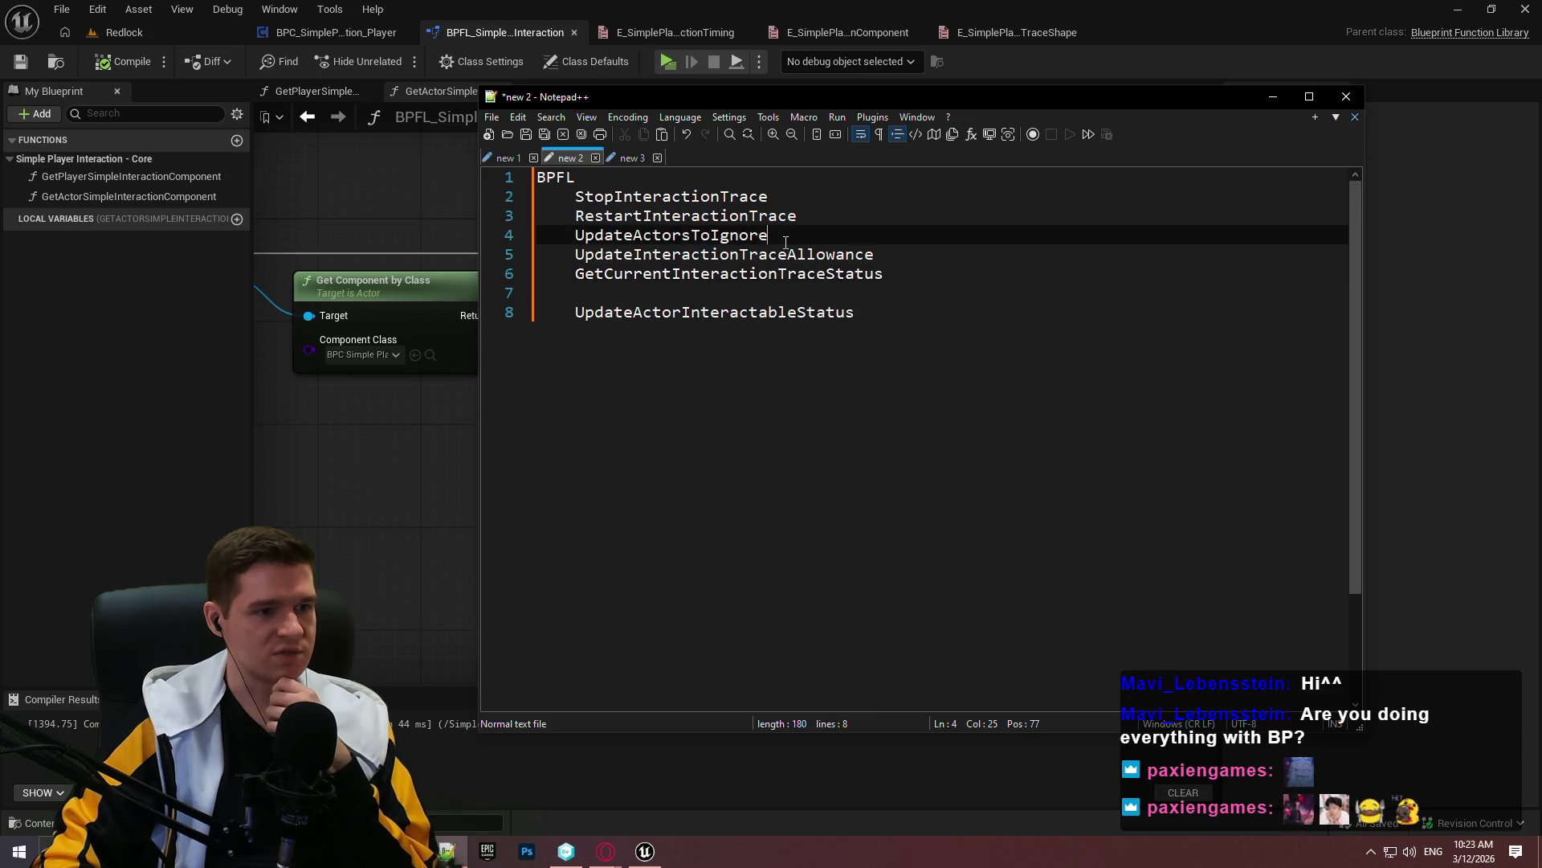
click(836, 214)
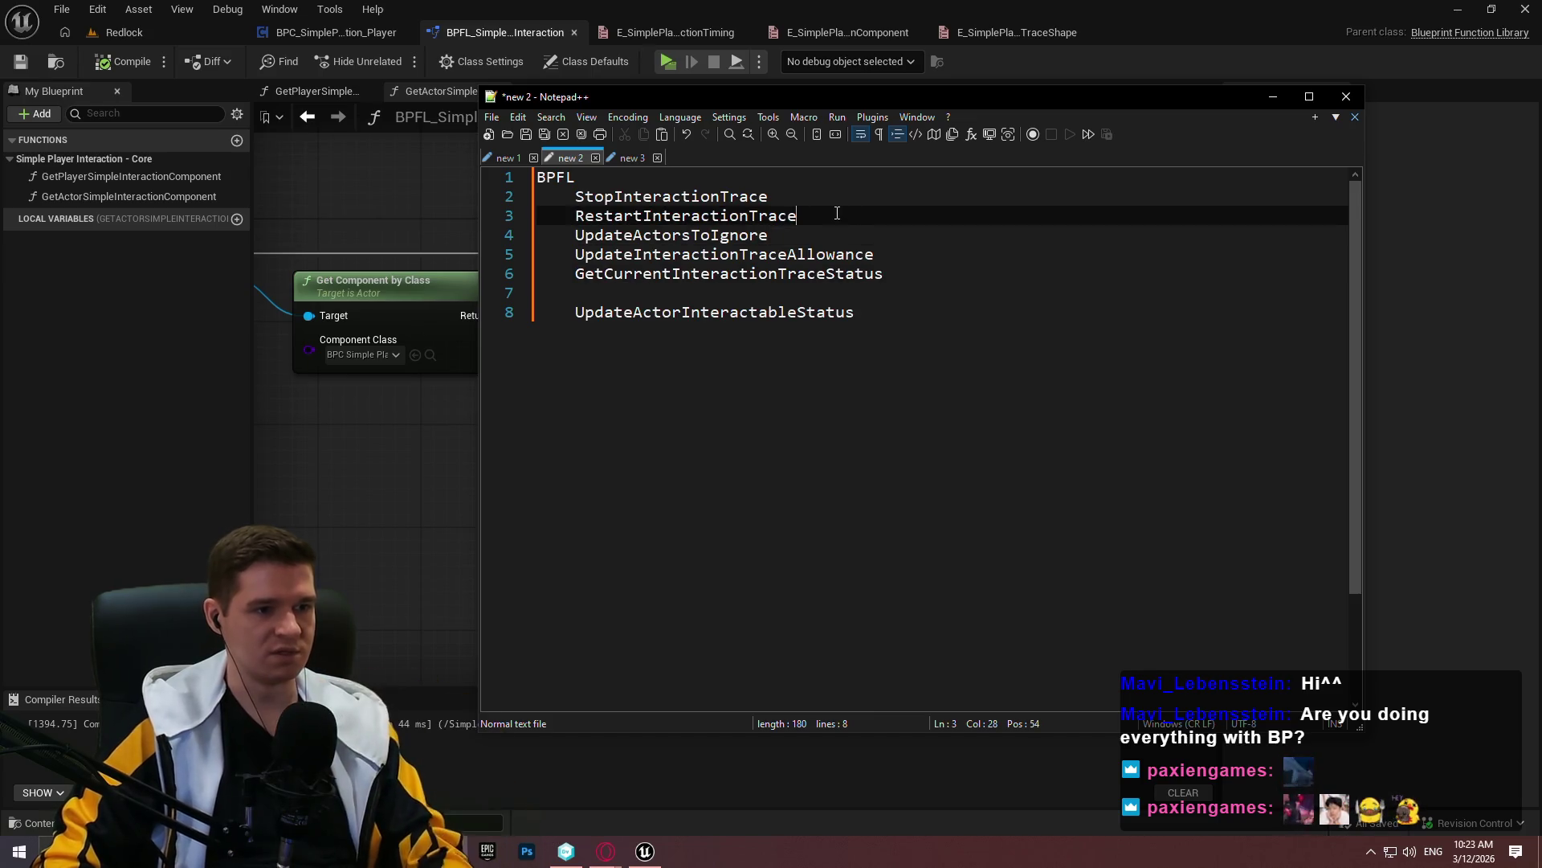
key(Return)
Add an indented 'Trace Control' heading under BPFL and indent the Stop and Restart lines beneath it
click(755, 184)
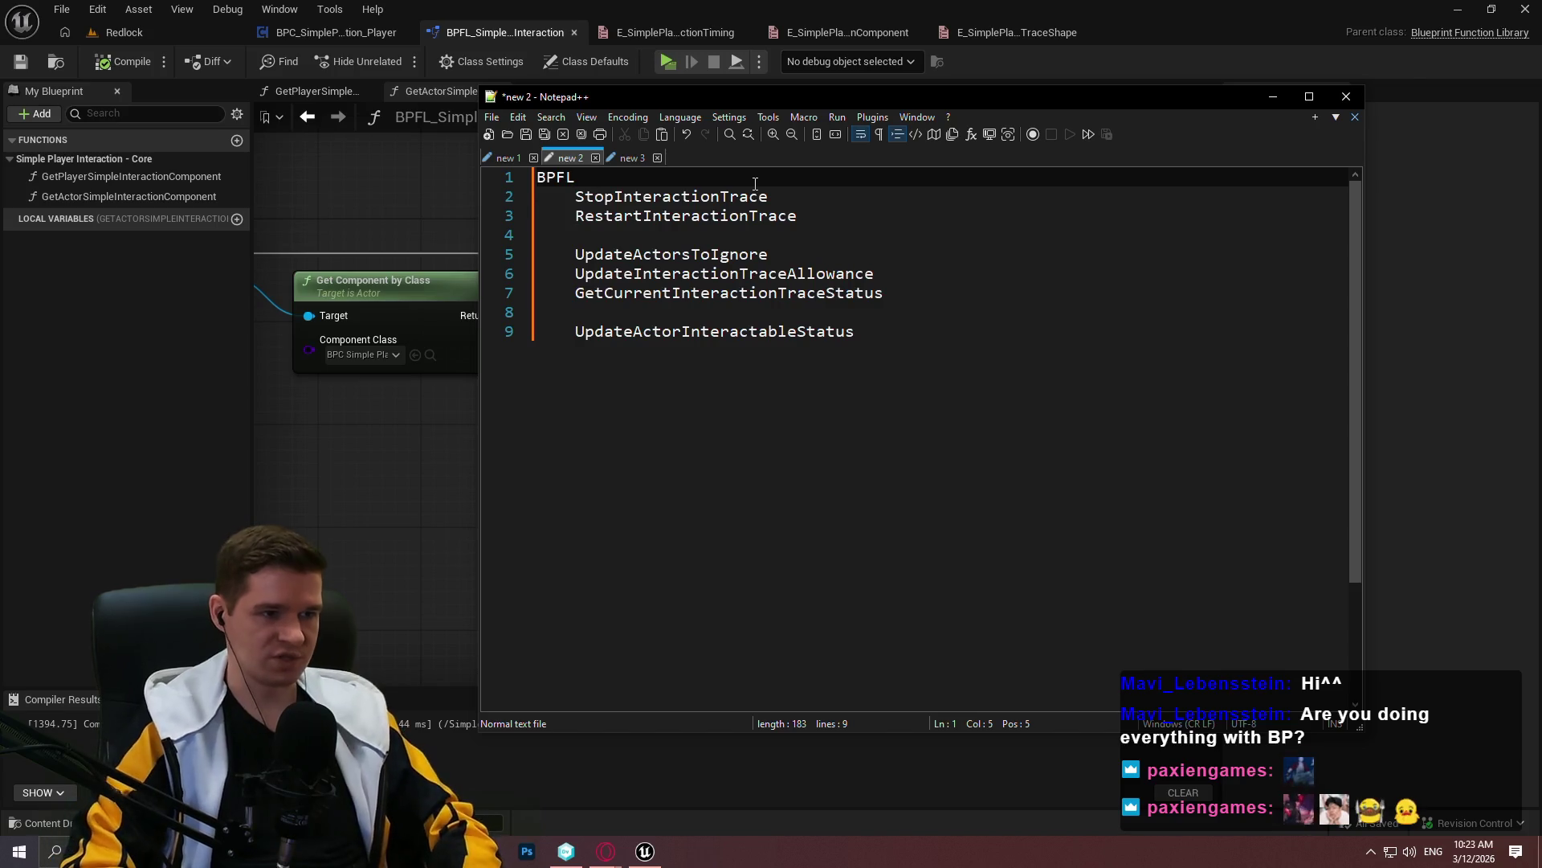
key(Return)
key(Tab)
text(Trace )
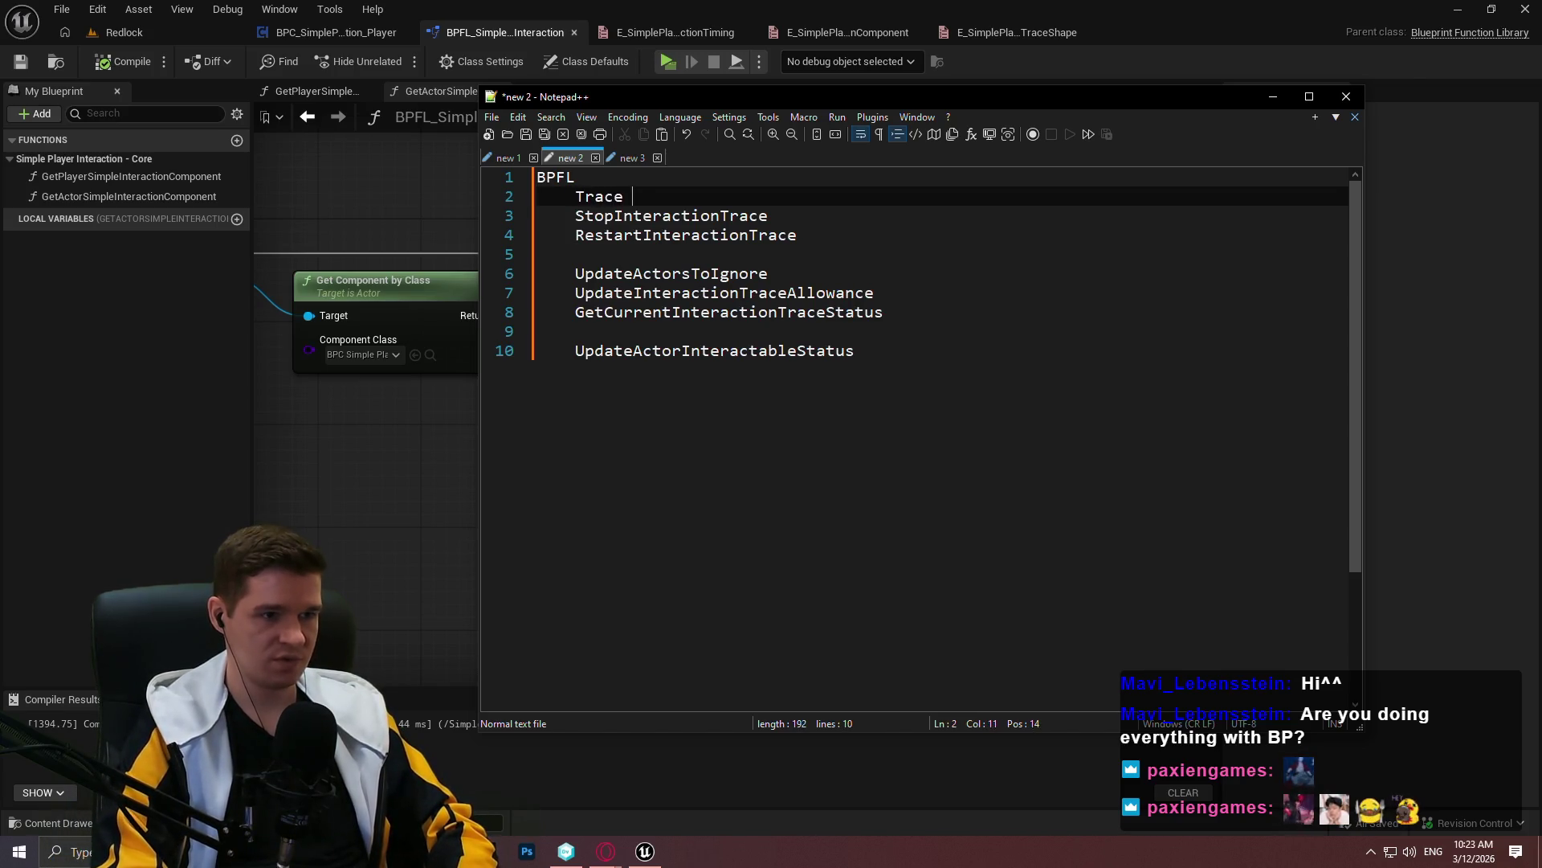
text(Control)
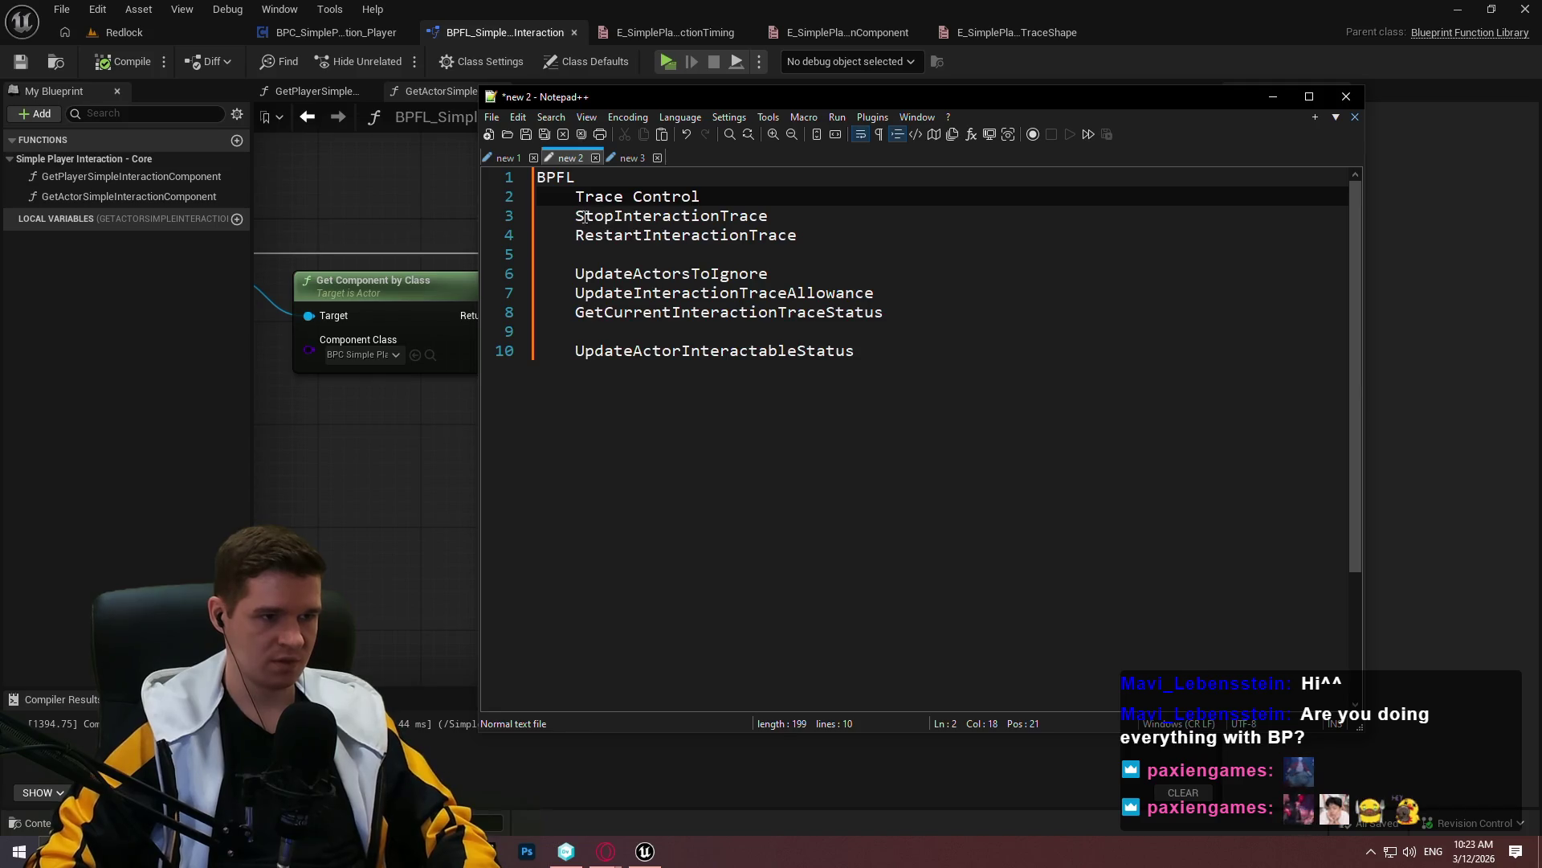
click(578, 229)
key(Tab)
click(579, 215)
key(Tab)
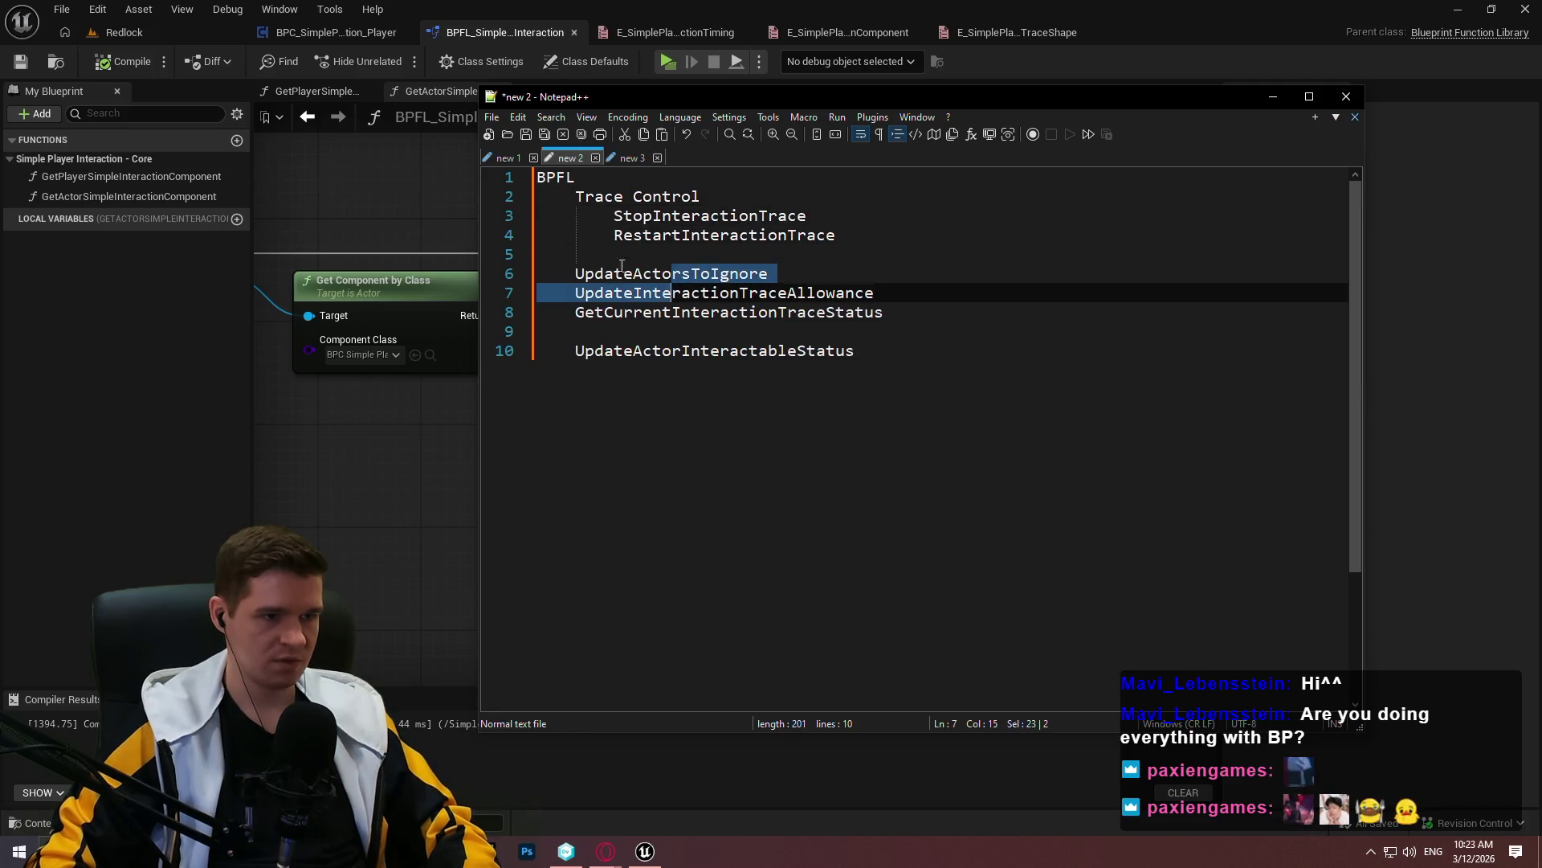
click(809, 263)
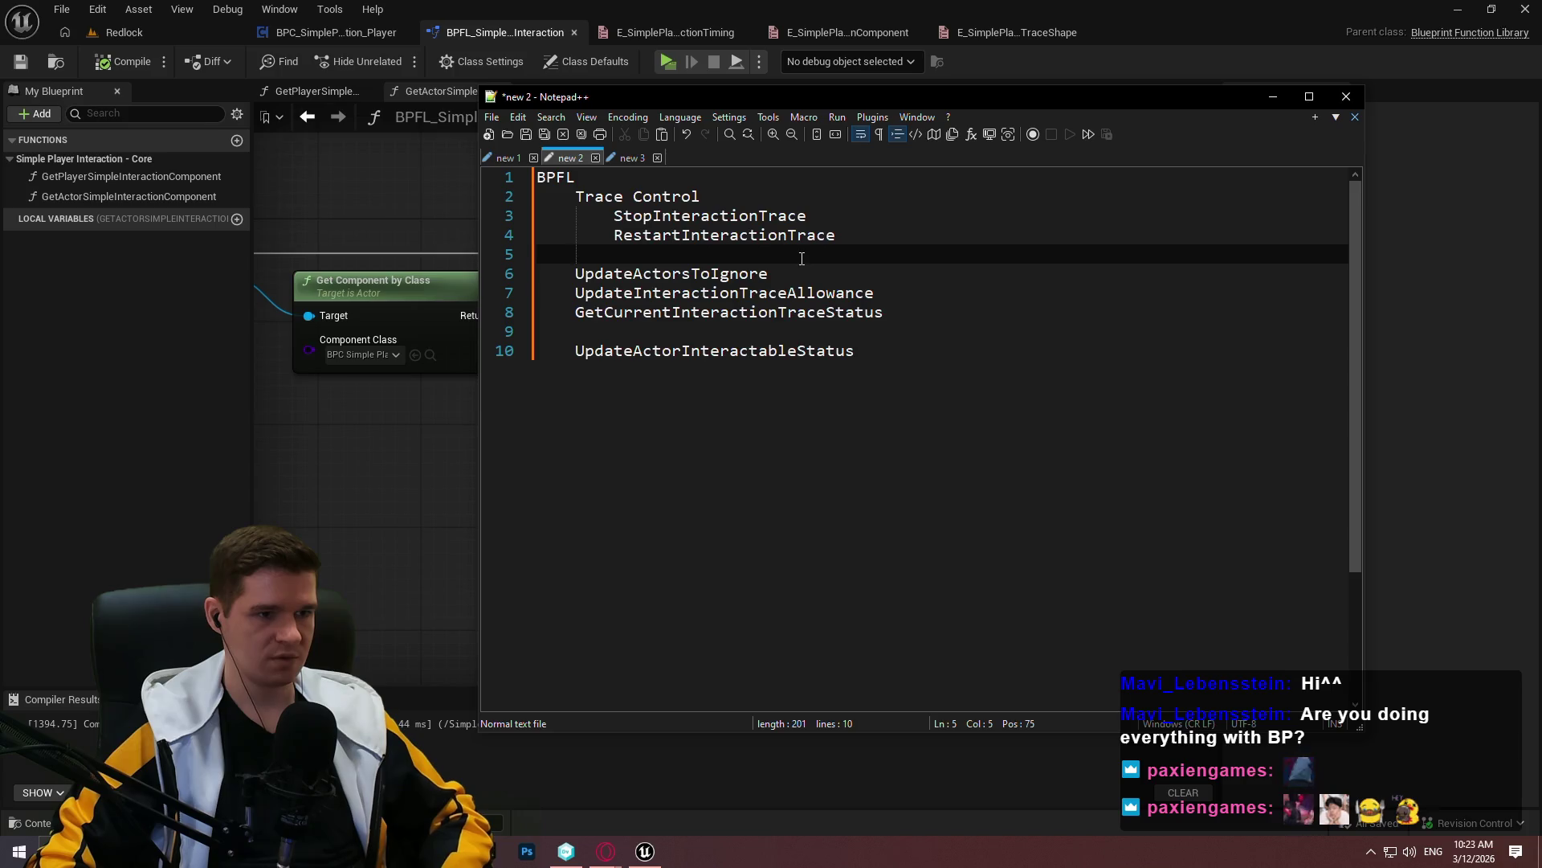
click(846, 233)
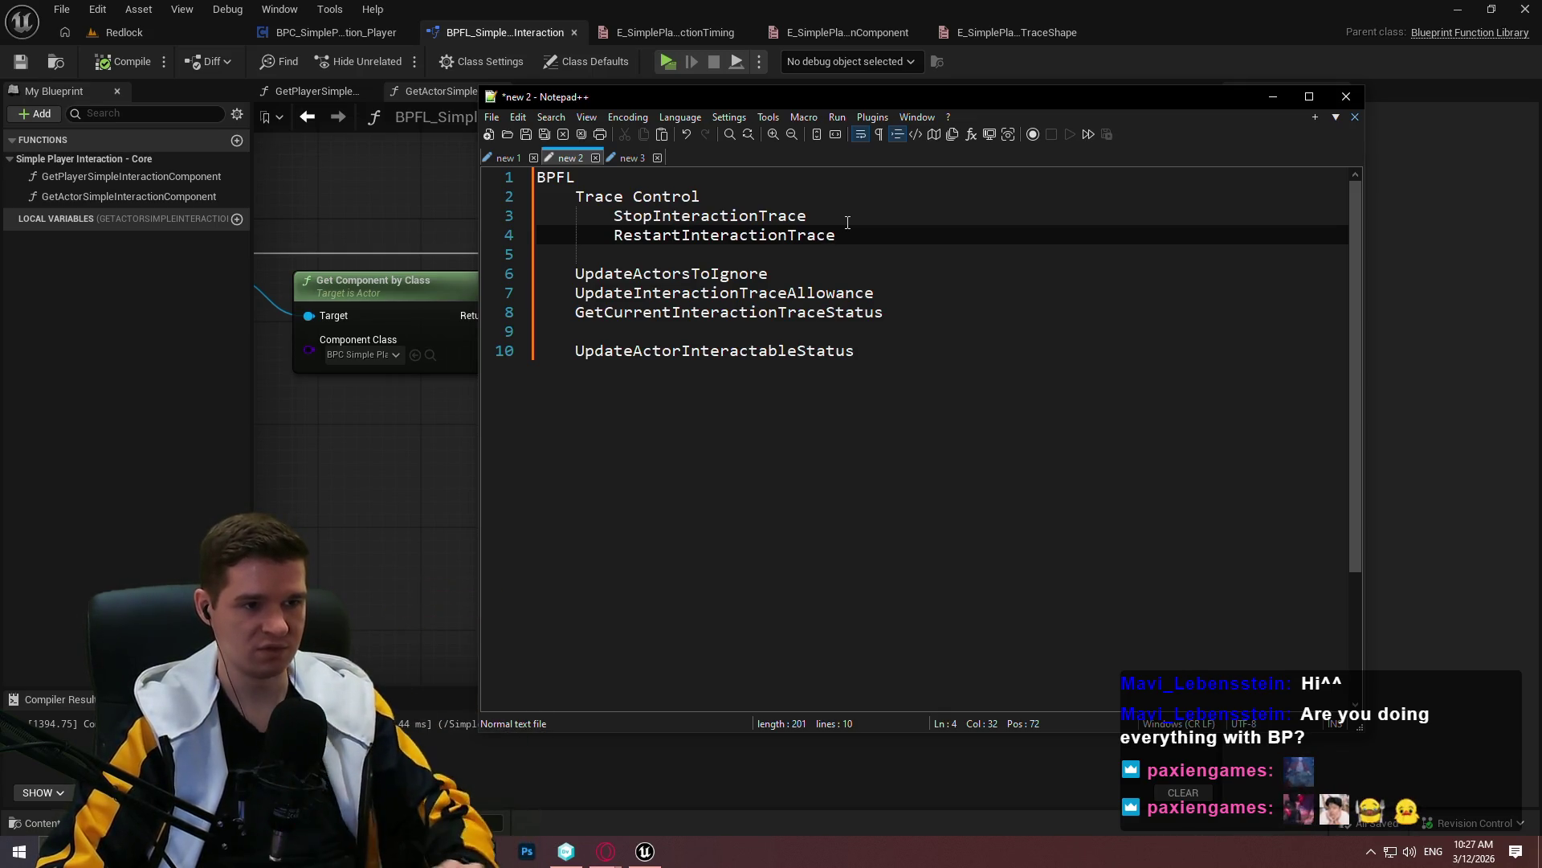
Add RerunSetupOfInteractionTrace on a new line below RestartInteractionTrace in the notes
key(Return)
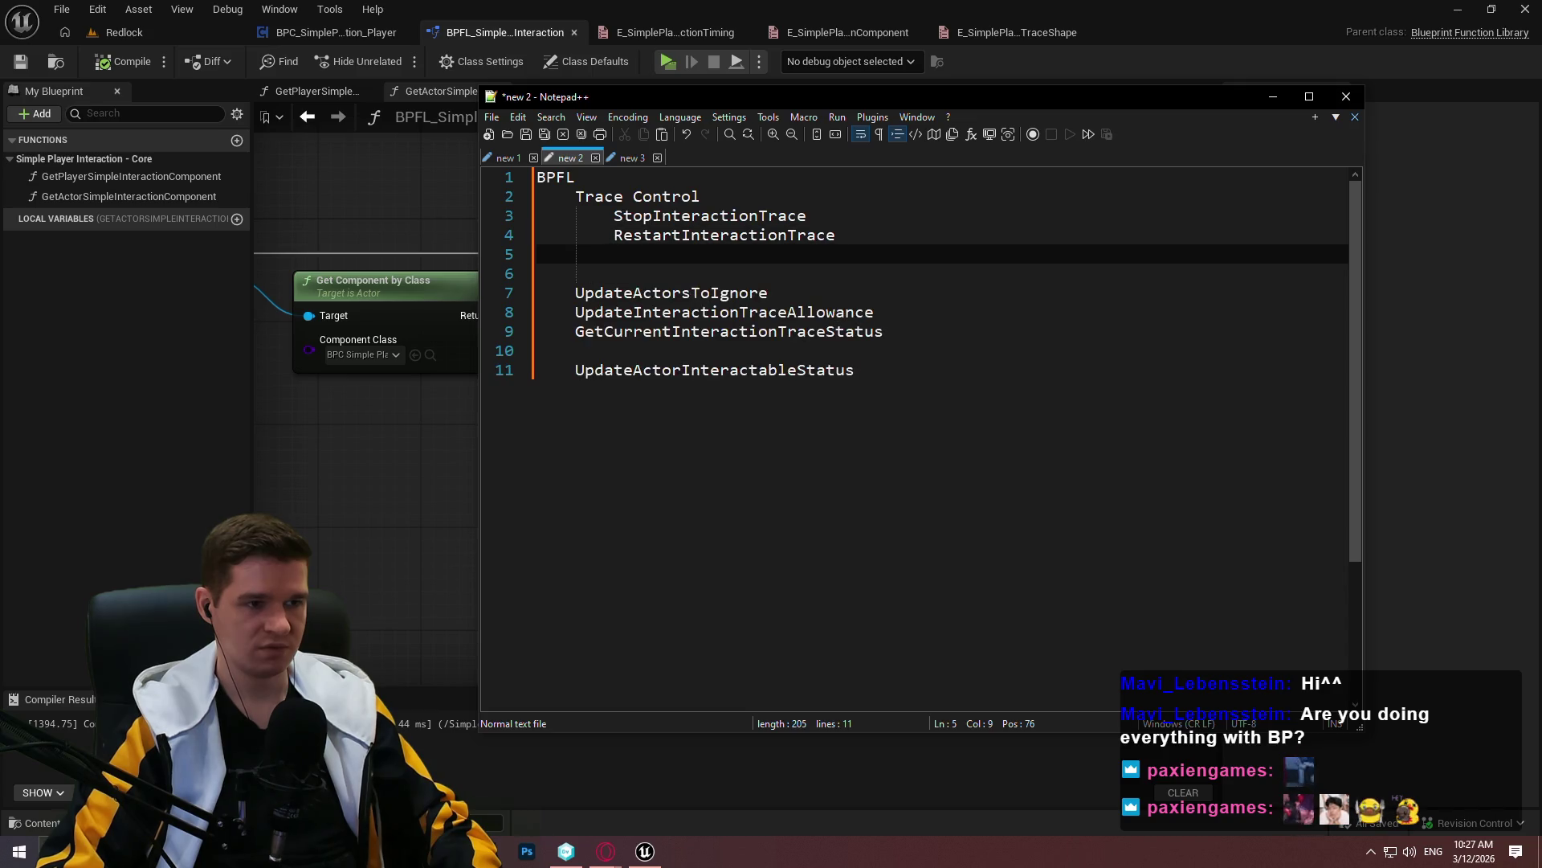
text(RerunSetupOfInteractionTrace)
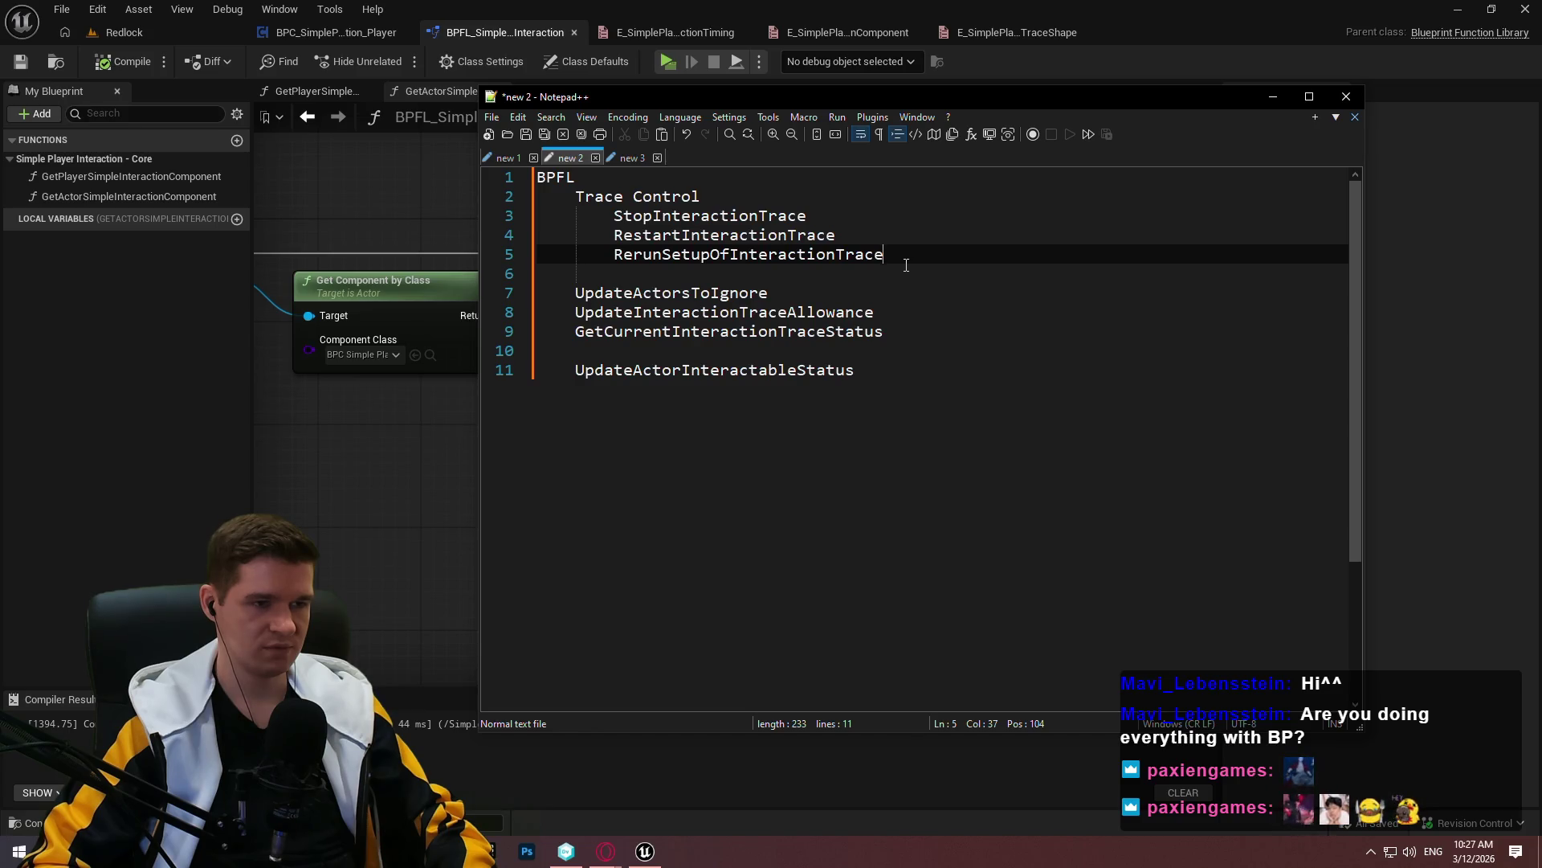
click(770, 81)
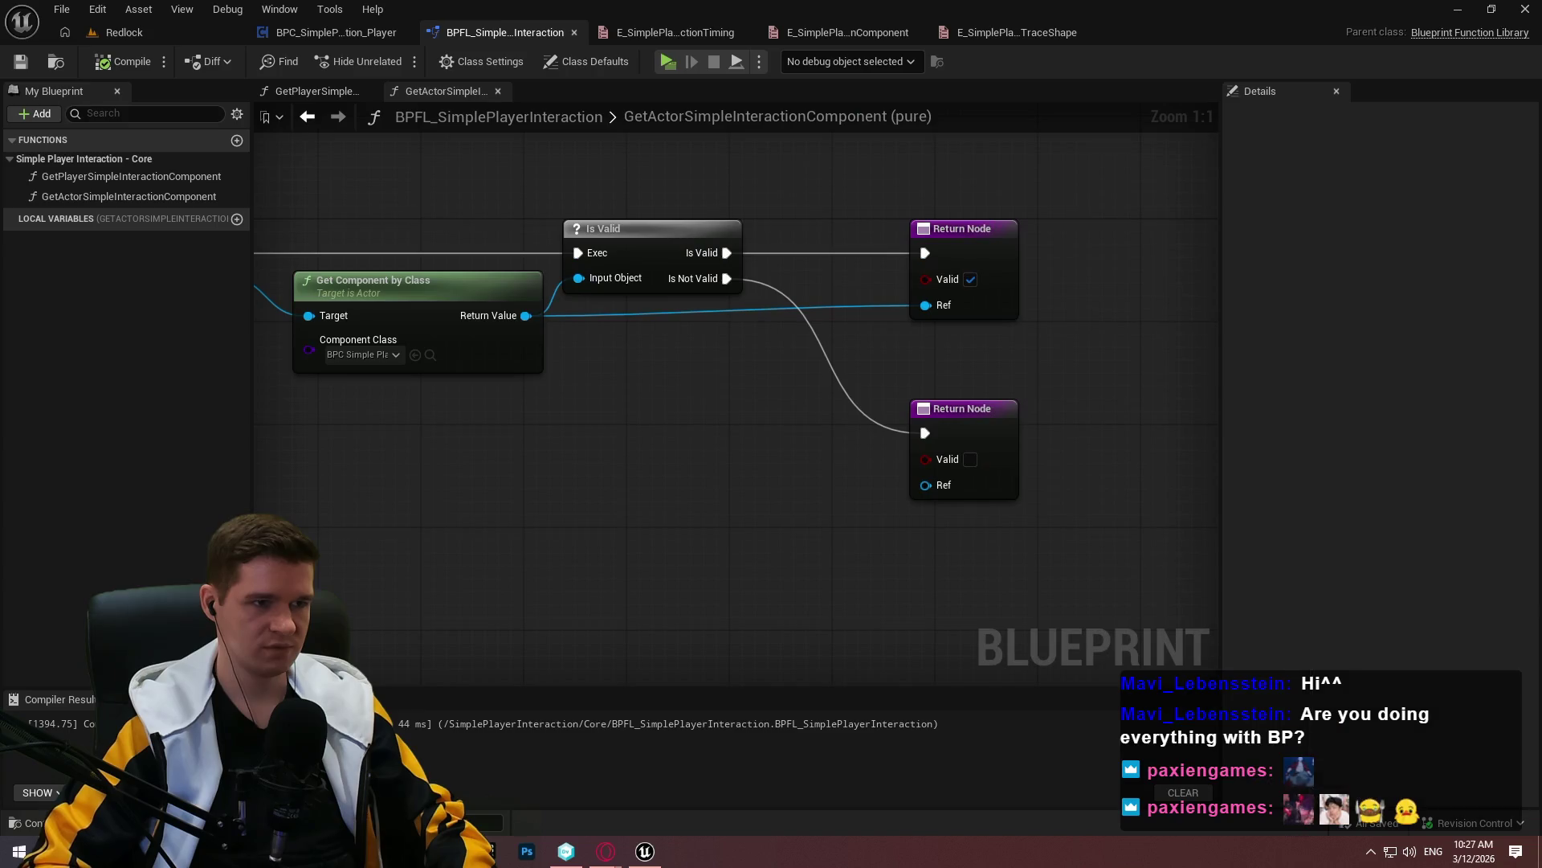
Add a new function to the component blueprint named RerunSetupOfInteractionTrace
click(329, 32)
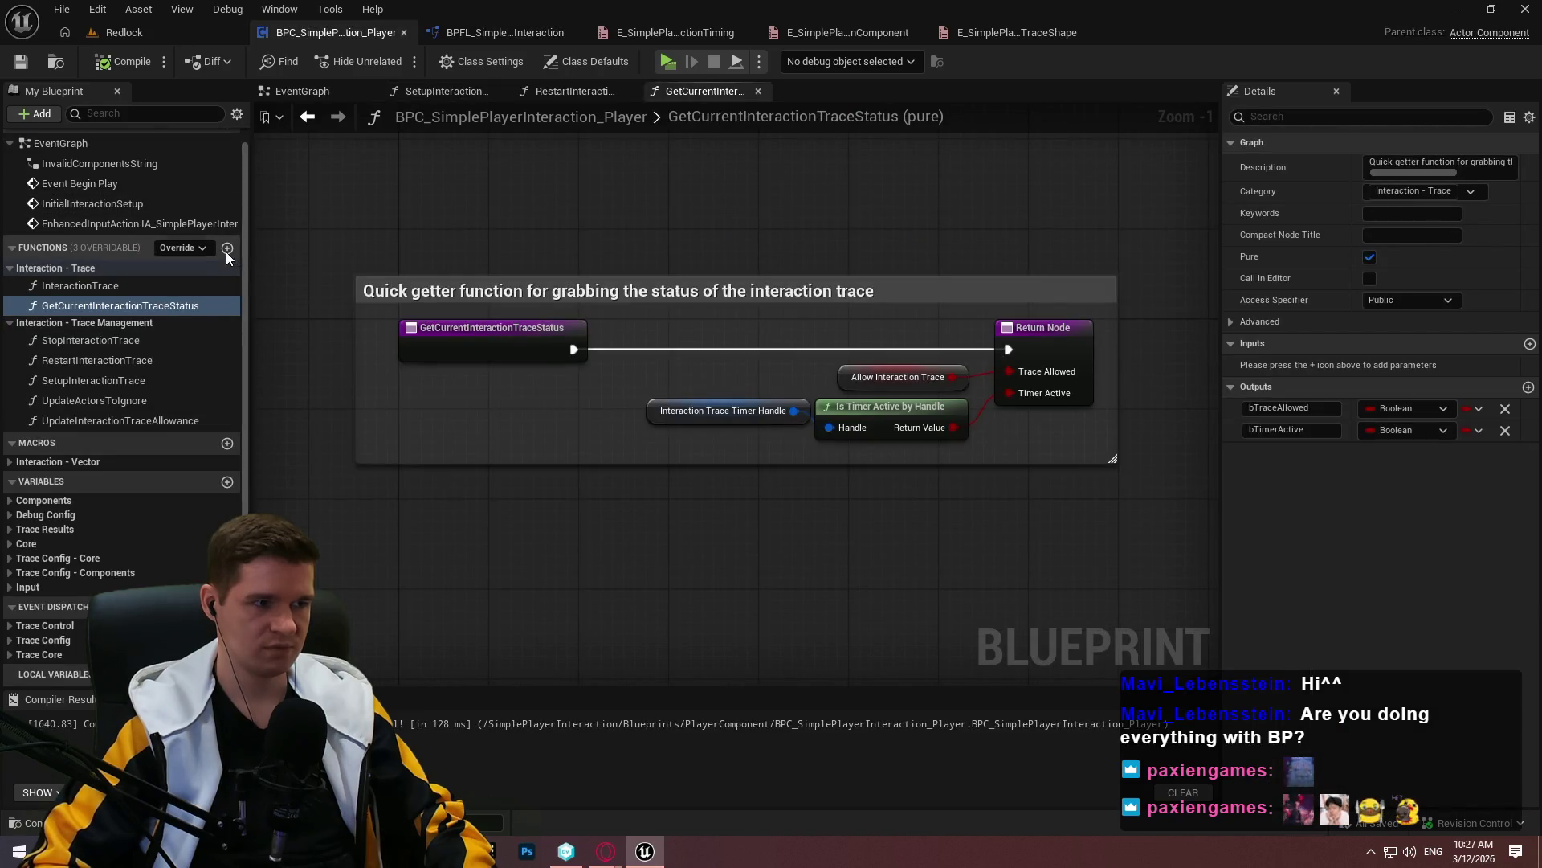
click(227, 248)
text(Re)
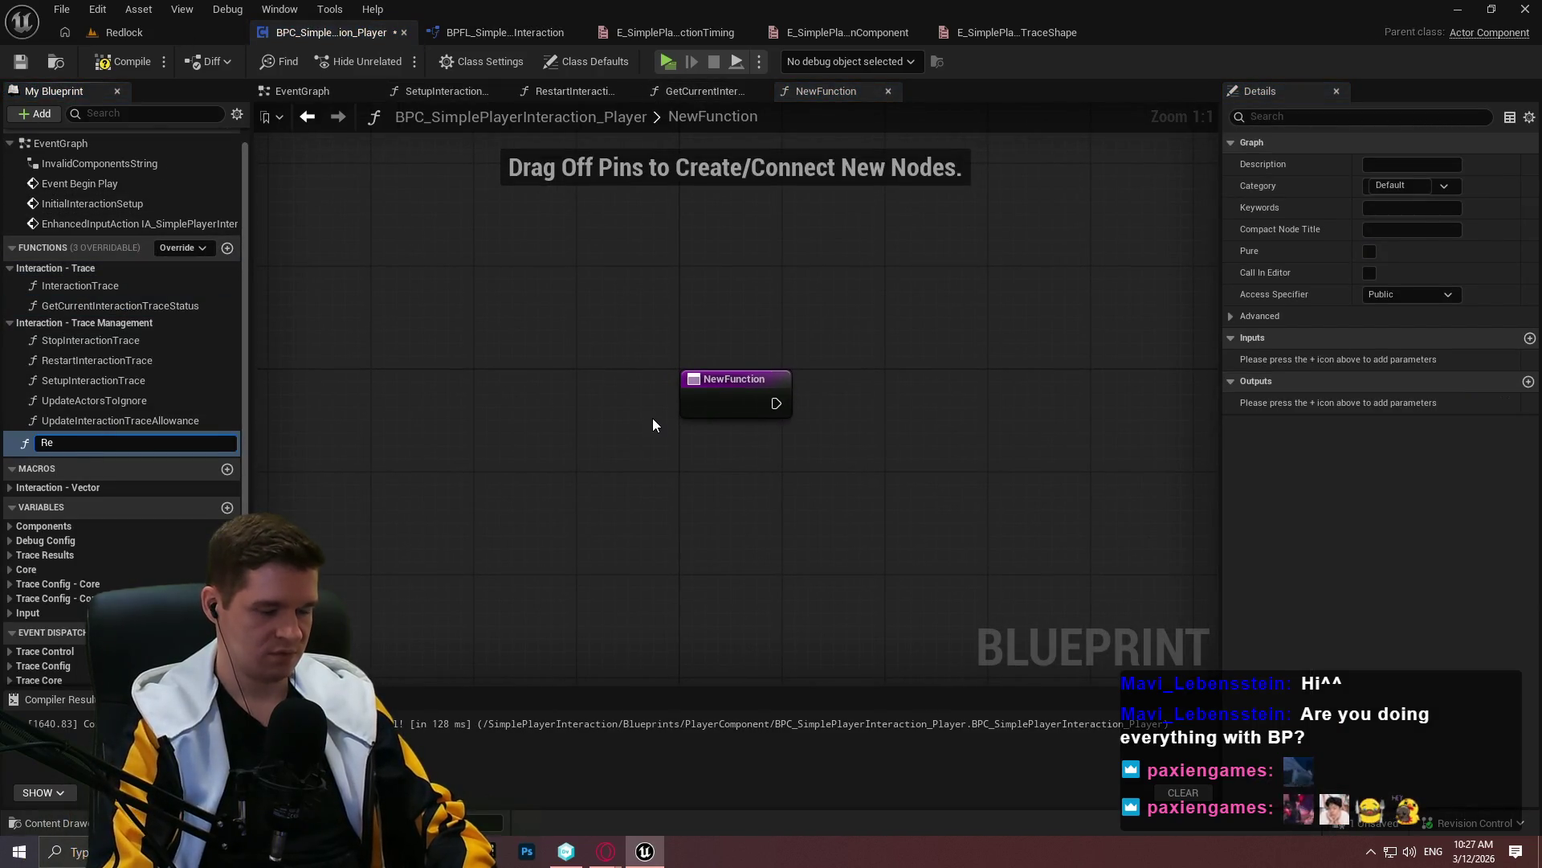
text(runSetupOf)
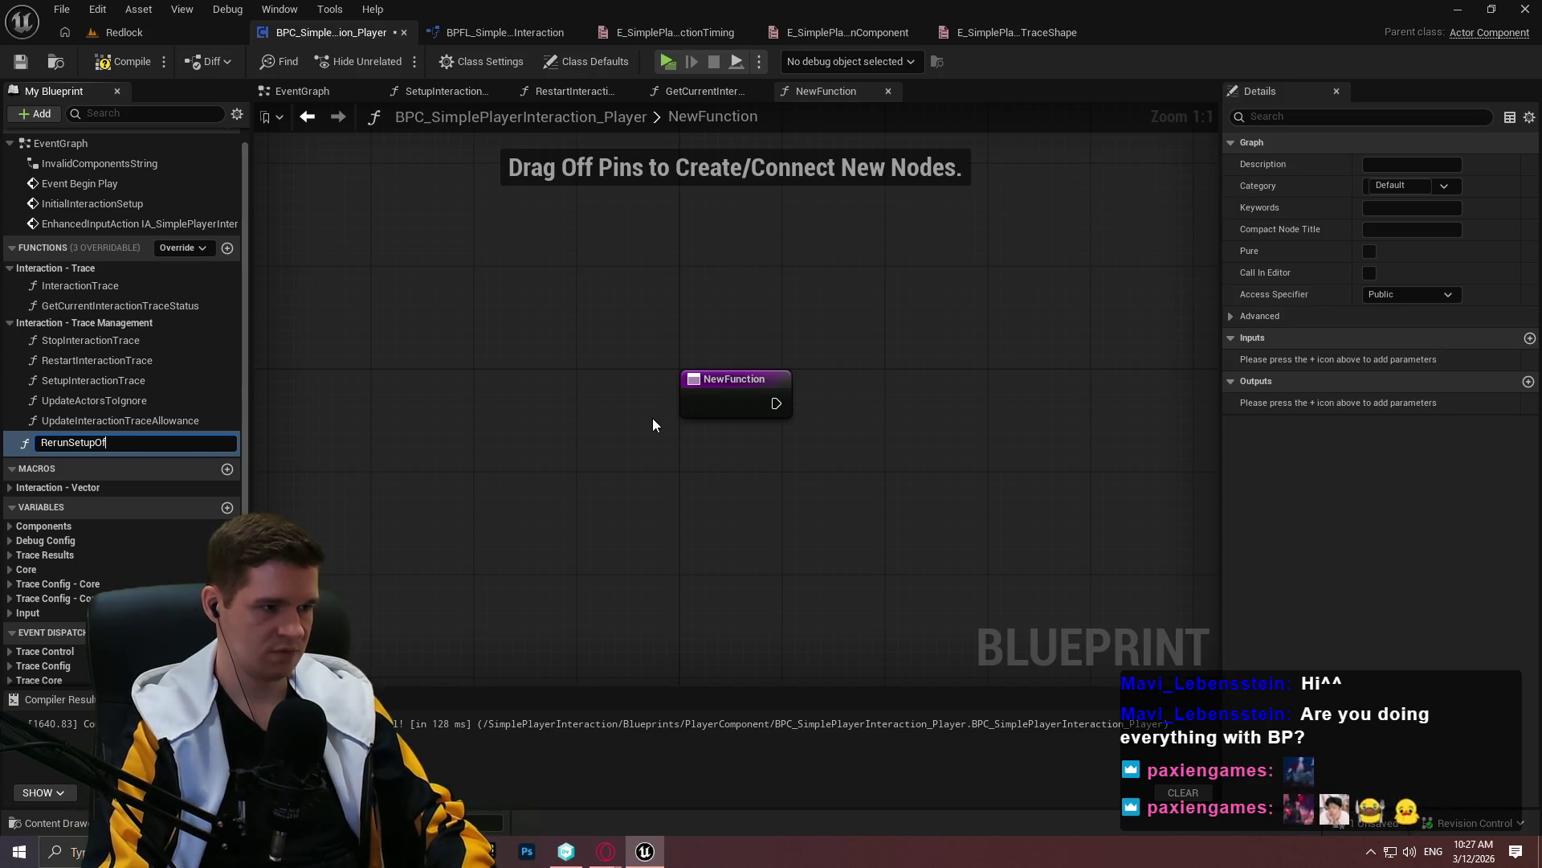
text(InteractionTrace)
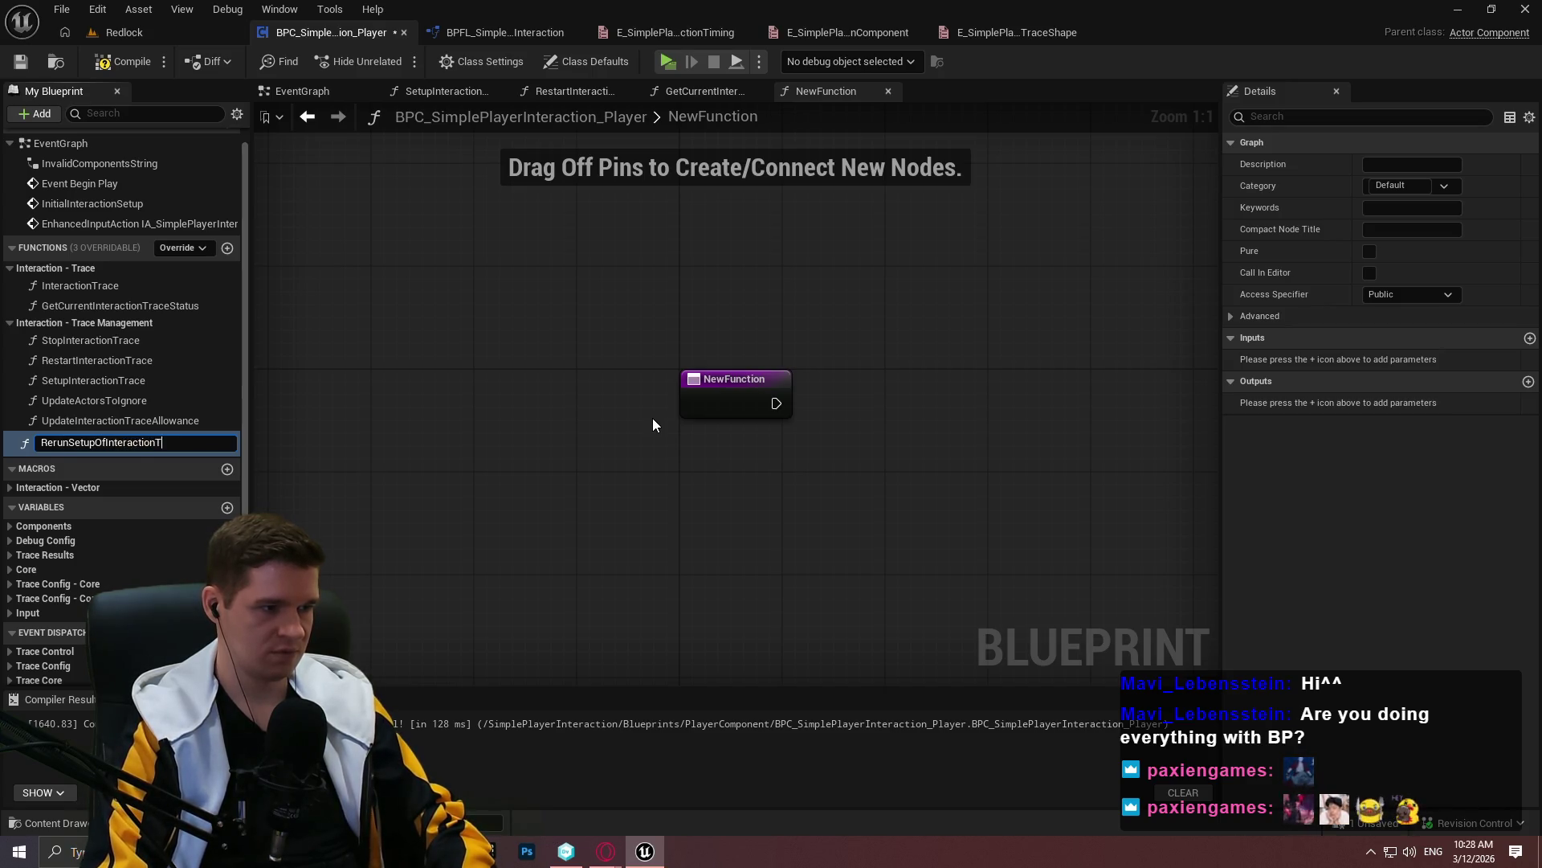
key(Return)
Open the SetupInteractionTrace and RestartInteractionTrace graphs, then jump to InitialInteractionSetup in EventGraph
drag(752, 340, 640, 305)
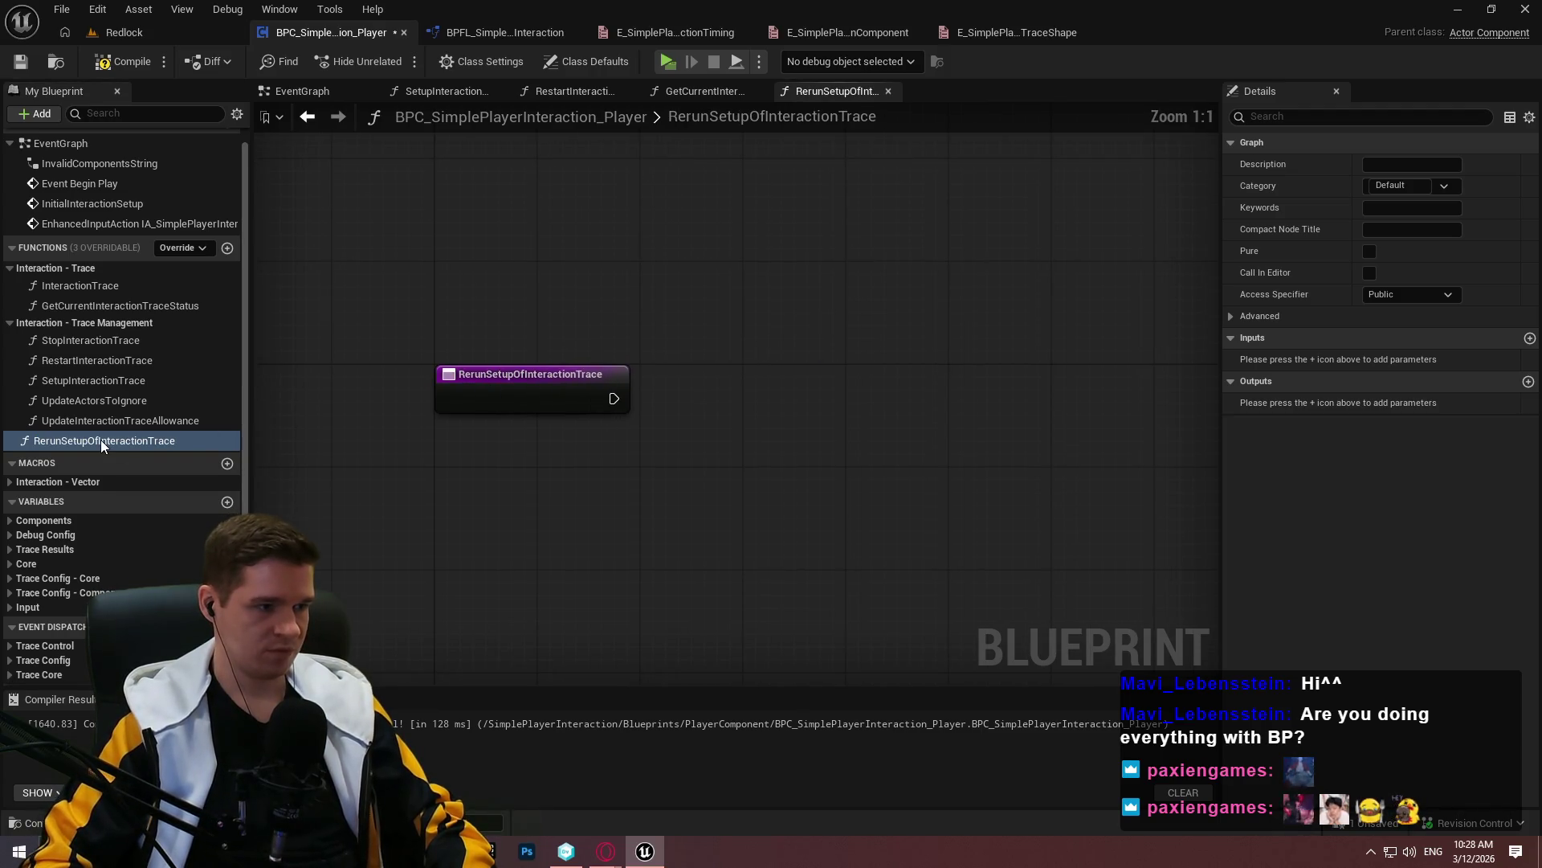
click(91, 383)
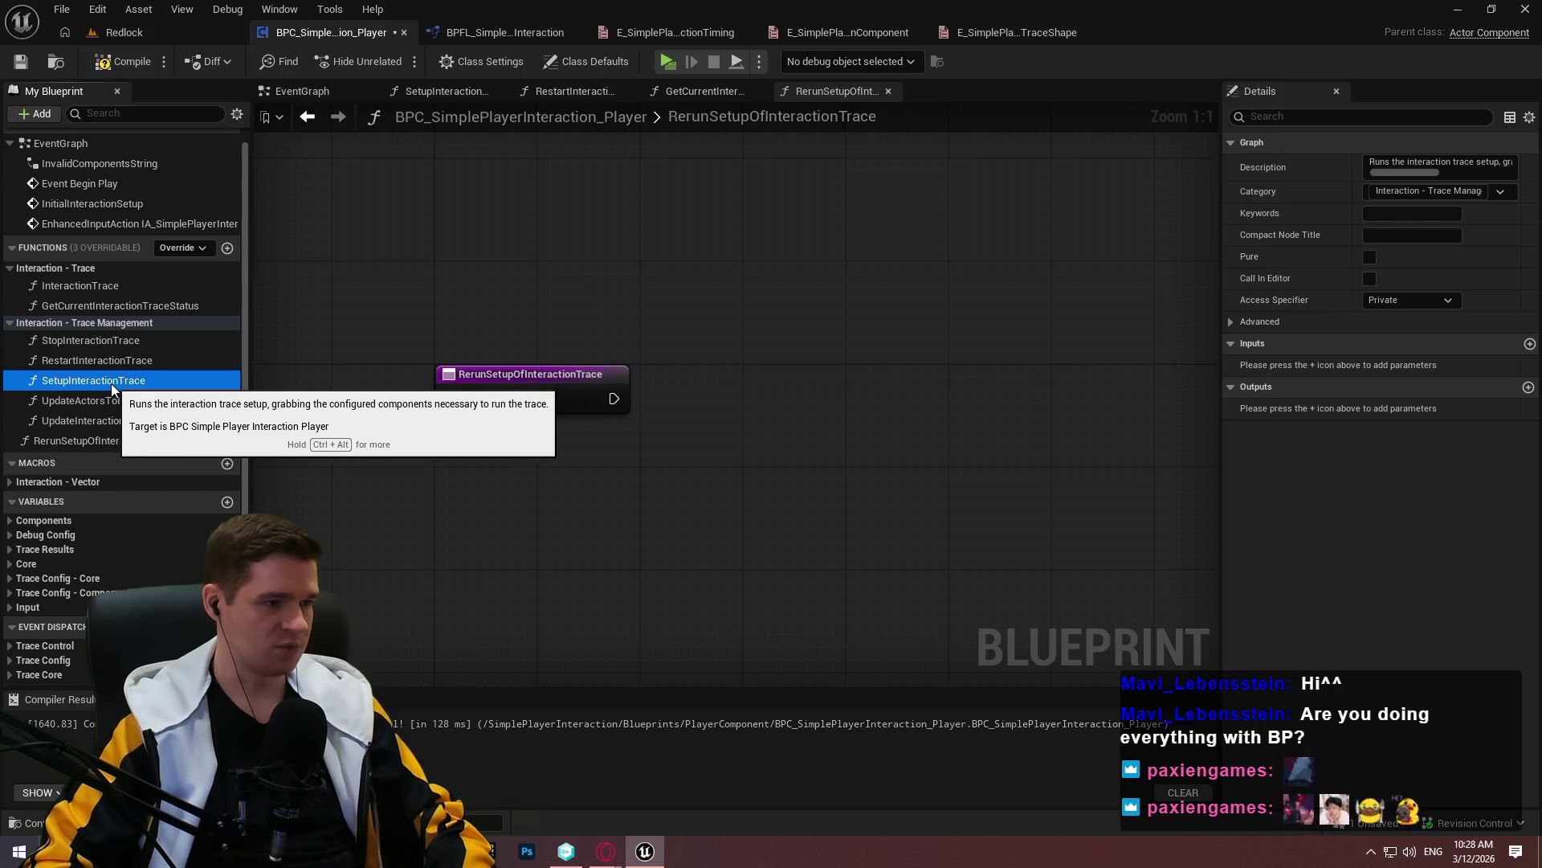
double_click(111, 383)
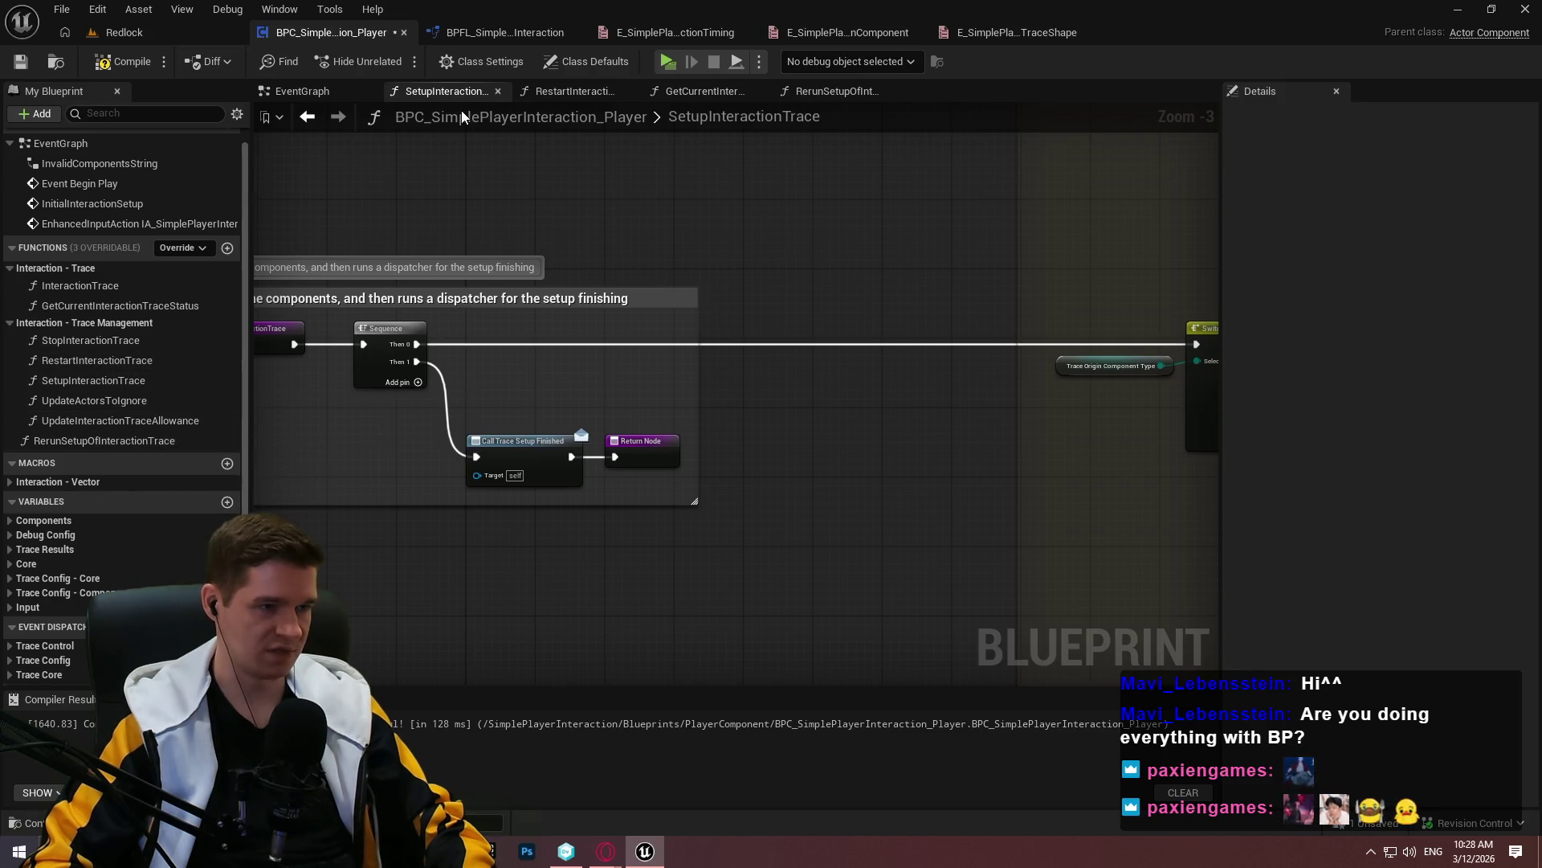
click(101, 445)
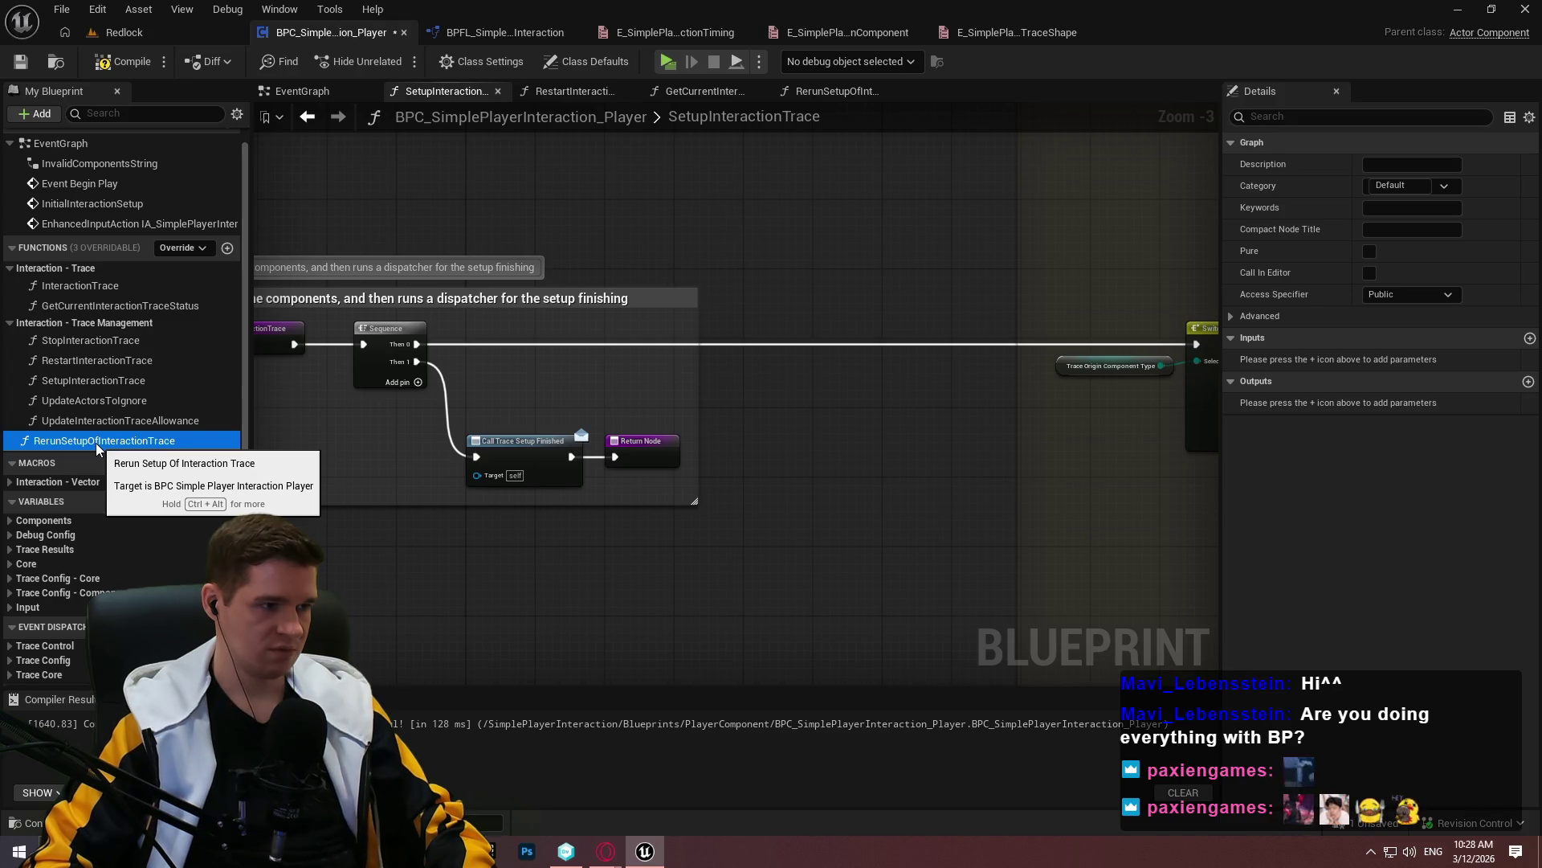
double_click(100, 363)
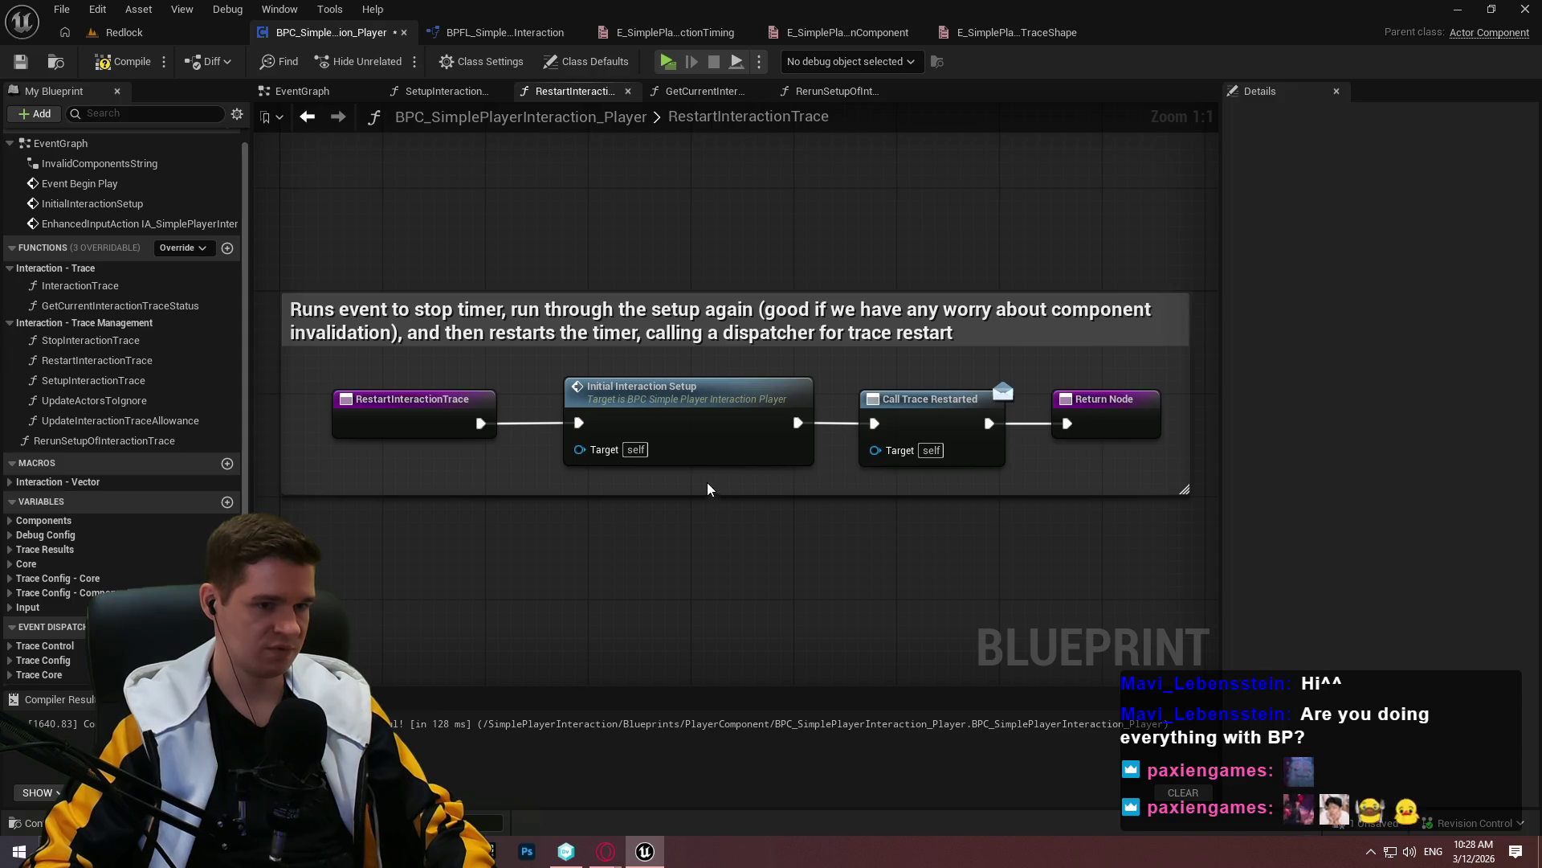
double_click(688, 425)
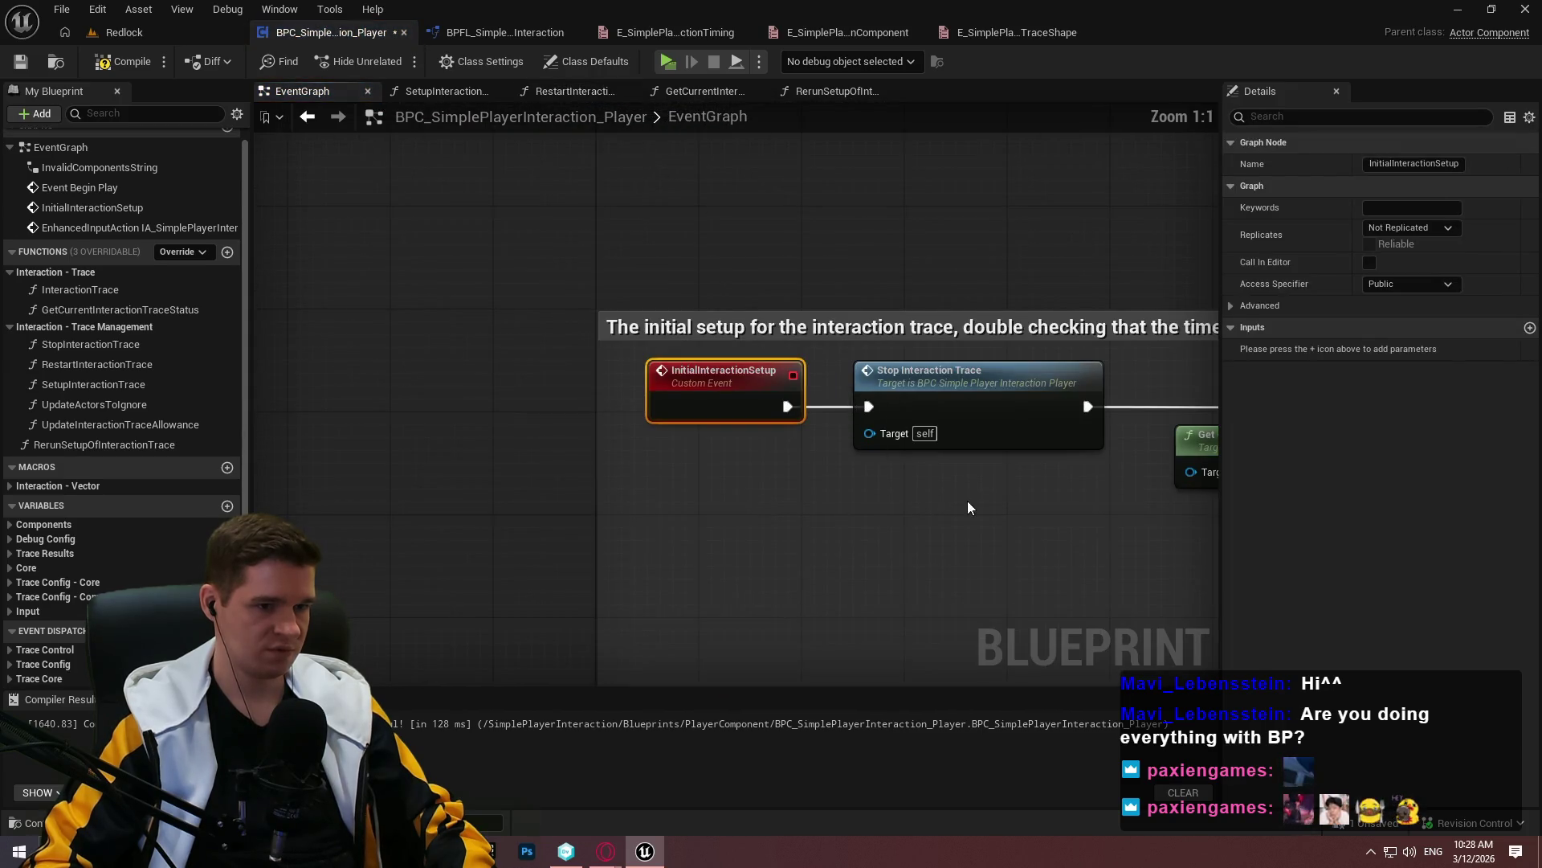
Open the StopInteractionTrace function graph from its node in EventGraph
drag(968, 508, 667, 397)
click(562, 305)
click(604, 423)
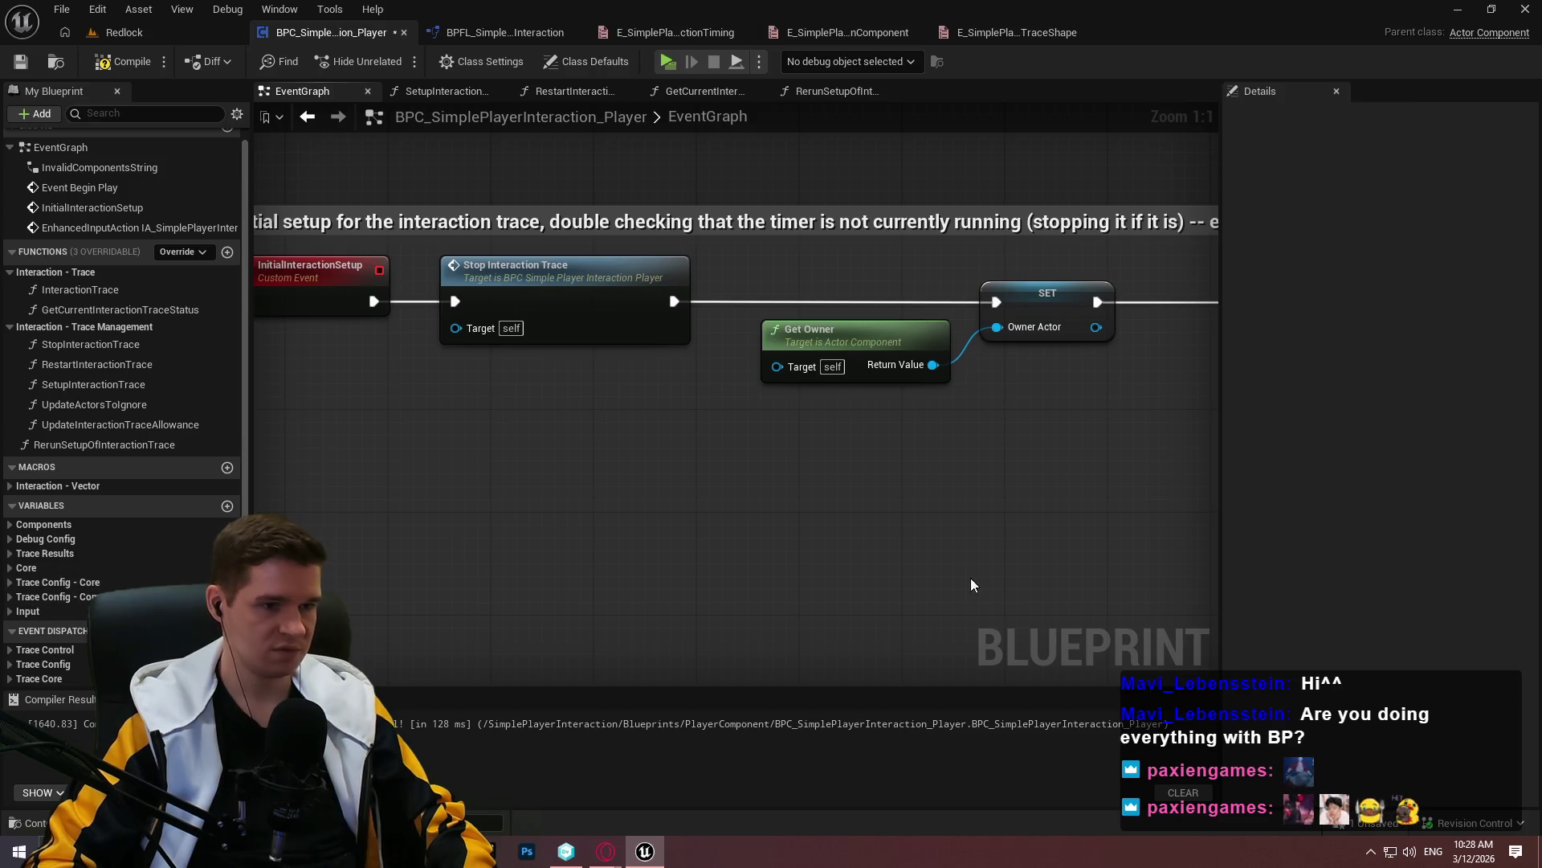
double_click(624, 310)
scroll(541, 380, up, 2)
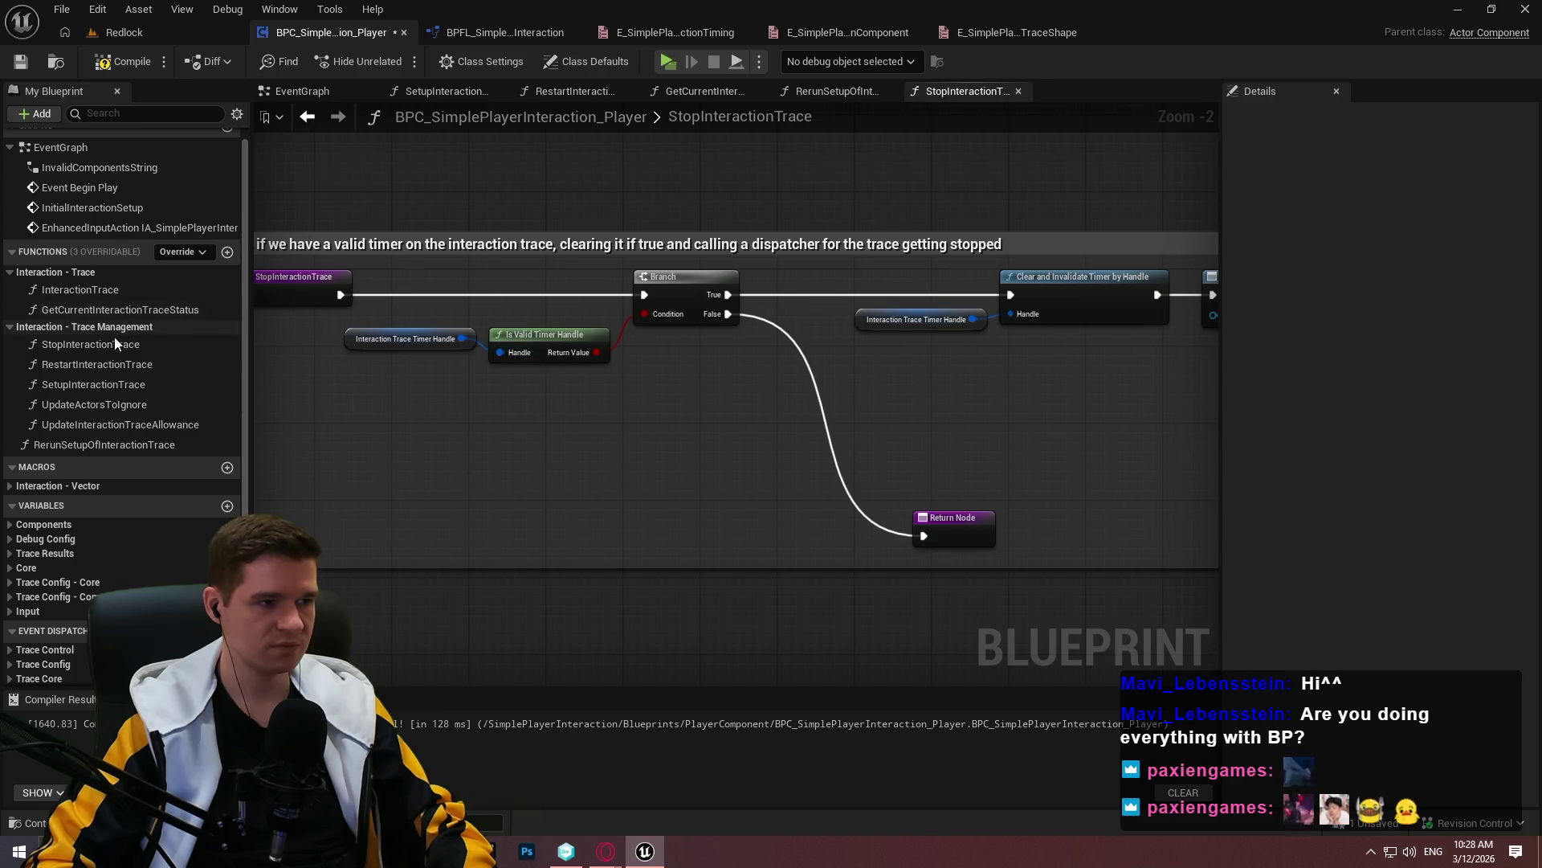
Inspect StopInteractionTrace's properties and its timer-clearing end, then add a new function
click(65, 344)
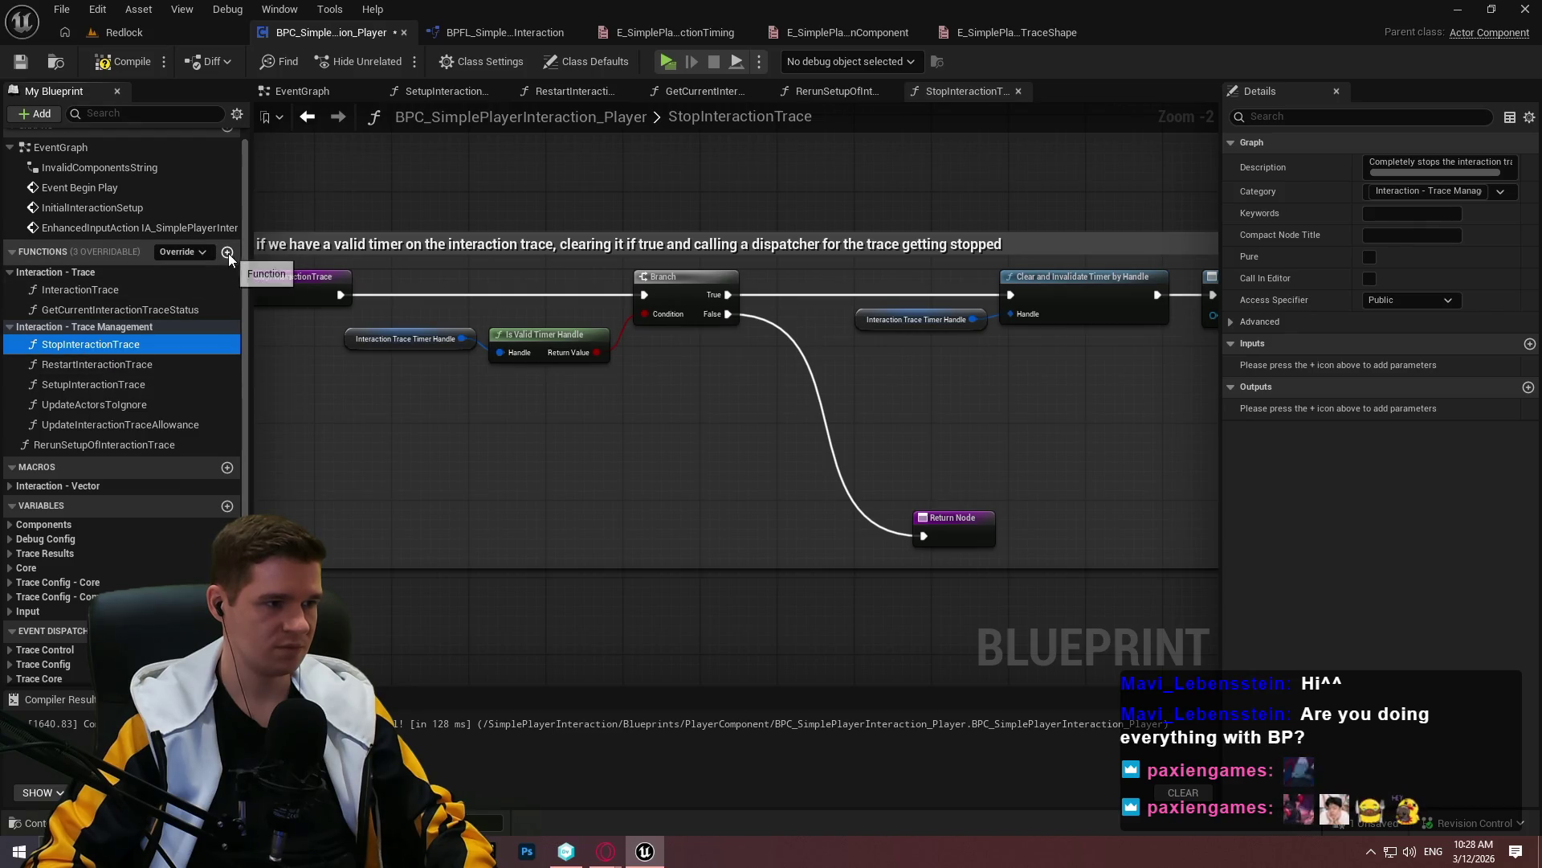
mouse_move(866, 439)
mouse_down()
mouse_move(207, 384)
mouse_move(669, 443)
mouse_move(348, 420)
mouse_move(531, 473)
mouse_move(417, 458)
mouse_up()
scroll(773, 374, up, 2)
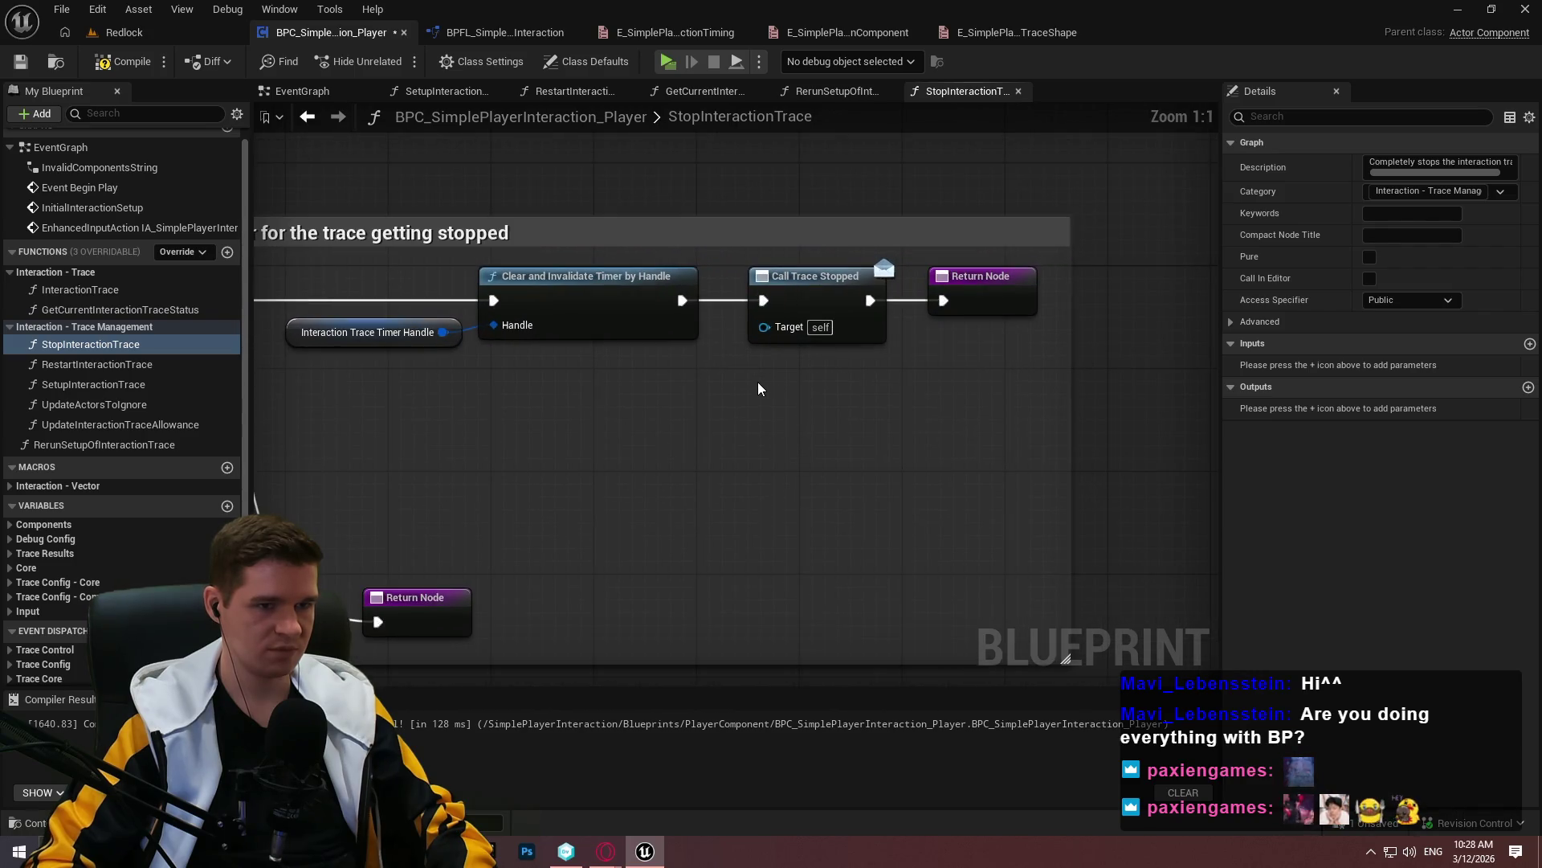
scroll(127, 550, down, 1)
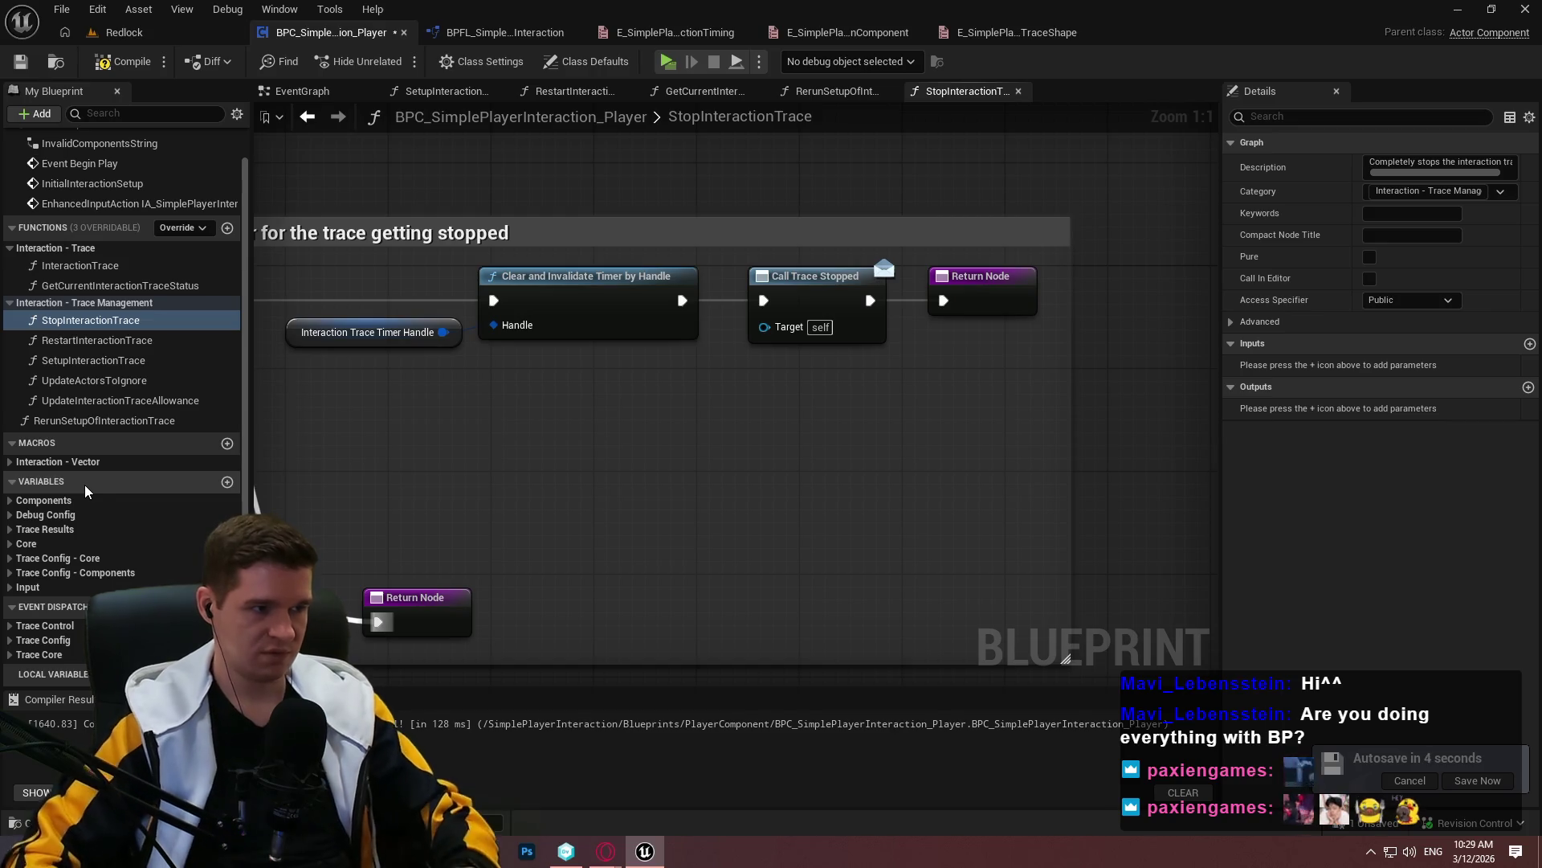
click(229, 230)
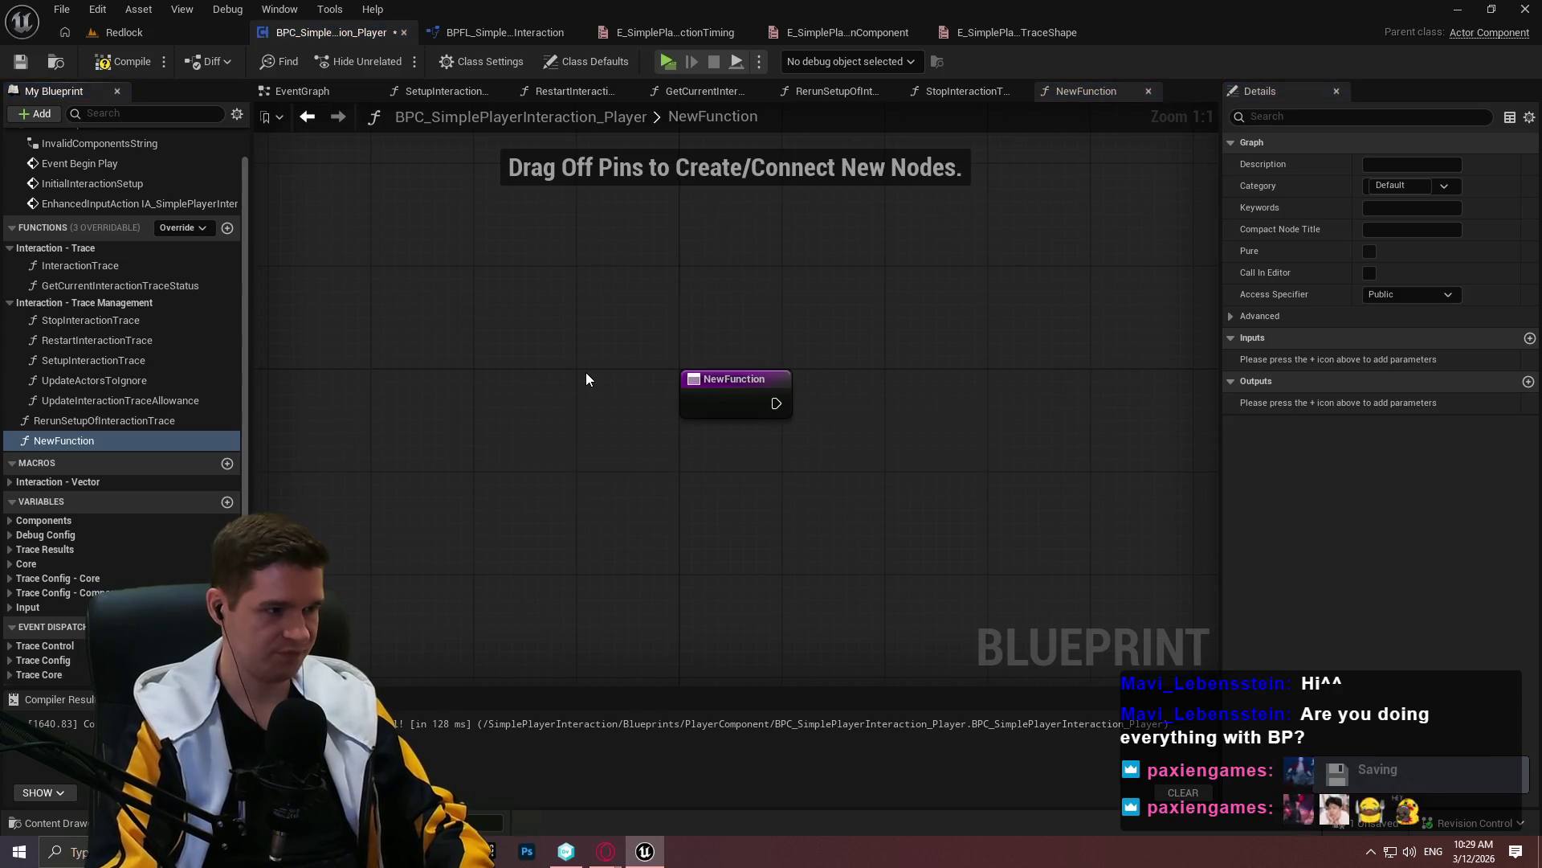
Name the new function PauseInteractionTrace and duplicate it as UnpauseInteractionTrace
click(64, 440)
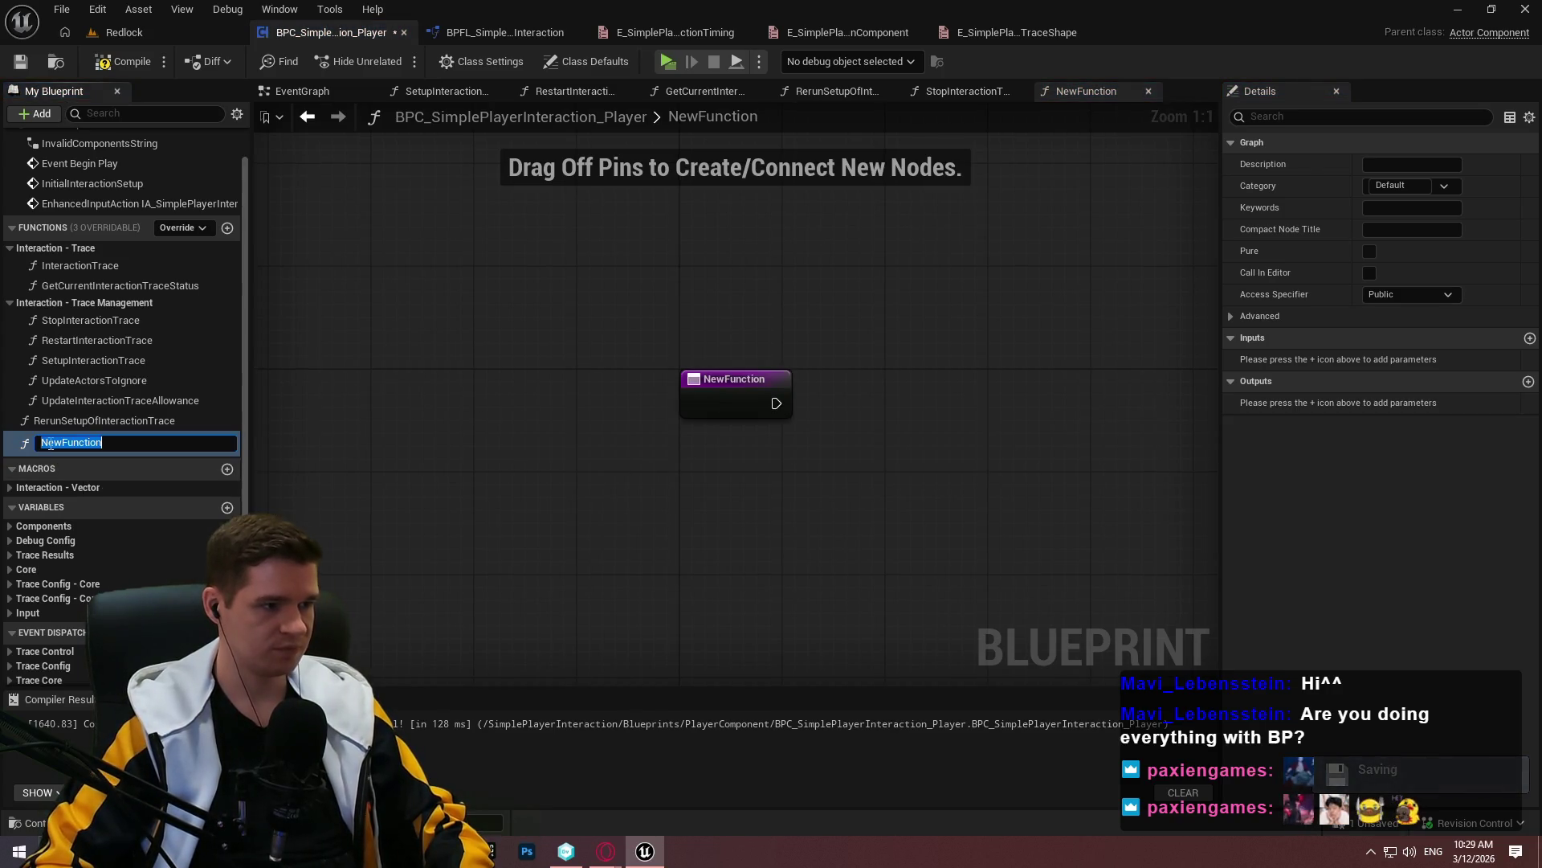
text(P)
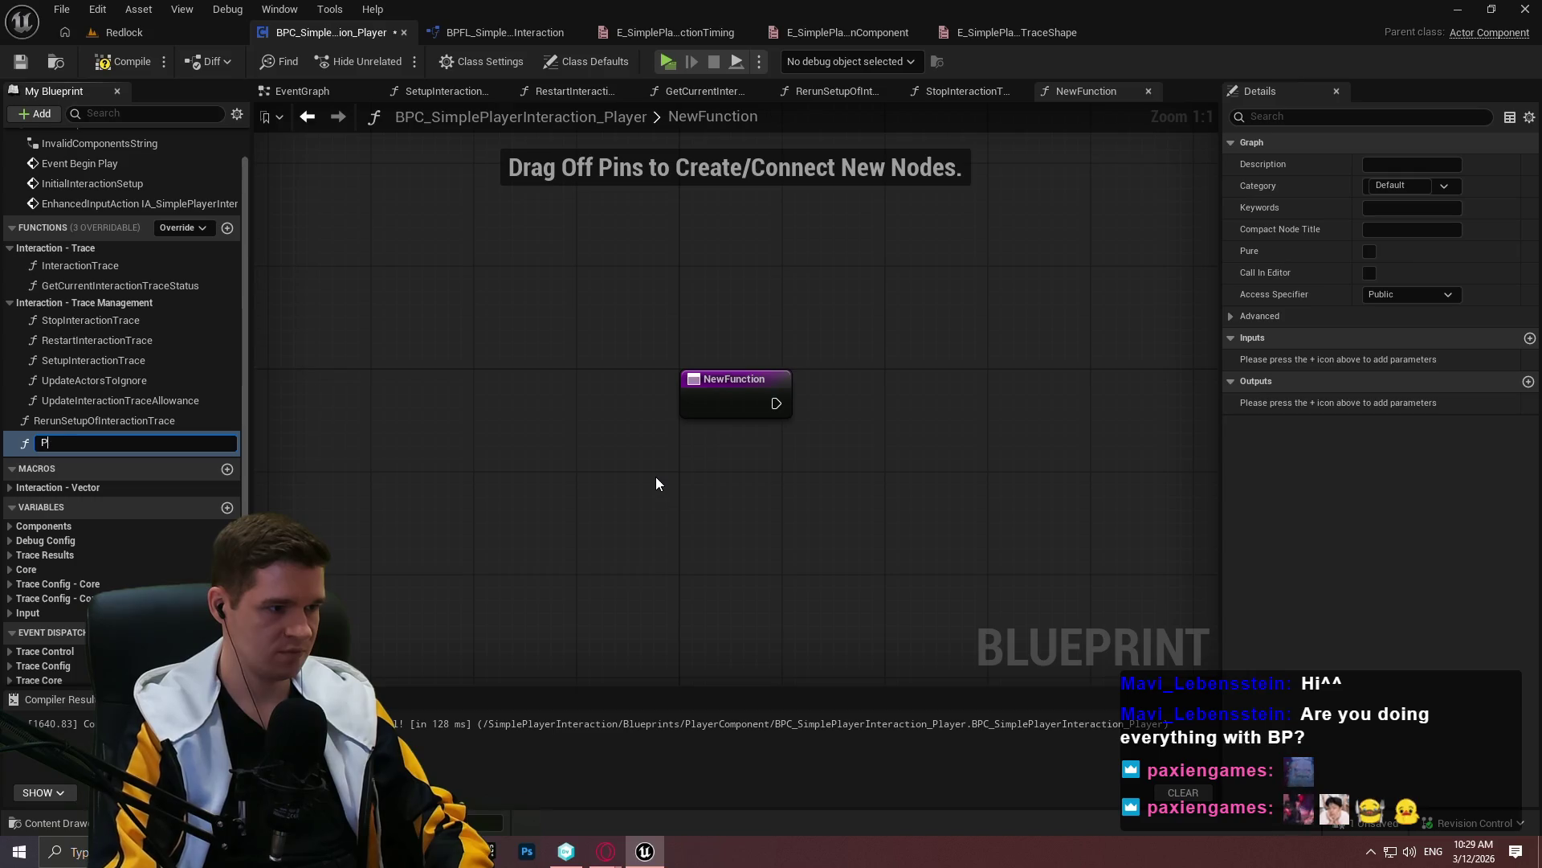
text(auTrace)
key(Return)
right_click(133, 441)
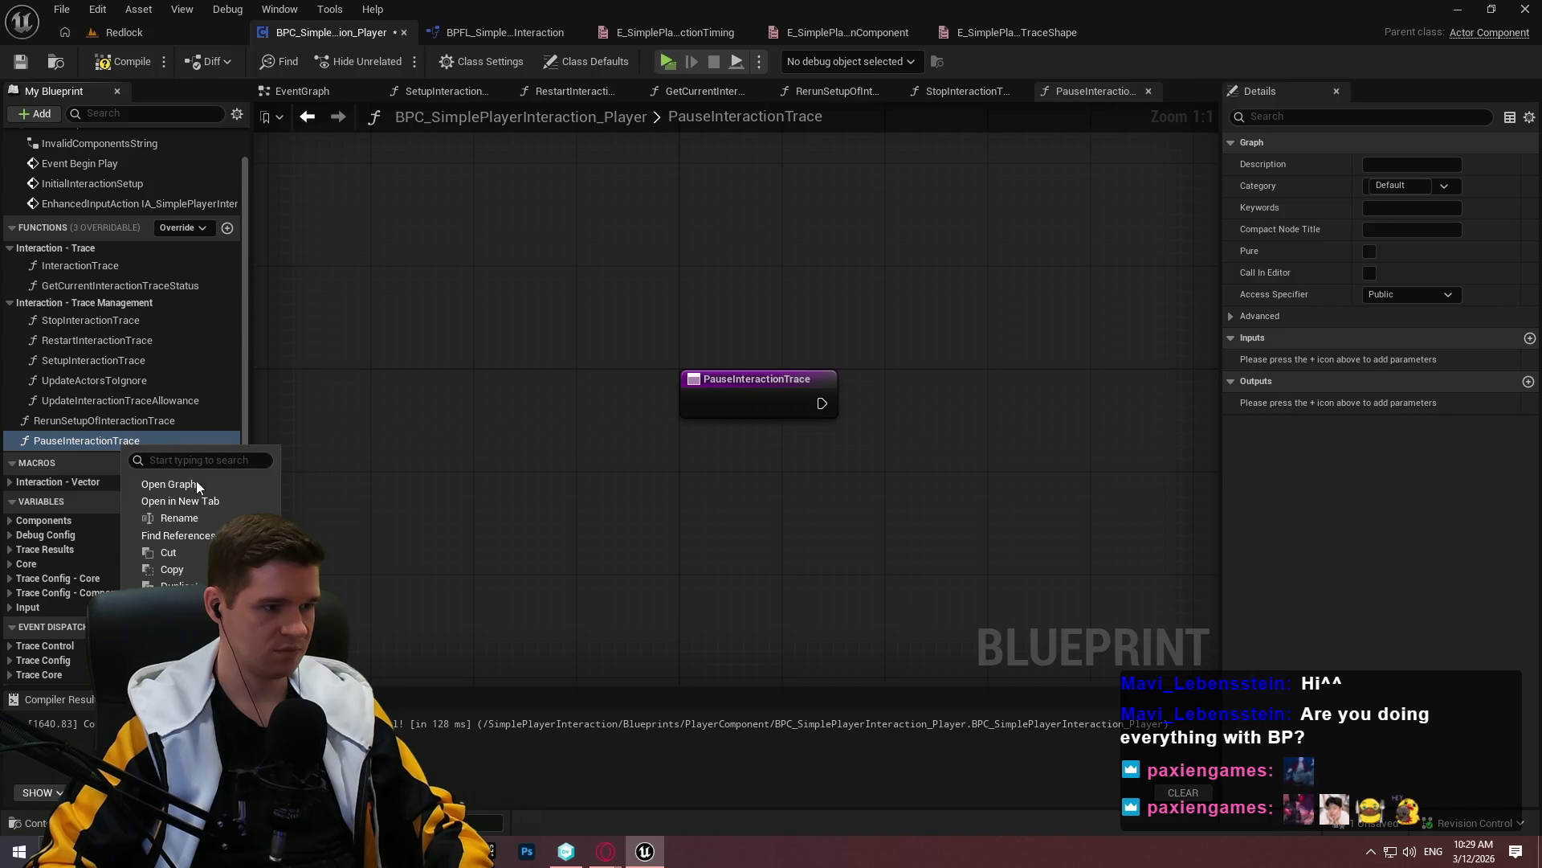
click(178, 586)
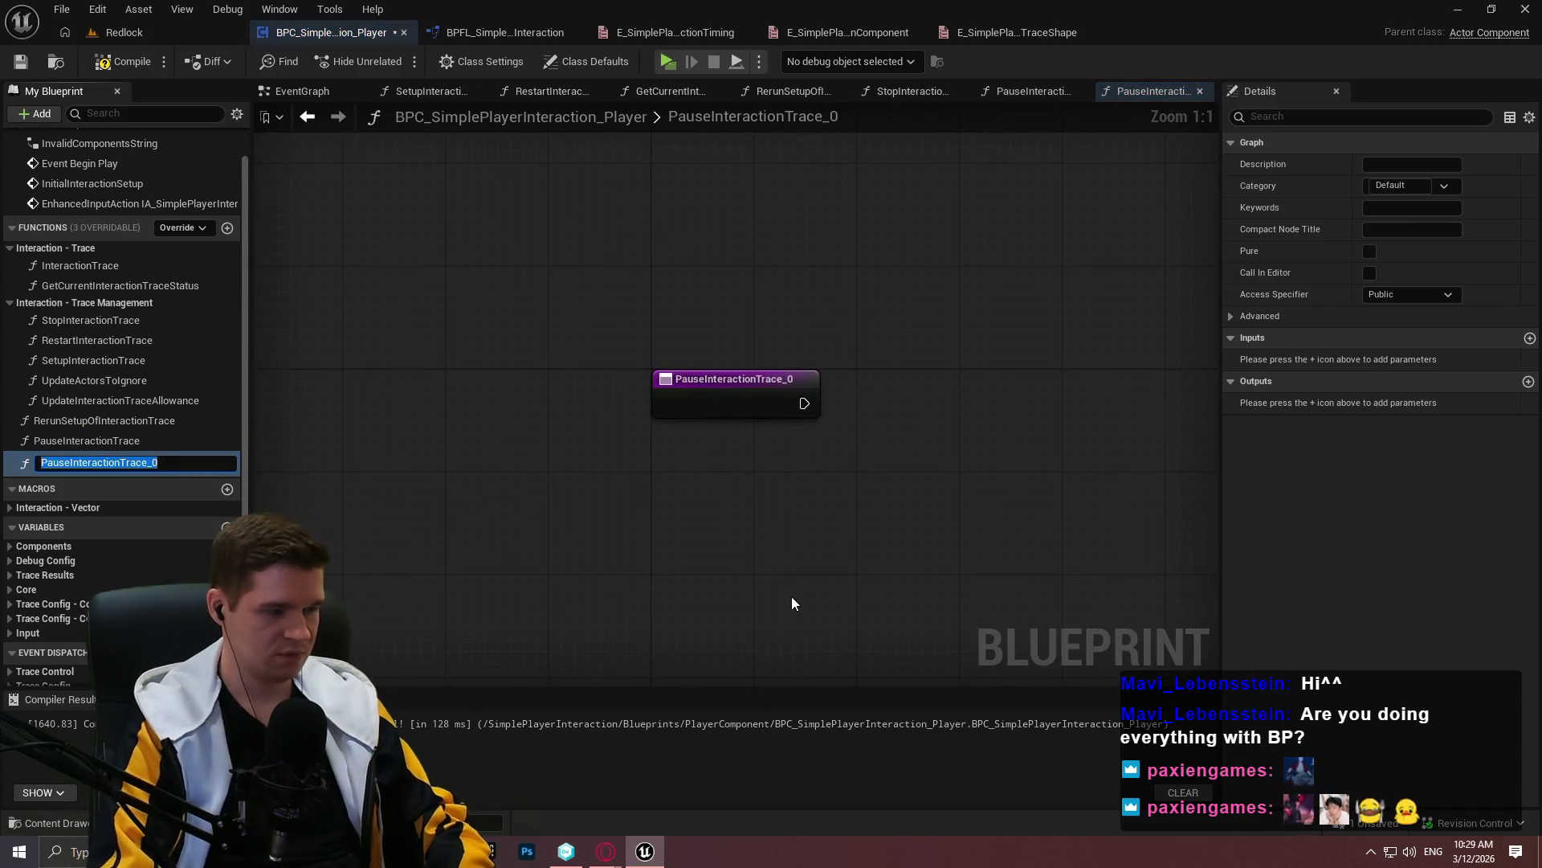
text(Unpa)
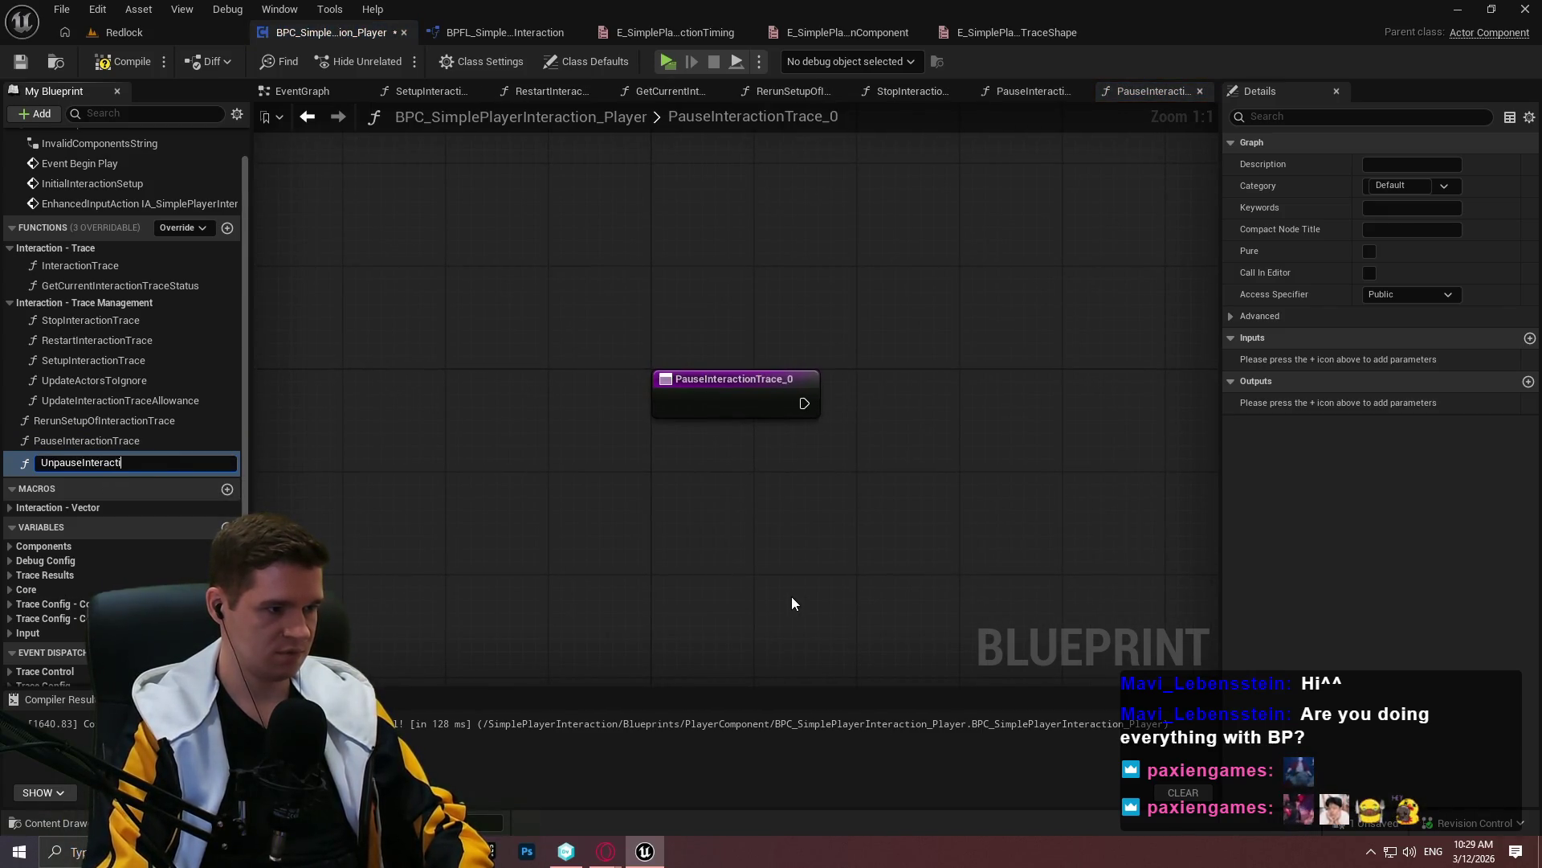
text(race)
key(Return)
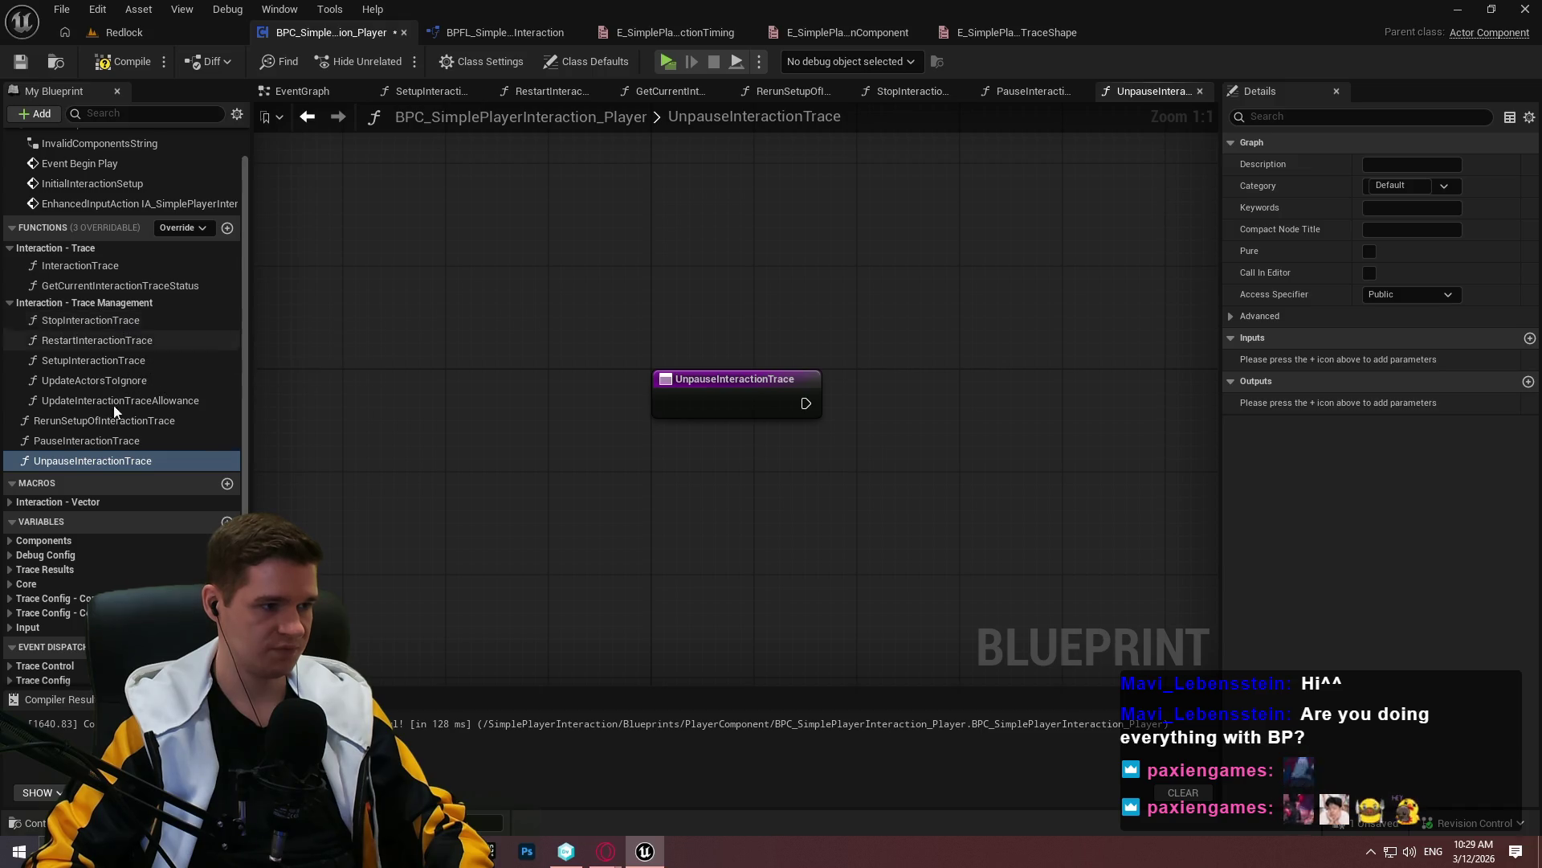
File SetupInteractionTrace and RerunSetupOfInteractionTrace under Interaction - Trace Setup, Pause/Unpause under Trace Management
click(99, 367)
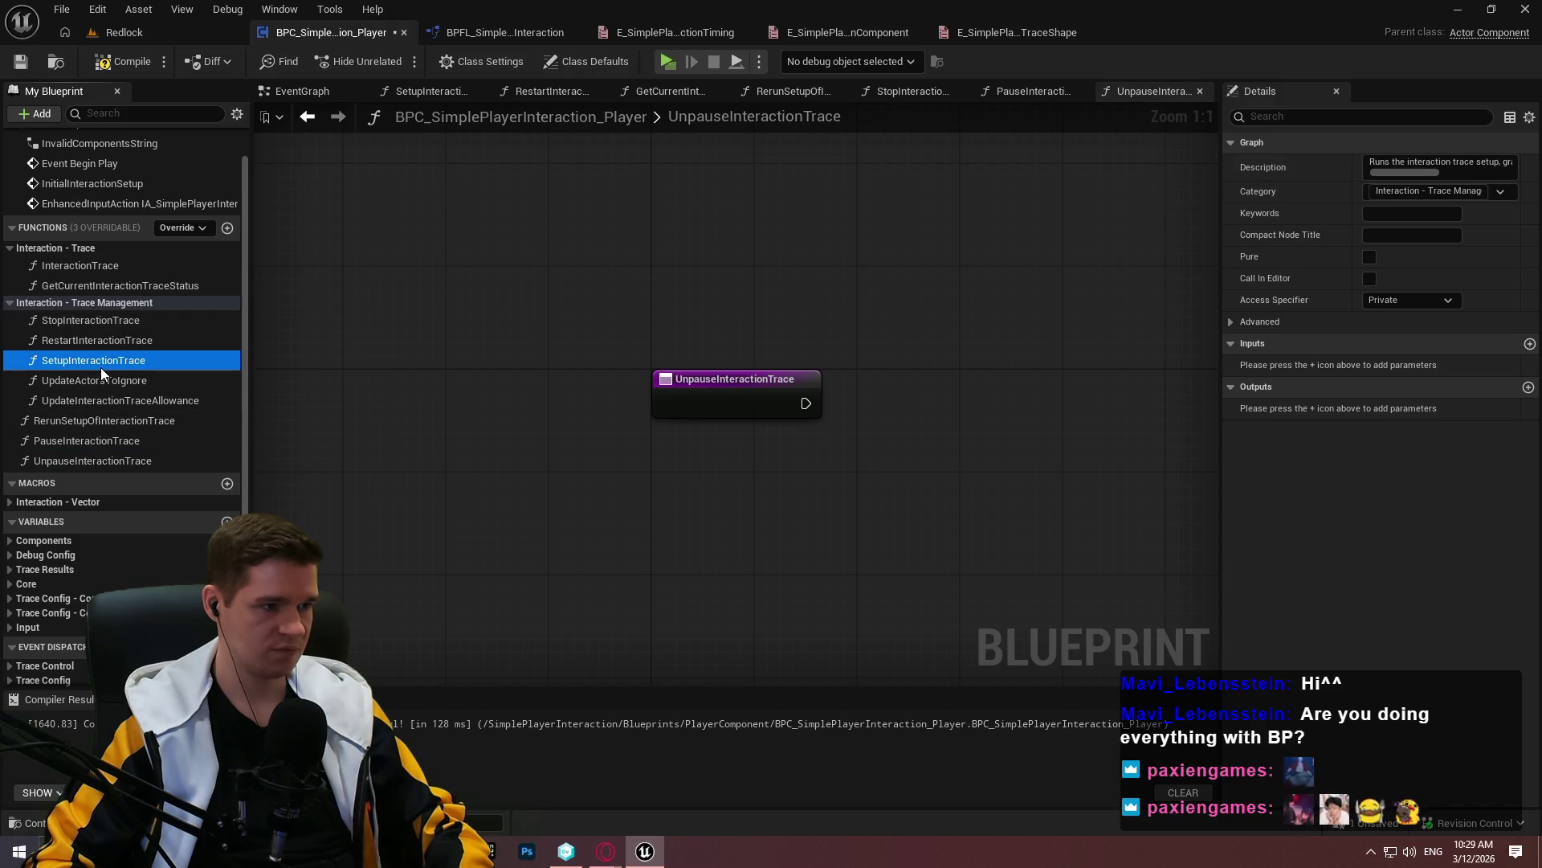
double_click(1455, 190)
text(Setup)
key(Return)
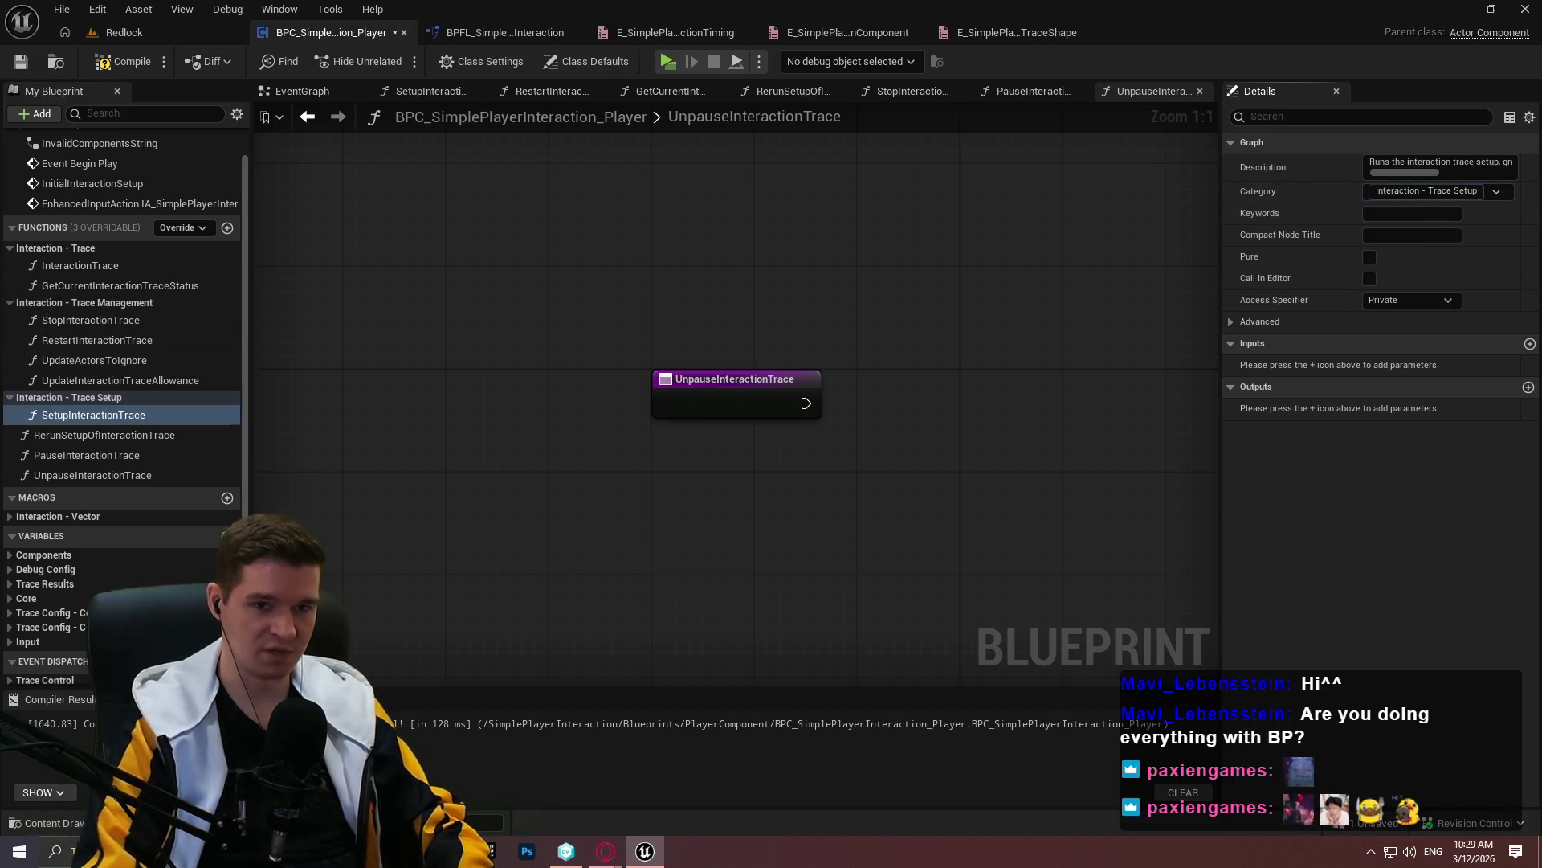
drag(99, 436, 61, 393)
mouse_move(84, 461)
mouse_down()
mouse_move(62, 310)
mouse_move(77, 452)
mouse_move(37, 302)
mouse_up()
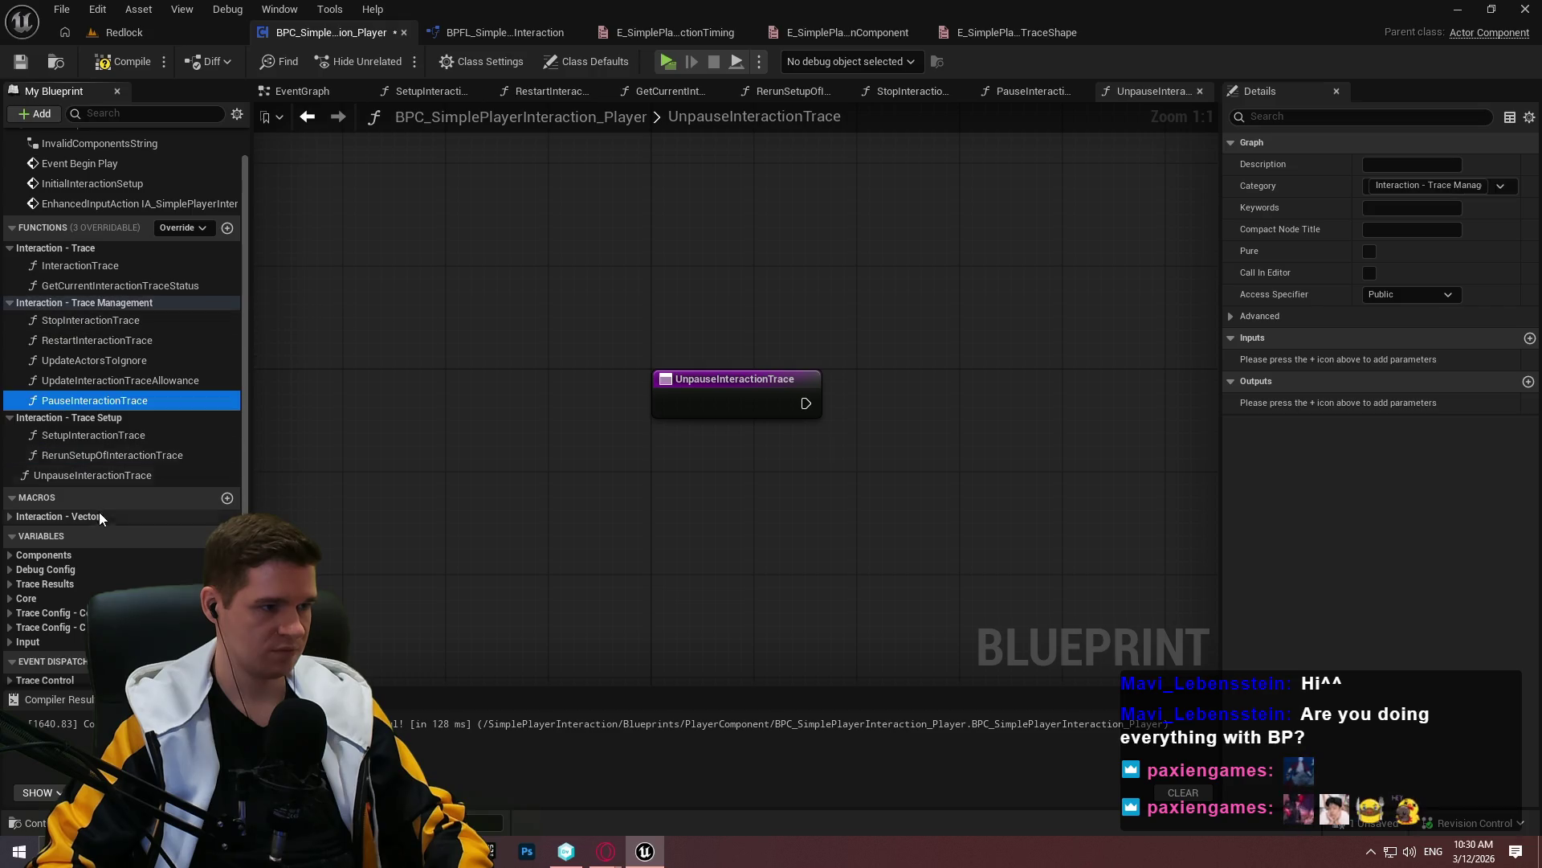
mouse_move(69, 471)
mouse_down()
mouse_move(41, 294)
mouse_move(41, 311)
mouse_up()
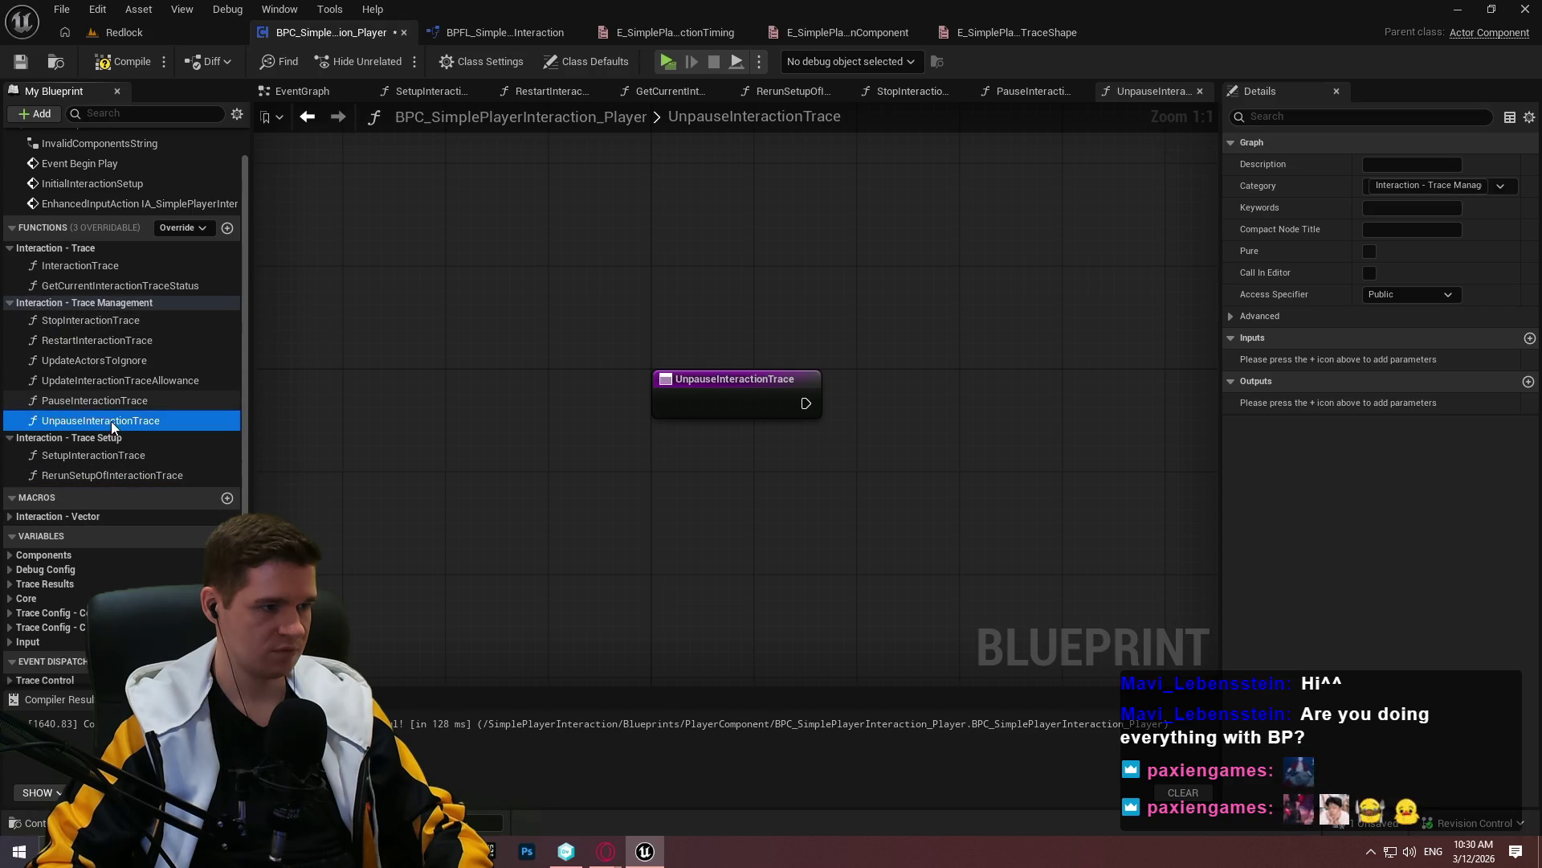
Check the new categories and reopen the StopInteractionTrace graph
scroll(108, 401, down, 1)
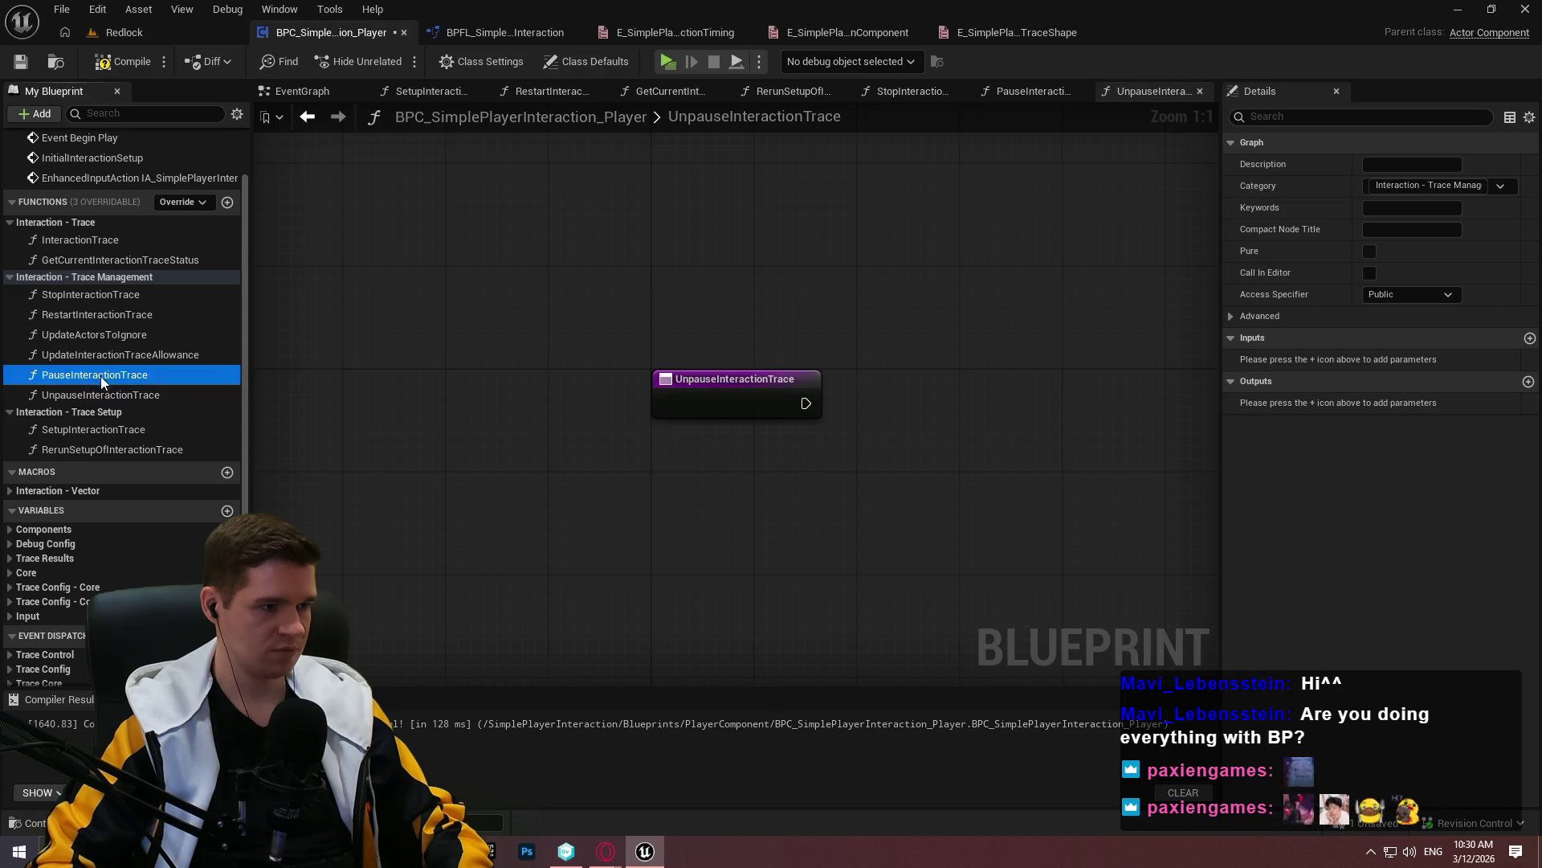
click(108, 408)
click(89, 434)
click(611, 366)
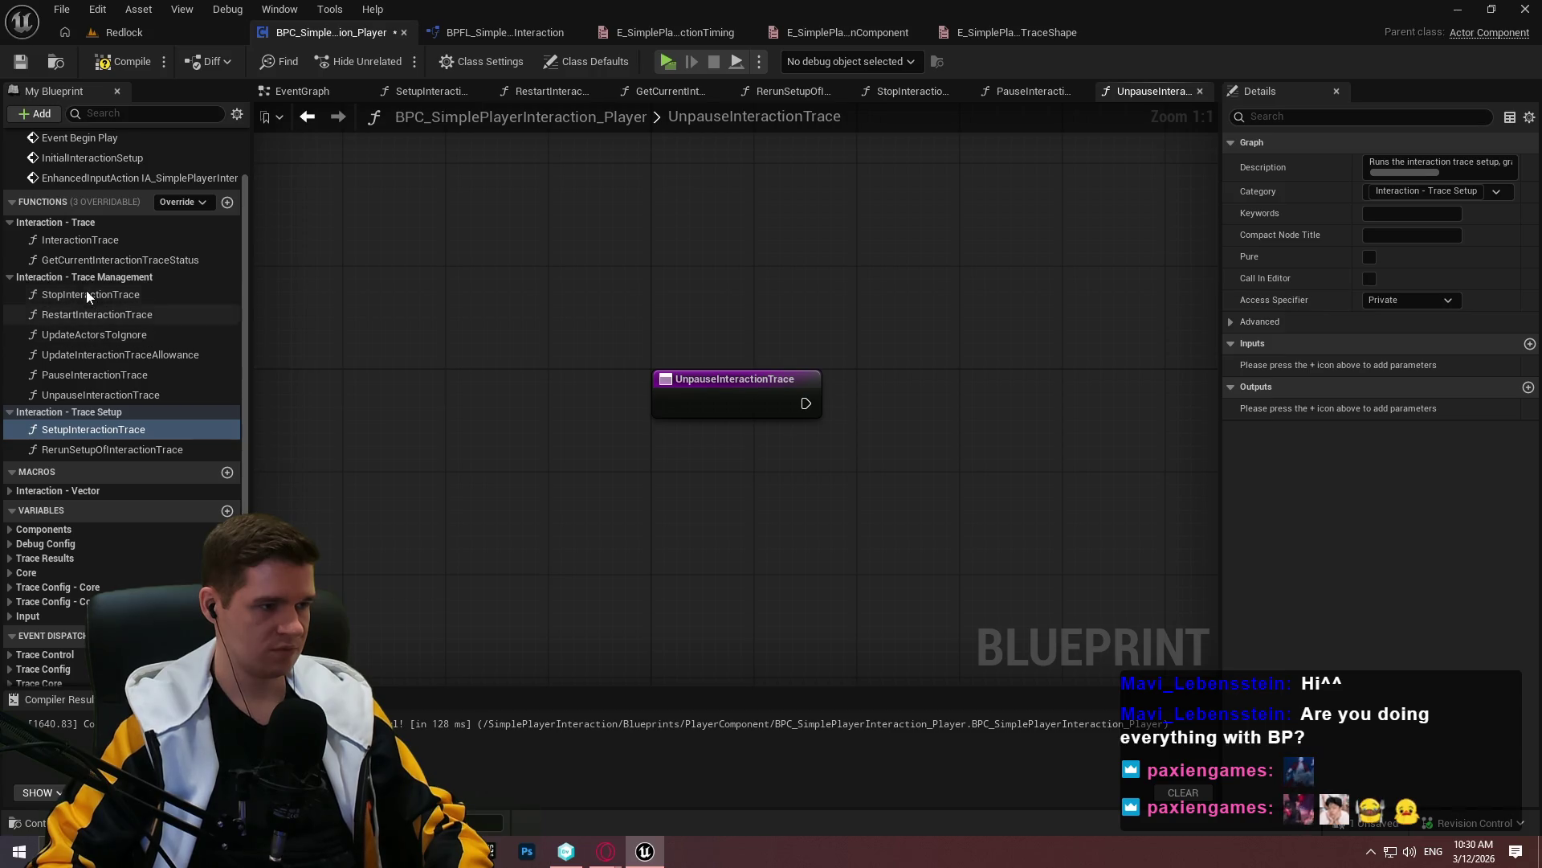
double_click(85, 292)
mouse_move(631, 415)
mouse_down()
mouse_move(940, 444)
mouse_move(706, 452)
mouse_move(528, 393)
mouse_move(721, 391)
mouse_up()
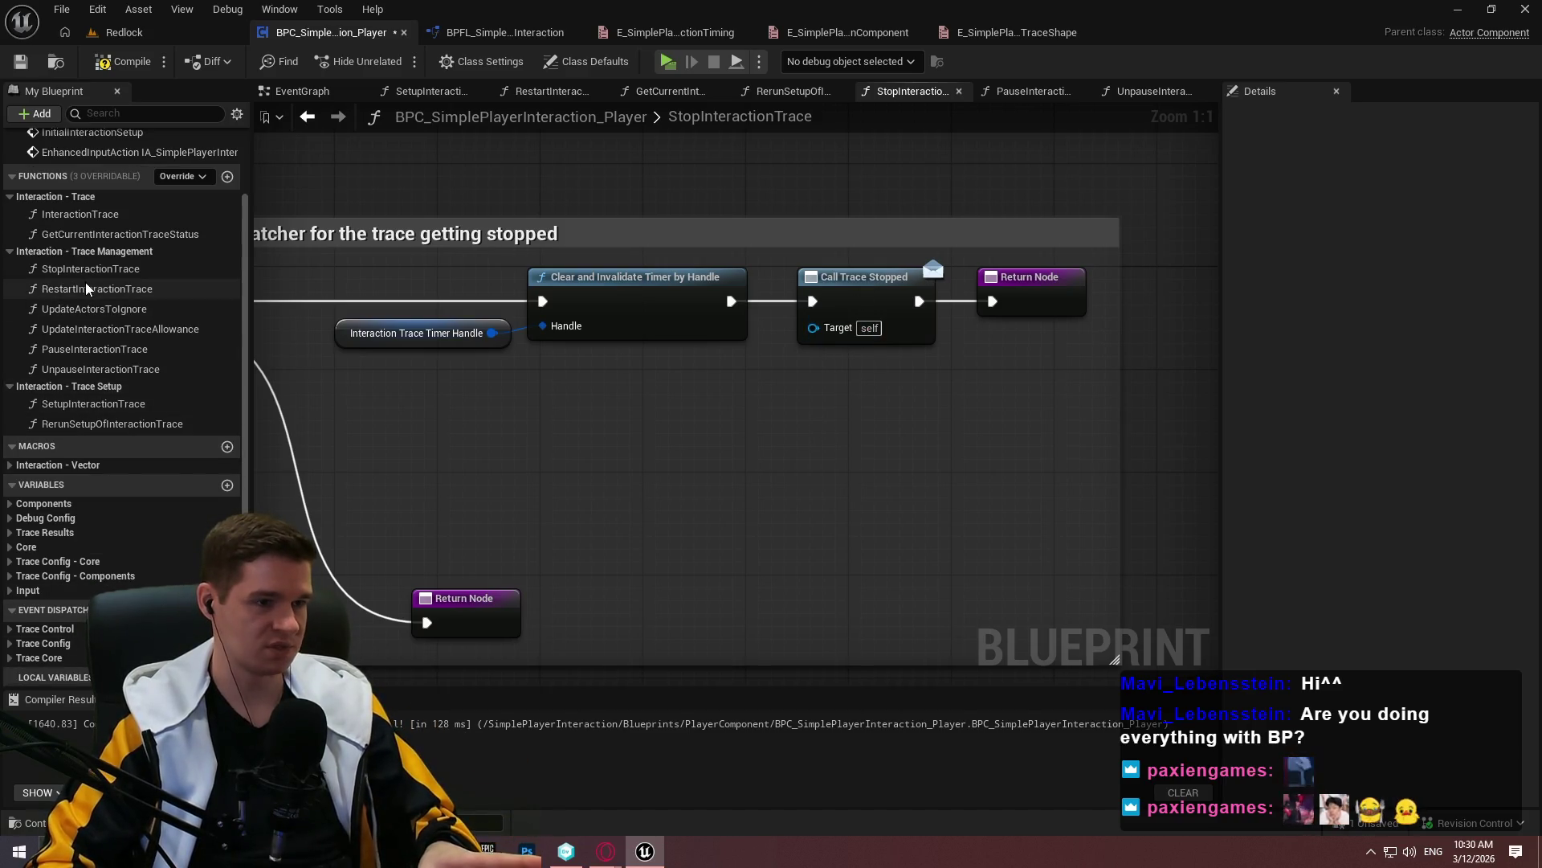
Place a Setup Interaction Trace call in the RestartInteractionTrace graph
drag(629, 364, 1505, 354)
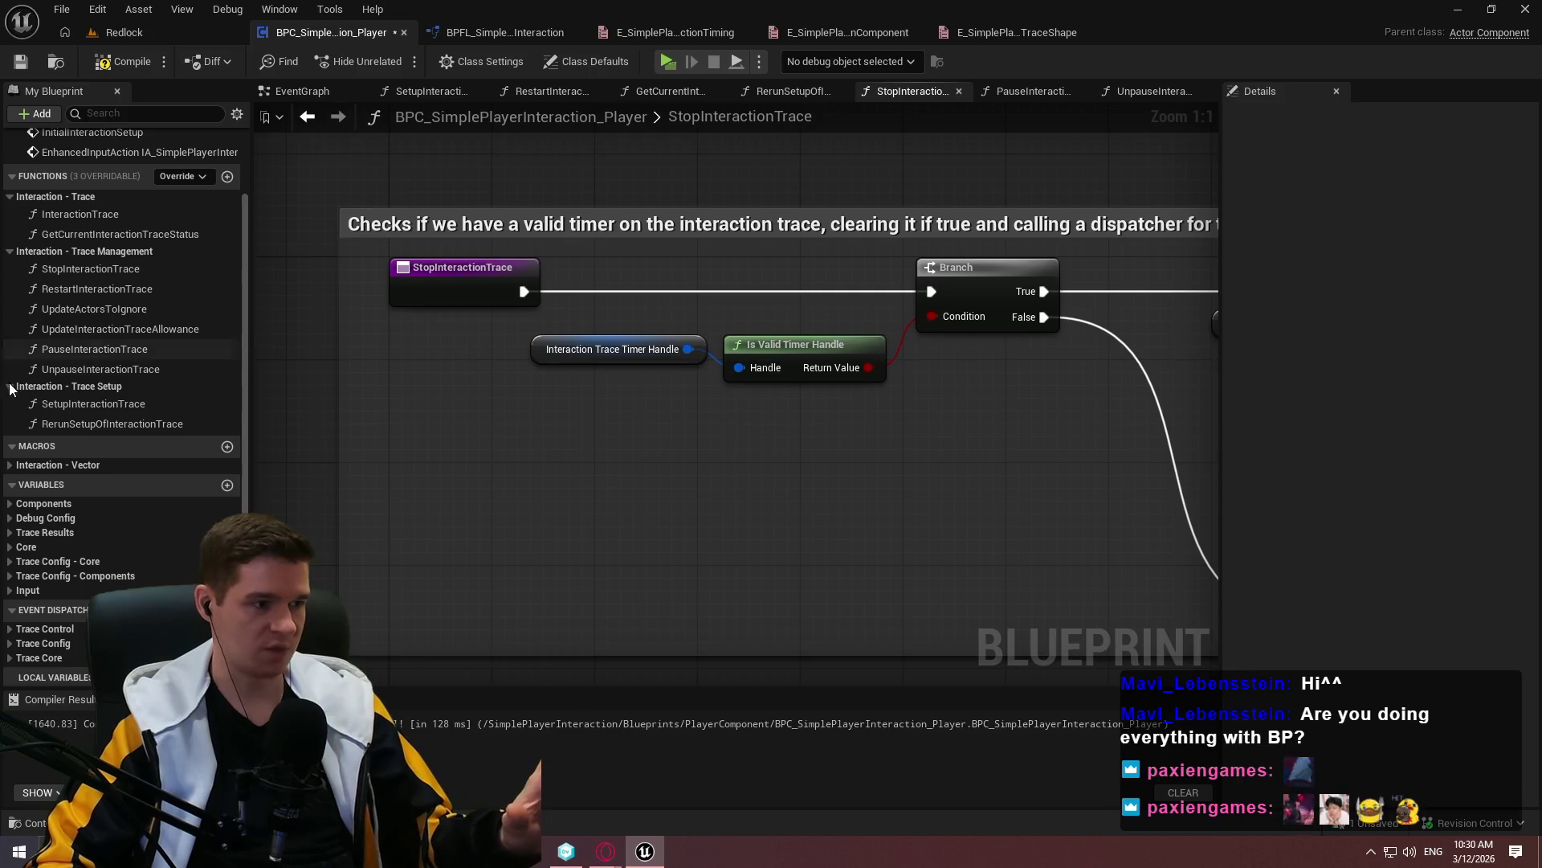
double_click(101, 289)
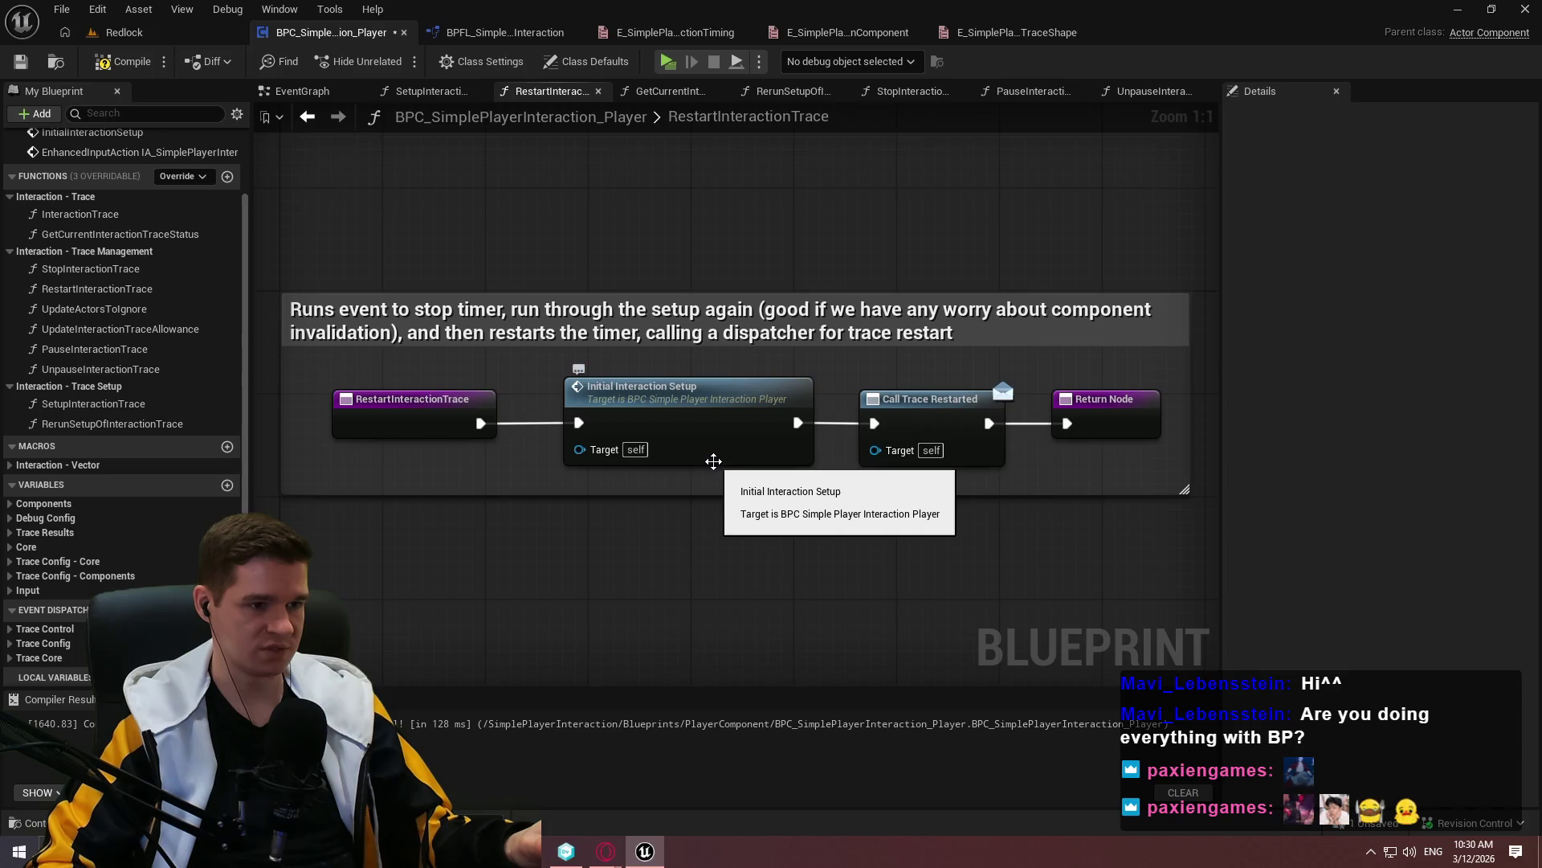
drag(717, 466, 684, 348)
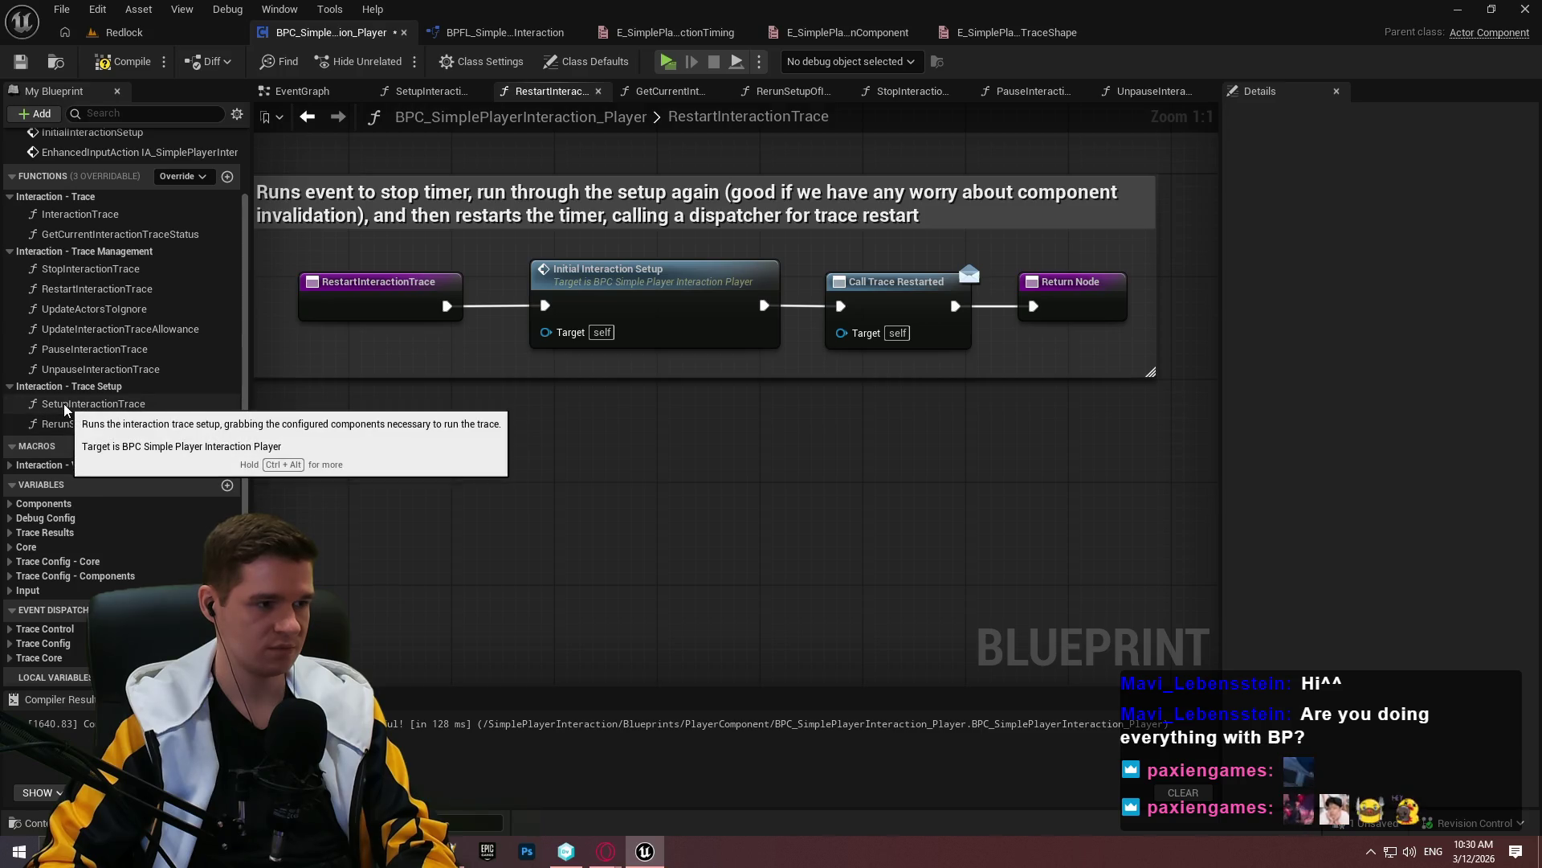
mouse_move(65, 408)
mouse_down()
mouse_move(492, 412)
mouse_move(518, 442)
mouse_up()
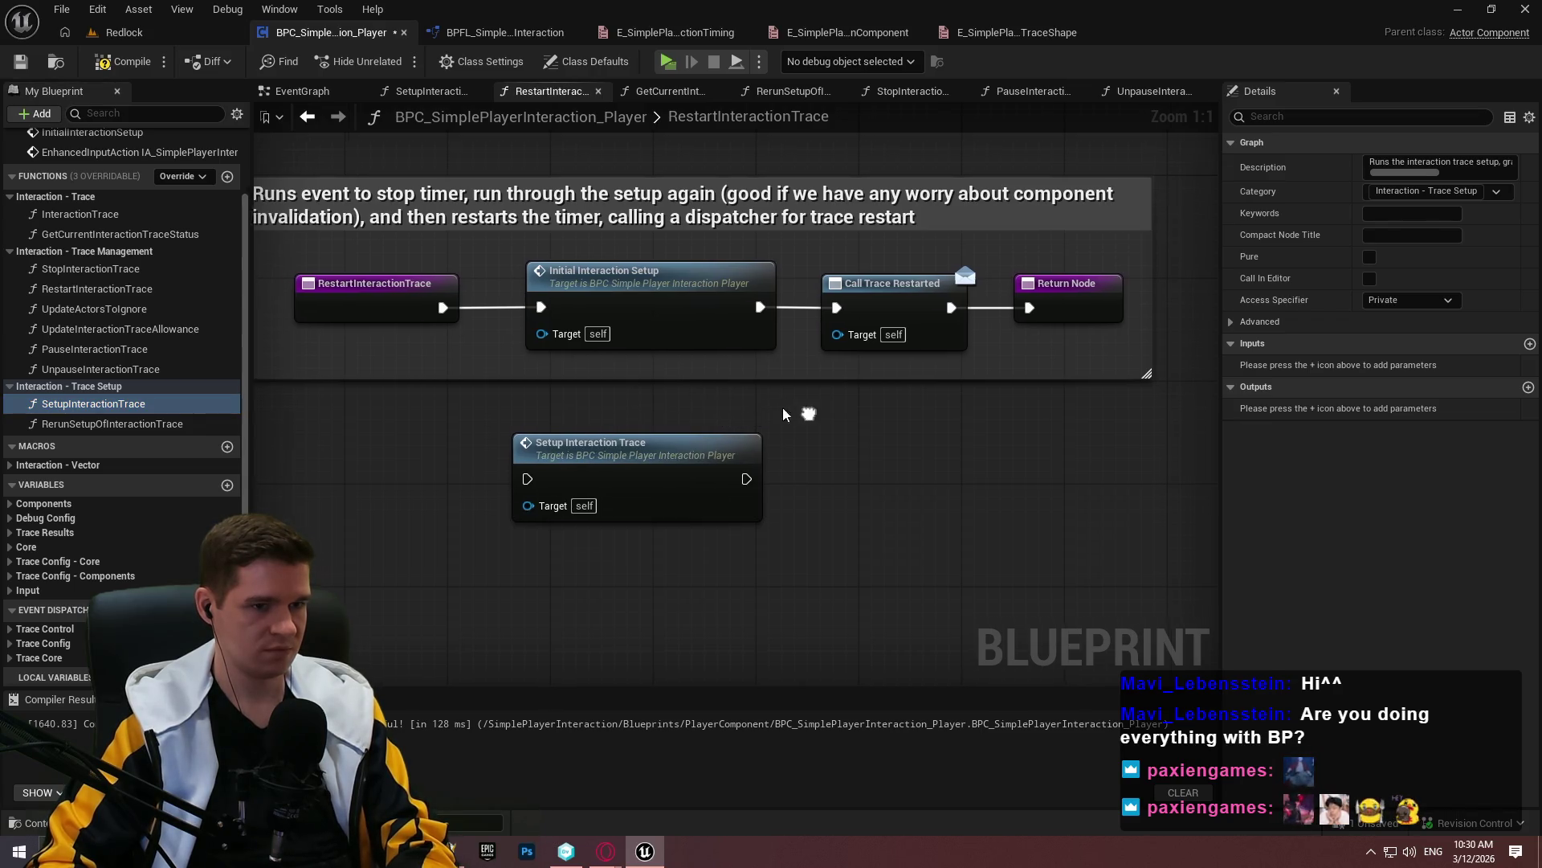
Jump from the Initial Interaction Setup call to its event in EventGraph
click(635, 444)
double_click(645, 288)
scroll(645, 287, down, 4)
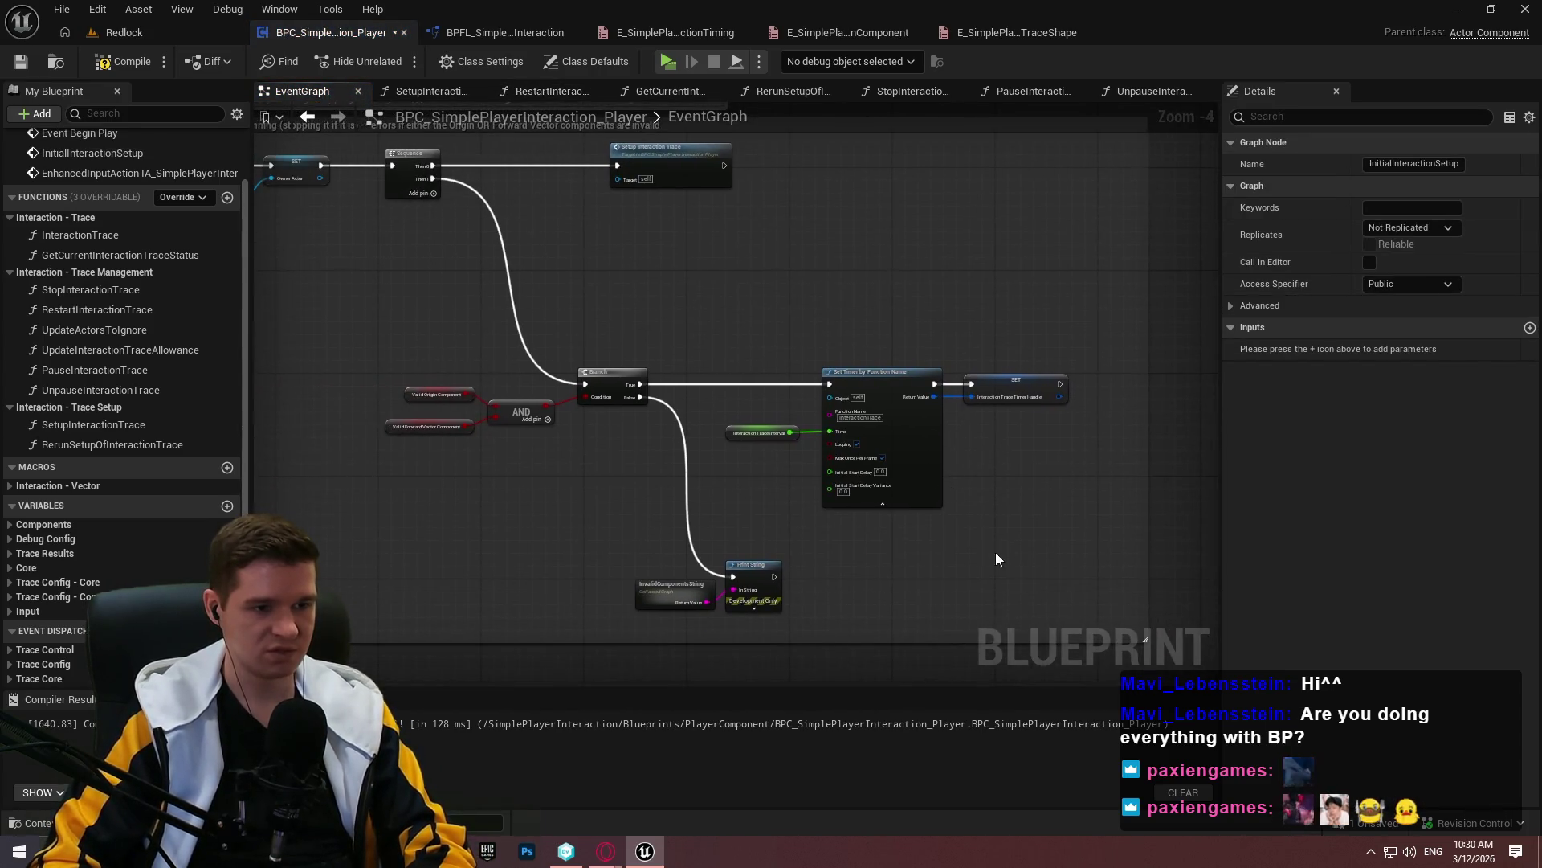
Locate the InitialInteractionSetup event's Get Owner and SET nodes, checking where the event is called
drag(1178, 620, 336, 338)
mouse_move(470, 291)
mouse_down()
mouse_move(871, 344)
mouse_move(369, 327)
mouse_move(964, 403)
mouse_move(859, 393)
mouse_up()
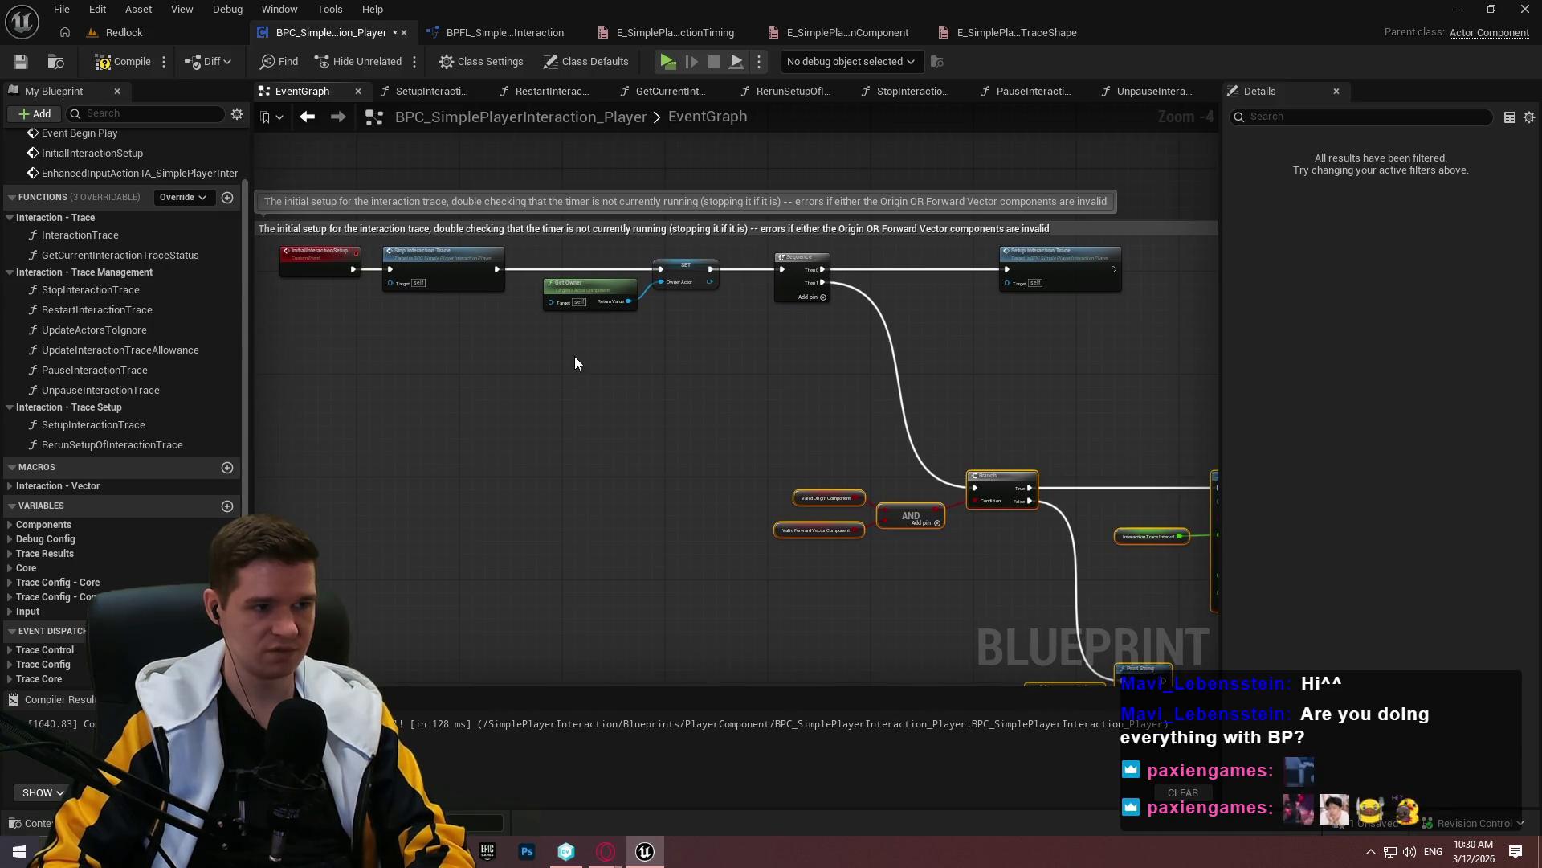
scroll(484, 307, up, 3)
drag(890, 374, 890, 375)
mouse_move(890, 375)
mouse_down()
mouse_move(982, 453)
mouse_move(1083, 467)
mouse_up()
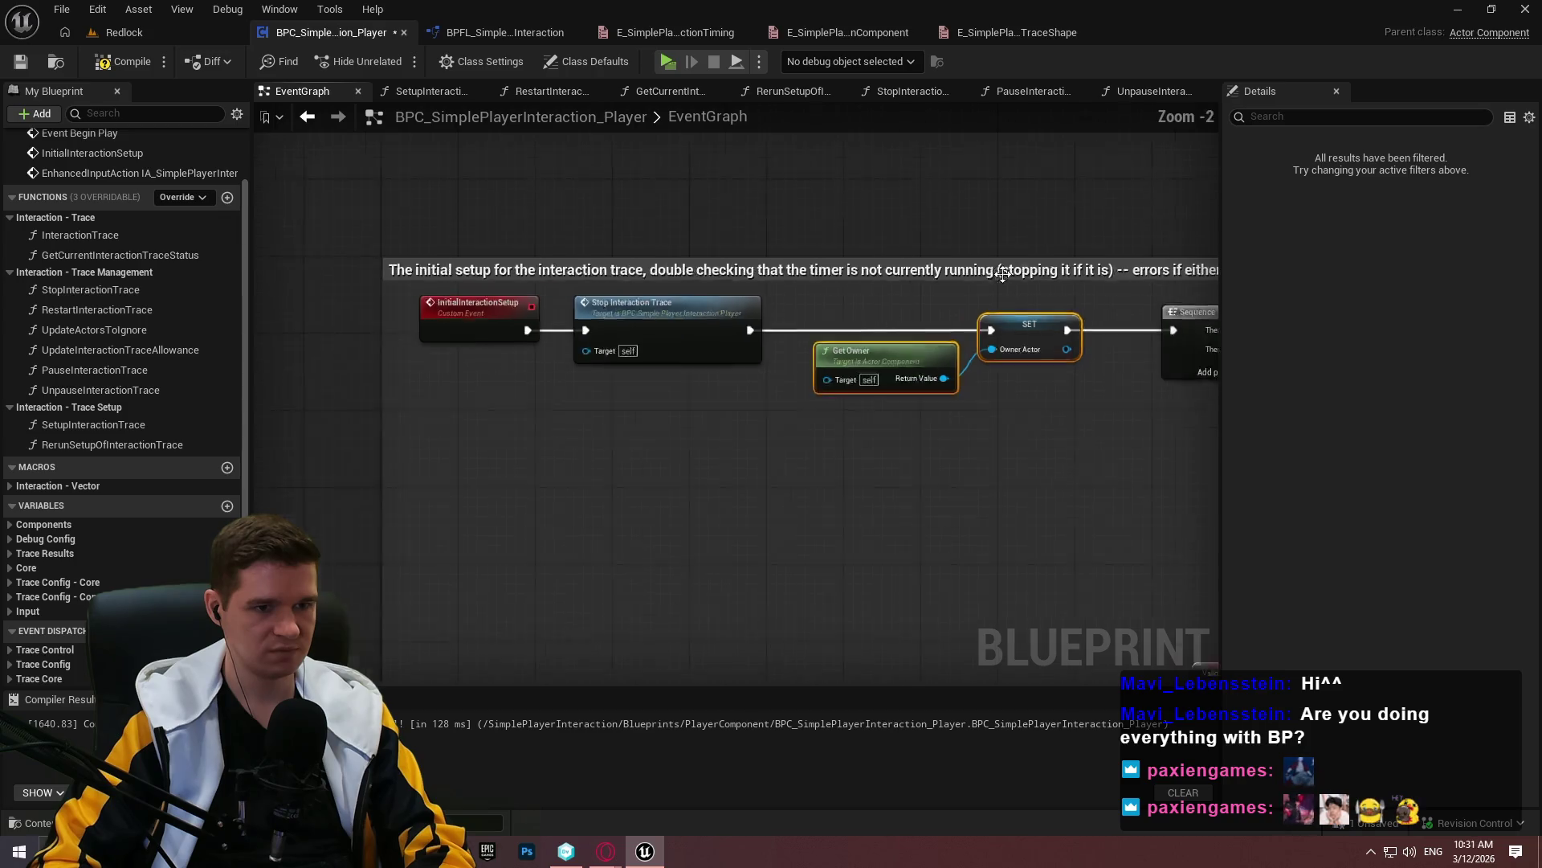
scroll(967, 183, down, 4)
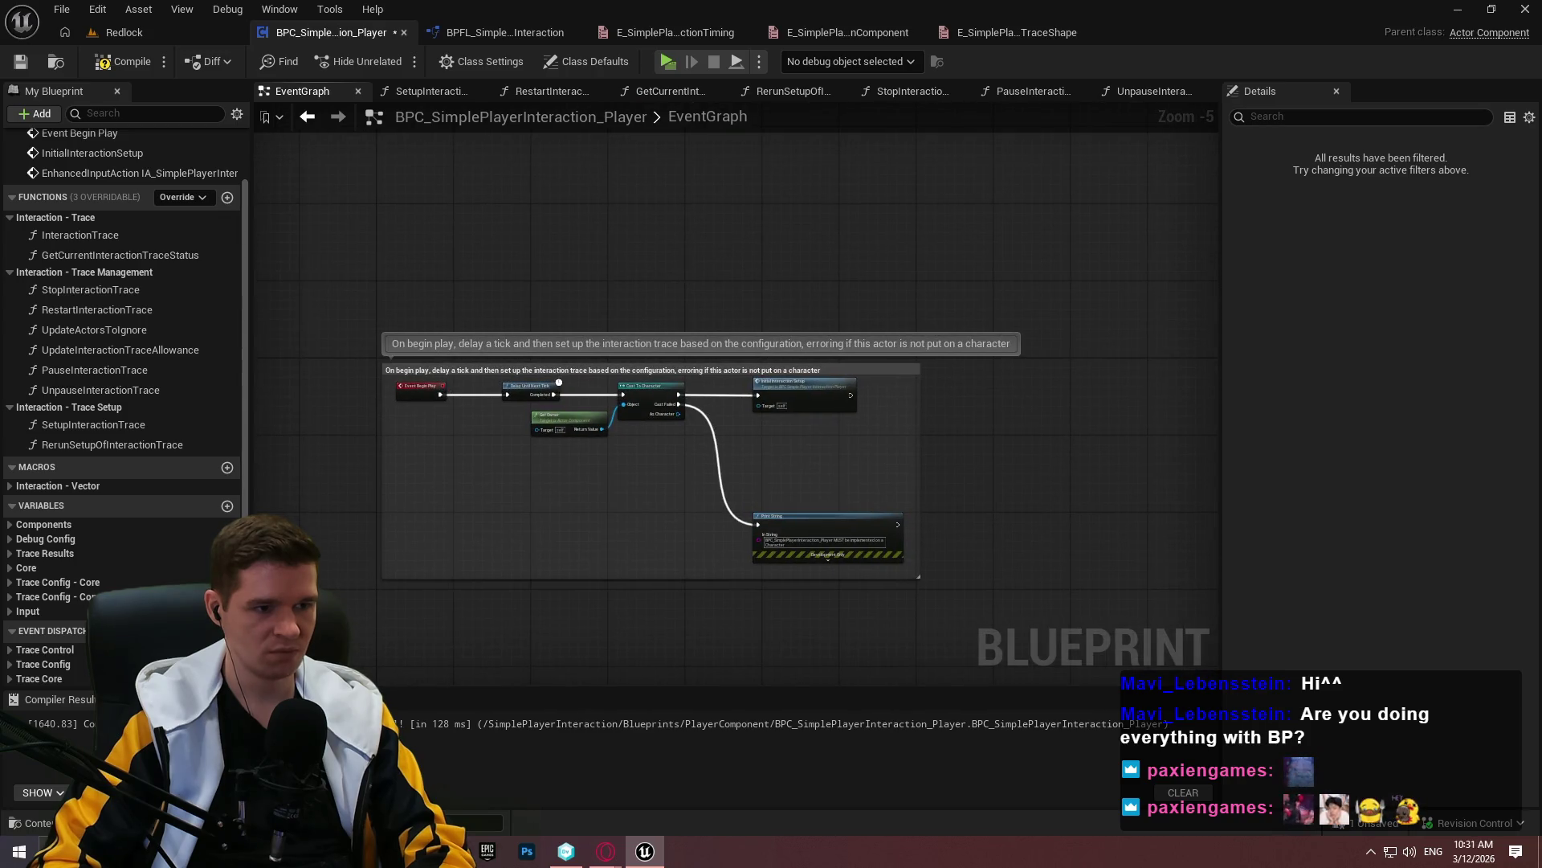
drag(764, 563, 764, 149)
scroll(745, 215, up, 3)
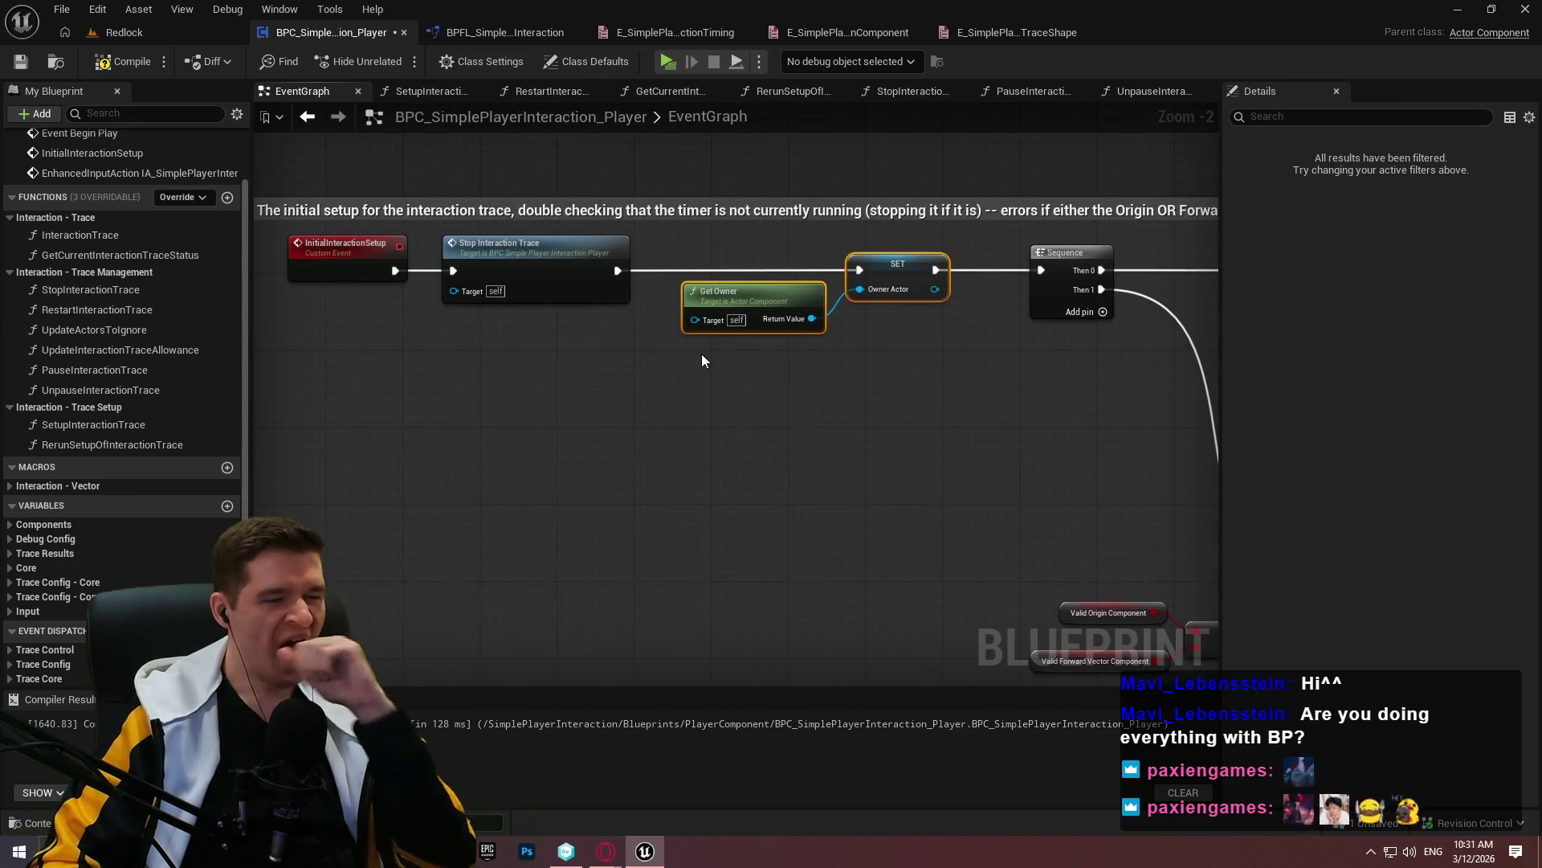
double_click(344, 265)
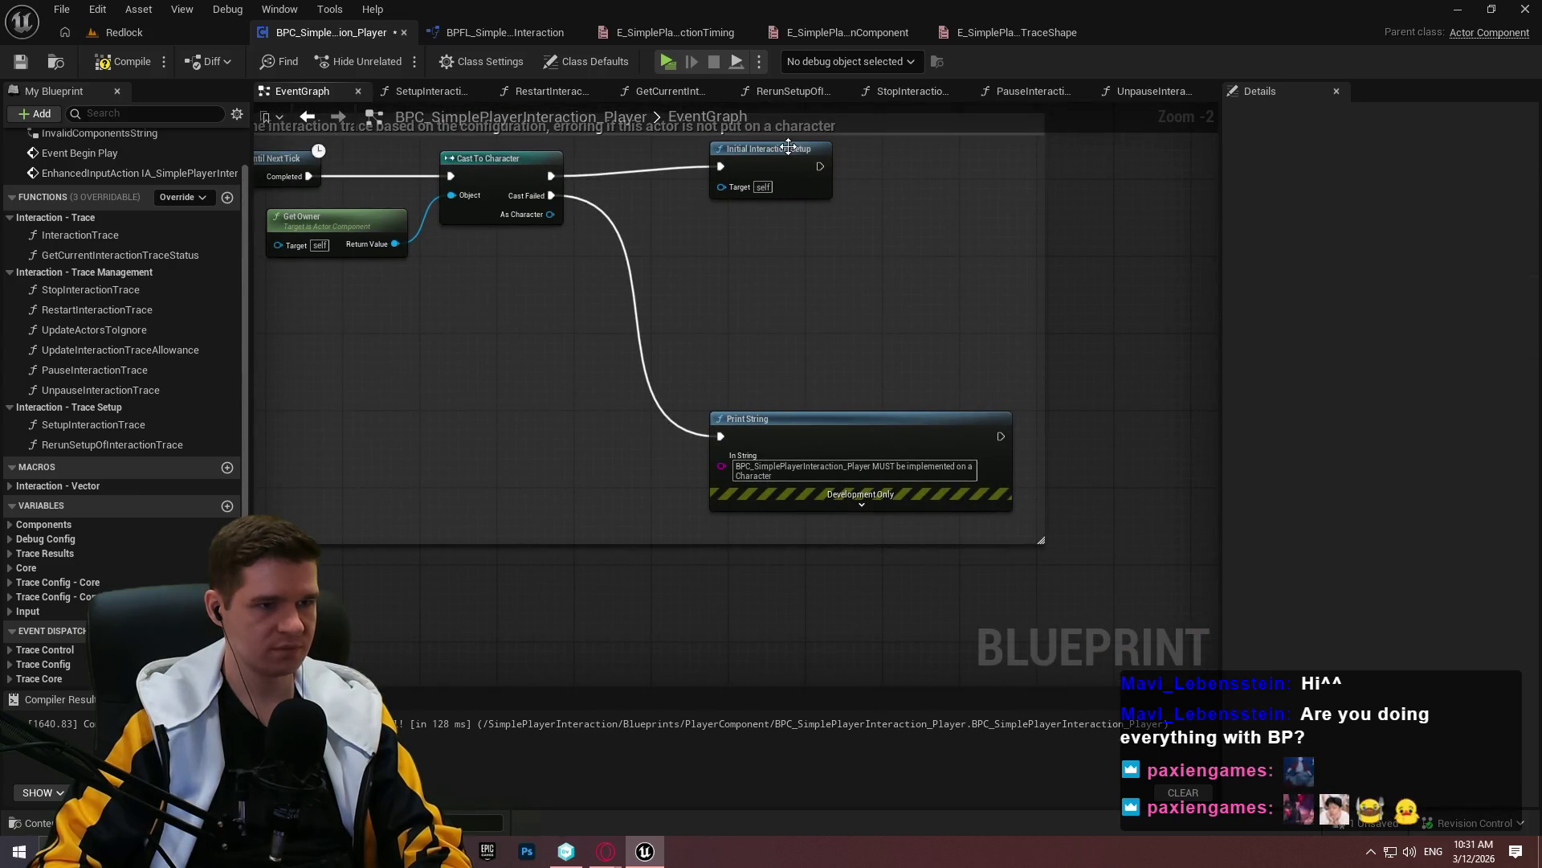
double_click(788, 148)
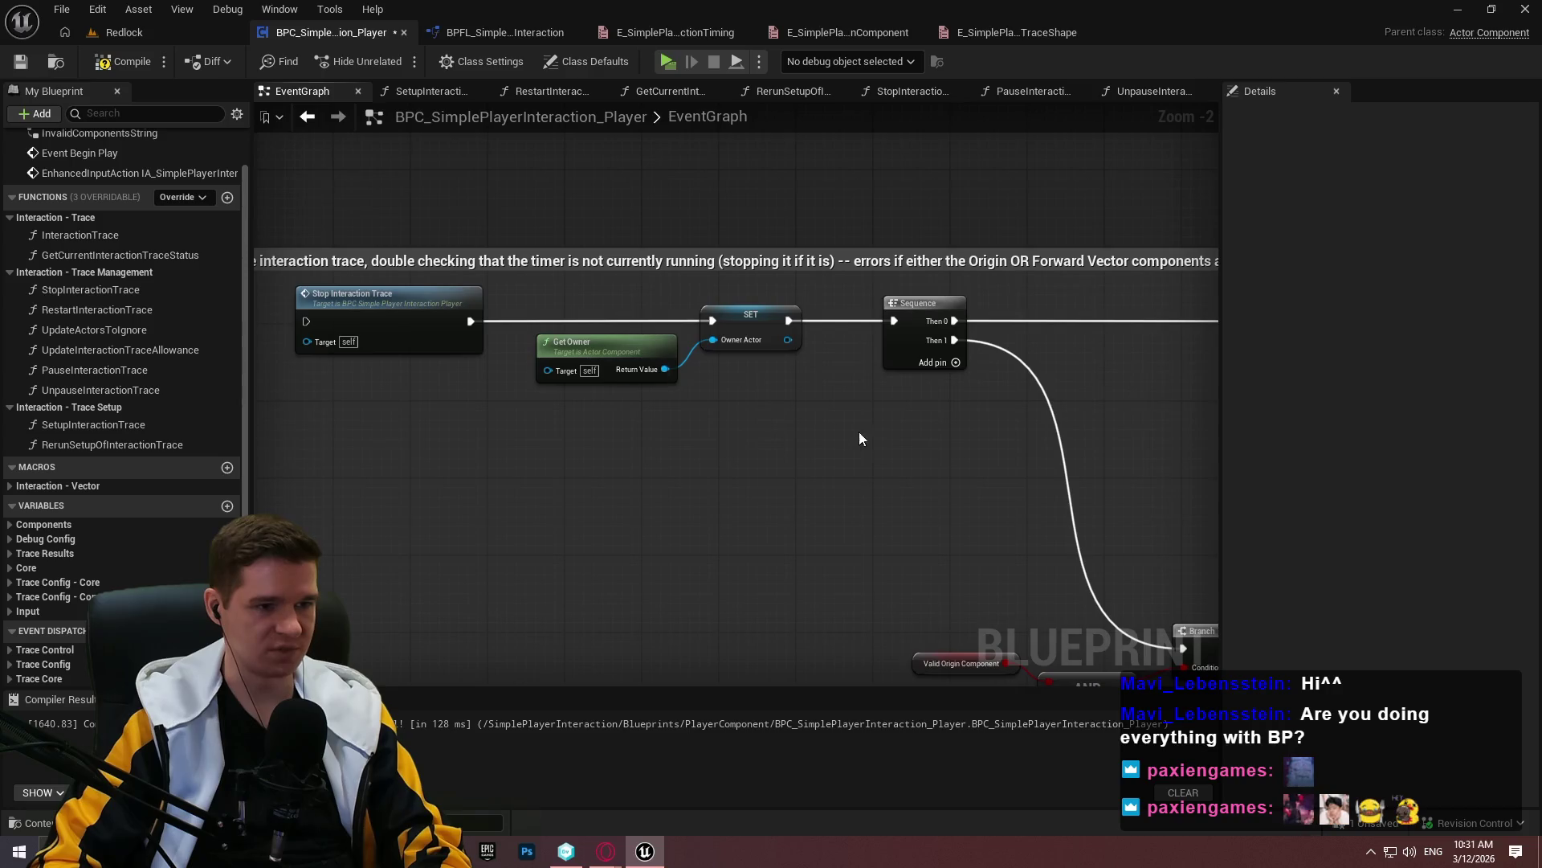
Cut the Get Owner, SET, validity Branch, Set Timer and Print String nodes, then open SetupInteractionTrace
drag(831, 450, 561, 295)
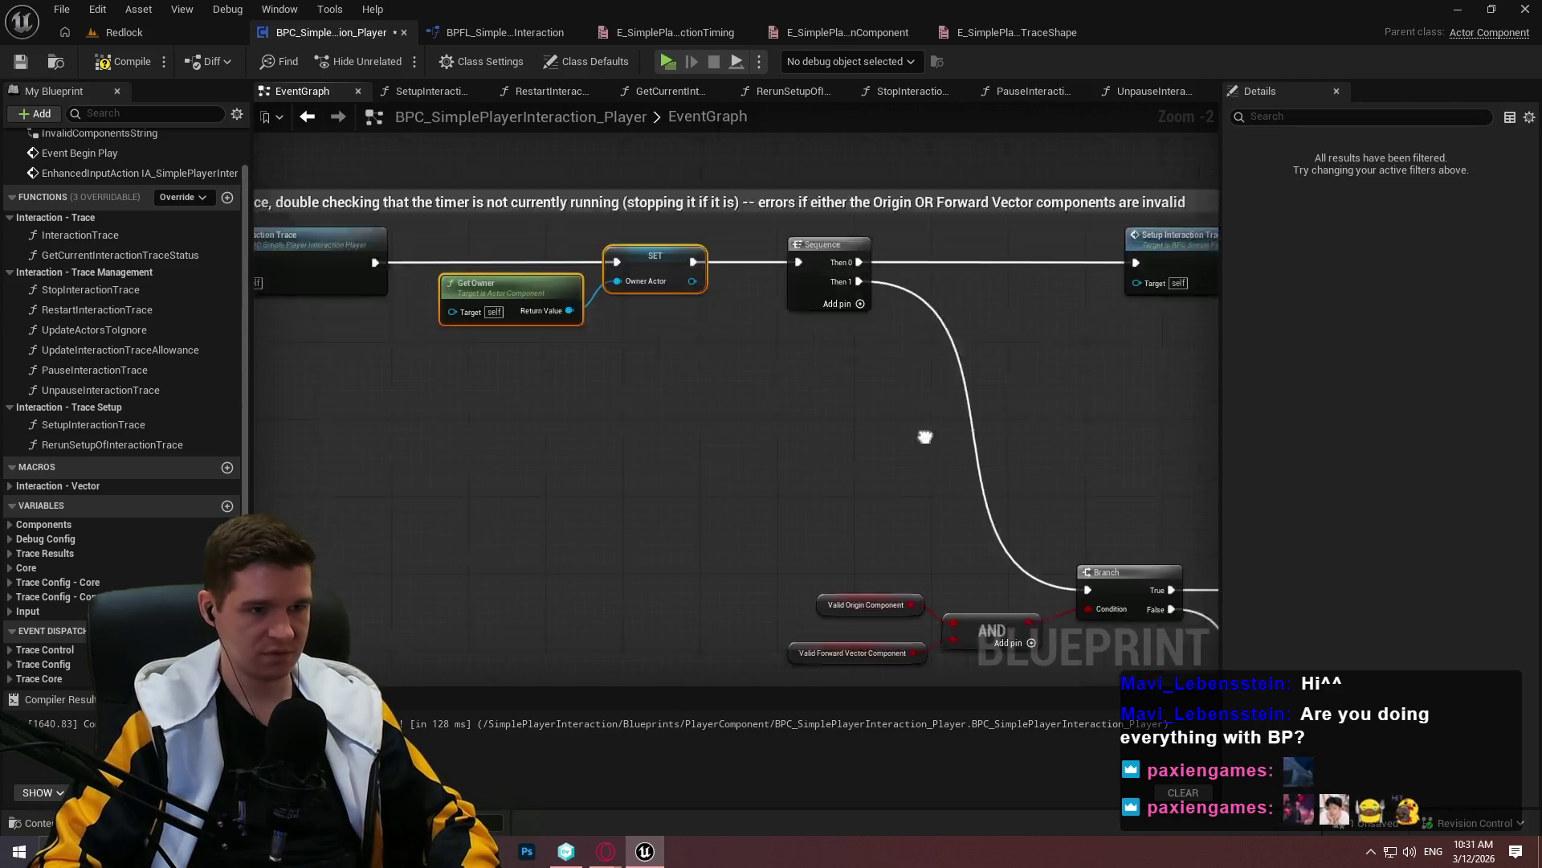
scroll(654, 362, down, 2)
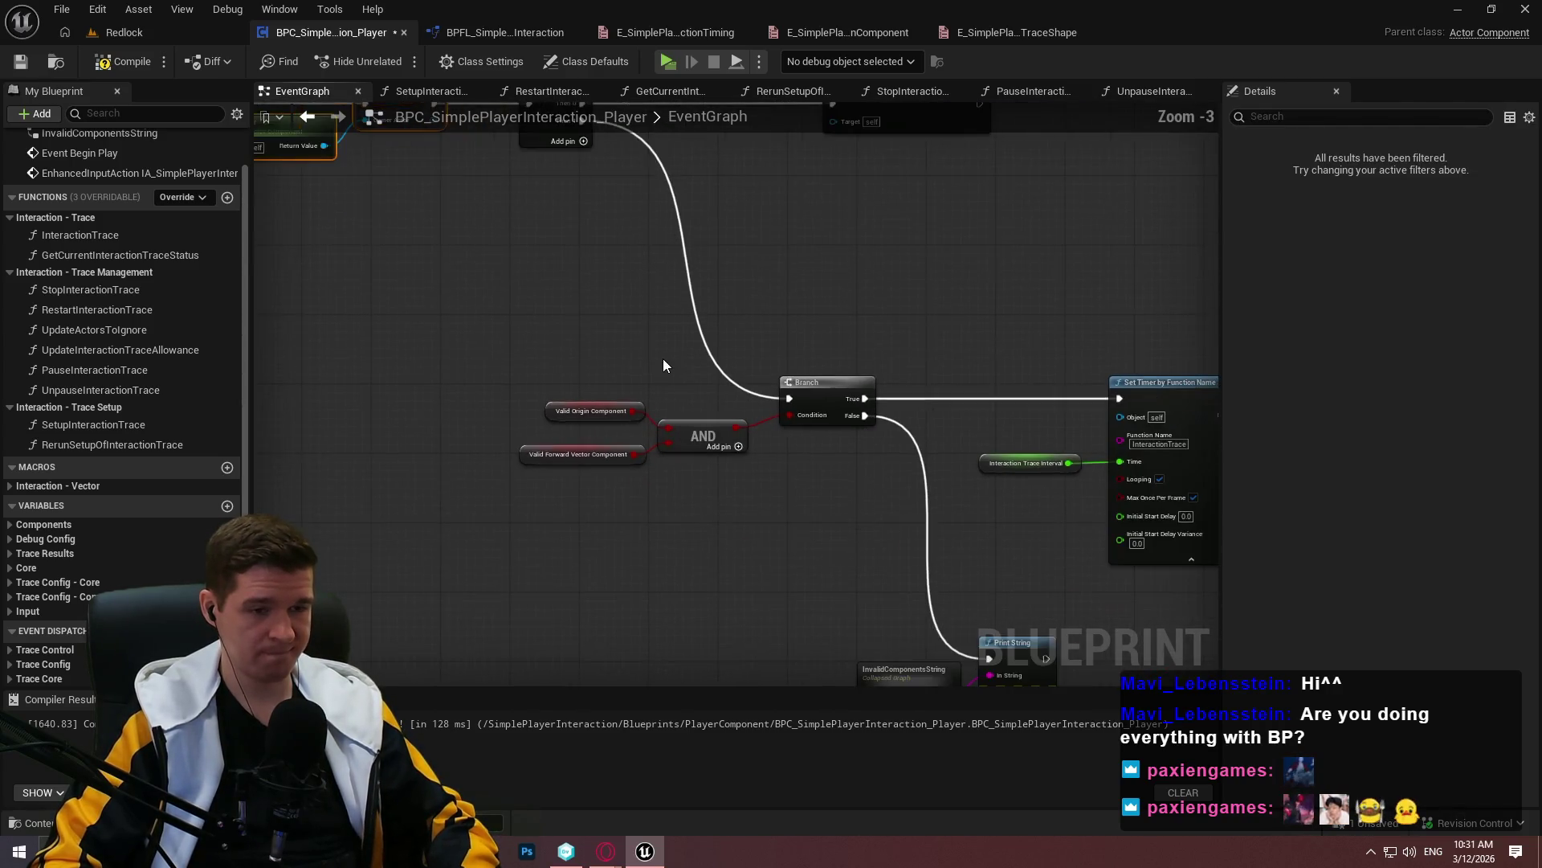
mouse_move(514, 324)
mouse_down()
mouse_move(836, 453)
mouse_move(972, 561)
mouse_move(1164, 622)
mouse_up()
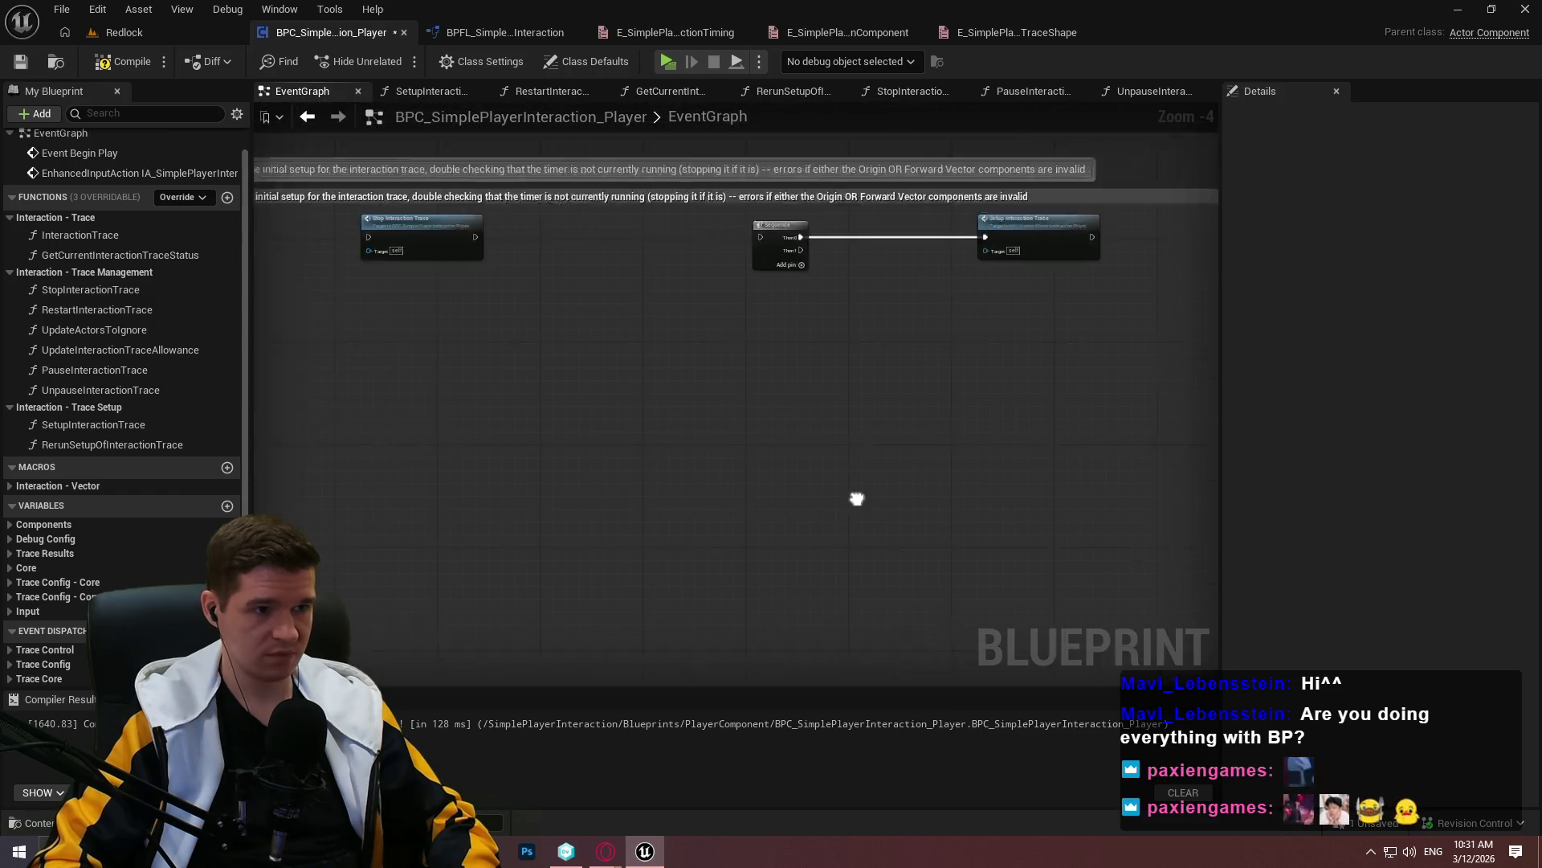
scroll(699, 306, up, 3)
double_click(83, 424)
drag(667, 506, 783, 247)
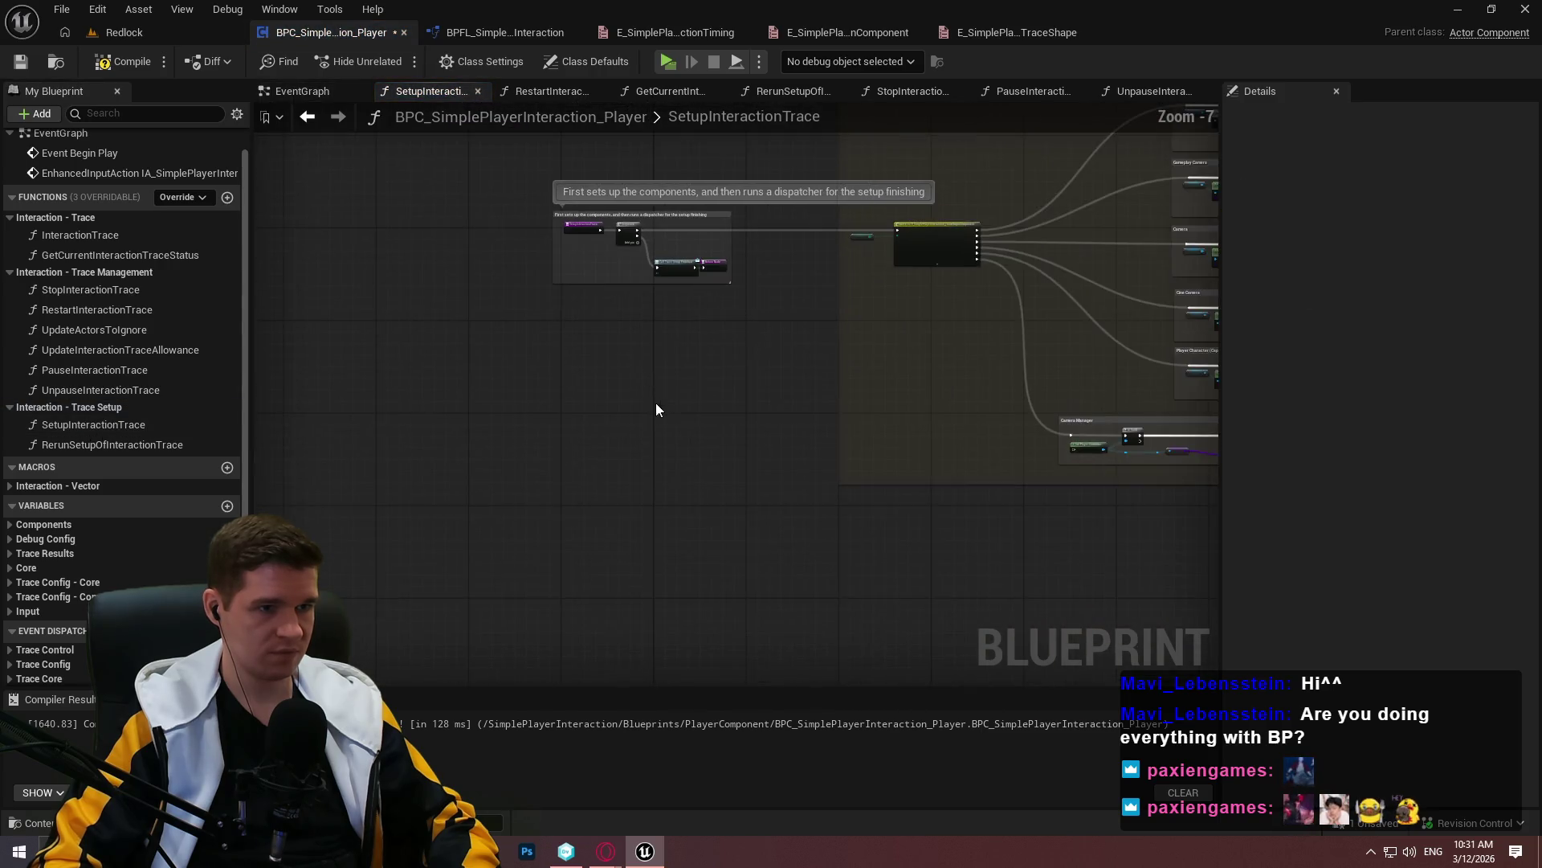
Paste the owner and timer nodes into SetupInteractionTrace and wire SET into the Branch
scroll(569, 355, down, 2)
key(ctrl+a)
scroll(466, 275, up, 3)
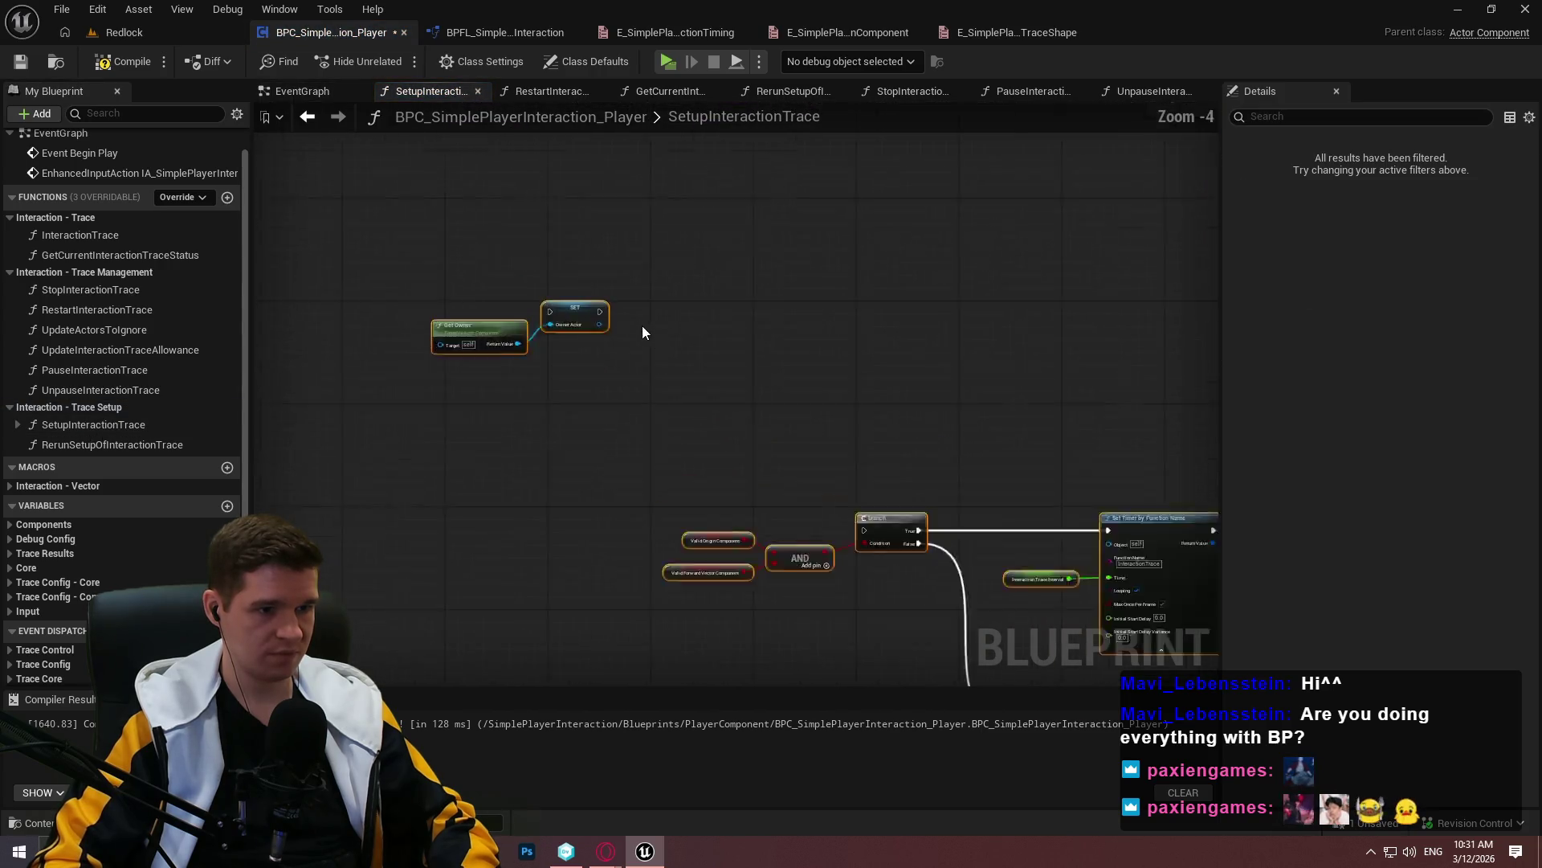
click(635, 326)
mouse_move(584, 310)
mouse_down()
mouse_move(972, 619)
mouse_move(945, 605)
mouse_move(860, 366)
mouse_move(812, 368)
mouse_move(611, 504)
mouse_up()
drag(836, 447, 787, 803)
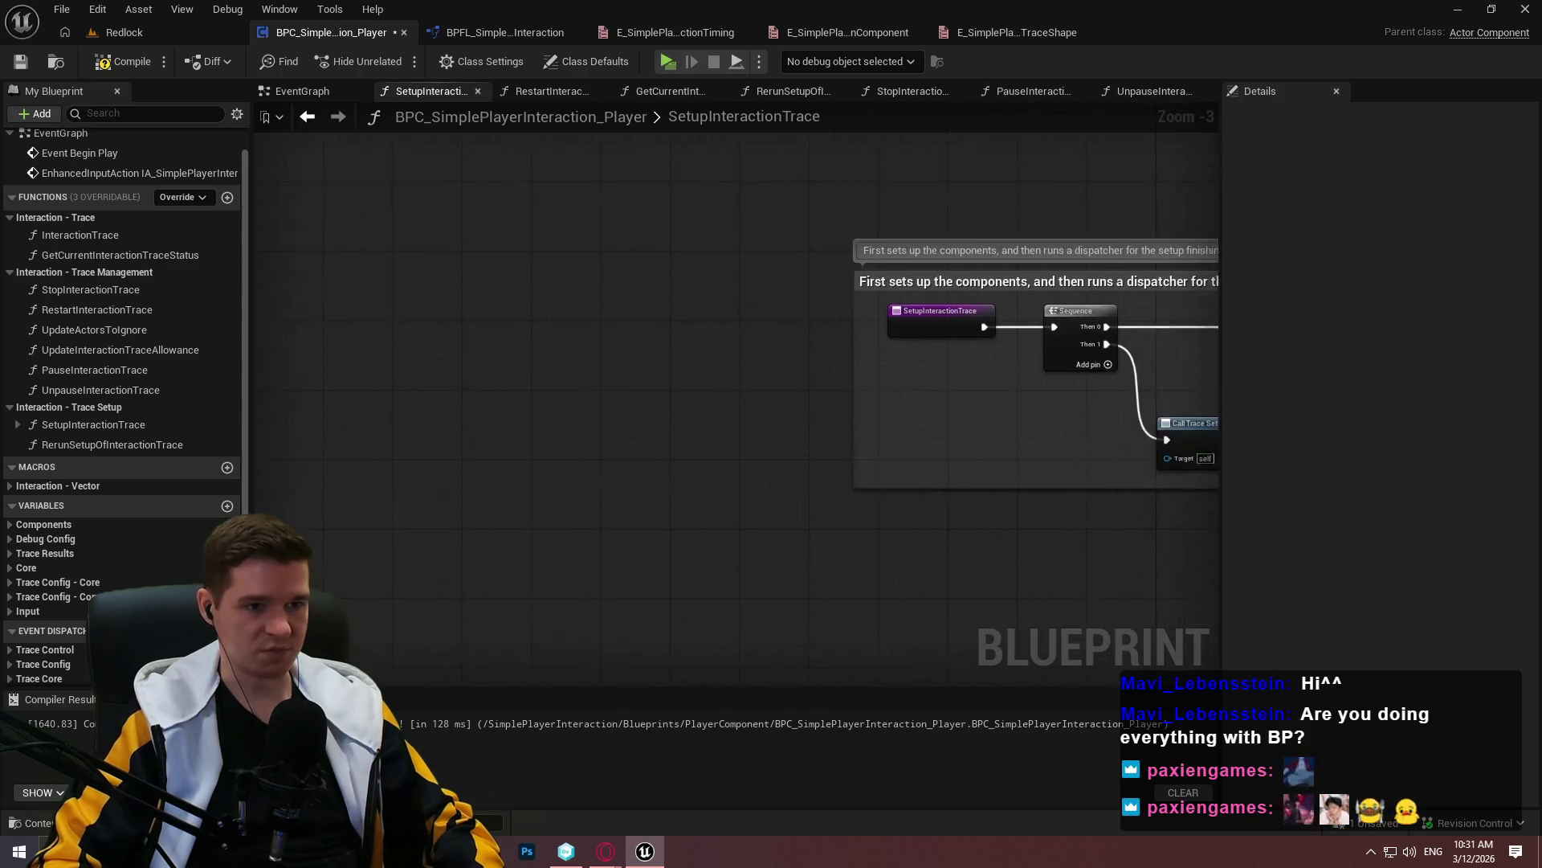
mouse_move(649, 436)
mouse_down()
mouse_move(1237, 239)
mouse_move(1038, 241)
mouse_move(396, 523)
mouse_move(601, 606)
mouse_up()
Arrange the entry, Get Owner and SET nodes beside the Sequence node
mouse_move(601, 619)
mouse_down()
mouse_move(482, 611)
mouse_move(897, 210)
mouse_up()
mouse_move(849, 161)
mouse_down()
mouse_move(676, 249)
mouse_move(561, 239)
mouse_up()
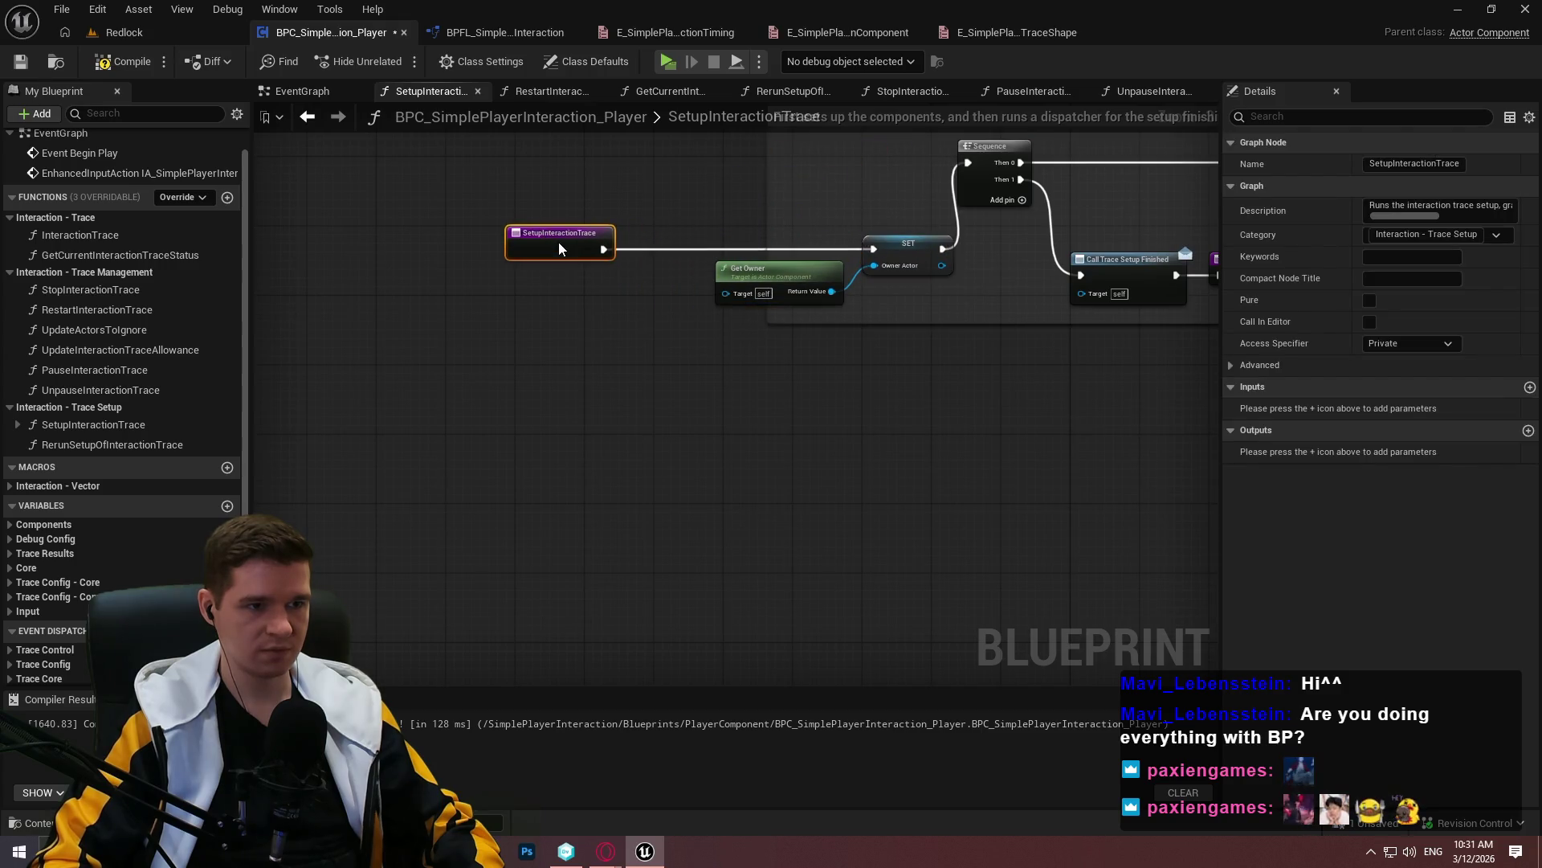
drag(908, 283, 851, 241)
drag(946, 244, 885, 161)
click(932, 439)
drag(890, 461, 895, 285)
key(ctrl+z)
key(ctrl+z)
key(ctrl+z)
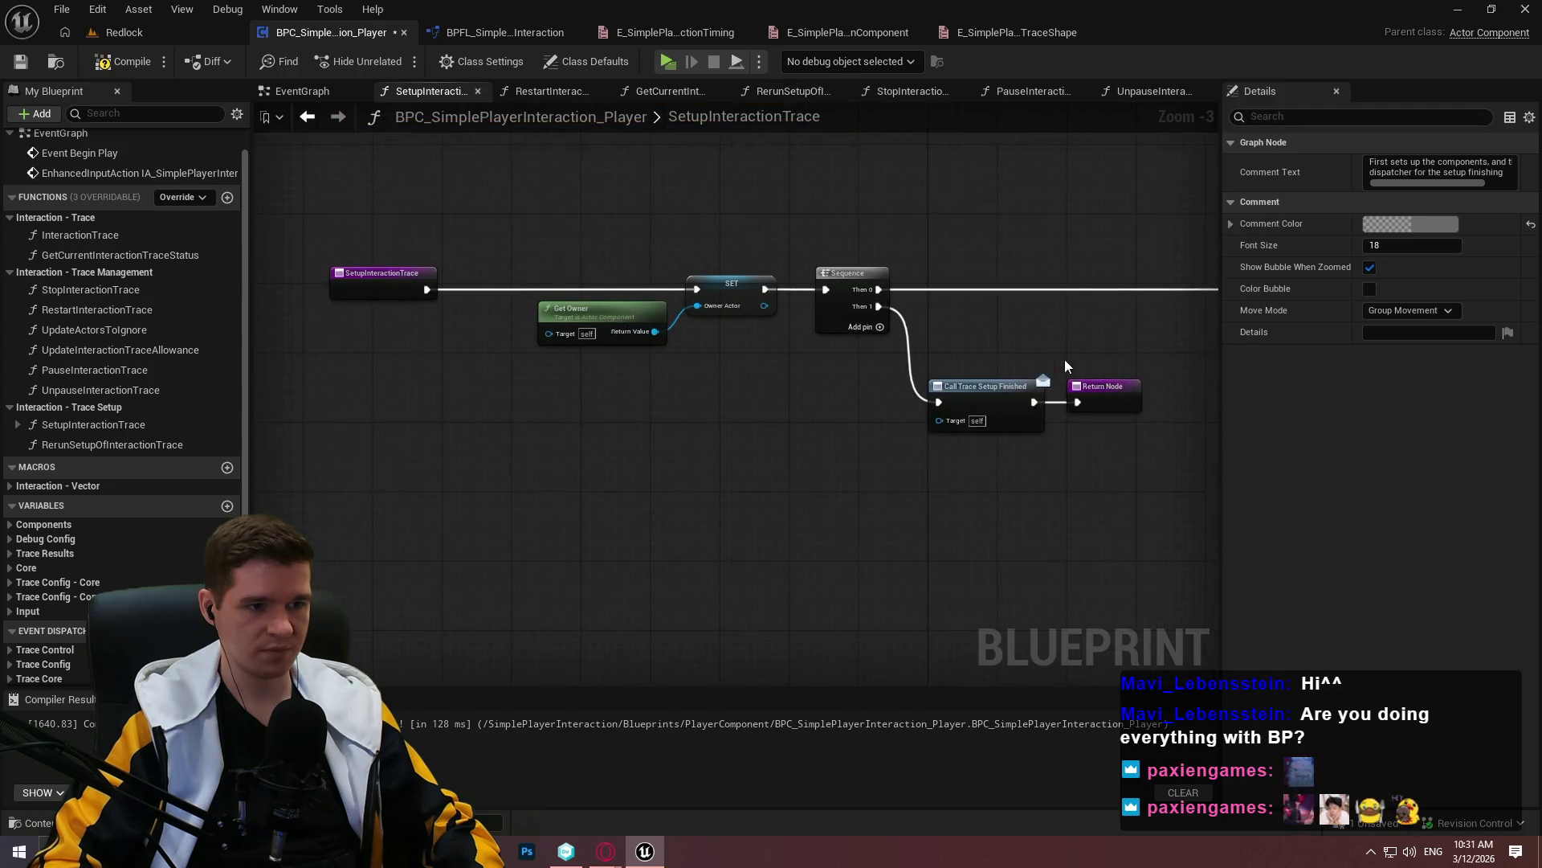
click(999, 503)
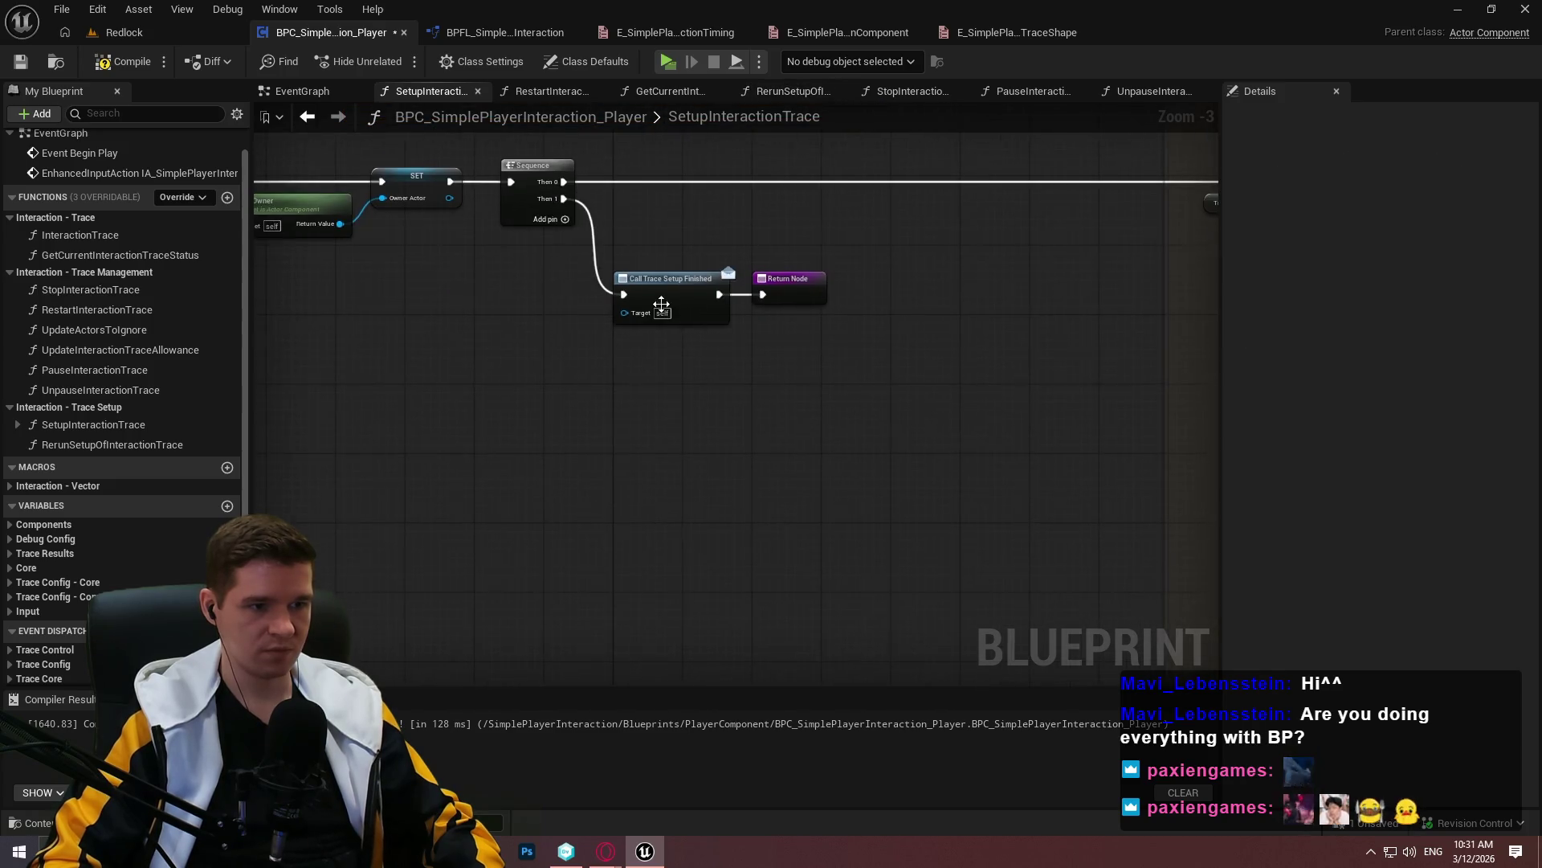
Wire Sequence Then 0 to the Branch and Then 2 to Call Trace Setup Finished
scroll(717, 418, down, 2)
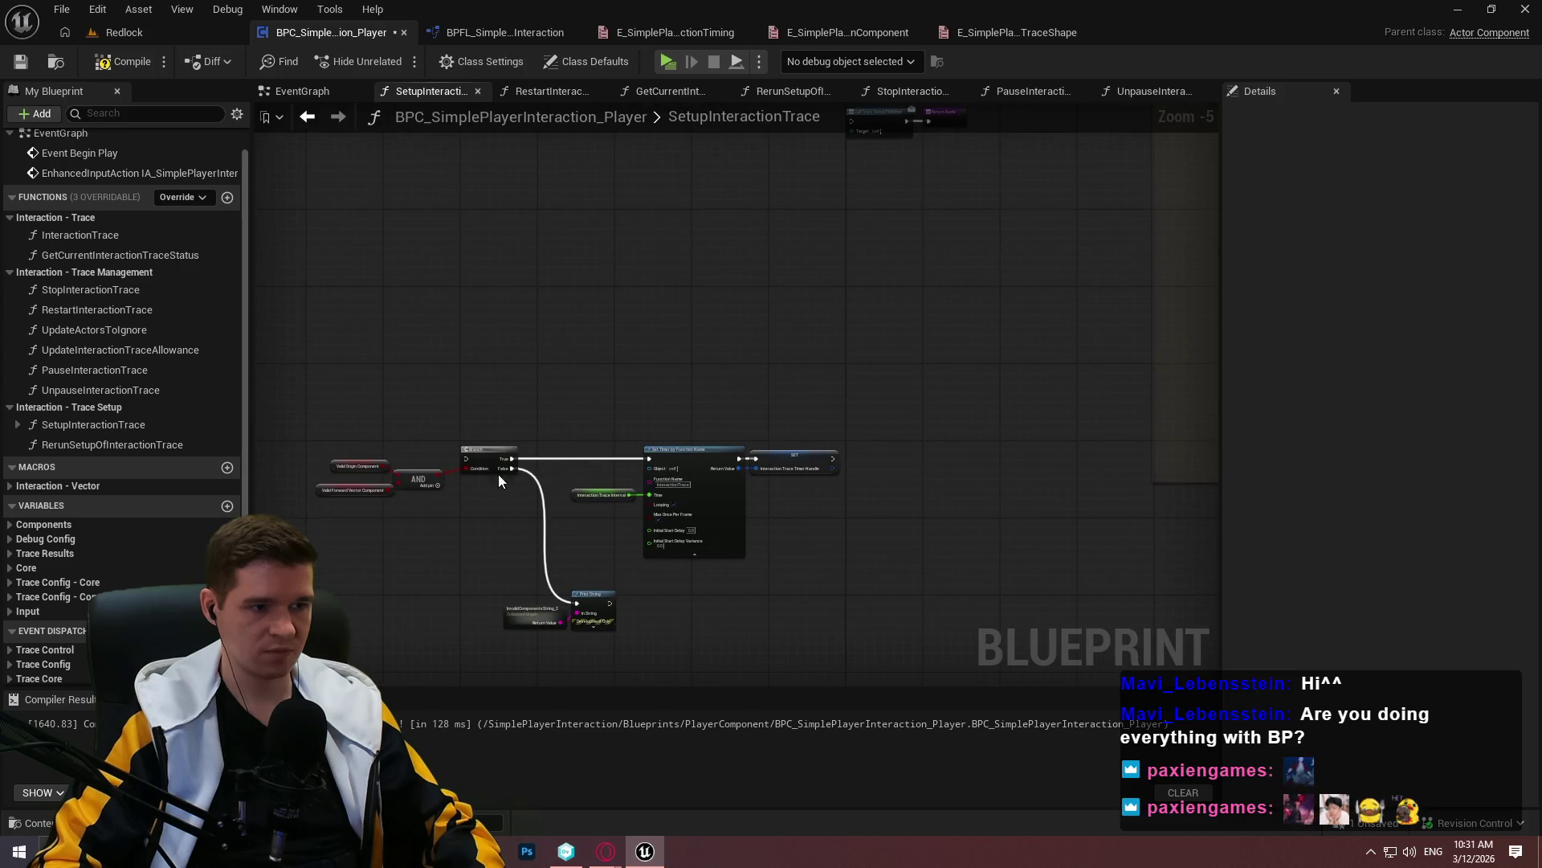
mouse_move(474, 457)
mouse_down()
mouse_move(860, 234)
mouse_move(813, 275)
mouse_up()
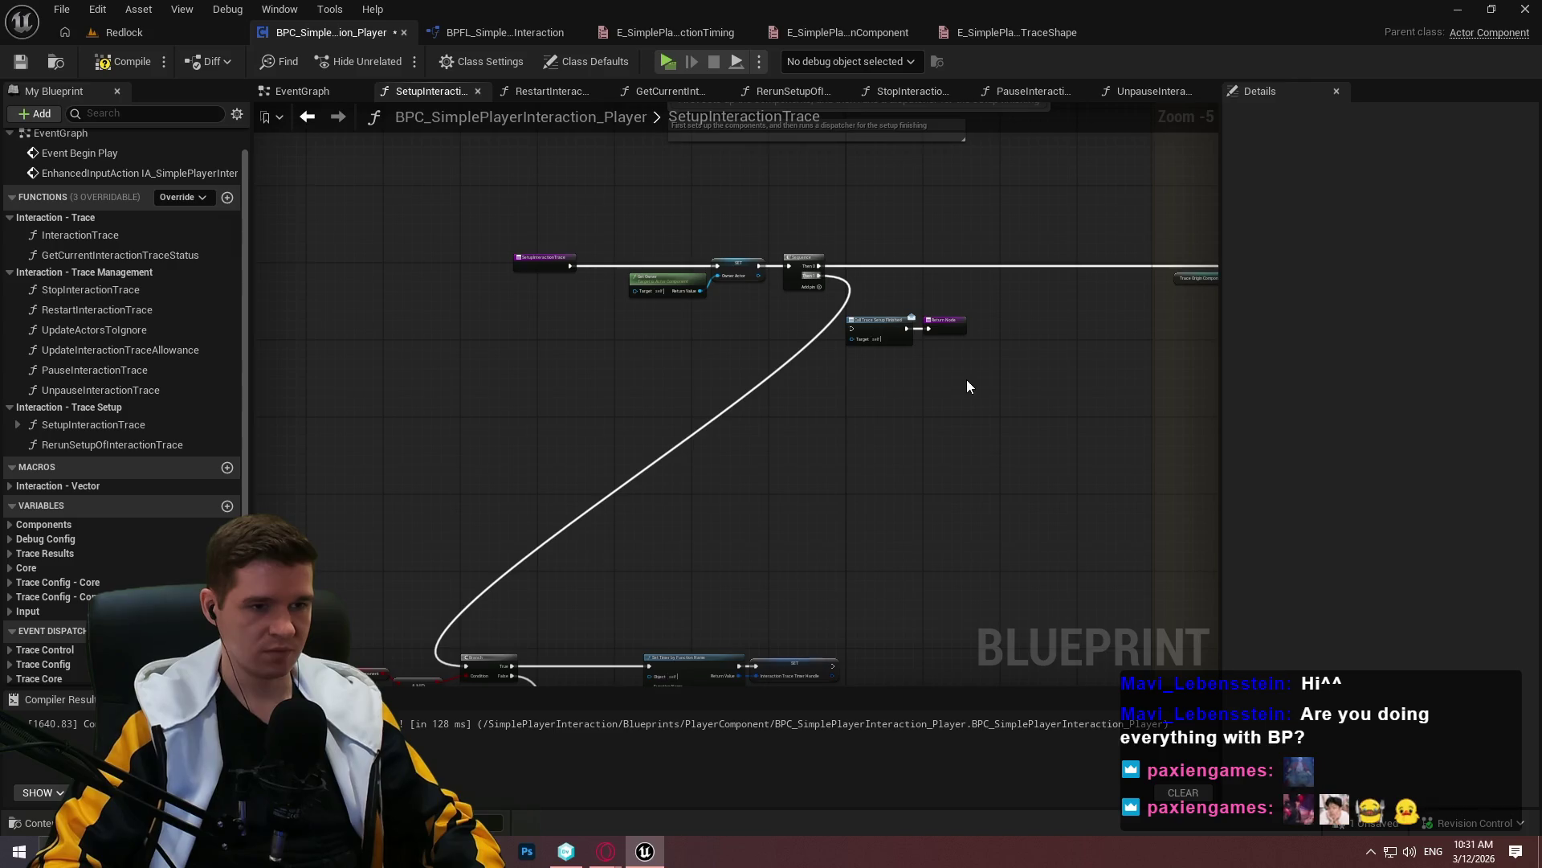
drag(967, 379, 951, 242)
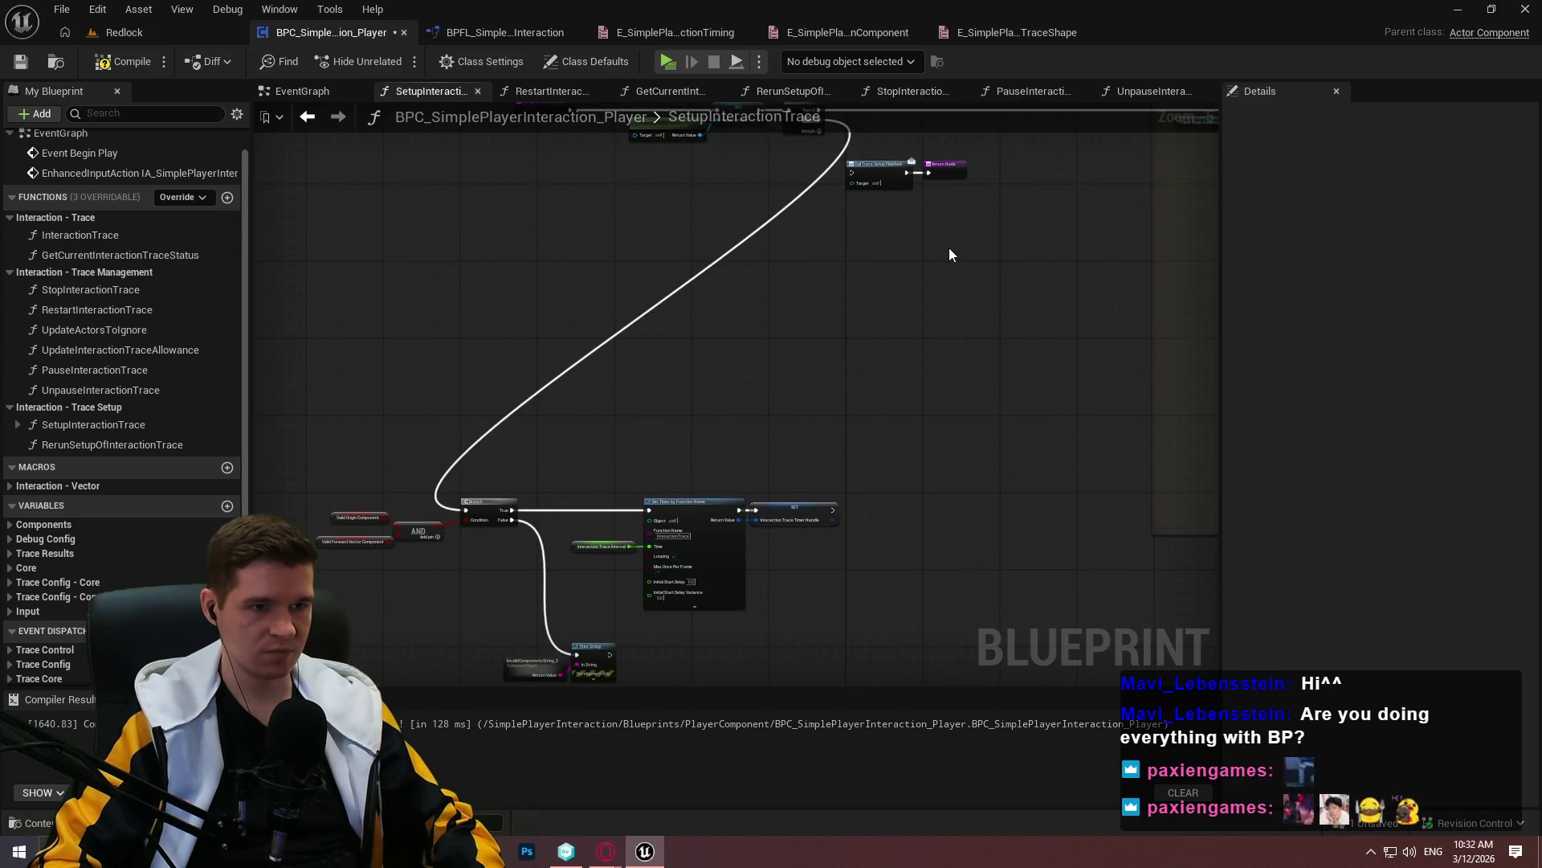
drag(862, 157, 851, 160)
scroll(652, 379, up, 3)
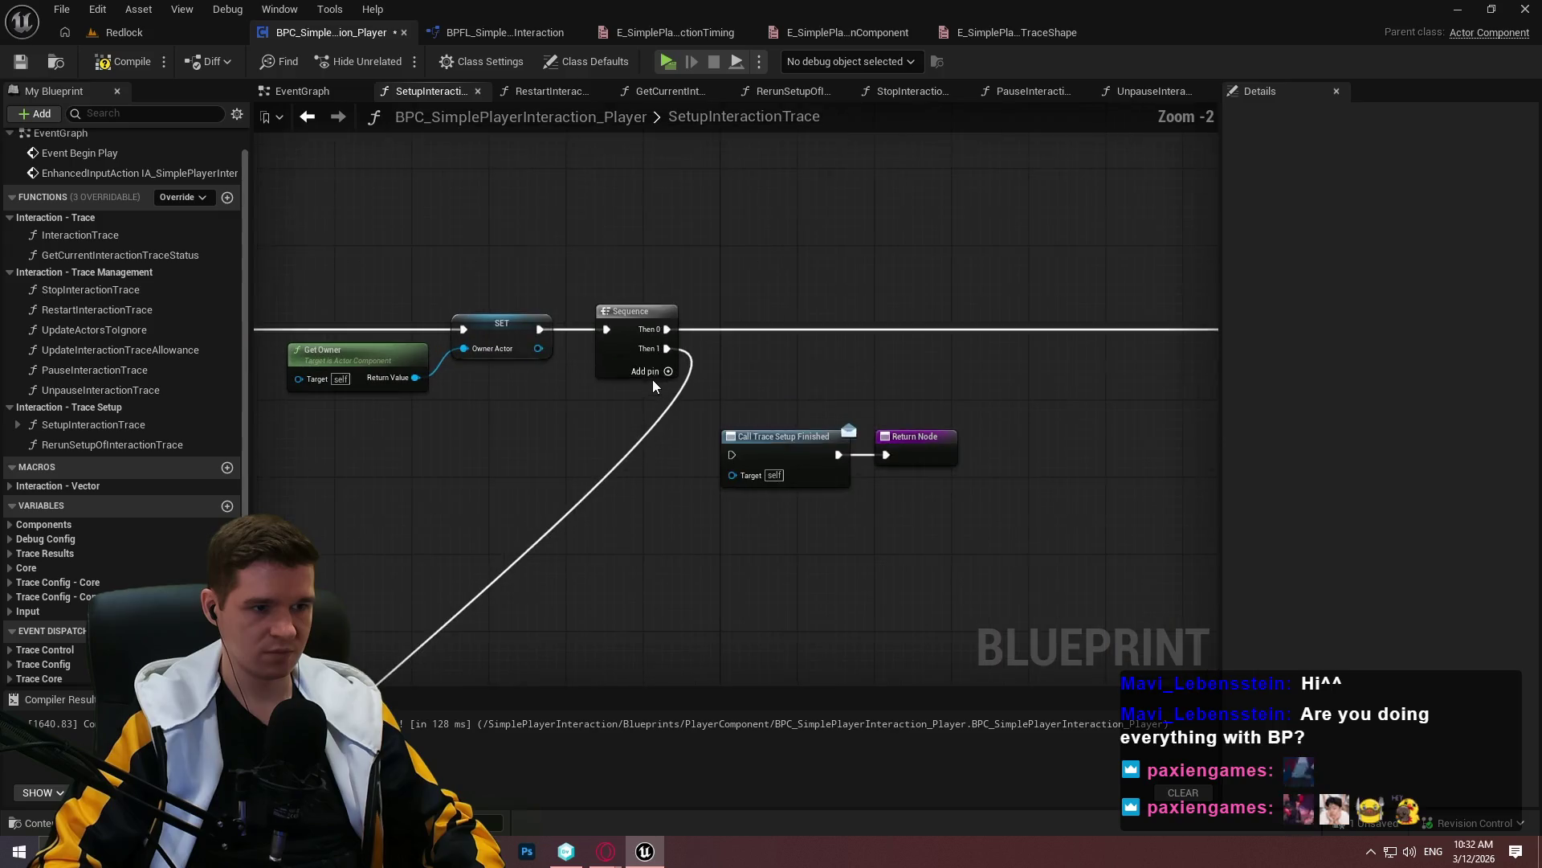
drag(733, 458, 732, 459)
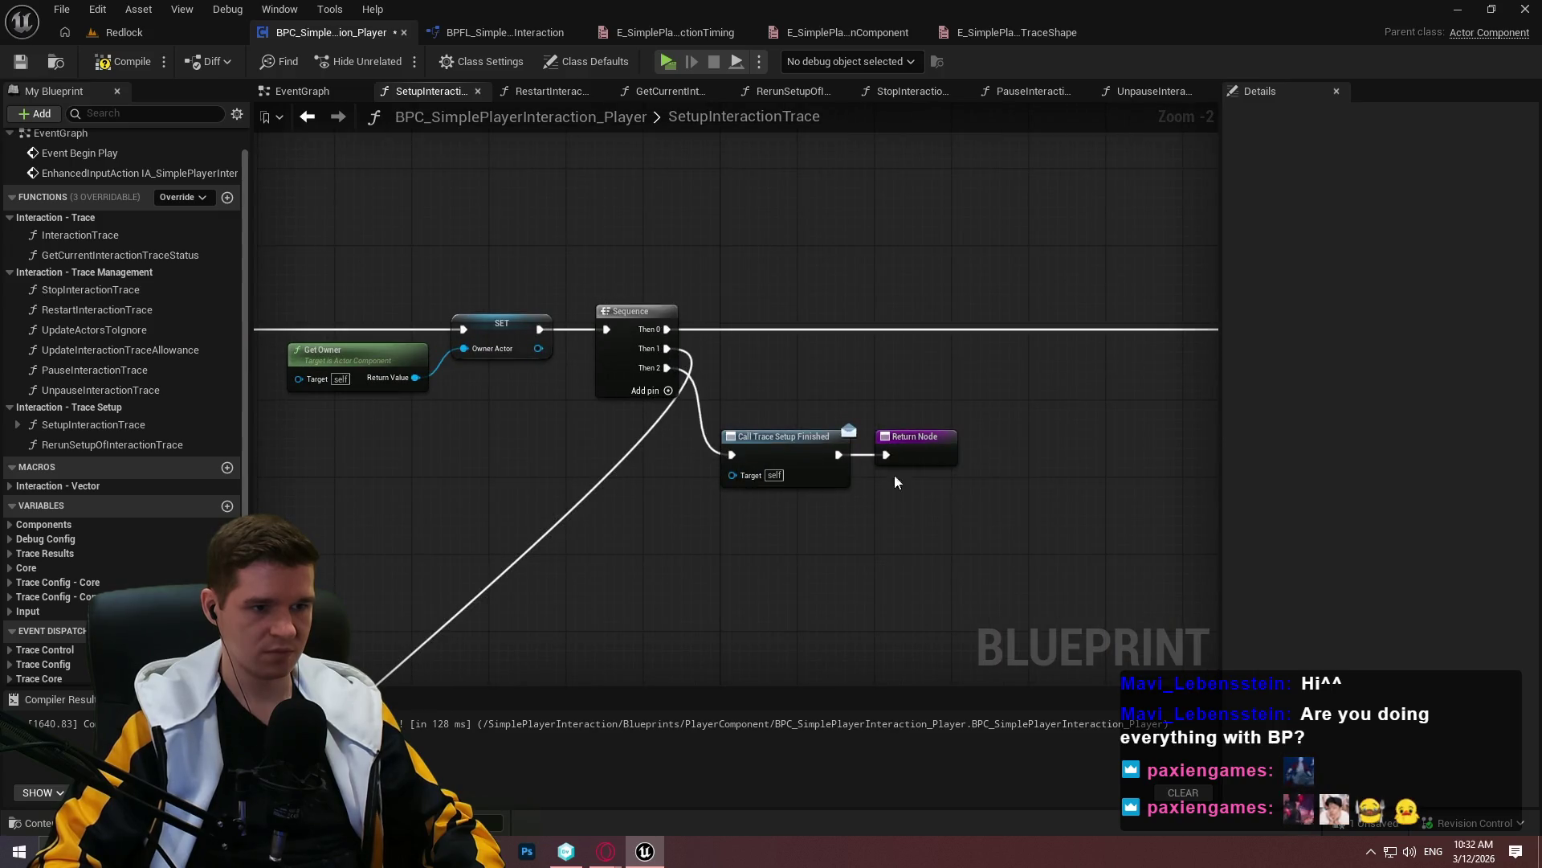
scroll(667, 495, down, 2)
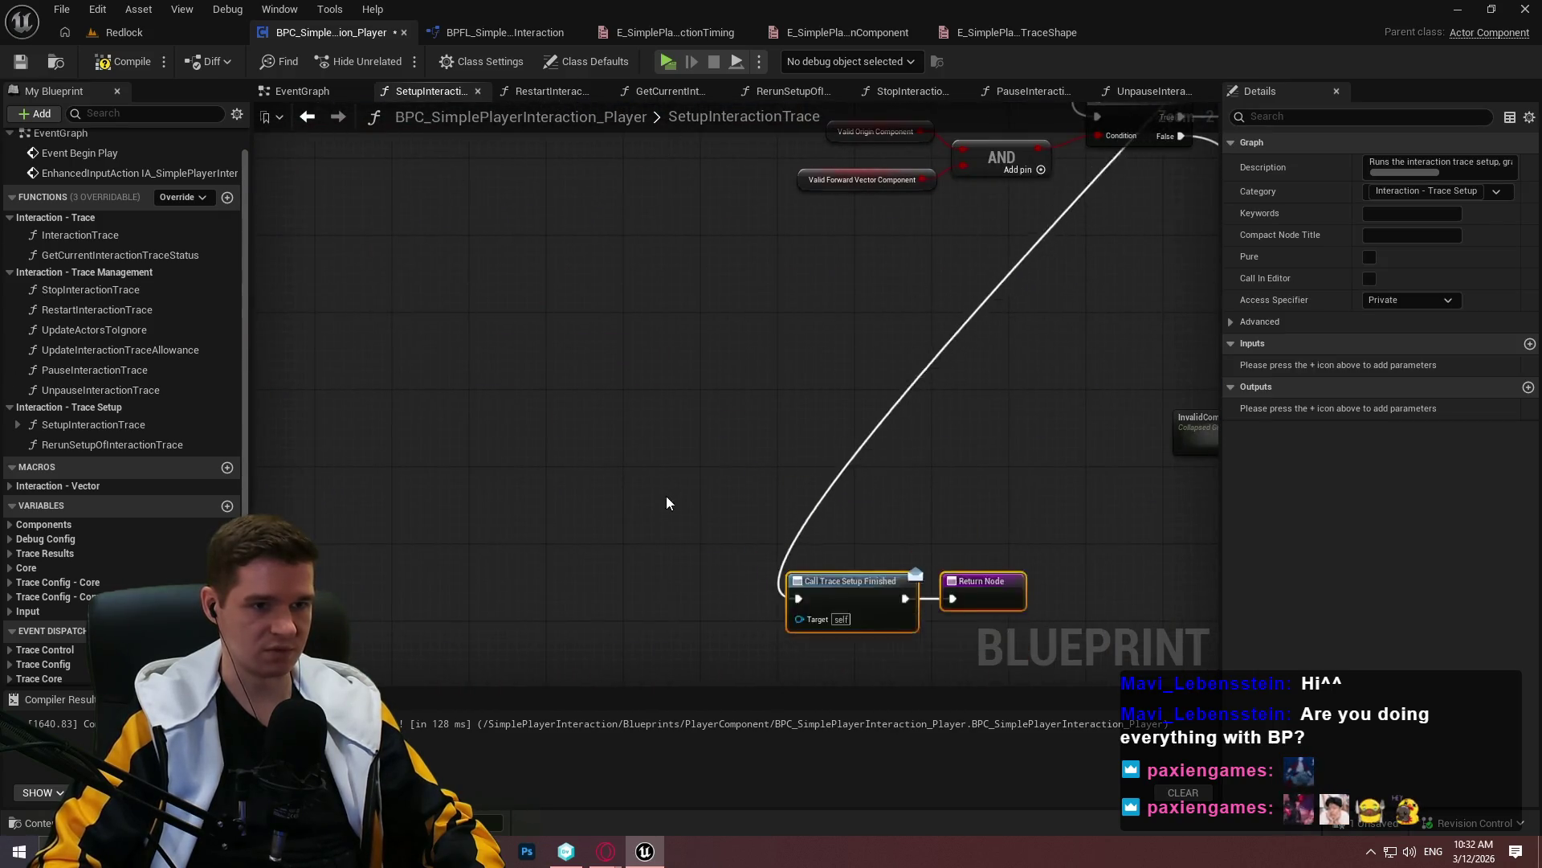
Tidy the layout and wrap the validity Branch, Set Timer and Print String nodes in a comment
drag(1033, 310, 335, 248)
mouse_move(937, 268)
mouse_down()
mouse_move(442, 264)
mouse_move(426, 276)
mouse_move(1032, 518)
mouse_move(1069, 423)
mouse_move(319, 145)
mouse_up()
mouse_move(534, 184)
mouse_down()
mouse_move(568, 602)
mouse_move(604, 401)
mouse_move(772, 400)
mouse_move(623, 559)
mouse_up()
drag(980, 682, 986, 475)
click(985, 475)
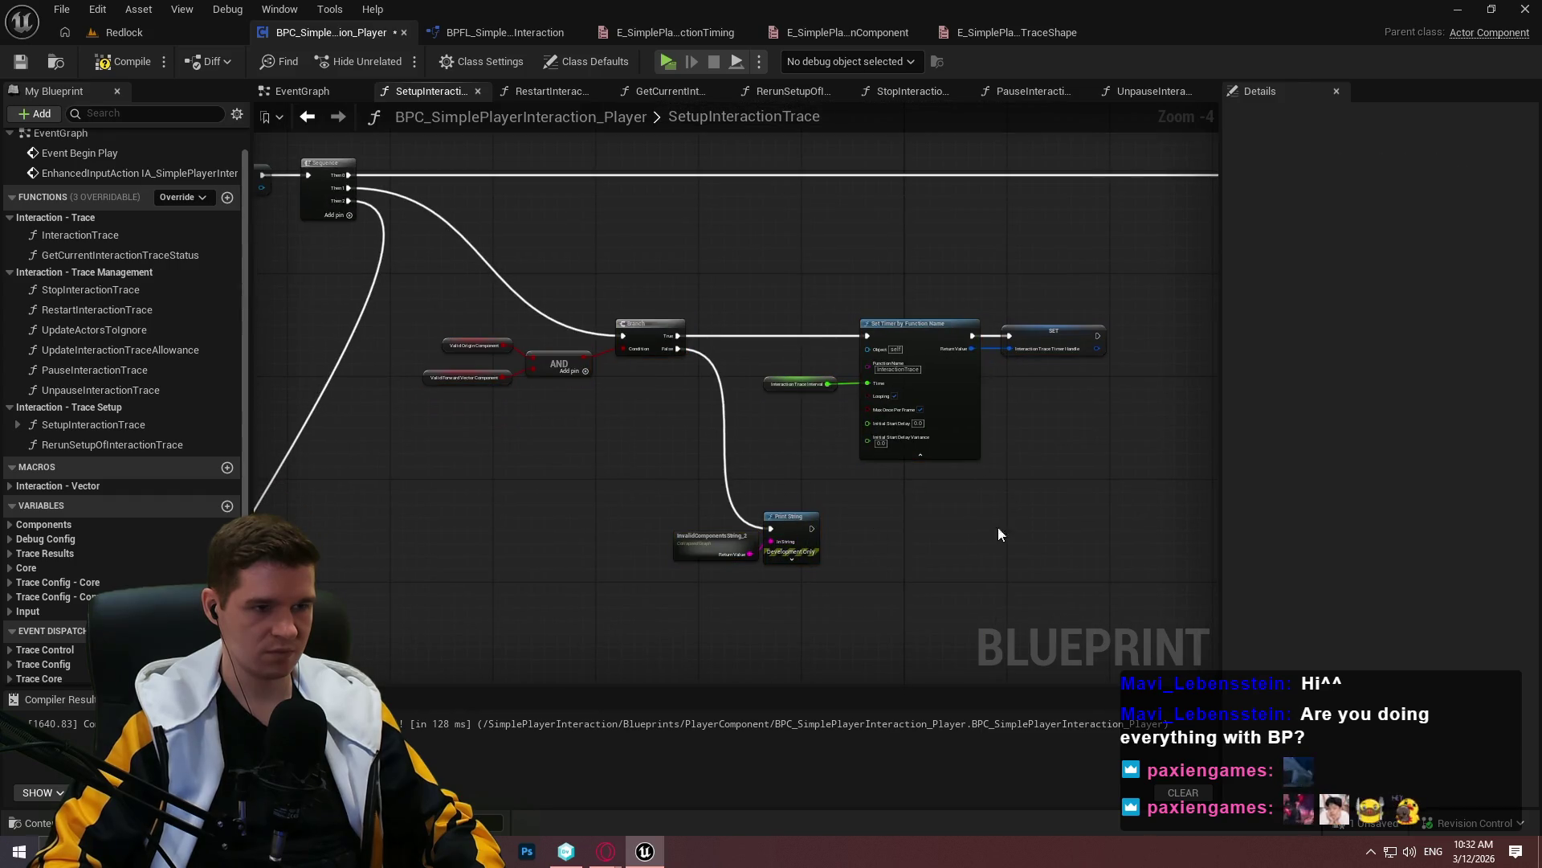
click(493, 407)
mouse_move(493, 407)
mouse_down()
mouse_move(972, 509)
mouse_move(936, 673)
mouse_move(1009, 486)
mouse_move(1016, 534)
mouse_move(930, 427)
mouse_move(548, 494)
mouse_up()
mouse_move(999, 516)
mouse_down()
mouse_move(263, 210)
mouse_move(330, 222)
mouse_up()
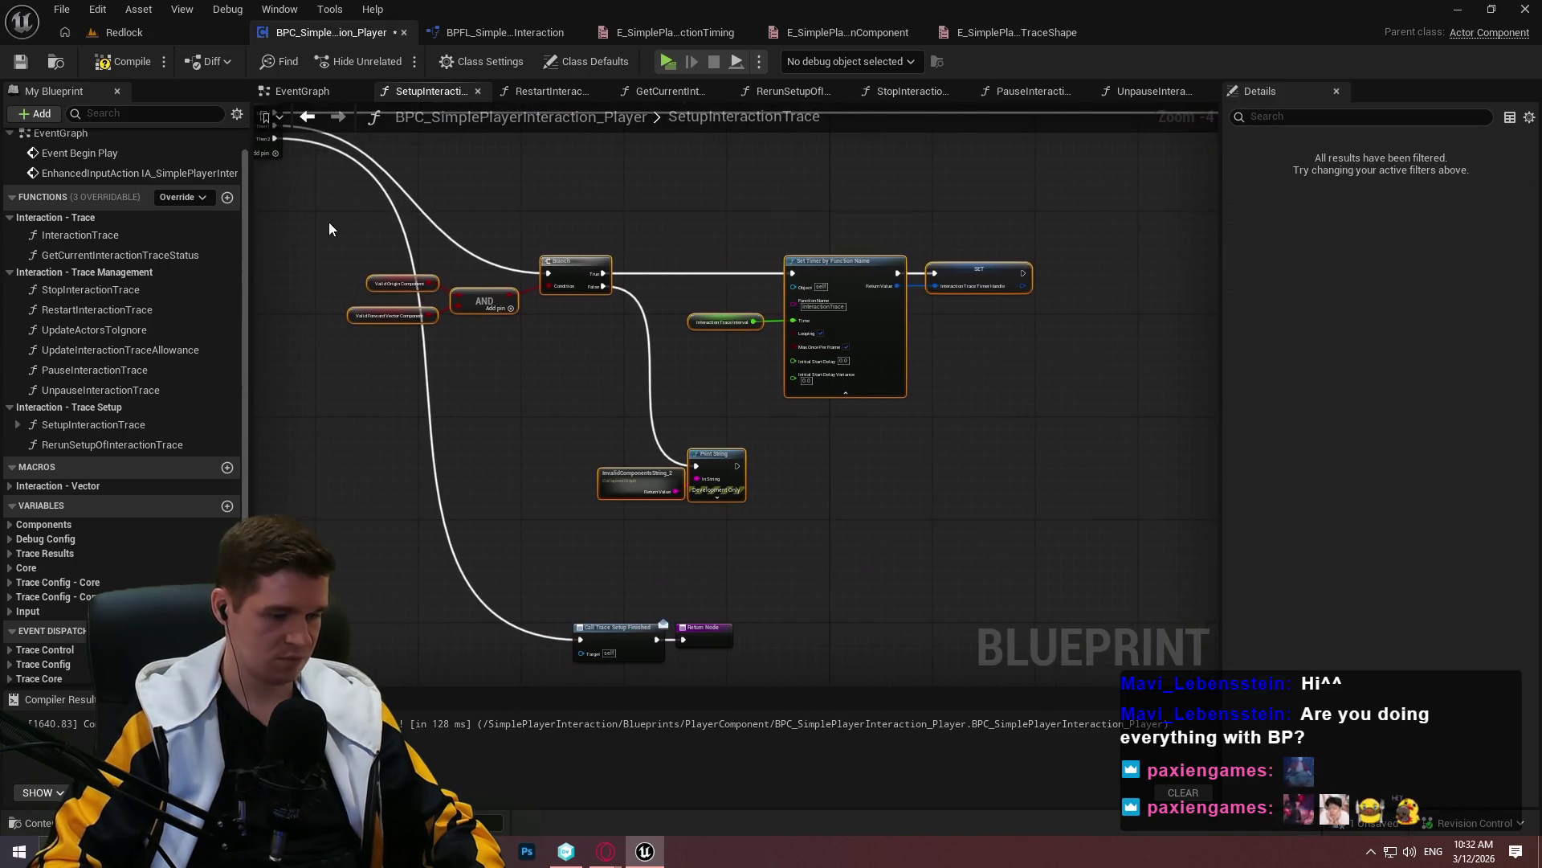
key(c)
mouse_move(586, 244)
mouse_down()
mouse_move(647, 214)
mouse_move(795, 228)
mouse_up()
Add a reroute on the Branch's execution wire and align the validity variables and AND node
double_click(642, 257)
scroll(646, 250, up, 2)
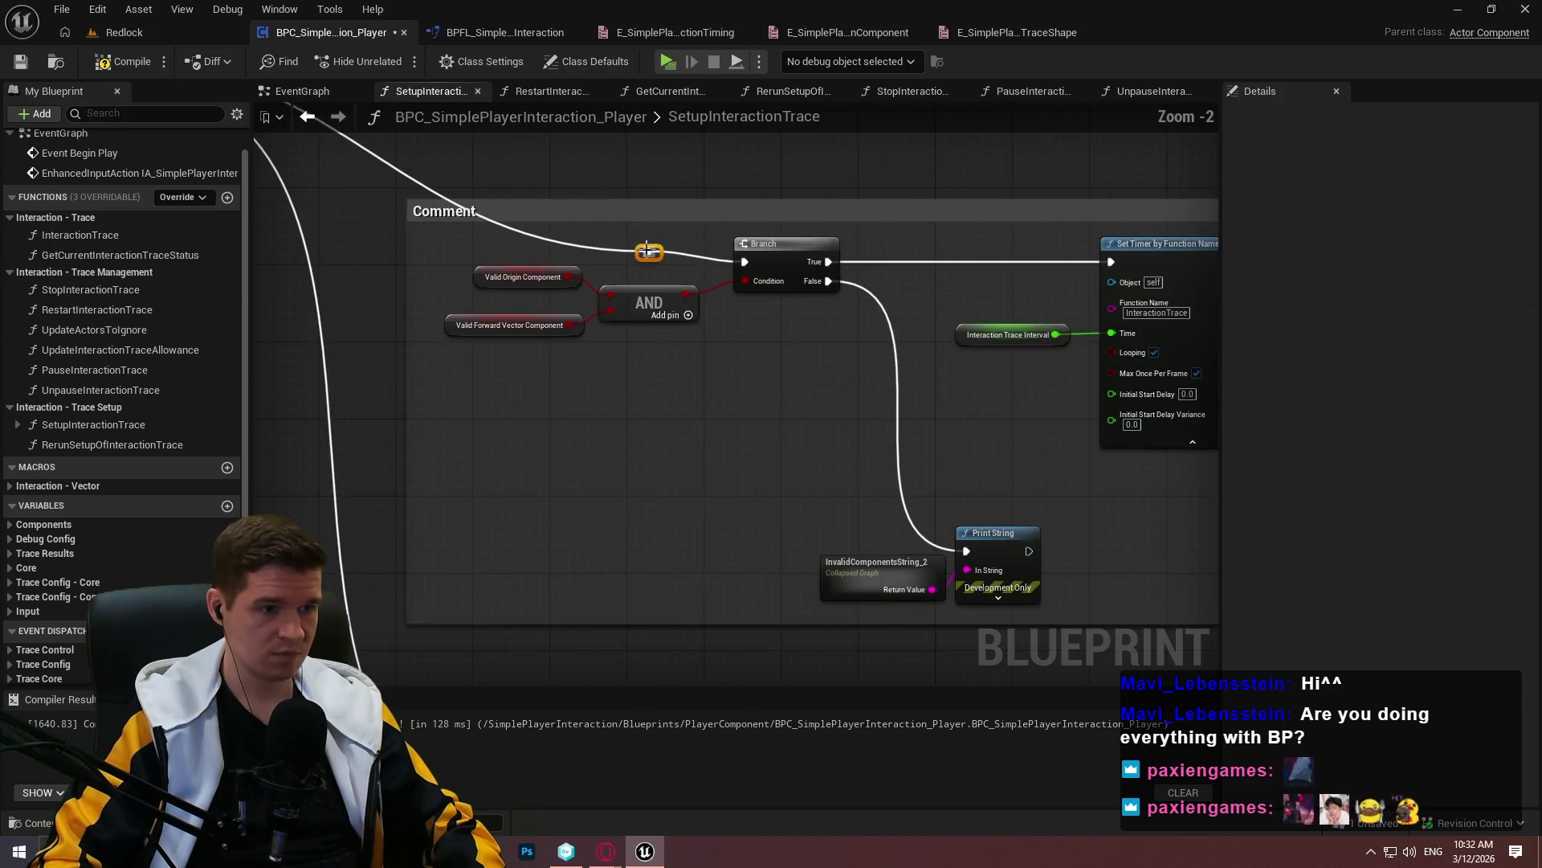
mouse_move(651, 253)
mouse_down()
mouse_move(504, 273)
mouse_move(446, 264)
mouse_up()
drag(574, 277, 574, 296)
drag(590, 354, 562, 286)
click(654, 357)
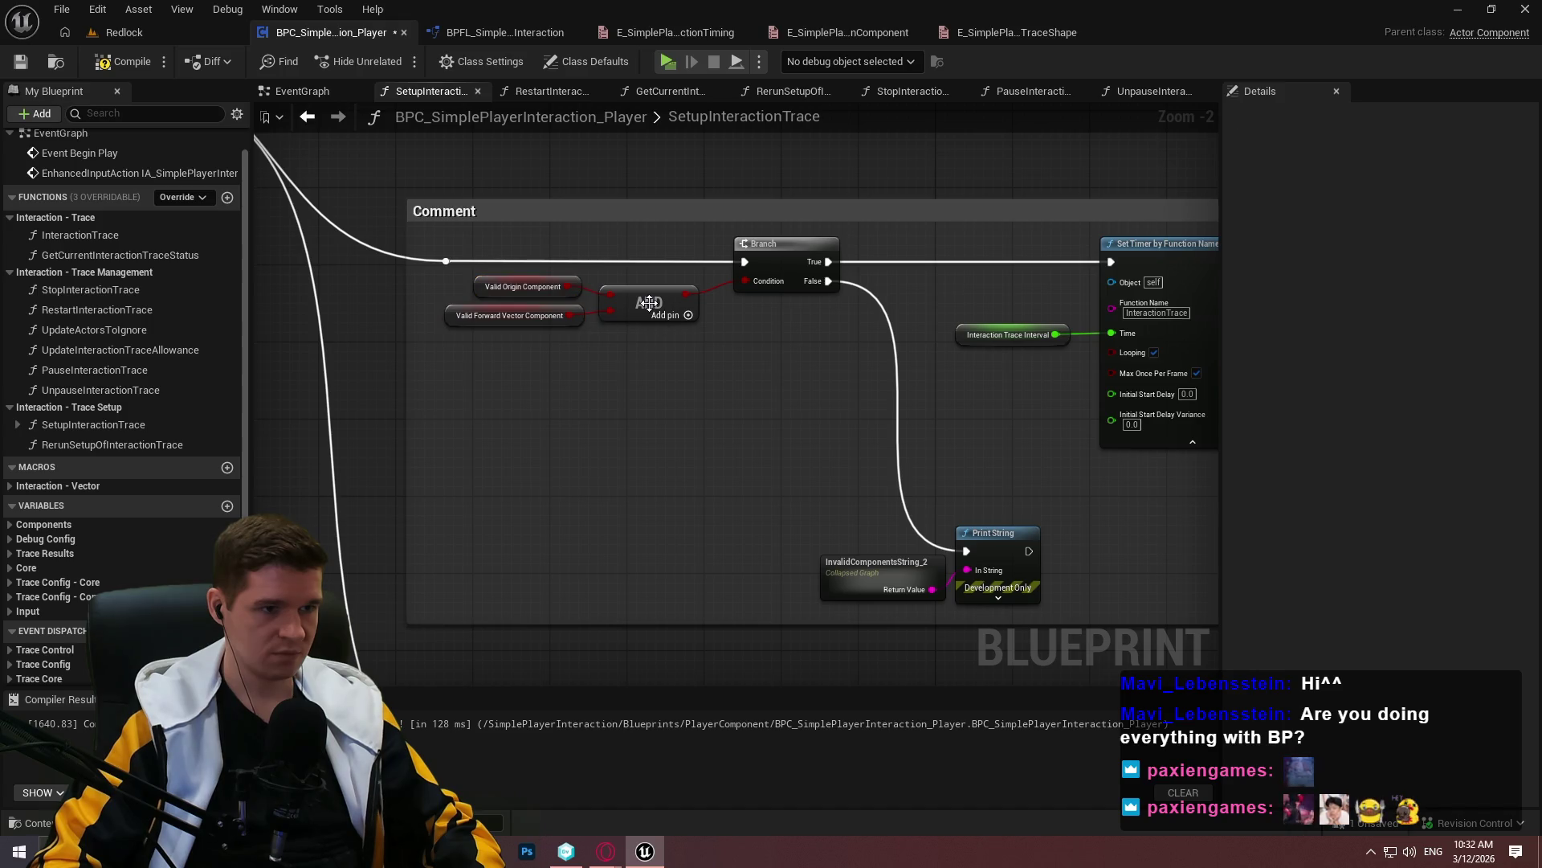
drag(678, 363, 442, 272)
drag(630, 307, 649, 307)
click(678, 408)
scroll(678, 408, down, 2)
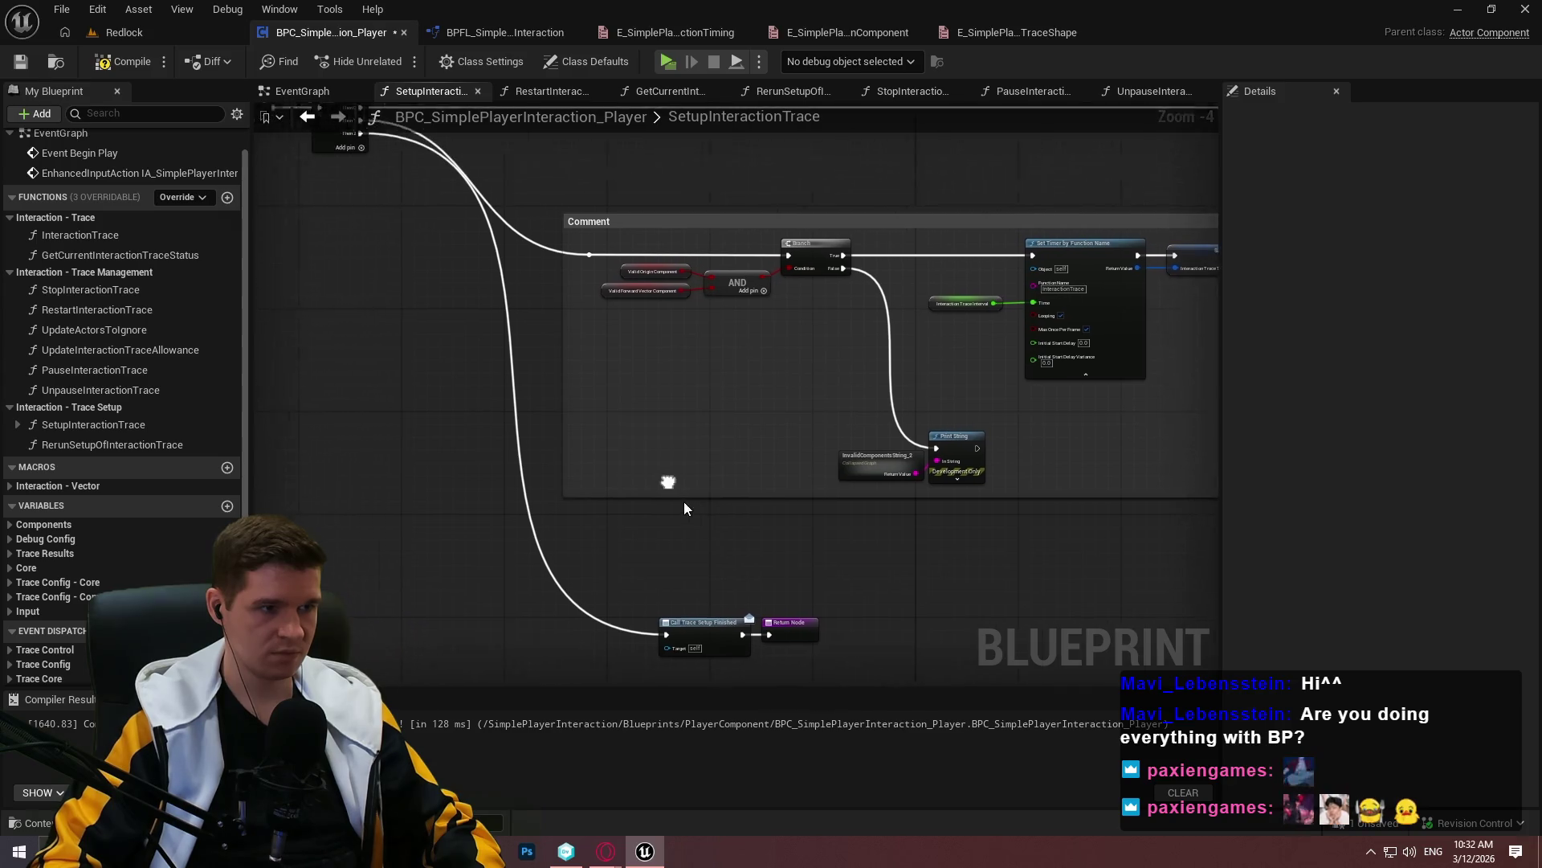
Comment the final dispatcher call and Return Node, adding a reroute on their incoming wire
drag(768, 650, 712, 608)
key(c)
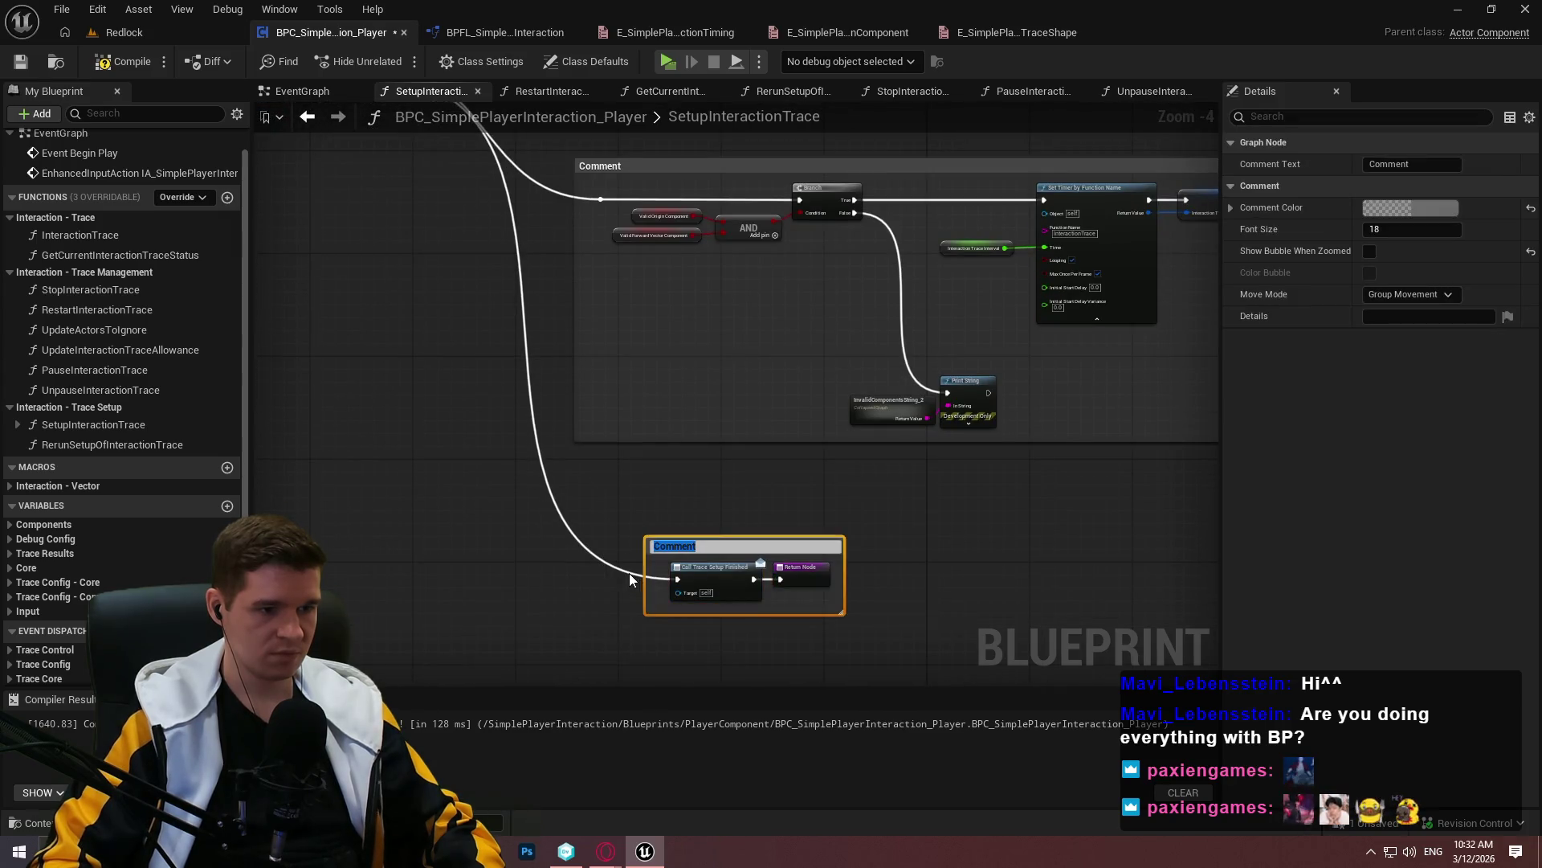
double_click(630, 571)
mouse_move(634, 567)
mouse_down()
mouse_move(576, 581)
mouse_move(543, 555)
mouse_move(613, 520)
mouse_up()
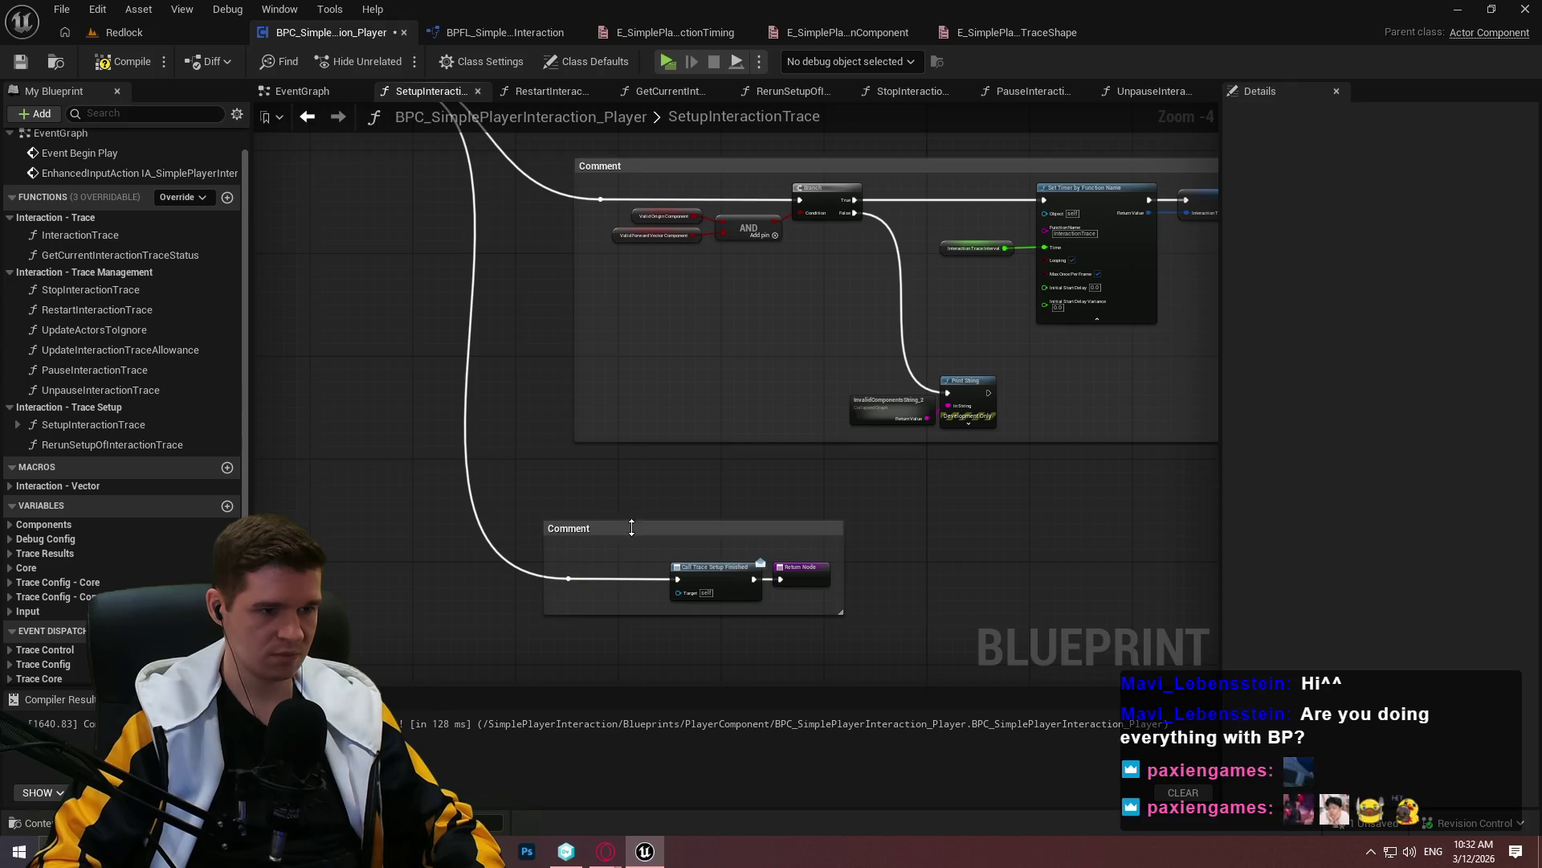
click(705, 535)
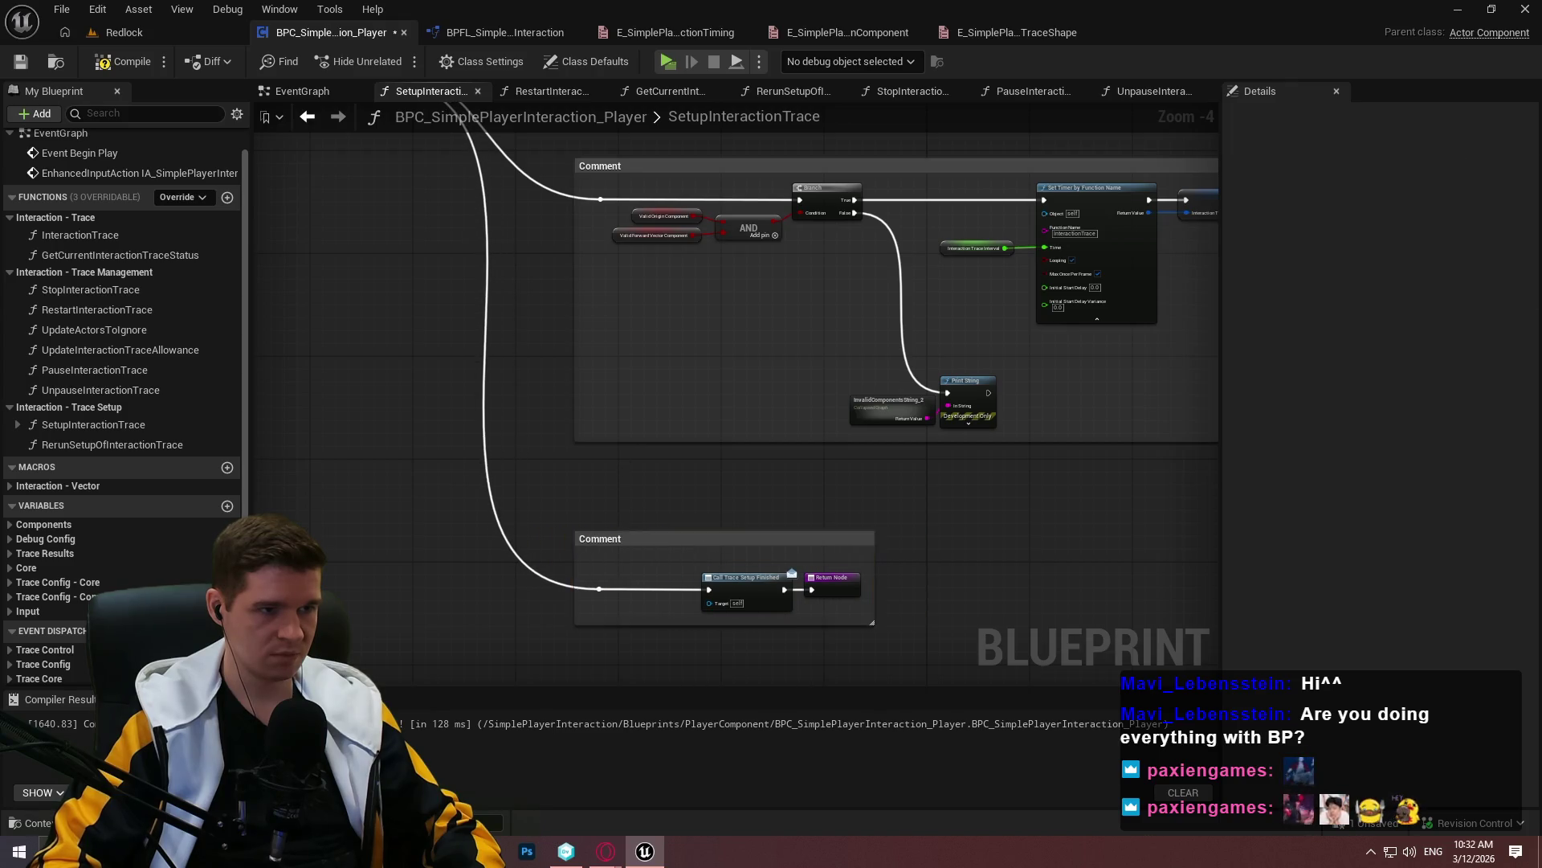
drag(662, 542, 628, 738)
Shift both comment groups left under the description comment and compile the blueprint
scroll(623, 255, down, 2)
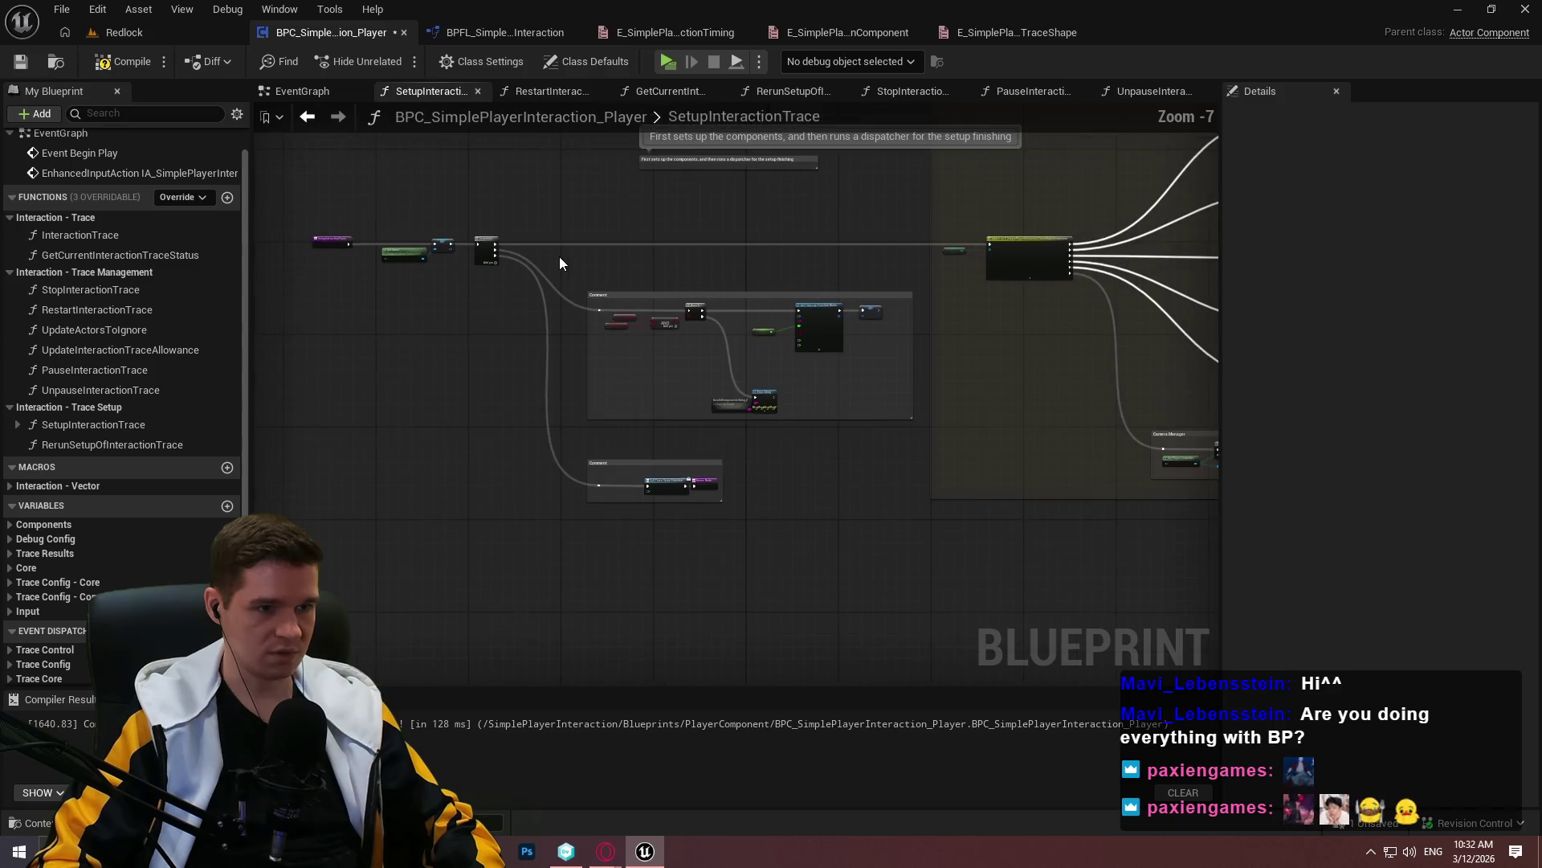
drag(622, 255, 797, 302)
mouse_move(442, 268)
mouse_down()
mouse_move(1068, 629)
mouse_move(1186, 649)
mouse_move(1163, 633)
mouse_up()
scroll(1089, 351, up, 2)
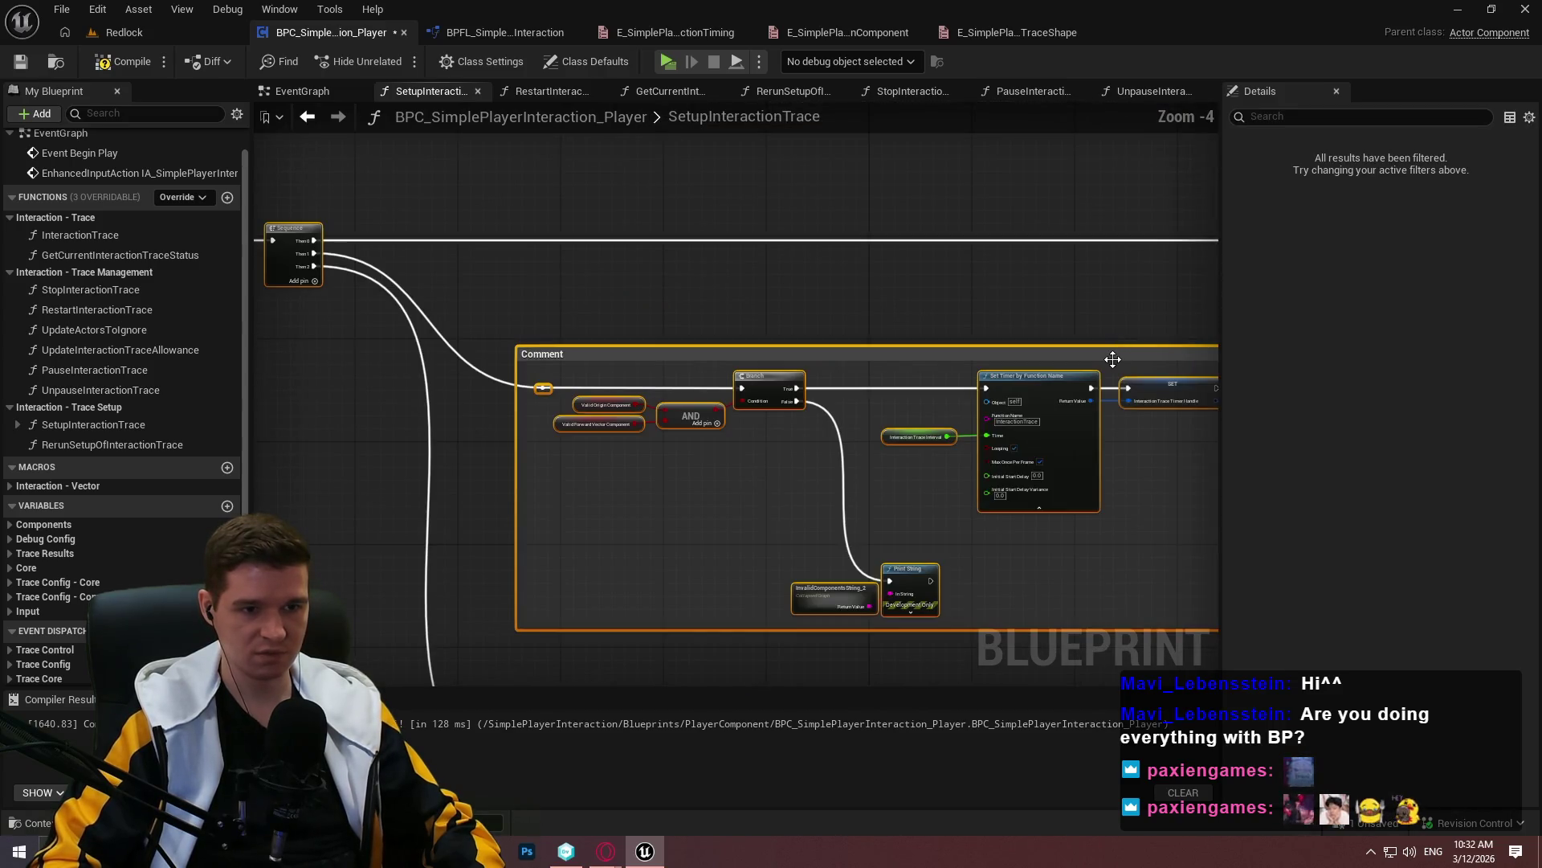
drag(1086, 365, 1029, 350)
click(1029, 337)
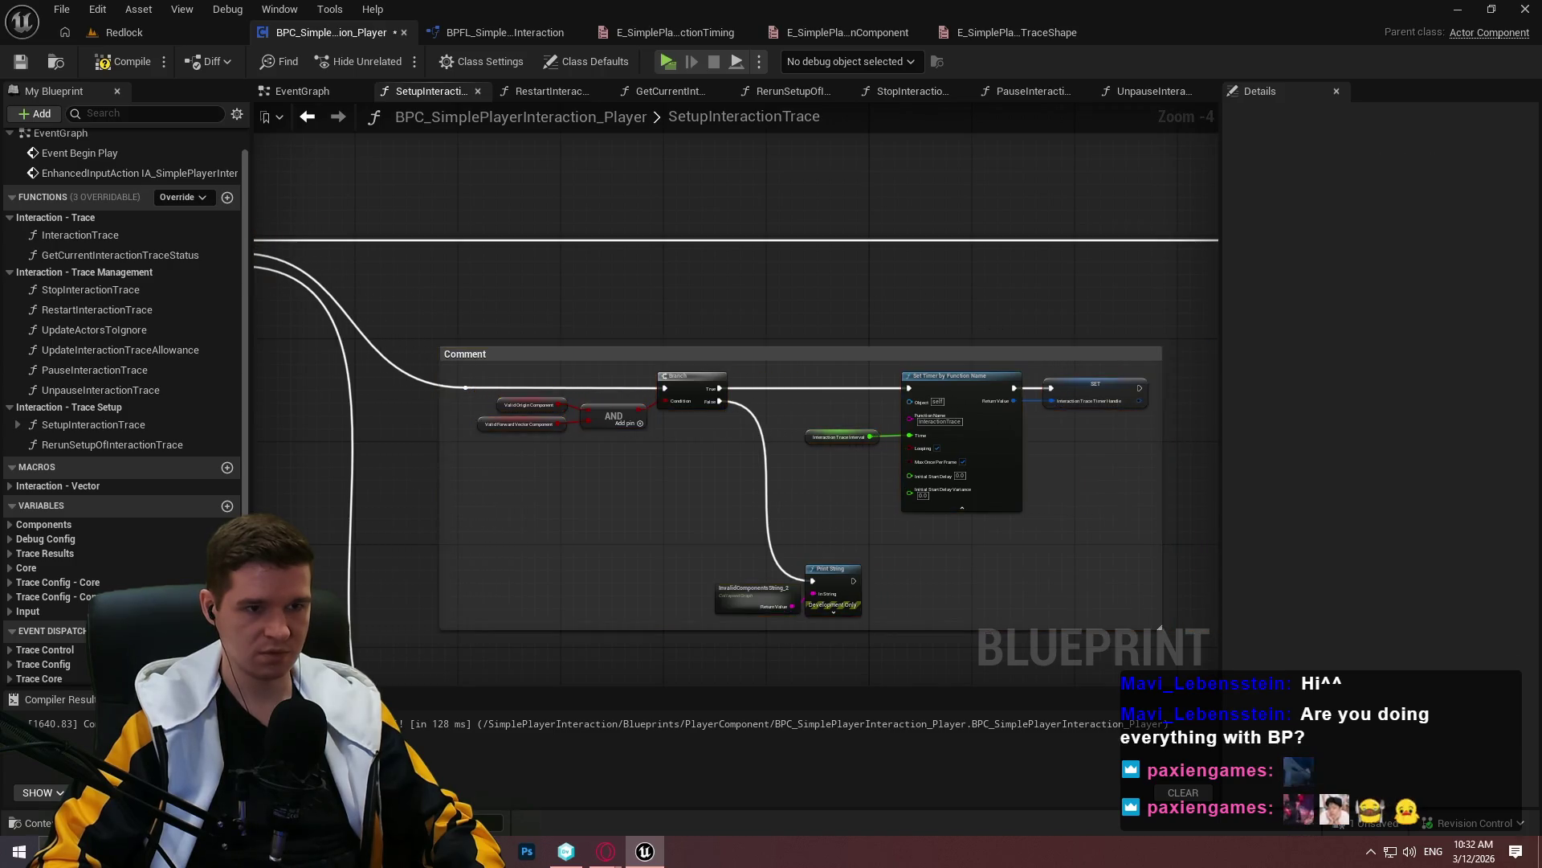
scroll(896, 491, down, 2)
mouse_move(897, 492)
mouse_down()
mouse_move(771, 281)
mouse_move(720, 394)
mouse_move(524, 329)
mouse_move(402, 334)
mouse_up()
scroll(807, 275, up, 2)
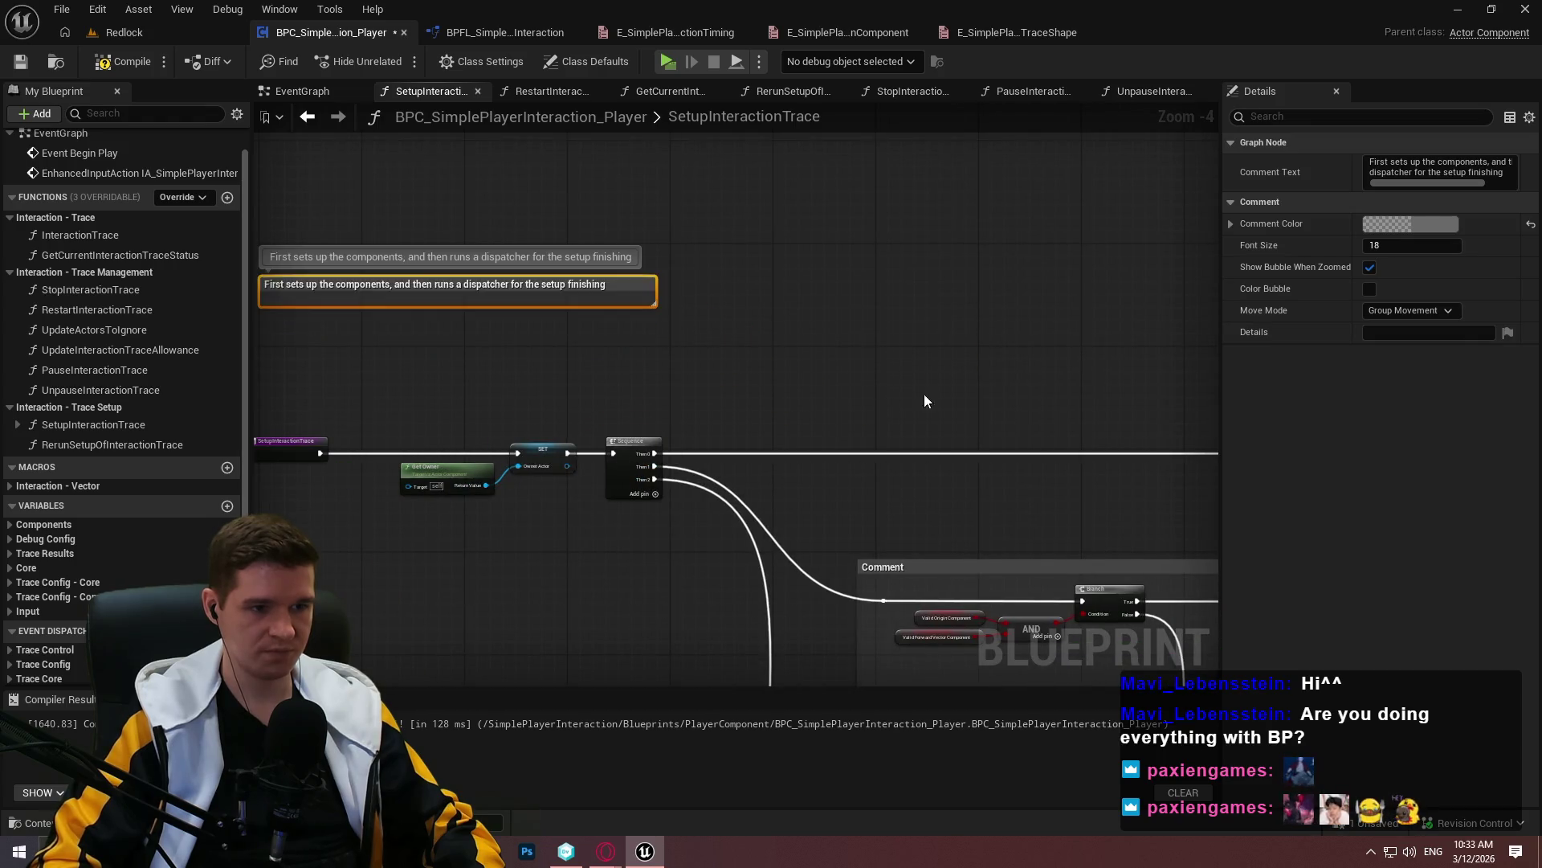
click(923, 400)
scroll(1068, 402, down, 3)
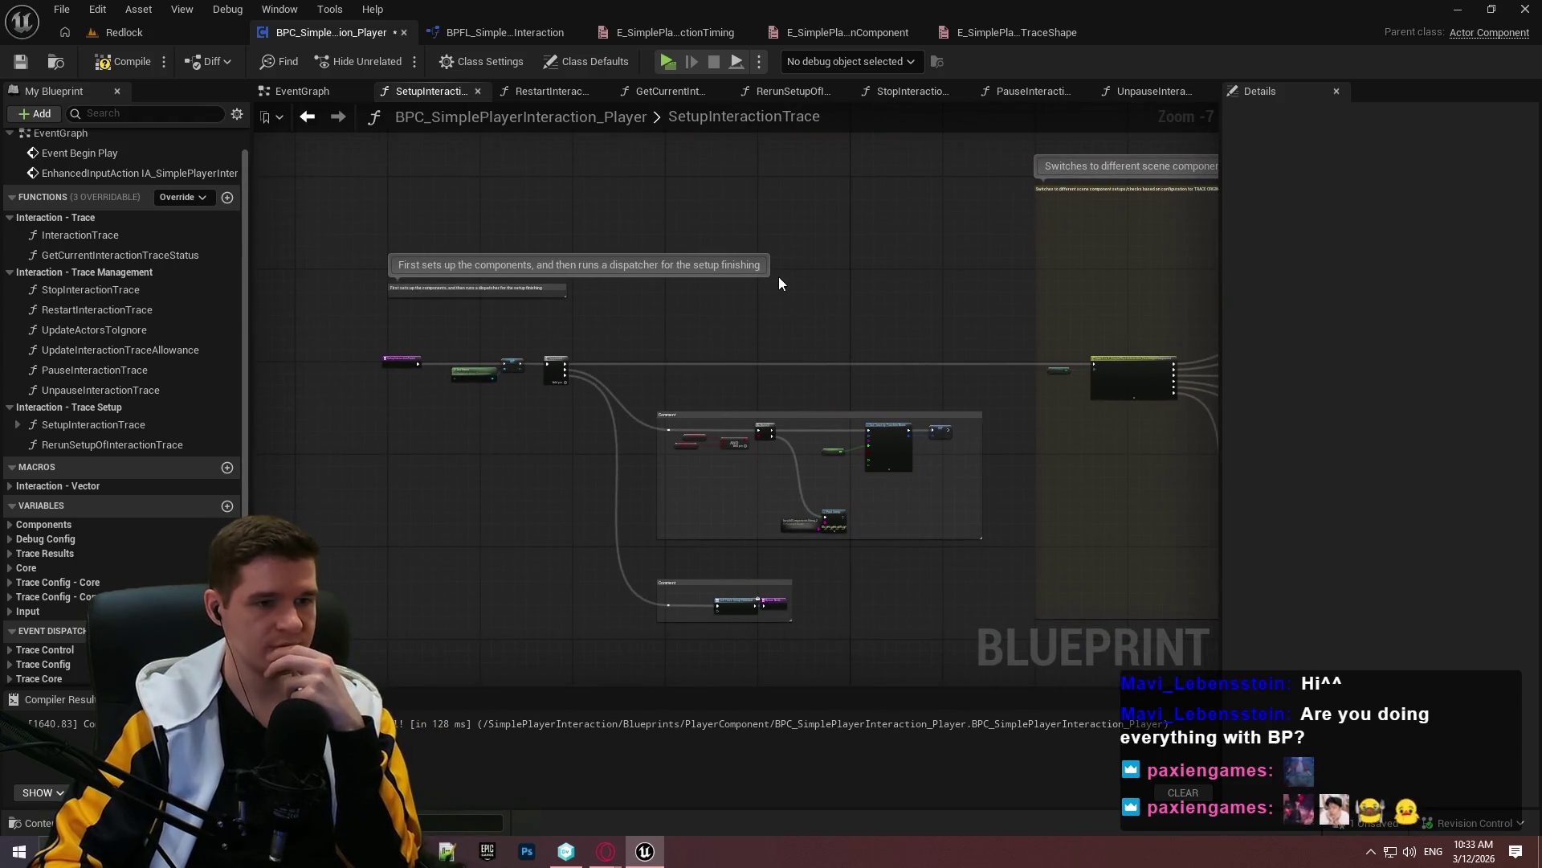
key(F7)
Delete the broken Initial Interaction Setup node flagged by the compile error in RestartInteractionTrace
key(ctrl+s)
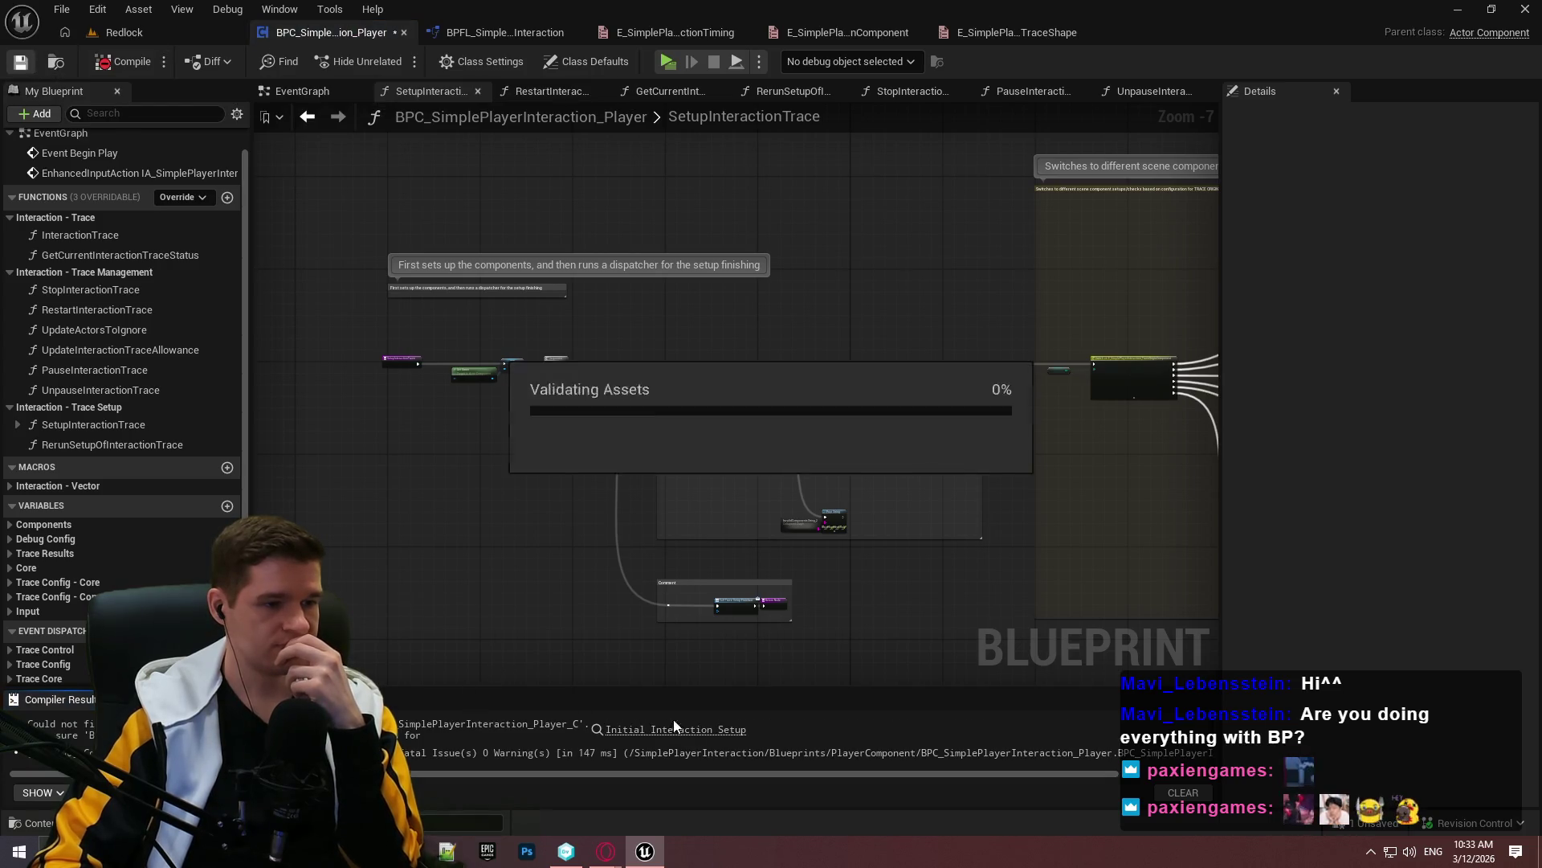
click(679, 729)
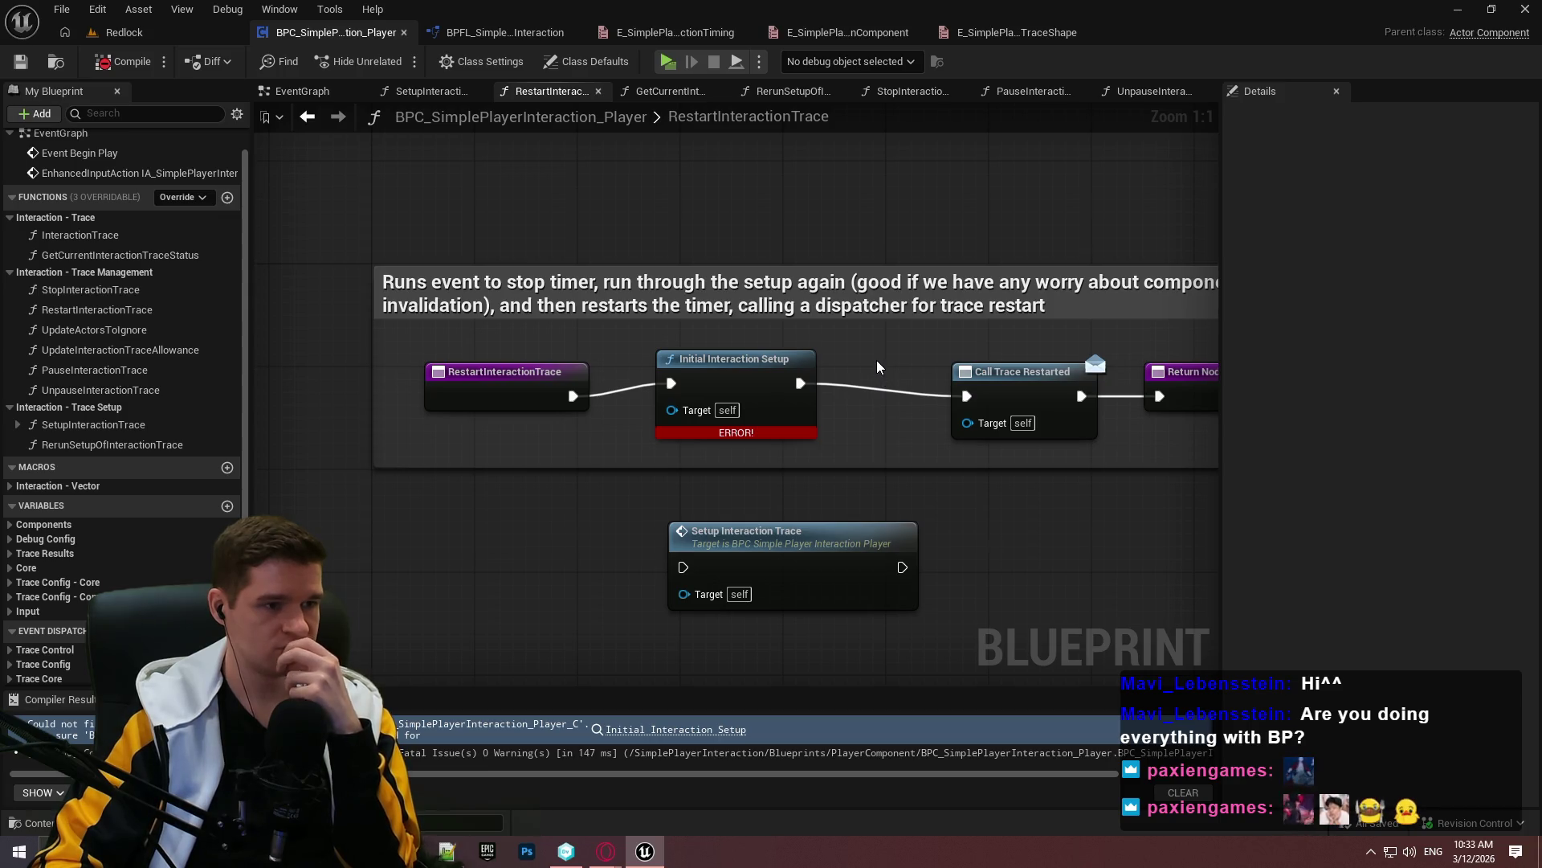
click(753, 411)
key(Delete)
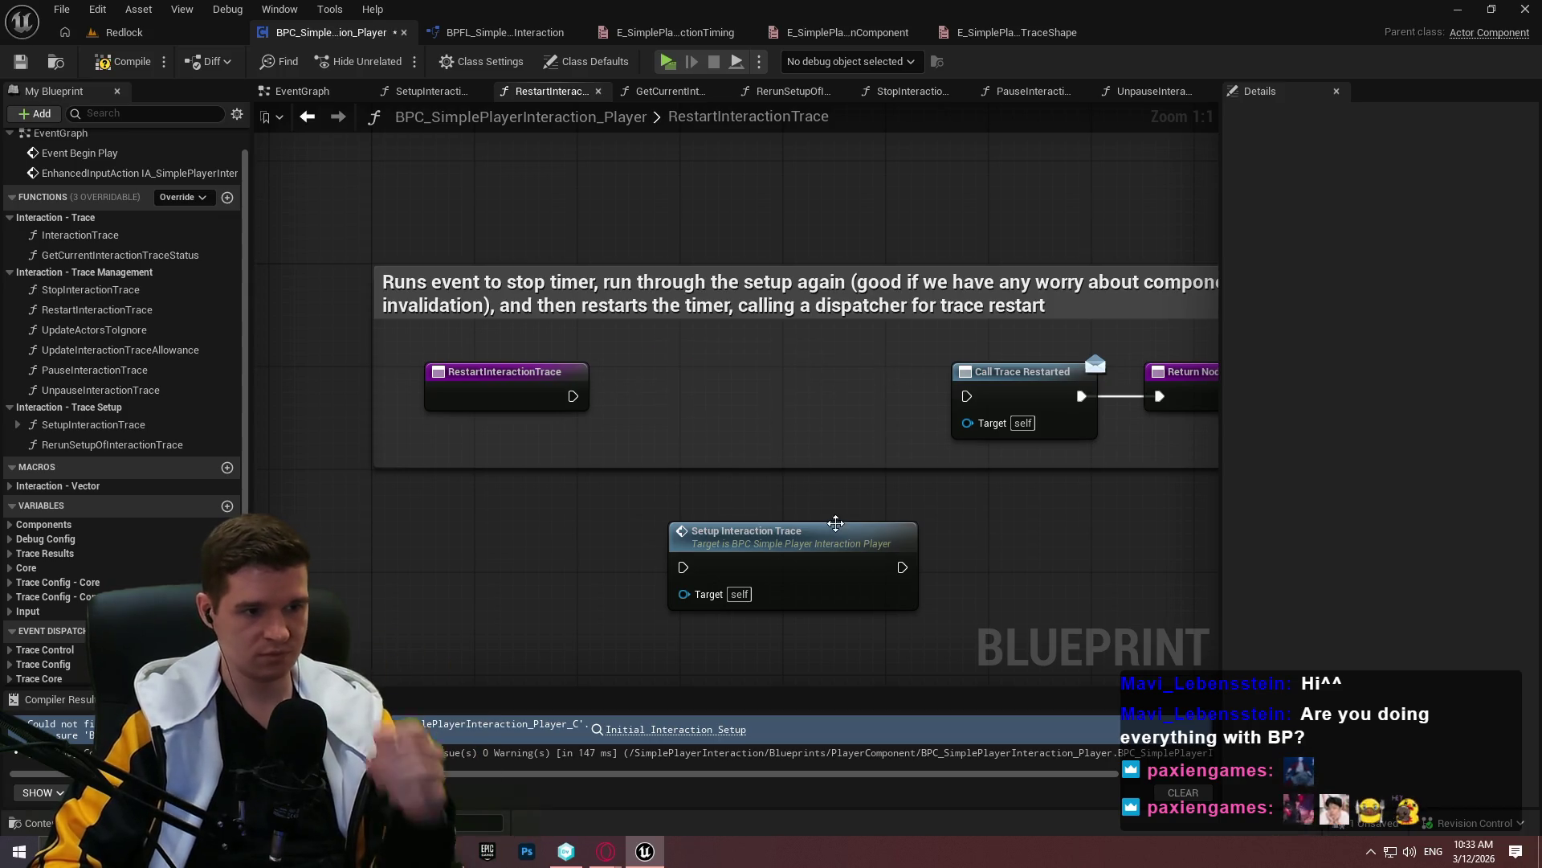
key(Home)
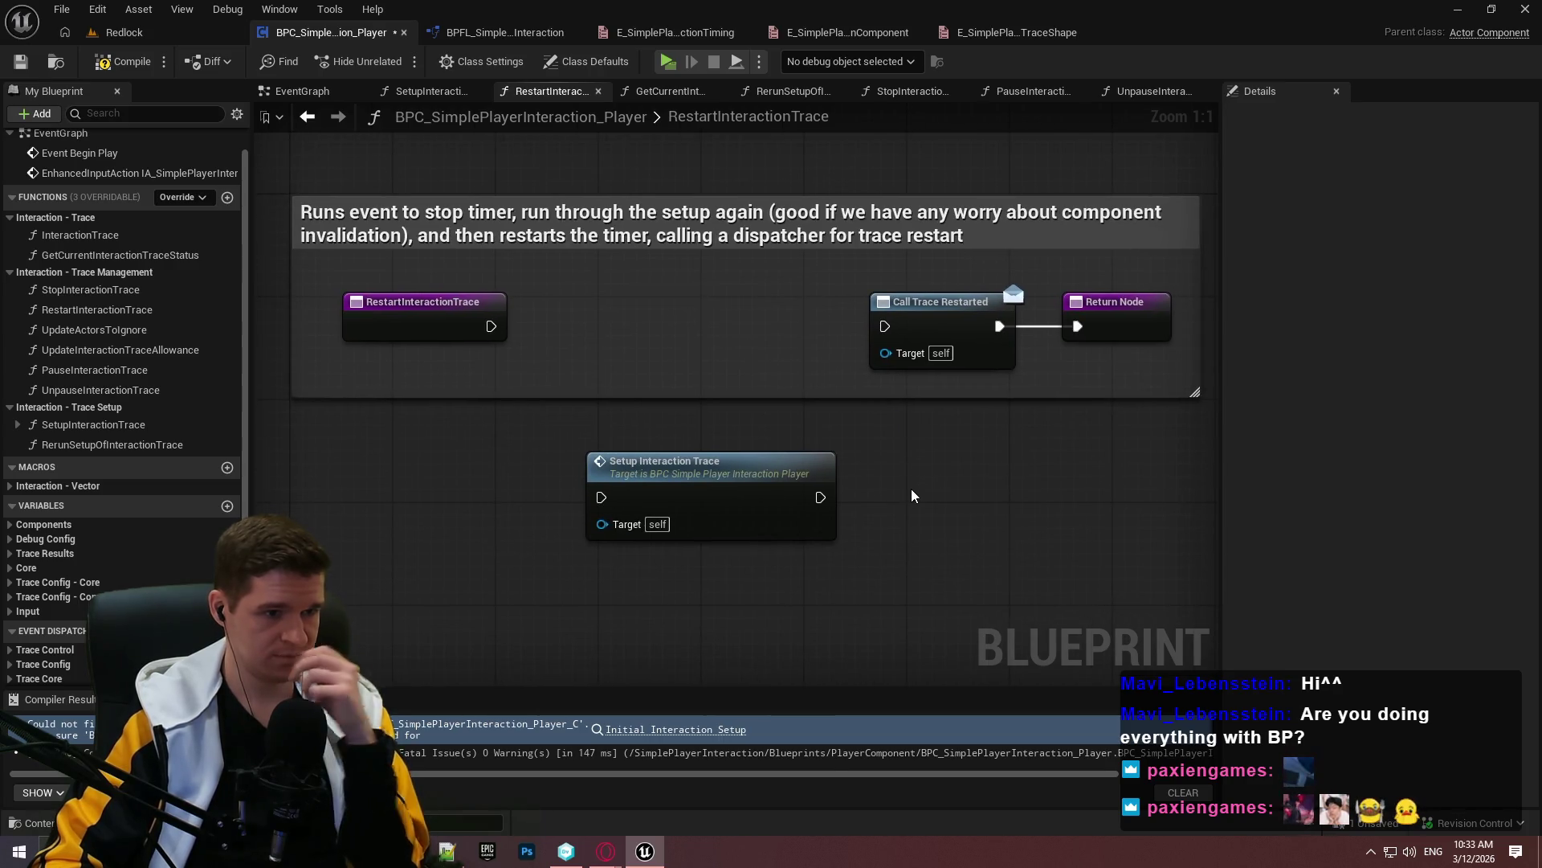
mouse_move(670, 480)
mouse_down()
mouse_move(903, 585)
mouse_move(865, 520)
mouse_up()
click(703, 442)
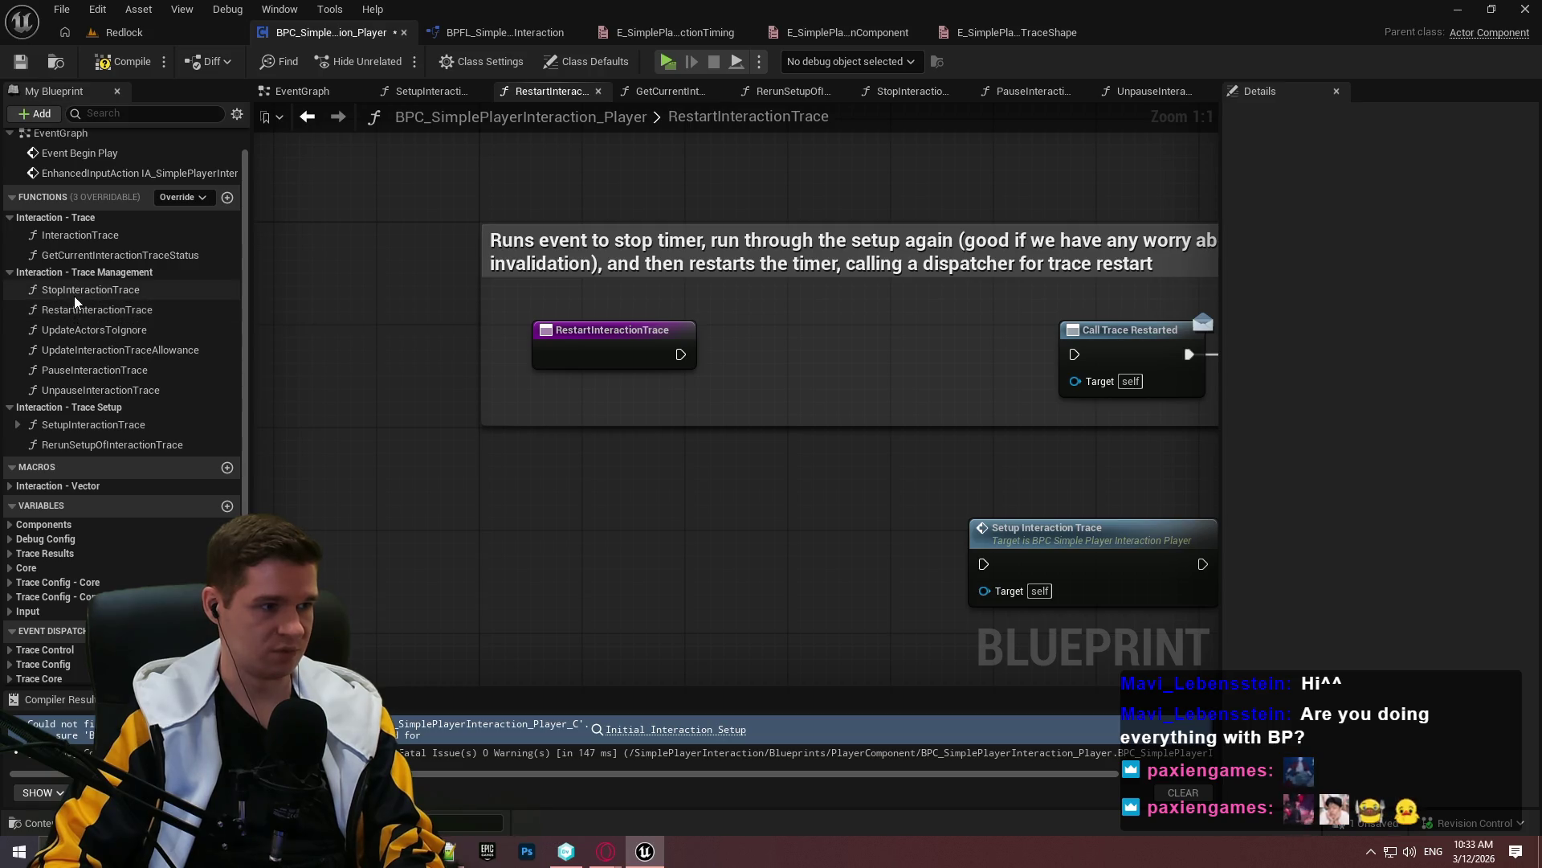
Add Stop Interaction Trace and chain Restart → Stop → Setup Interaction Trace → Call Trace Restarted
mouse_move(76, 304)
mouse_down()
mouse_move(635, 562)
mouse_move(727, 492)
mouse_move(729, 543)
mouse_move(527, 418)
mouse_up()
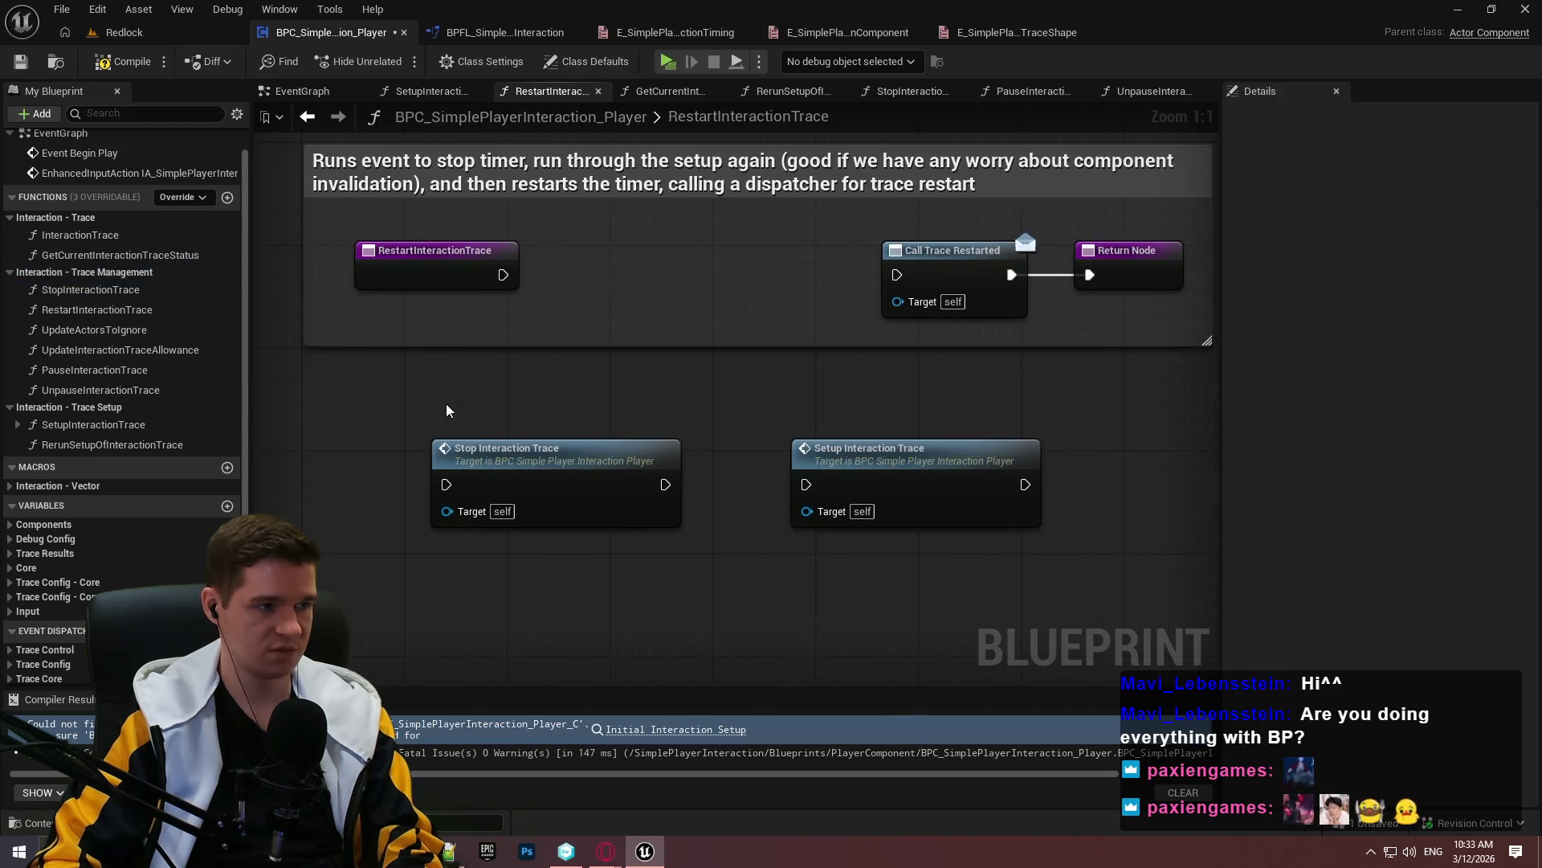
drag(667, 488, 667, 487)
mouse_move(934, 483)
mouse_down()
mouse_move(870, 483)
mouse_move(908, 296)
mouse_move(896, 274)
mouse_up()
click(610, 370)
drag(501, 275, 448, 486)
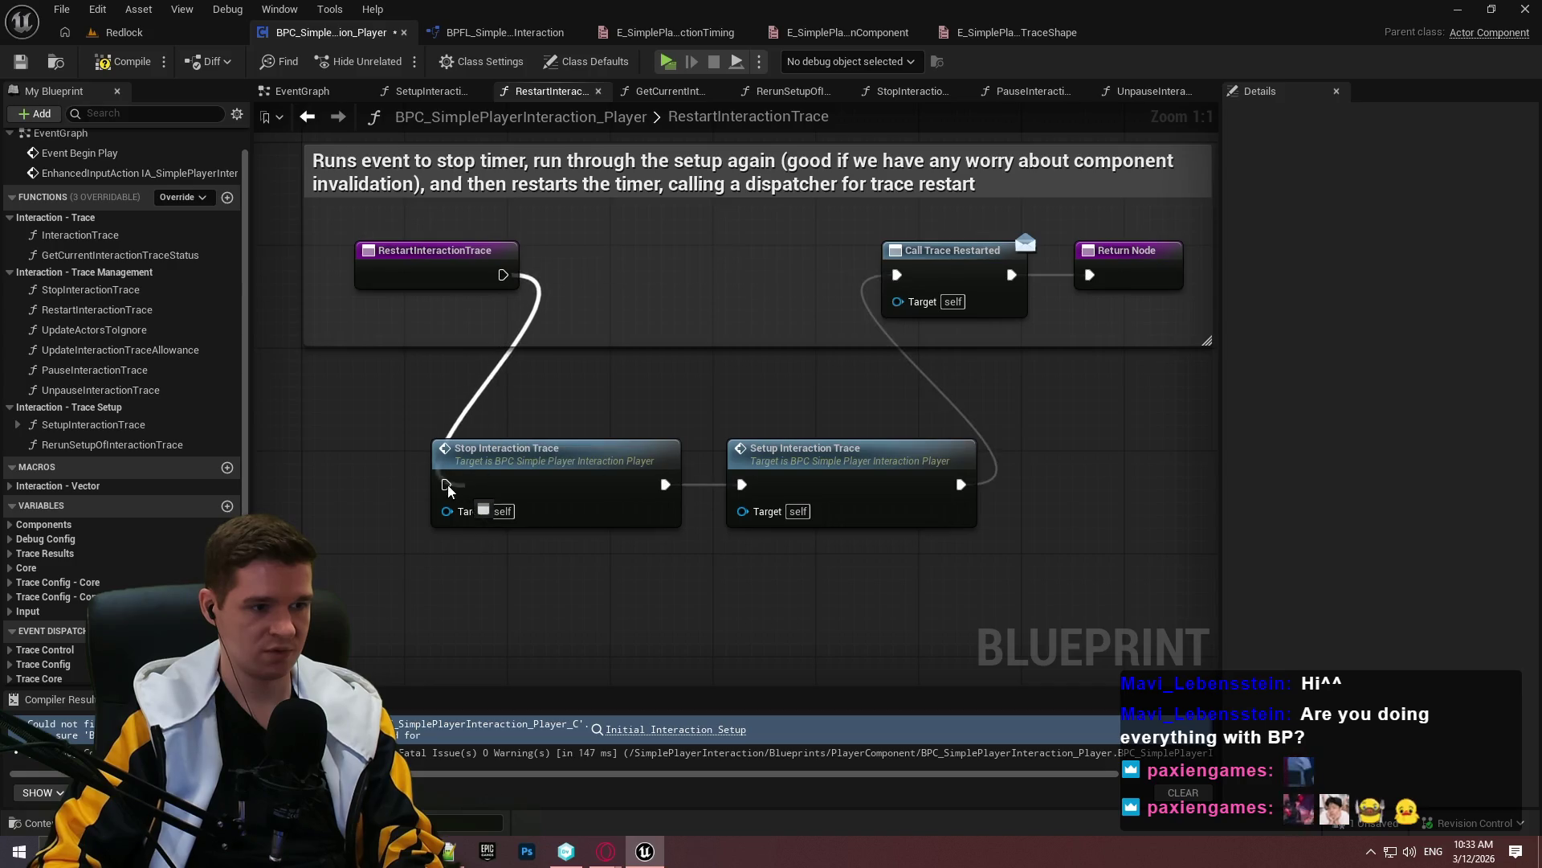
mouse_move(423, 250)
mouse_down()
mouse_move(330, 482)
mouse_move(390, 466)
mouse_up()
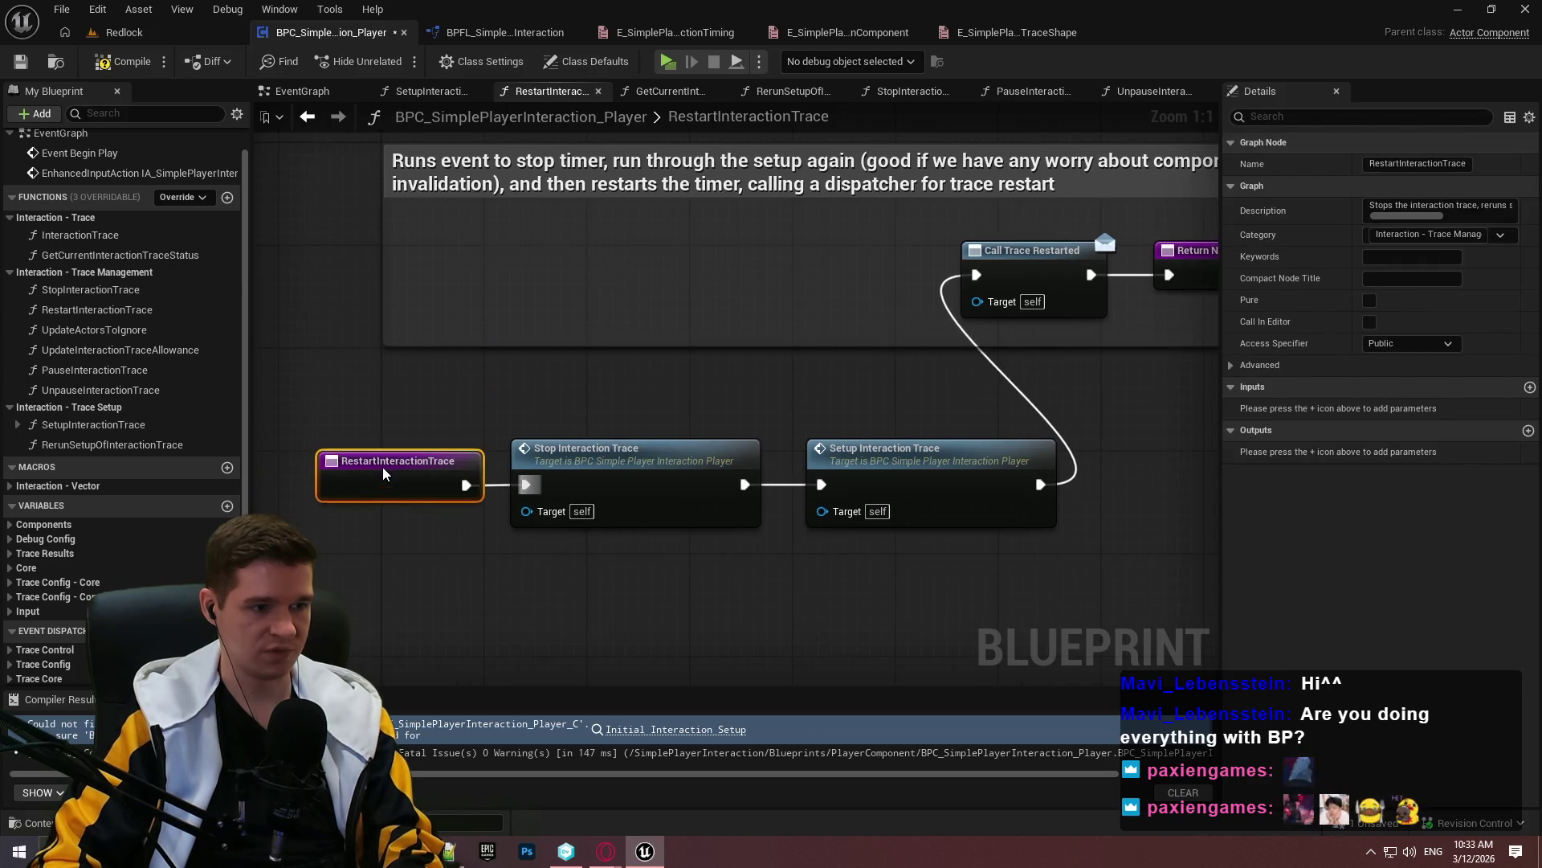
click(487, 512)
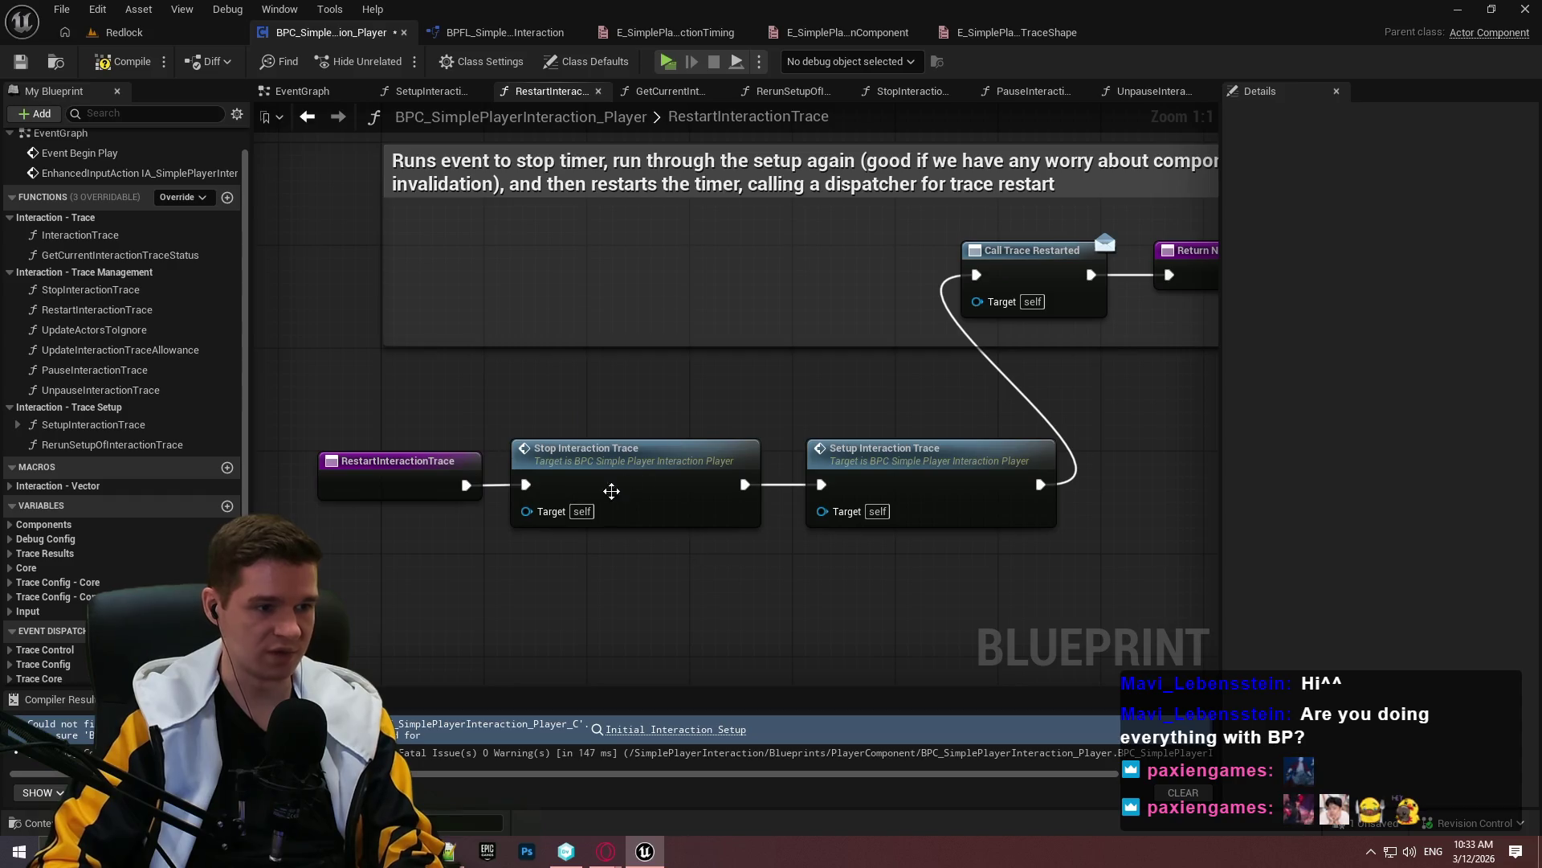
Line the nodes up inside an enlarged comment box, then compile and save
drag(503, 440, 572, 464)
mouse_move(827, 541)
mouse_down()
mouse_move(570, 314)
mouse_move(648, 342)
mouse_up()
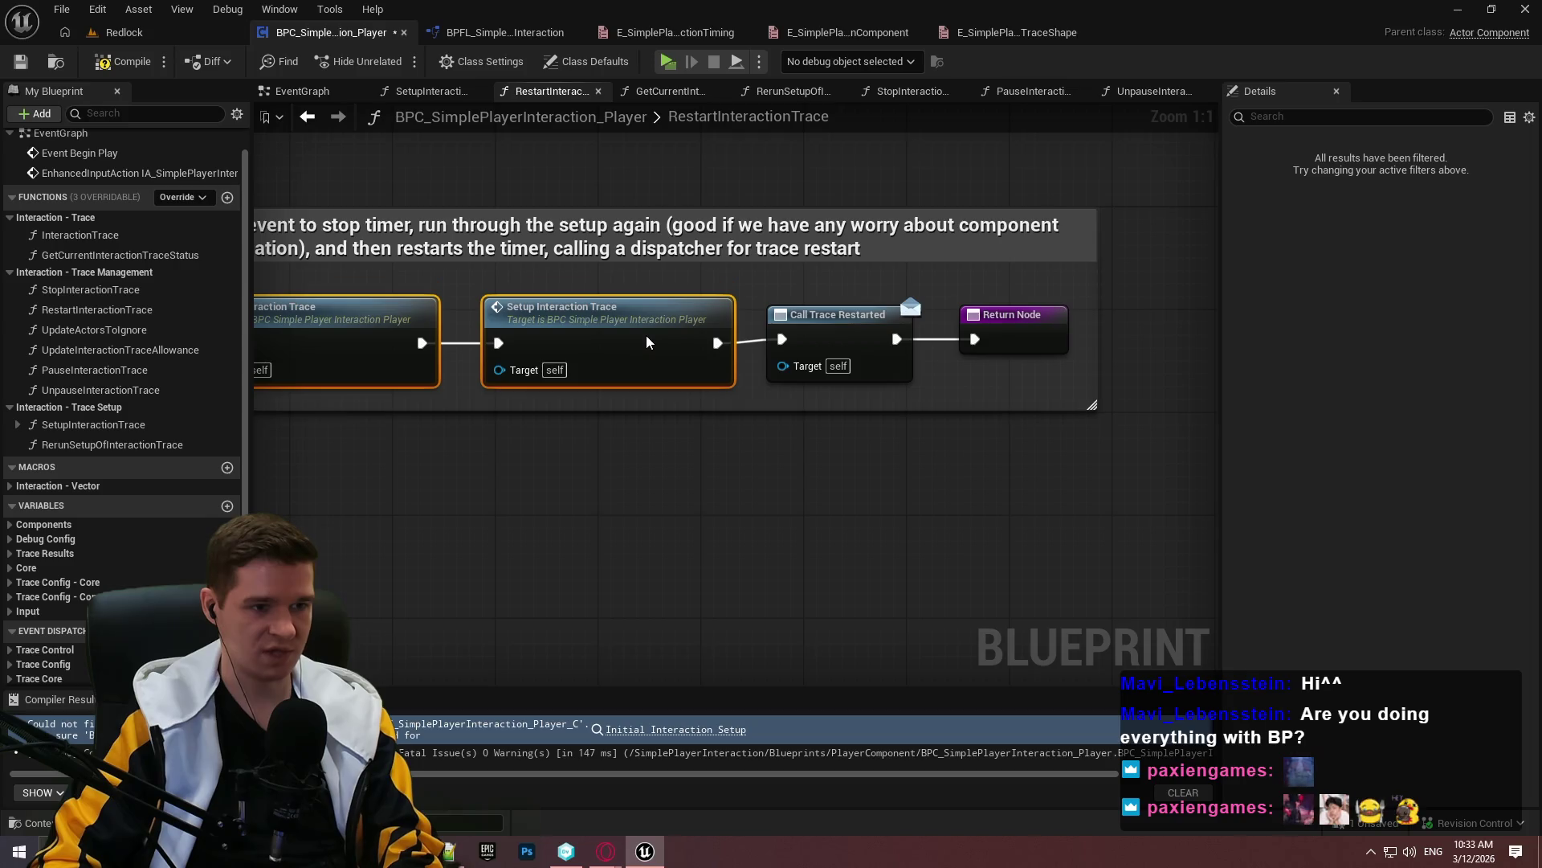
drag(845, 331, 844, 336)
click(1019, 320)
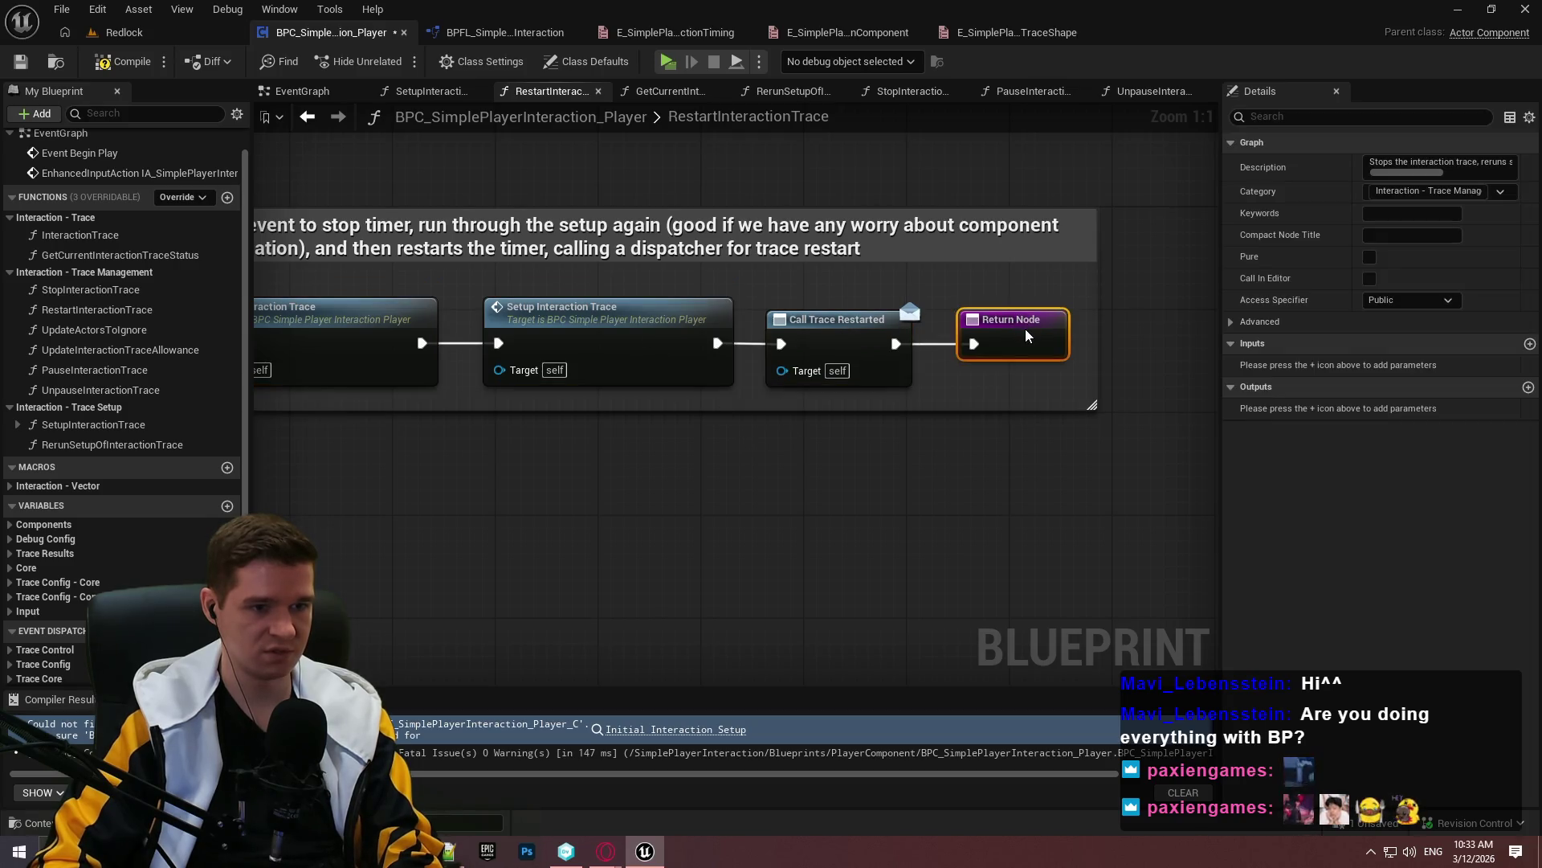
mouse_move(636, 348)
mouse_down()
mouse_move(353, 370)
mouse_move(378, 348)
mouse_up()
mouse_move(648, 274)
mouse_down()
mouse_move(647, 193)
mouse_move(648, 245)
mouse_up()
drag(912, 351, 643, 367)
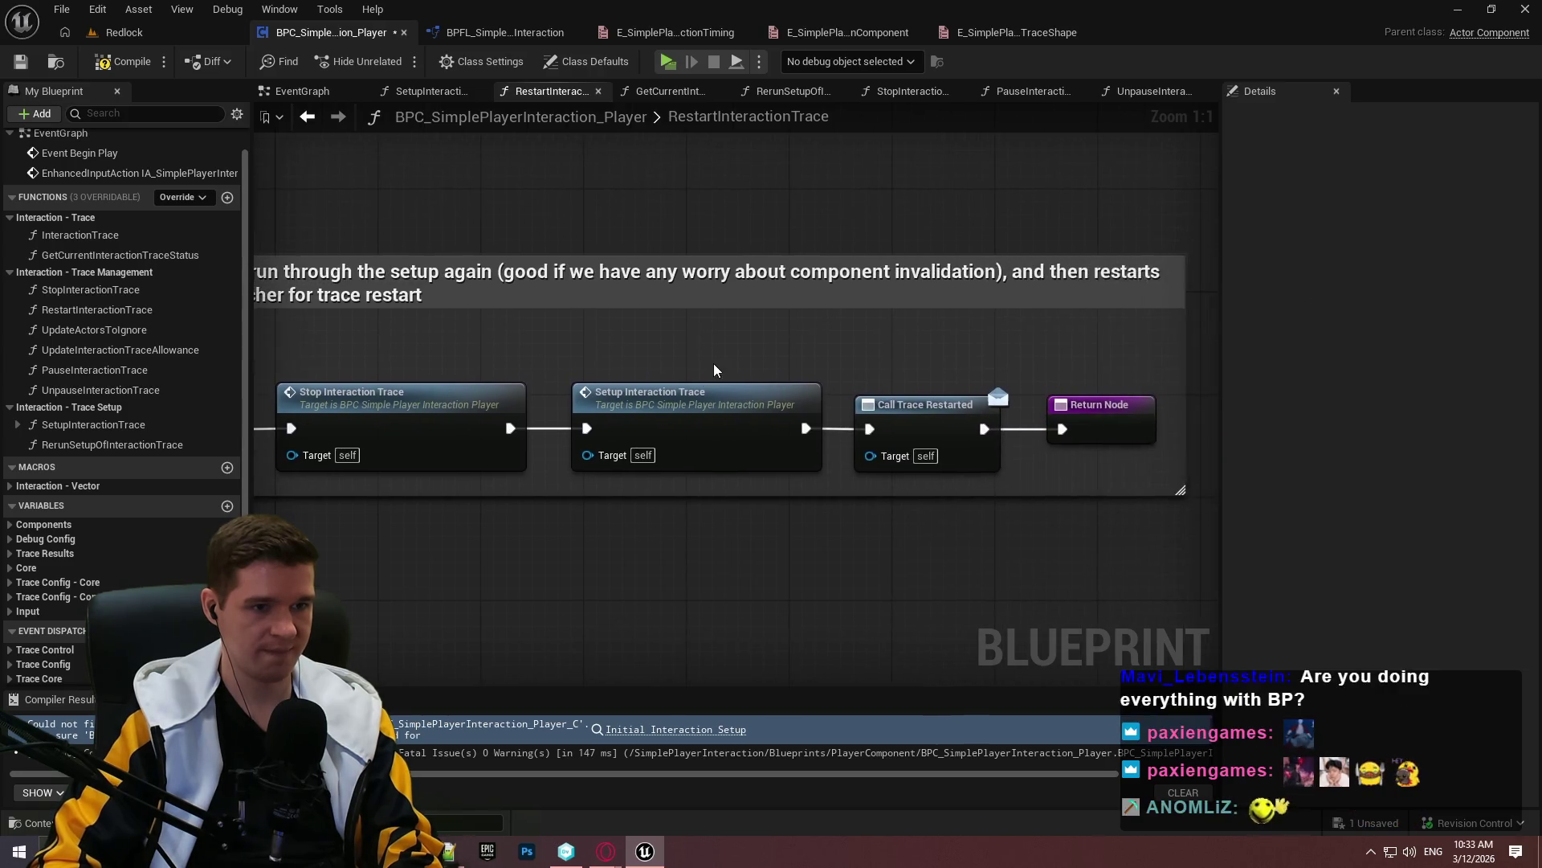
scroll(773, 384, down, 1)
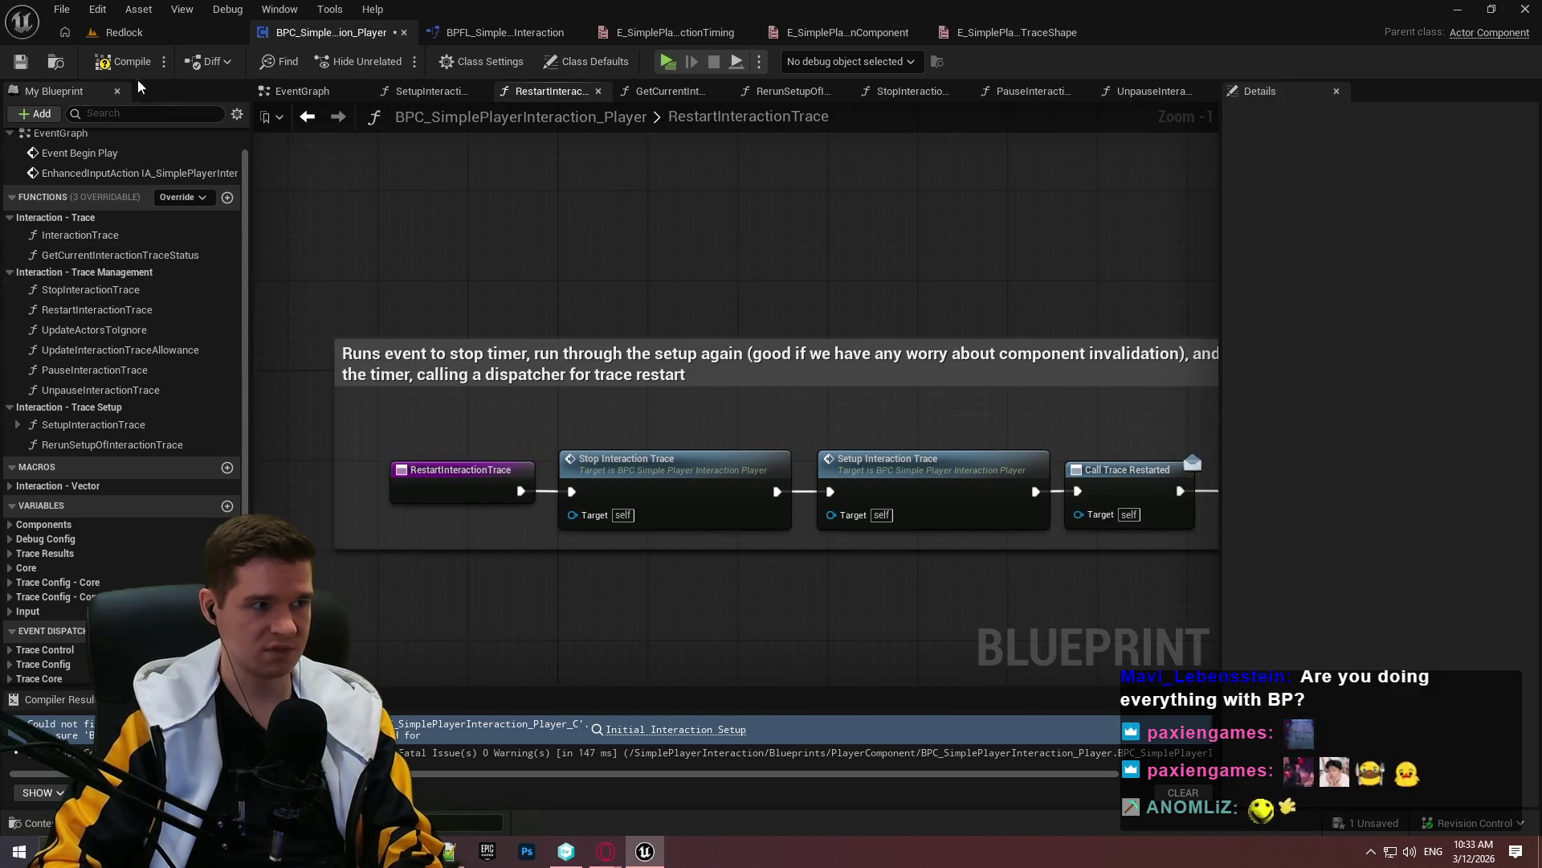
click(120, 62)
click(16, 69)
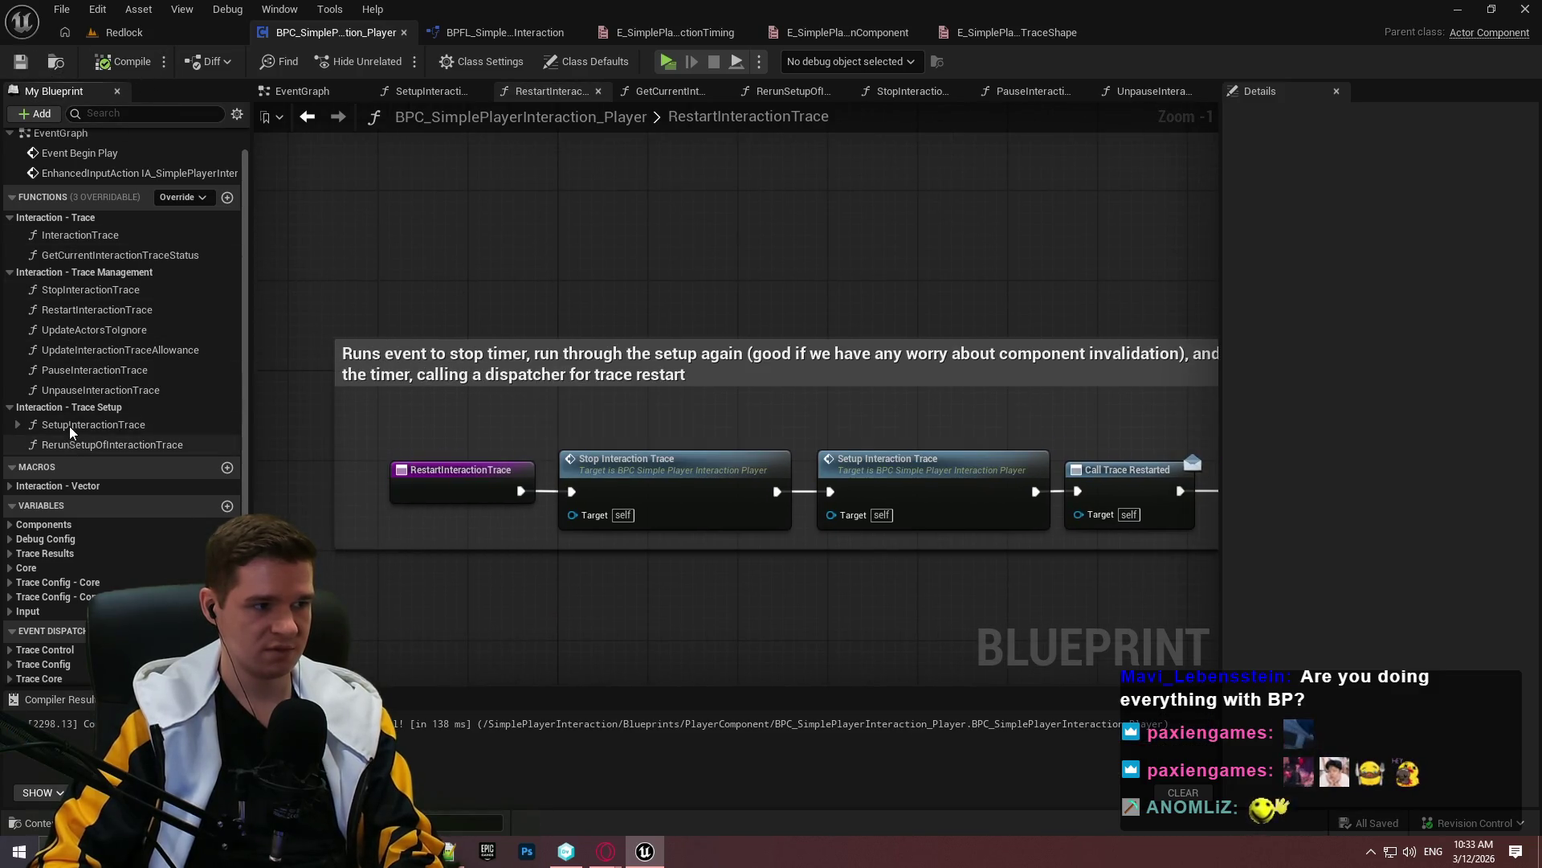
double_click(72, 290)
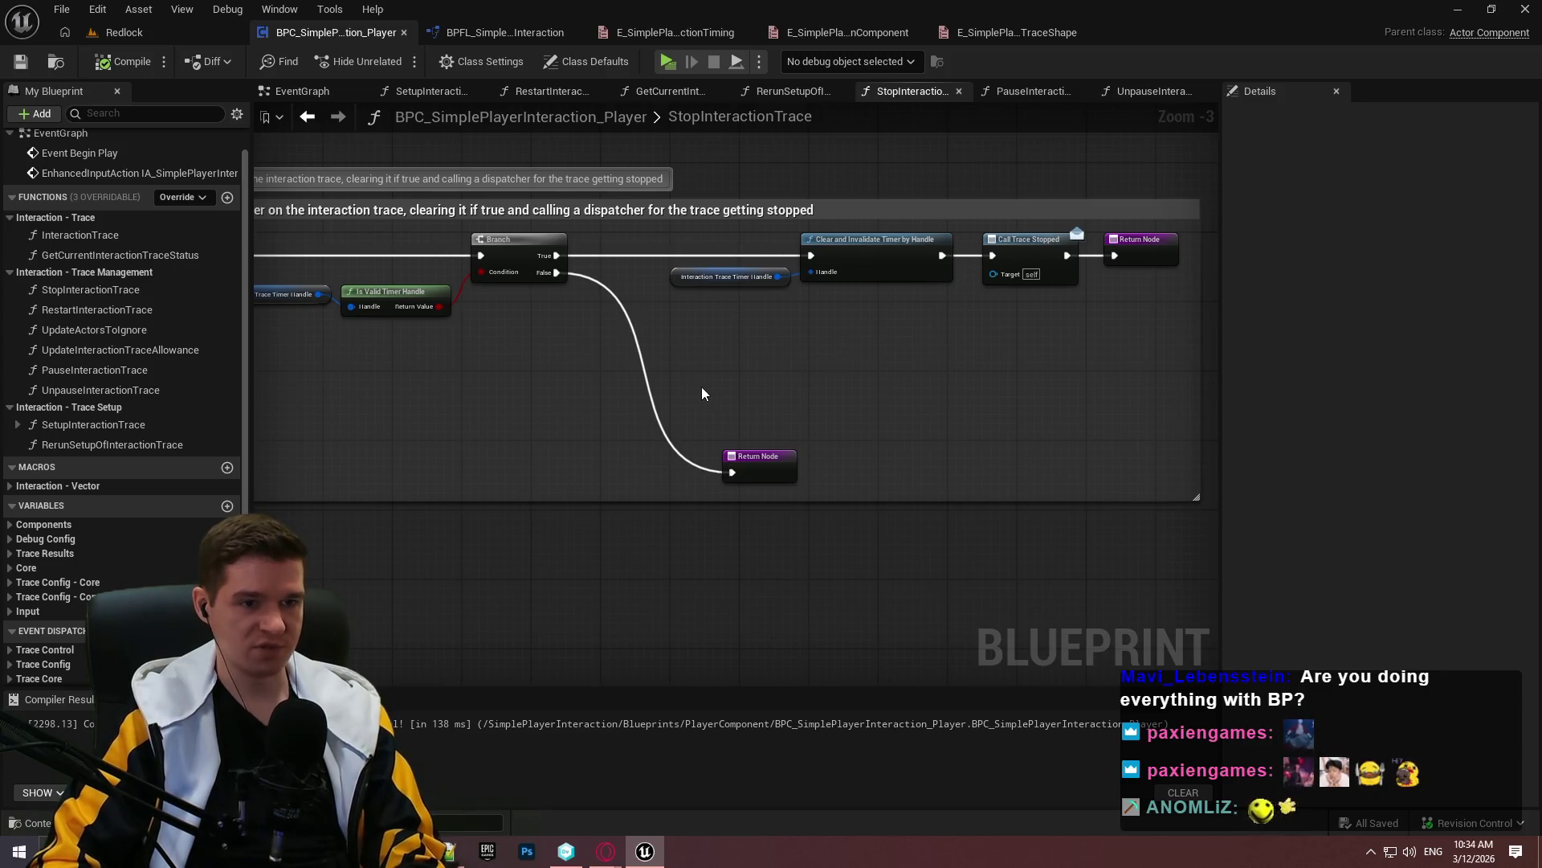
double_click(101, 307)
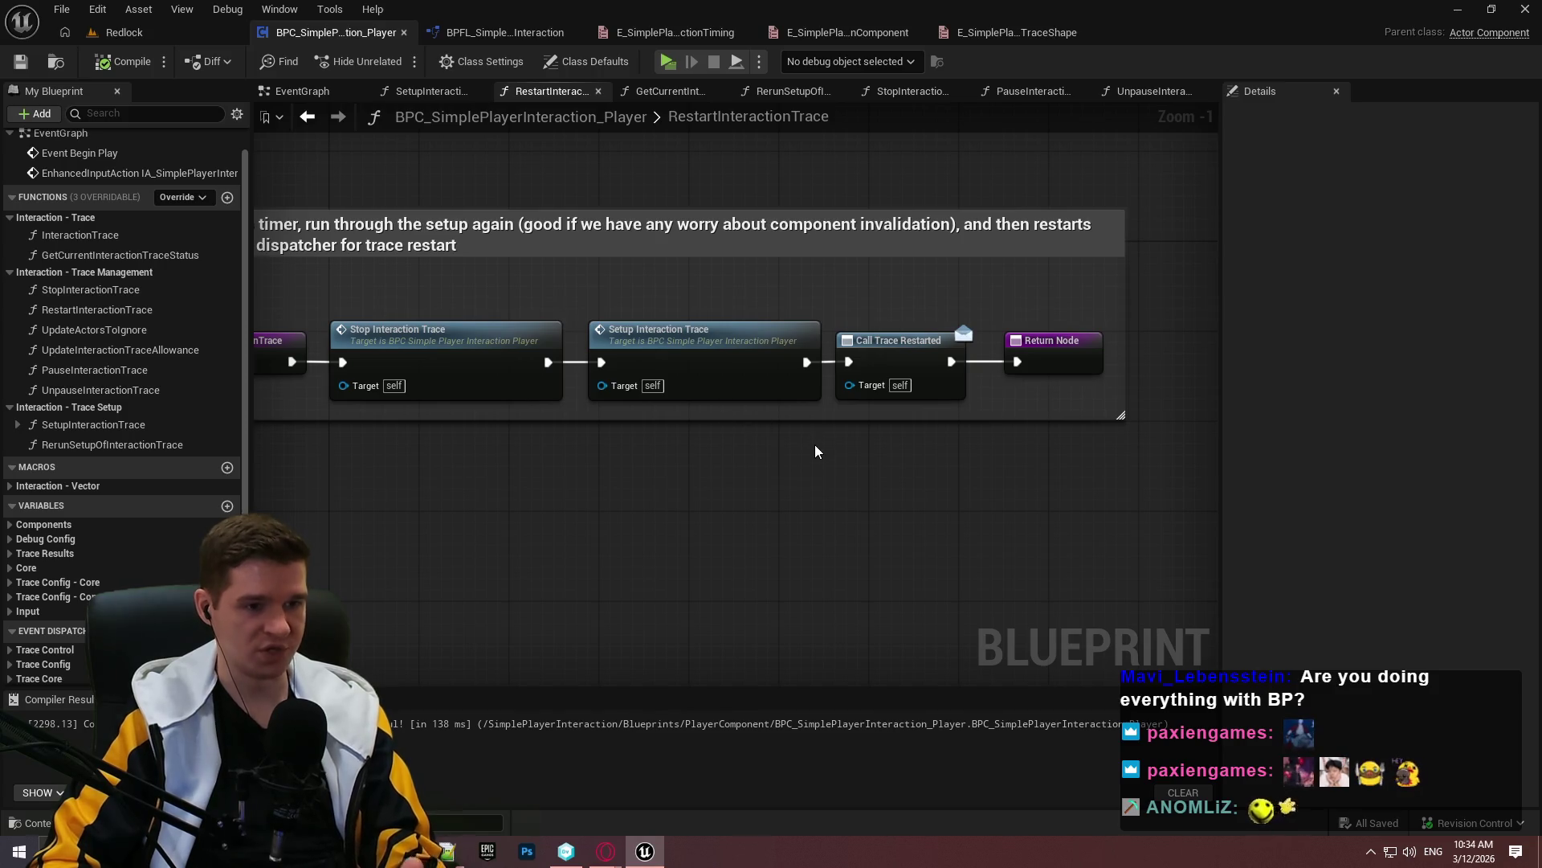
drag(816, 440, 744, 481)
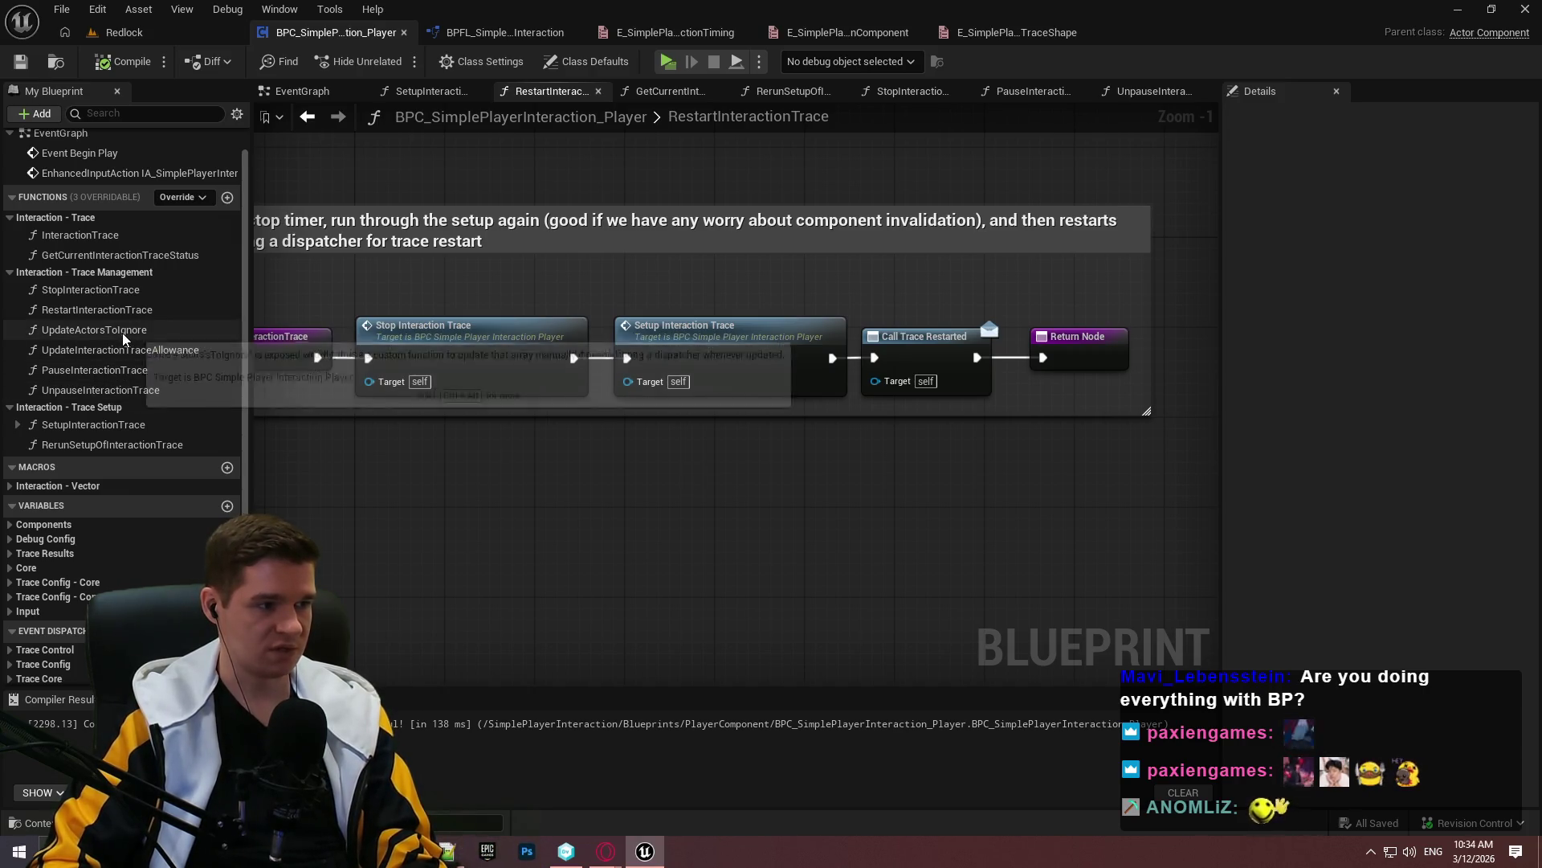
drag(97, 309, 523, 358)
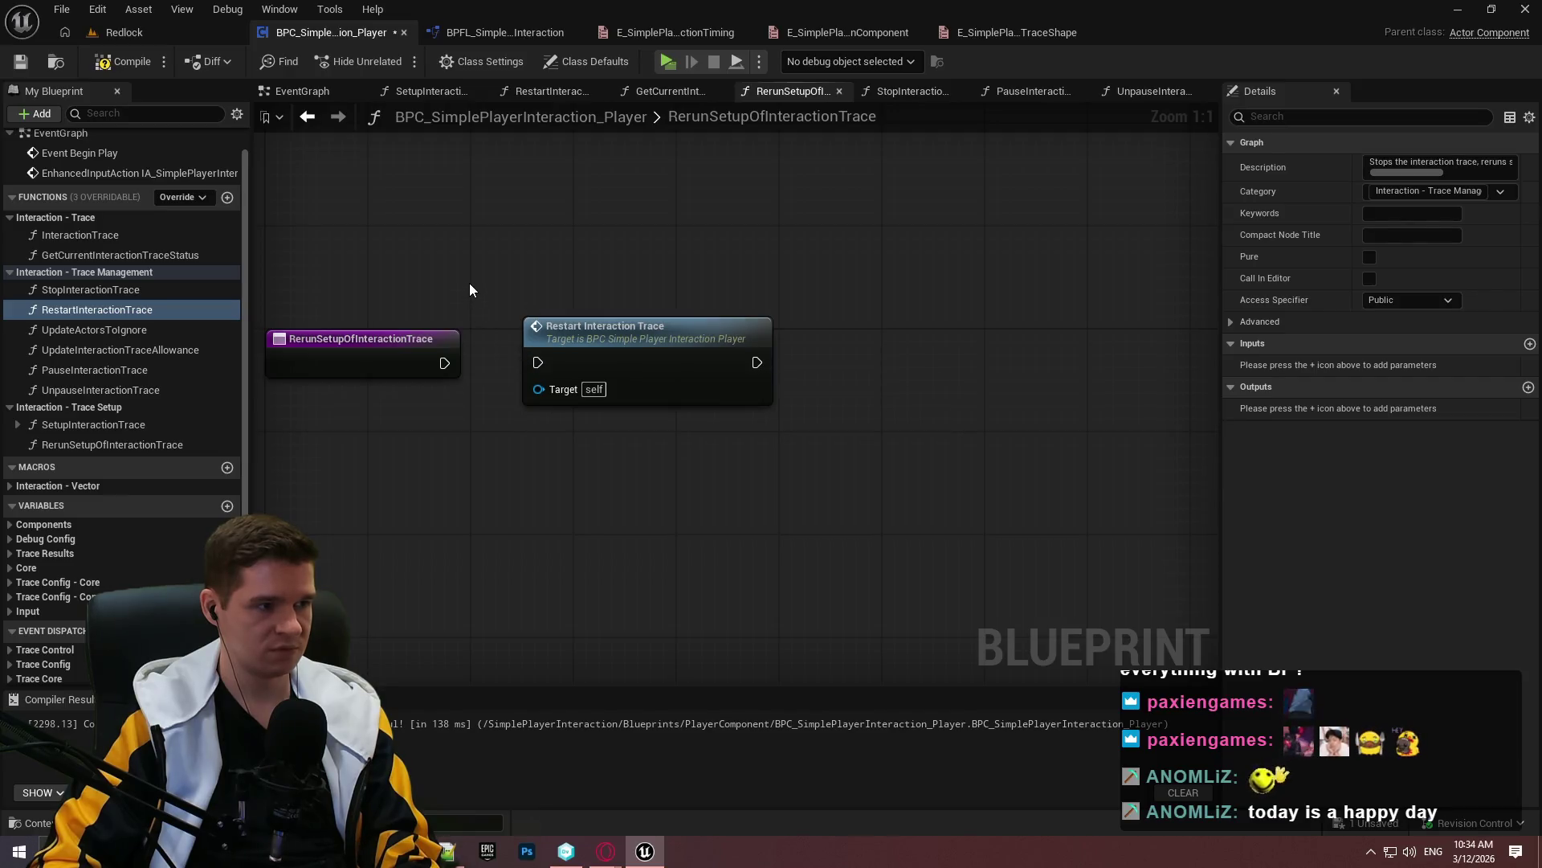
Delete the unused RerunSetupOfInteractionTrace function from the My Blueprint function list
drag(469, 278, 928, 557)
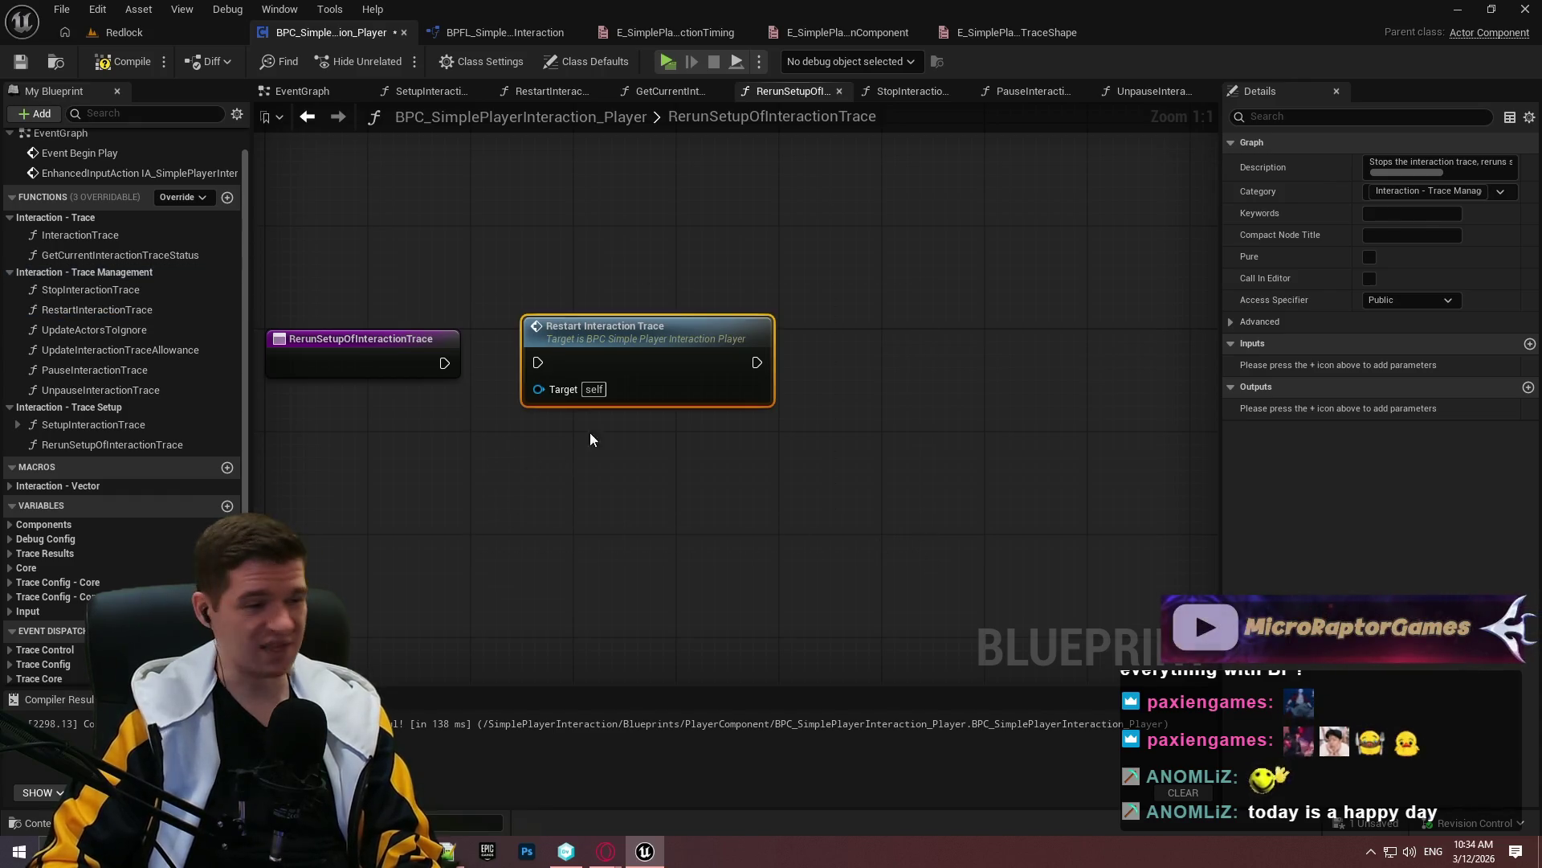
click(538, 468)
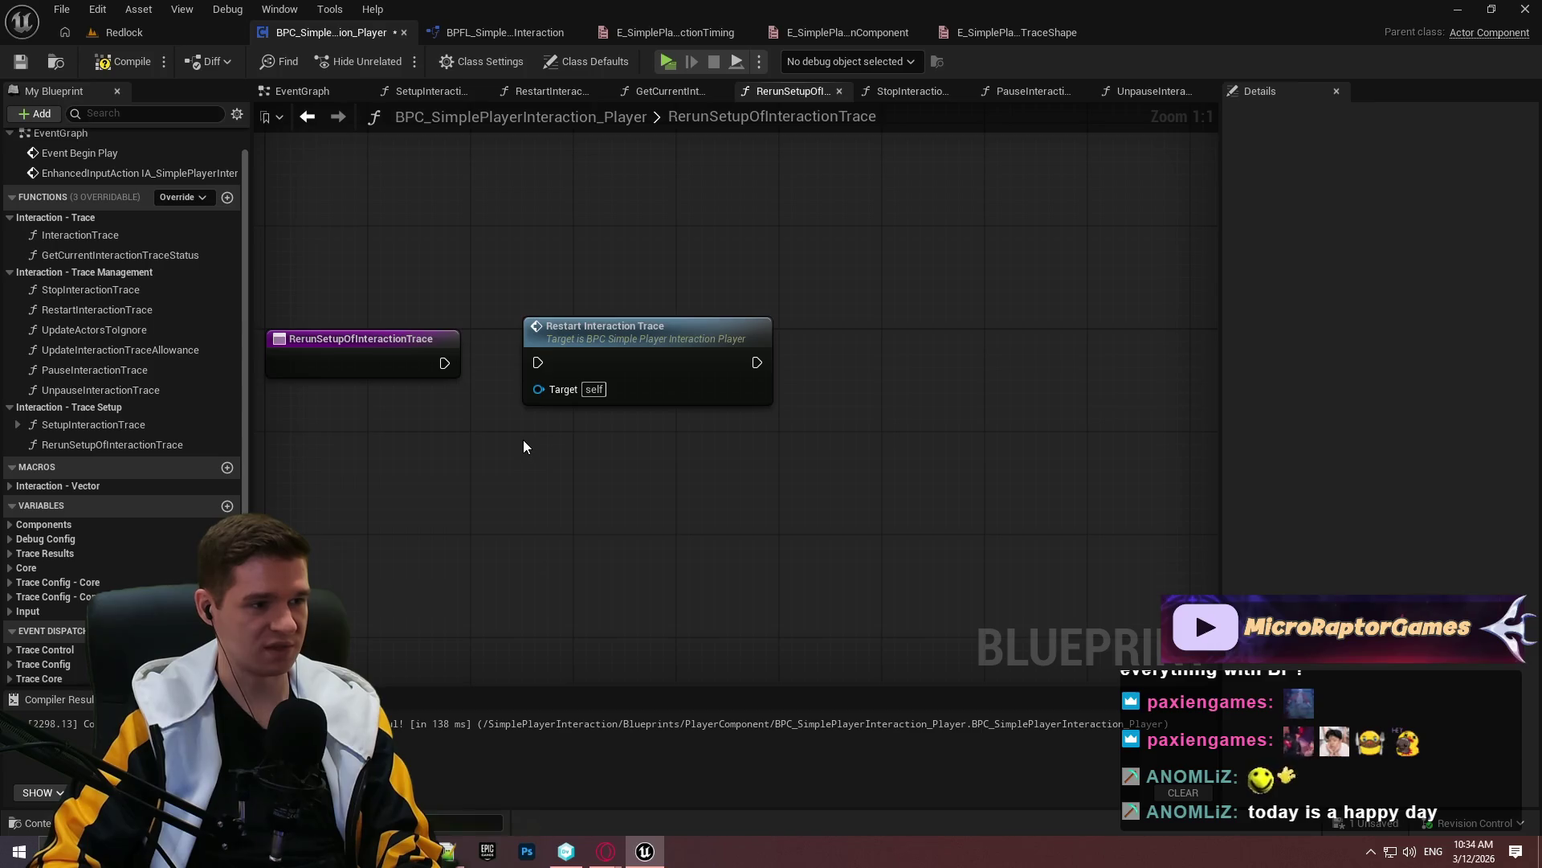
click(99, 446)
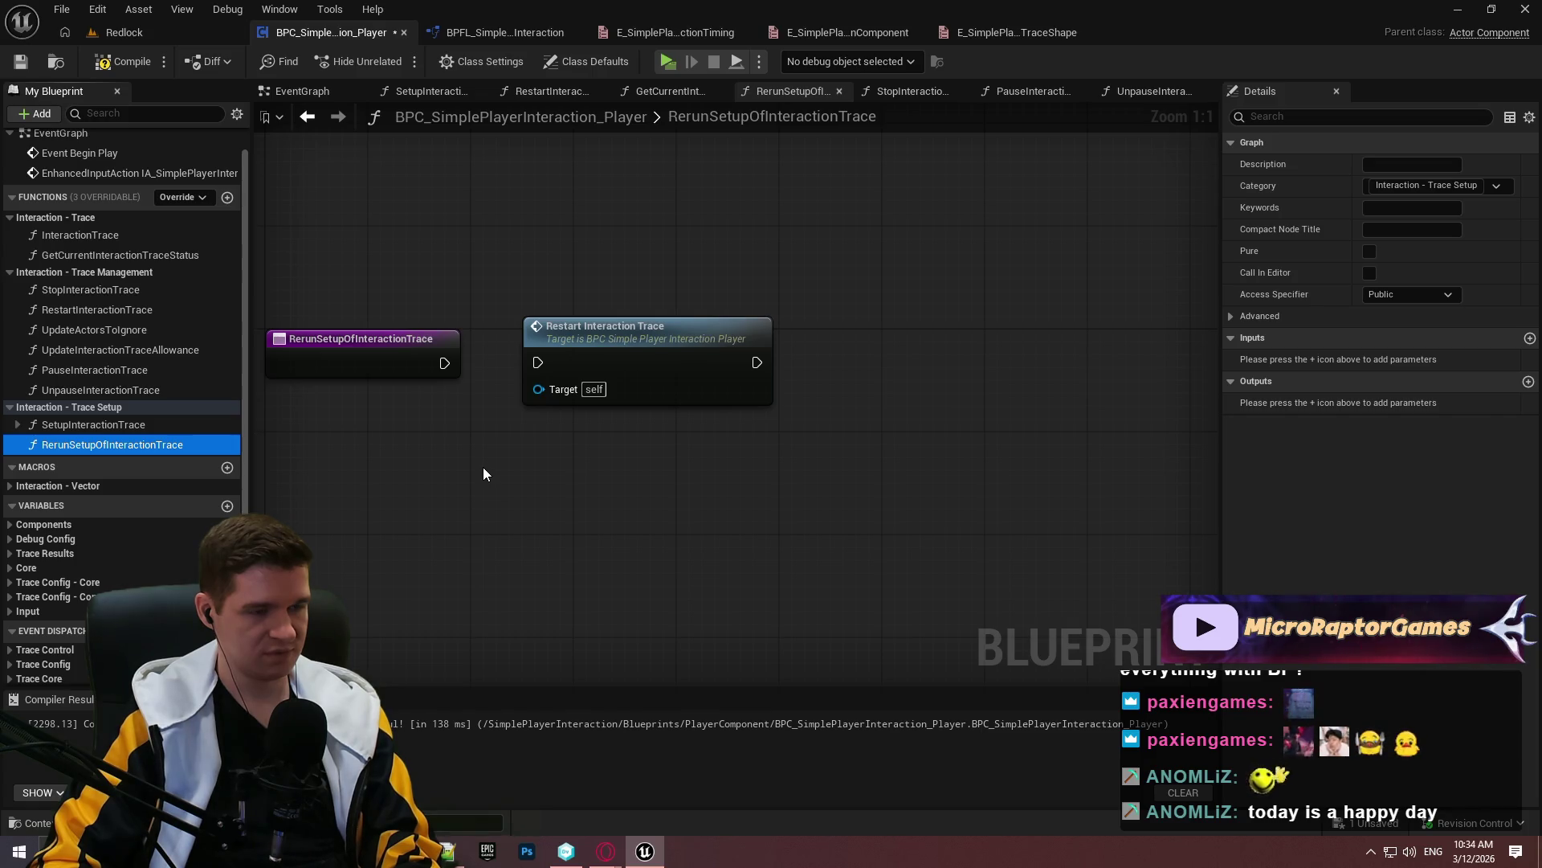
key(Delete)
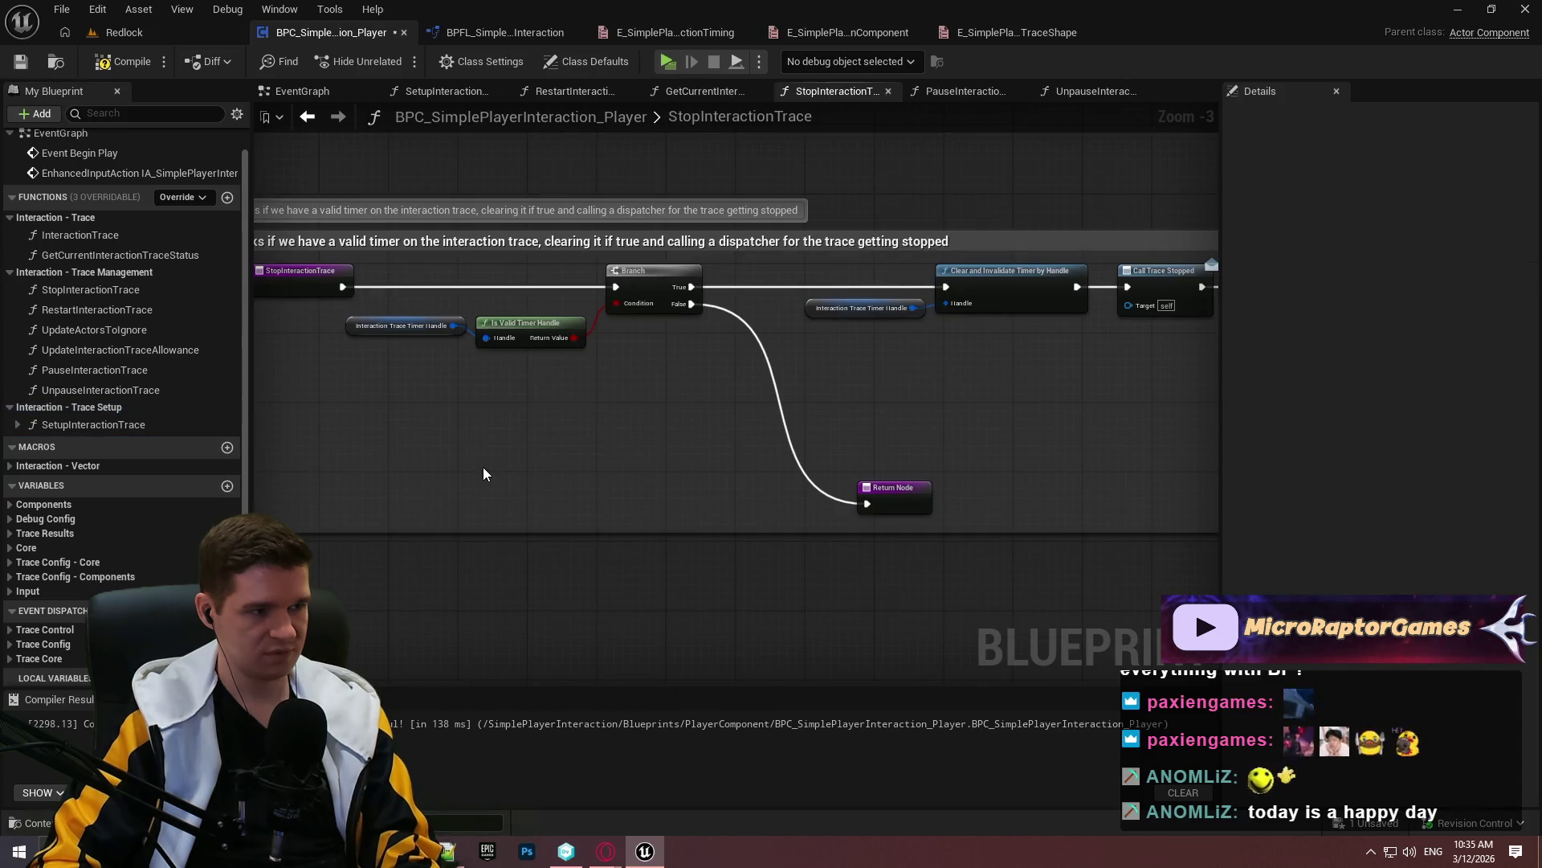
In PauseInteractionTrace, branch on Get Current Interaction Trace Status's Timer Active output
click(21, 61)
double_click(104, 370)
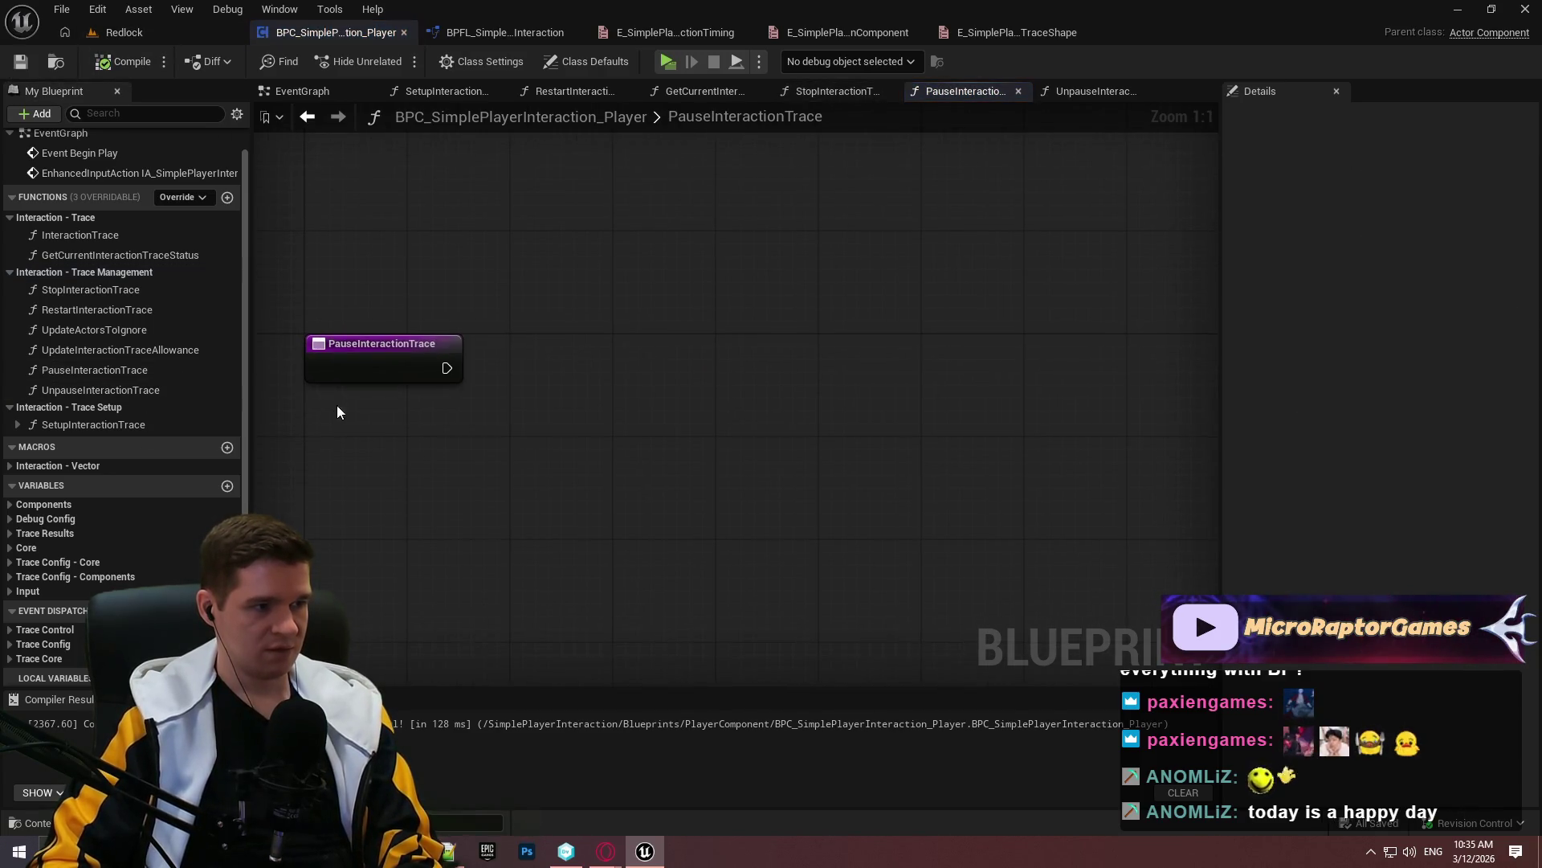
mouse_move(129, 255)
mouse_down()
mouse_move(581, 447)
mouse_move(682, 455)
mouse_move(535, 426)
mouse_move(528, 402)
mouse_move(541, 404)
mouse_up()
click(737, 325)
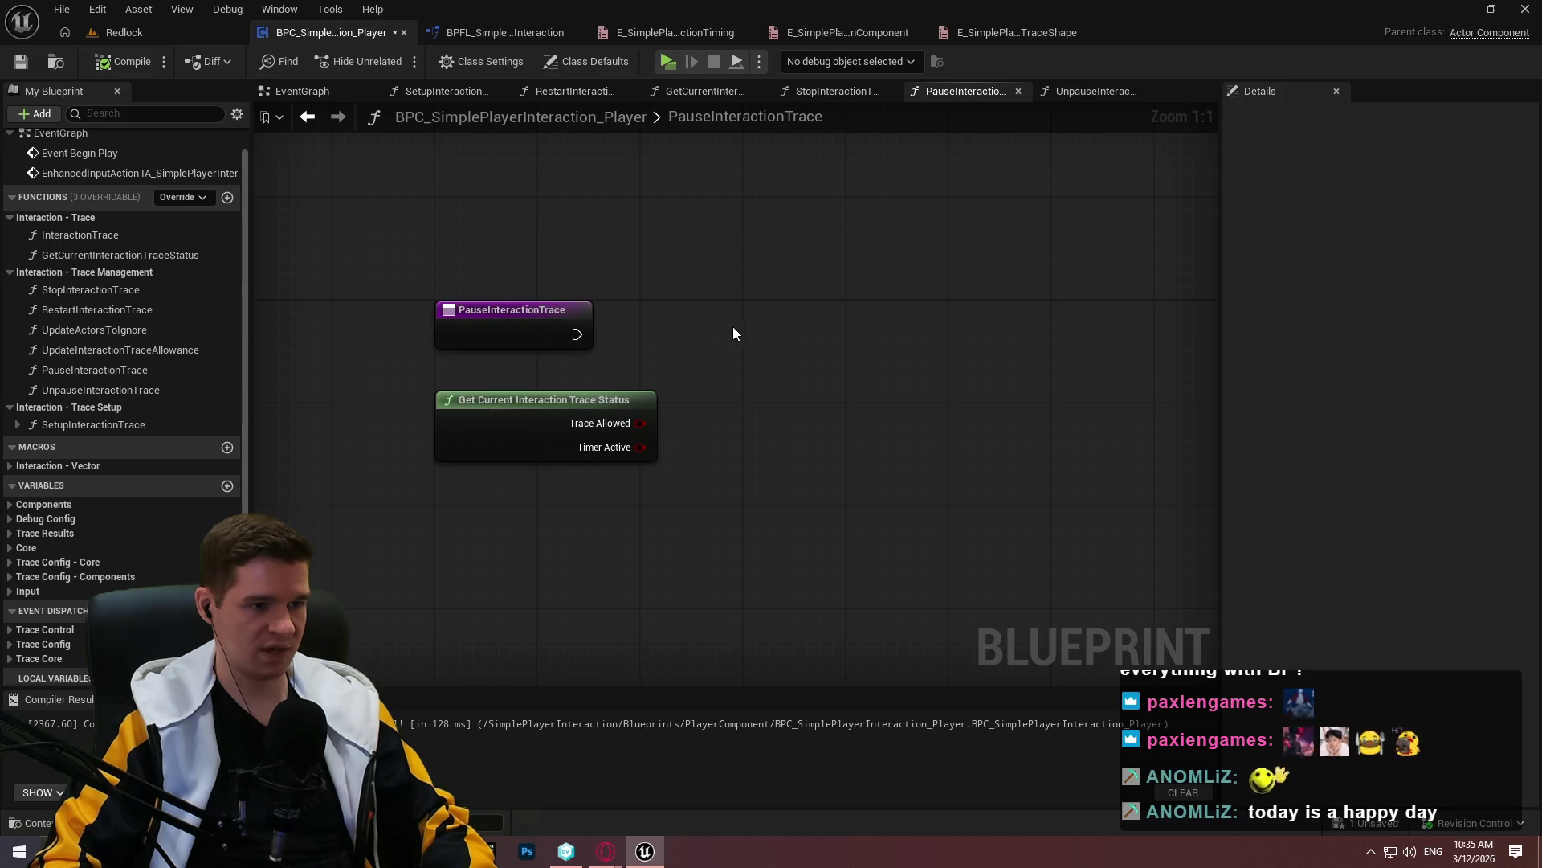
click(733, 326)
drag(650, 441, 648, 445)
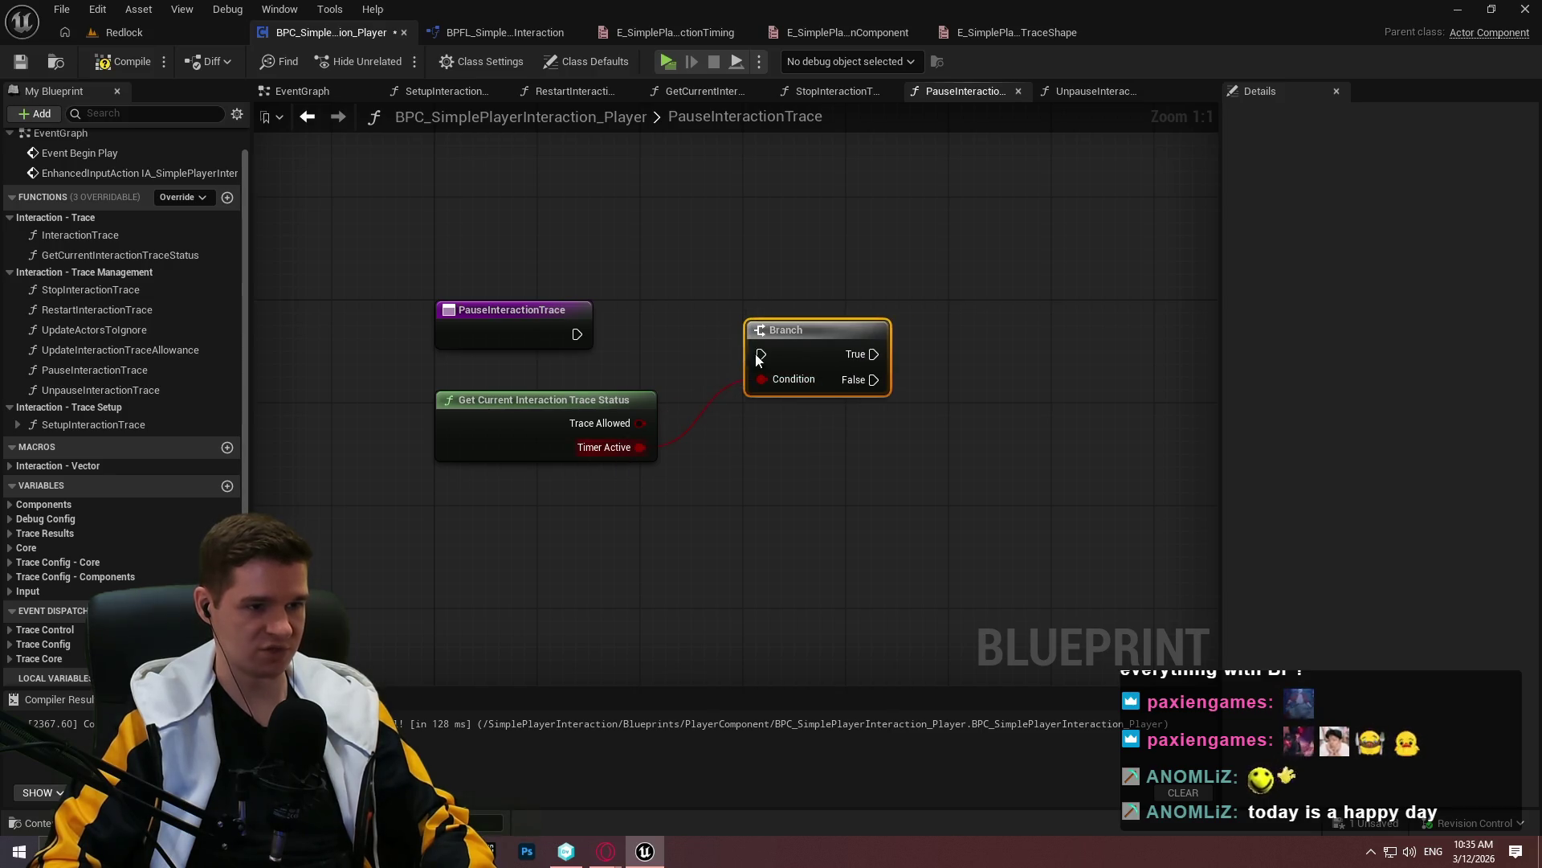
drag(609, 351, 577, 334)
drag(778, 350, 807, 329)
drag(689, 375, 680, 382)
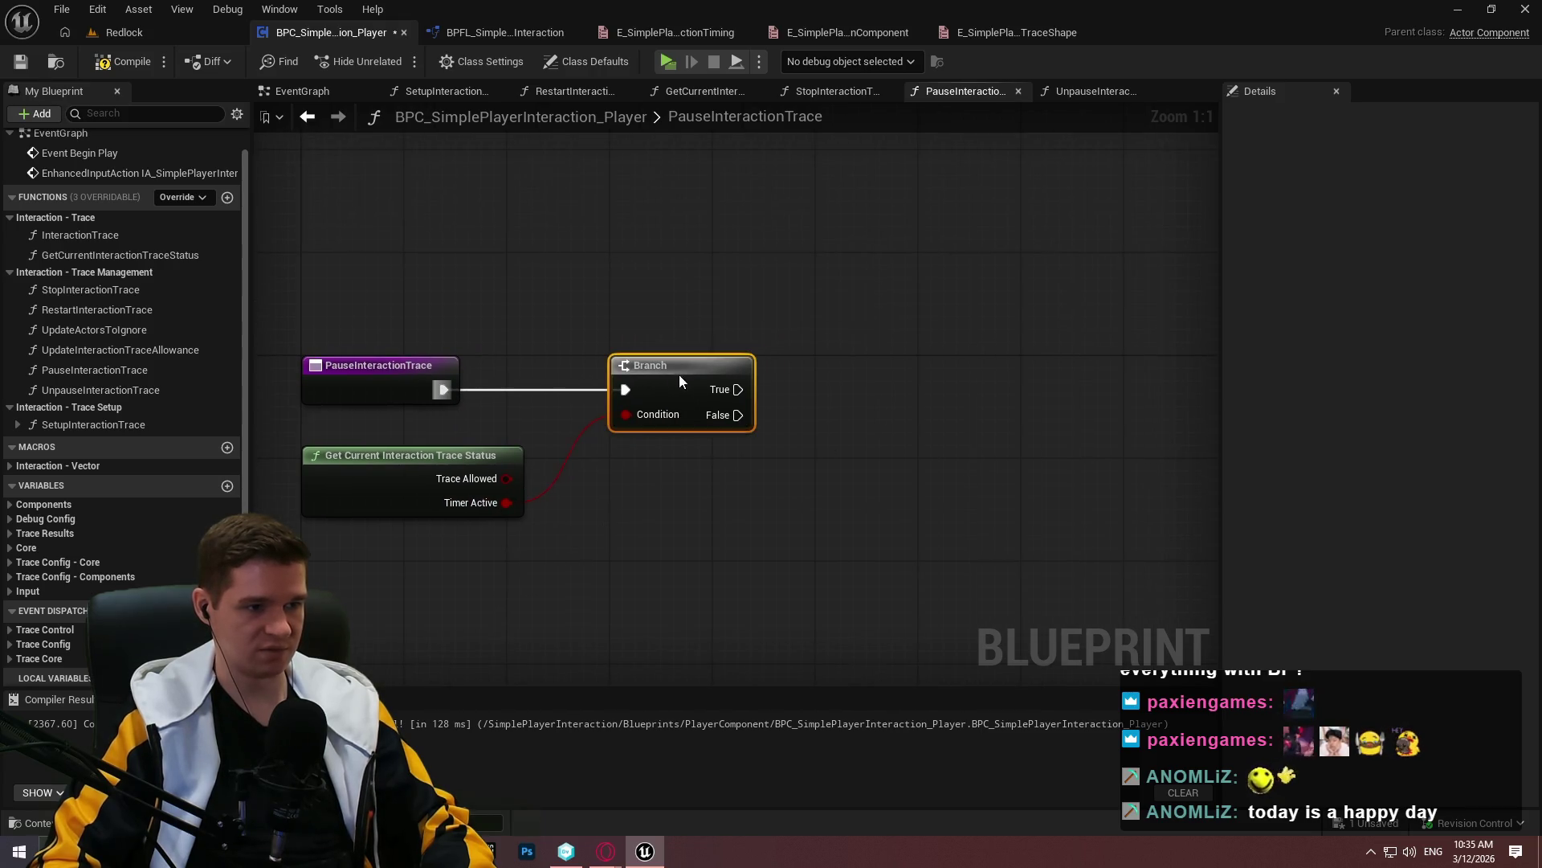
mouse_move(686, 502)
mouse_down()
mouse_move(658, 472)
mouse_move(601, 325)
mouse_up()
Return on the Branch's False output, compile and save, then add event dispatcher 'INteracePaused'
mouse_move(612, 348)
mouse_down()
mouse_move(773, 511)
mouse_move(768, 530)
mouse_up()
text(timer)
click(864, 483)
click(908, 483)
key(Home)
click(102, 64)
click(20, 62)
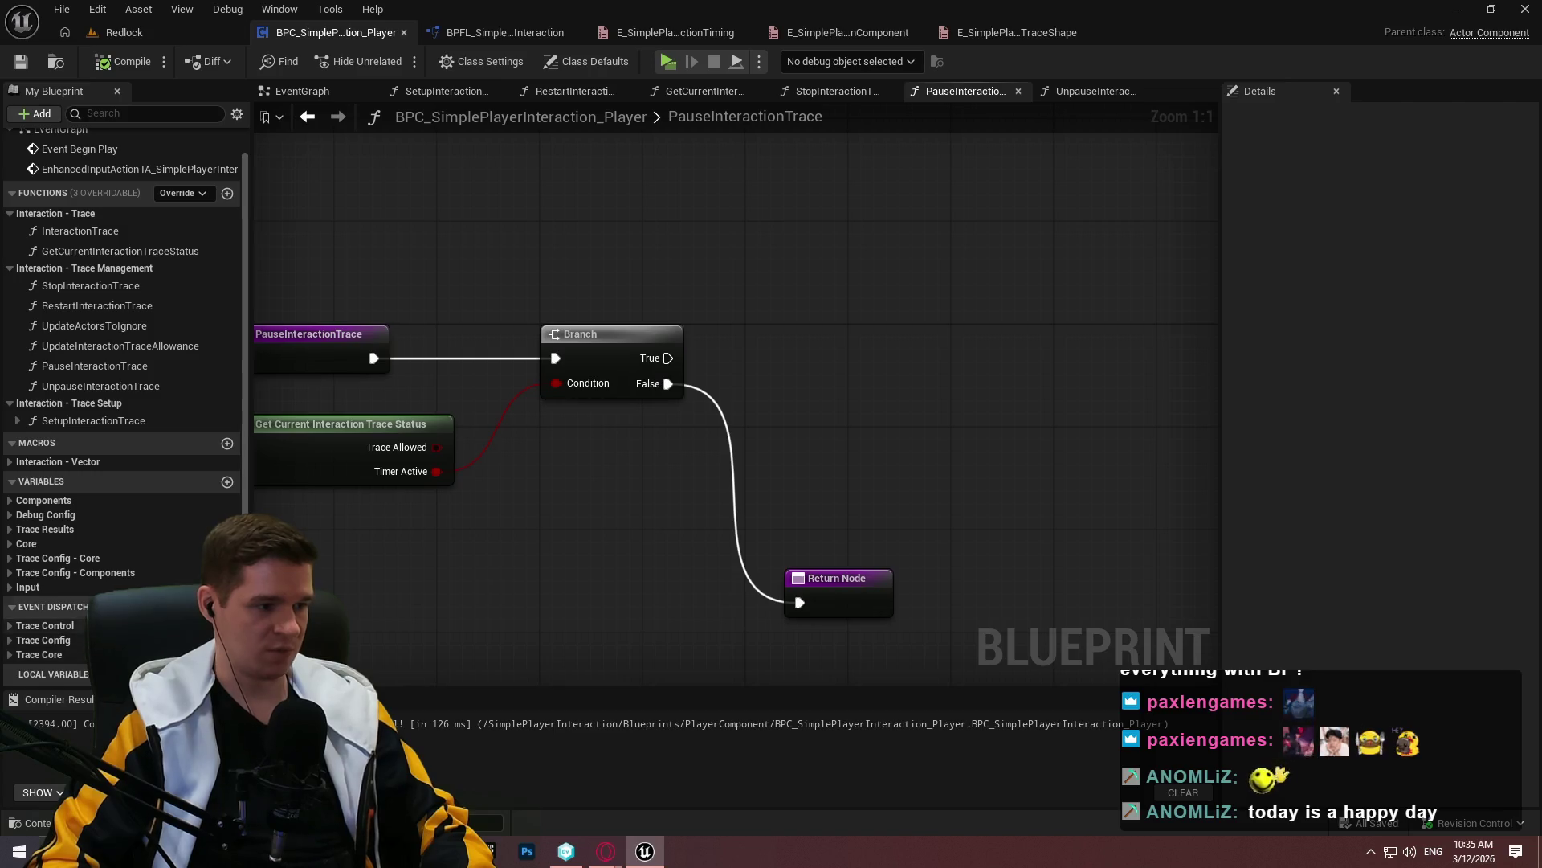
click(227, 606)
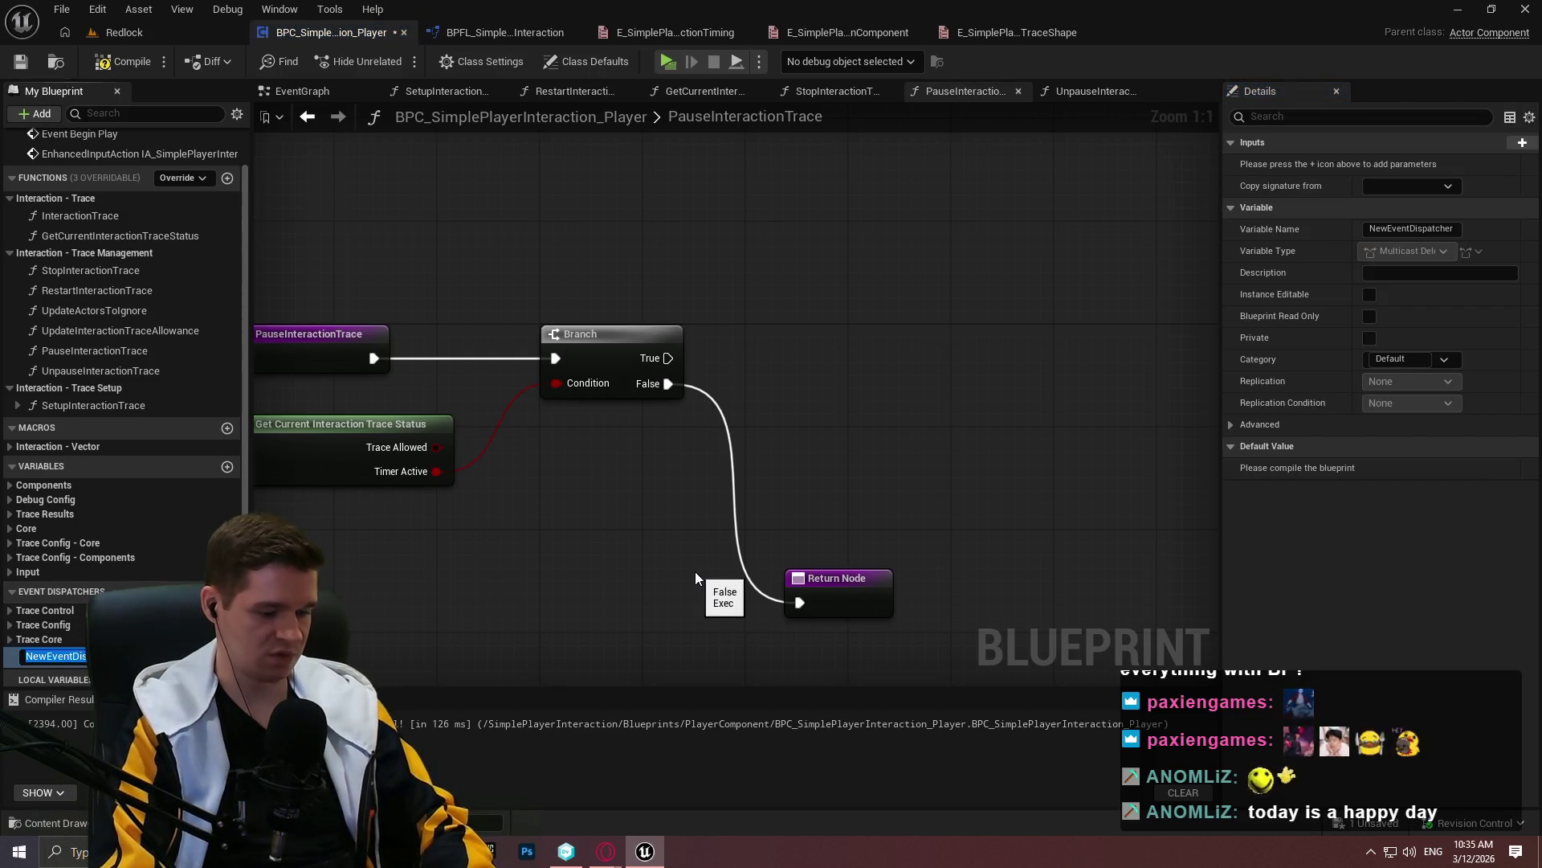
text(INteractionT)
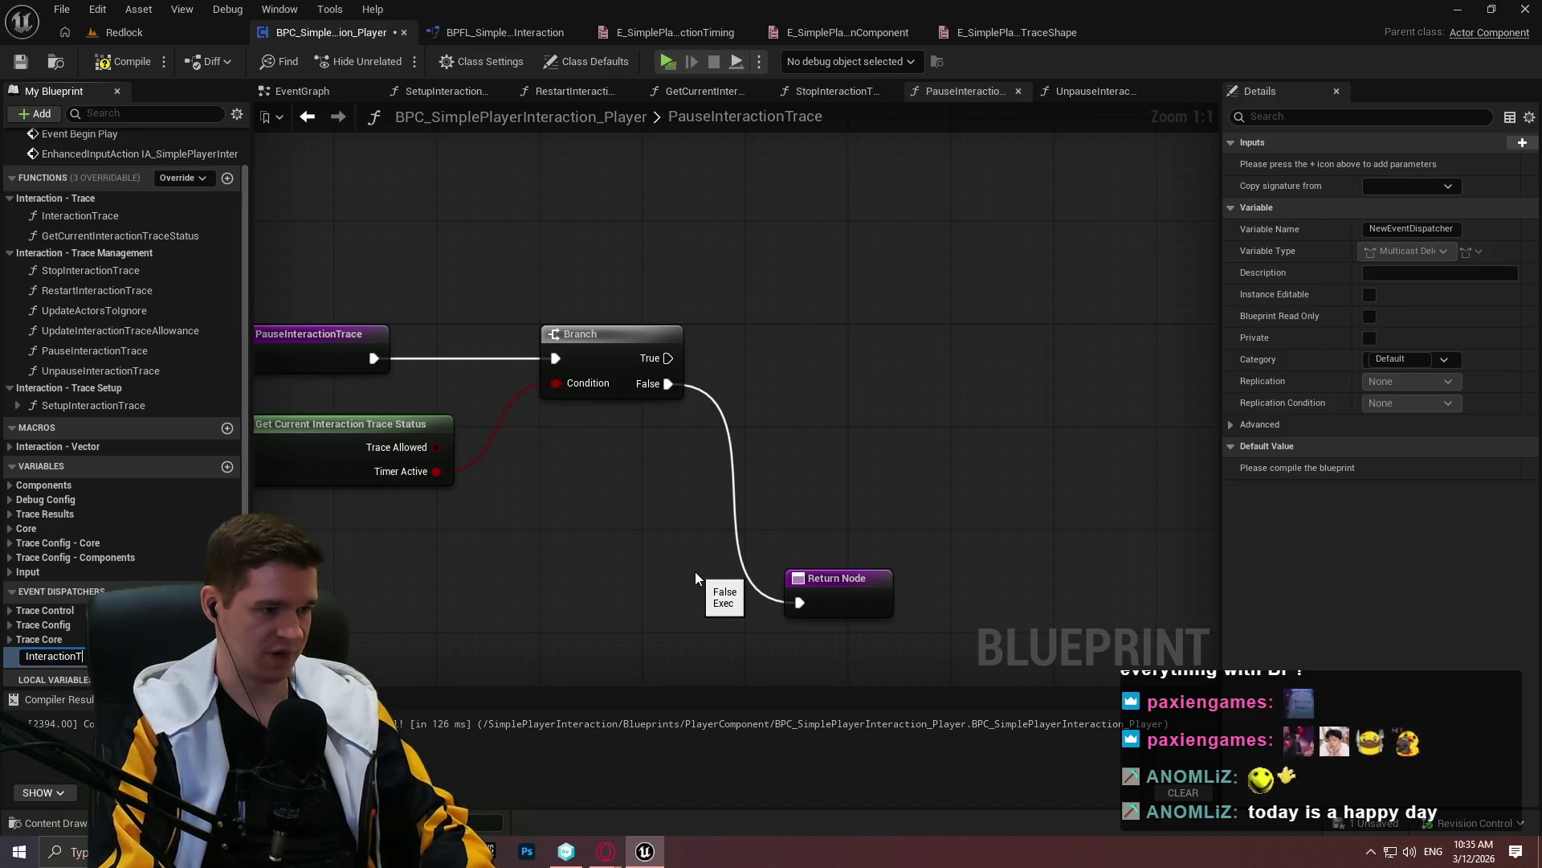
text(racePaused)
Name the new dispatcher InteractionTracePaused
key(Return)
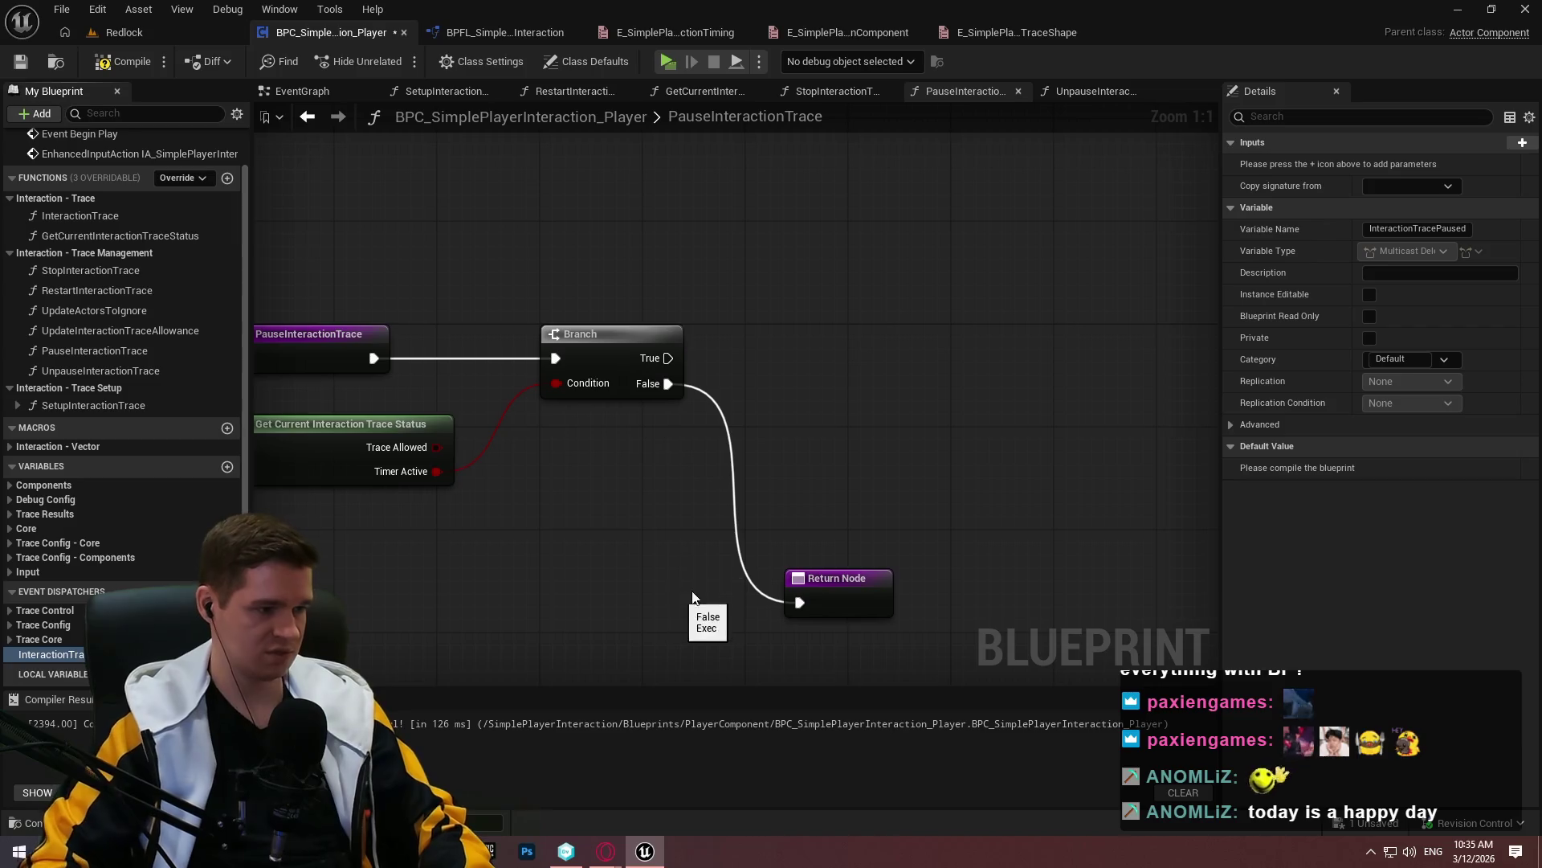
click(9, 638)
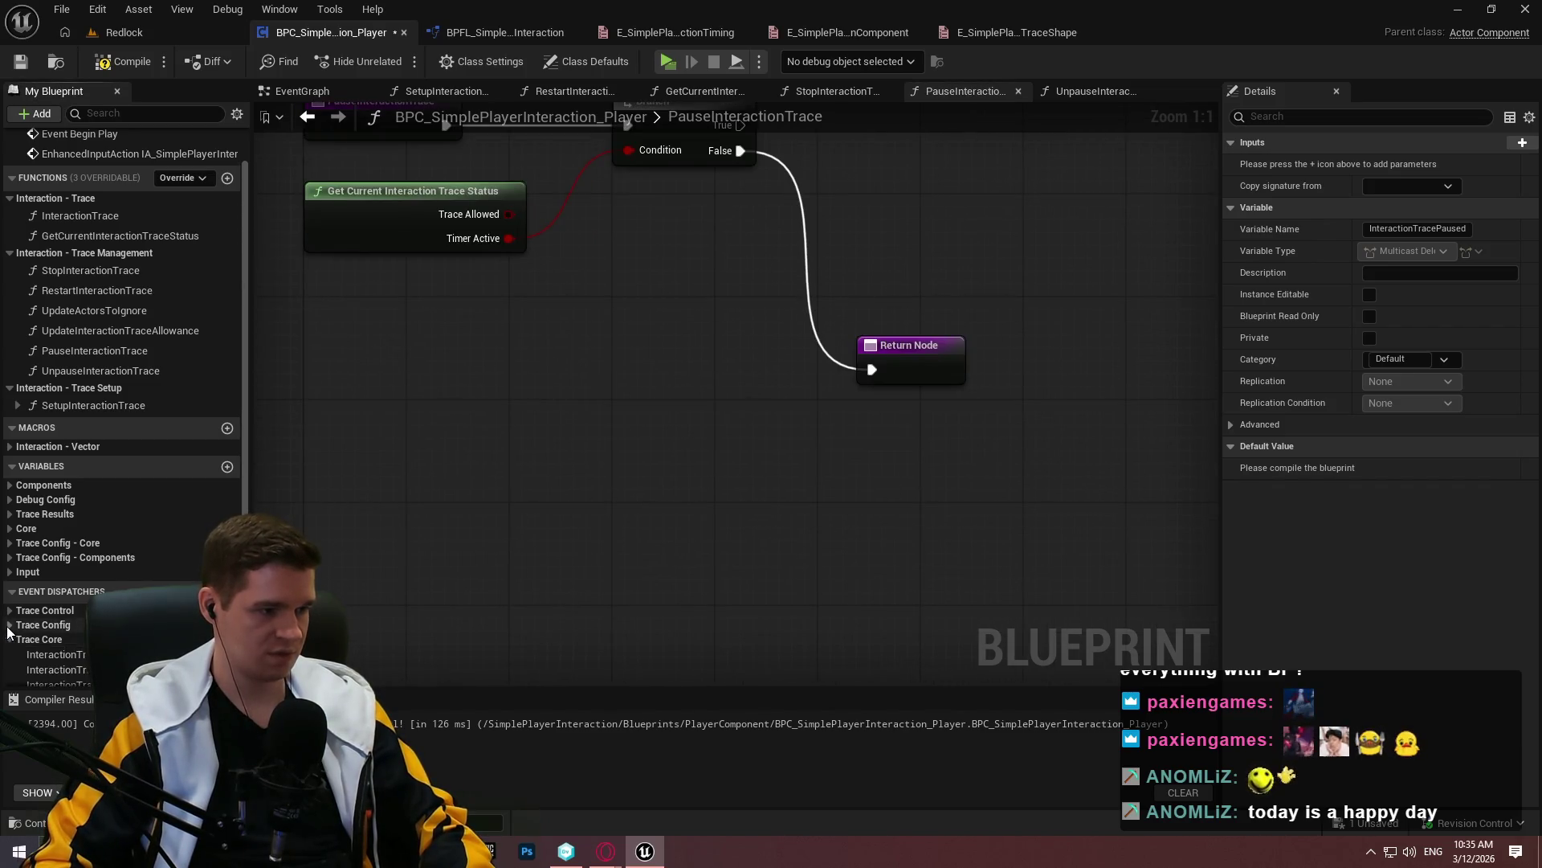
click(8, 612)
scroll(82, 657, down, 4)
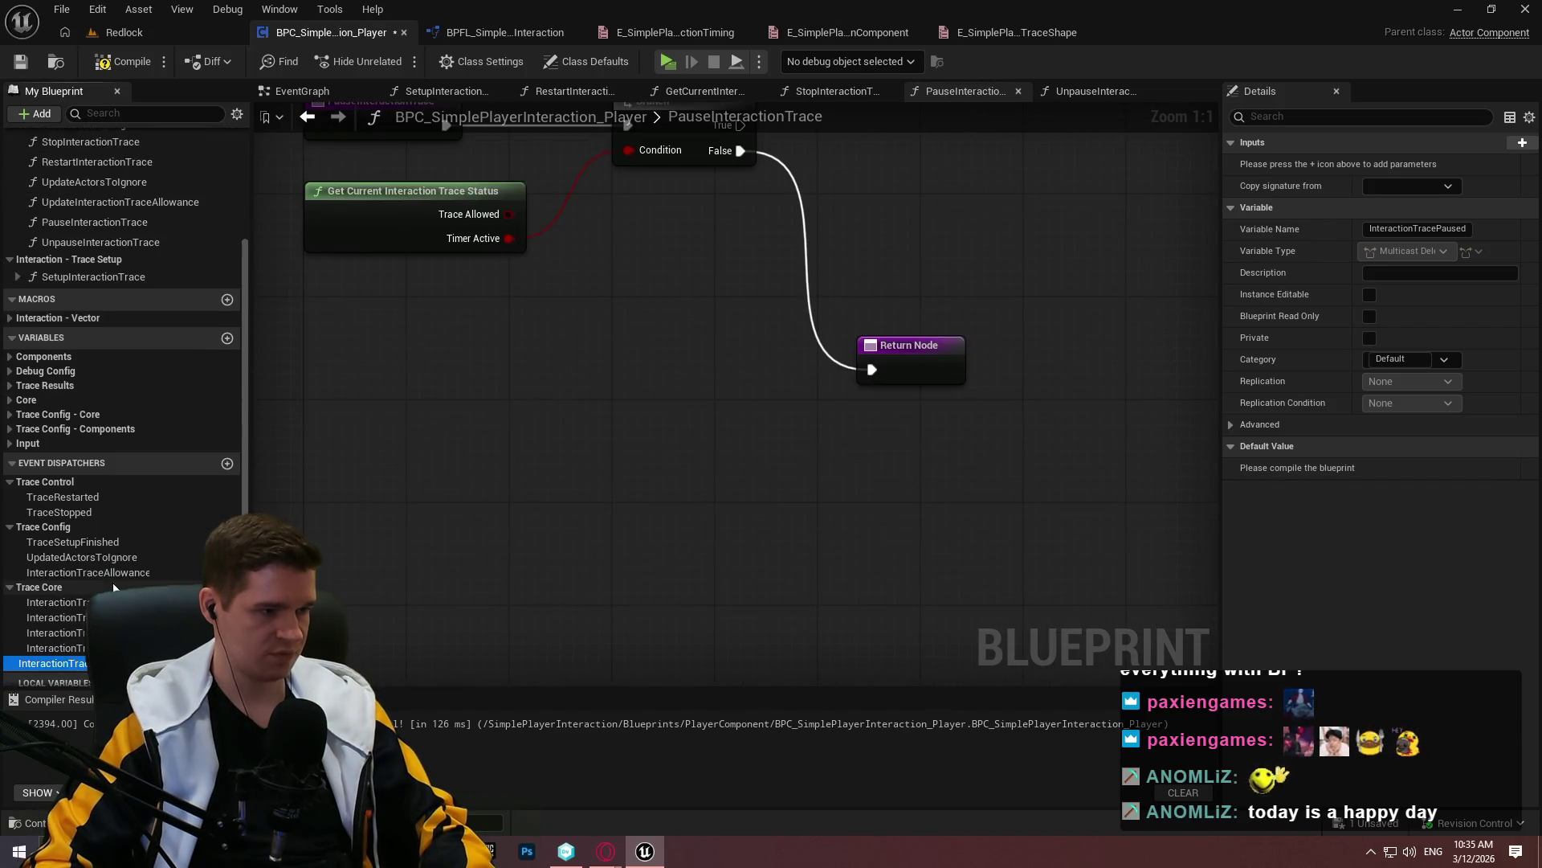
key(F2)
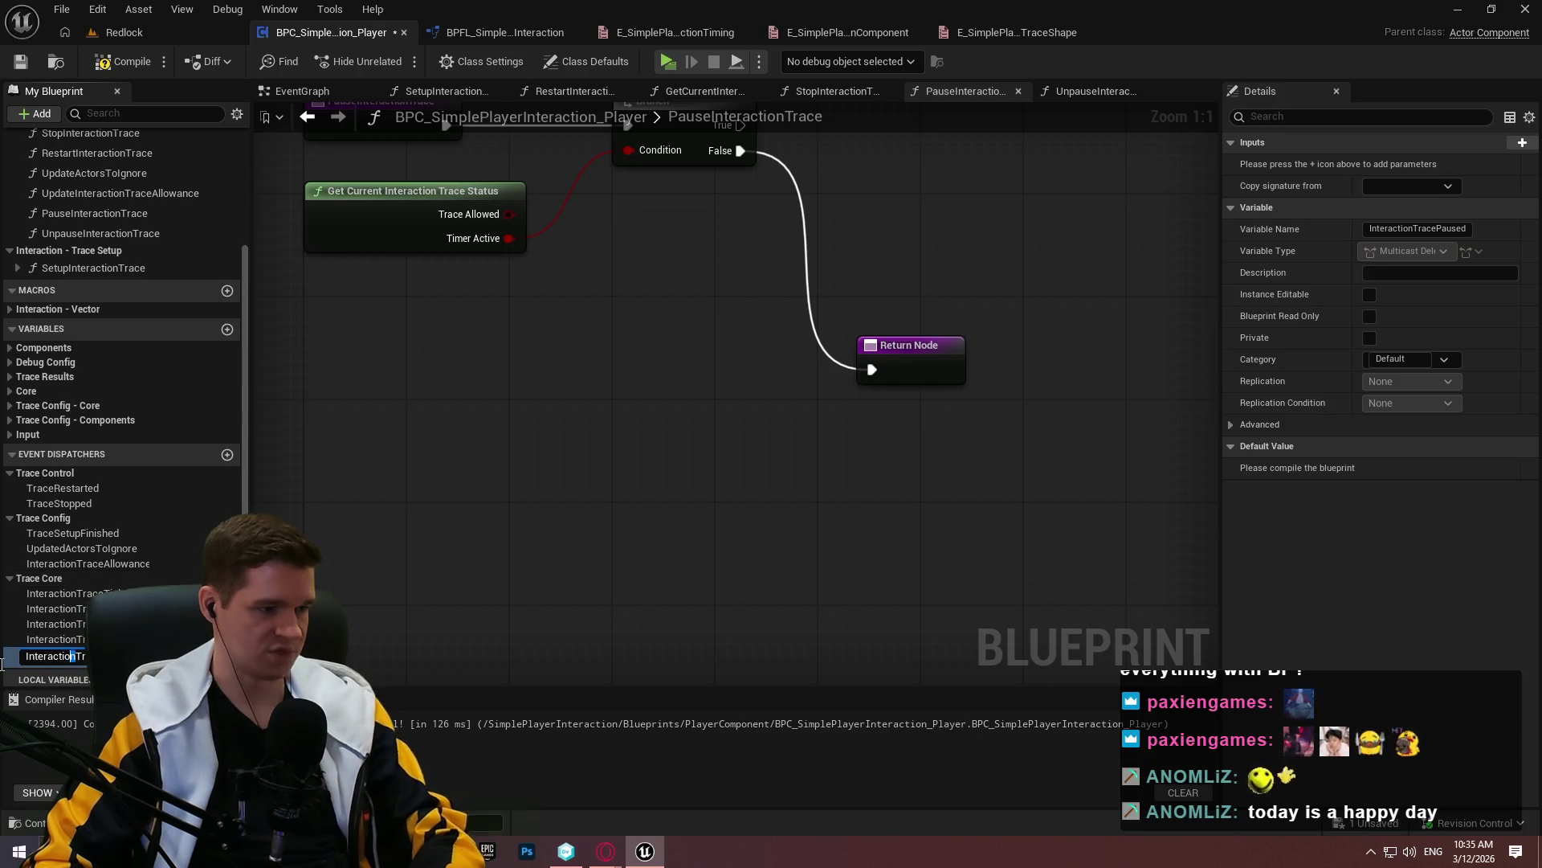
key(BackSpace)
key(Return)
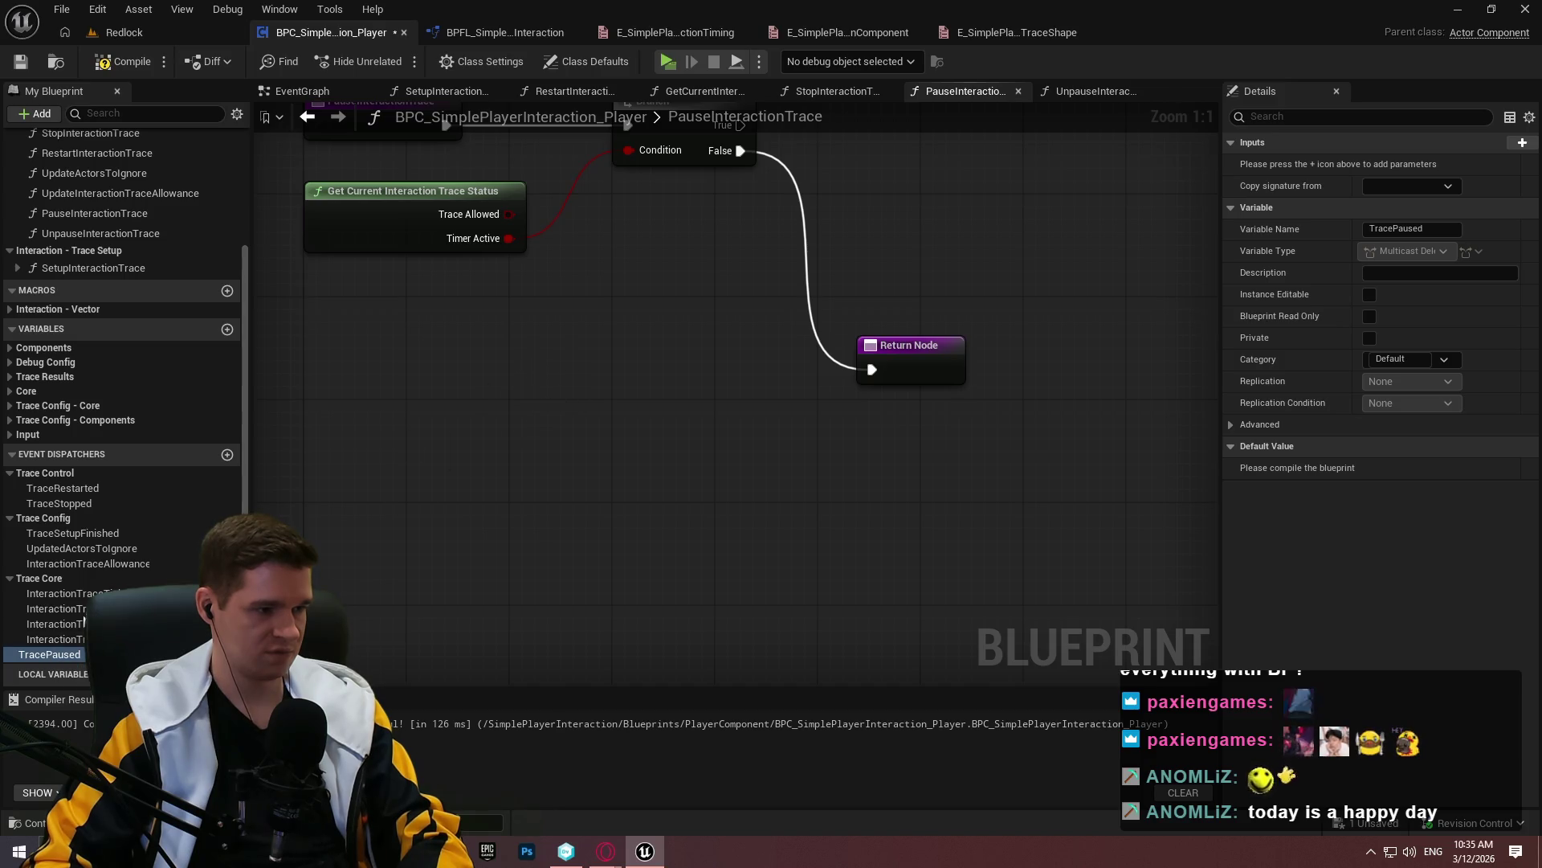
click(33, 657)
key(F2)
key(Home)
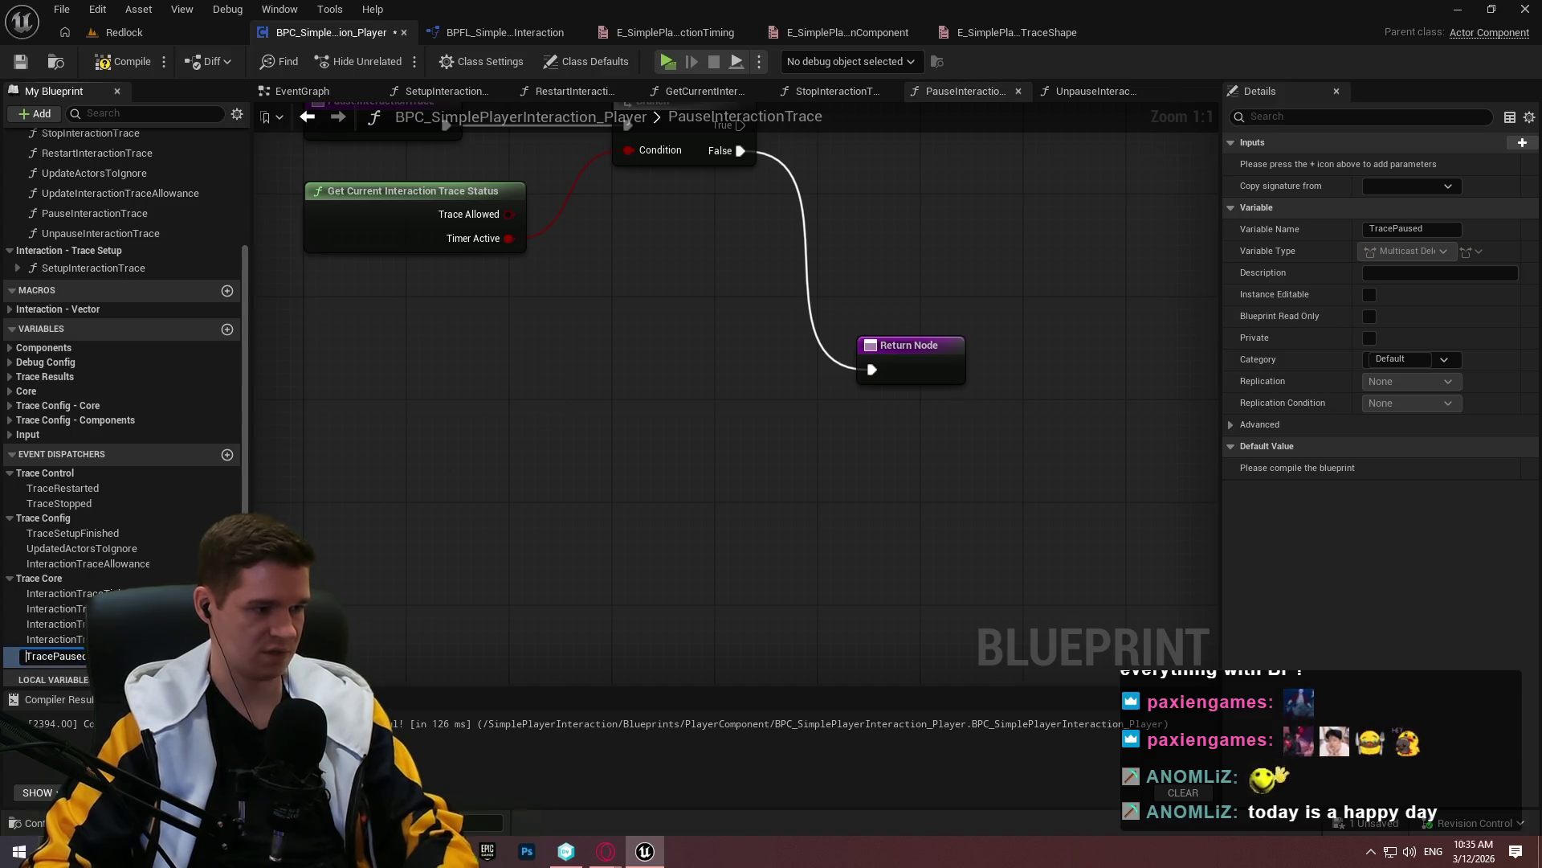
text(Interaction)
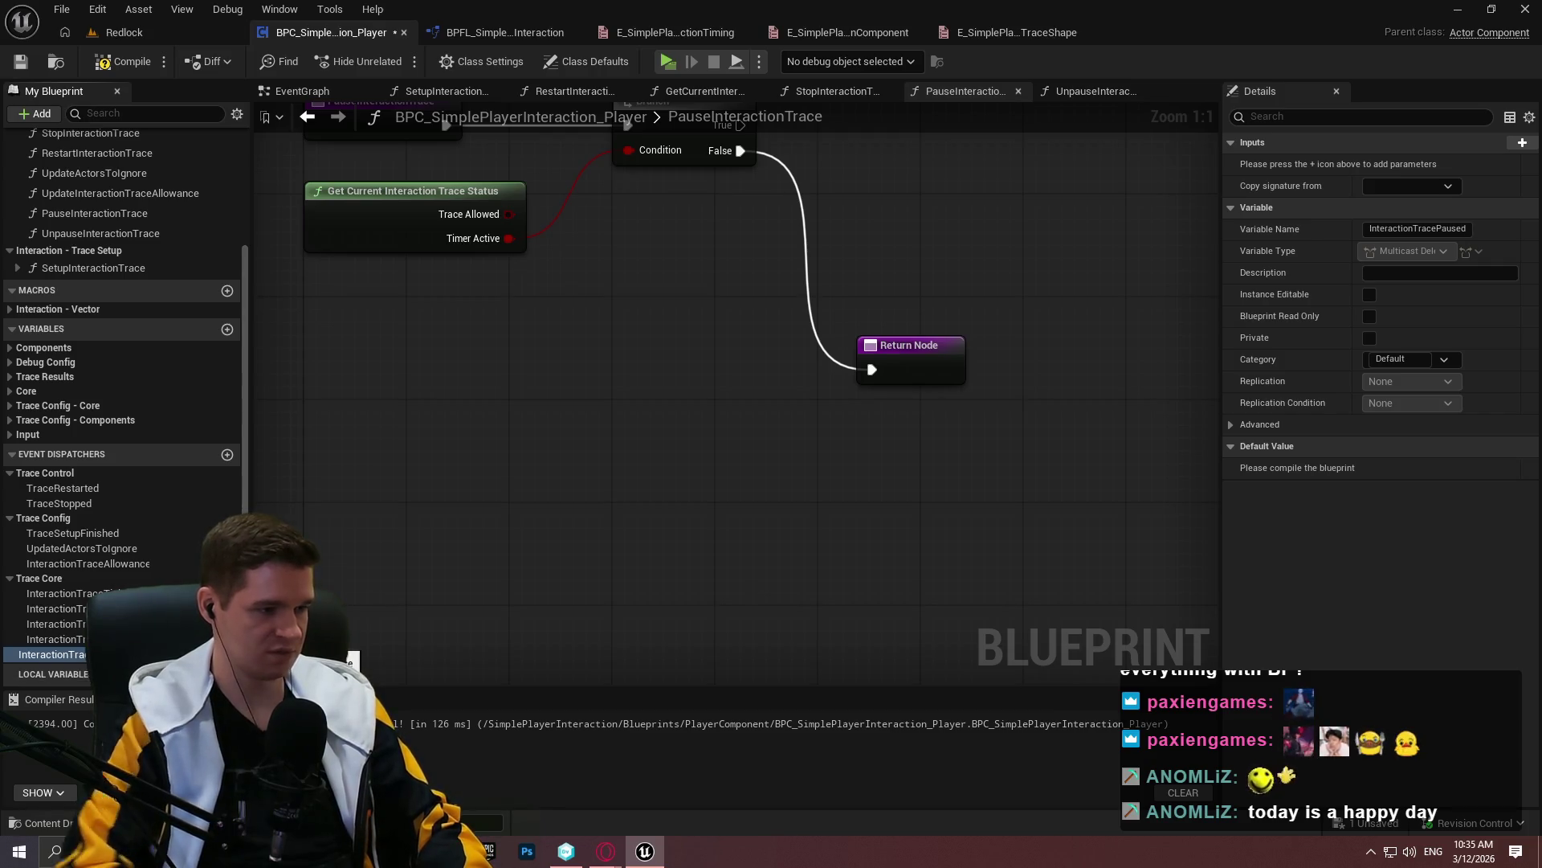
click(33, 490)
Rename TraceRestarted and TraceStopped to InteractionTraceRestarted and InteractionTraceStopped
key(F2)
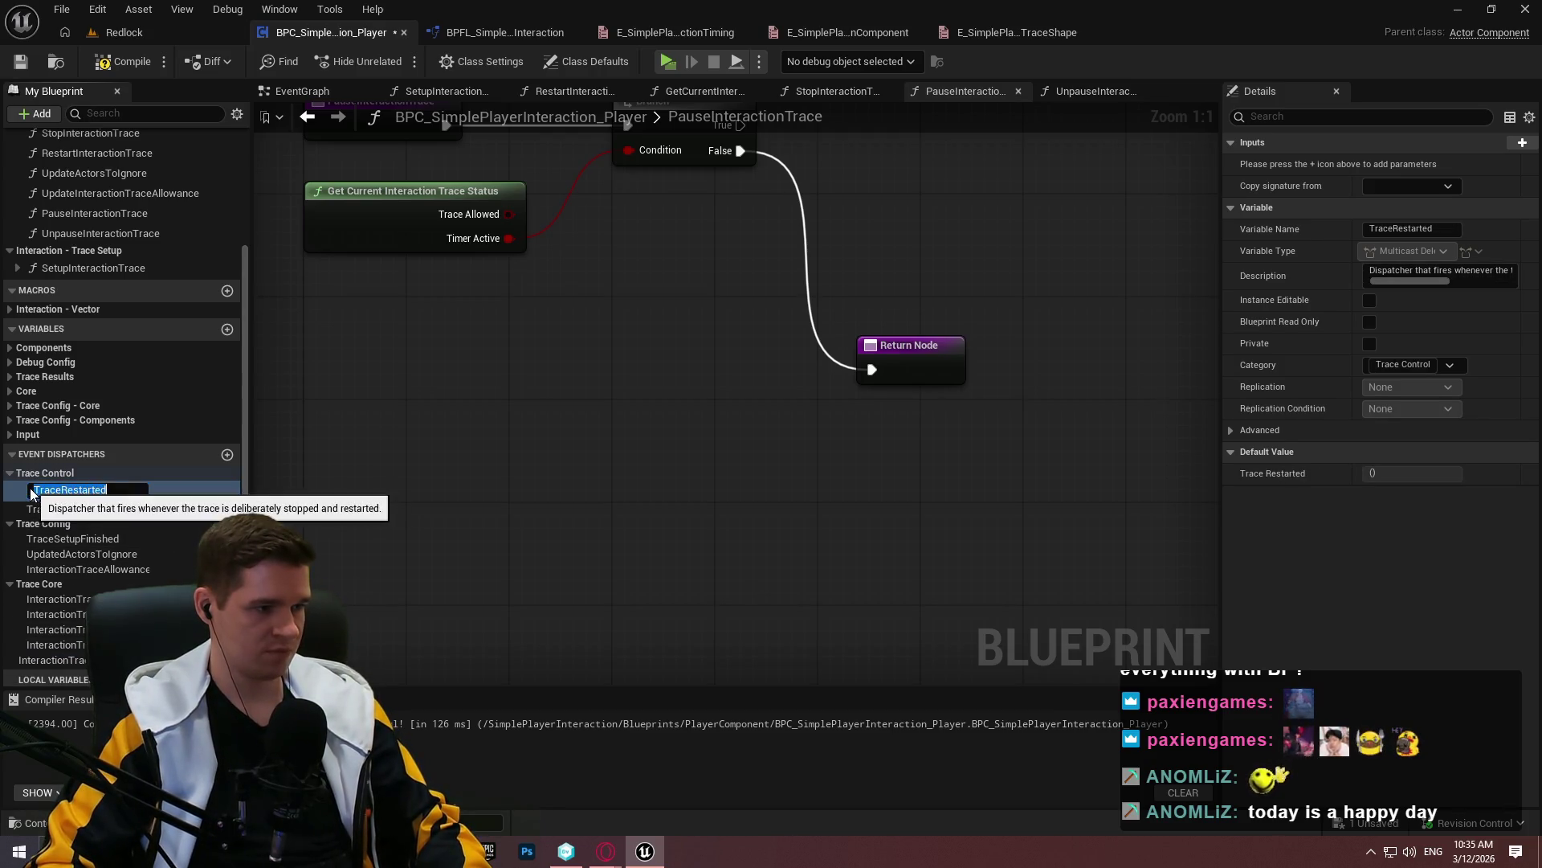
text(Interaction)
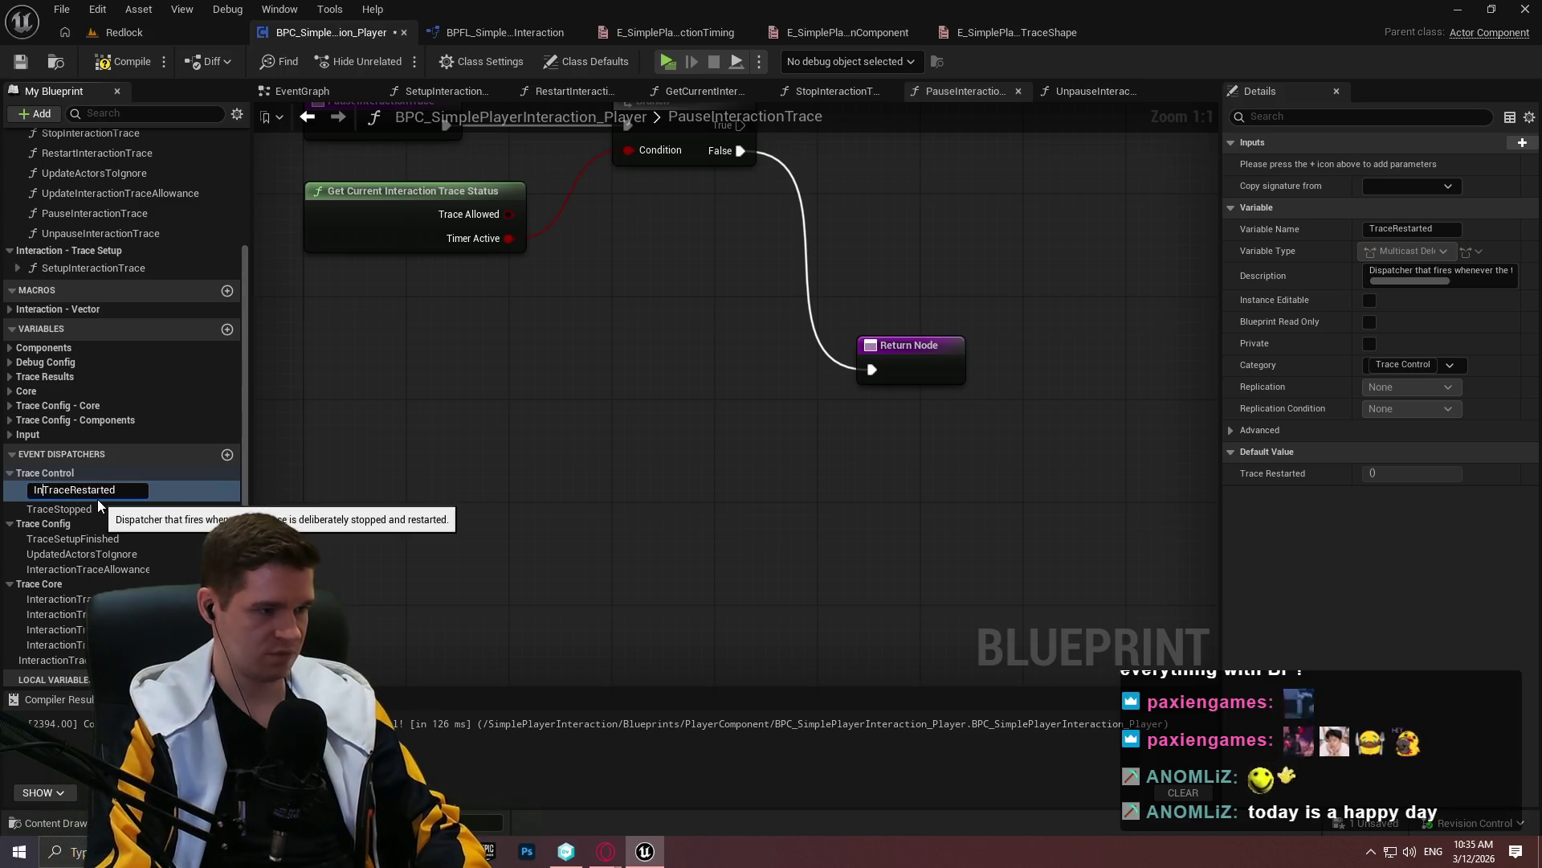
key(Return)
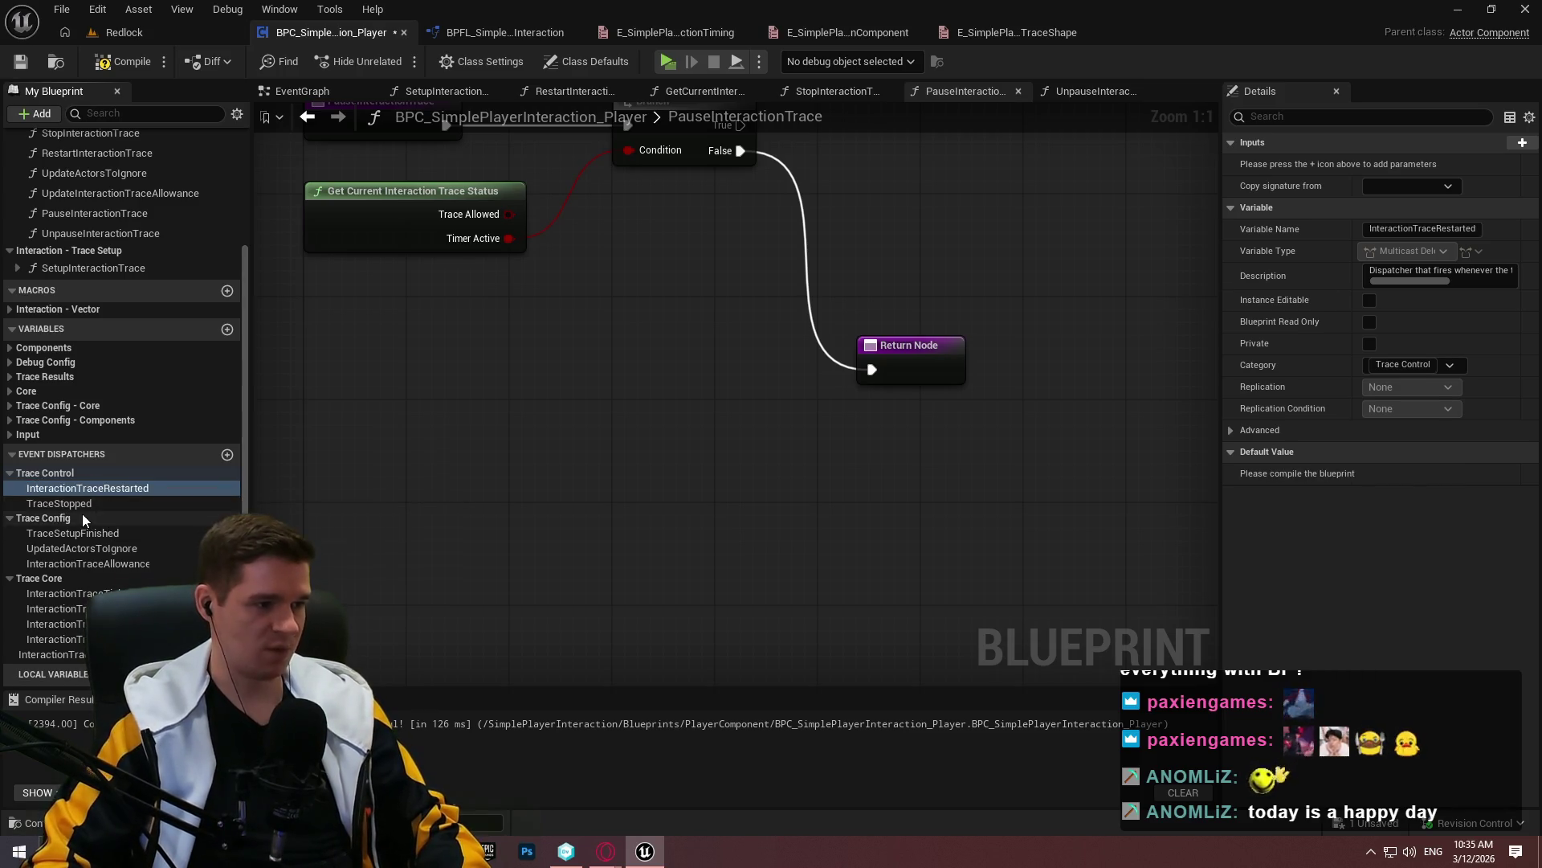
click(39, 504)
key(F2)
key(Home)
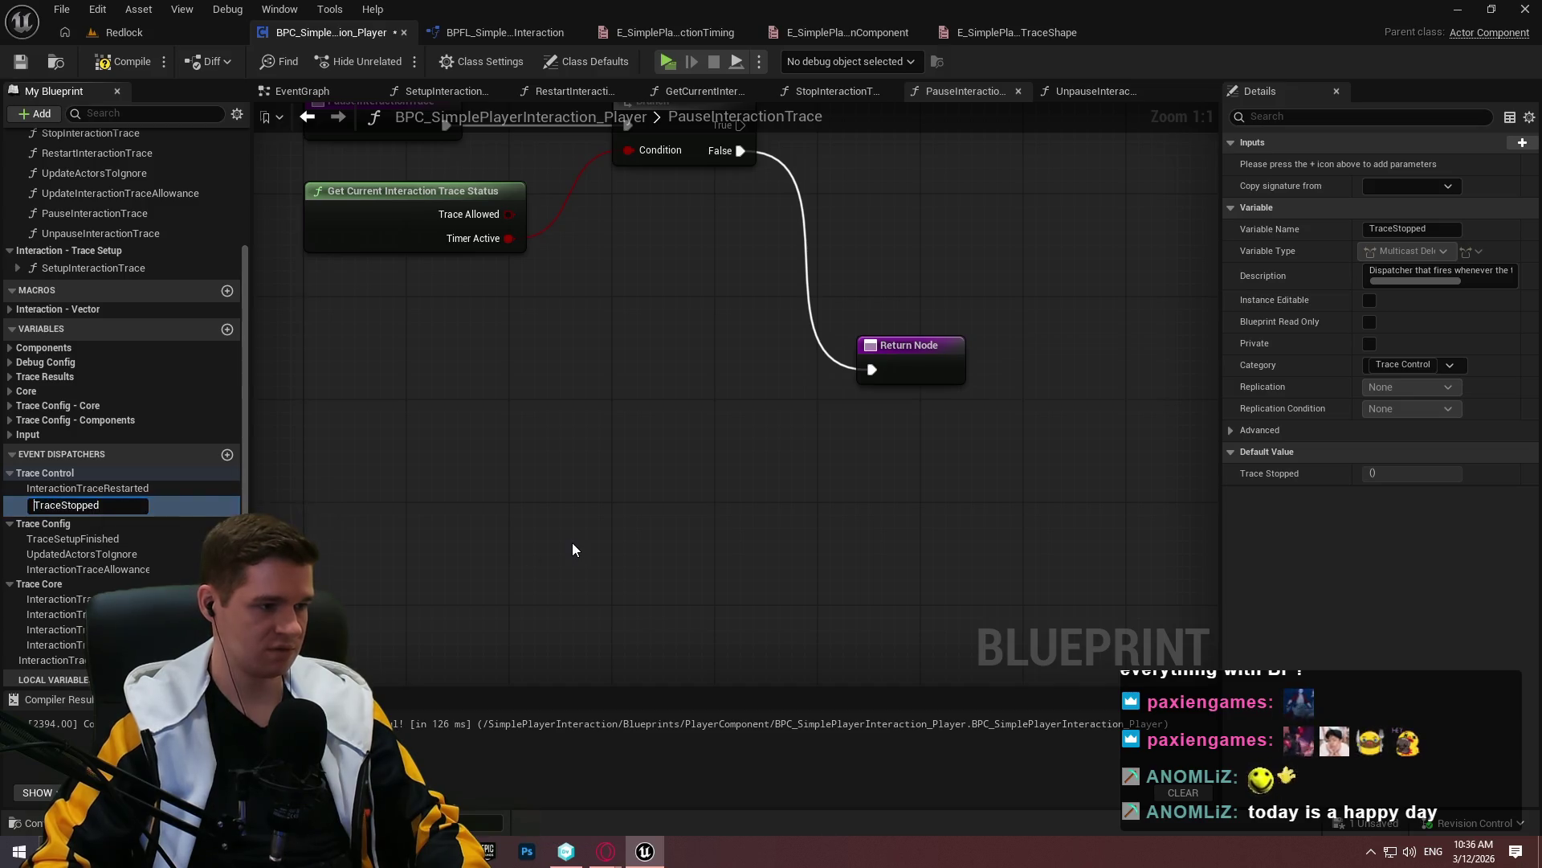
text(Interaction)
key(Return)
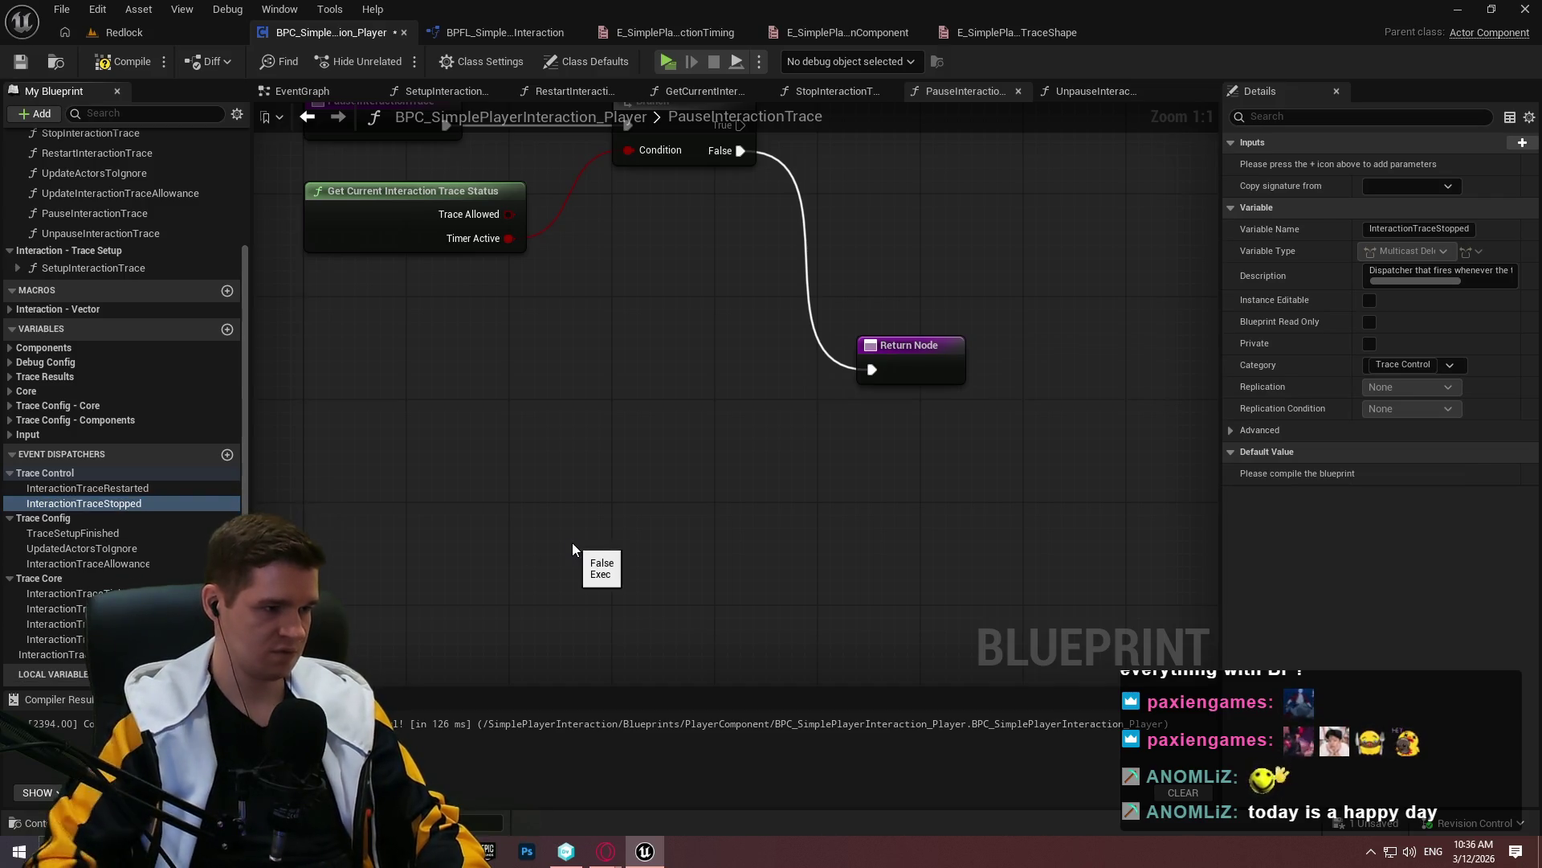
Rename TraceSetupFinished to InteractionTraceSetupFinished and move InteractionTracePaused into Trace Control
click(51, 531)
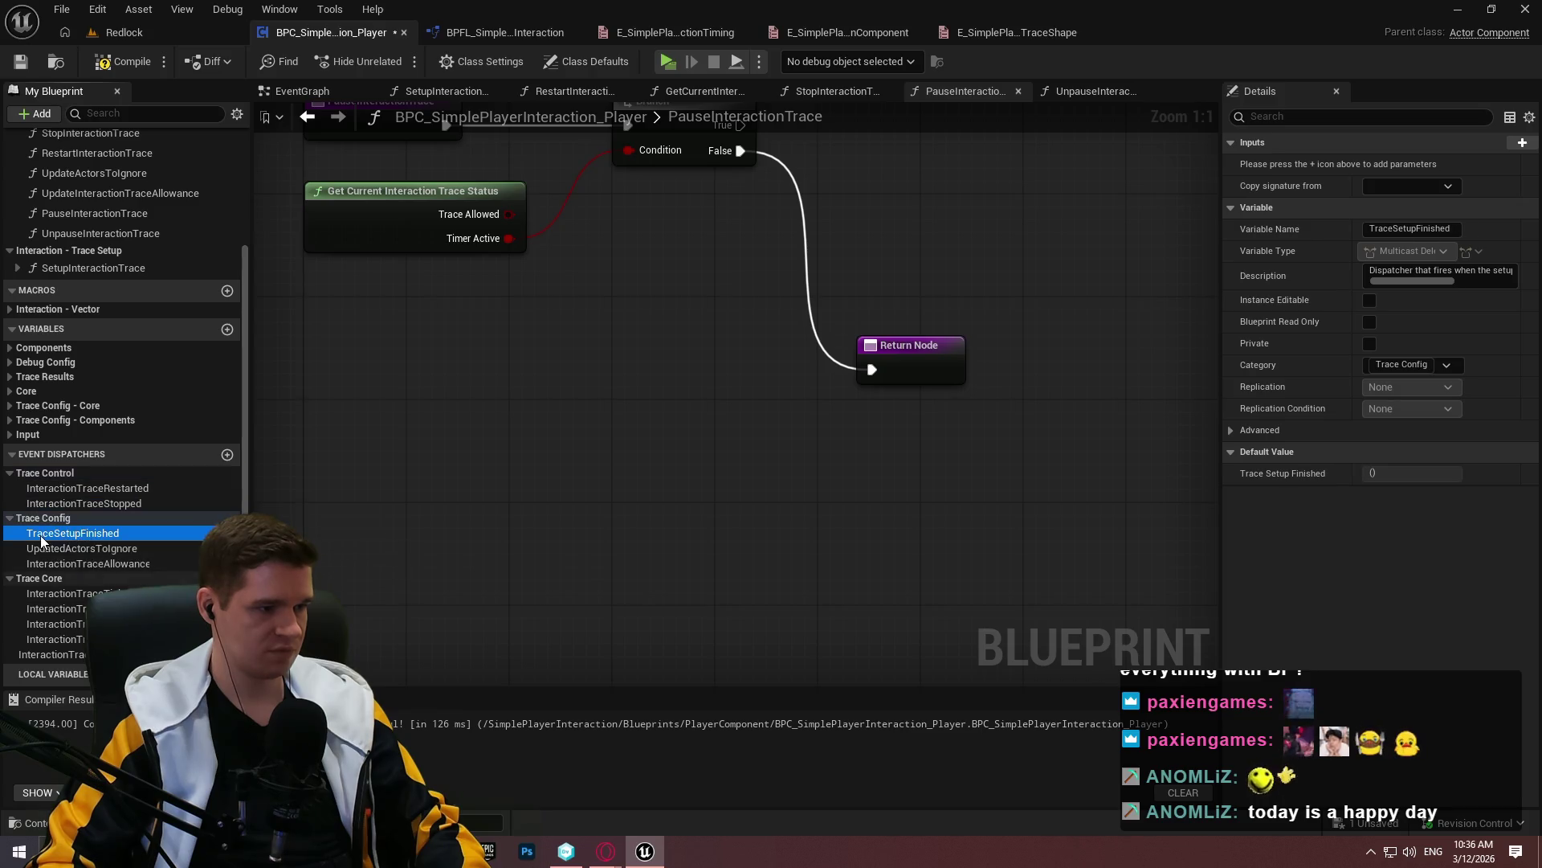
key(F2)
key(Home)
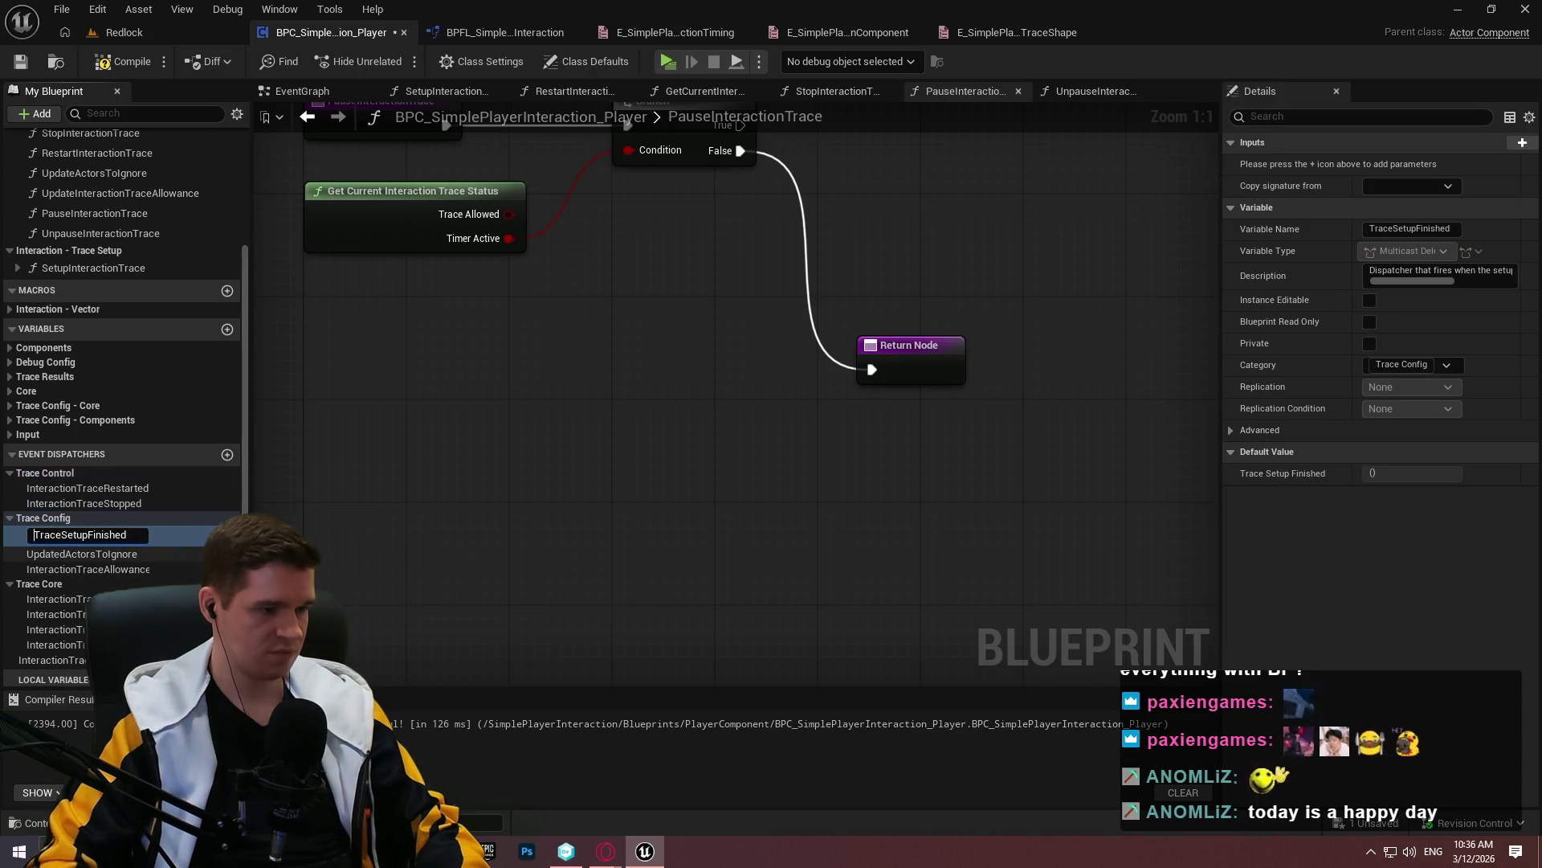
text(Interactio)
text(n)
key(Return)
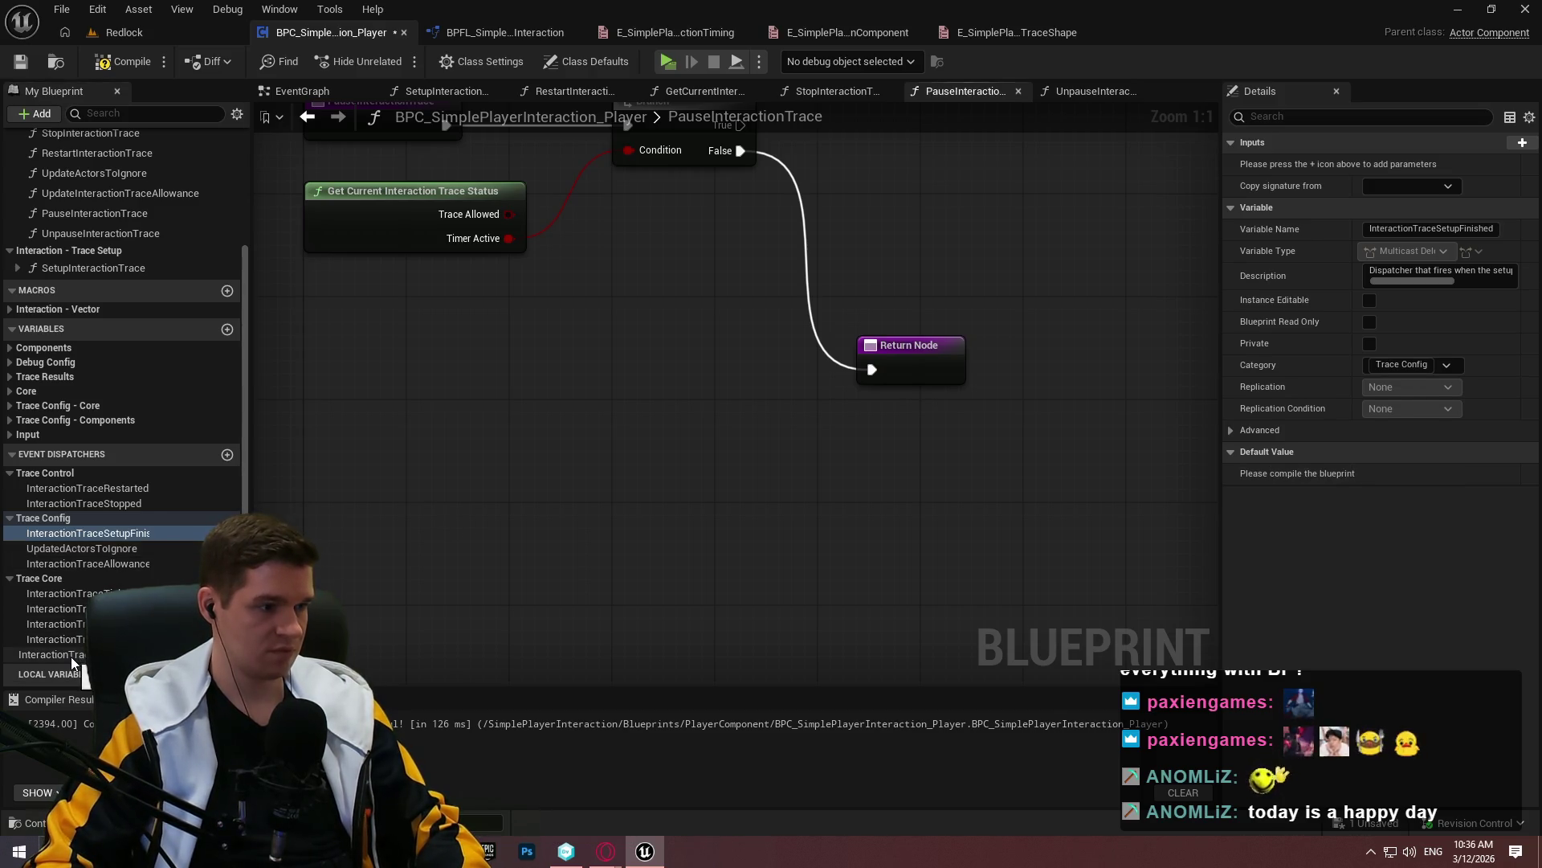
mouse_move(71, 657)
mouse_down()
mouse_move(51, 473)
mouse_move(81, 528)
mouse_move(852, 213)
mouse_up()
Place a Call Interaction Trace Paused node and add an InteractionTraceUnpaused dispatcher under Trace Control
click(916, 241)
click(227, 454)
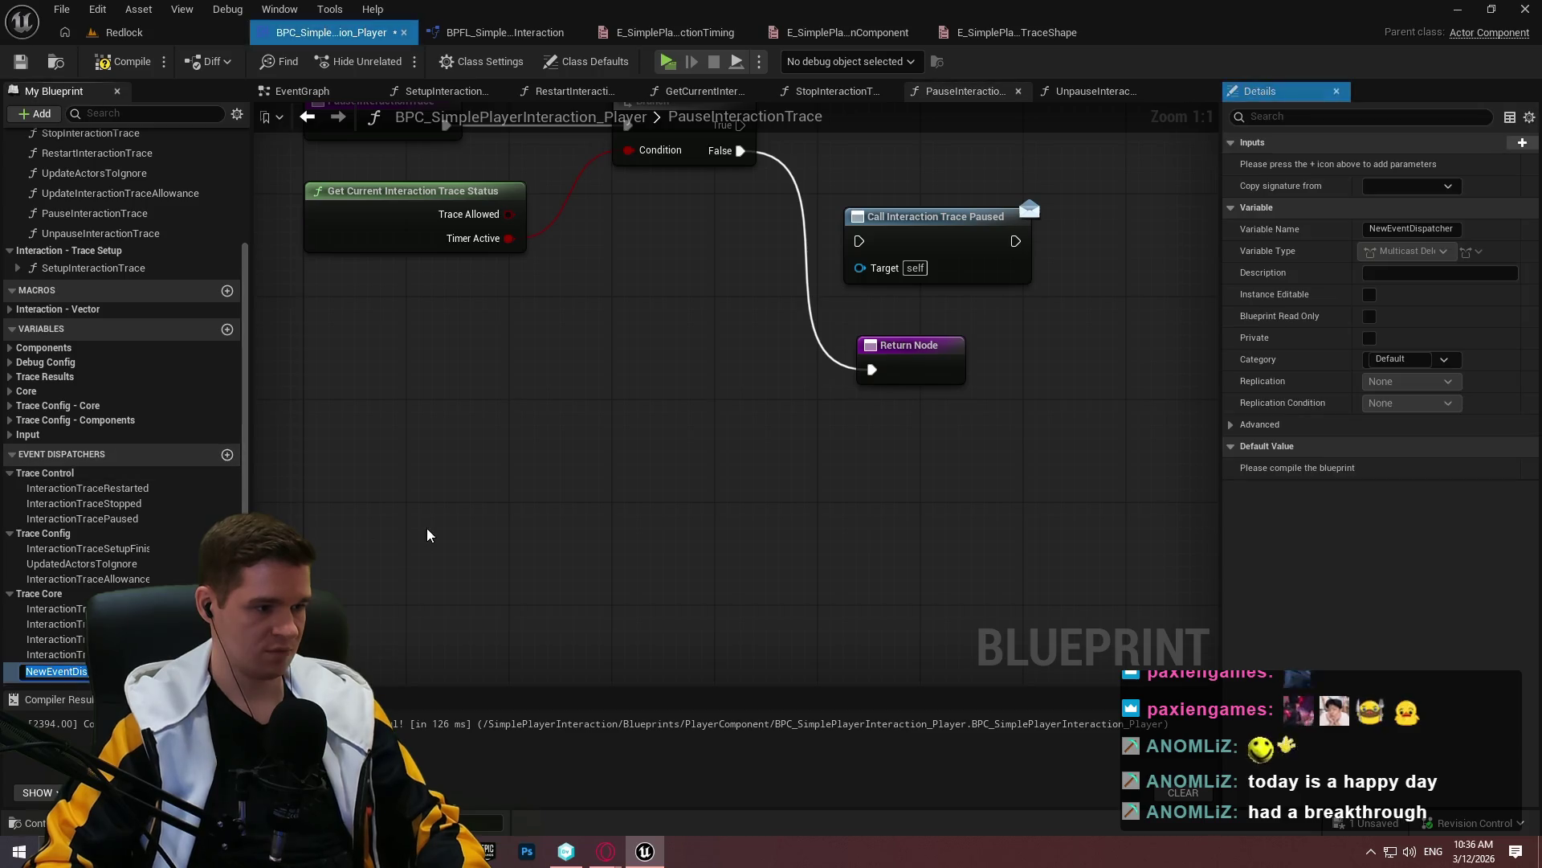
text(InteractionTraceUnpaused)
key(Return)
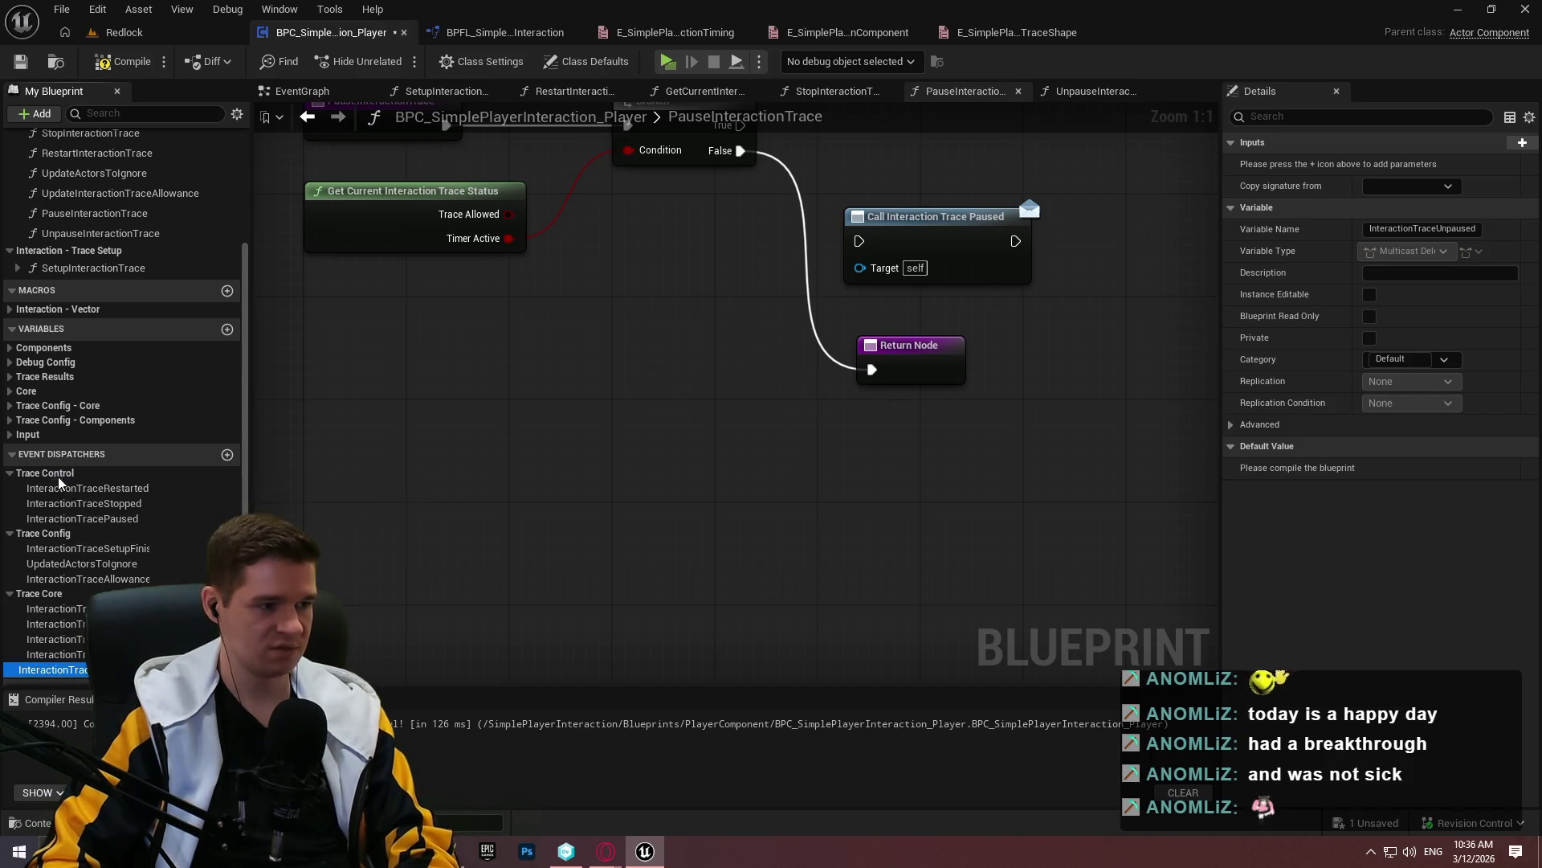
drag(59, 482, 56, 476)
Place a Call Interaction Trace Unpaused node and shift Call Interaction Trace Paused further right
drag(88, 533, 674, 437)
key(Escape)
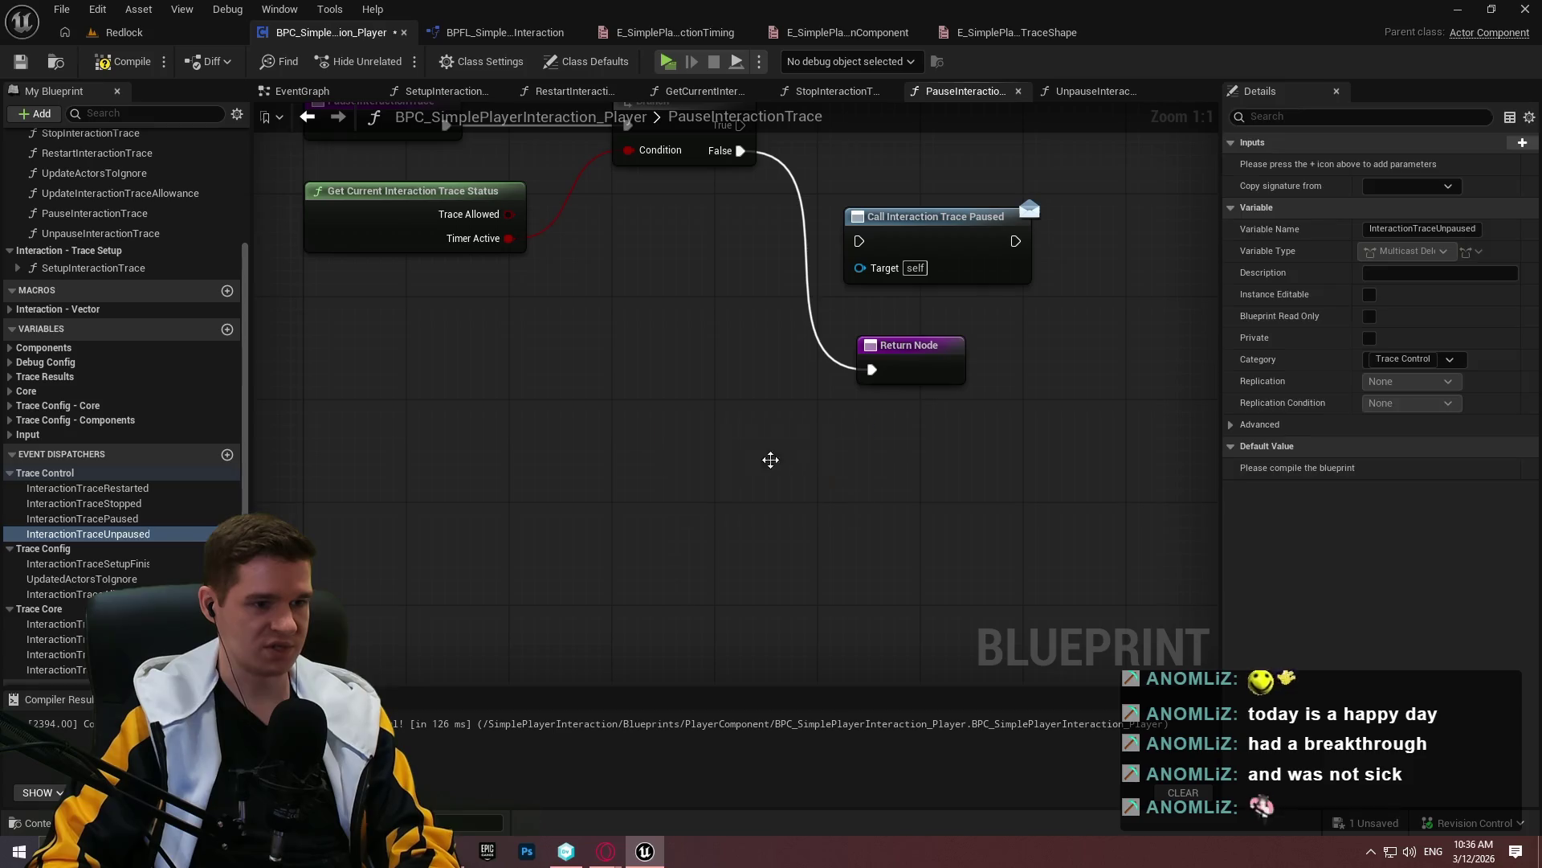
drag(770, 459, 687, 601)
drag(640, 261, 1016, 275)
key(Escape)
drag(852, 359, 1122, 371)
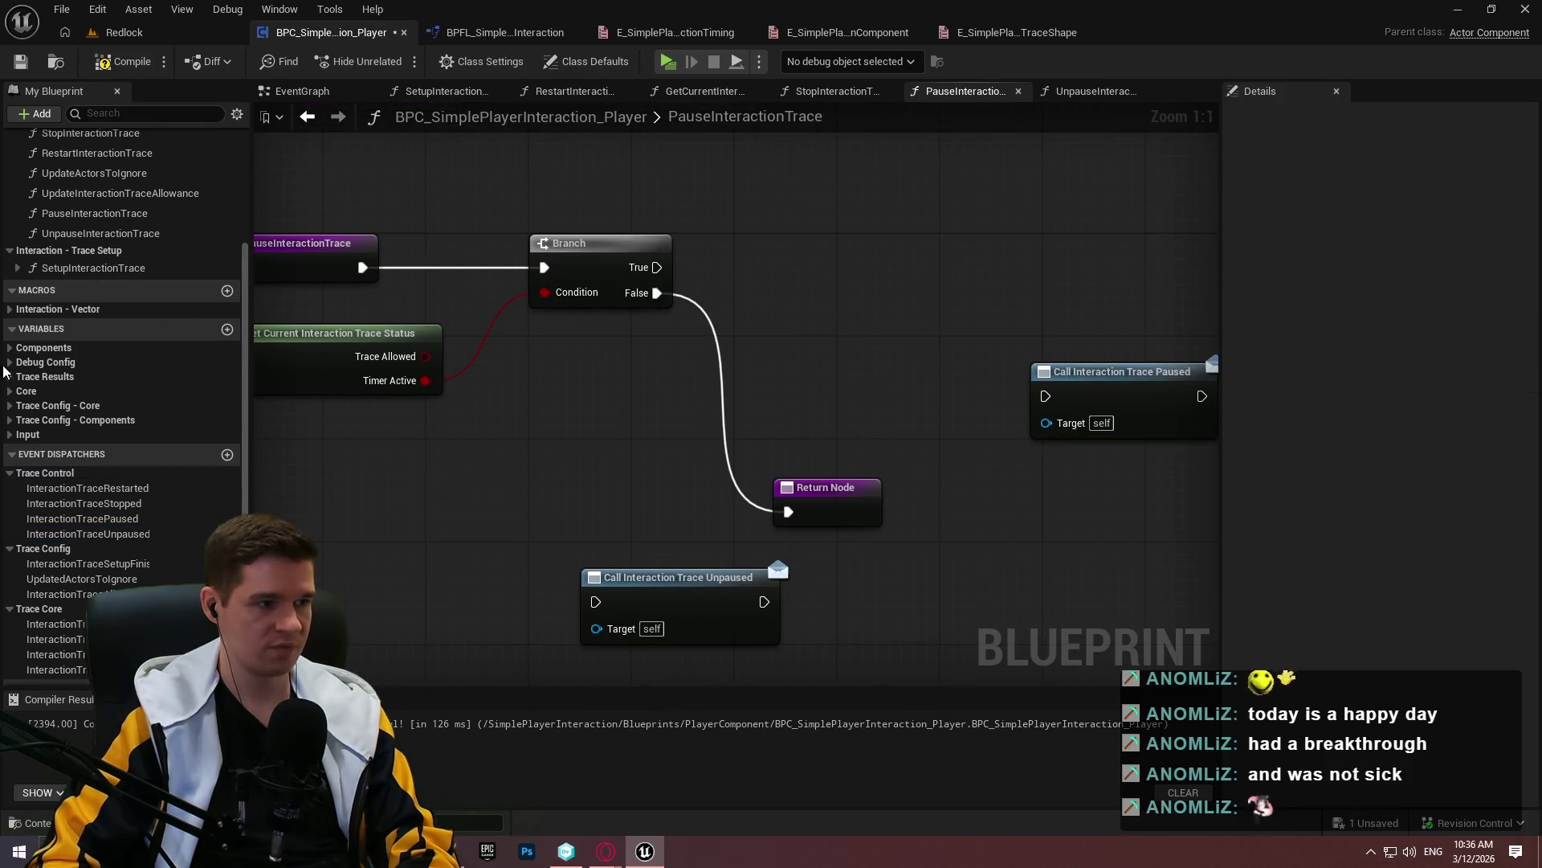
scroll(773, 345, down, 1)
scroll(121, 241, up, 2)
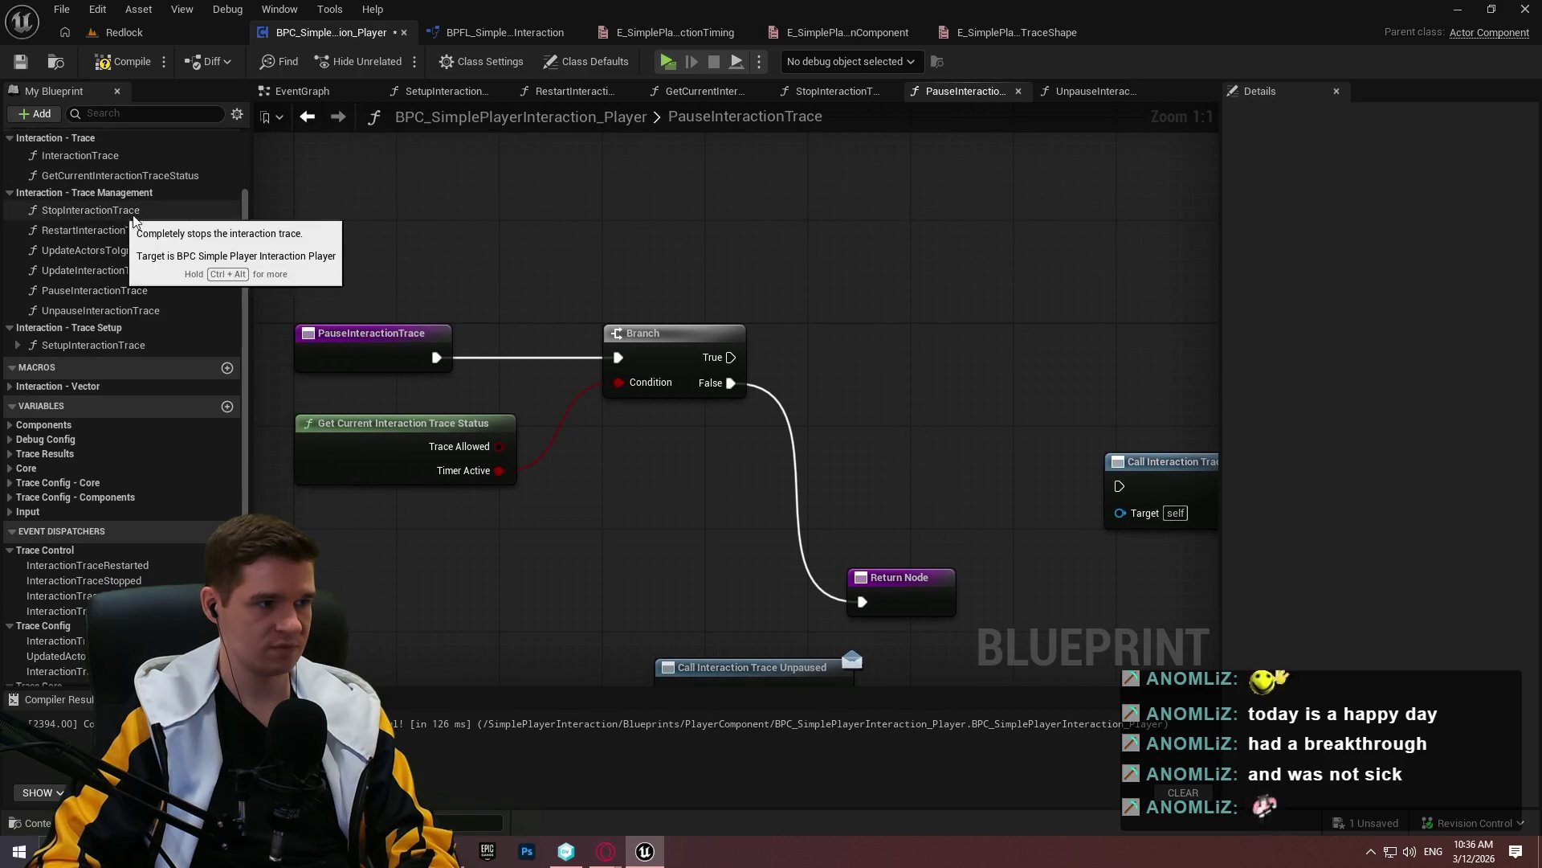
mouse_move(911, 357)
mouse_down()
mouse_move(852, 374)
mouse_move(791, 364)
mouse_up()
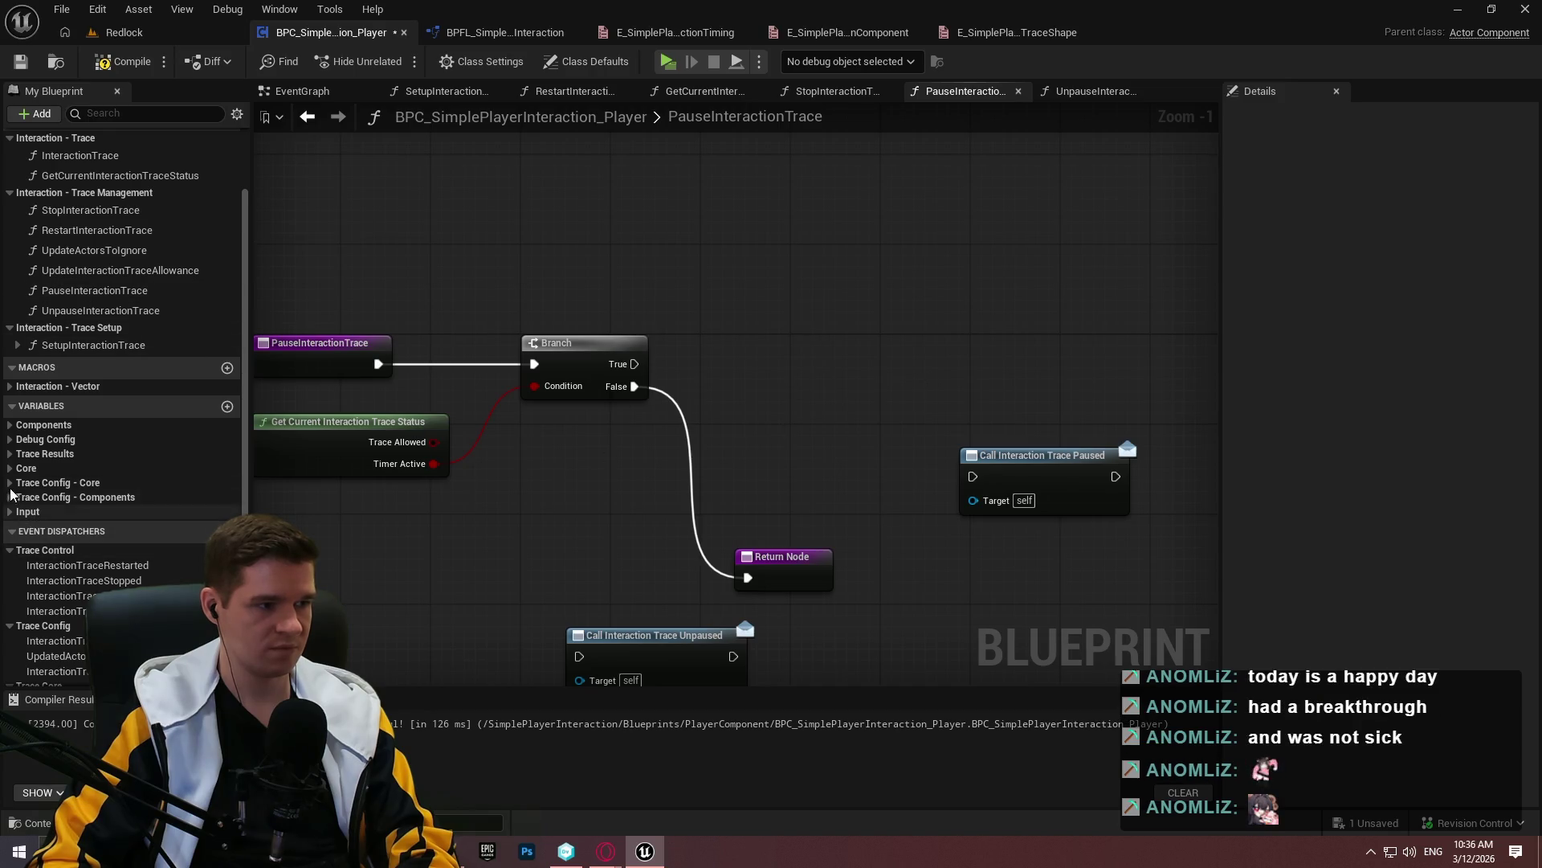
Add an InteractionTraceTimerHandle getter and a Pause Timer by Handle node from its pin
click(9, 471)
drag(80, 590, 847, 309)
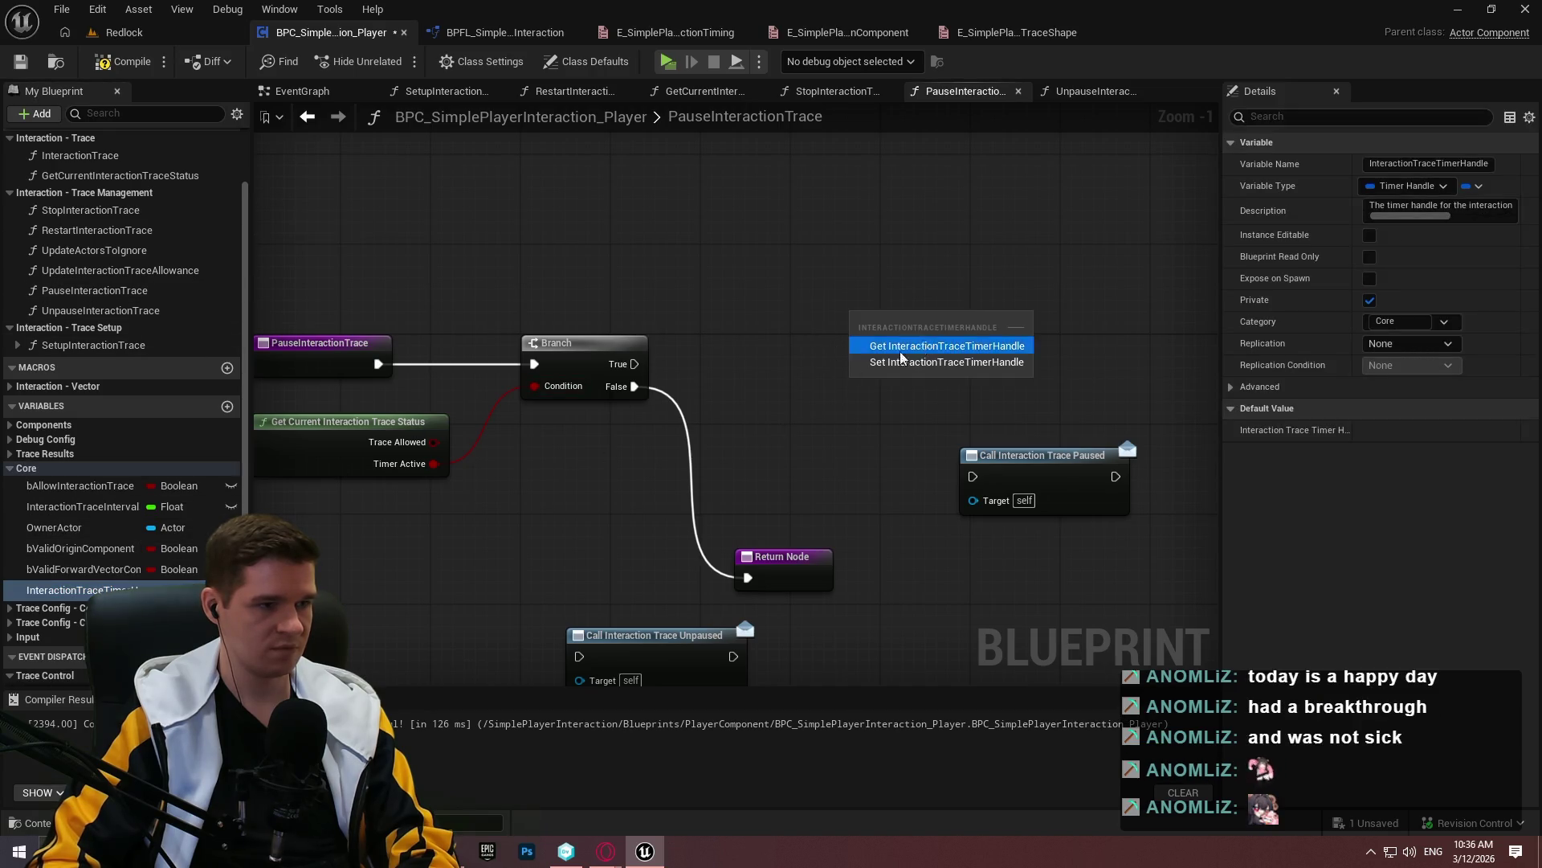
click(892, 344)
click(9, 470)
drag(996, 313, 1103, 301)
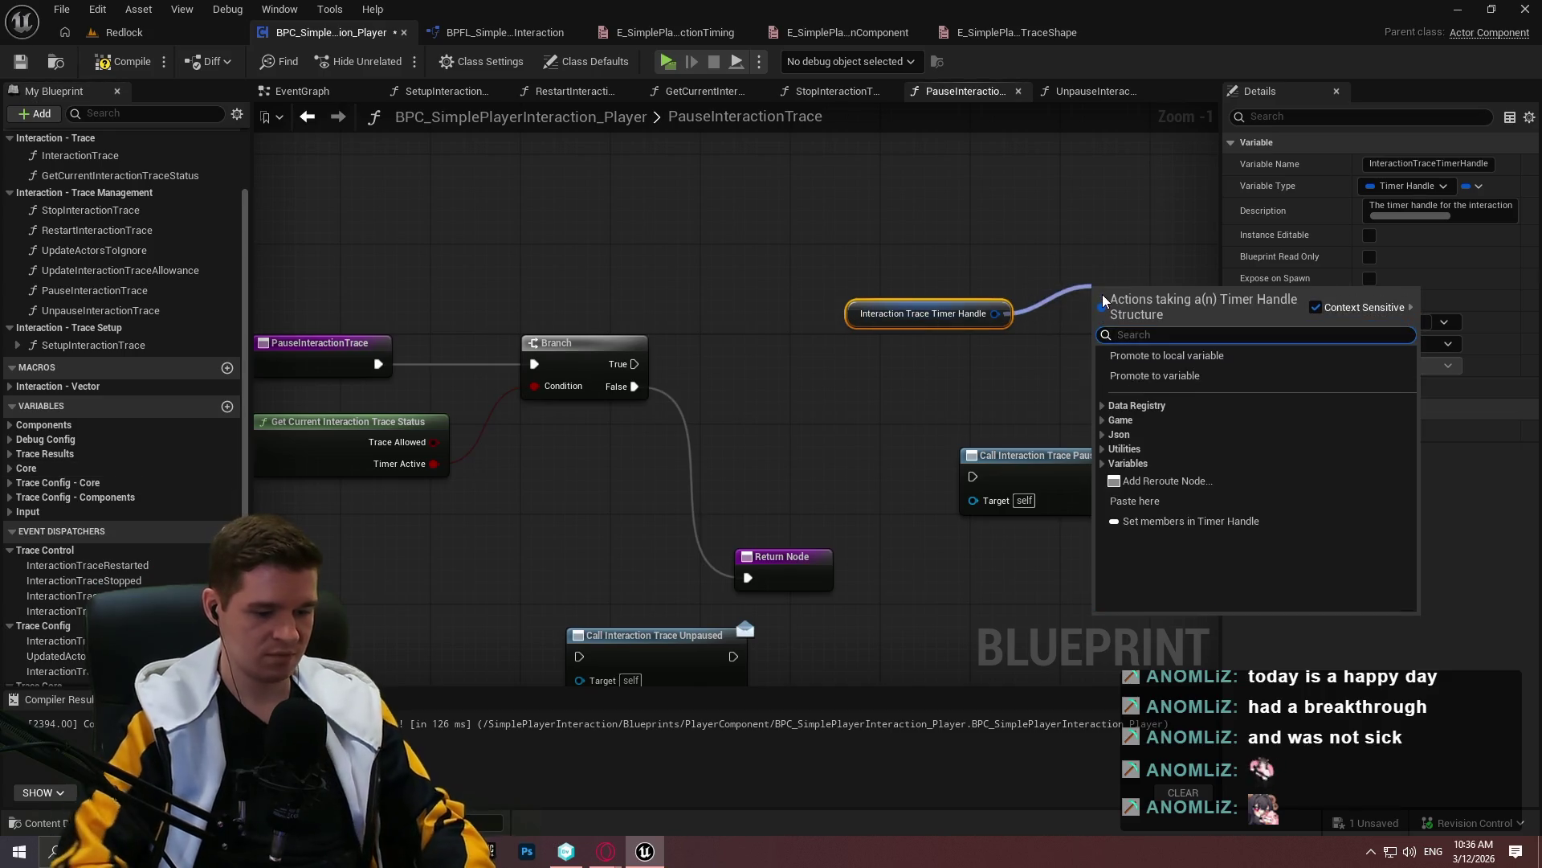
text(pause)
key(Return)
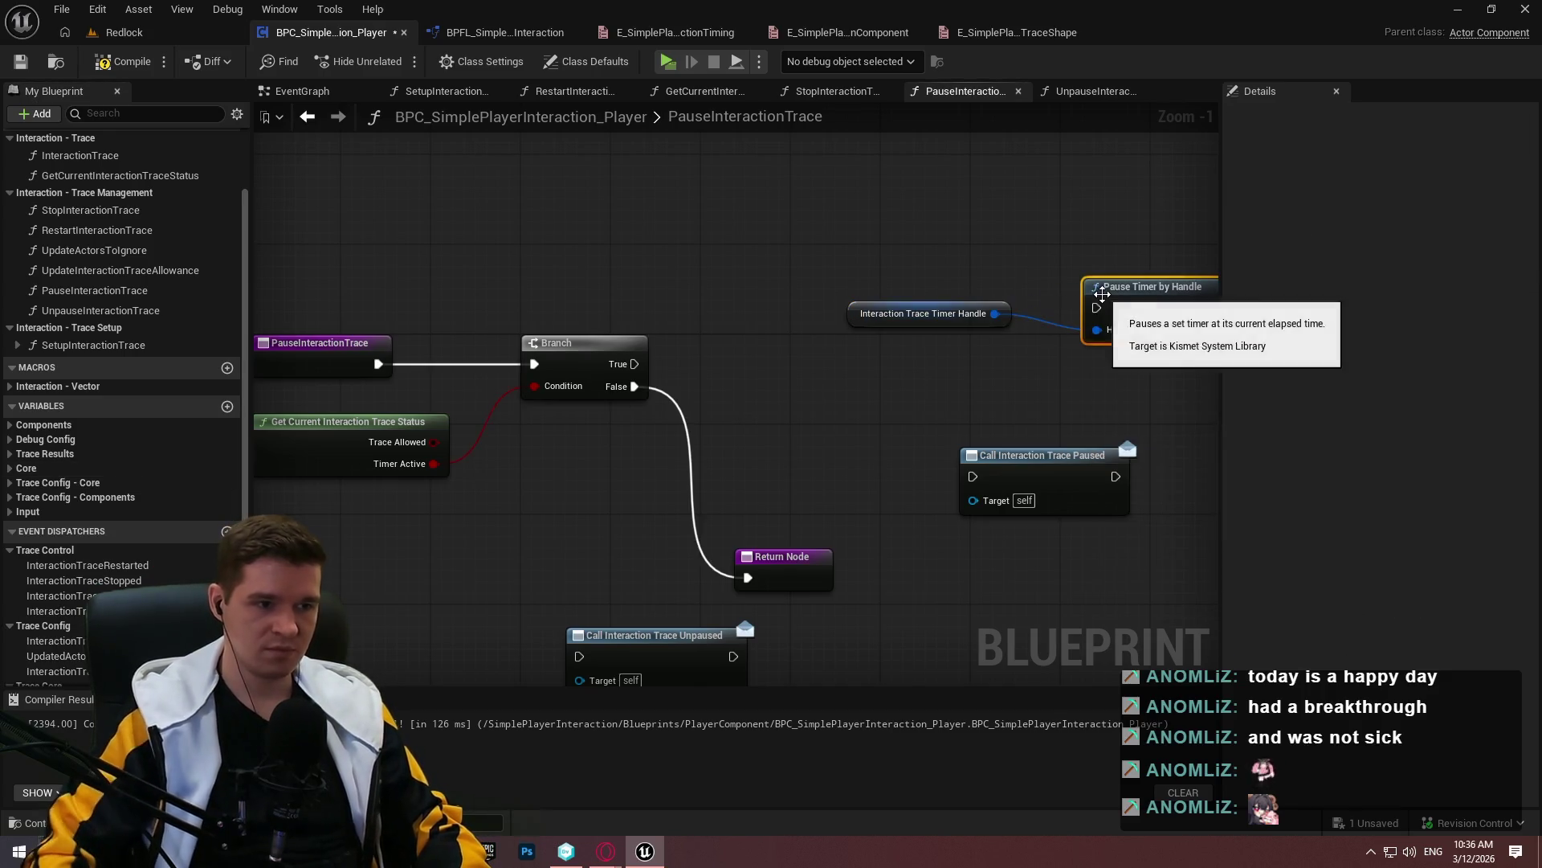
mouse_move(895, 291)
mouse_down()
mouse_move(839, 291)
mouse_move(648, 396)
mouse_up()
drag(257, 467, 429, 423)
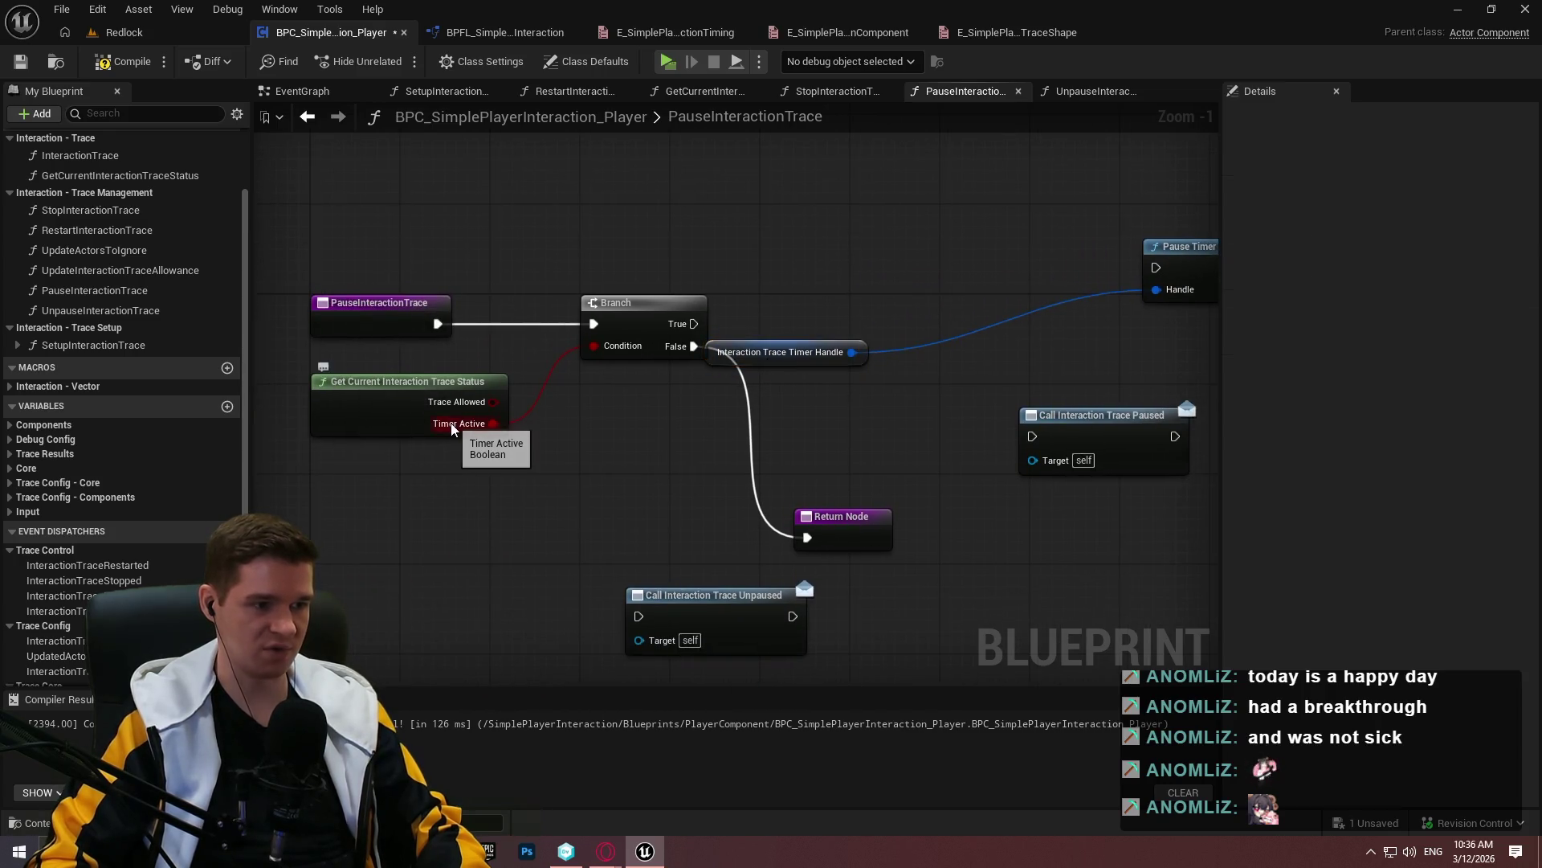
Wire Branch True into Pause Timer by Handle, with the timer handle getter feeding Handle
mouse_move(847, 360)
mouse_down()
mouse_move(678, 385)
mouse_move(707, 374)
mouse_move(704, 344)
mouse_move(776, 329)
mouse_up()
text(acti)
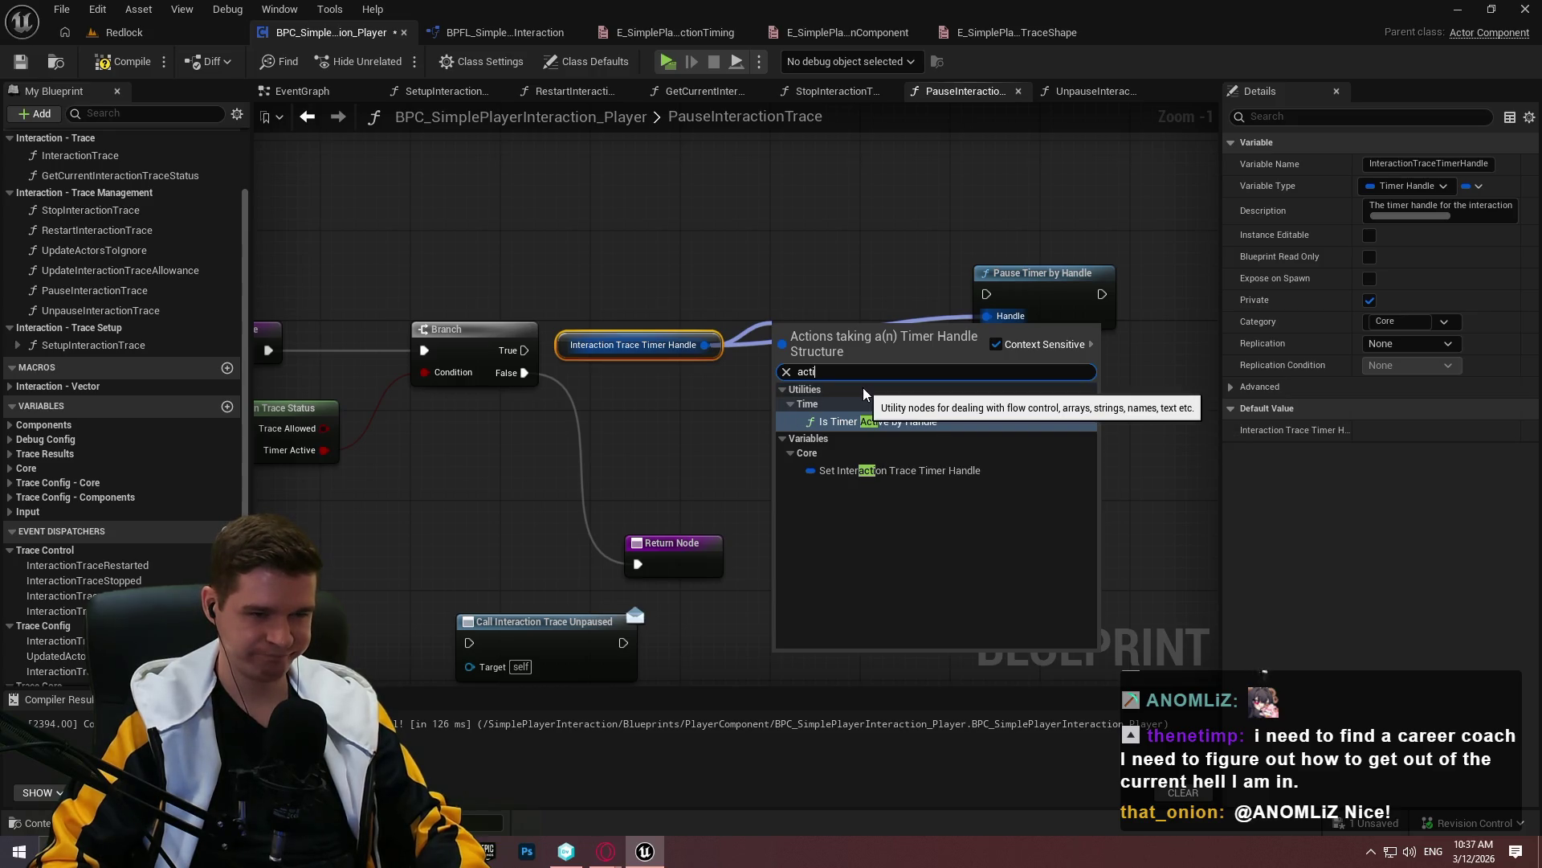
click(750, 265)
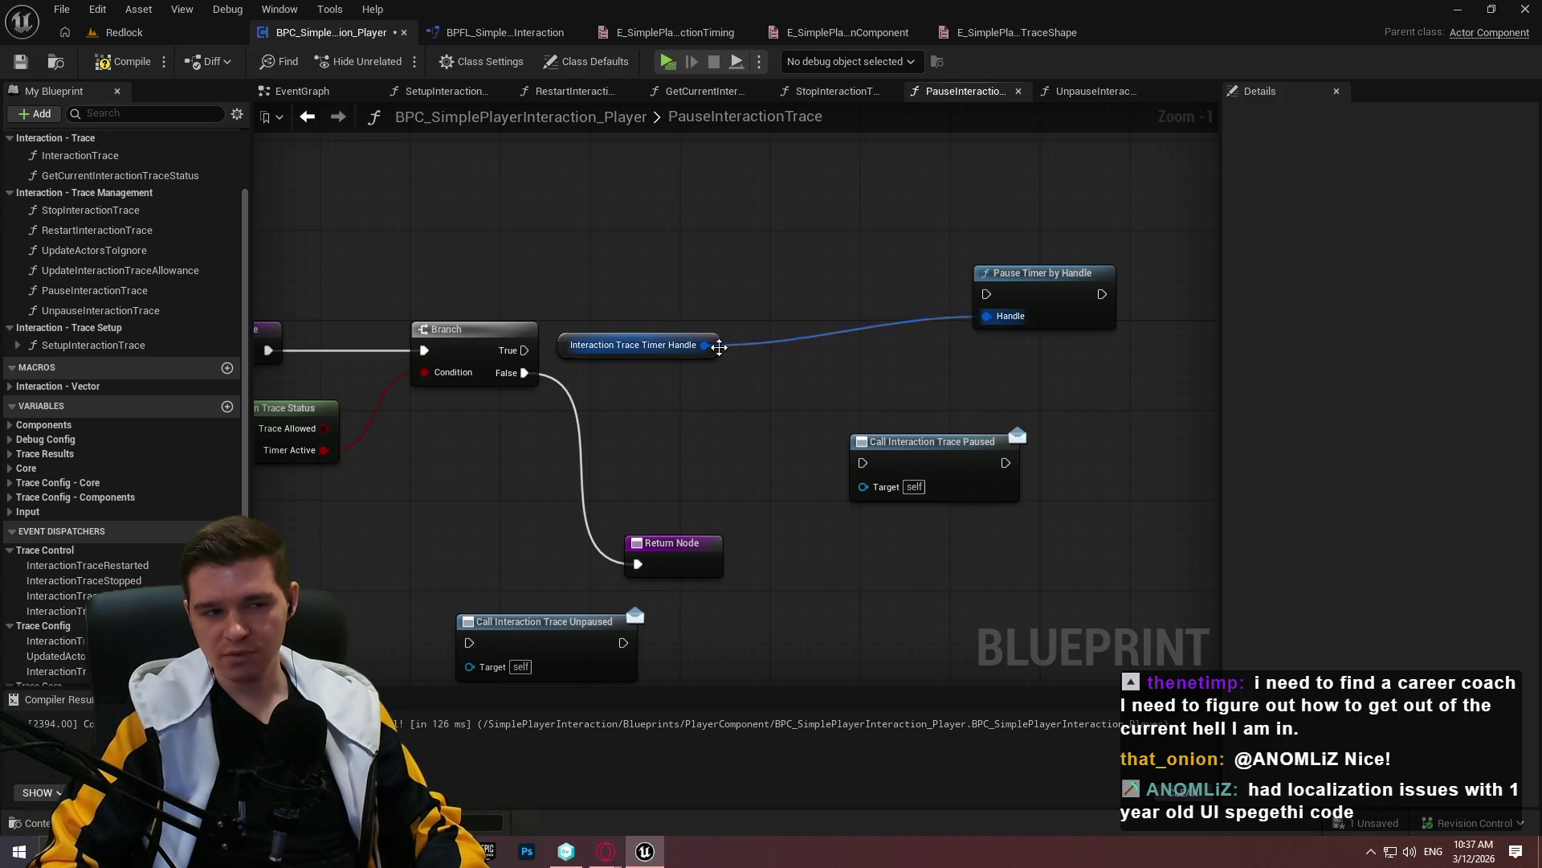
drag(717, 347, 728, 404)
drag(524, 350, 986, 294)
drag(1020, 287, 907, 320)
key(q)
click(864, 358)
drag(732, 403, 874, 372)
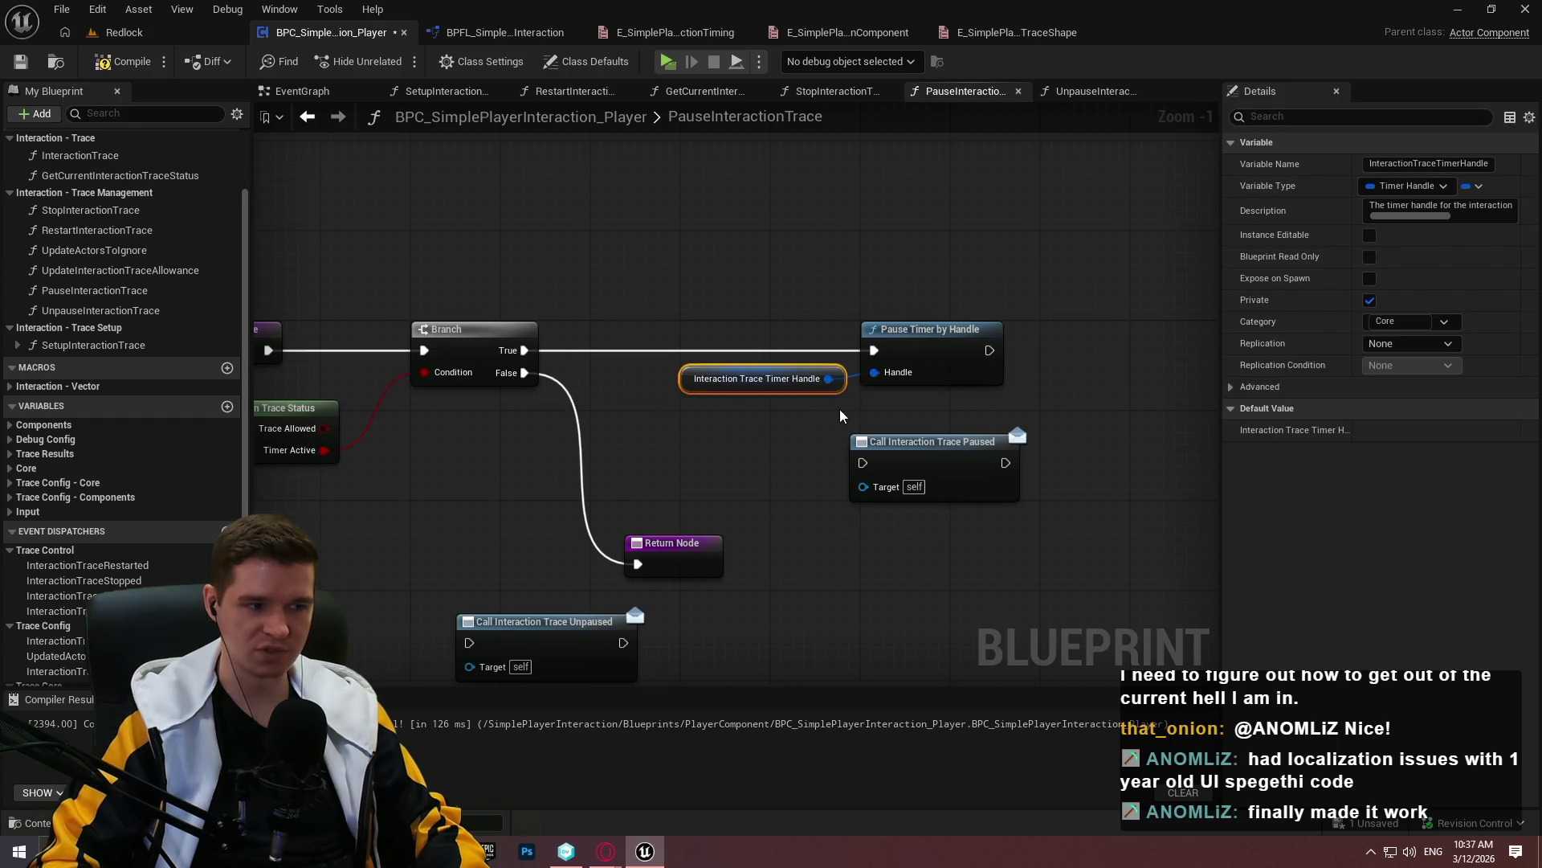
click(841, 408)
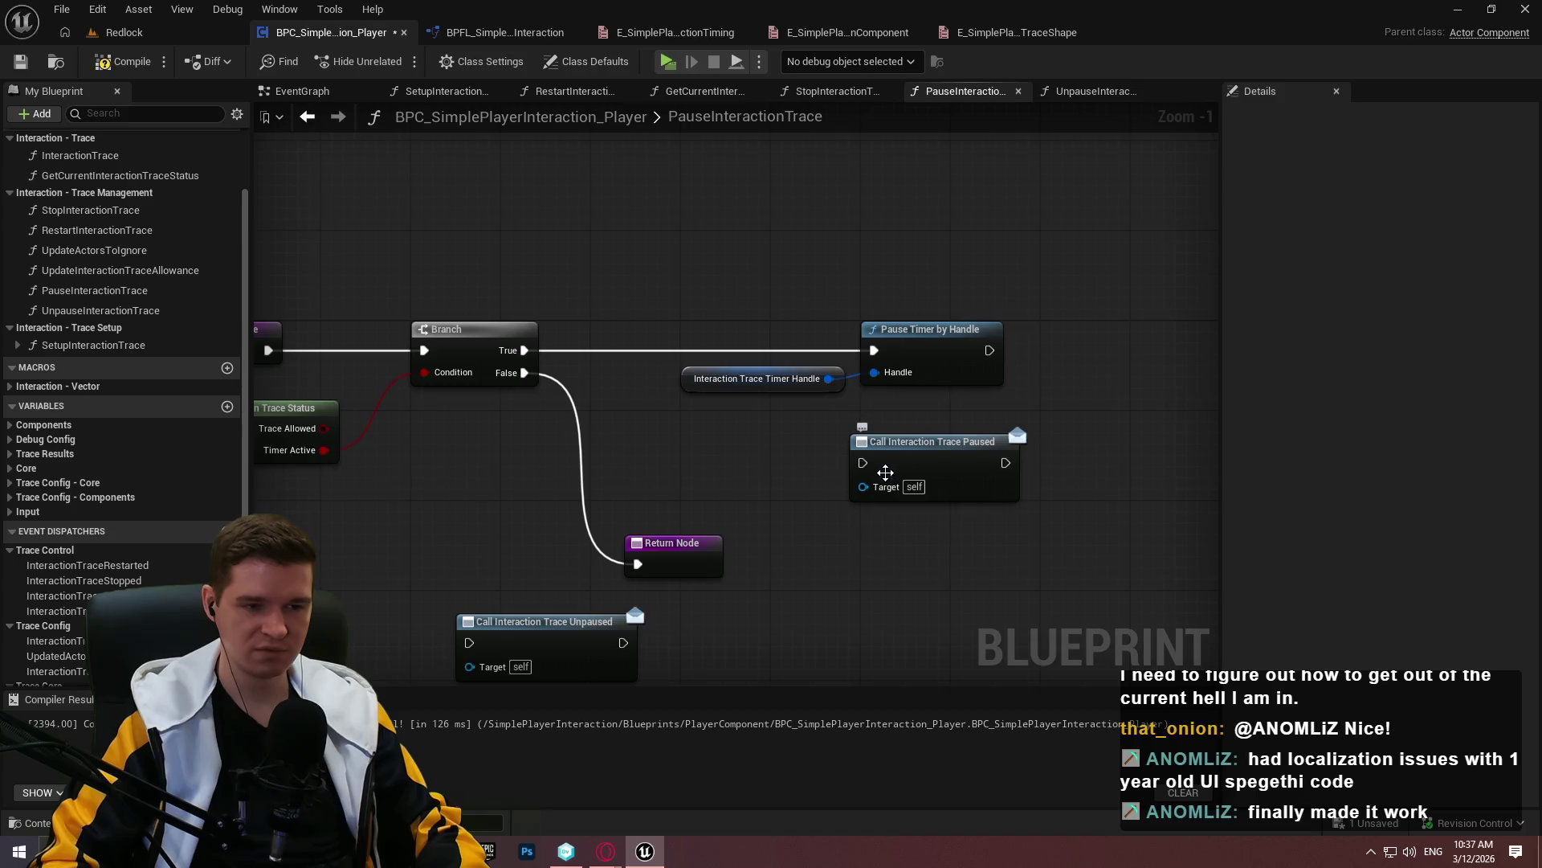
Chain Call Interaction Trace Paused after the pause and finish with a Return Node
drag(865, 464, 990, 351)
drag(937, 449, 1117, 336)
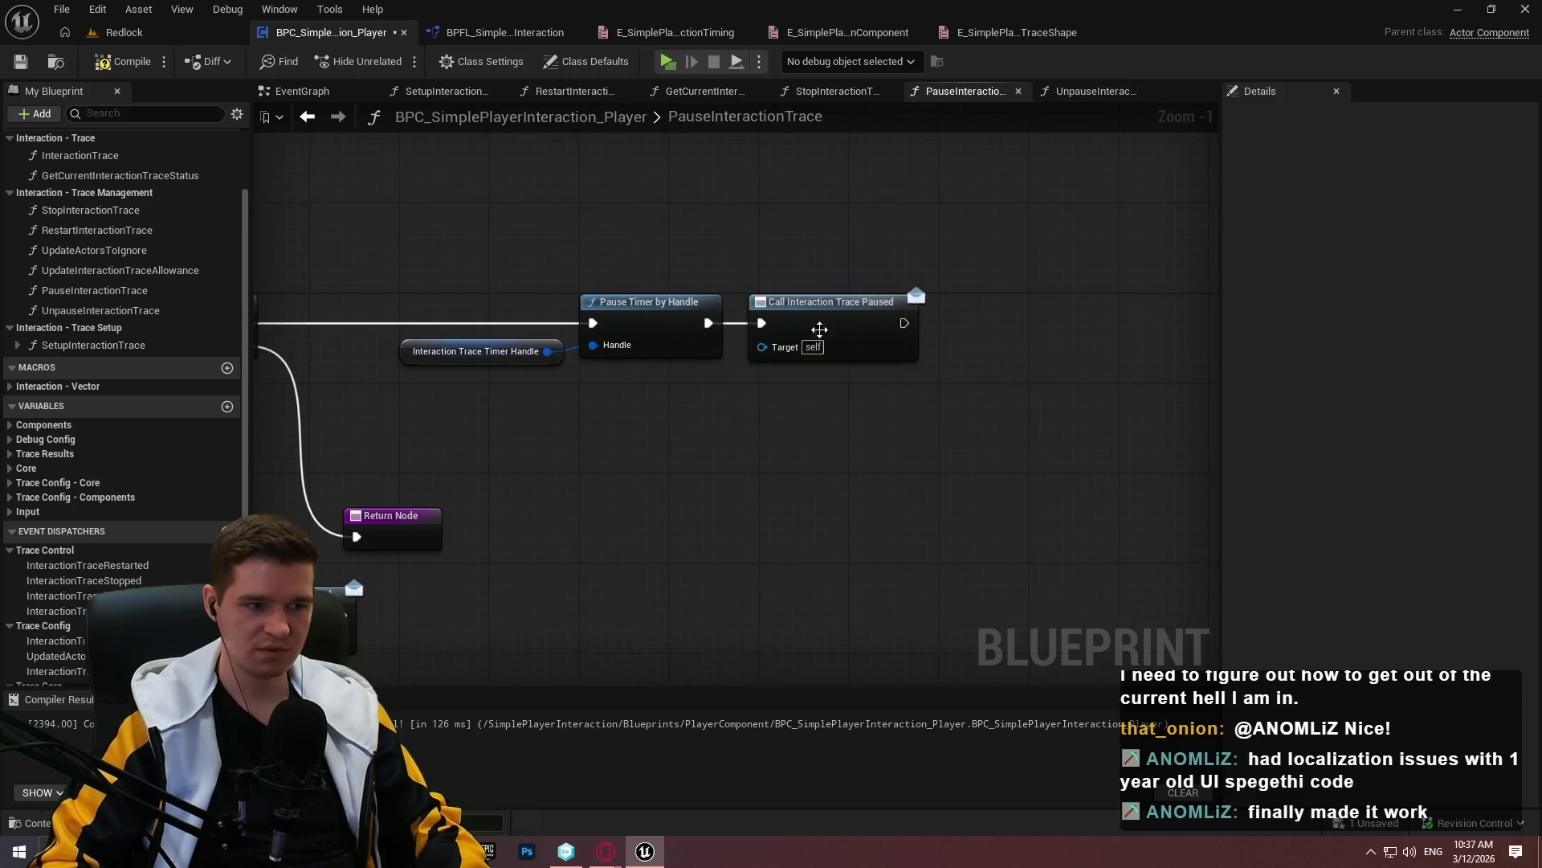
click(467, 554)
drag(752, 538, 884, 337)
text(return)
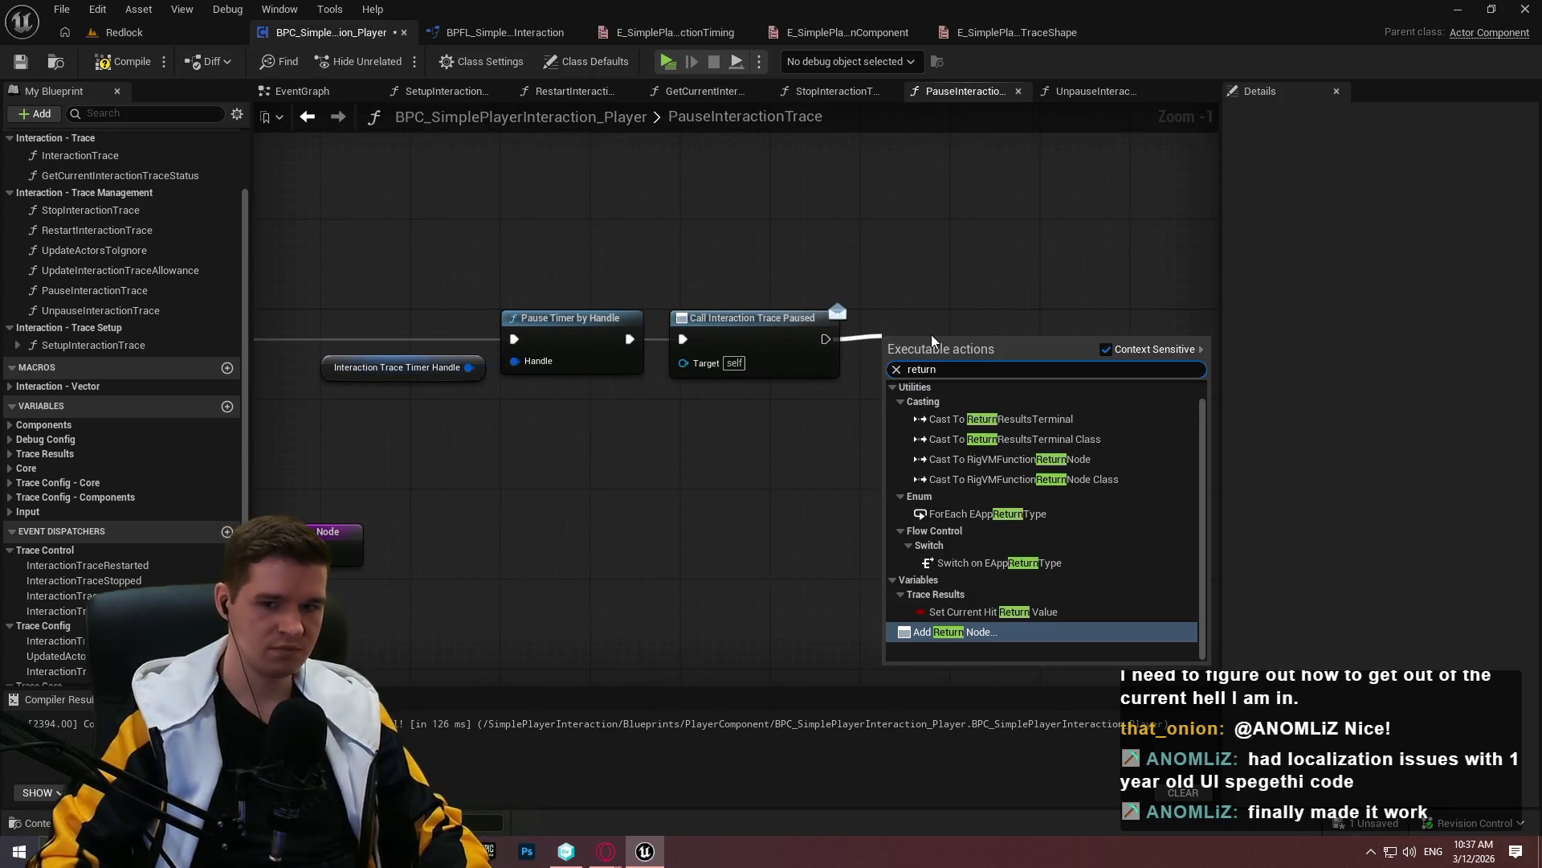
click(952, 634)
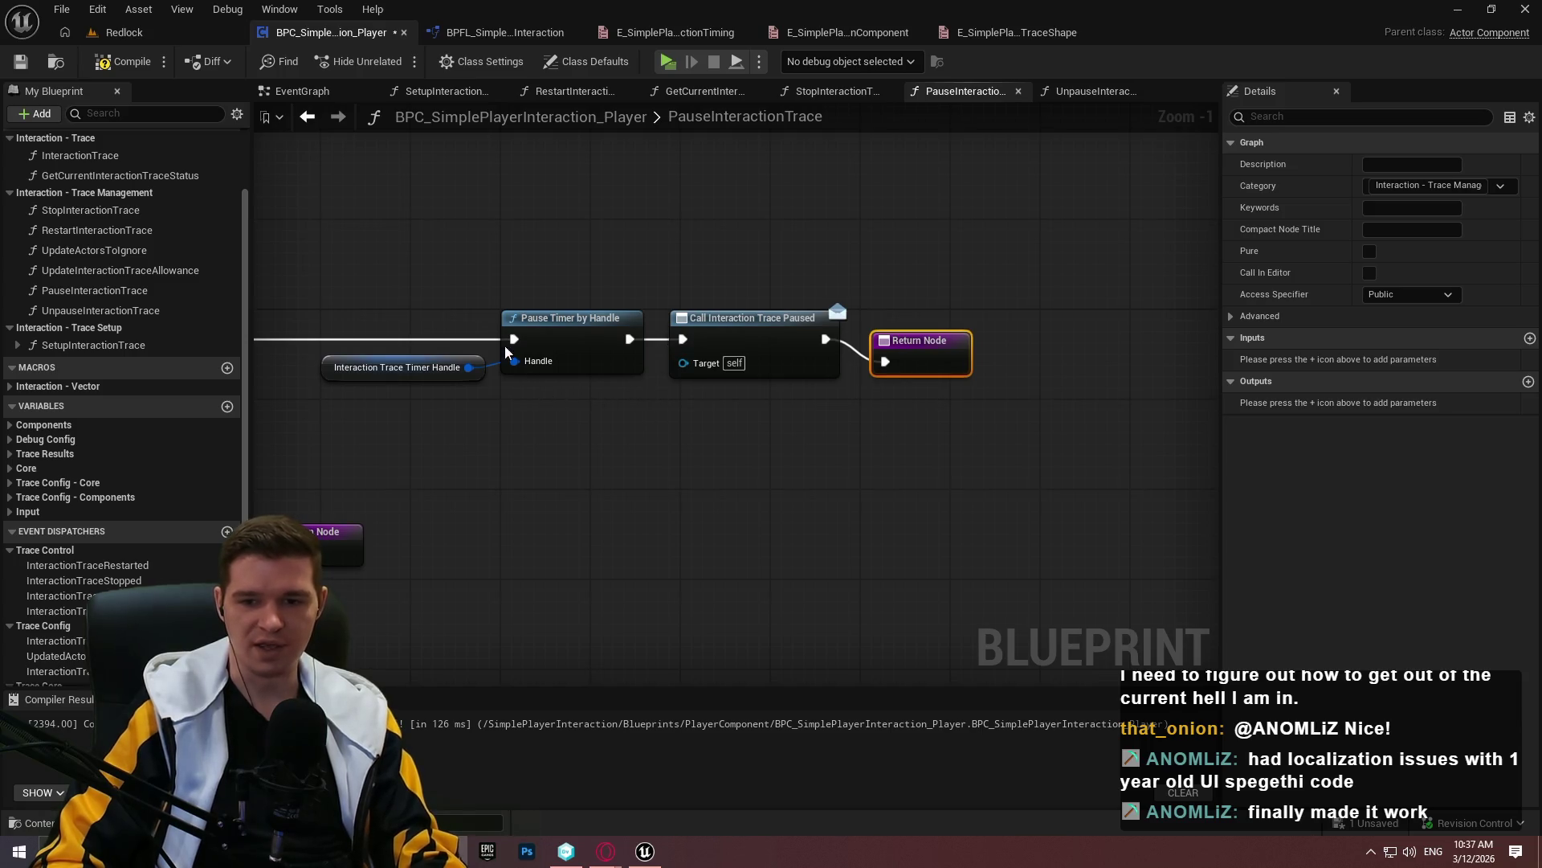
click(914, 424)
click(912, 344)
click(882, 388)
drag(716, 471, 852, 446)
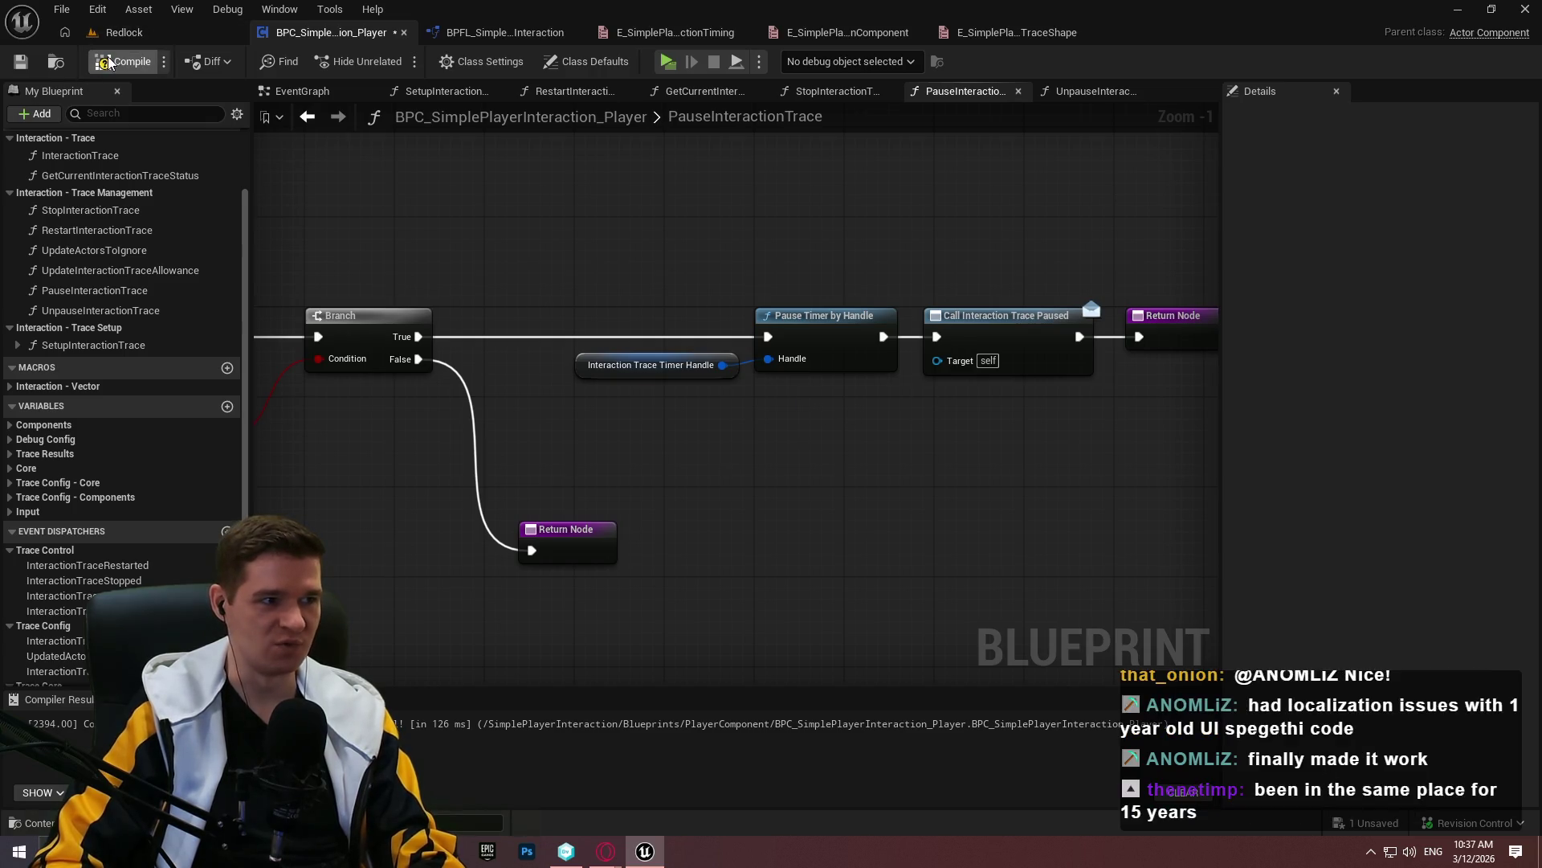
Save the blueprint and reposition Get Current Interaction Trace Status and the PauseInteractionTrace entry node
click(21, 61)
scroll(1043, 522, down, 2)
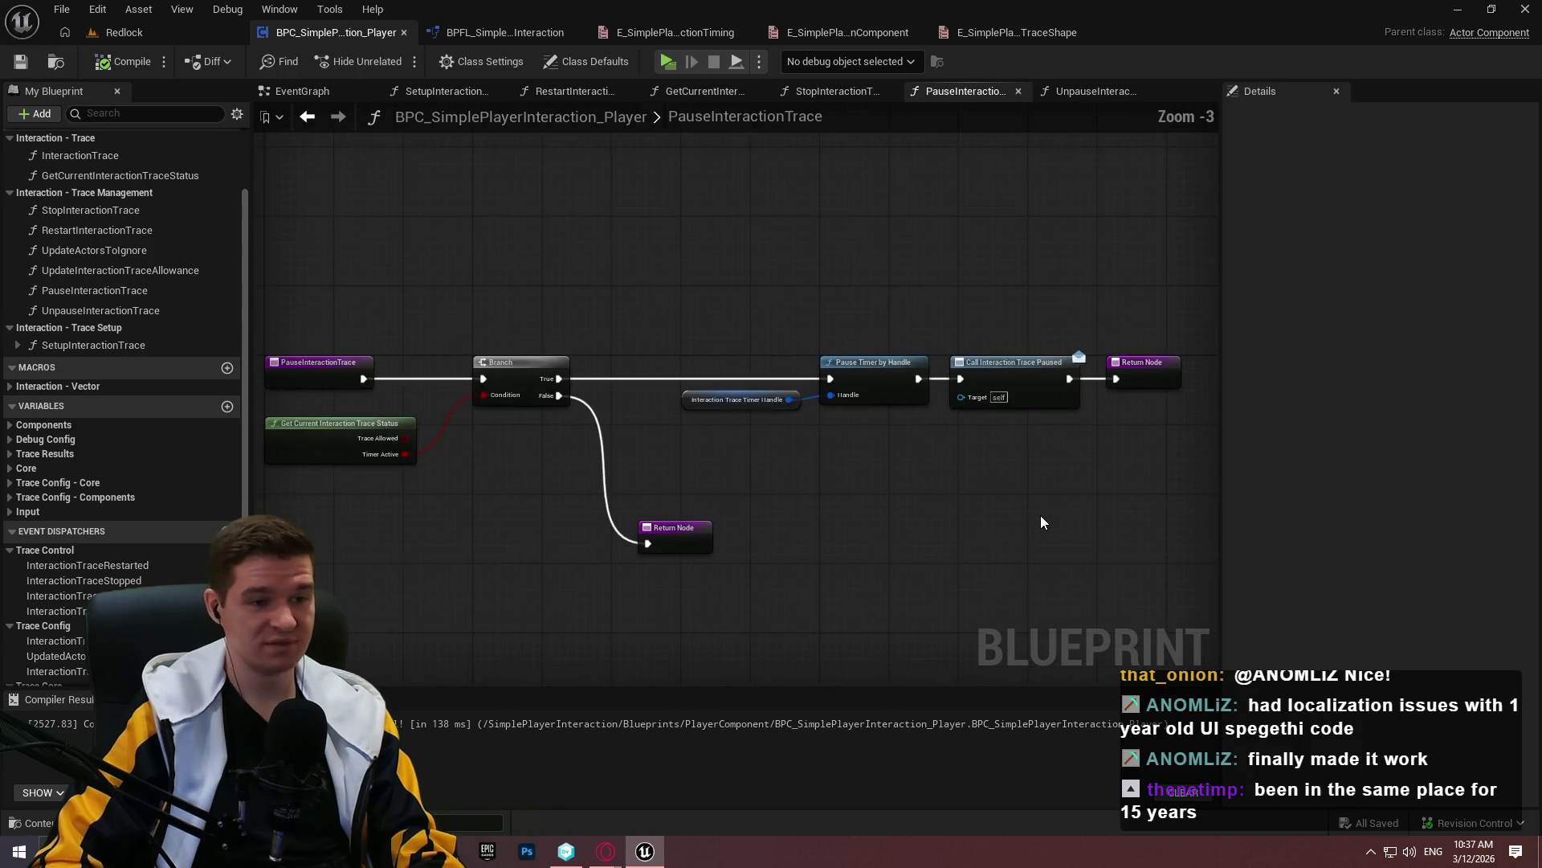
scroll(1046, 354, up, 3)
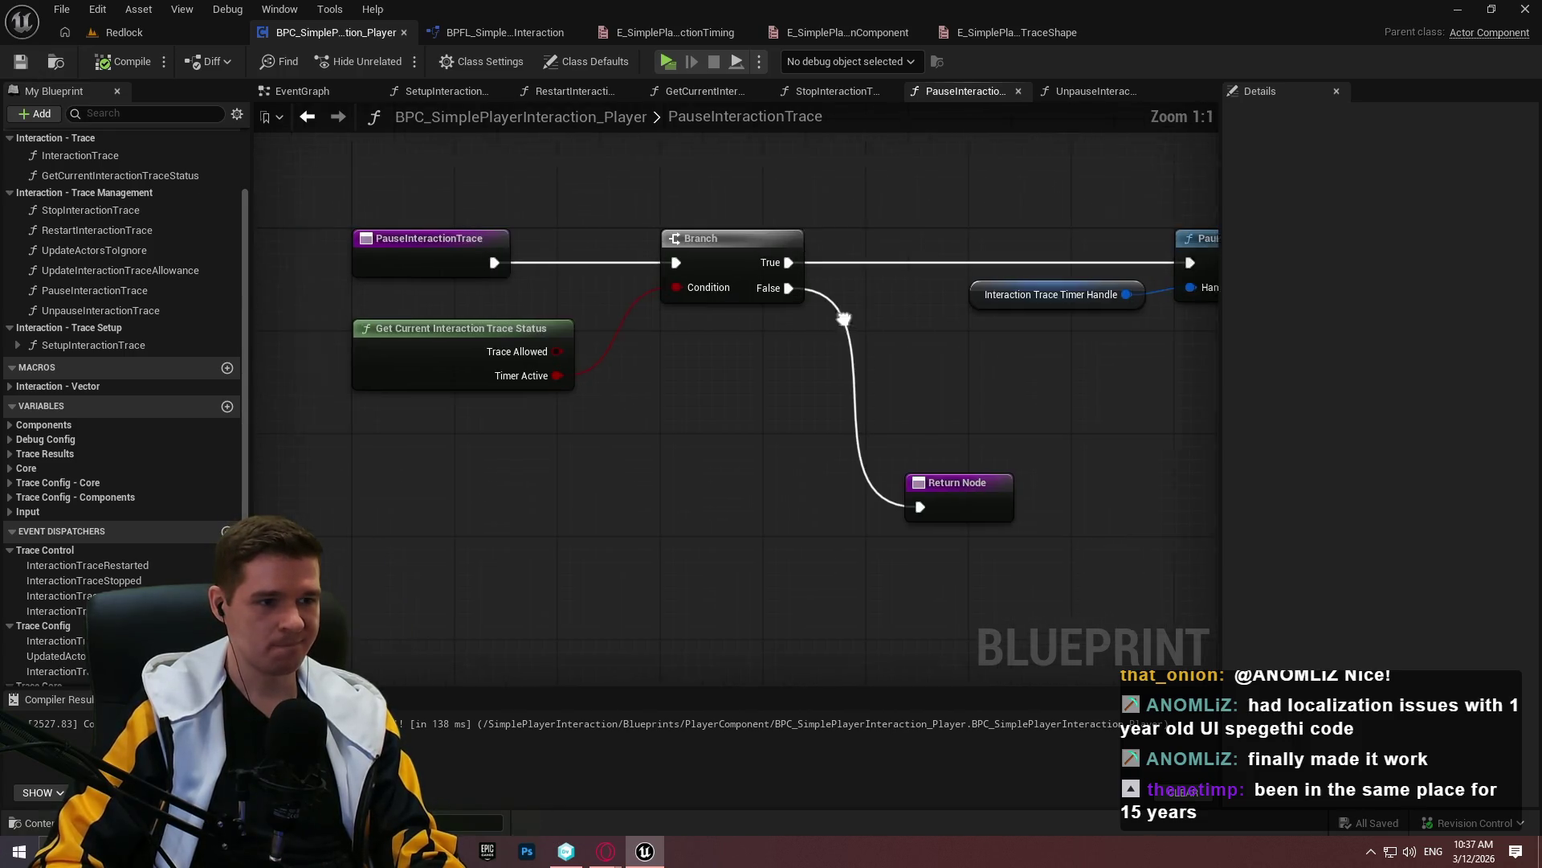
drag(825, 374, 876, 348)
drag(691, 296, 470, 296)
click(737, 272)
scroll(857, 283, down, 4)
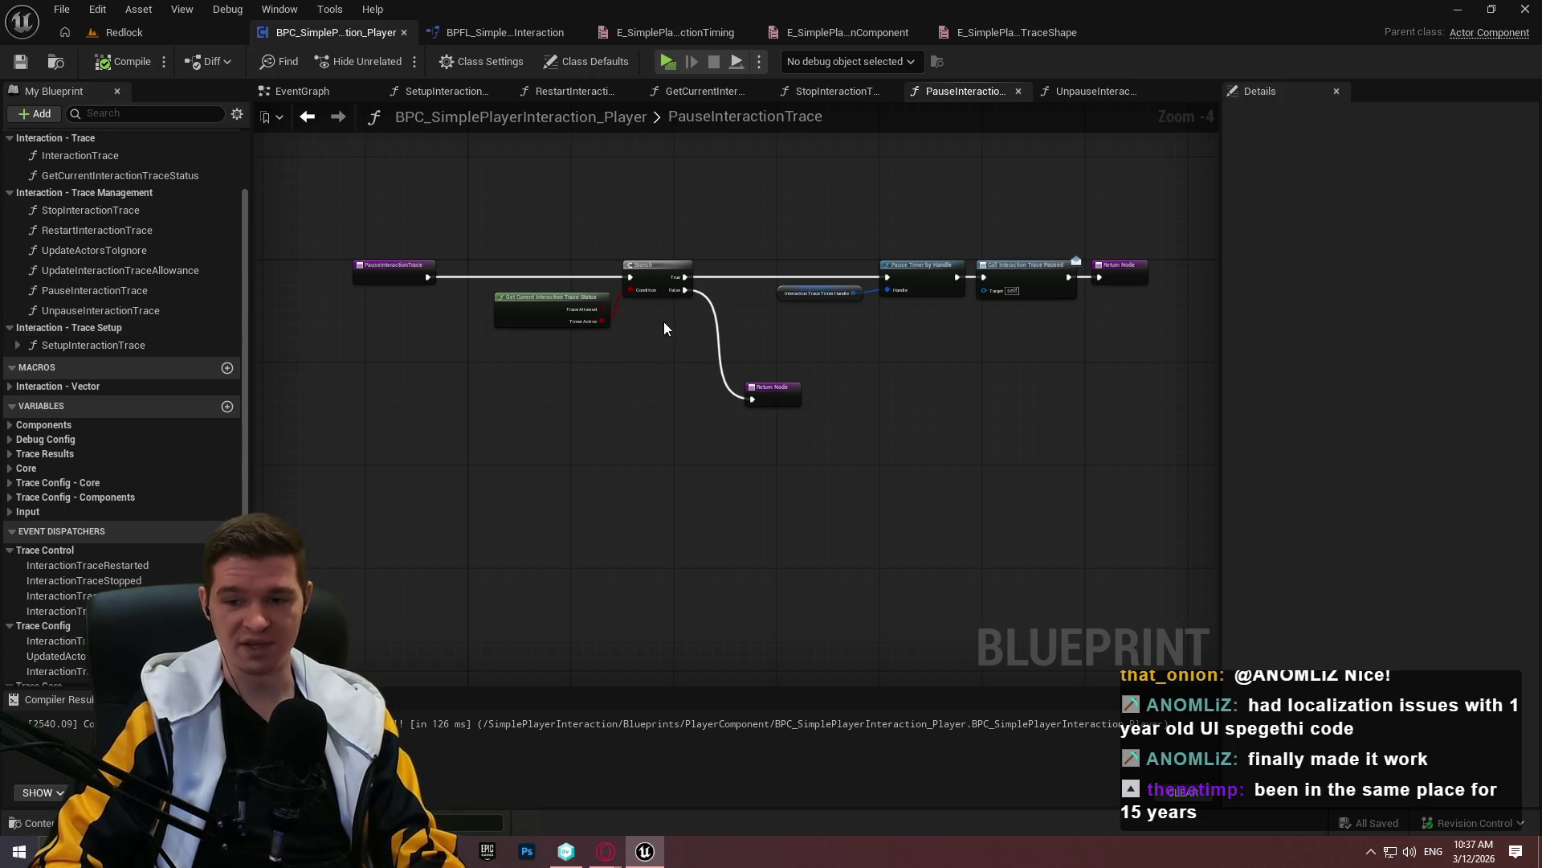
scroll(938, 466, up, 2)
scroll(860, 481, down, 1)
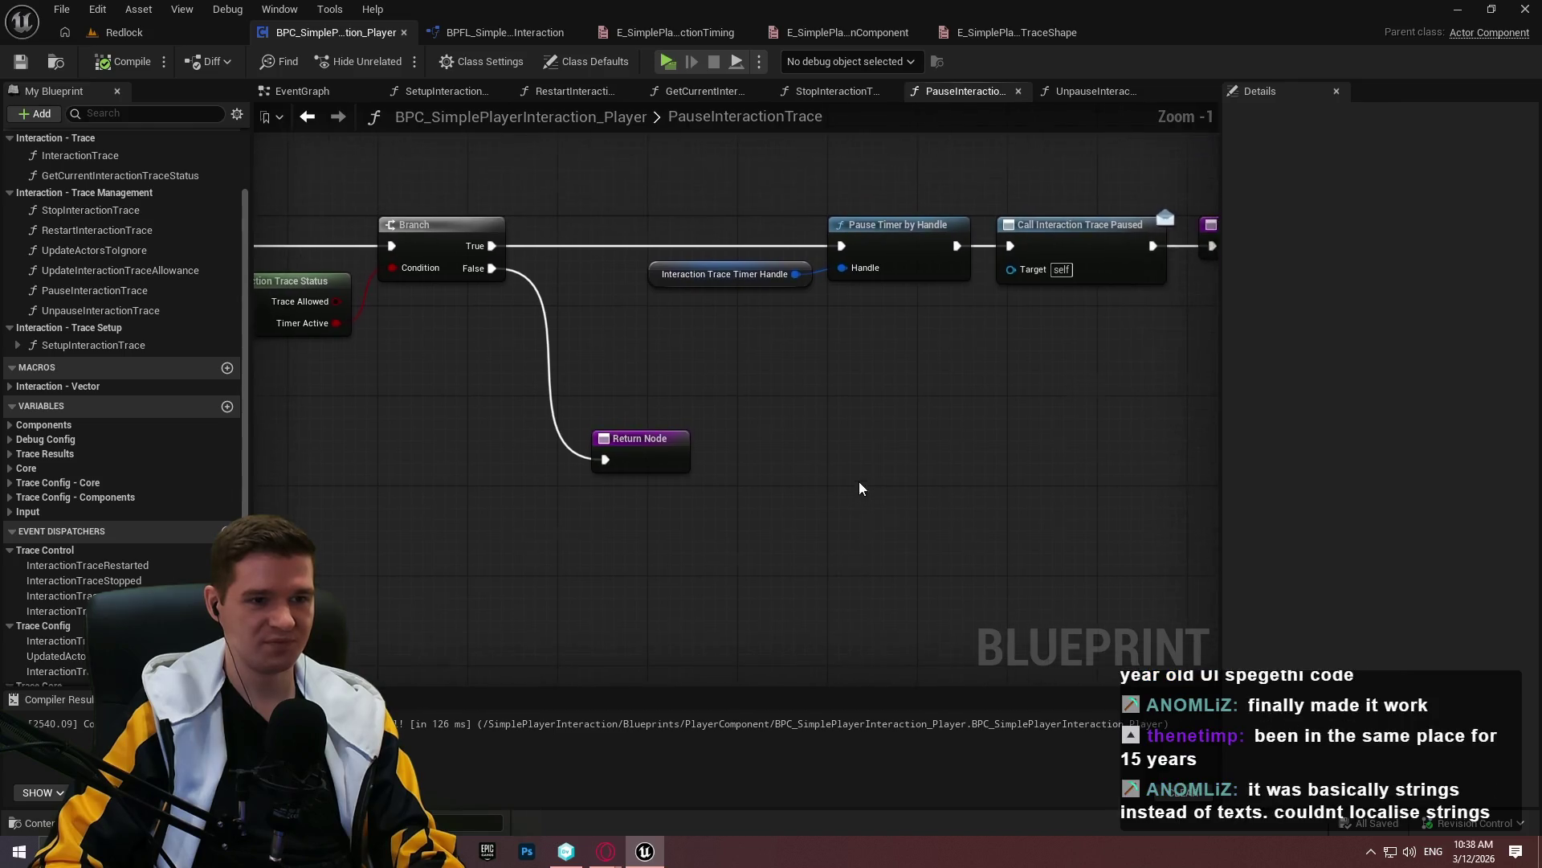
mouse_move(726, 350)
mouse_down()
mouse_move(934, 419)
mouse_move(921, 415)
mouse_up()
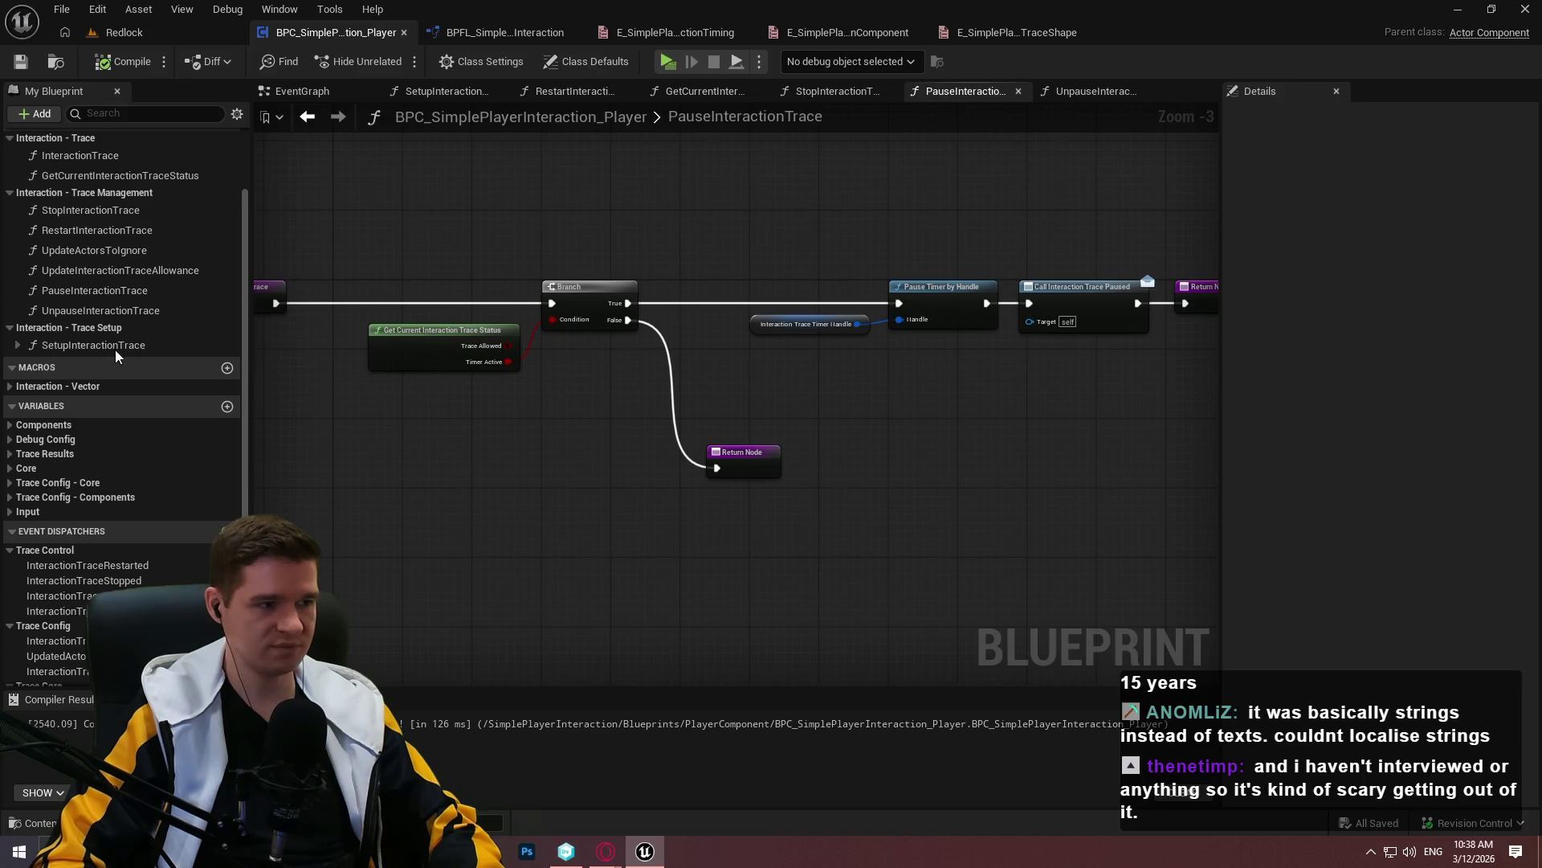
In UnpauseInteractionTrace, run the entry into a Branch conditioned on Get Current Interaction Trace Status's Timer Active
double_click(99, 310)
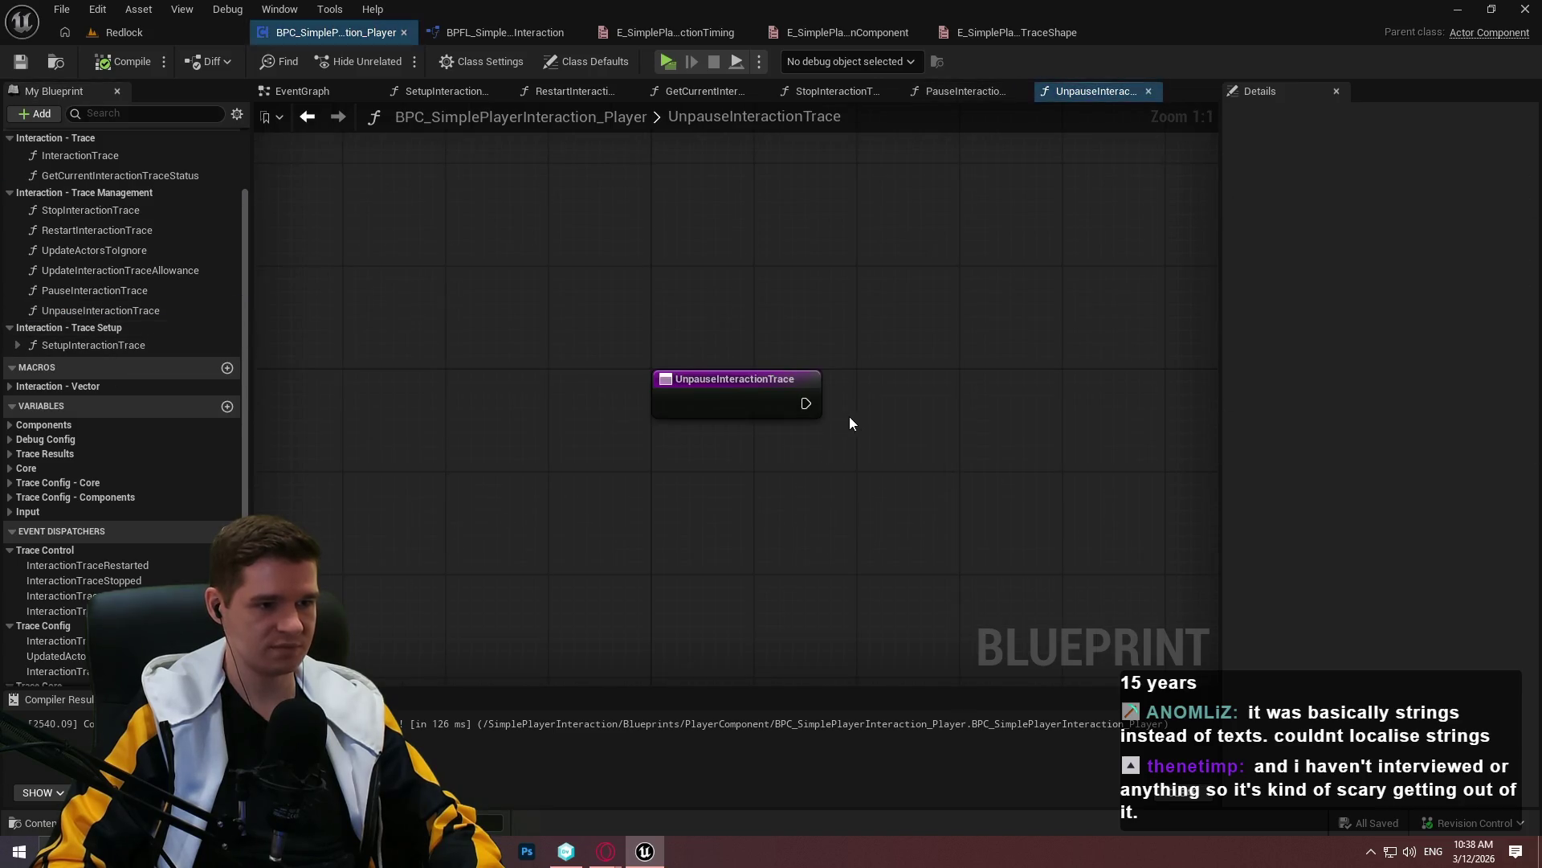
mouse_move(104, 175)
mouse_down()
mouse_move(451, 421)
mouse_move(504, 439)
mouse_move(479, 439)
mouse_up()
click(739, 259)
drag(731, 352, 620, 464)
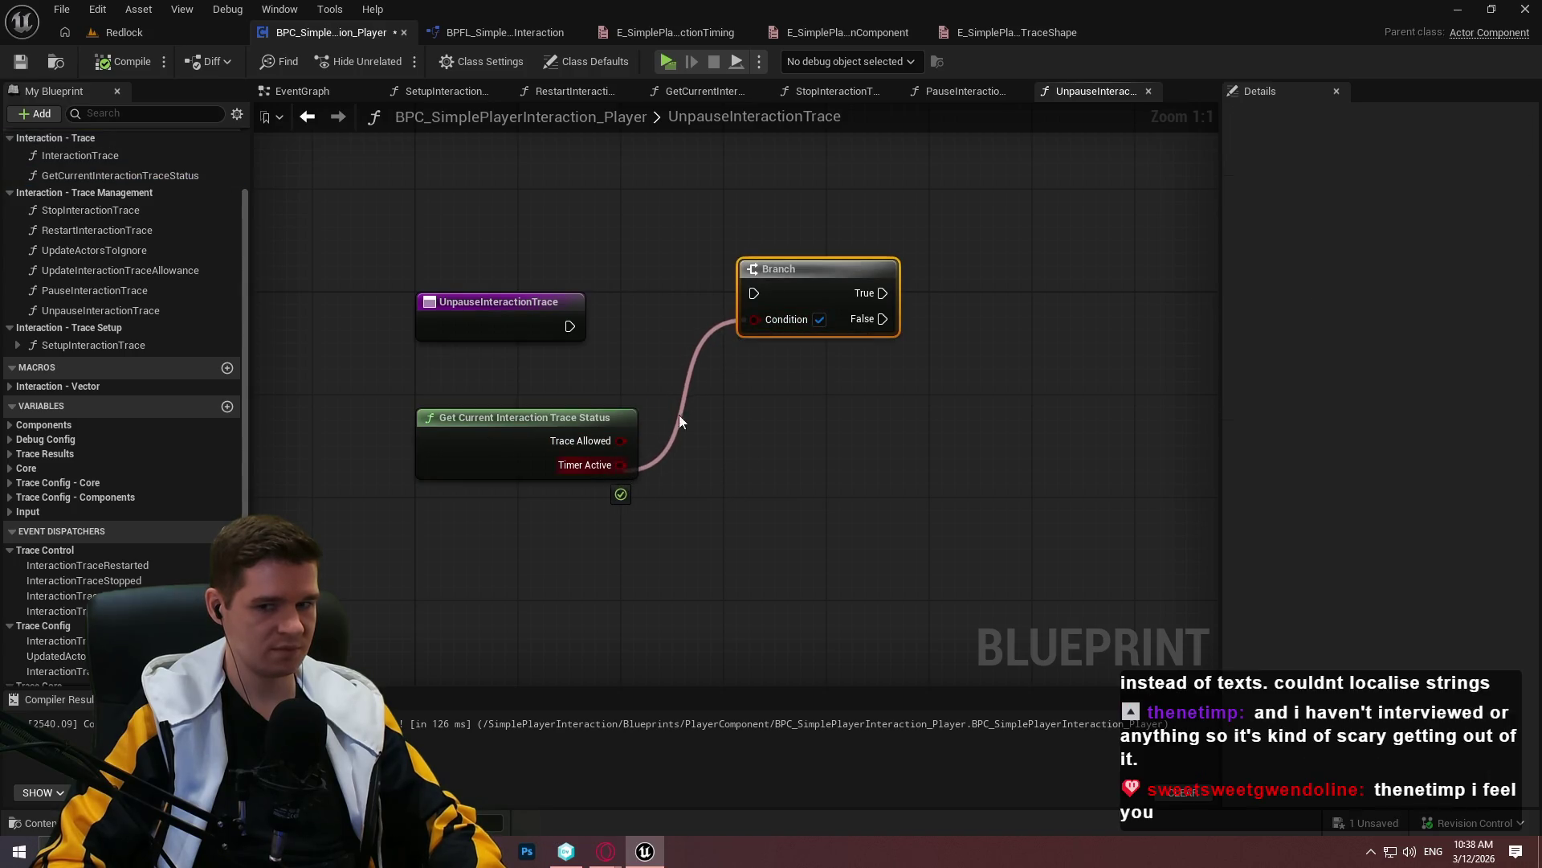
drag(754, 293, 568, 326)
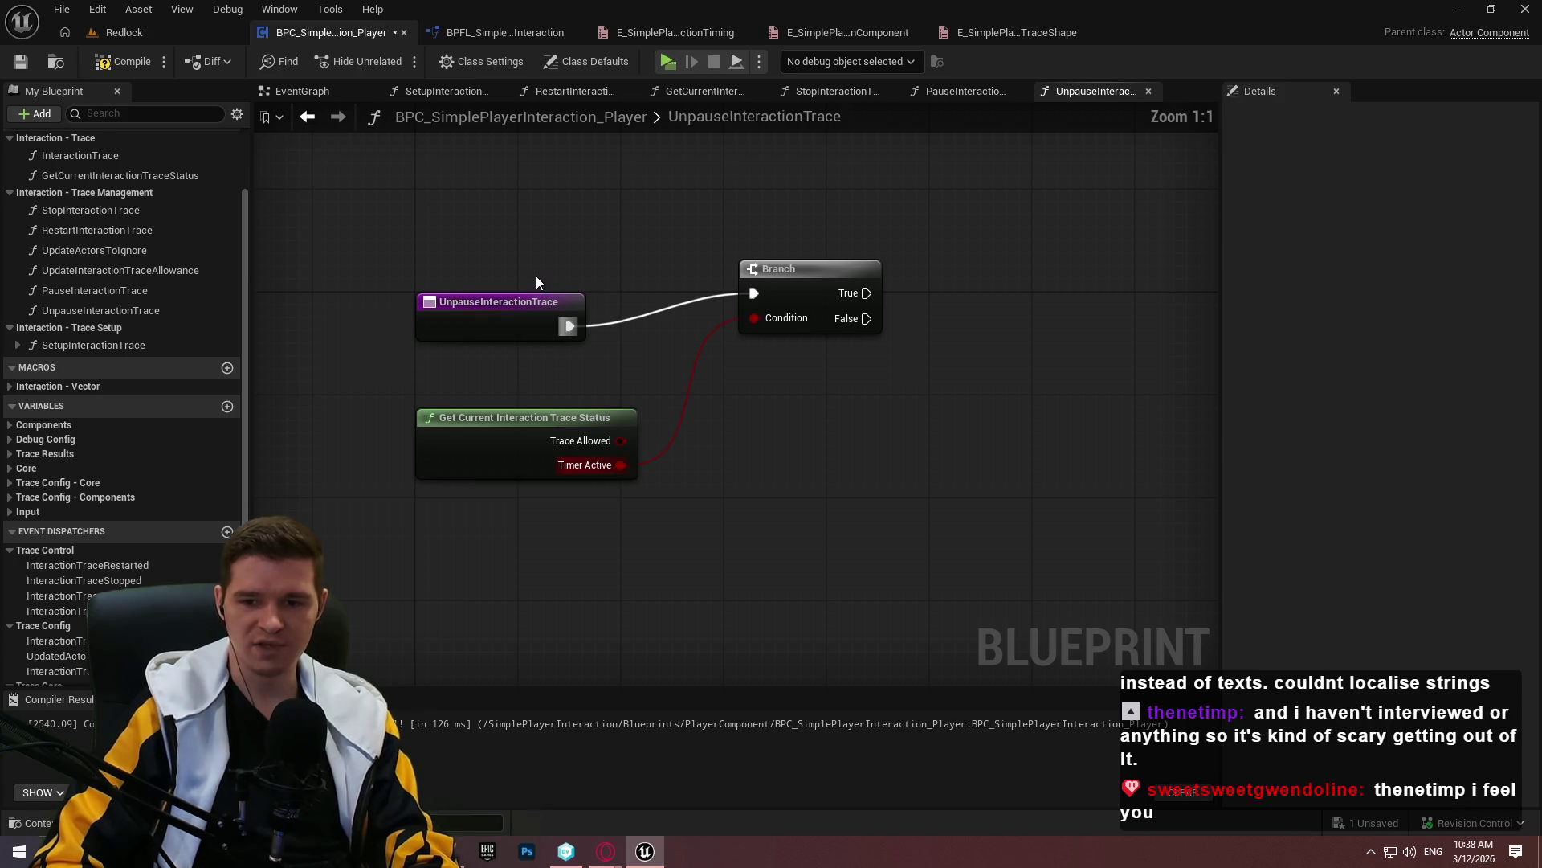
Arrange the Branch and status nodes neatly and save the blueprint
drag(820, 306, 831, 338)
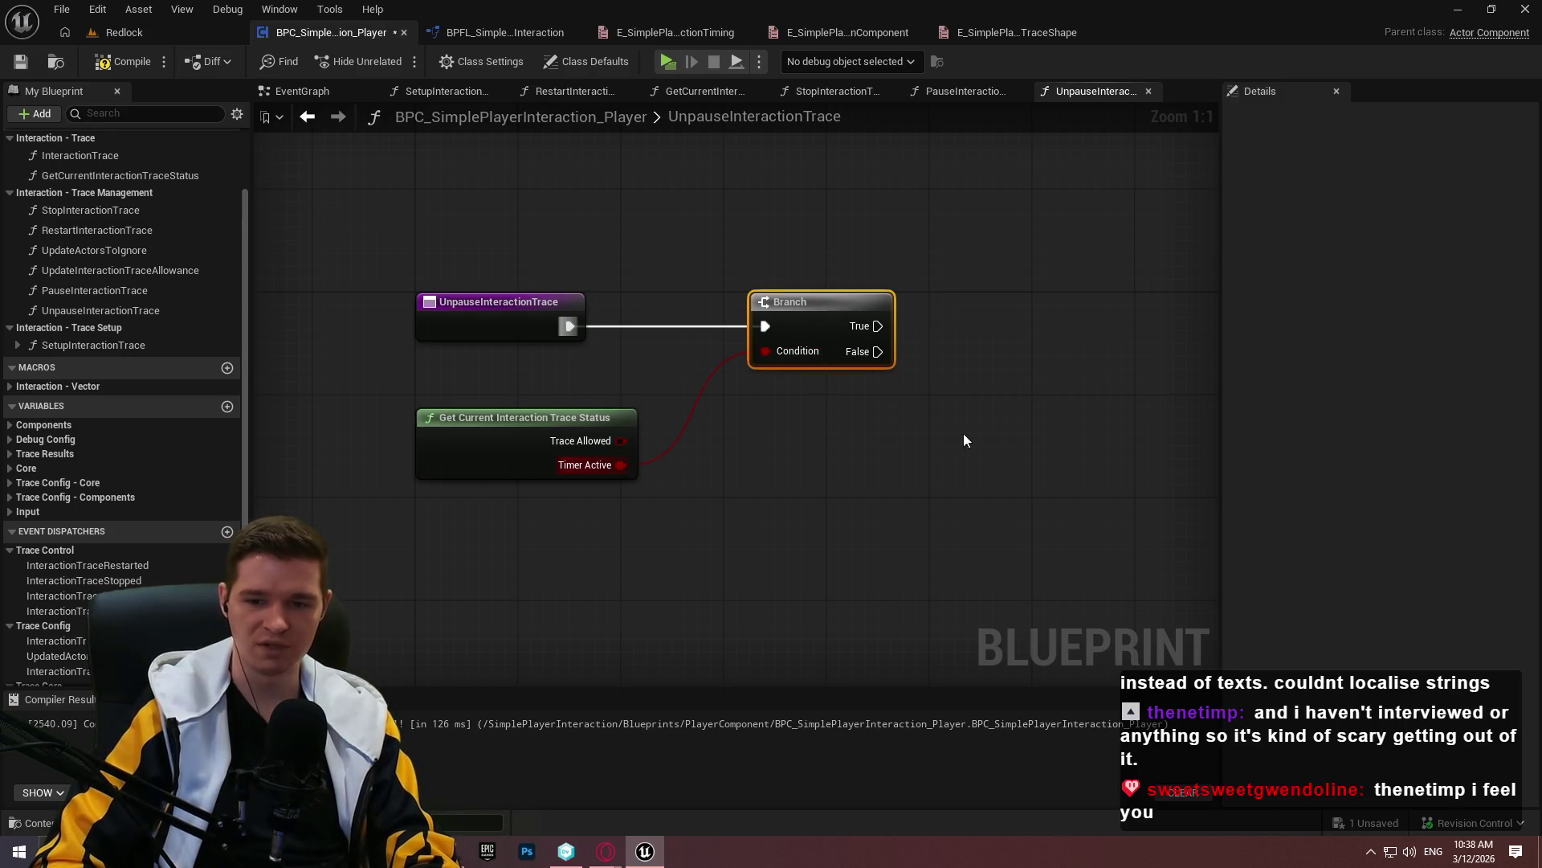
drag(791, 345, 1125, 345)
mouse_move(569, 412)
mouse_down()
mouse_move(913, 353)
mouse_move(996, 358)
mouse_up()
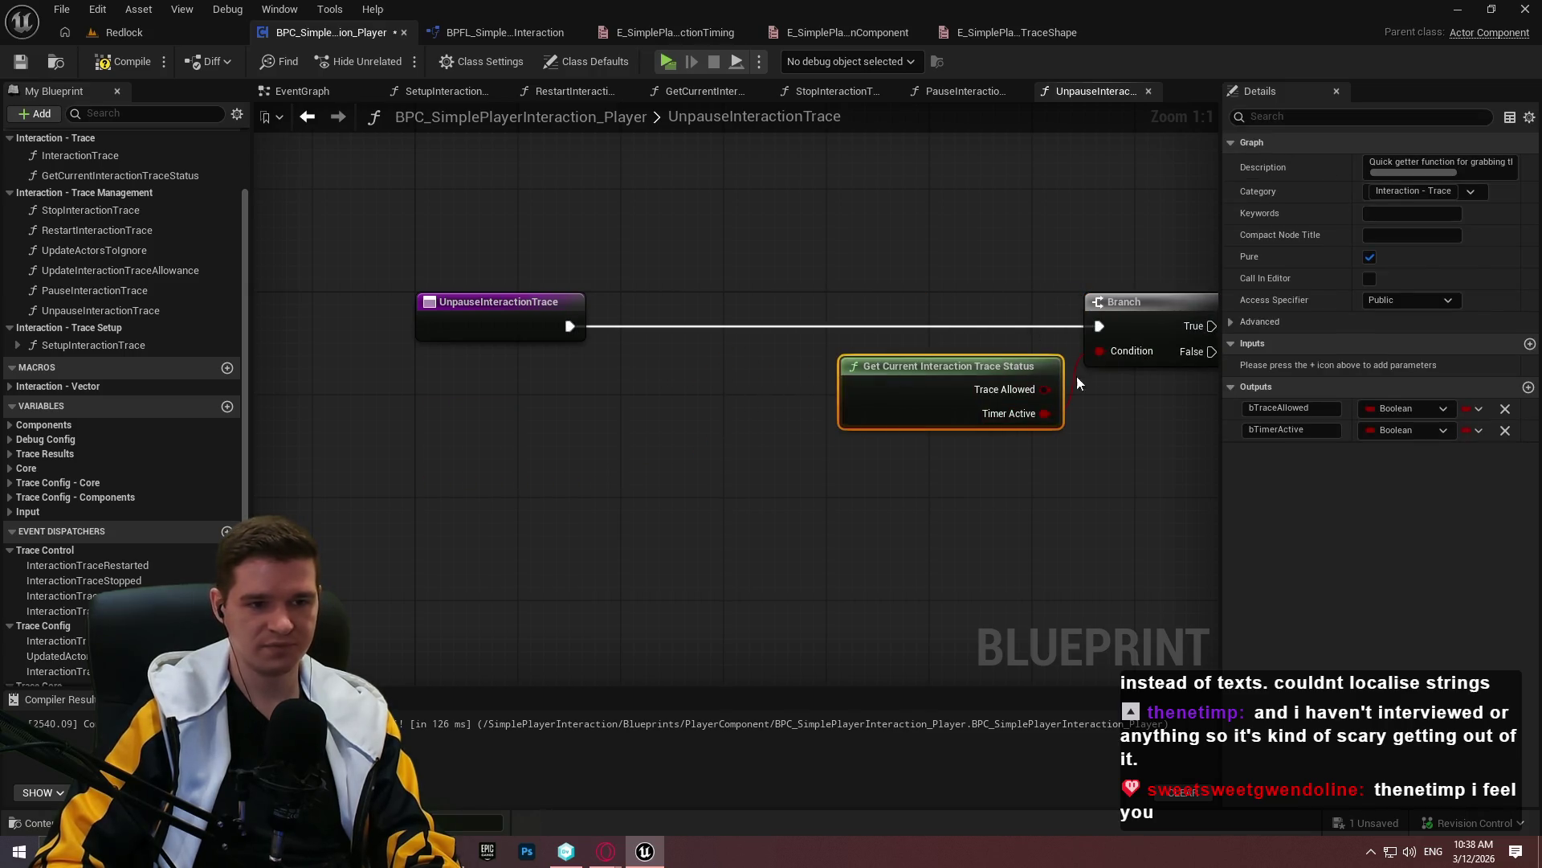
drag(759, 355, 741, 363)
click(952, 477)
drag(1078, 420, 586, 275)
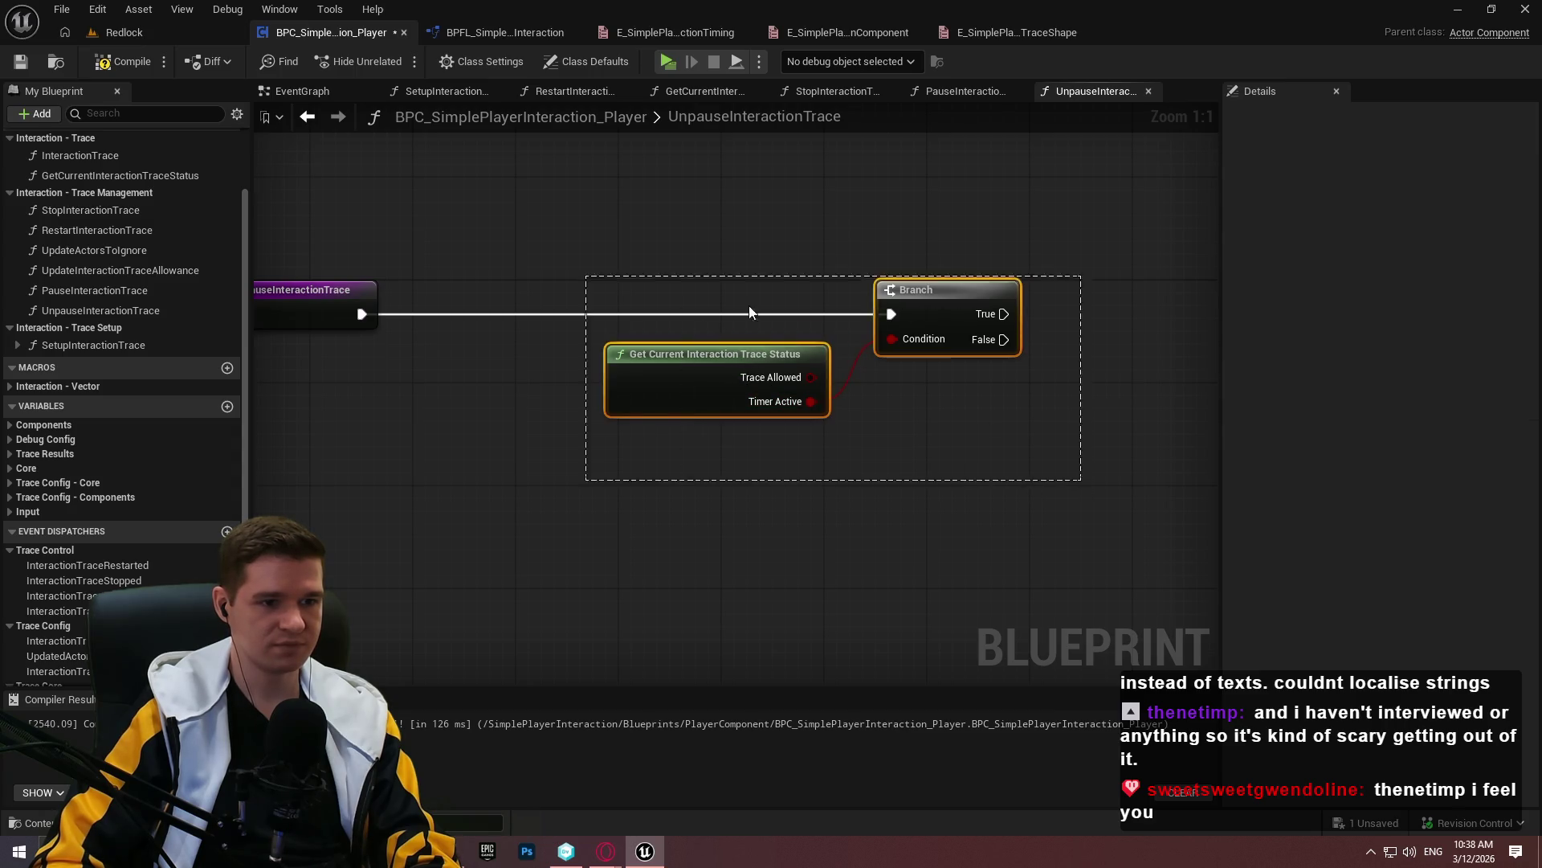
drag(883, 298, 795, 299)
click(812, 538)
click(20, 61)
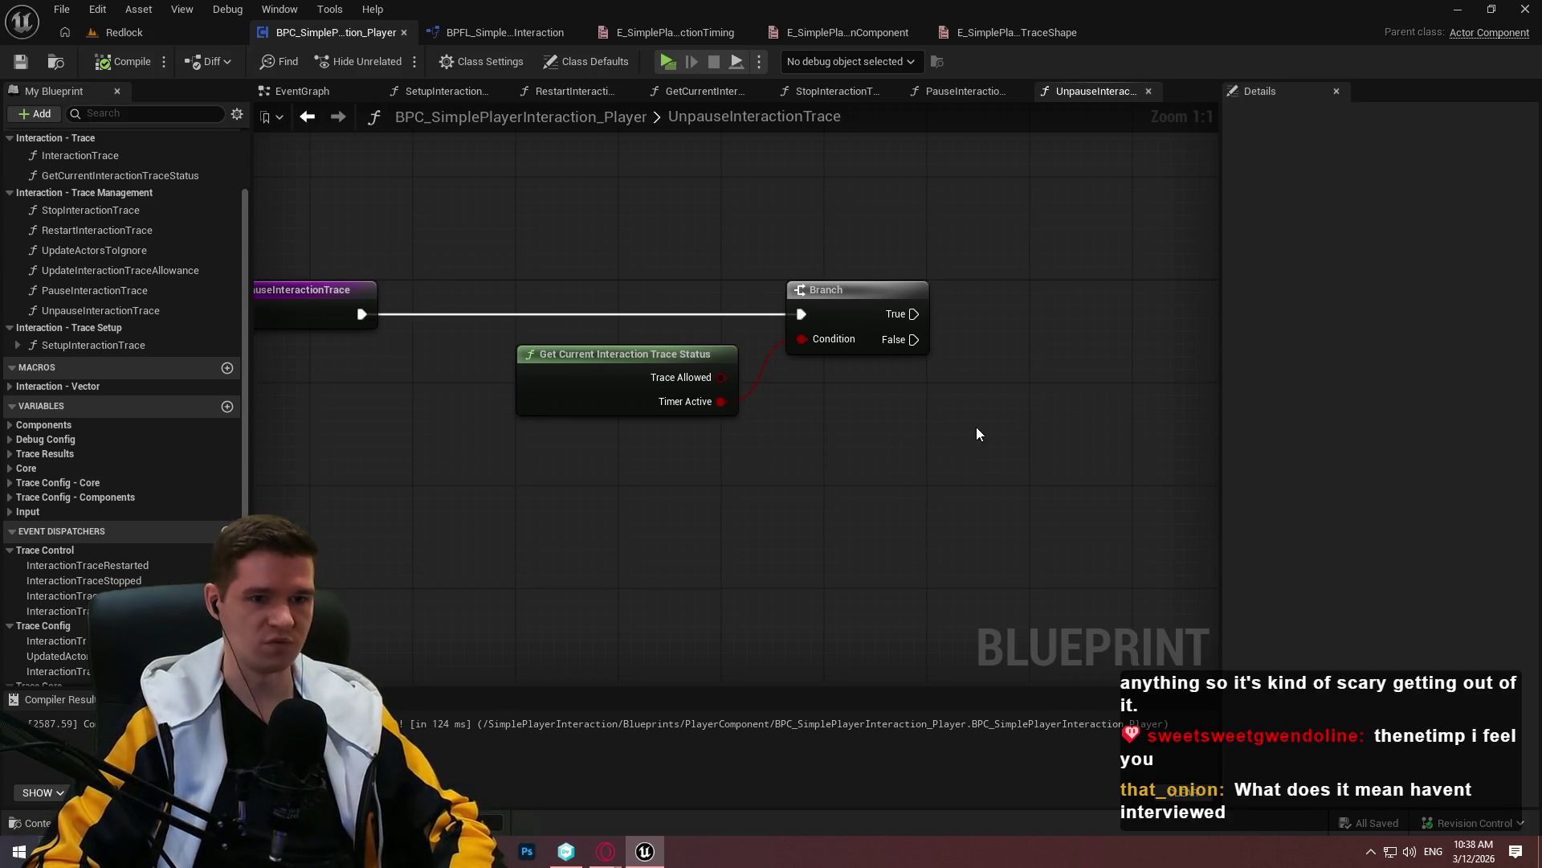
Search for an Add Widget action in the blueprint and the BPFL_SimplePlayerInteraction library
right_click(773, 399)
text(add widget)
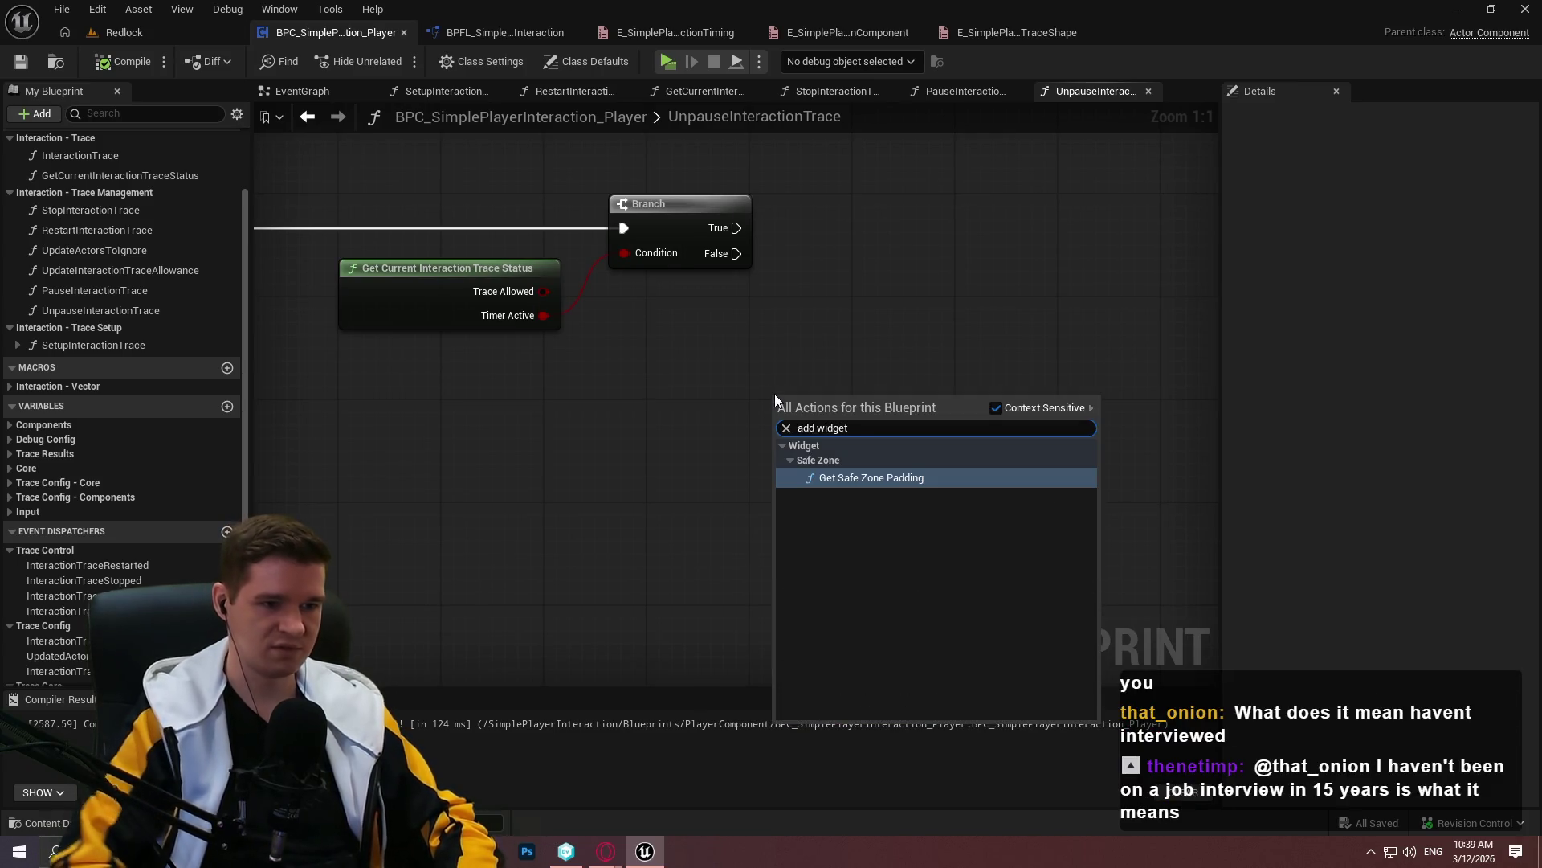
key(Escape)
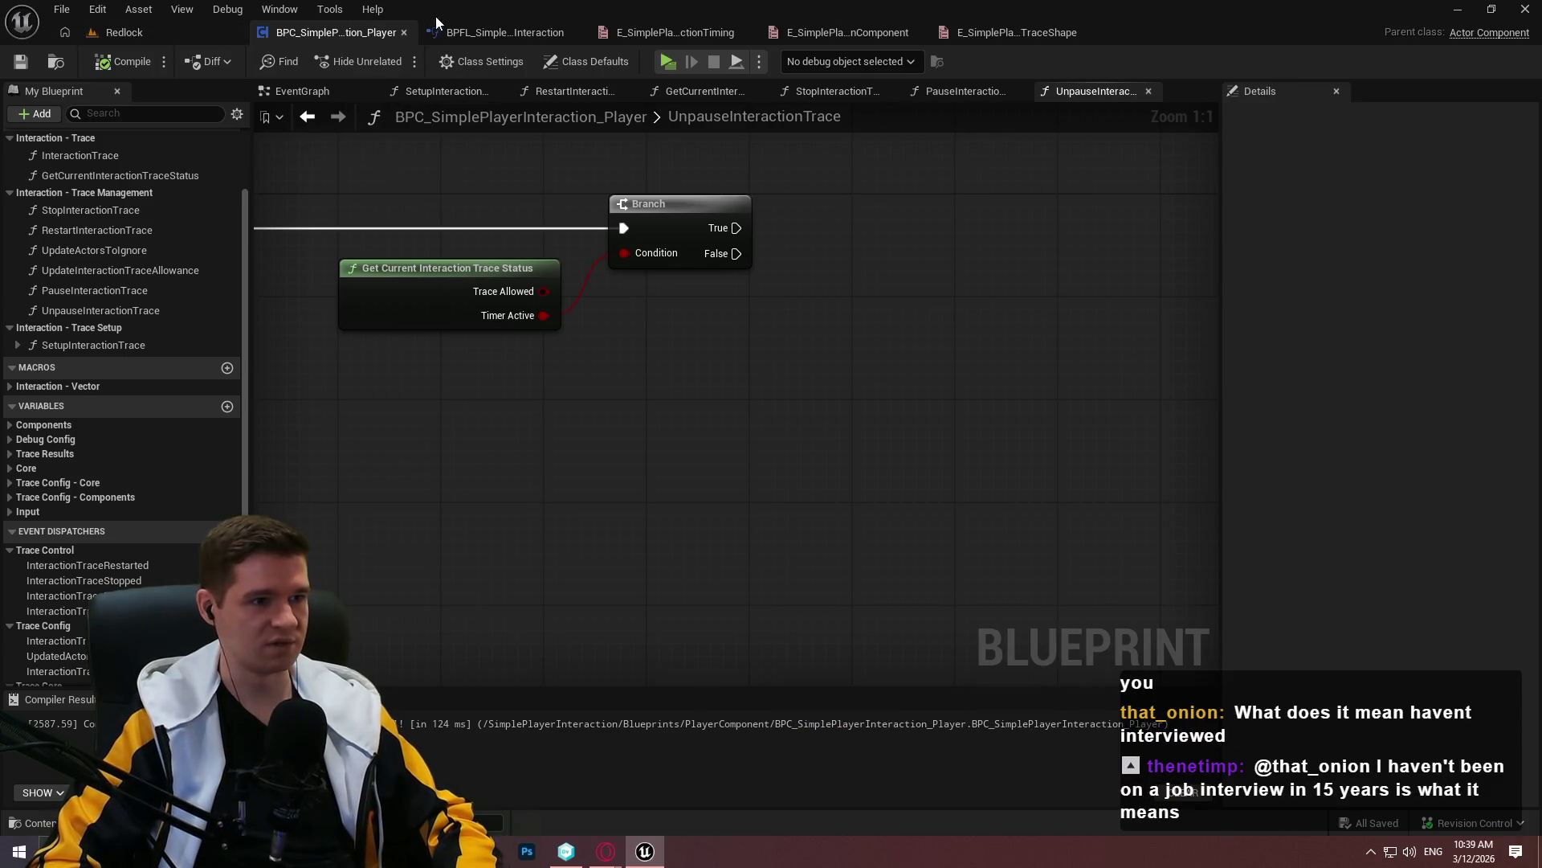
click(472, 32)
right_click(513, 350)
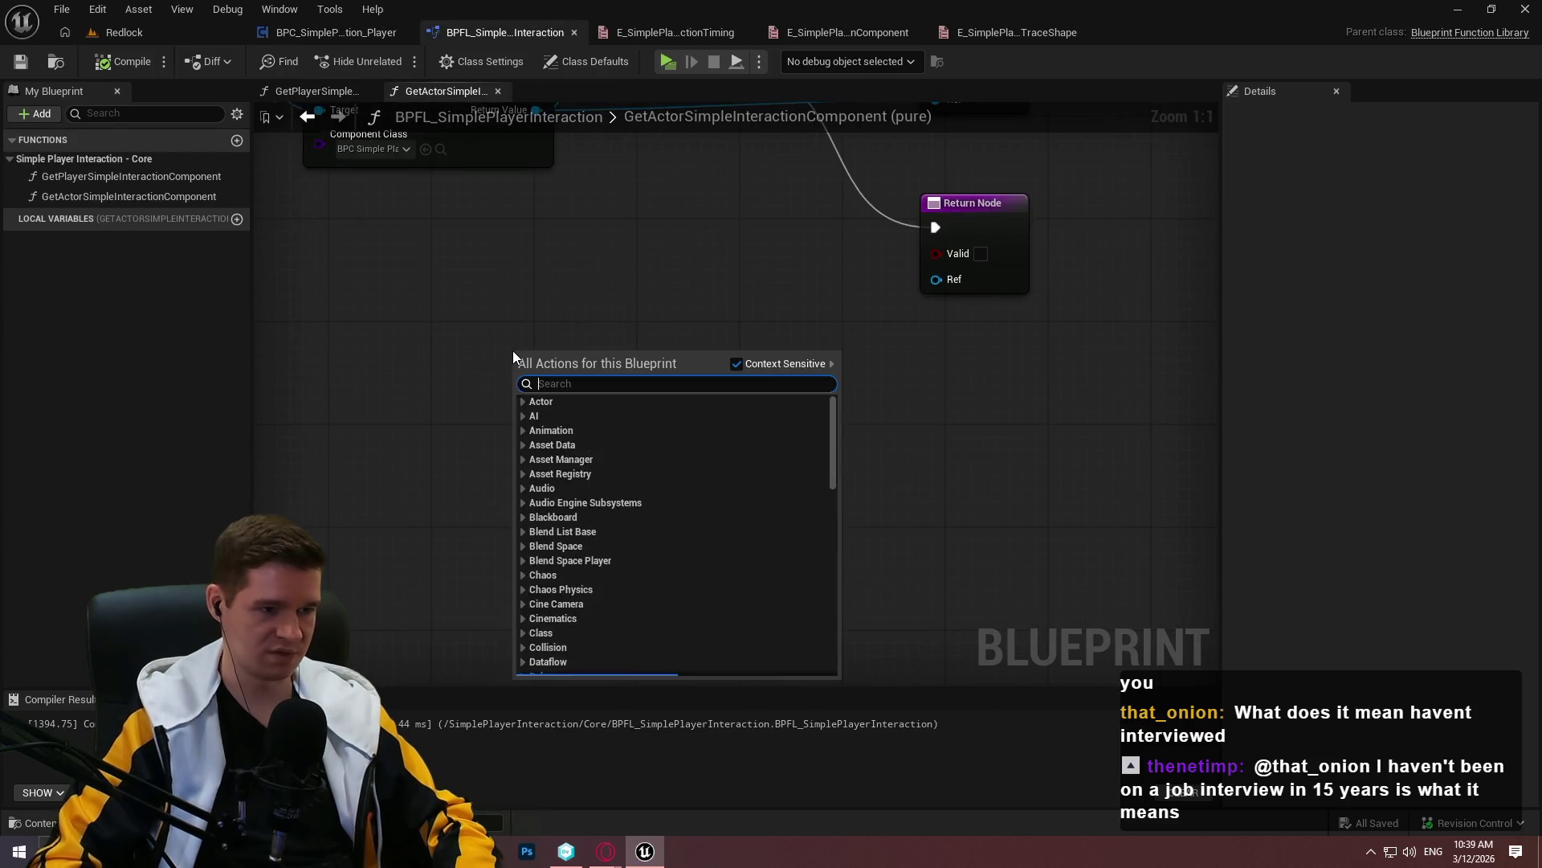
text(addwidge)
key(Escape)
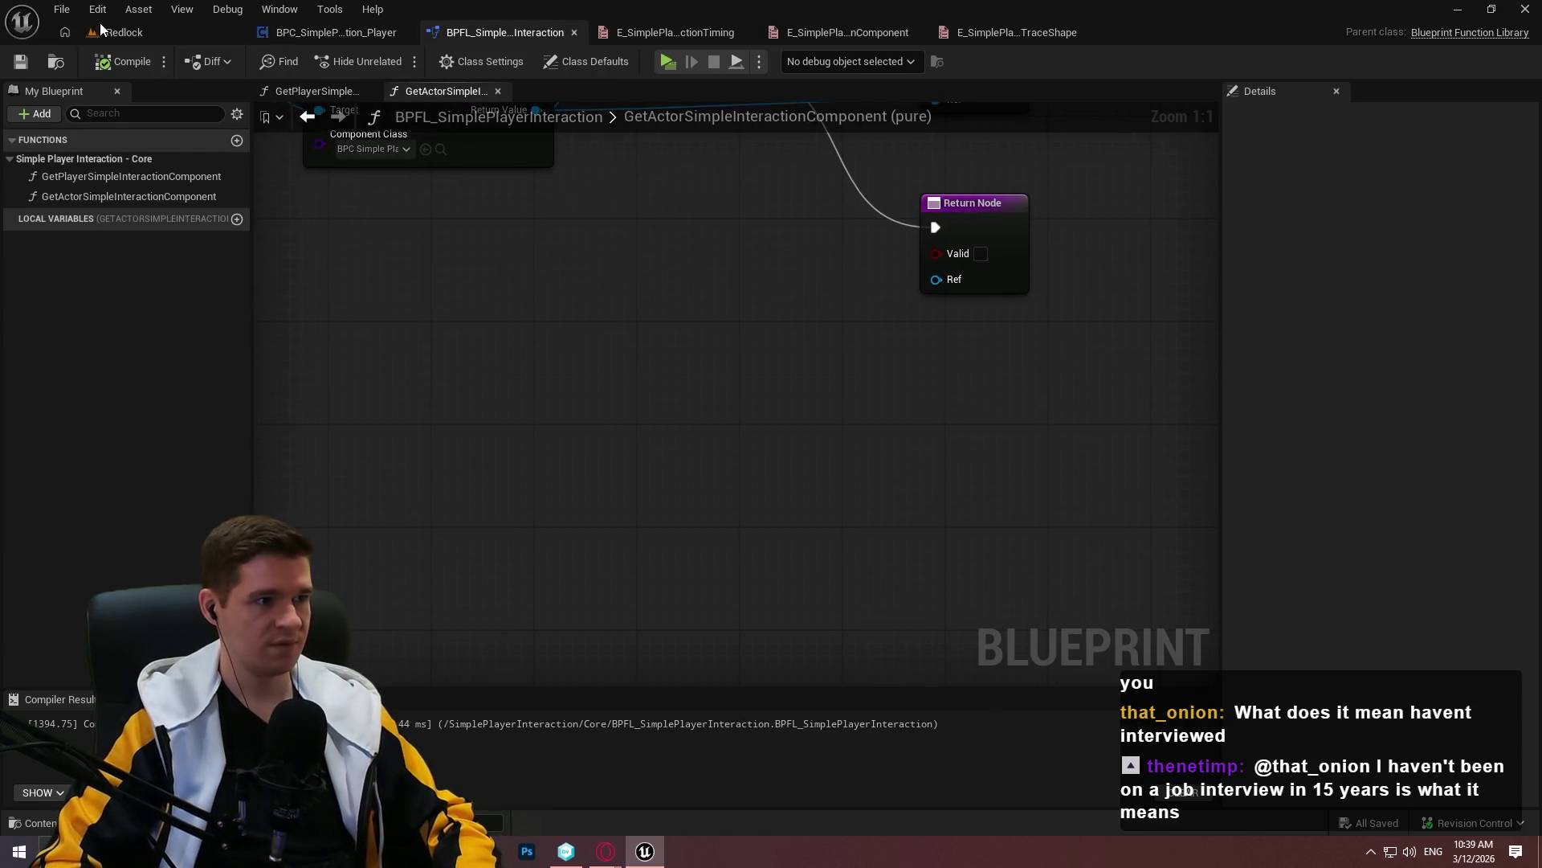
Try an Add Widget to Stack node in ALS_AnimMan_CharacterBP, delete it, and compile
click(124, 32)
double_click(468, 651)
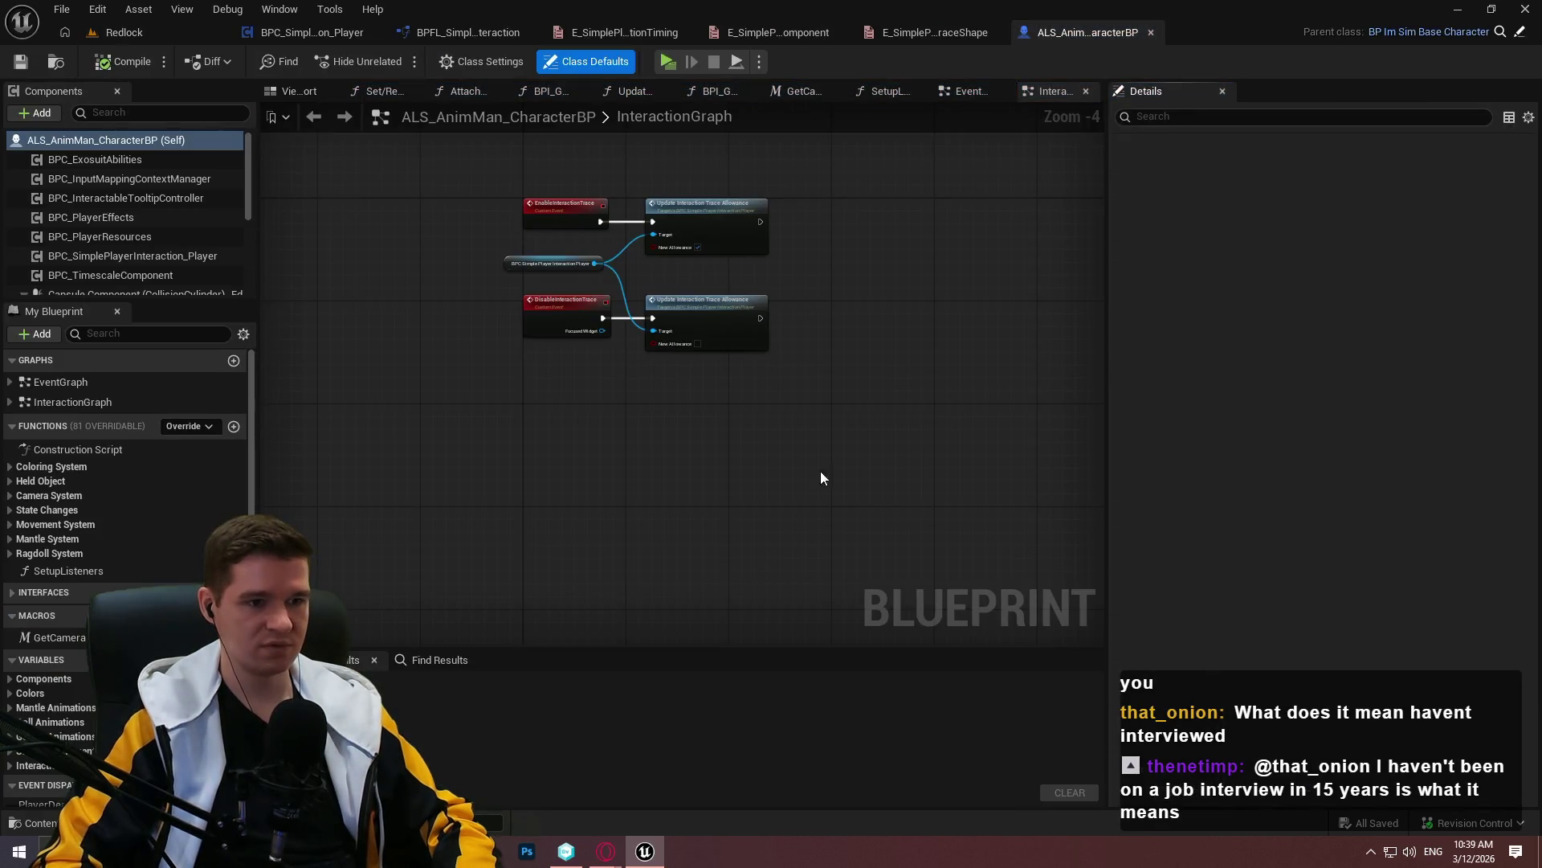
right_click(715, 472)
text(add widget)
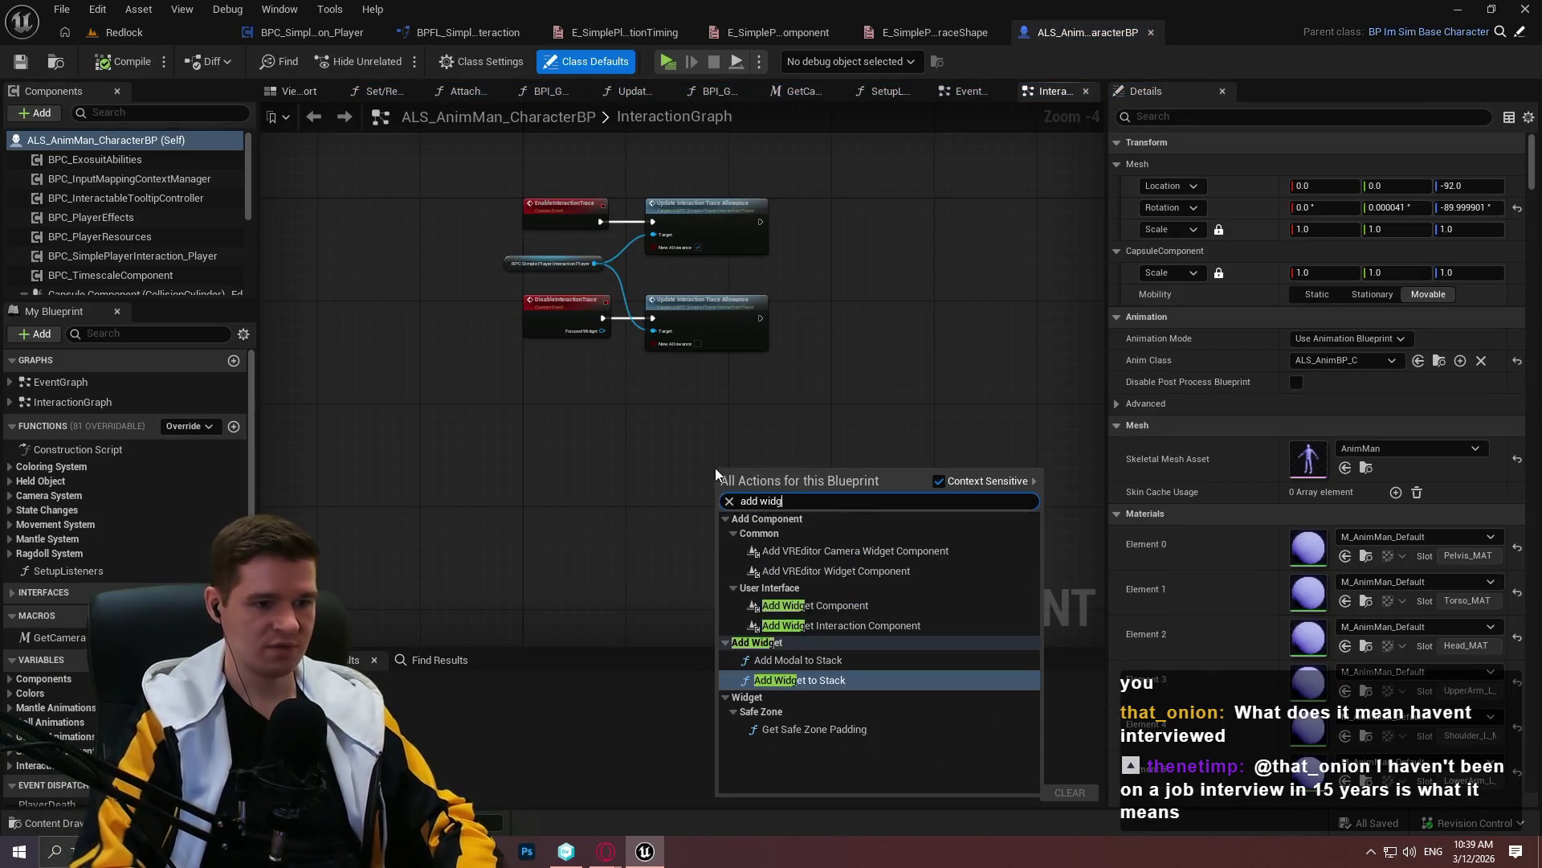
key(Return)
scroll(696, 461, up, 3)
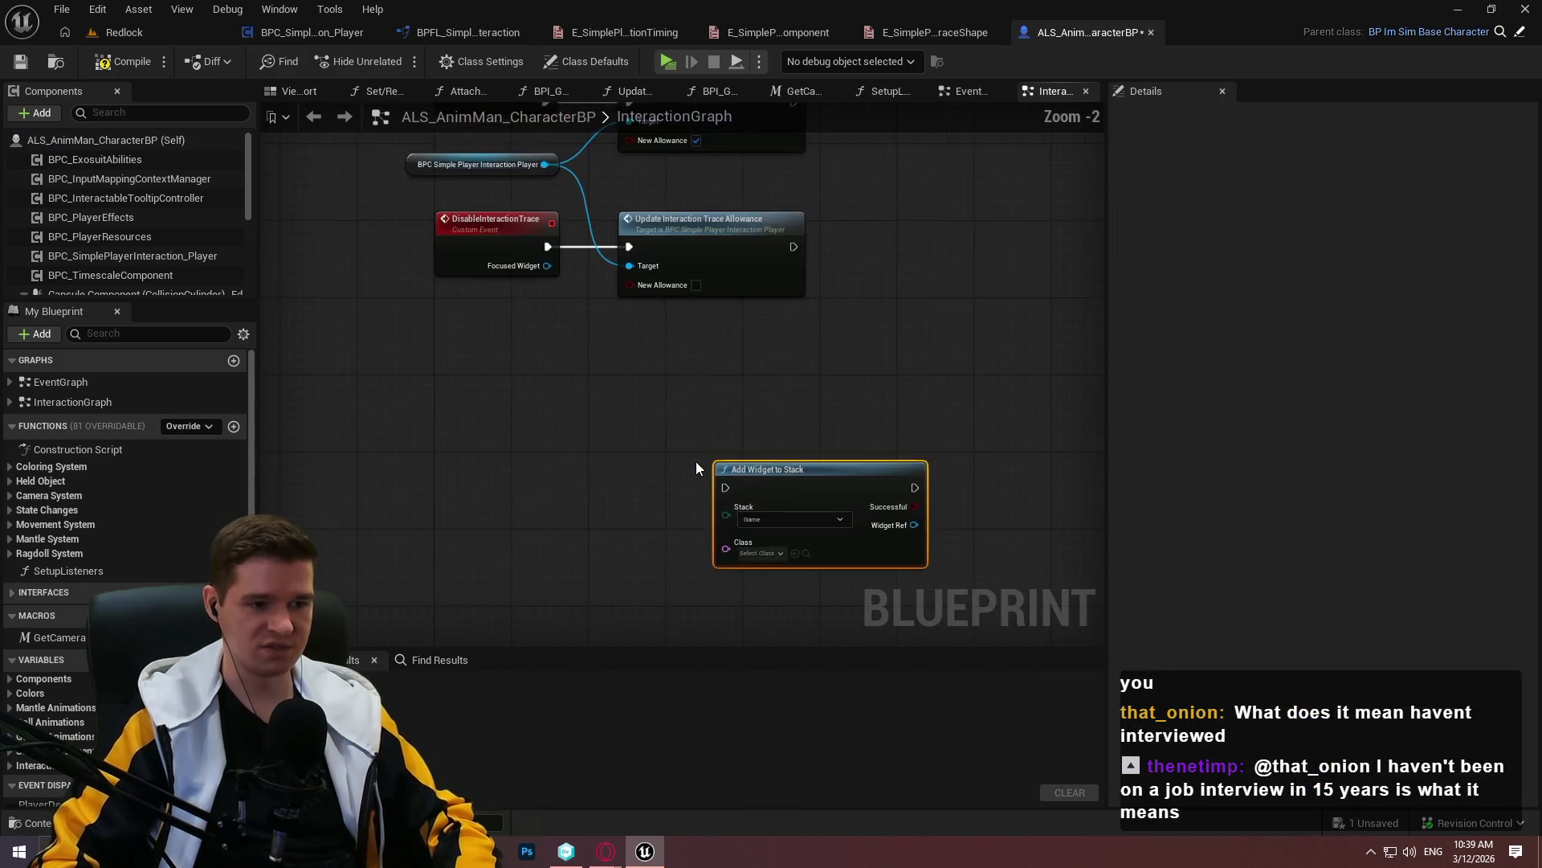
scroll(656, 322, up, 1)
click(654, 241)
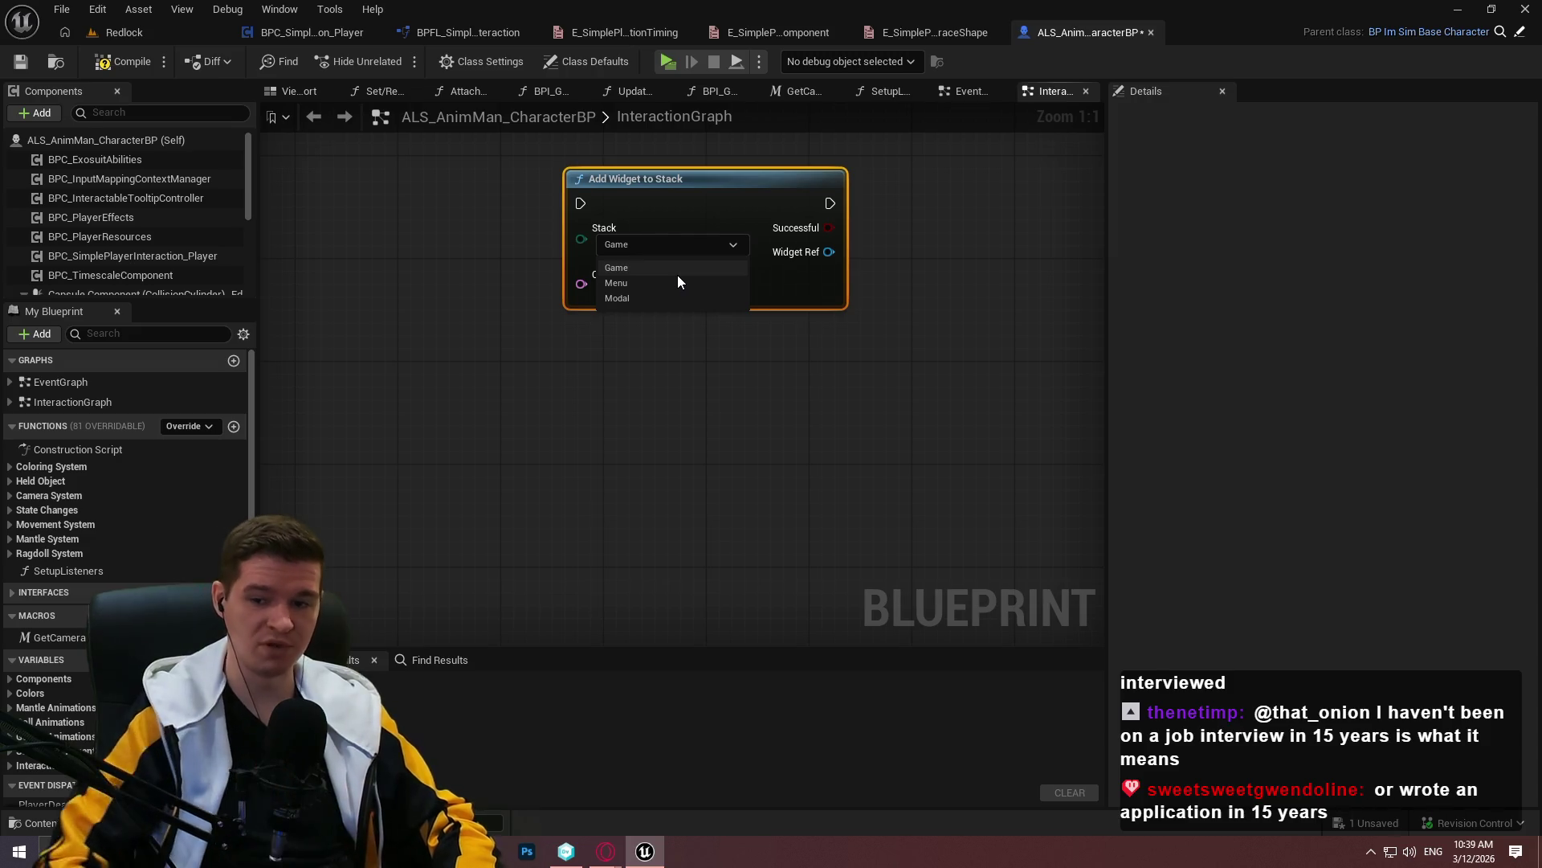
click(619, 419)
drag(668, 189, 681, 356)
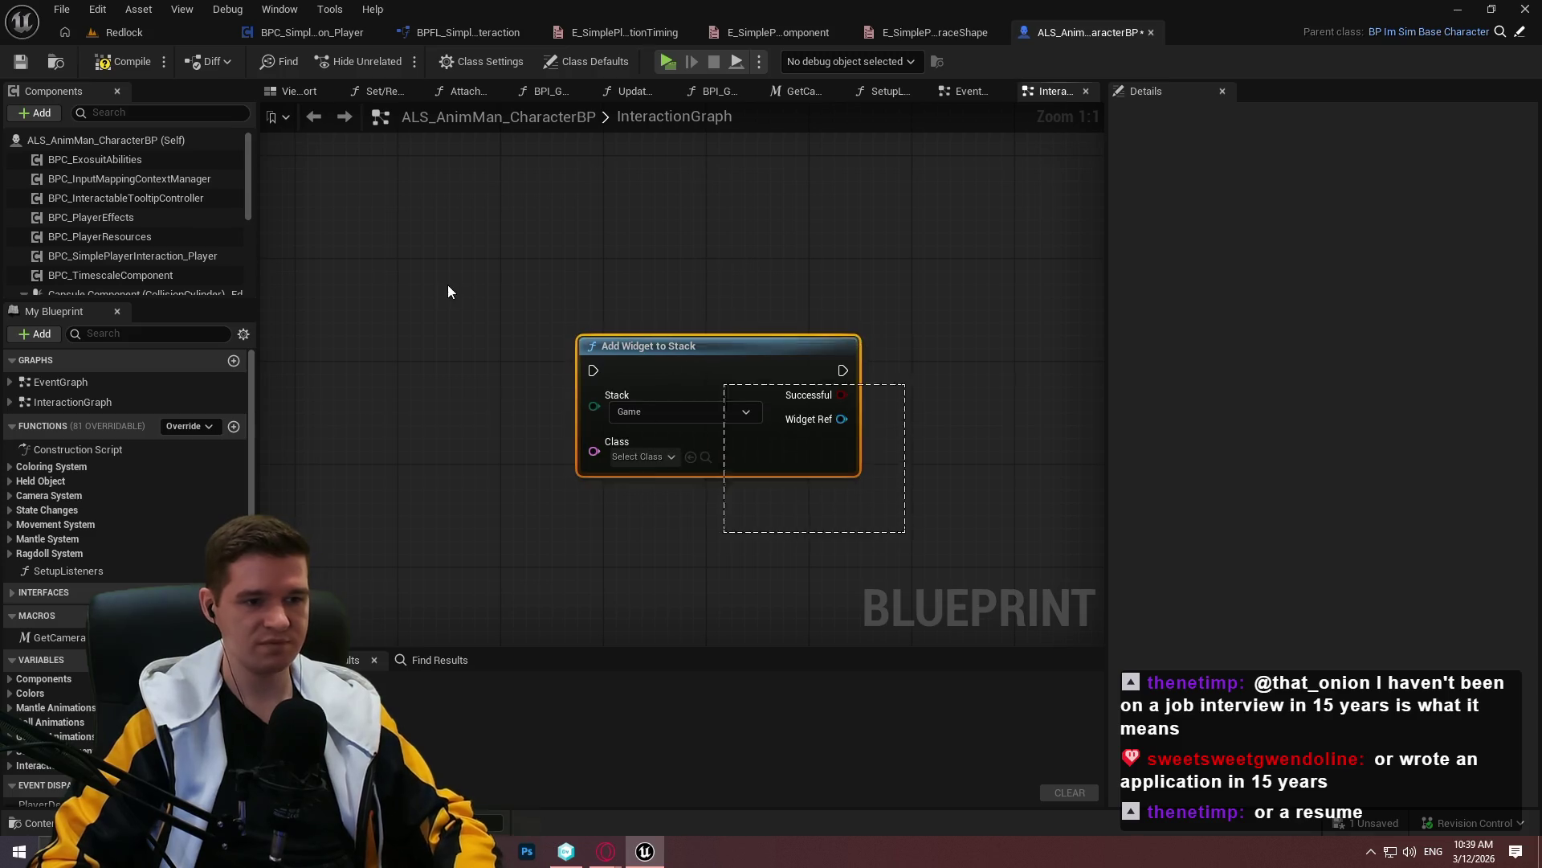
key(Delete)
click(127, 64)
click(337, 32)
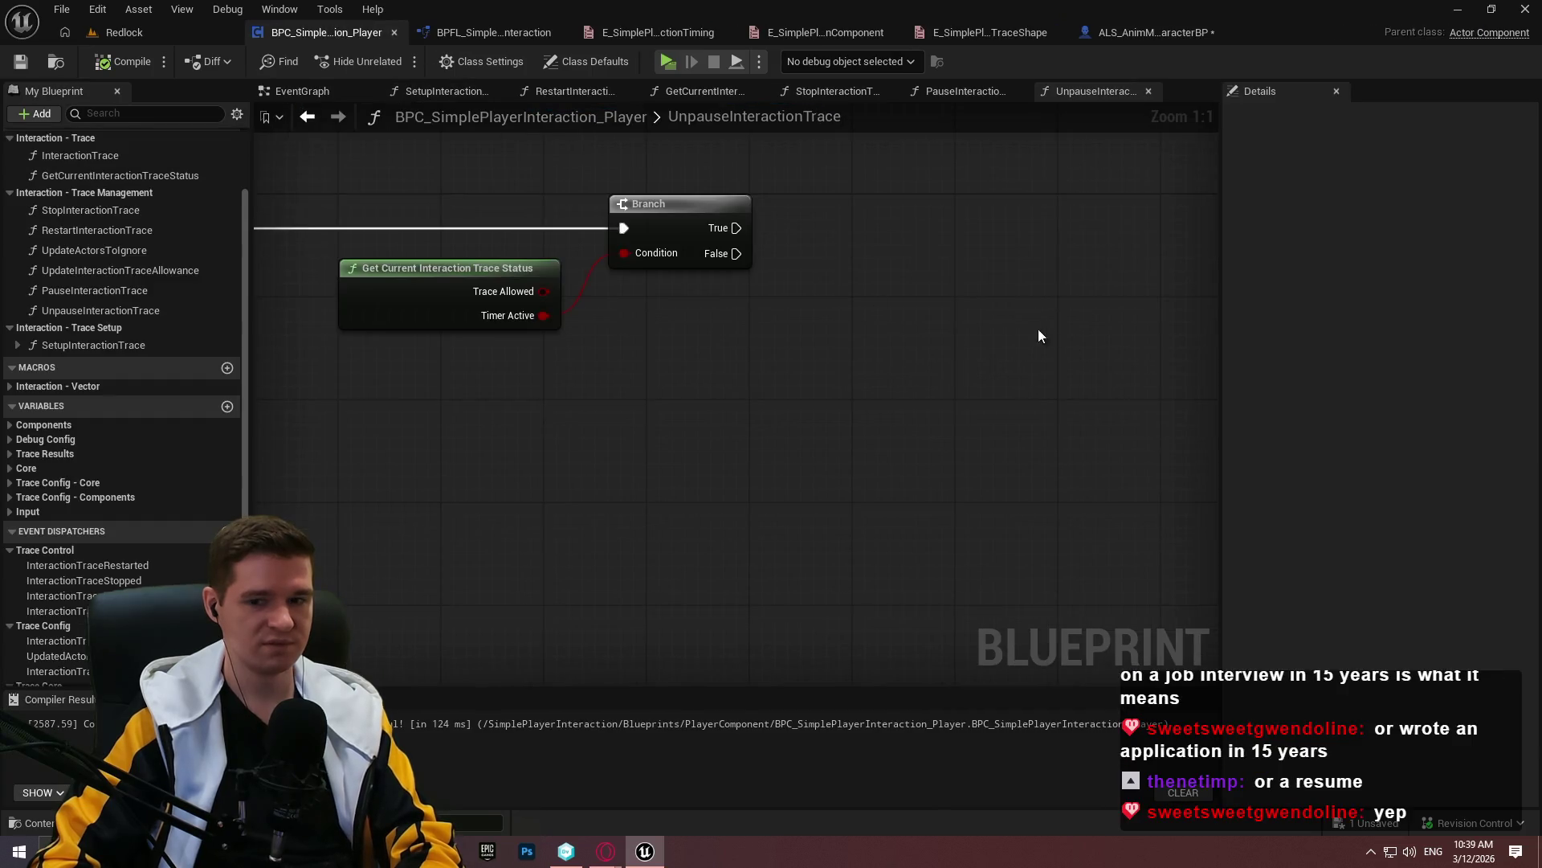
drag(1030, 273, 882, 332)
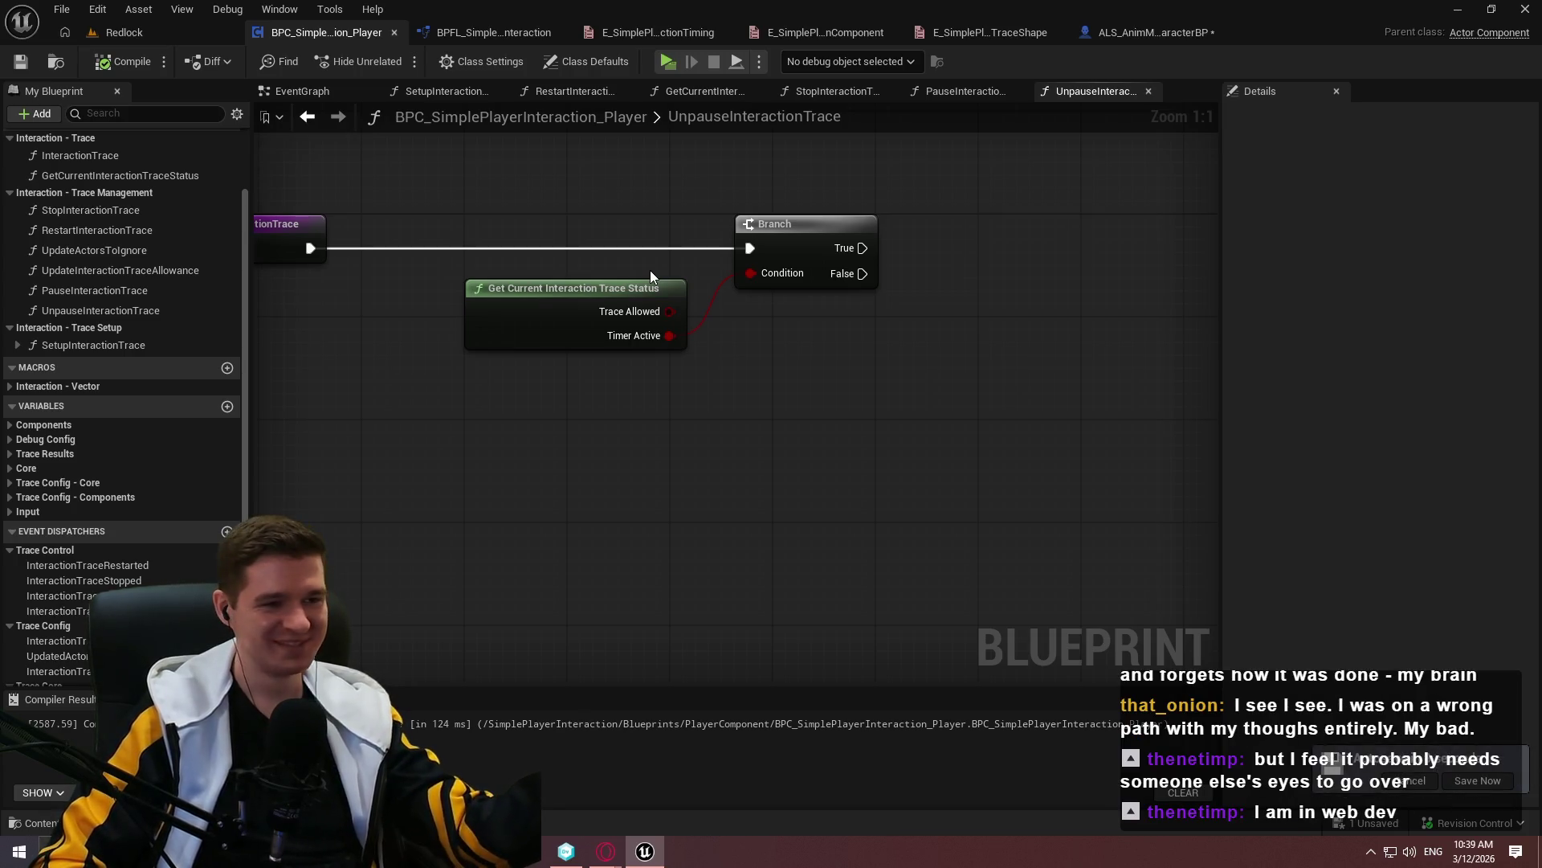
drag(794, 325, 1072, 365)
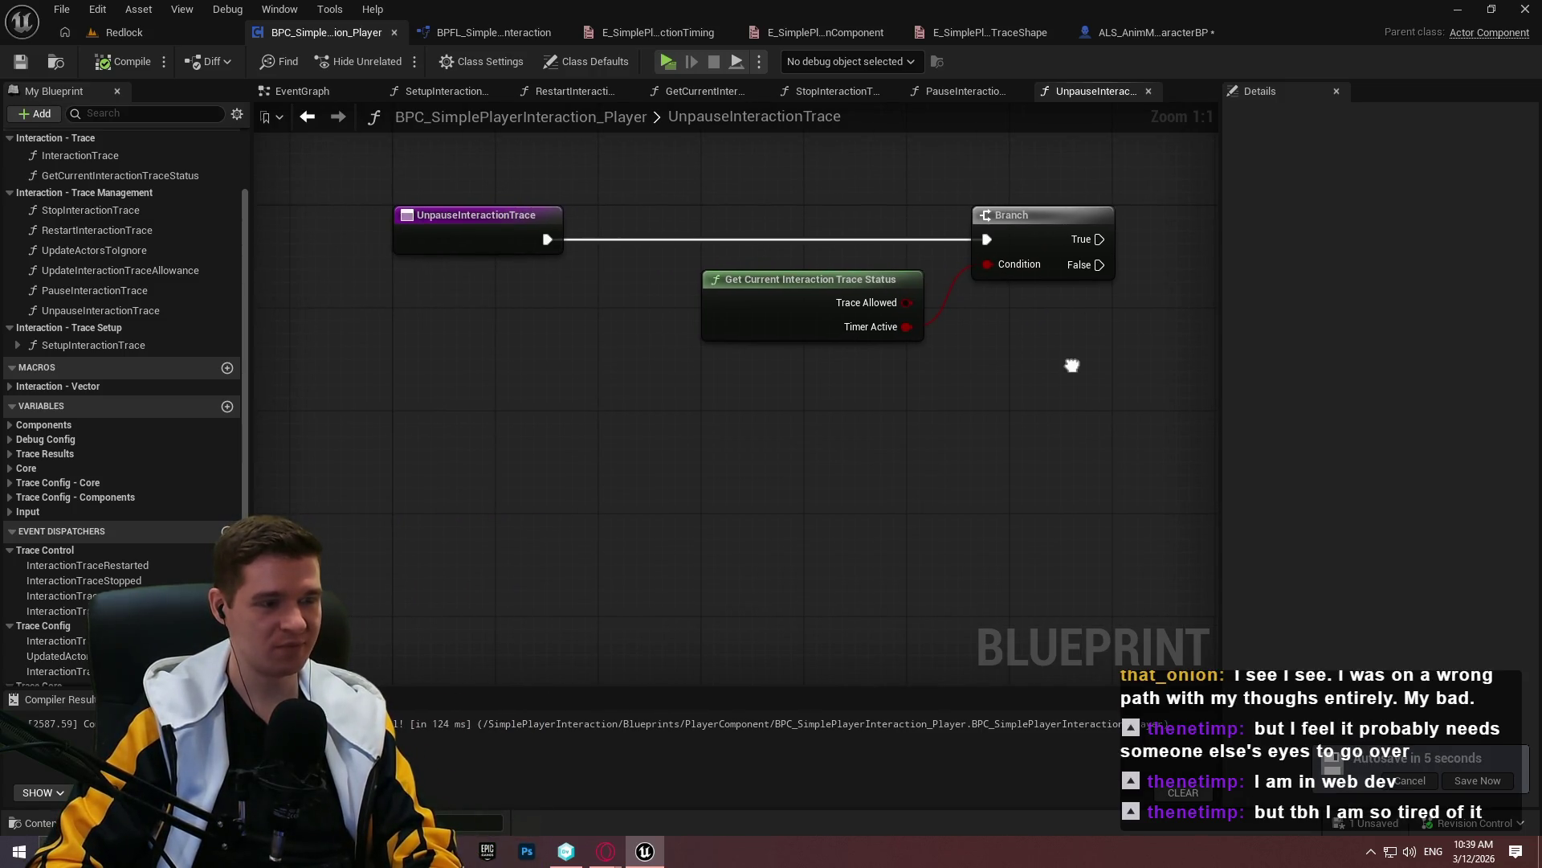
drag(1073, 365, 733, 421)
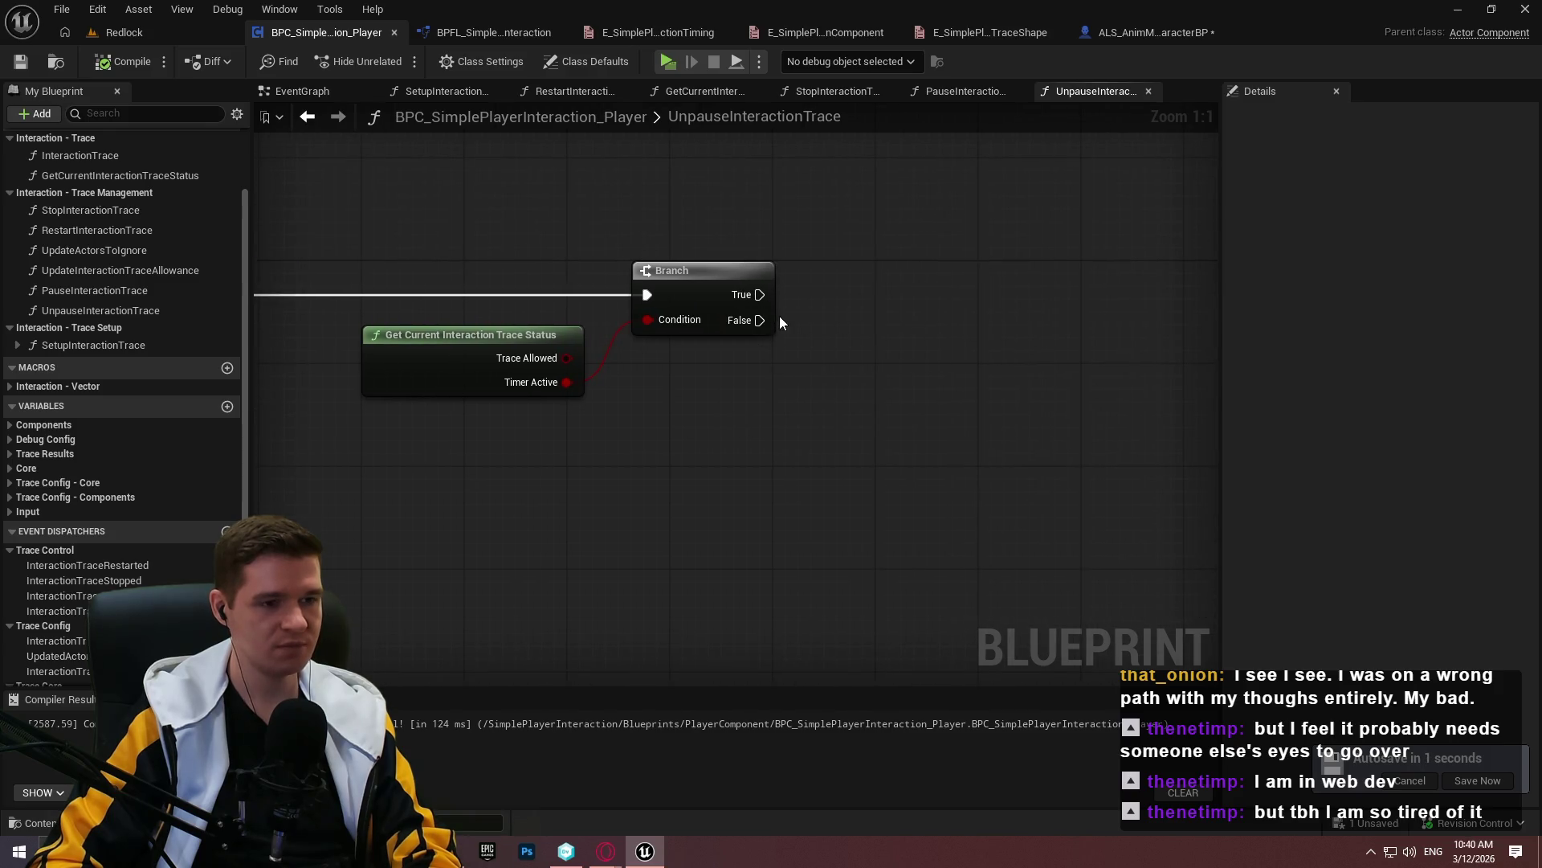
Add a Call Interaction Trace Unpaused node and an InteractionTraceTimerHandle getter to the graph
drag(886, 330, 731, 242)
scroll(117, 498, down, 3)
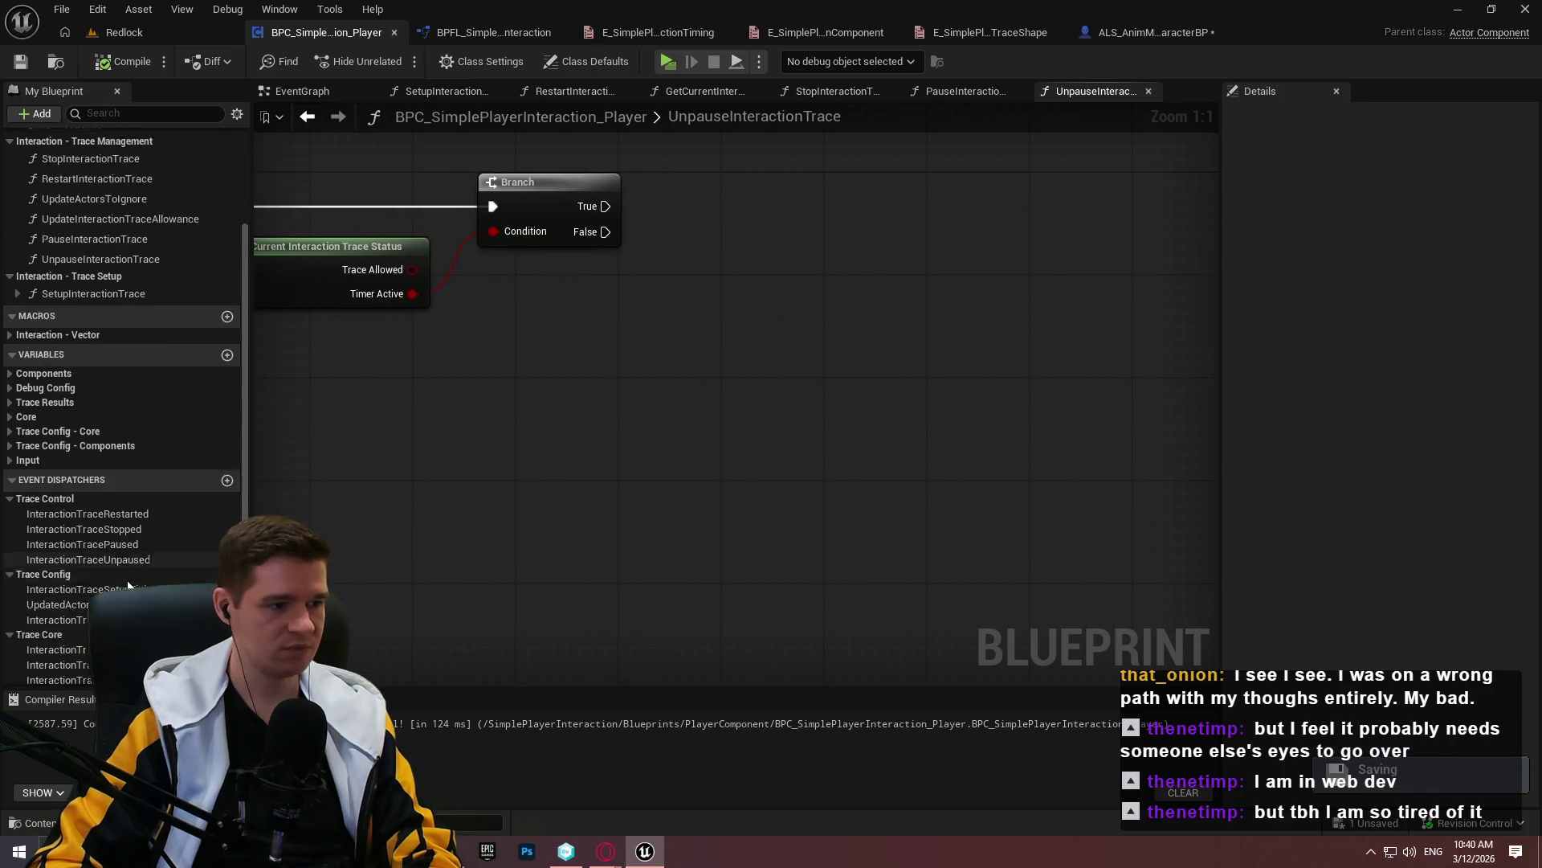
drag(108, 511, 960, 546)
click(1000, 577)
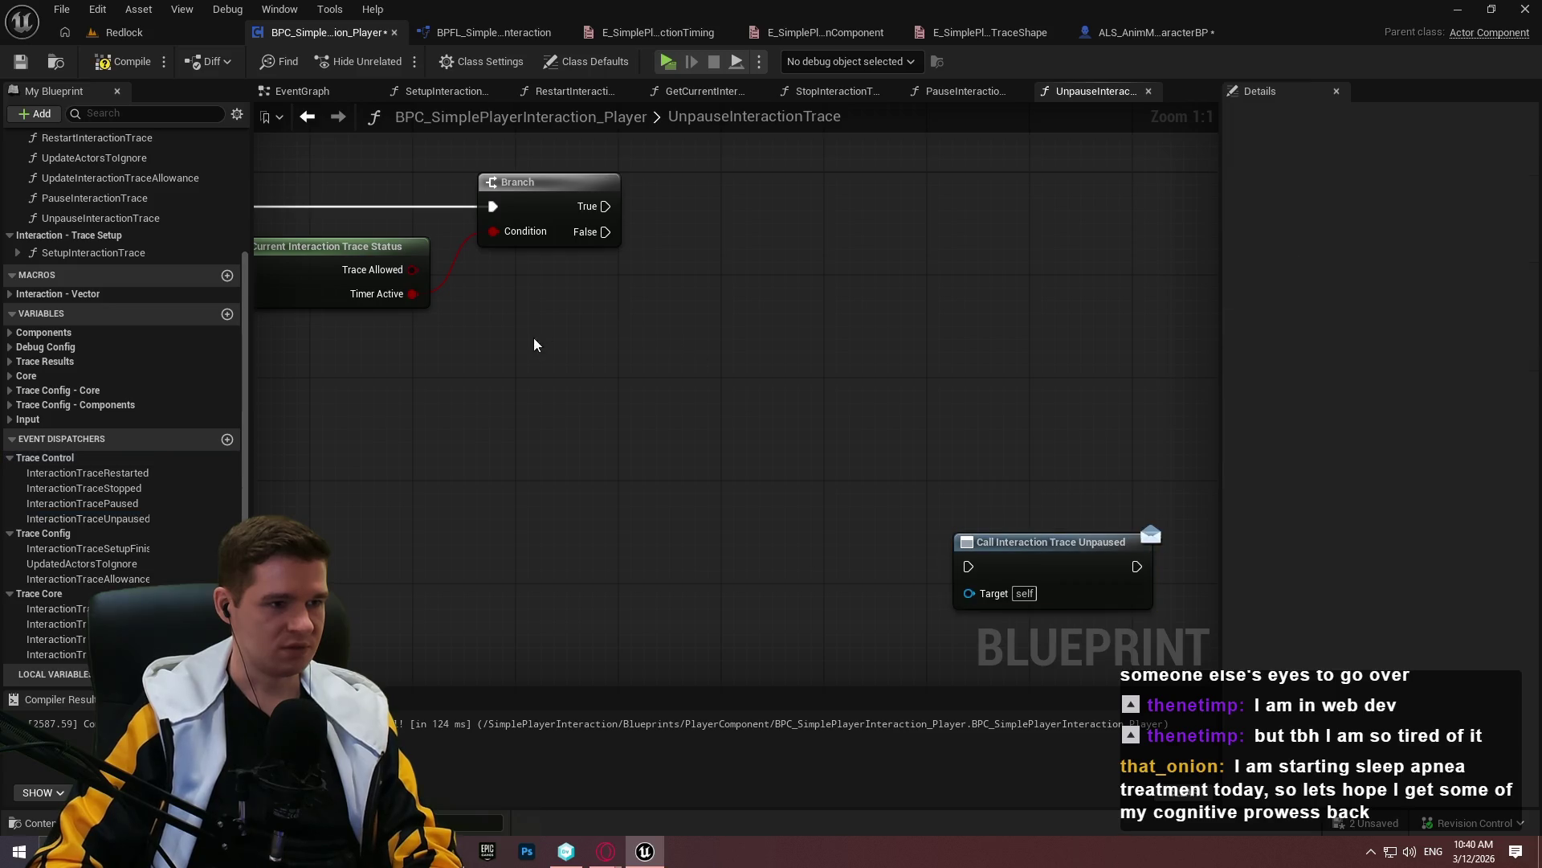
click(24, 375)
mouse_move(58, 503)
mouse_down()
mouse_move(592, 321)
mouse_move(554, 365)
mouse_move(764, 412)
mouse_up()
click(599, 348)
click(24, 376)
click(512, 400)
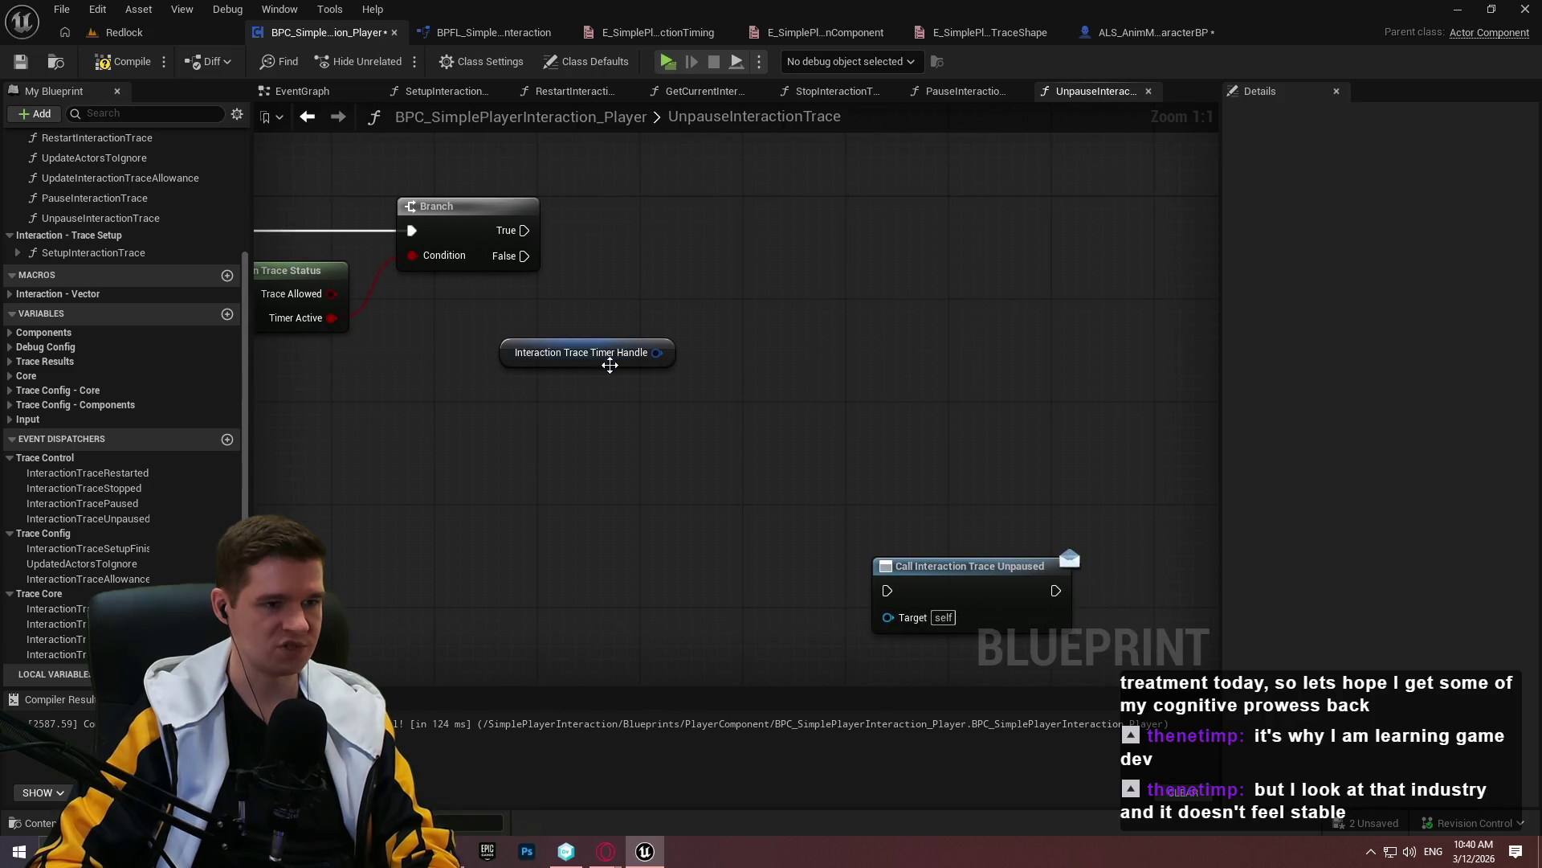
Add Unpause Timer by Handle from the timer handle and run it on Branch False
drag(658, 353, 718, 384)
text(unpause)
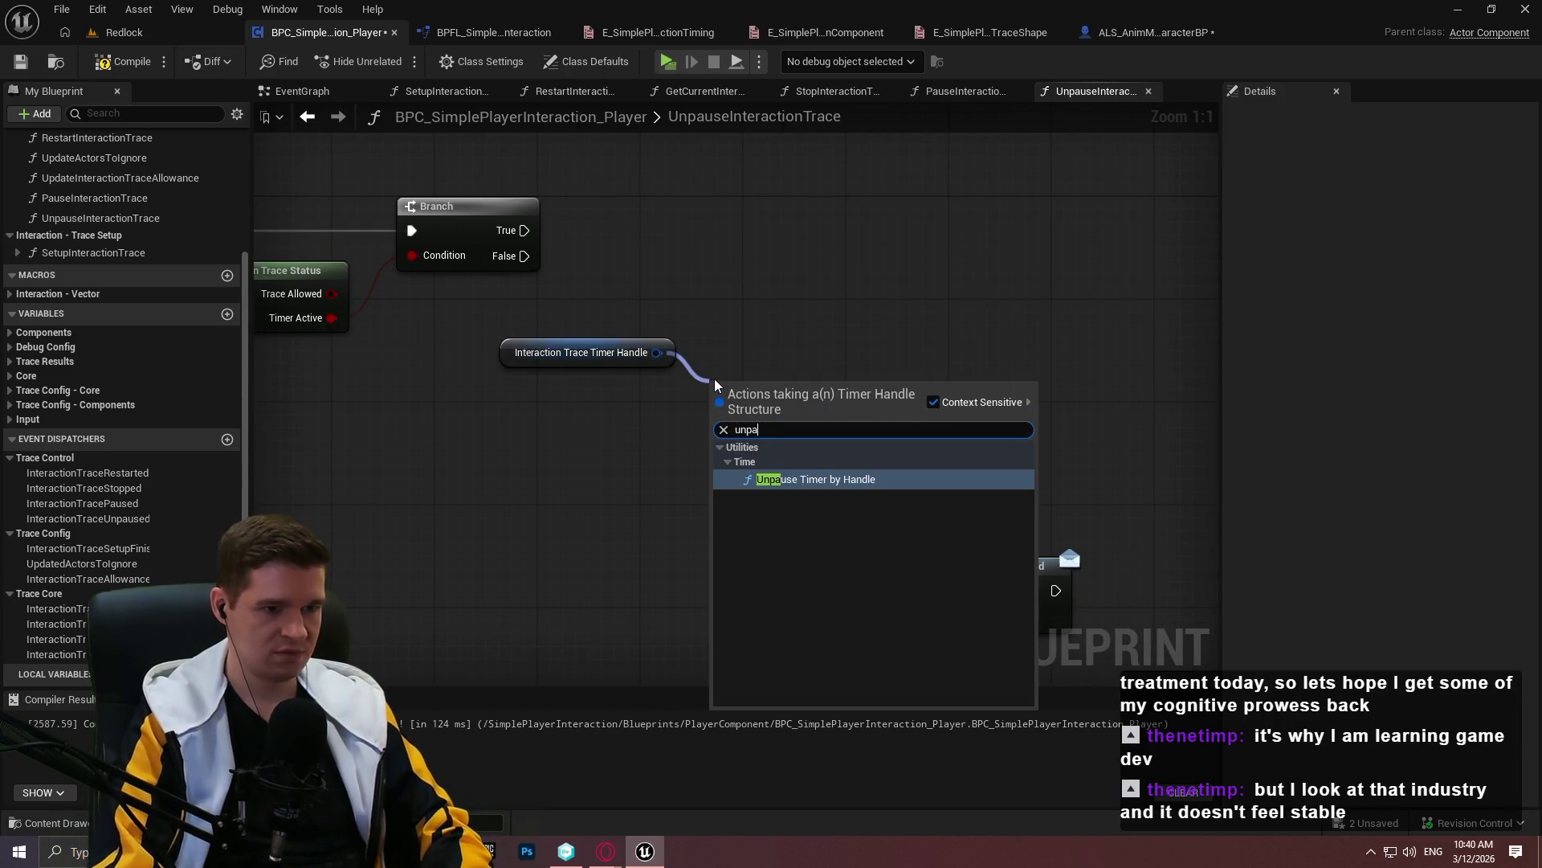
key(Return)
drag(524, 256, 721, 411)
click(673, 353)
drag(675, 338, 687, 441)
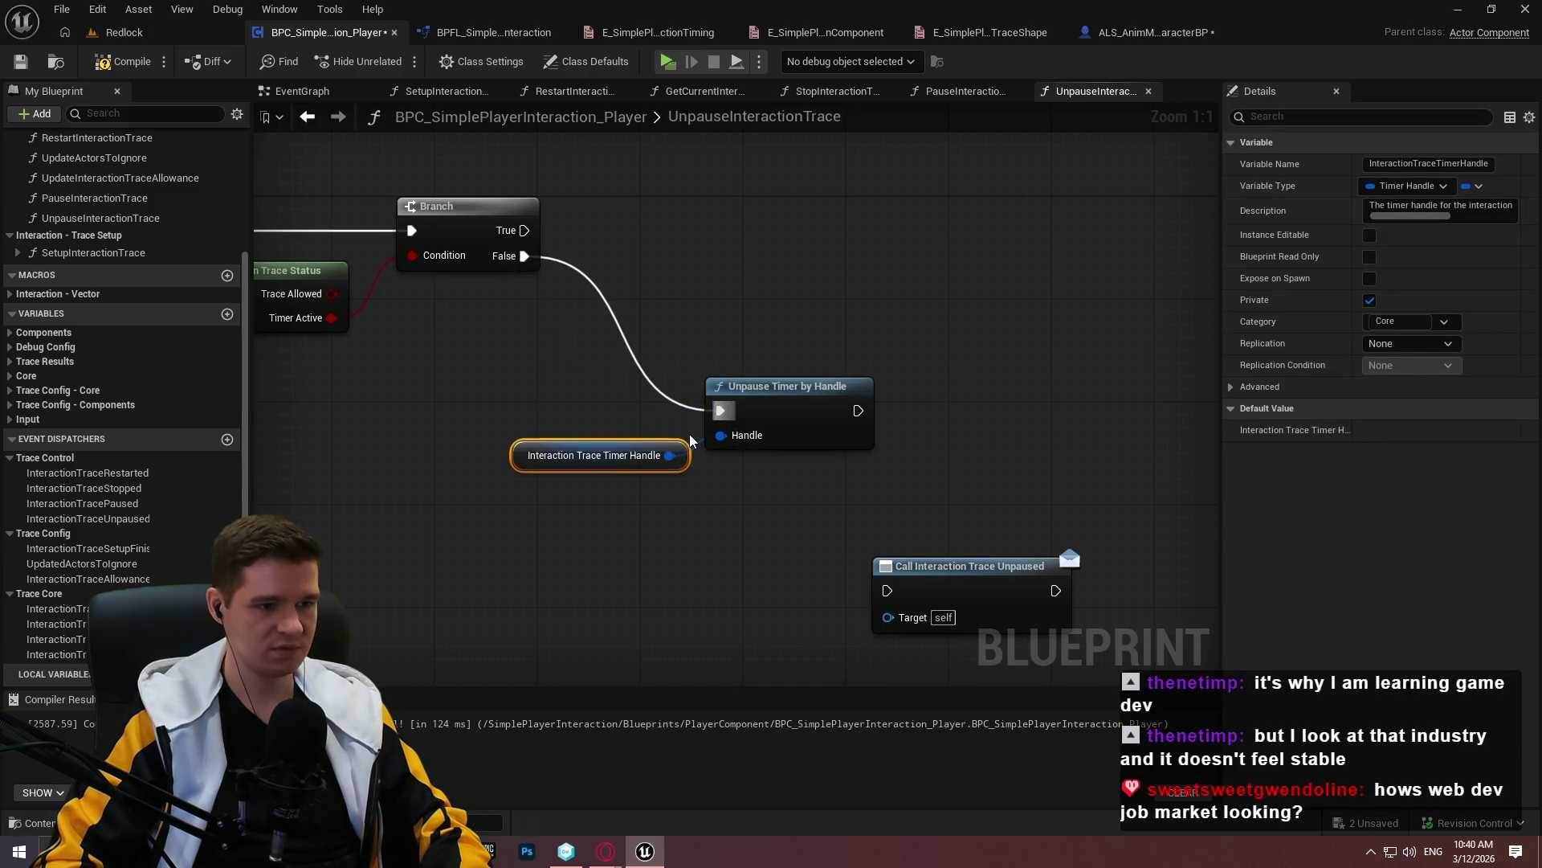
Chain the Unpaused dispatcher call after the unpause and end both paths with Return Nodes
mouse_move(858, 410)
mouse_down()
mouse_move(901, 619)
mouse_move(887, 590)
mouse_move(957, 388)
mouse_up()
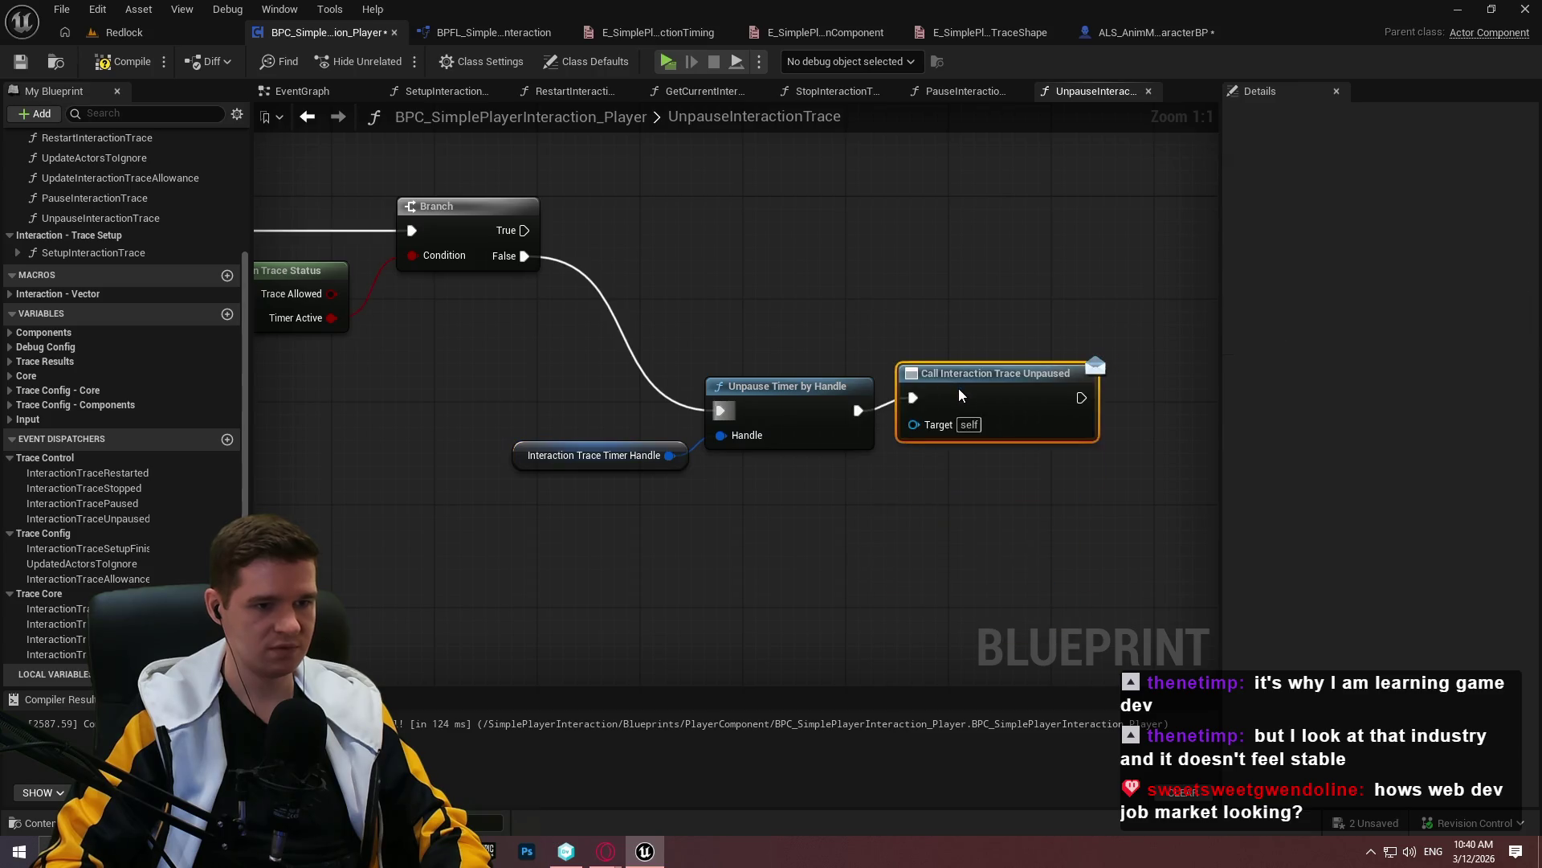
drag(1081, 411, 1126, 410)
text(return)
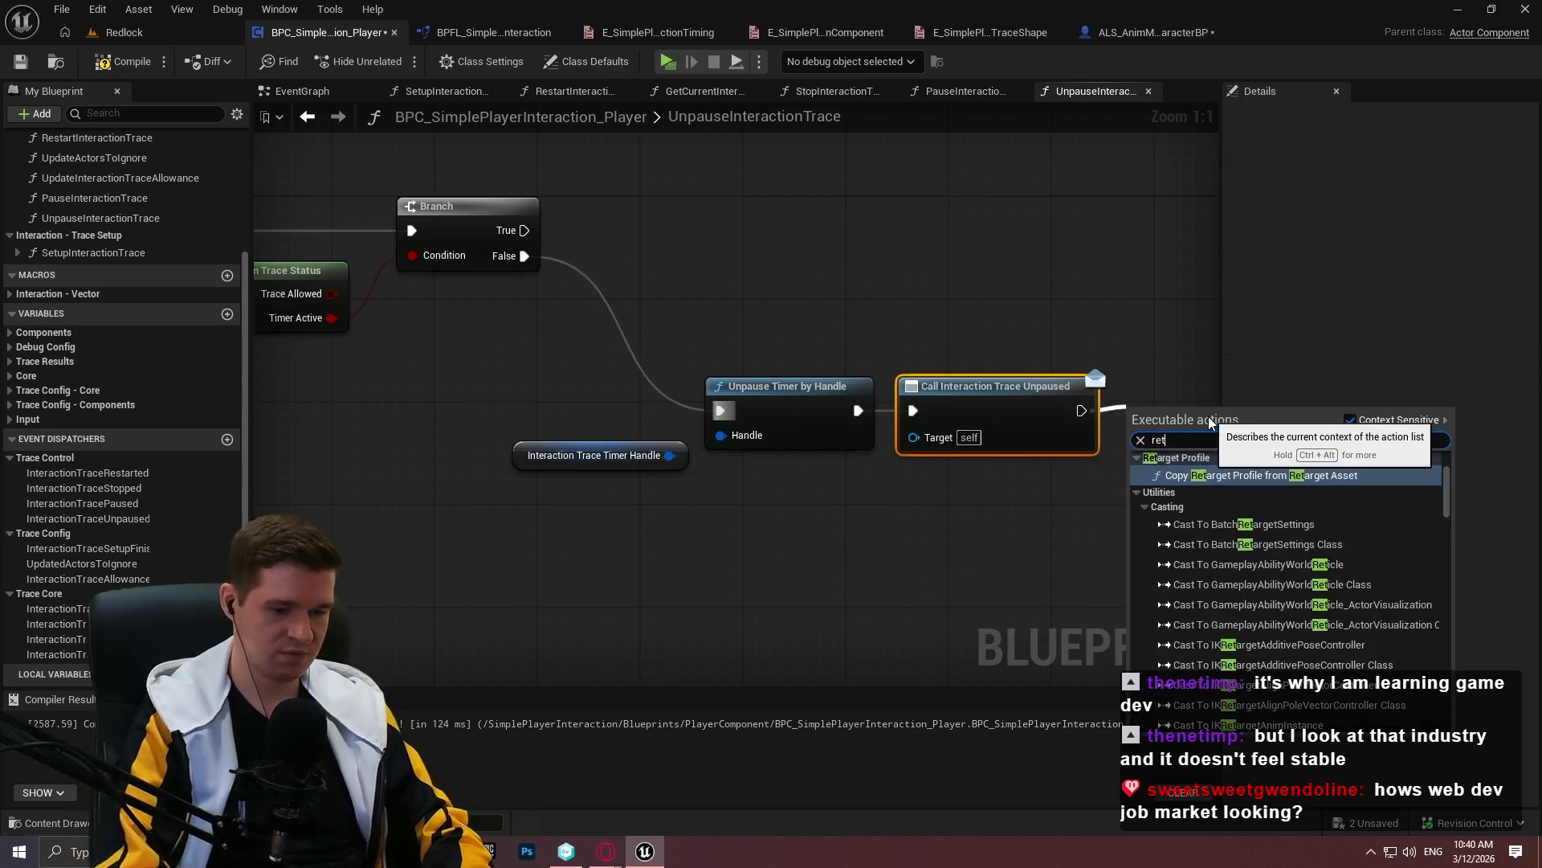
click(1233, 696)
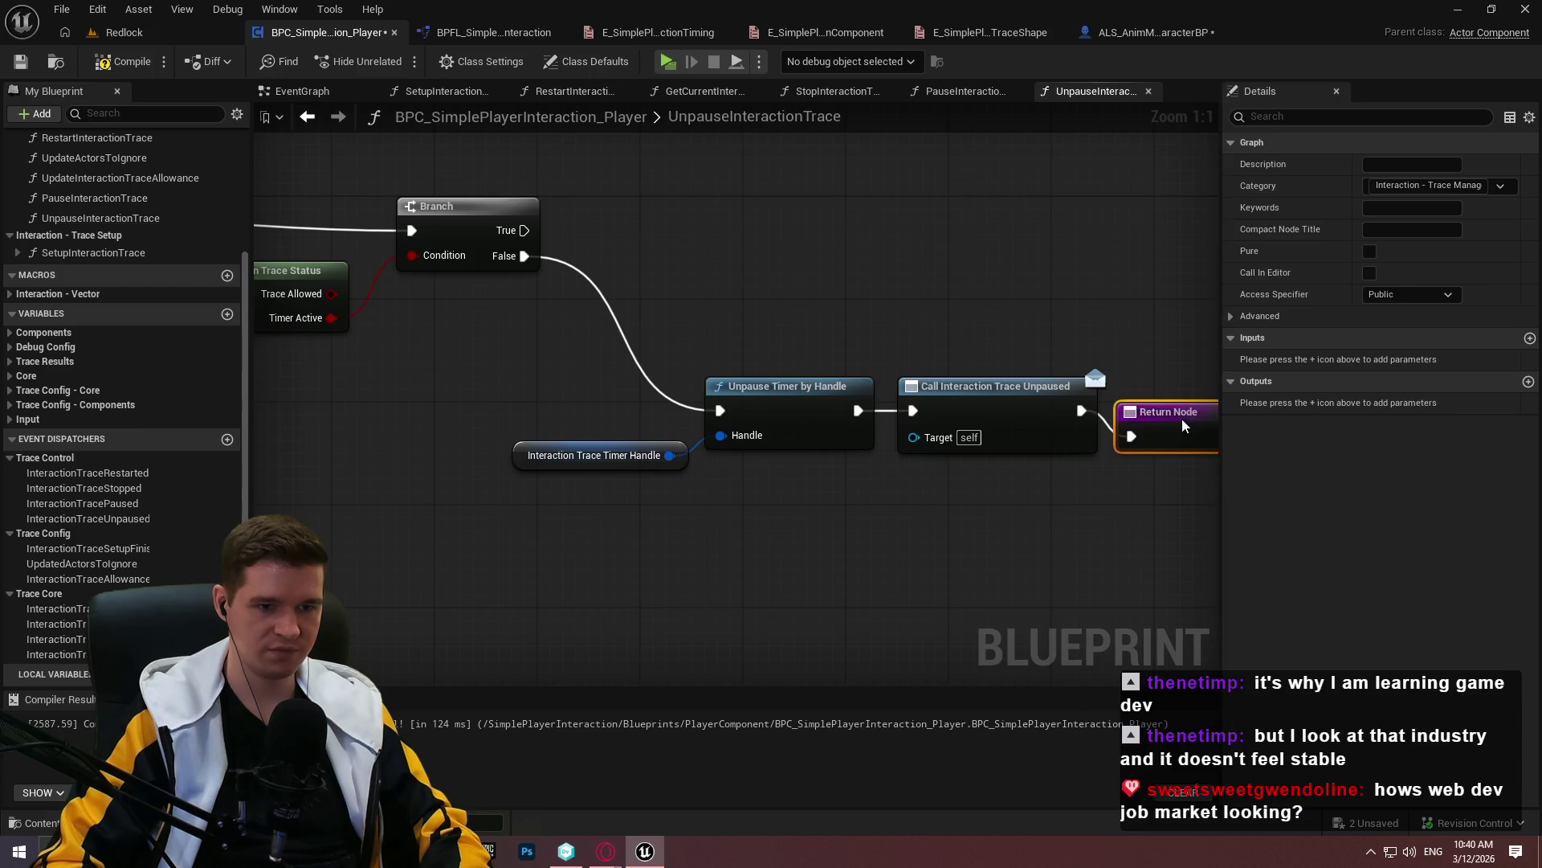
key(ctrl+w)
mouse_move(524, 230)
mouse_down()
mouse_move(578, 241)
mouse_move(652, 164)
mouse_move(719, 234)
mouse_move(801, 233)
mouse_up()
Align the True-path Return Node, then compile and save the player interaction component
click(884, 233)
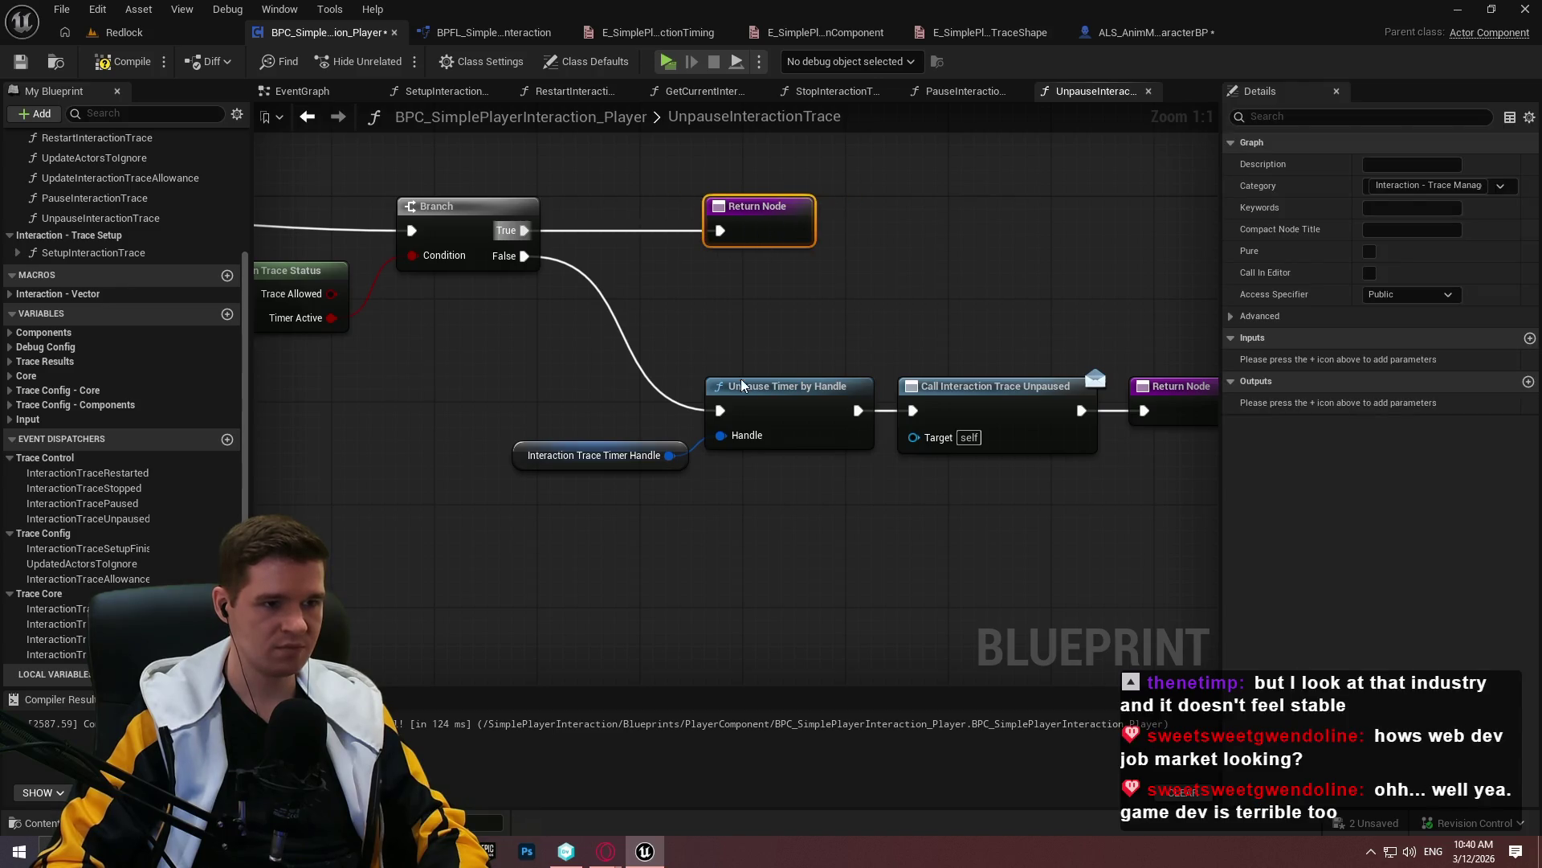
click(734, 301)
scroll(734, 301, down, 4)
scroll(809, 321, up, 2)
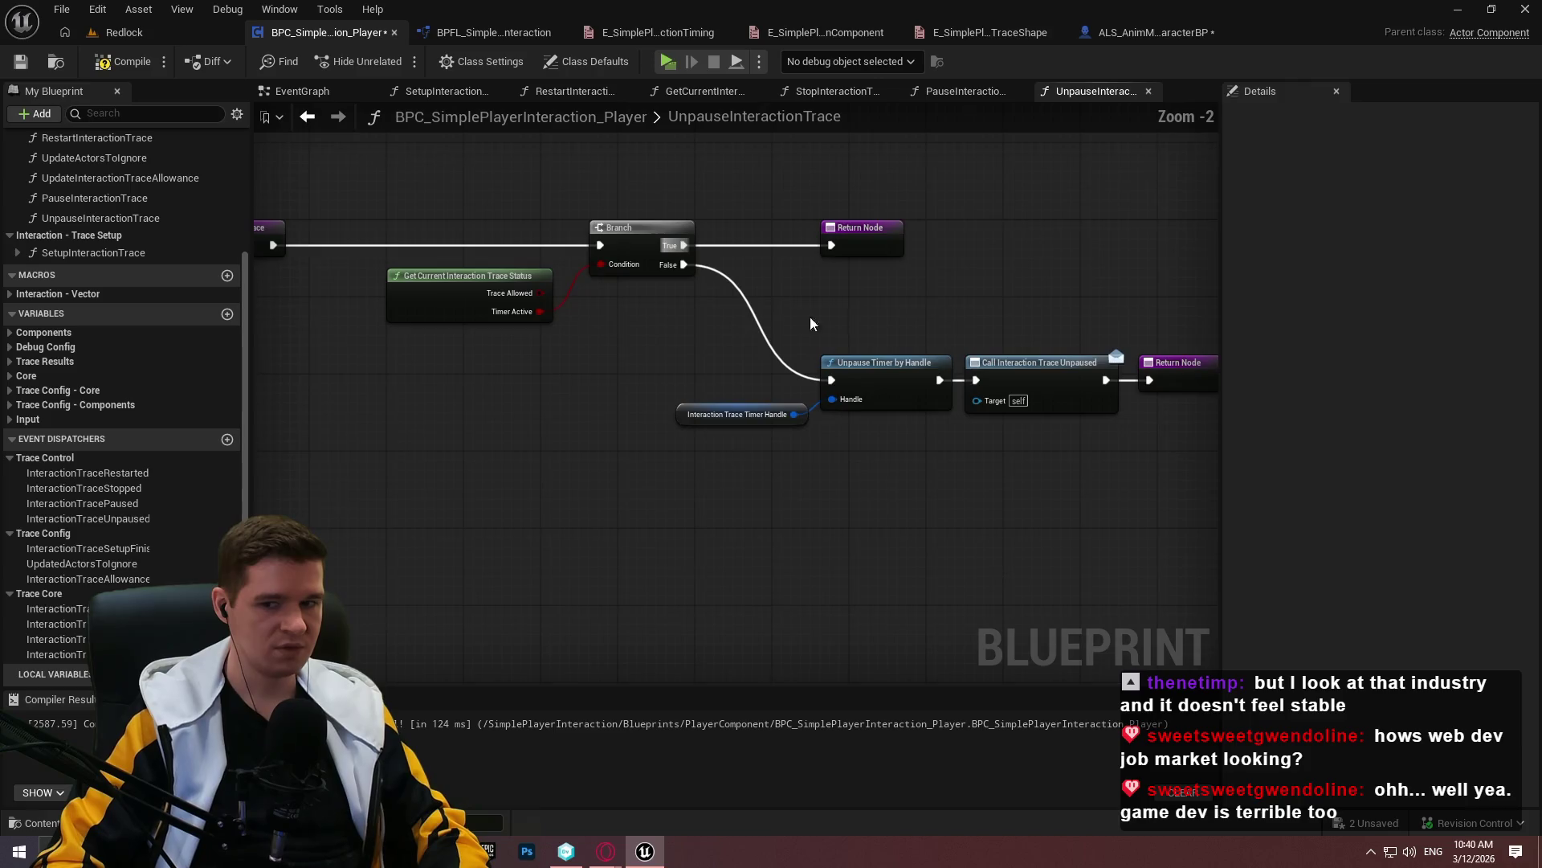
drag(555, 361, 703, 388)
click(125, 62)
click(20, 61)
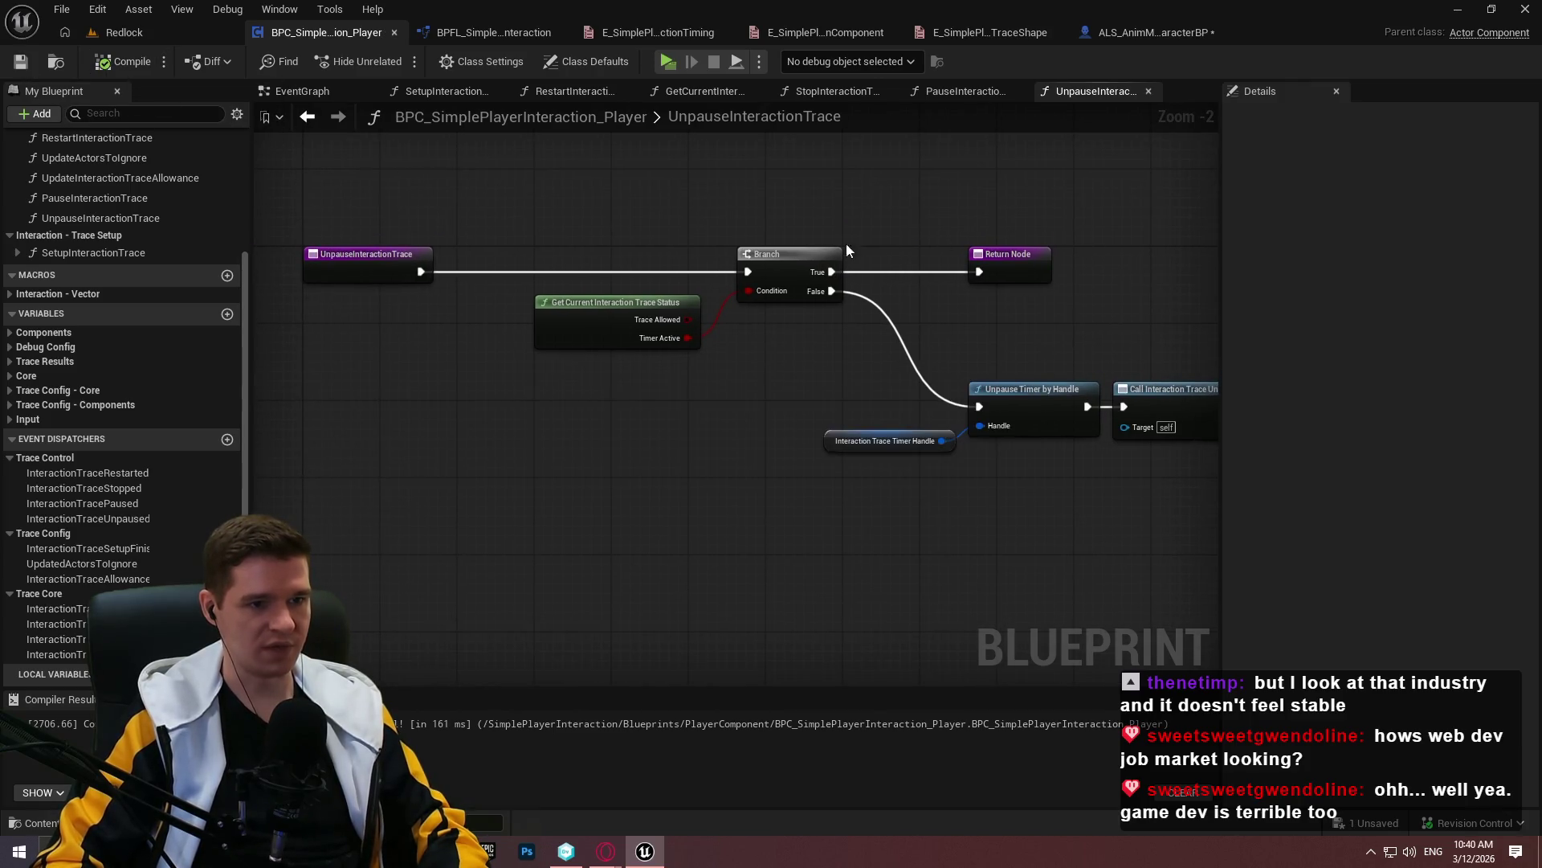
Review the UnpauseInteractionTrace graph from entry and status nodes to the dispatcher call and Return Node
scroll(312, 172, up, 1)
drag(405, 199, 494, 189)
drag(835, 223, 777, 217)
mouse_move(480, 156)
mouse_down()
mouse_move(494, 190)
mouse_move(803, 377)
mouse_up()
click(869, 395)
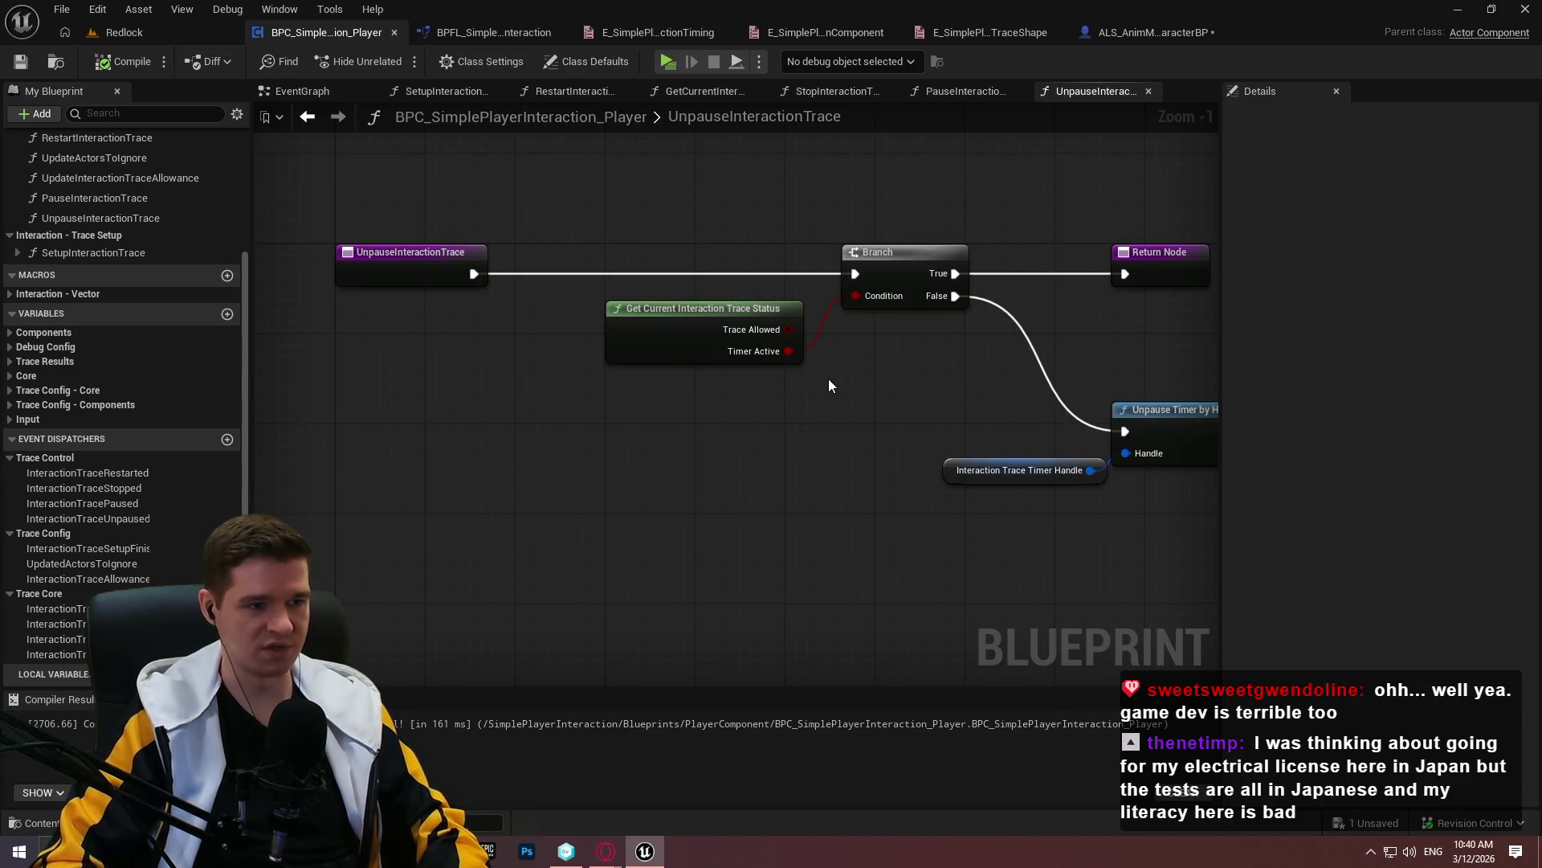
drag(888, 389, 498, 385)
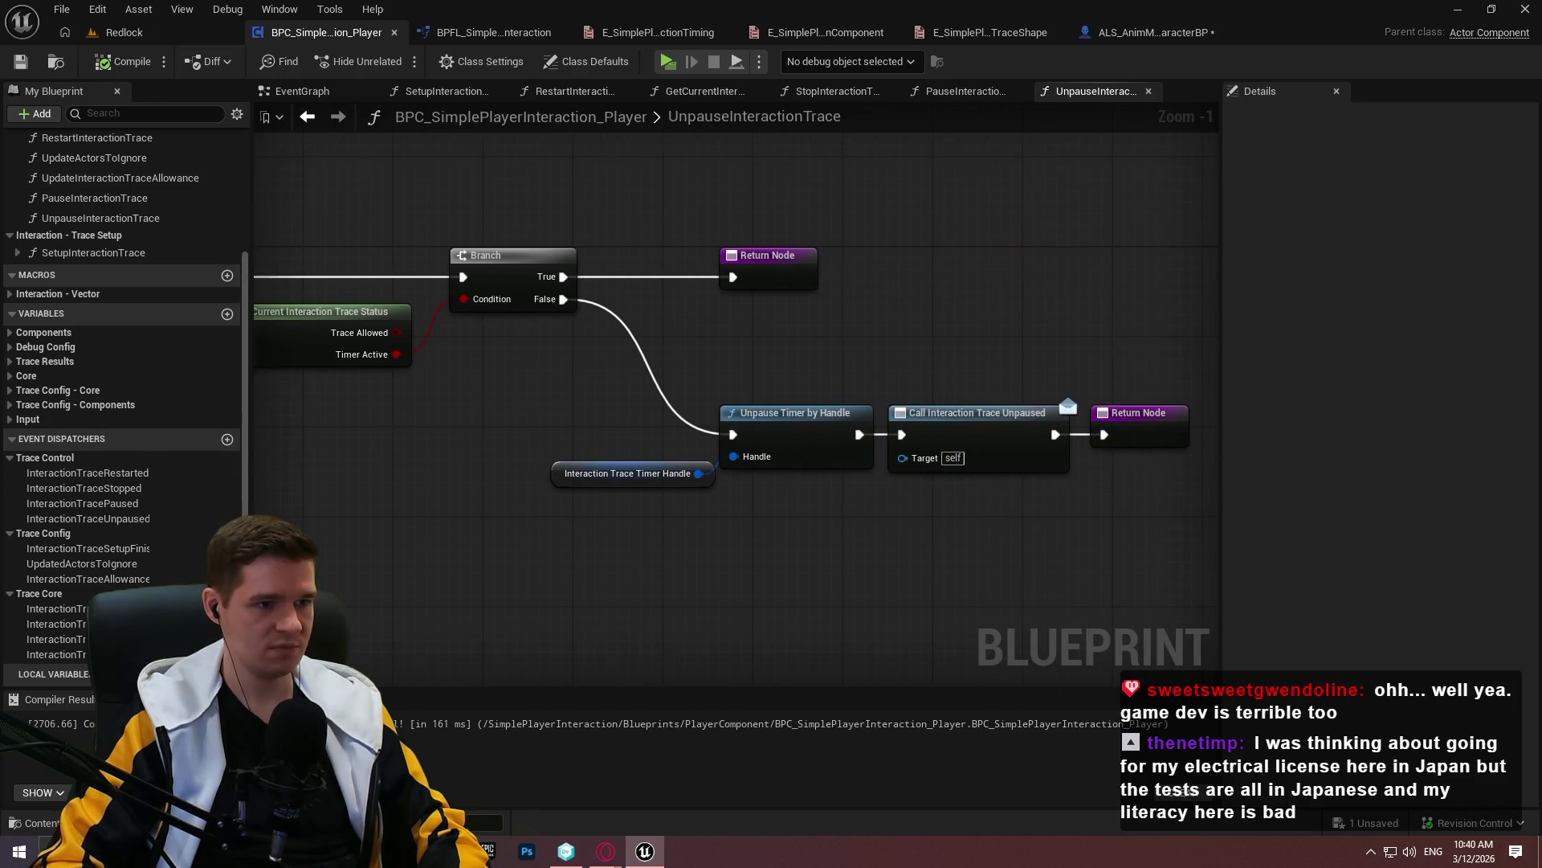
drag(537, 438, 892, 503)
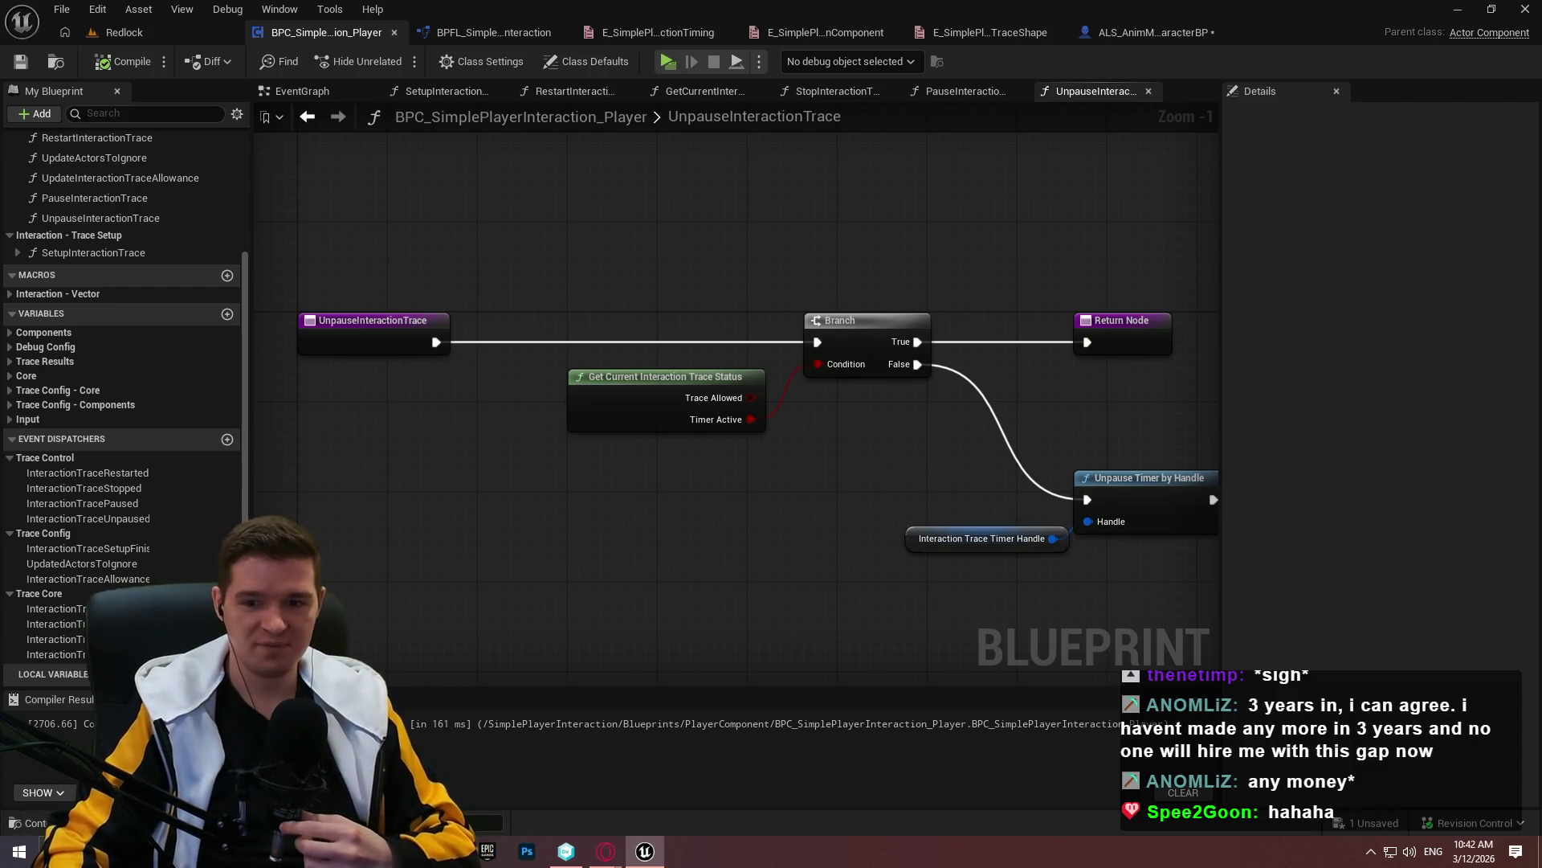
Select the Interaction Trace Unpaused call and final Return Node on the False path, then recompile
drag(791, 507, 644, 497)
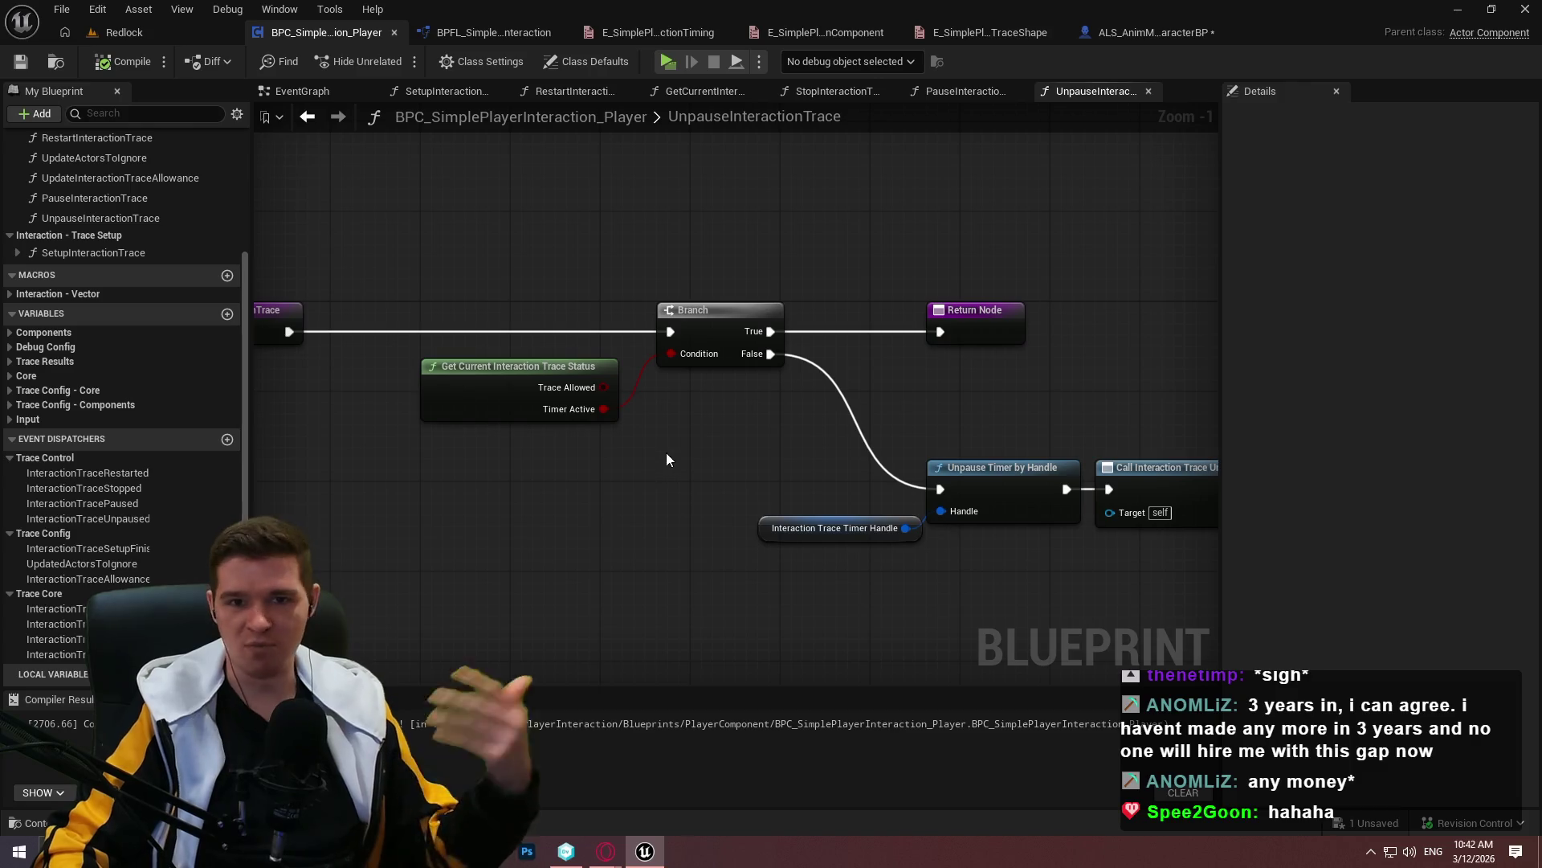
drag(912, 354, 764, 458)
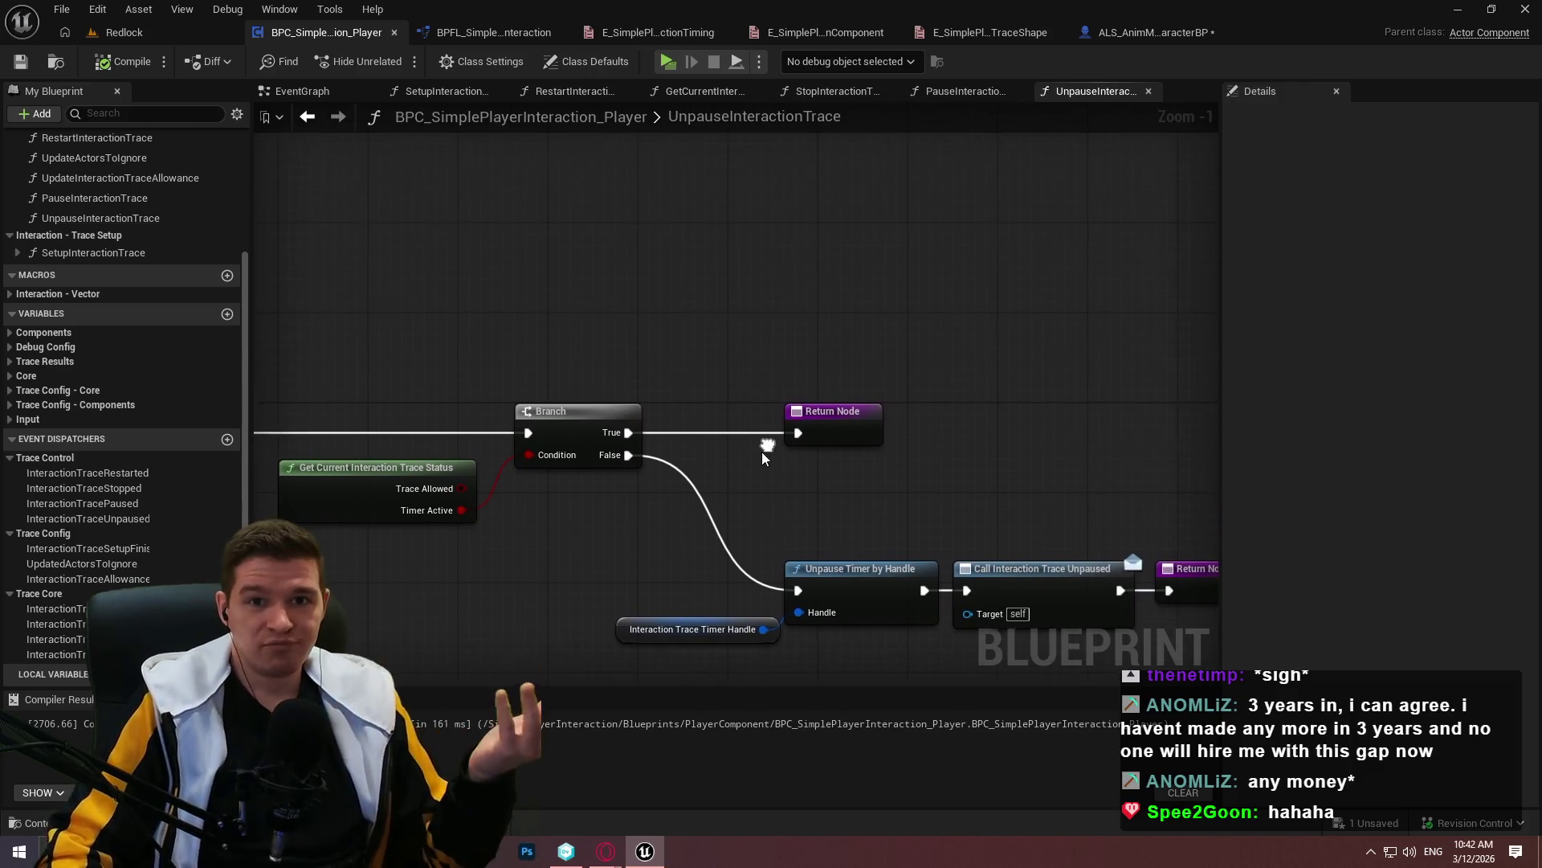
mouse_move(949, 422)
mouse_down()
mouse_move(985, 498)
mouse_move(840, 436)
mouse_up()
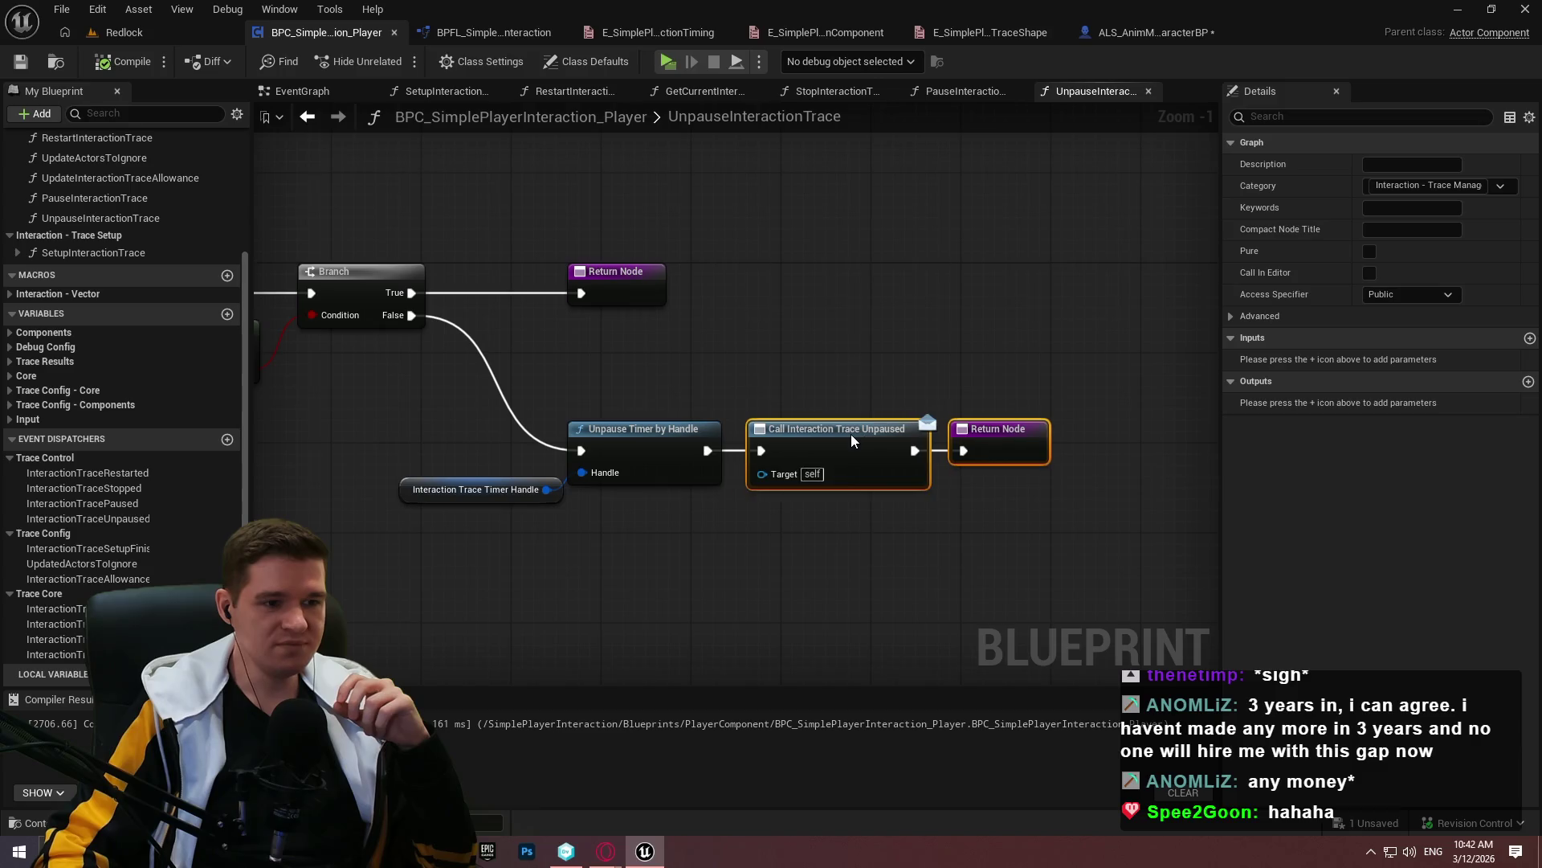
click(125, 61)
mouse_move(797, 239)
mouse_down()
mouse_move(807, 326)
mouse_move(876, 331)
mouse_up()
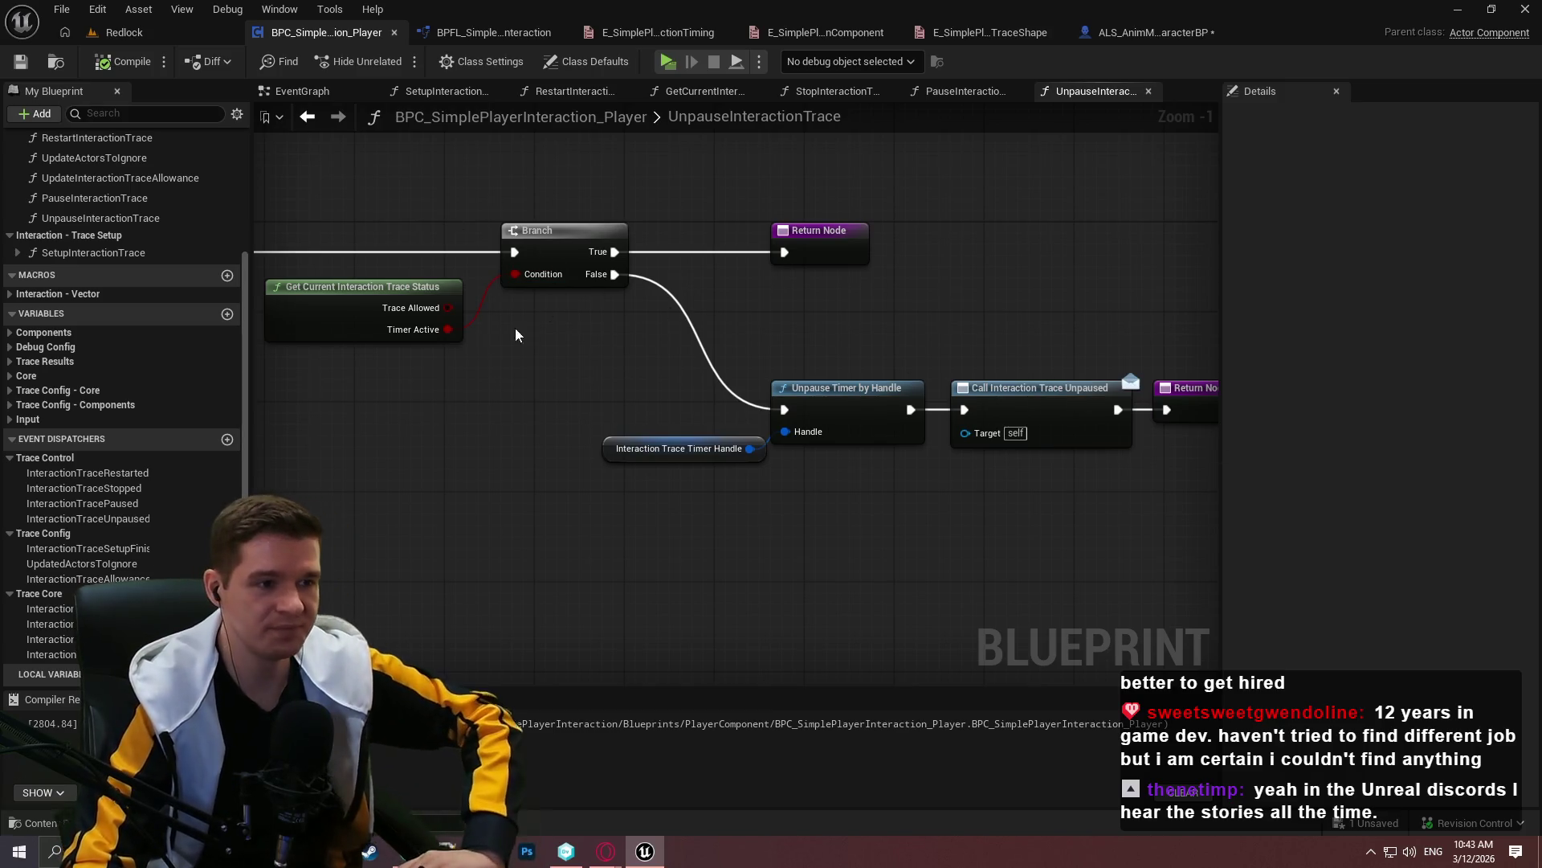
scroll(614, 437, down, 2)
Switch to the PauseInteractionTrace graph from the My Blueprint Functions list and zoom to inspect it
scroll(114, 247, up, 2)
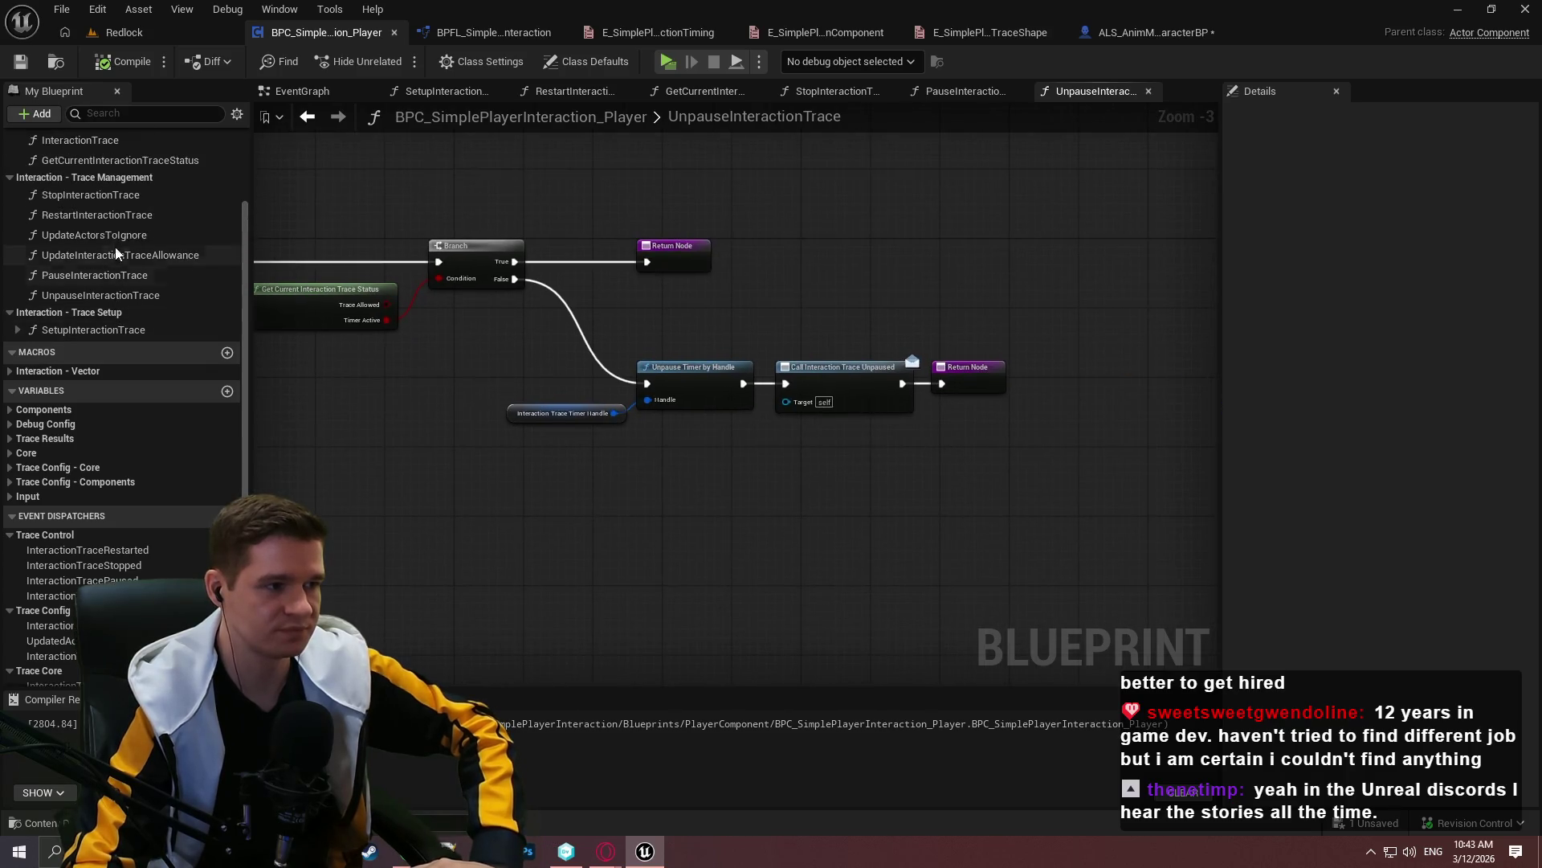
double_click(100, 277)
scroll(843, 402, down, 2)
scroll(771, 410, up, 1)
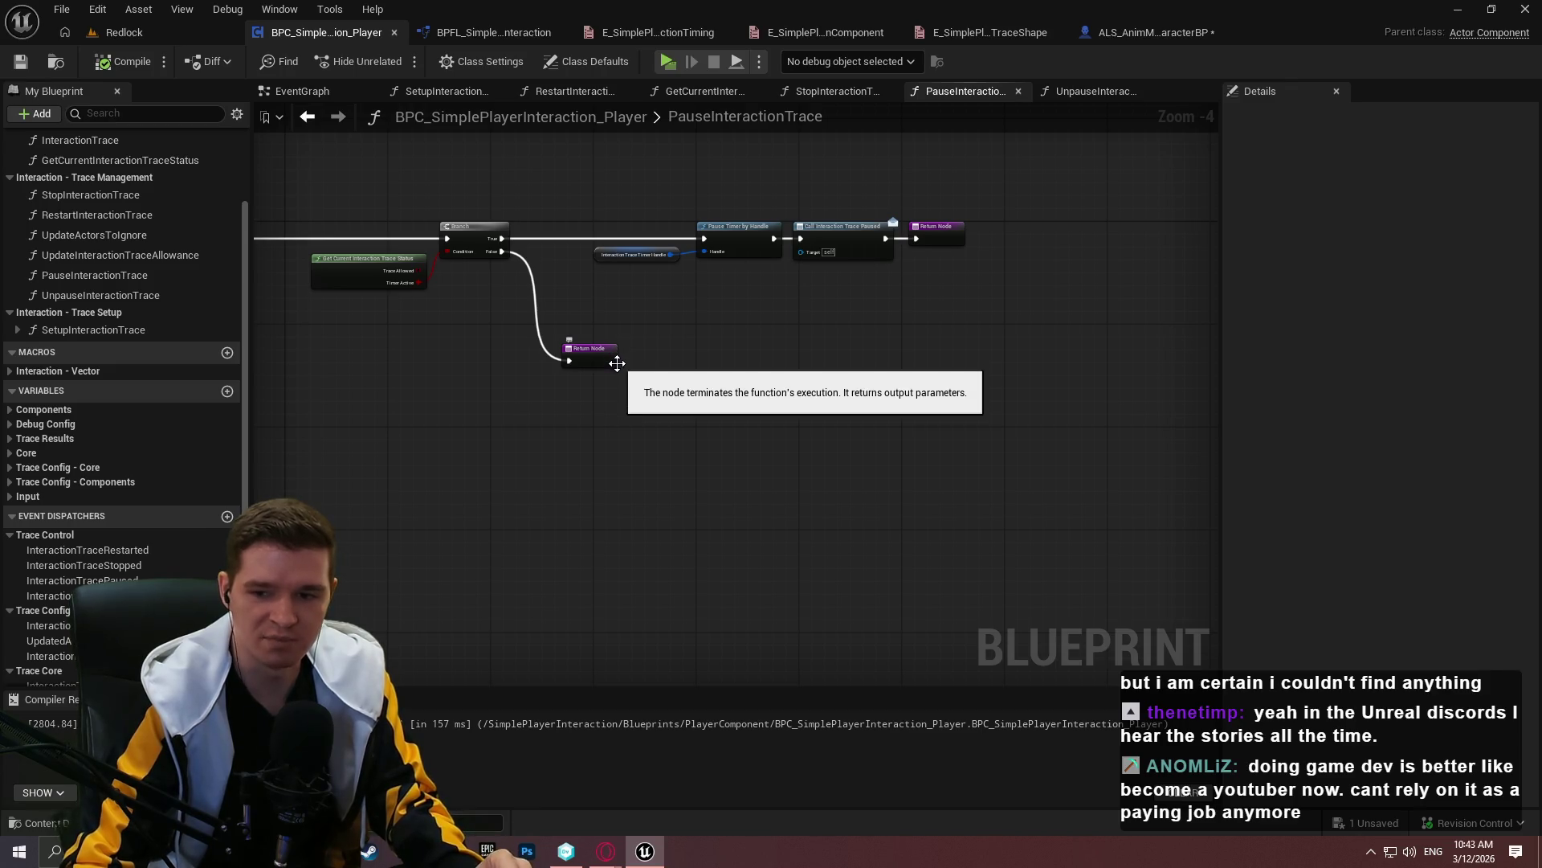
scroll(763, 345, up, 2)
scroll(731, 347, down, 2)
scroll(888, 302, up, 1)
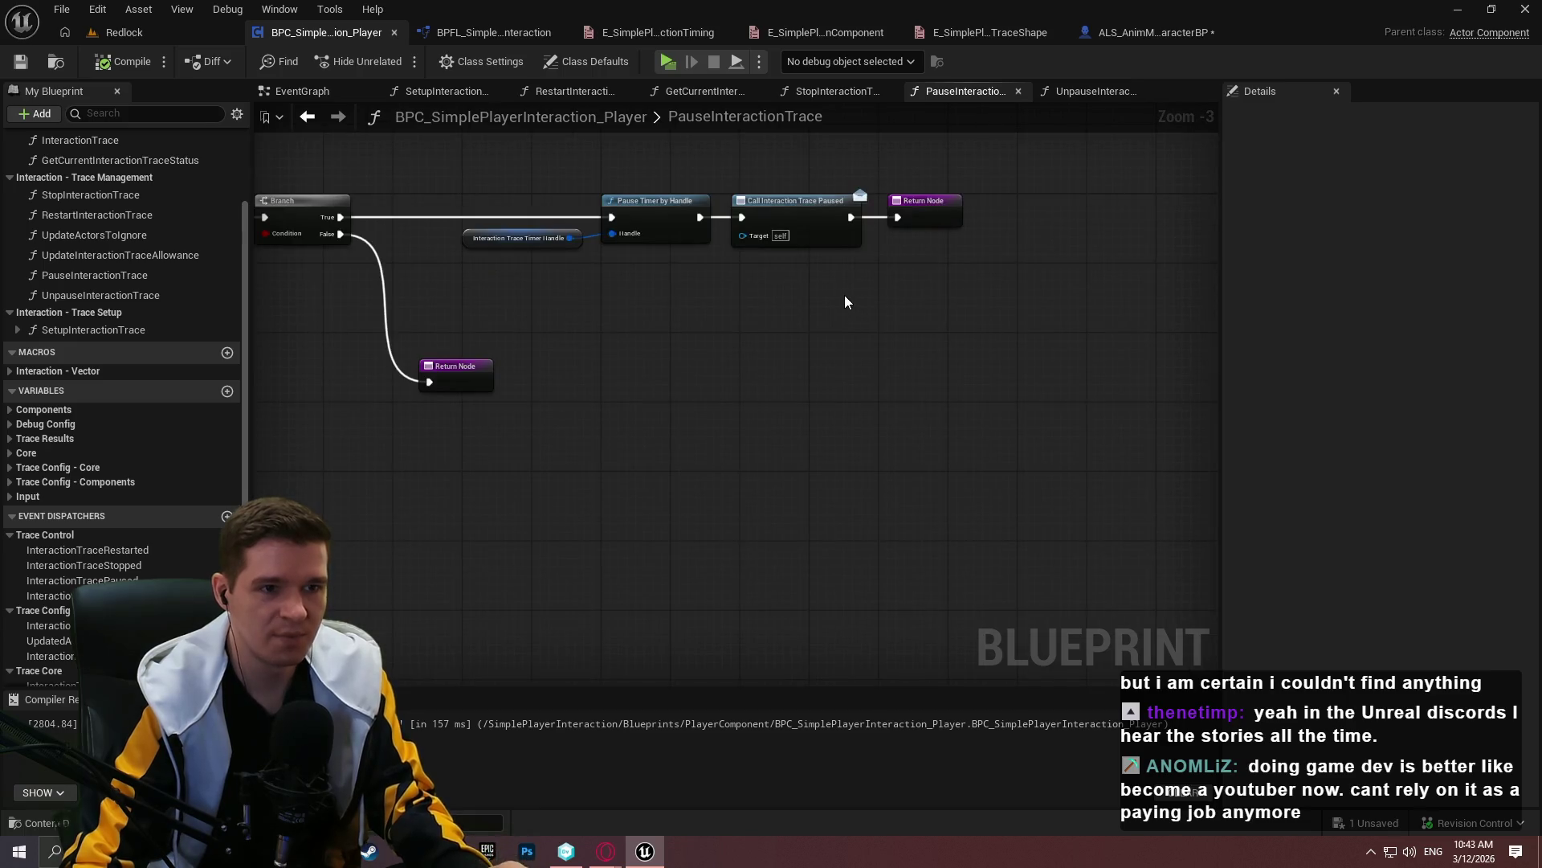
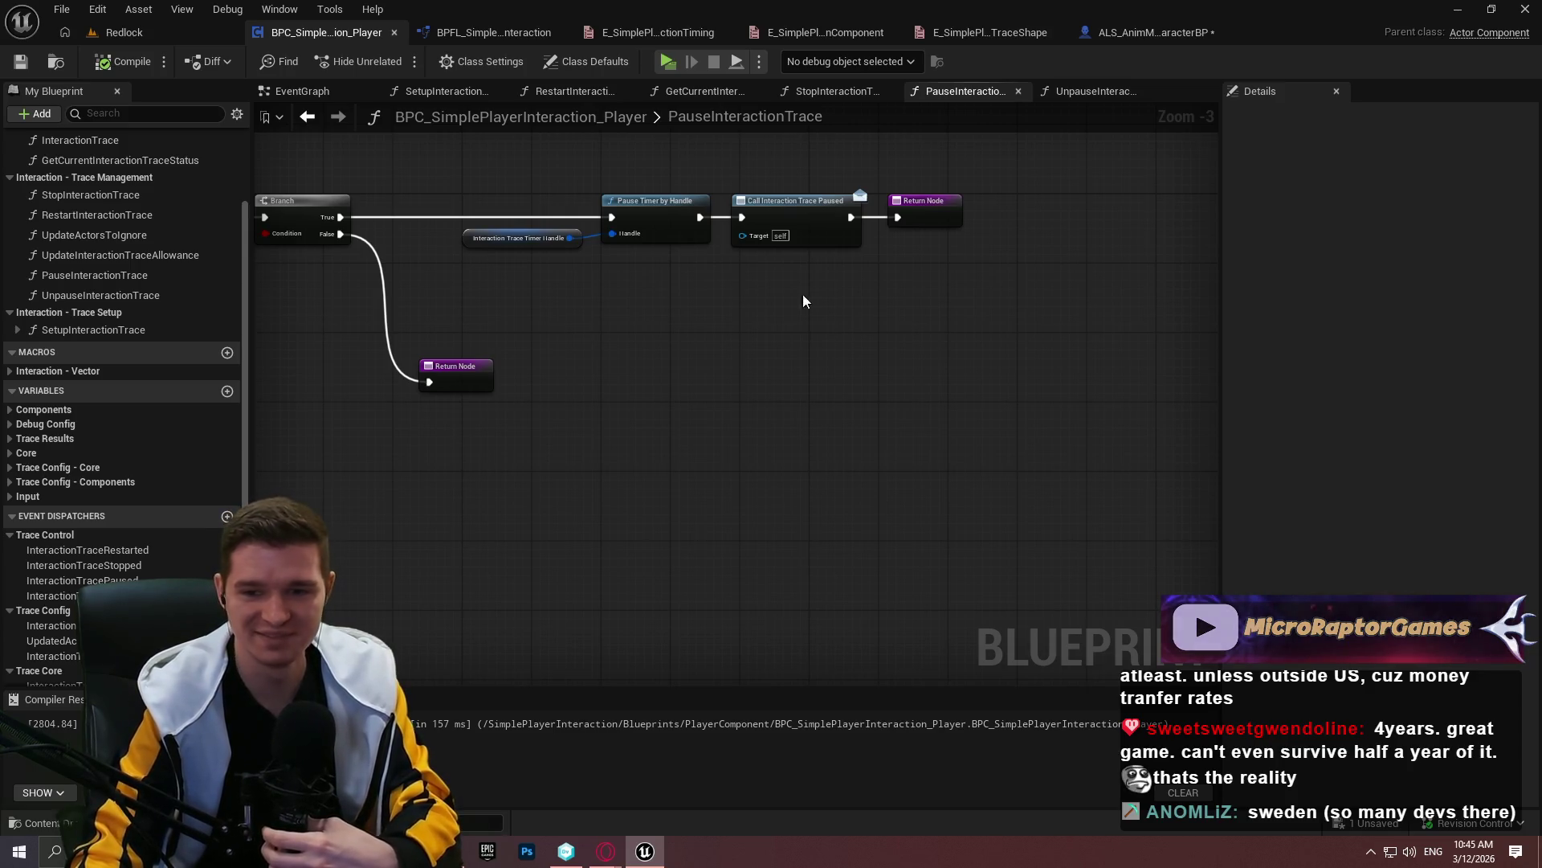
Select every node in the PauseInteractionTrace graph and wrap them in a comment box
scroll(850, 459, down, 3)
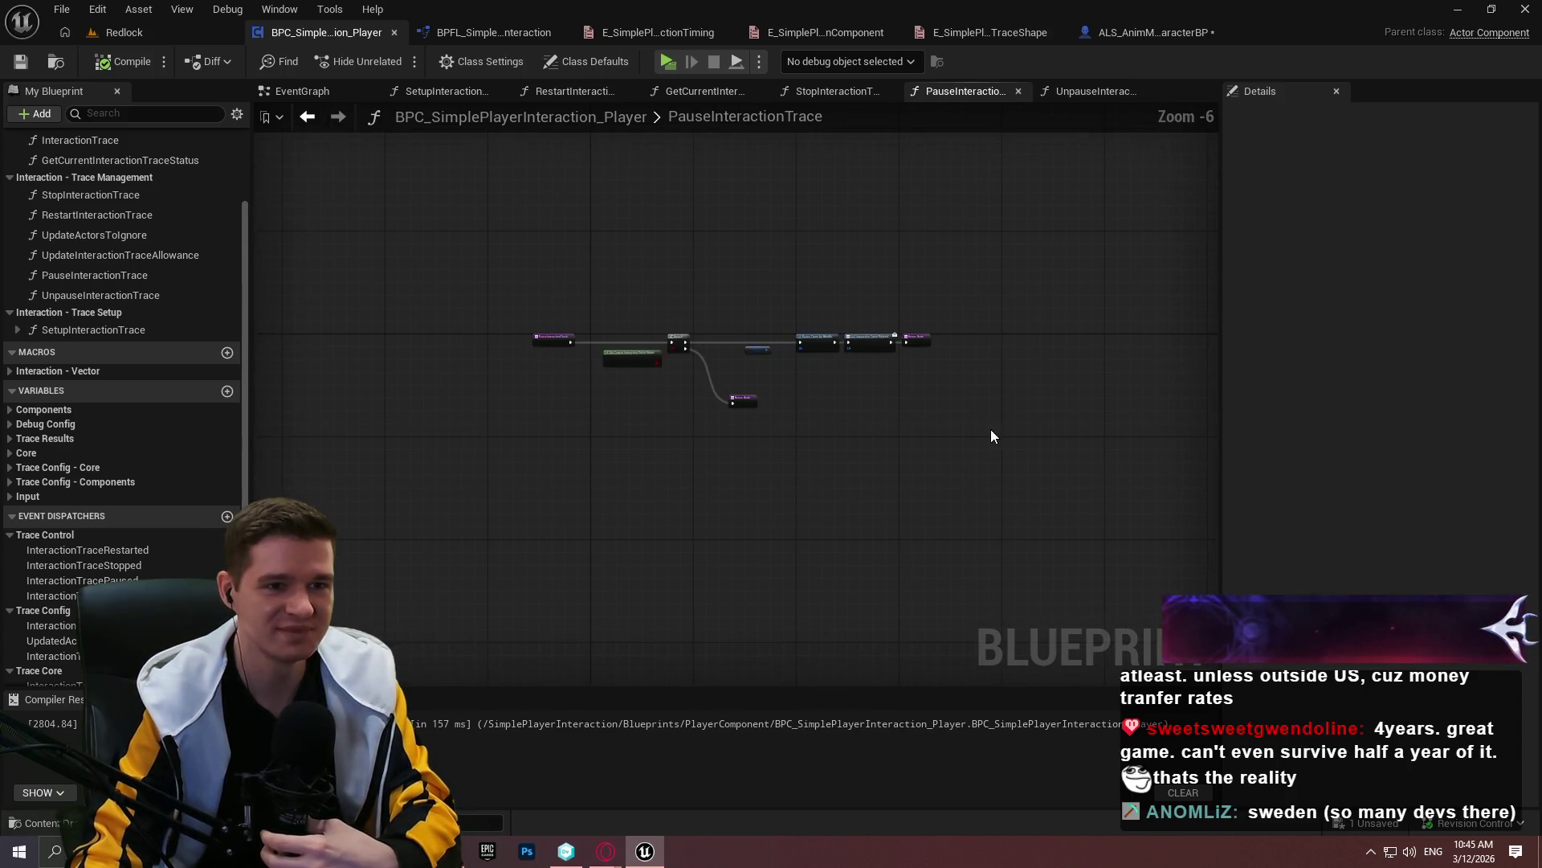
scroll(434, 302, up, 1)
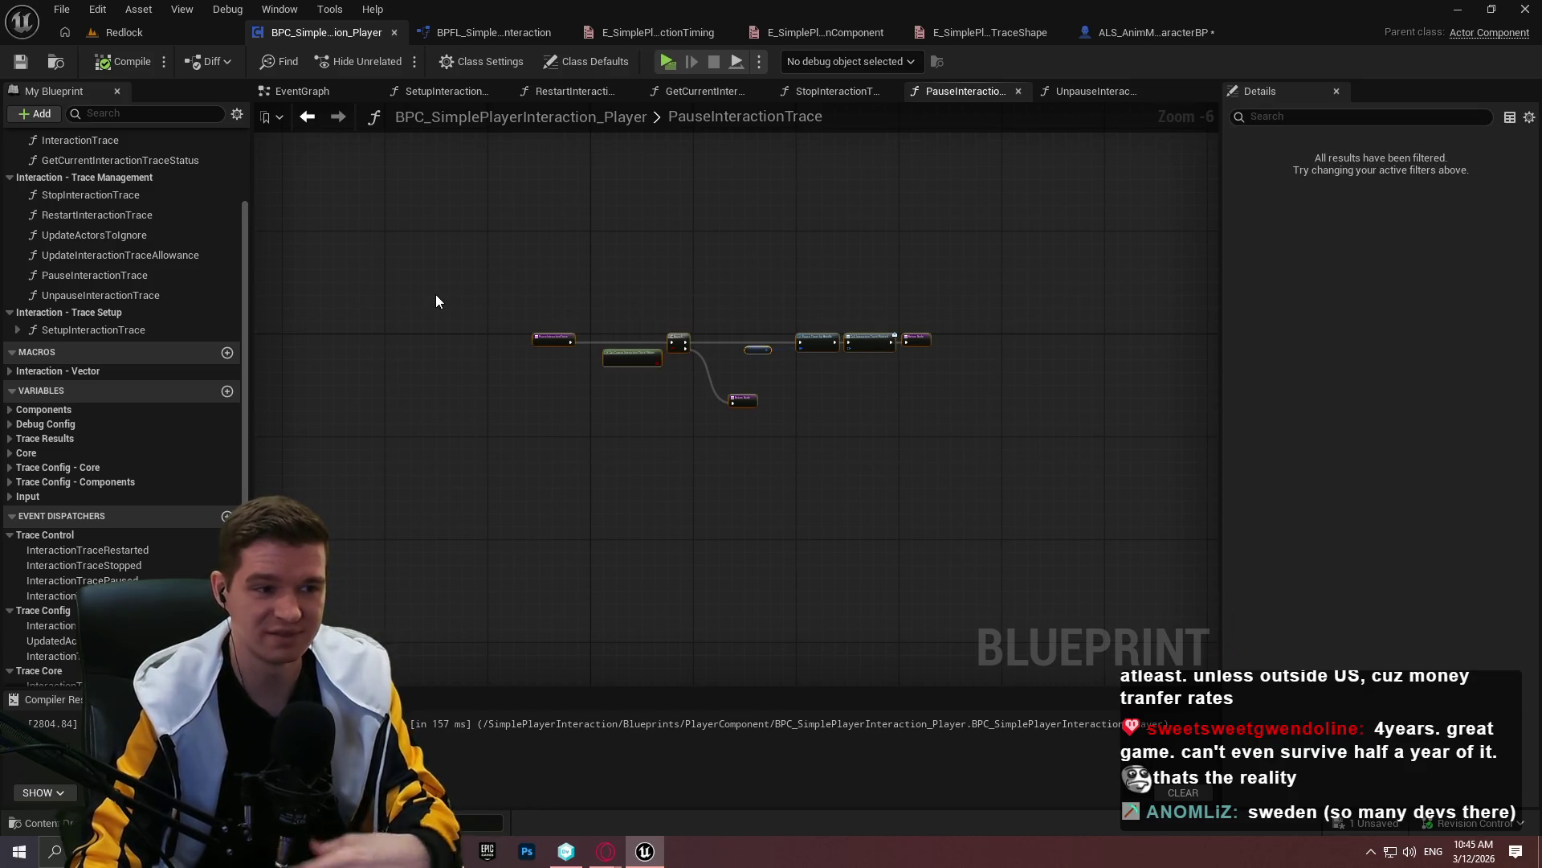
key(ctrl+a)
key(c)
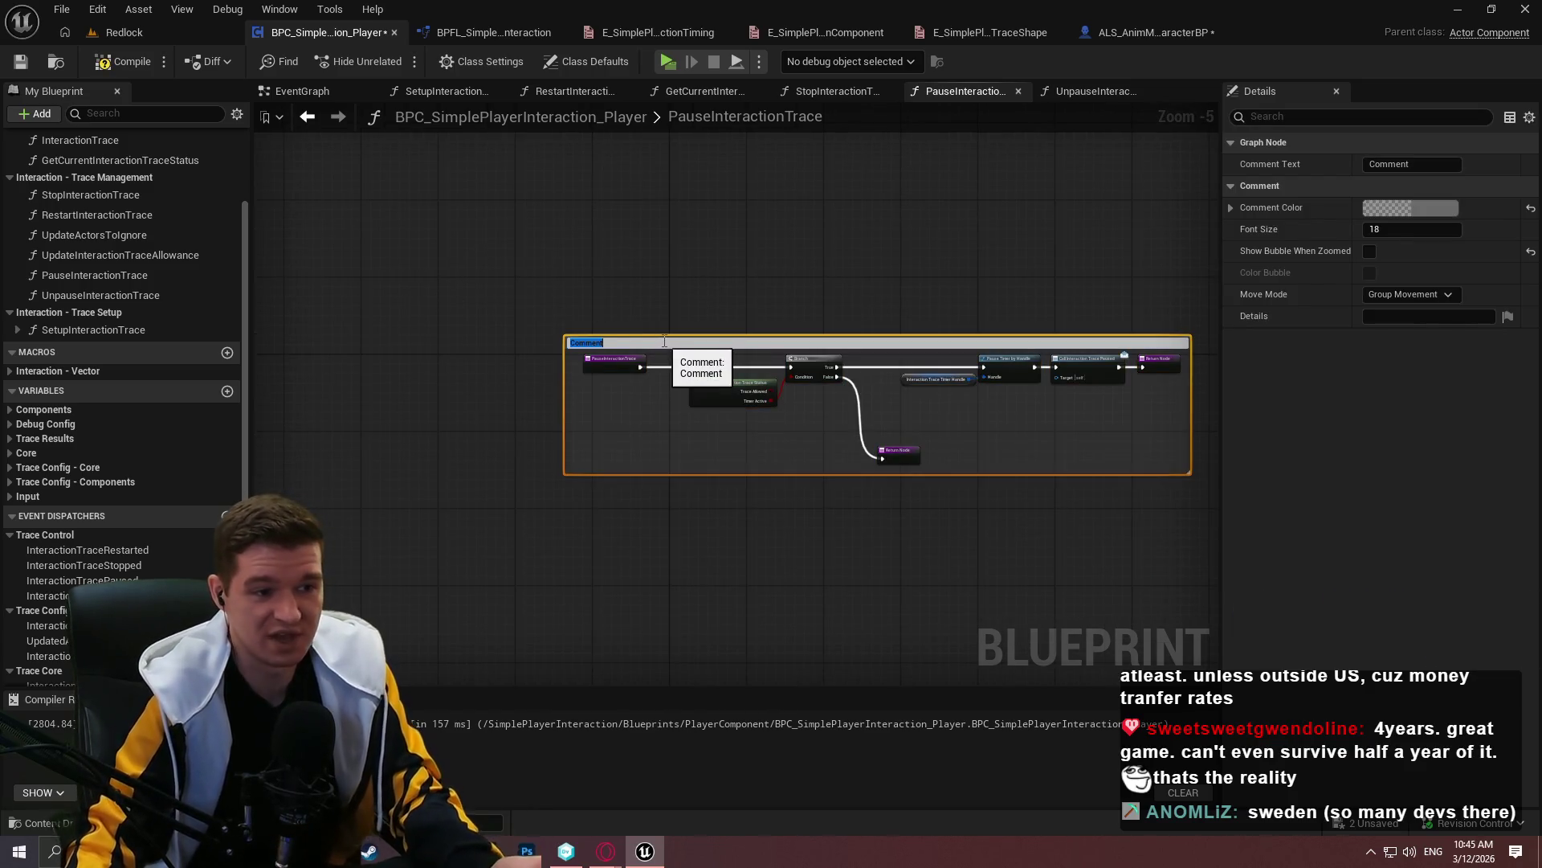
scroll(660, 347, up, 2)
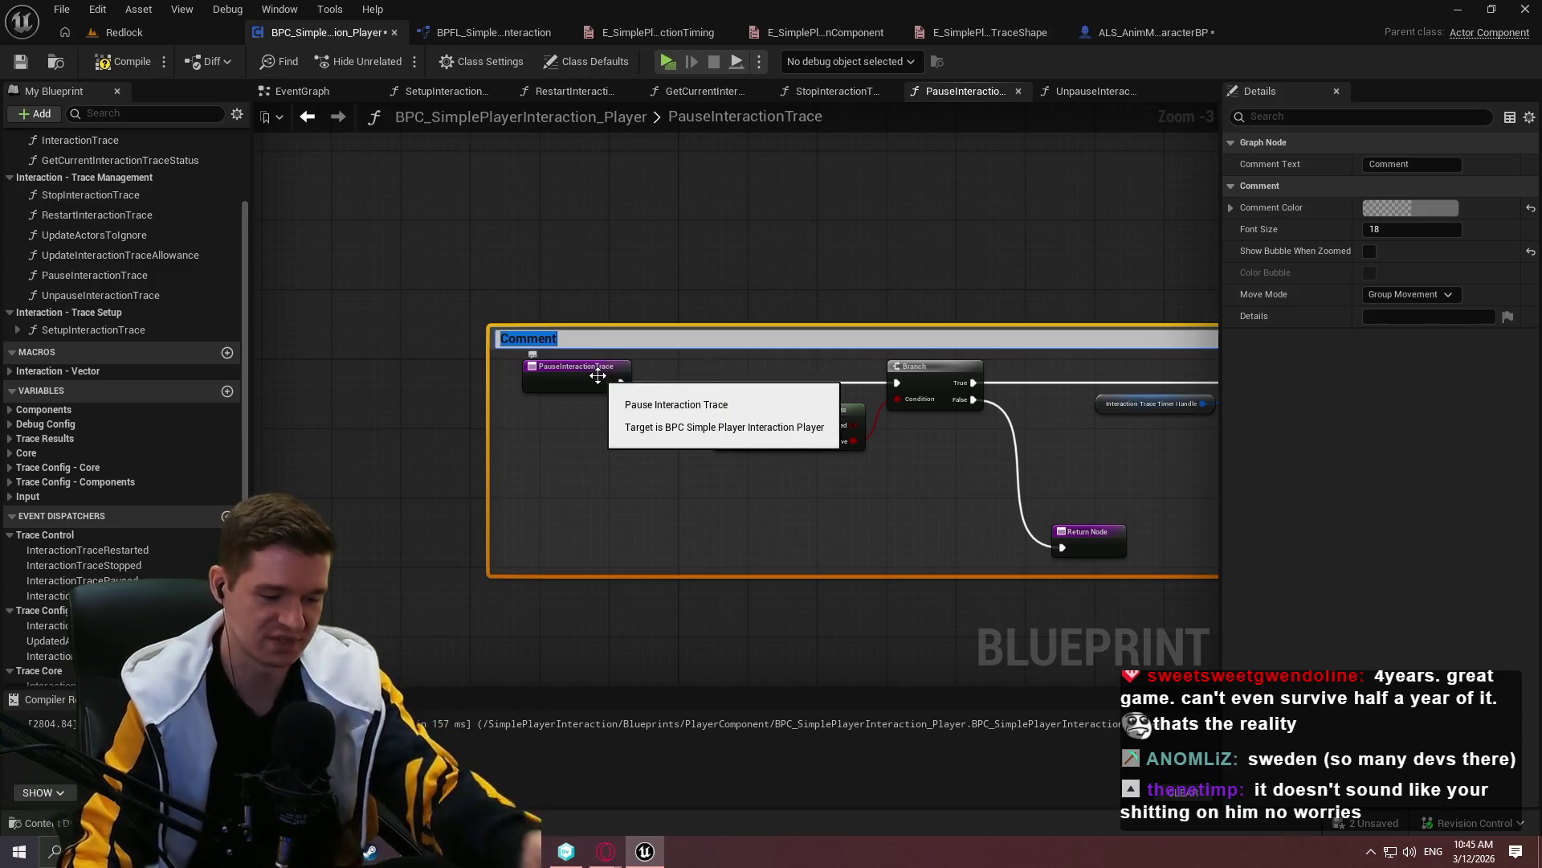
scroll(540, 383, up, 2)
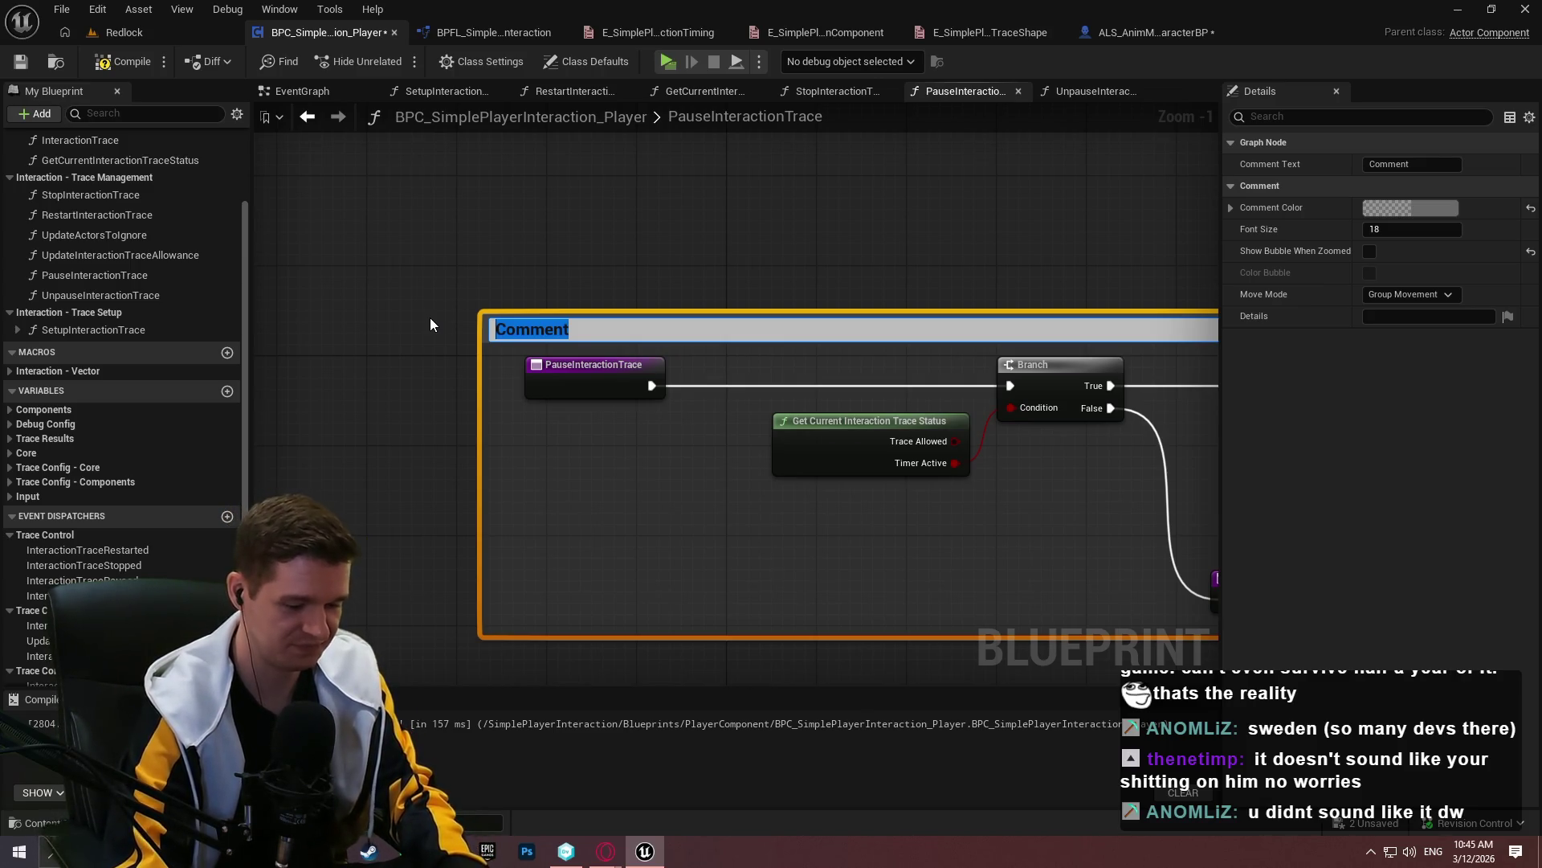
Title the comment 'Pauses the interaction trace, but leaves the timer handle active for unpausing.'
text(Pauses the interacti)
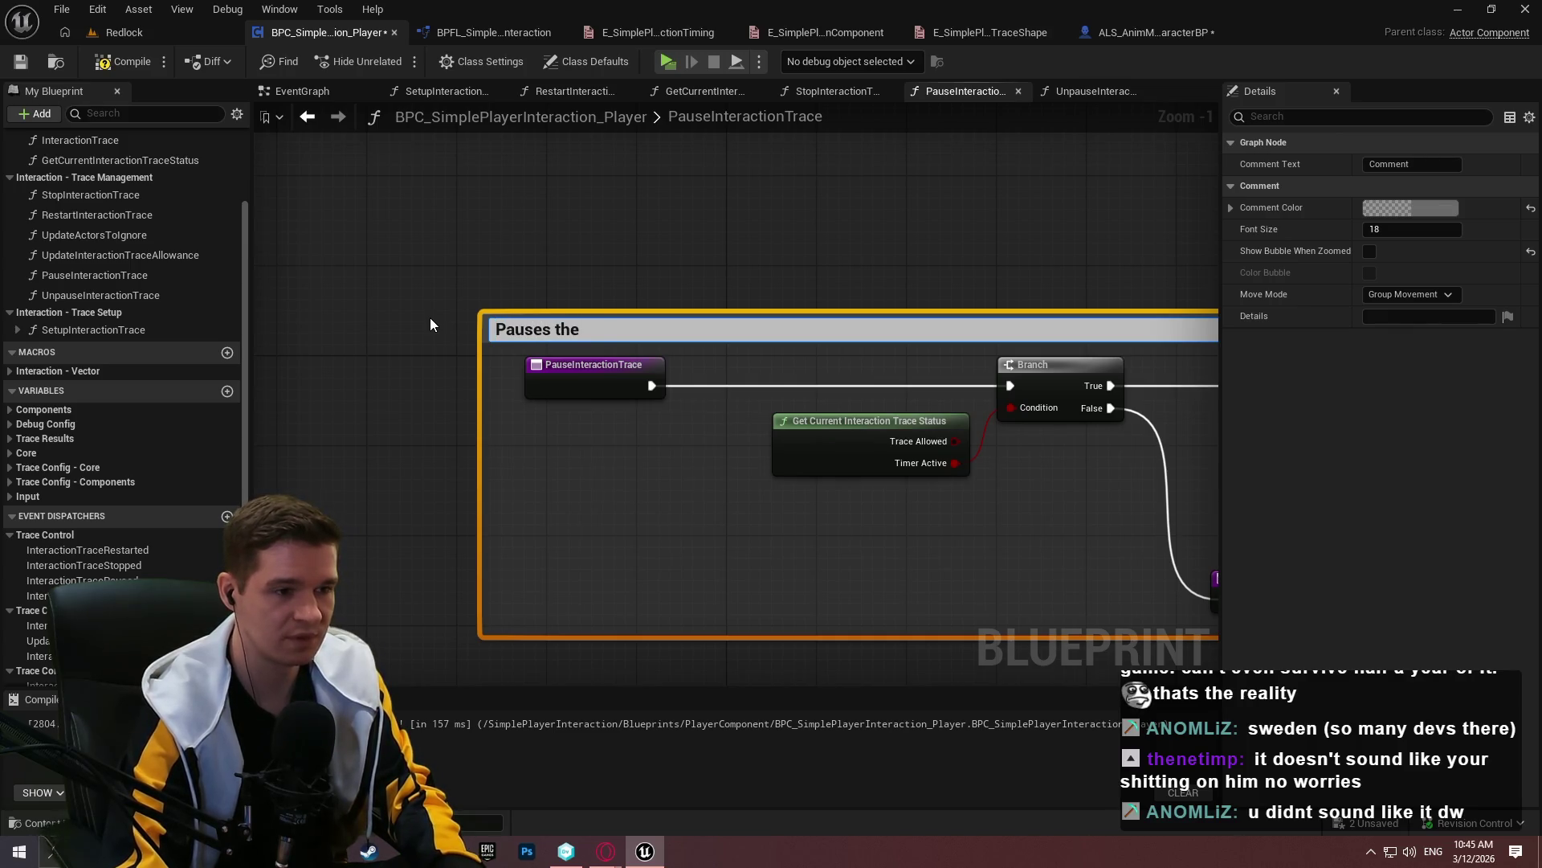
text(on trace)
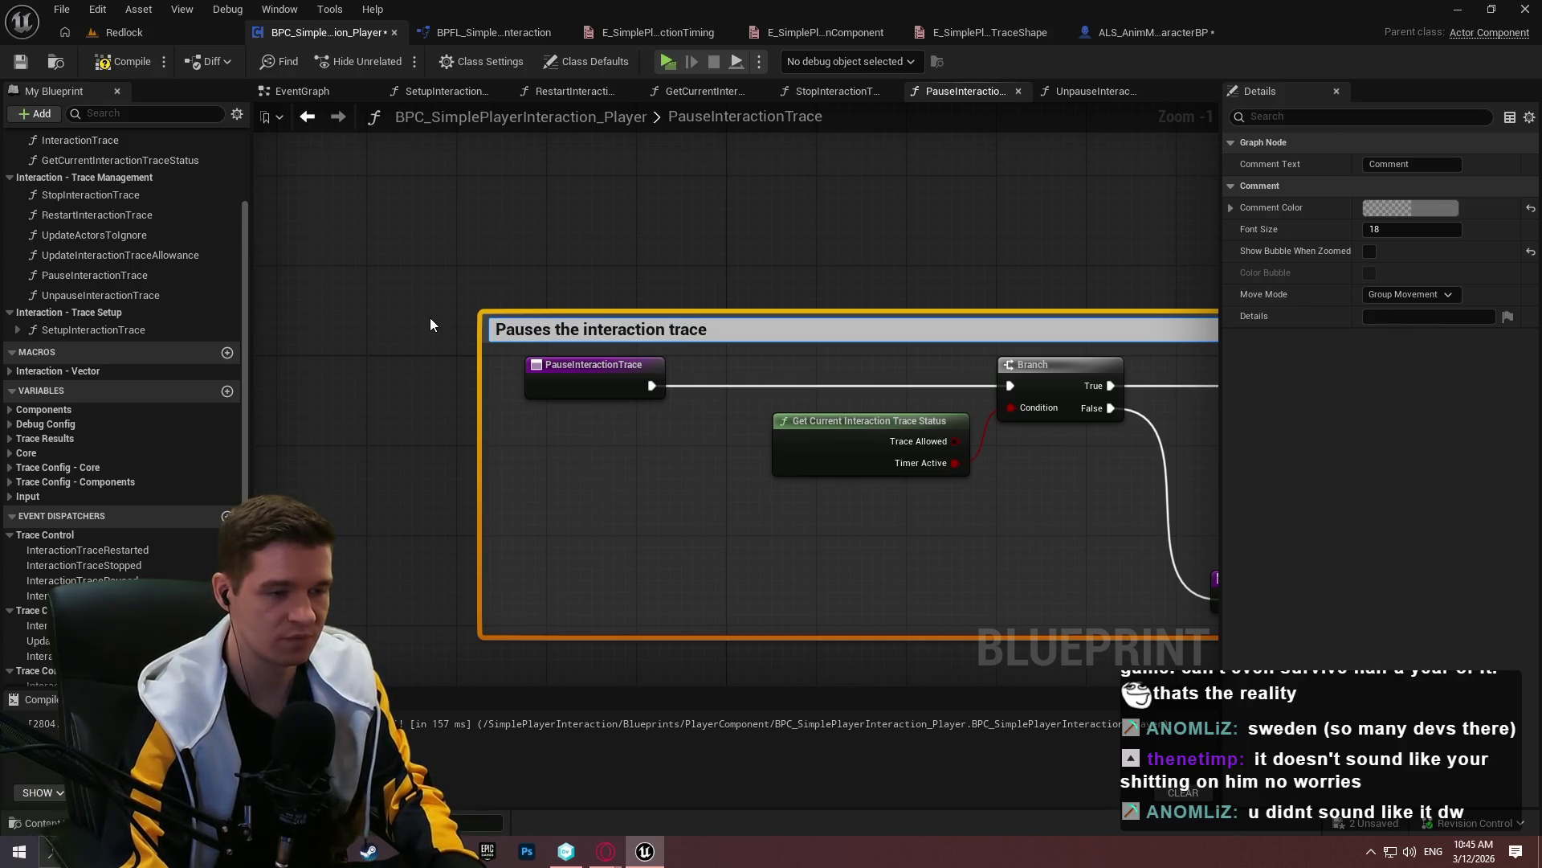
text(, but leave)
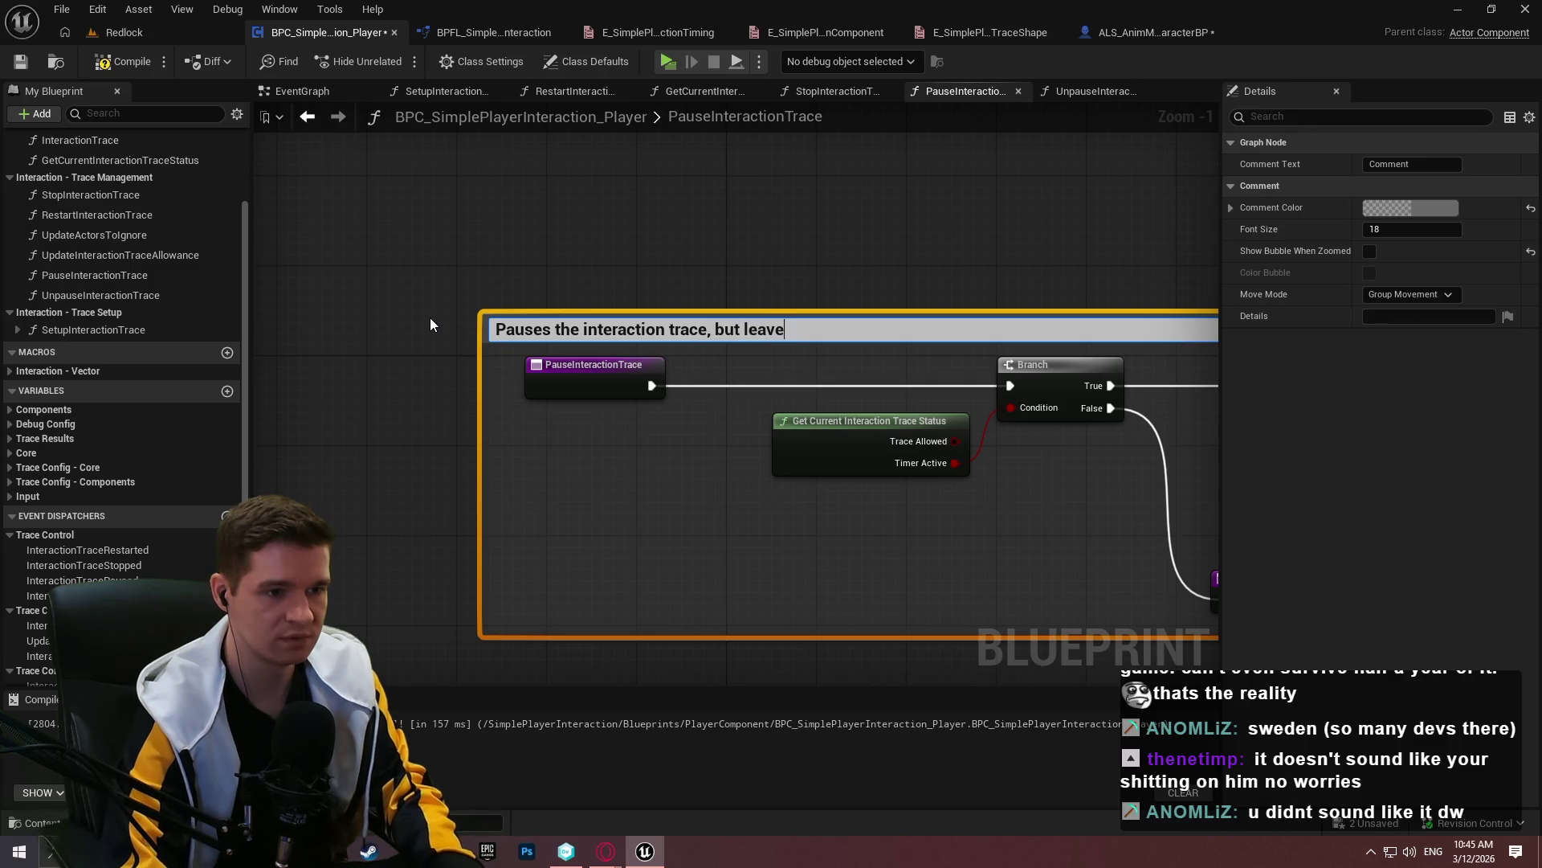
text(s the timer handle )
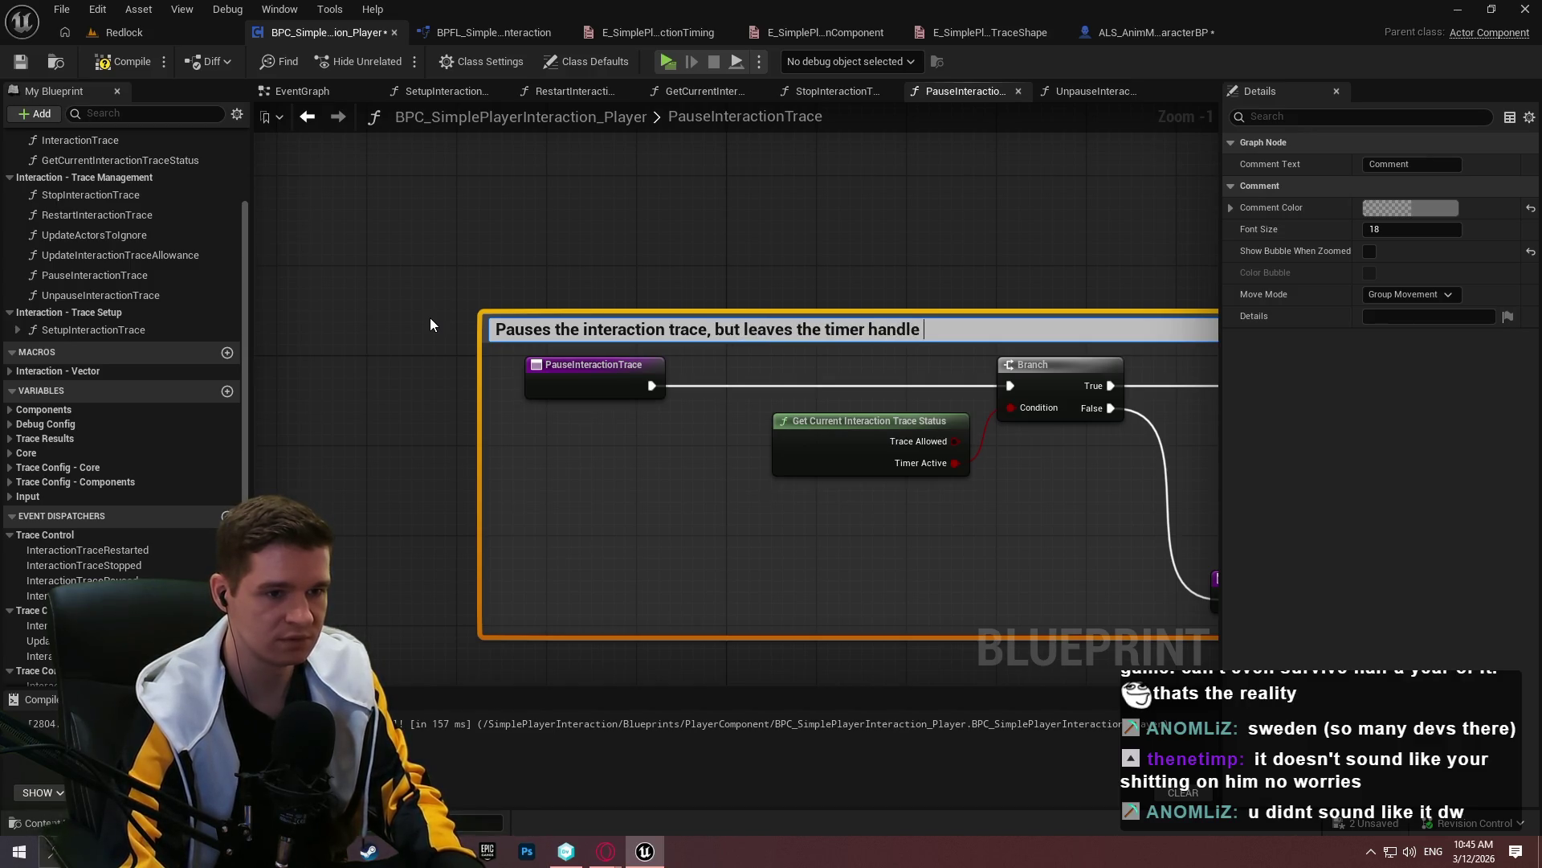
text(active for)
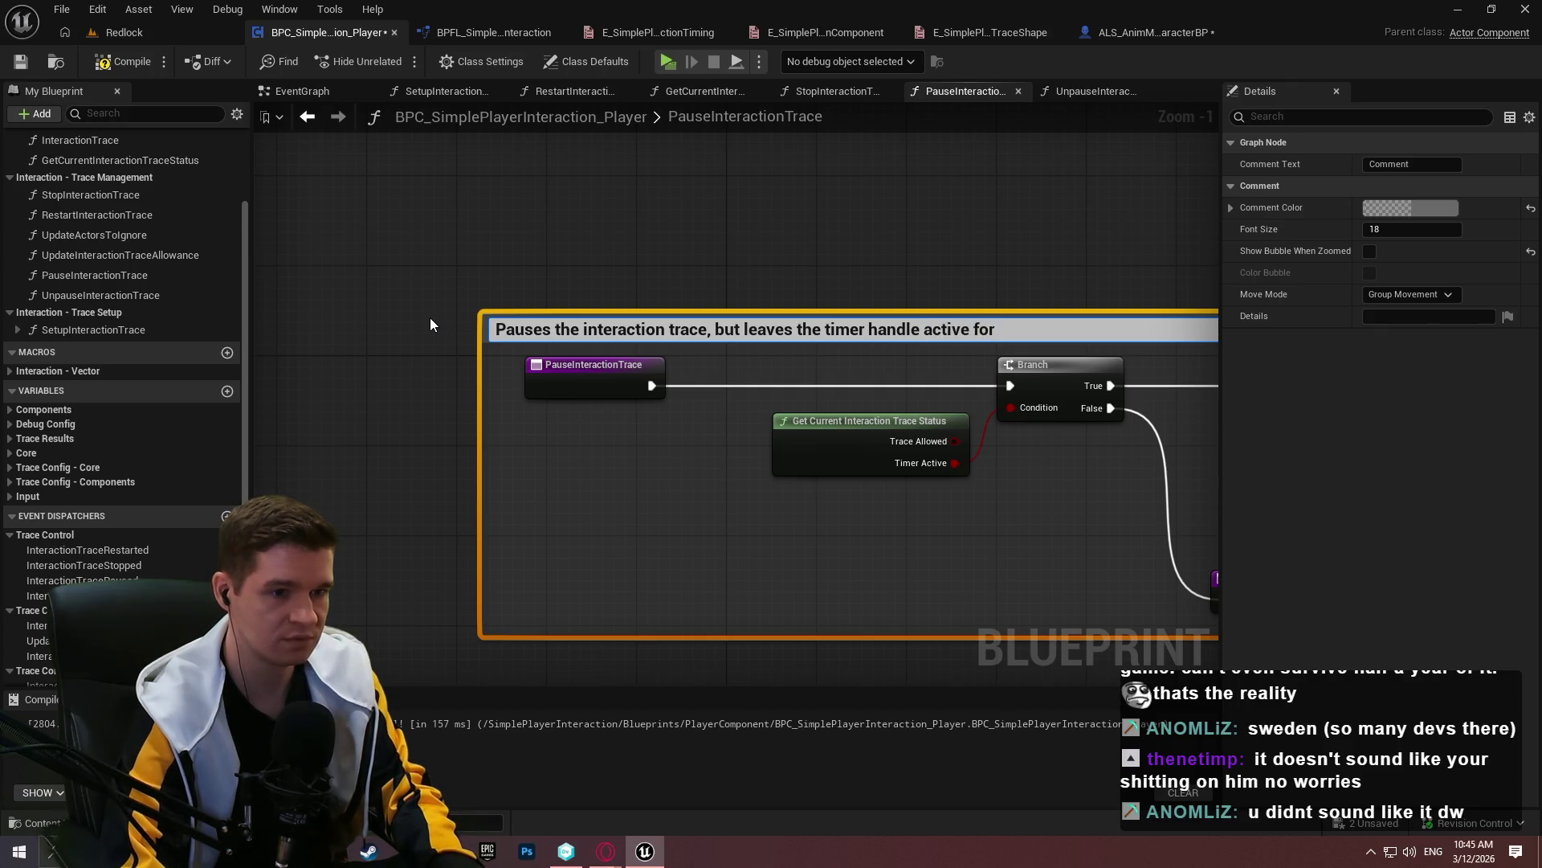
text( unpausing.)
key(ctrl+a)
key(ctrl+c)
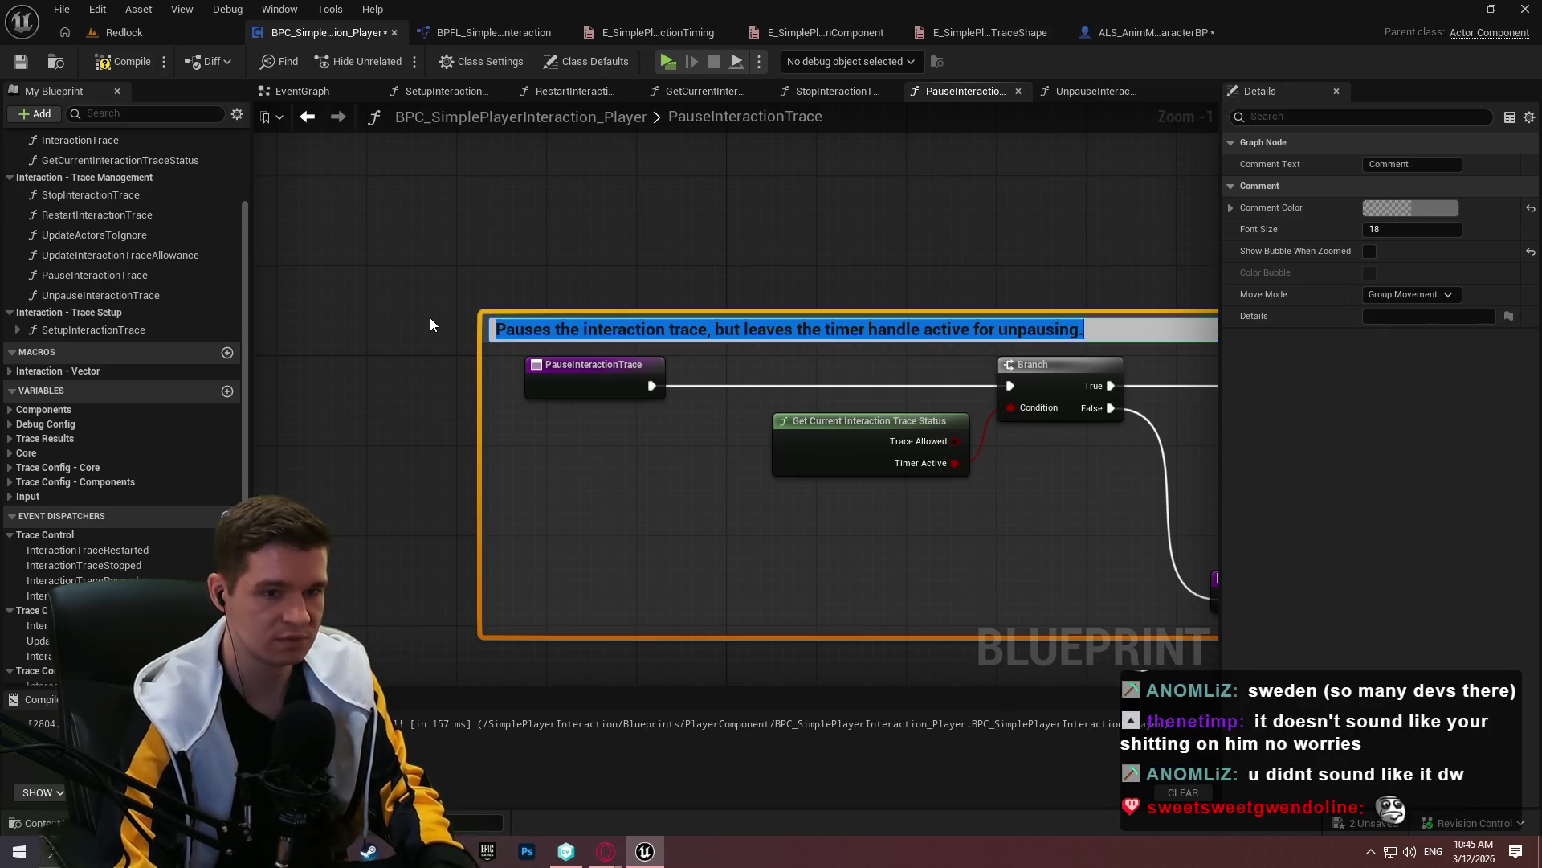
key(Return)
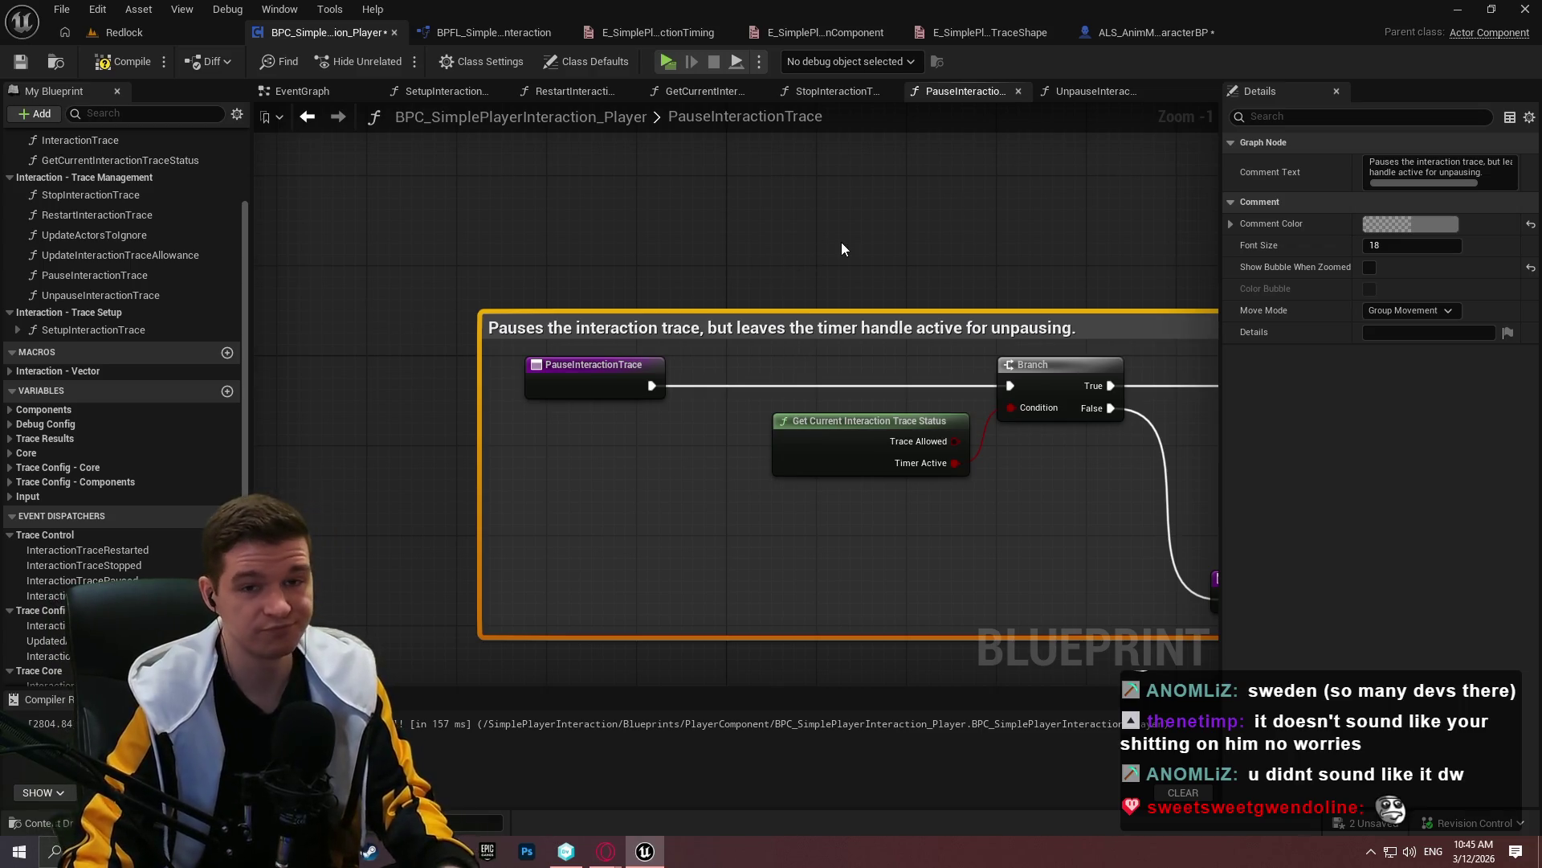
Compile and save the Blueprint, then open the UnpauseInteractionTrace graph
scroll(825, 240, down, 1)
mouse_move(681, 198)
mouse_down()
mouse_move(567, 262)
mouse_move(537, 306)
mouse_move(738, 371)
mouse_up()
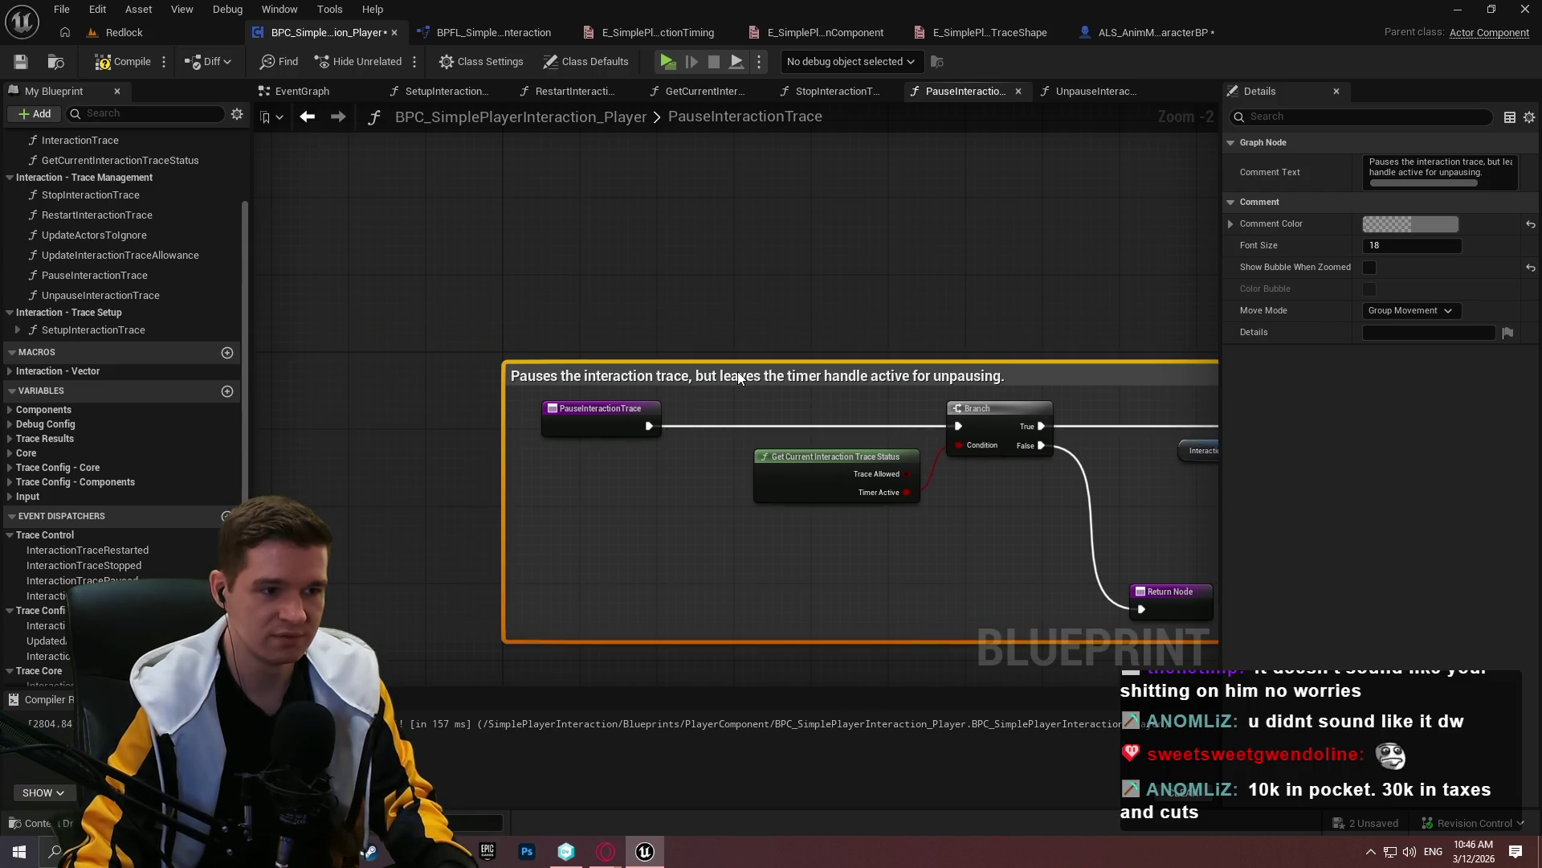
click(734, 344)
click(113, 70)
click(31, 67)
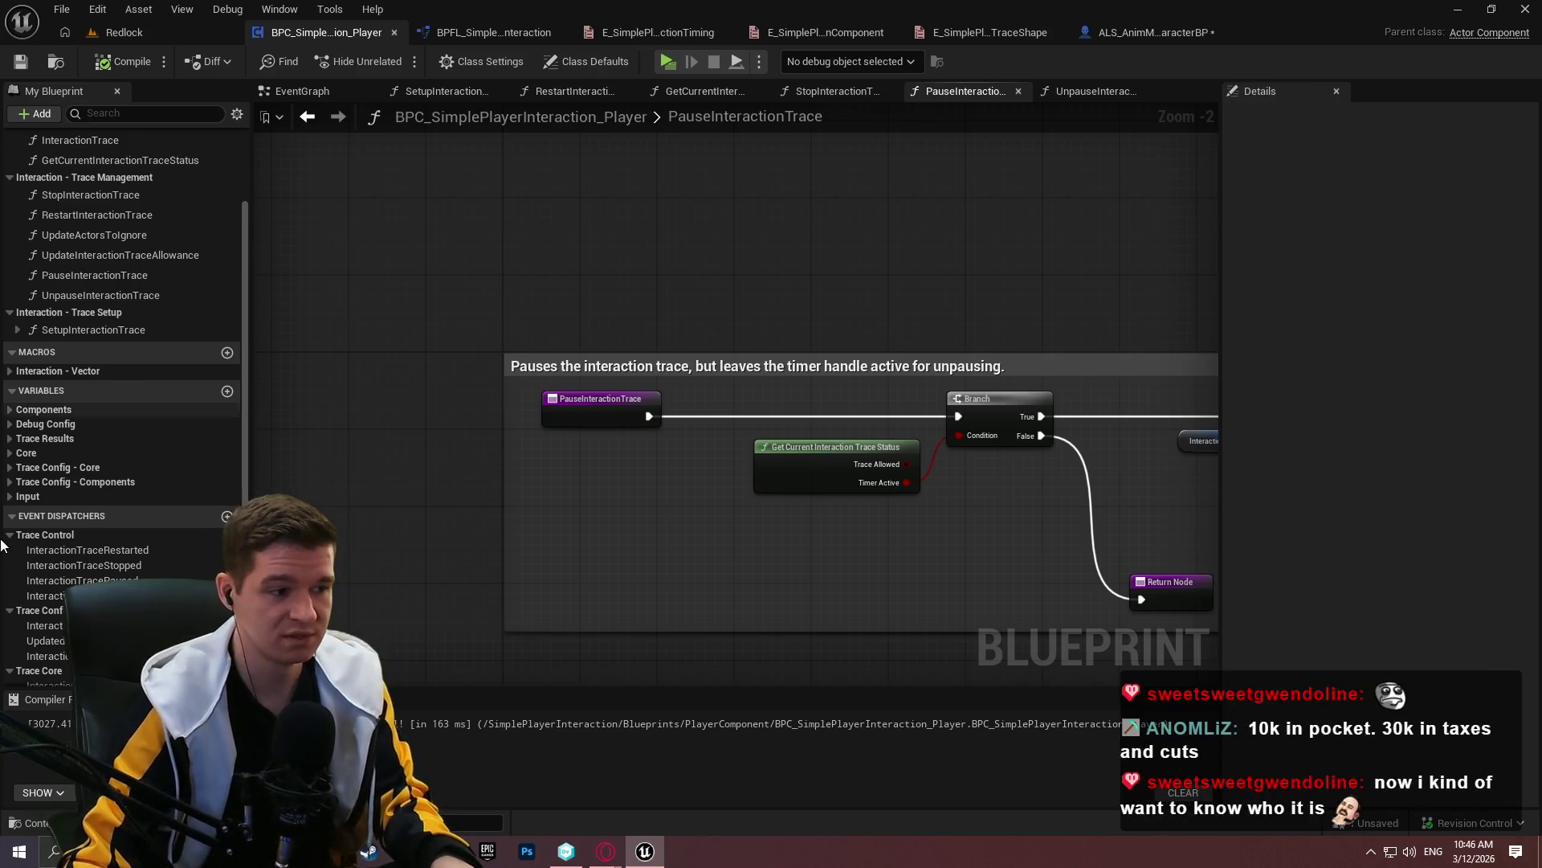
mouse_move(838, 330)
mouse_down()
mouse_move(686, 217)
mouse_move(644, 295)
mouse_up()
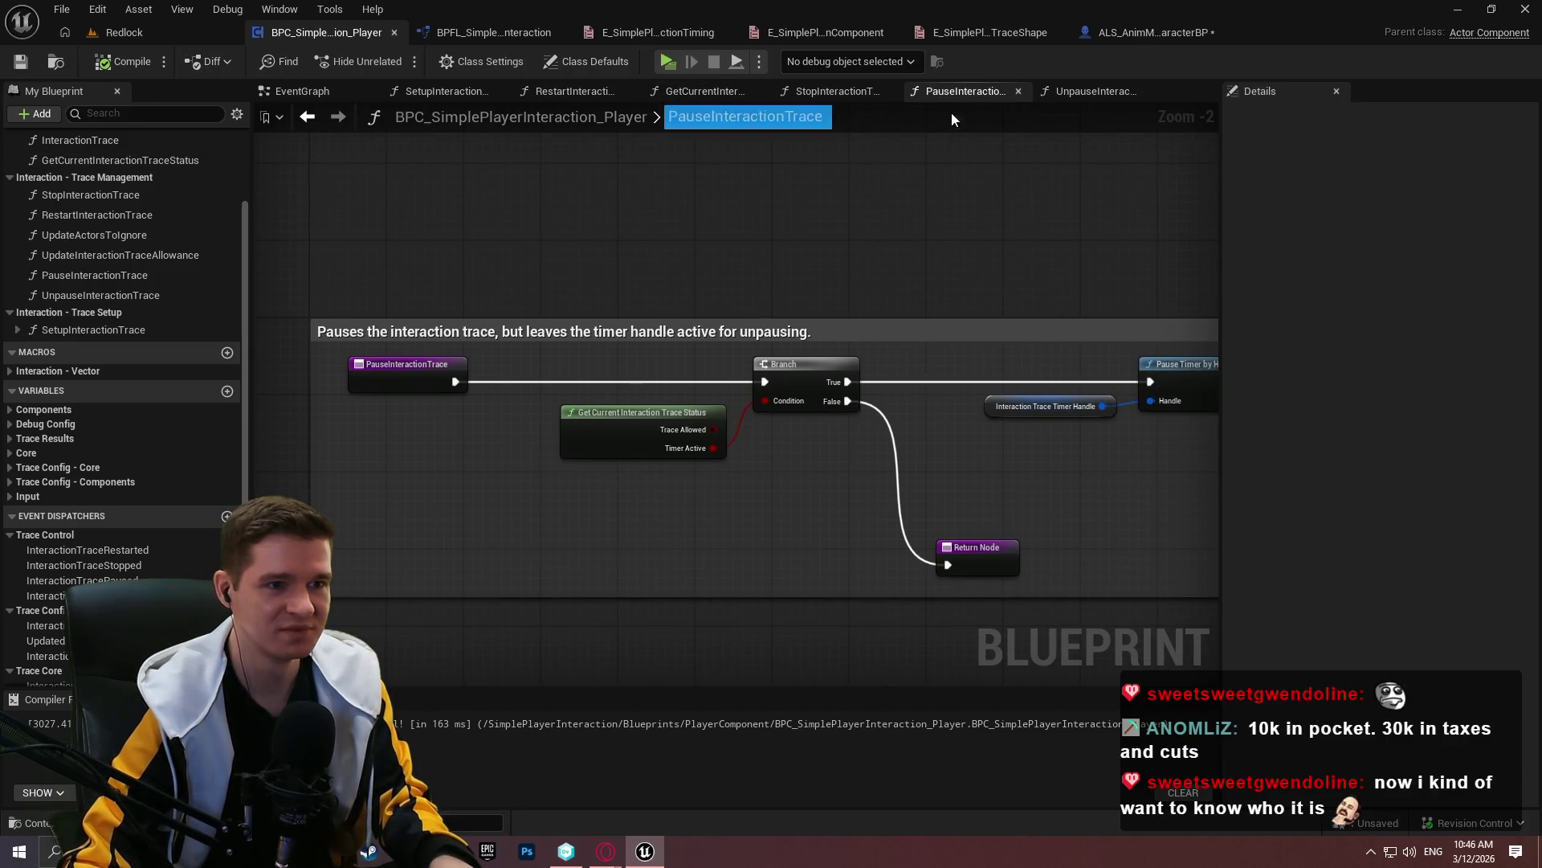
click(1102, 94)
Wrap all UnpauseInteractionTrace nodes in a comment and paste in the Pause comment text
scroll(866, 282, down, 2)
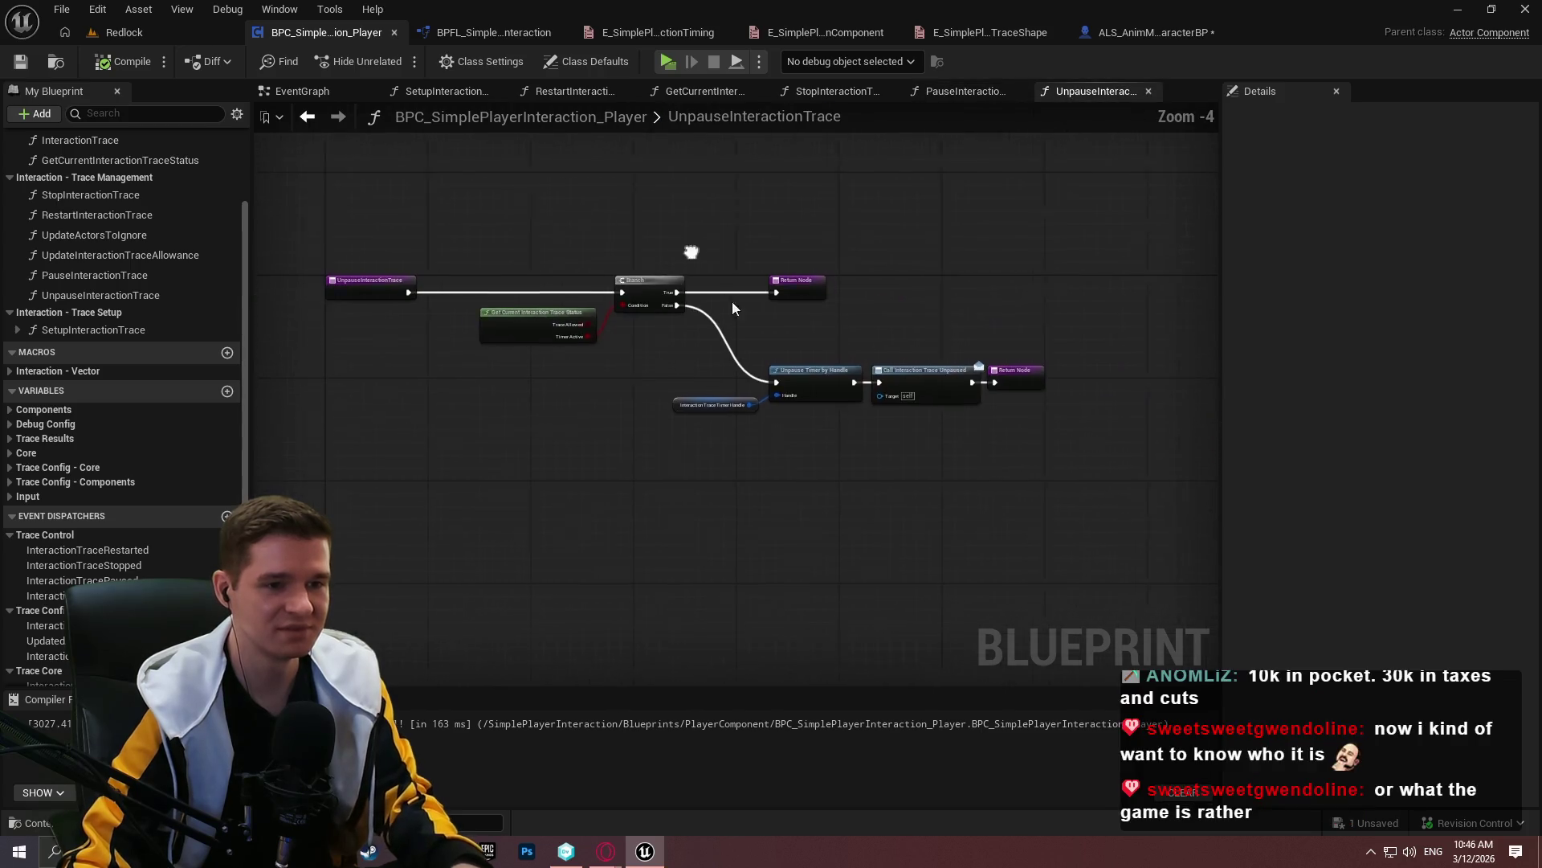
drag(970, 456, 1102, 486)
key(ctrl+a)
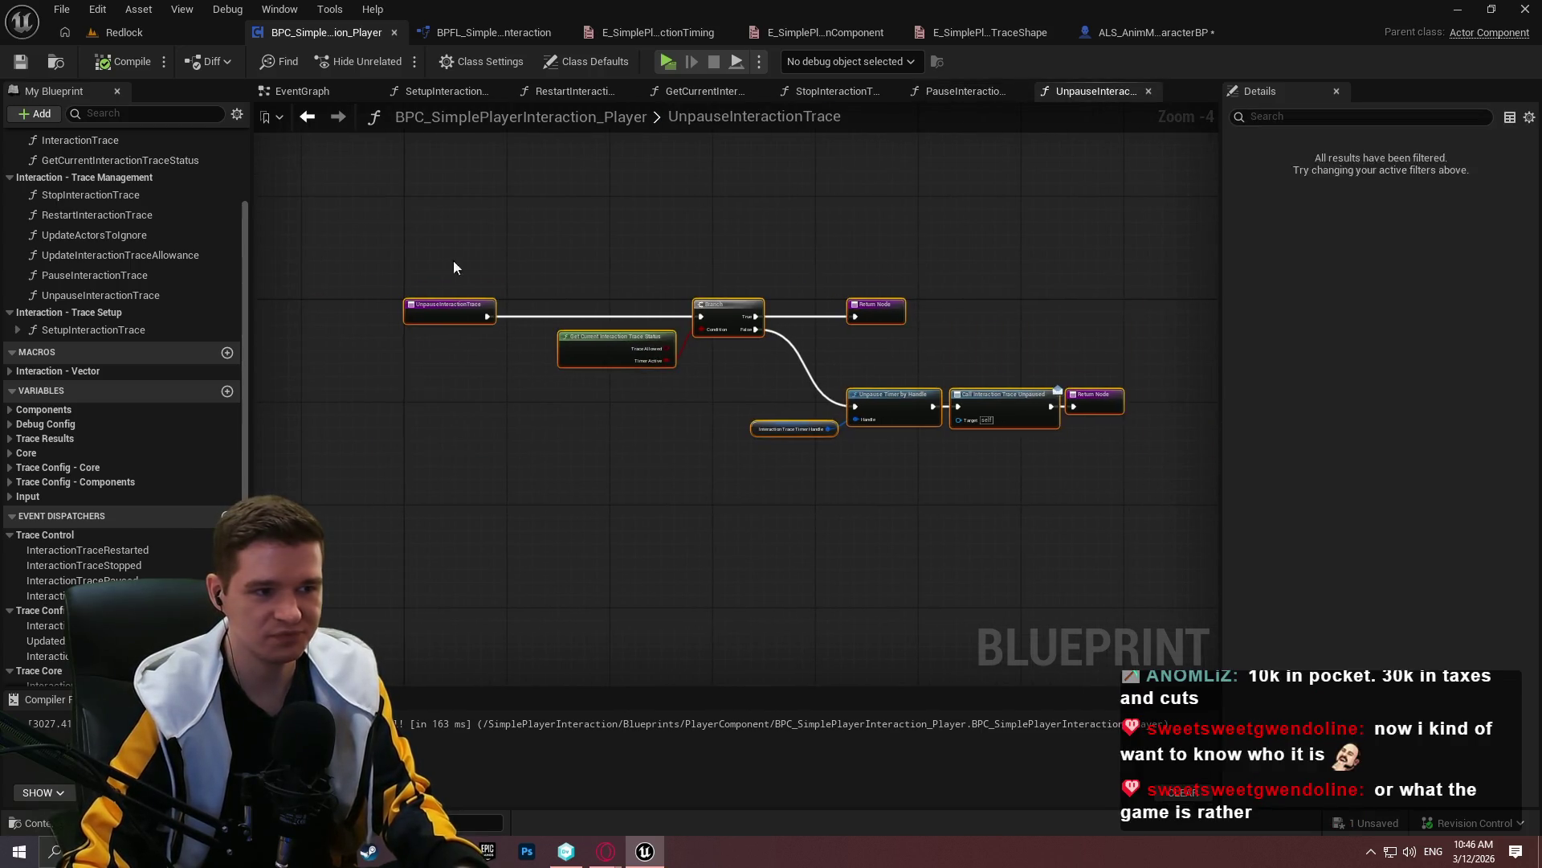
key(c)
scroll(415, 288, up, 2)
key(ctrl+v)
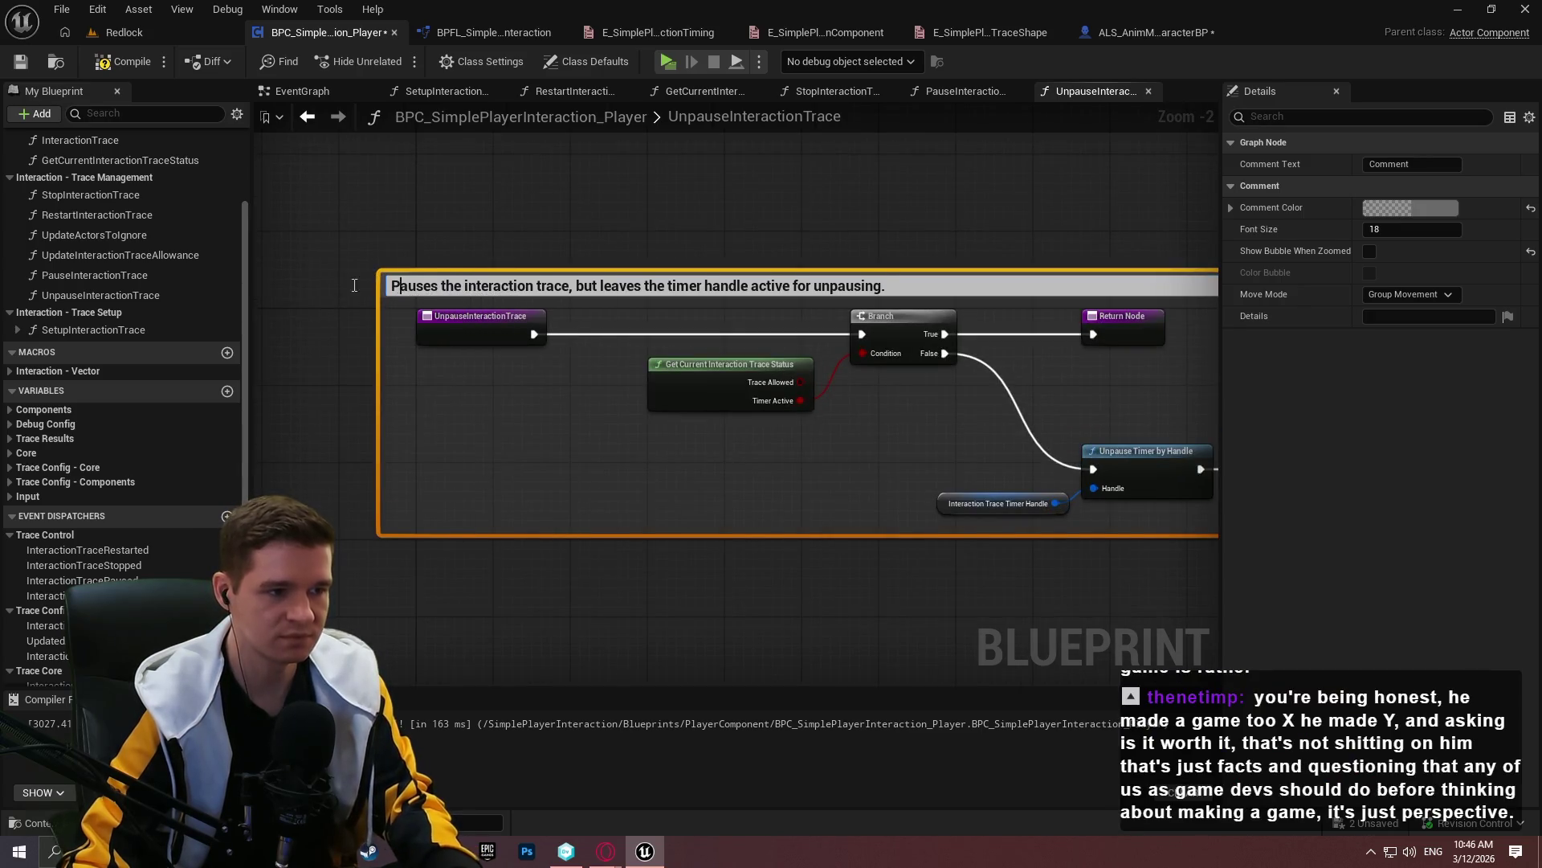
Edit the comment to read 'Unpauses the interaction trace, but leaves the timer handle active for pausing.'
key(Home)
key(Delete)
text(Unp)
key(Return)
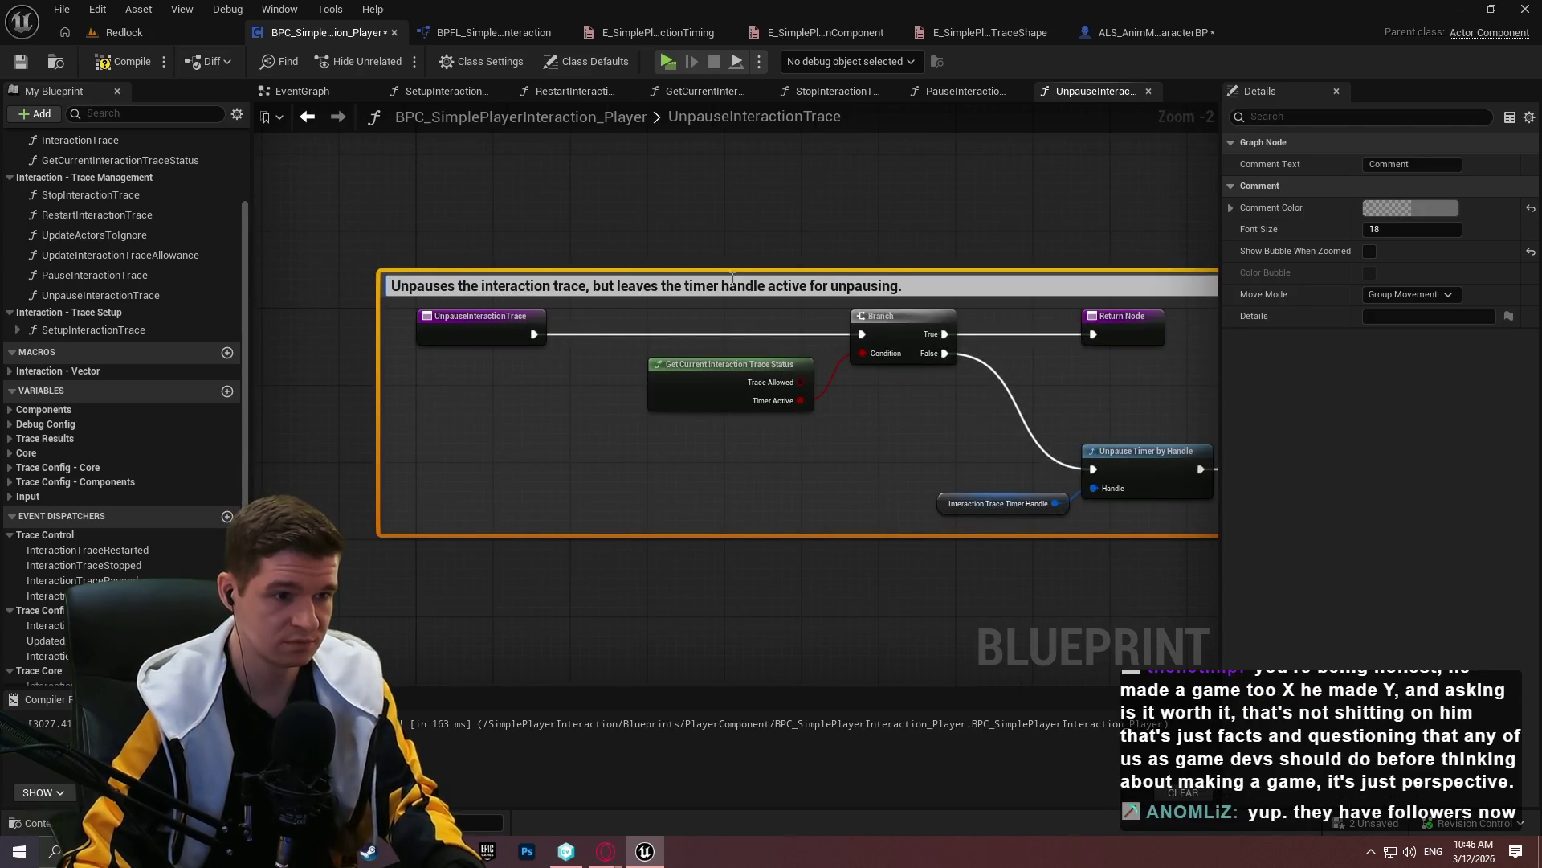
drag(831, 288, 846, 288)
key(Delete)
text(.)
key(Return)
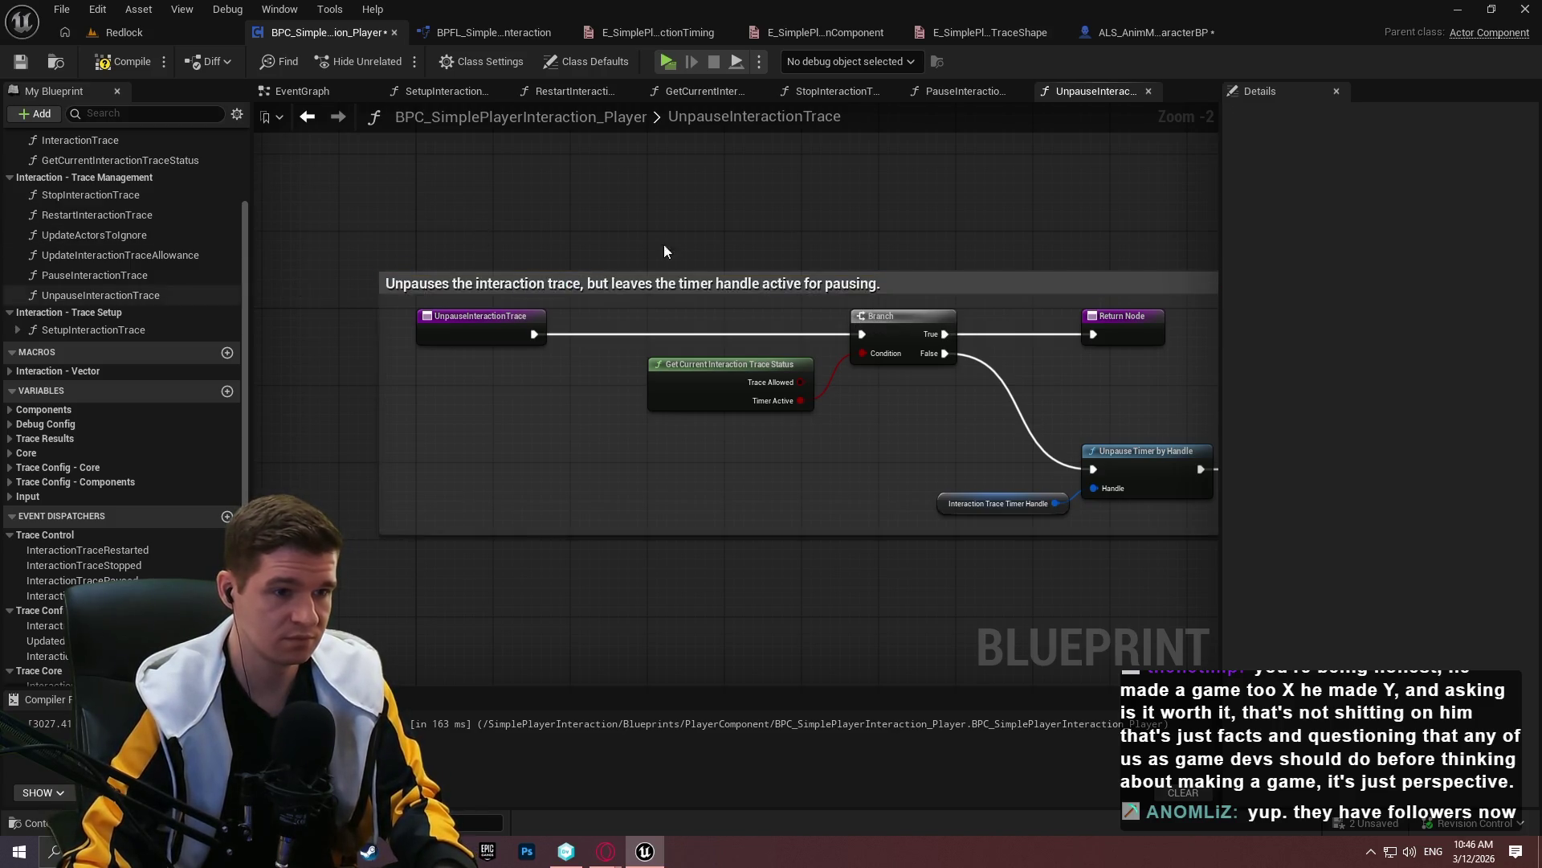
click(508, 280)
click(485, 241)
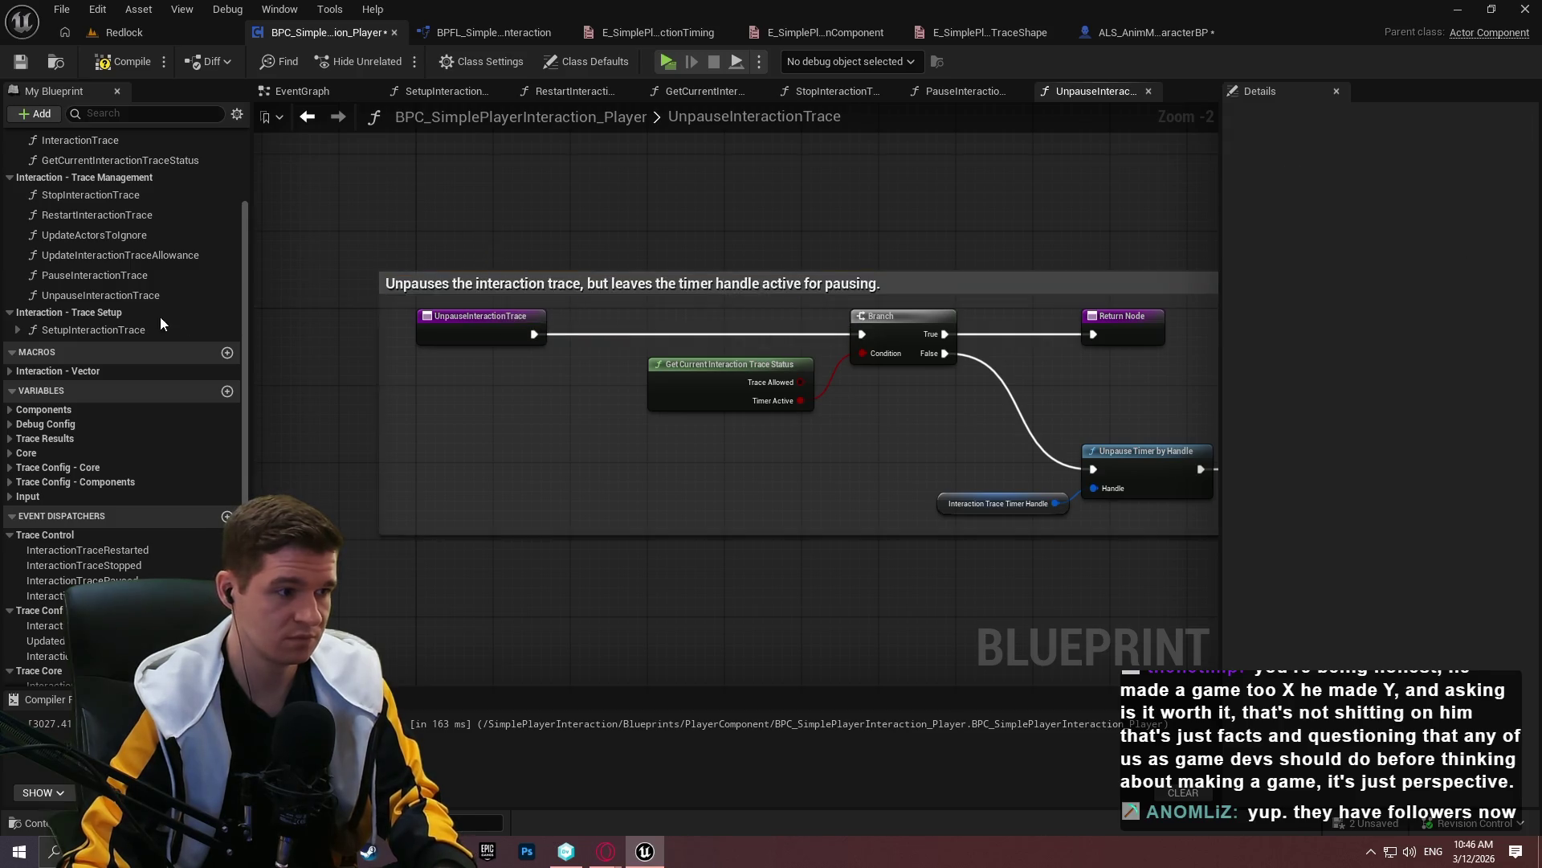
scroll(74, 228, up, 2)
click(109, 352)
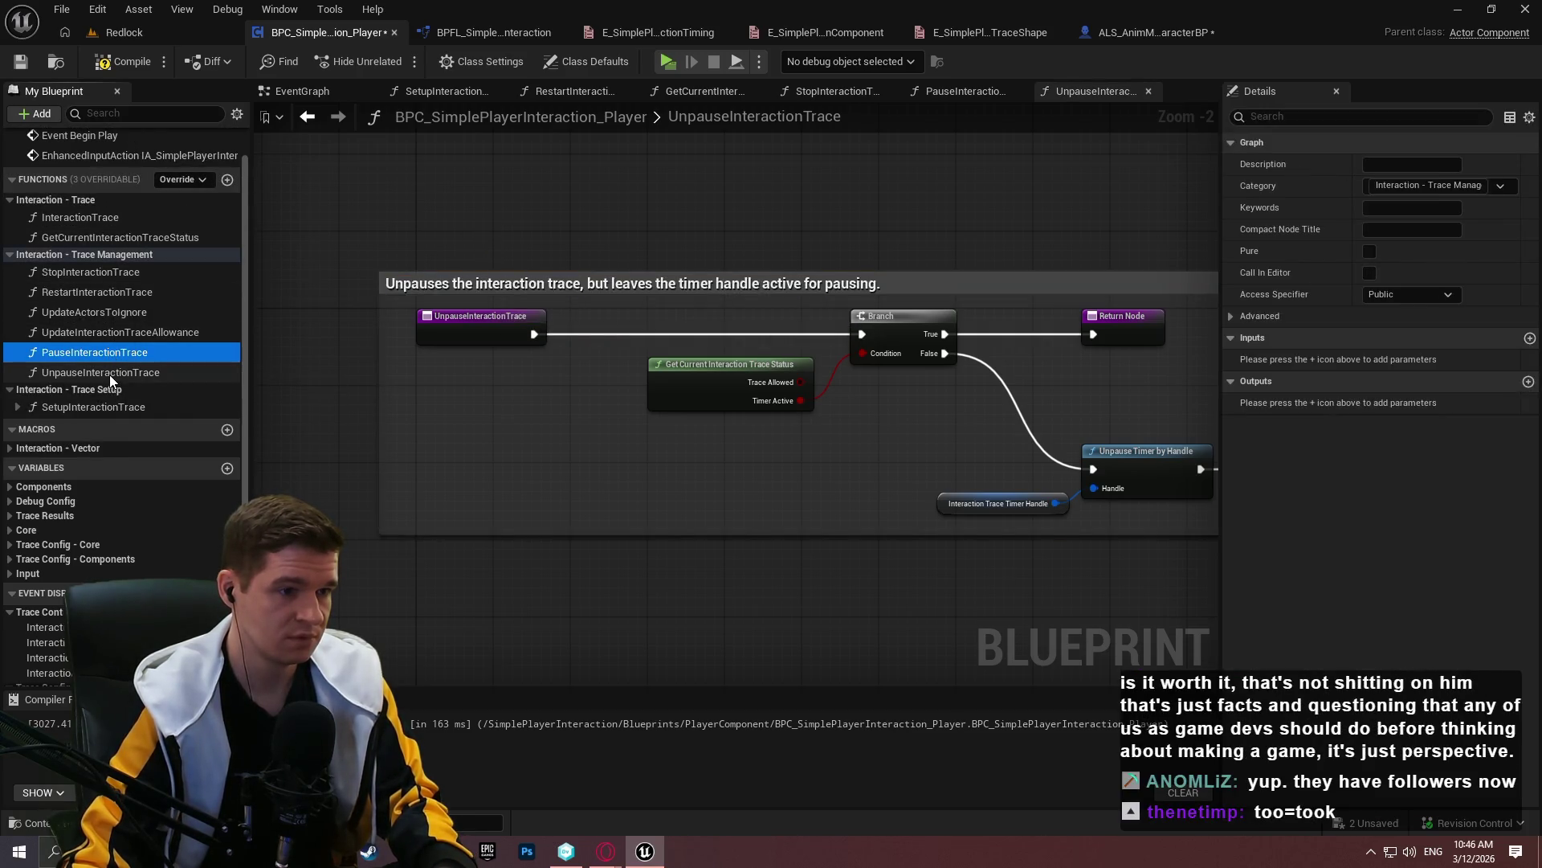
Paste the Unpauses comment text into UnpauseInteractionTrace's Description and save the Blueprint
click(108, 369)
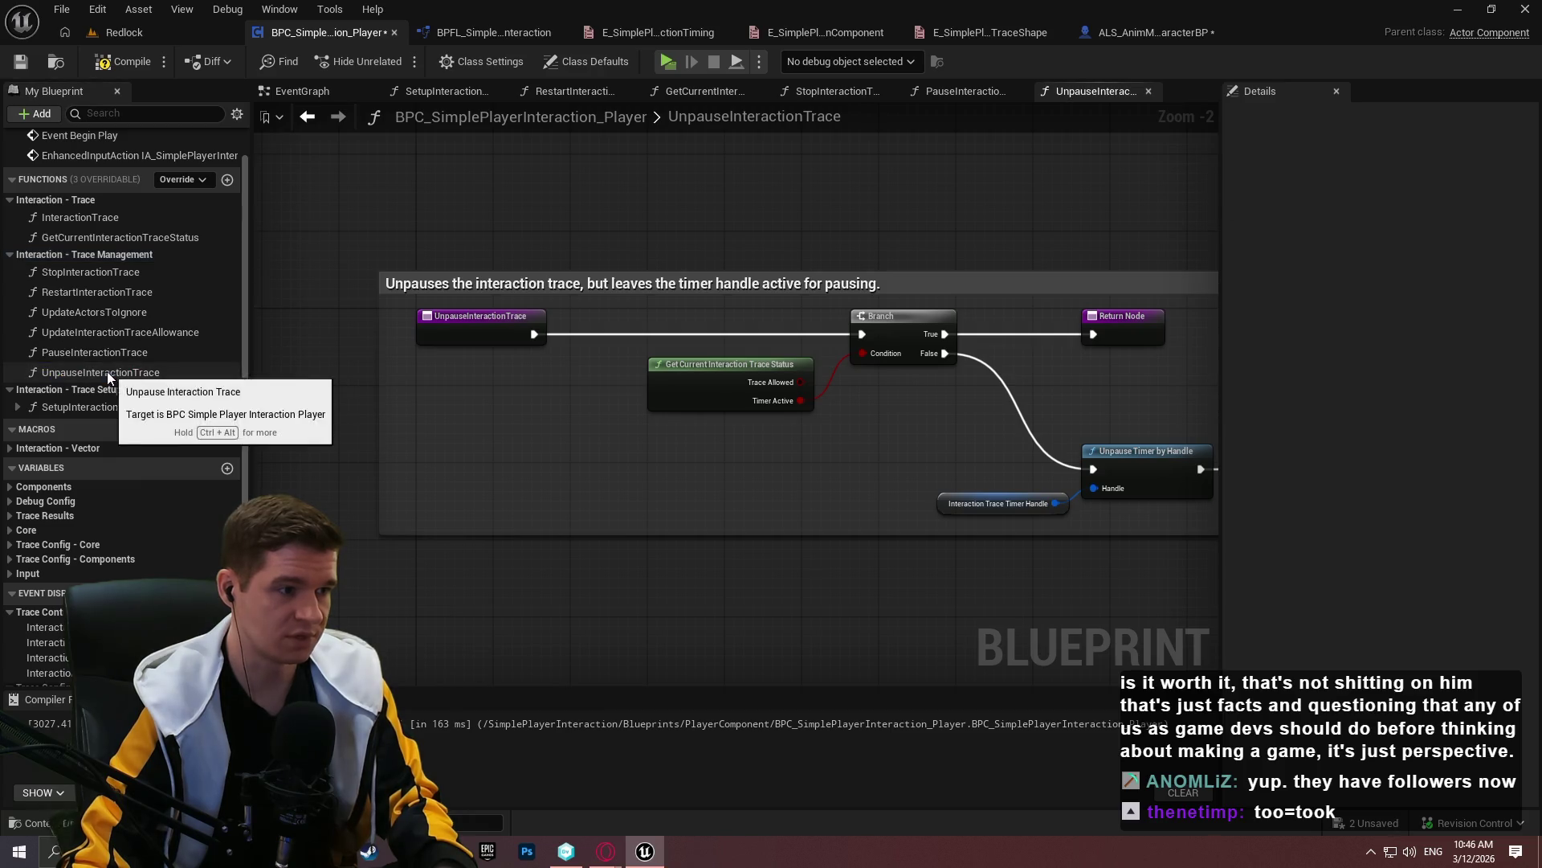
click(1388, 164)
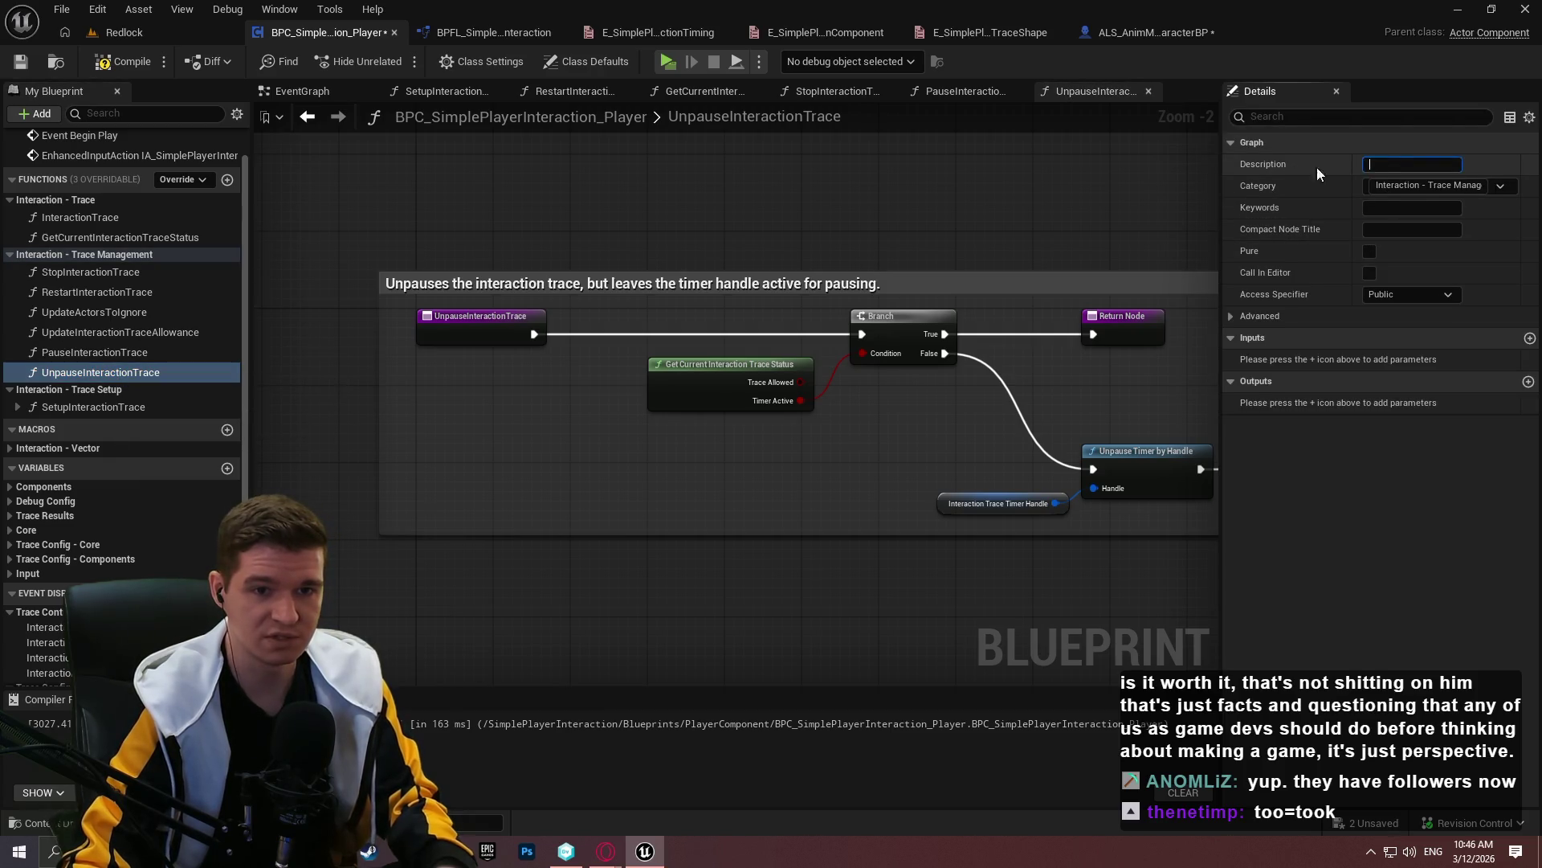
key(ctrl+v)
click(74, 351)
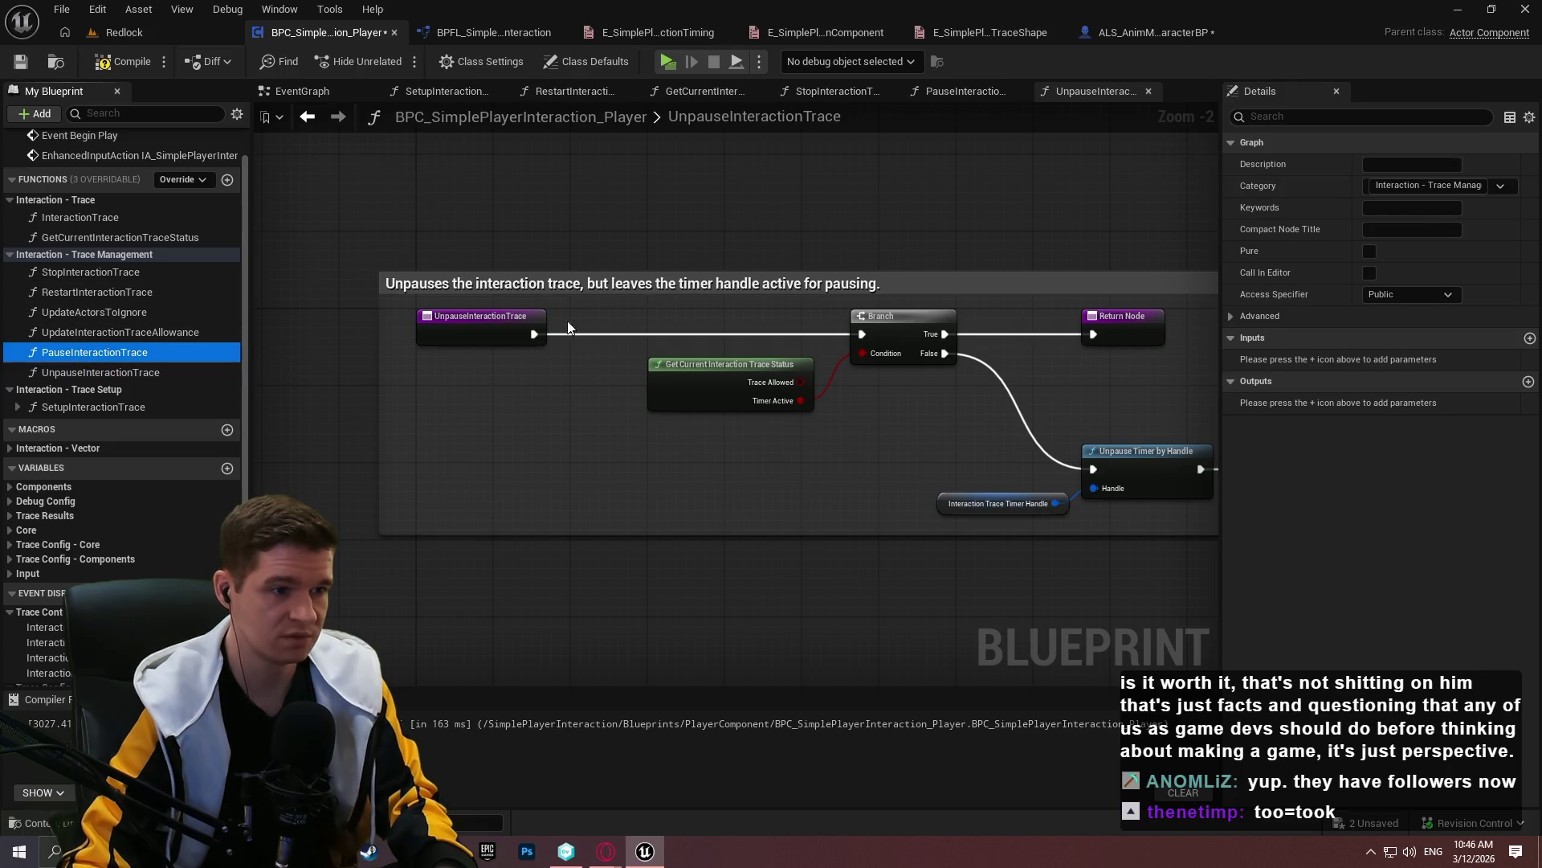
double_click(604, 284)
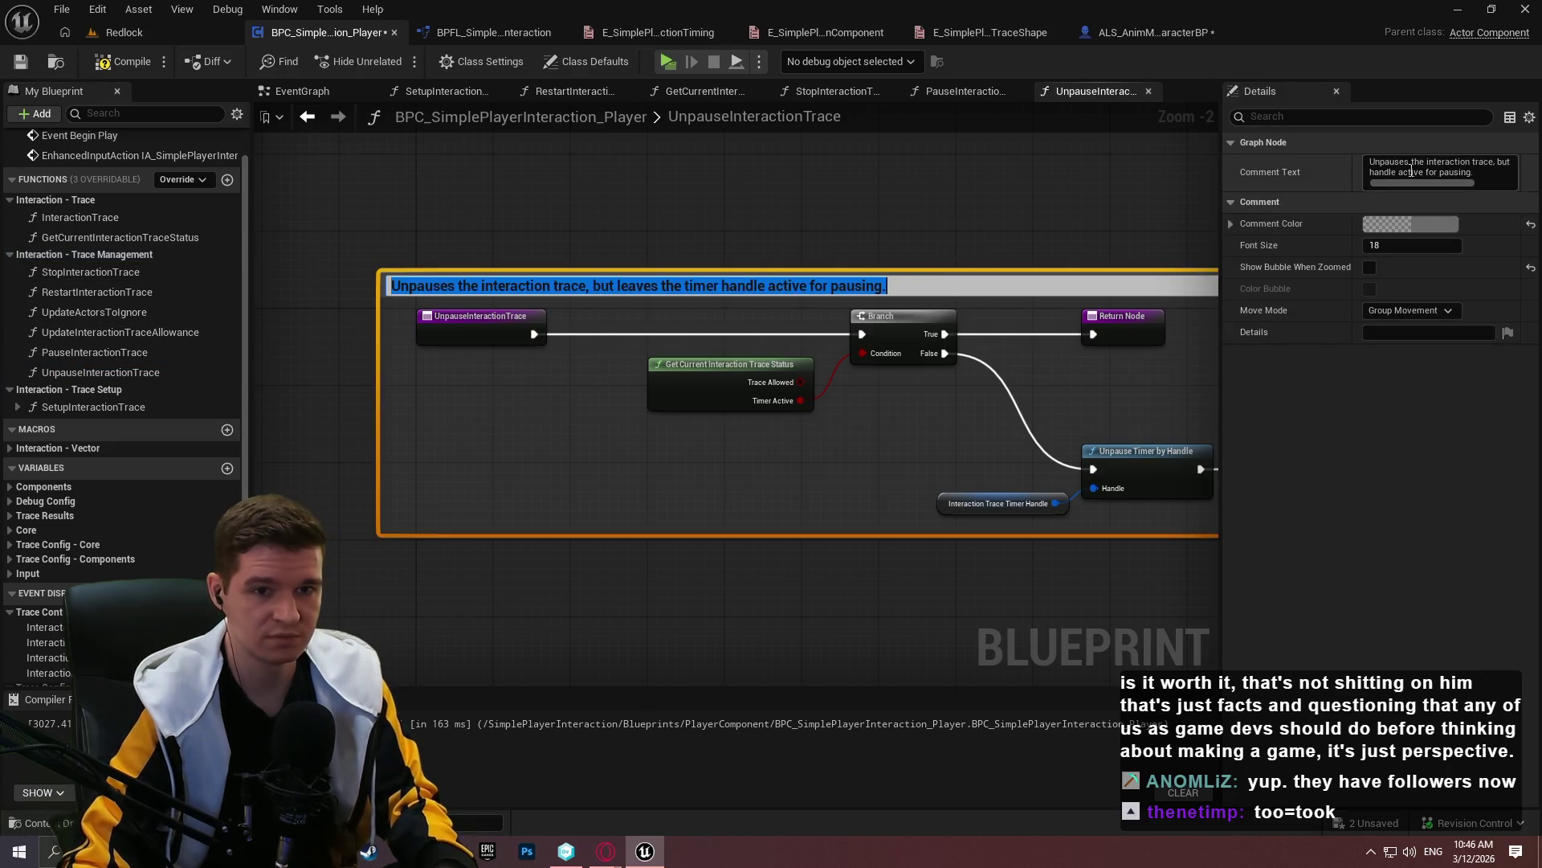
key(Return)
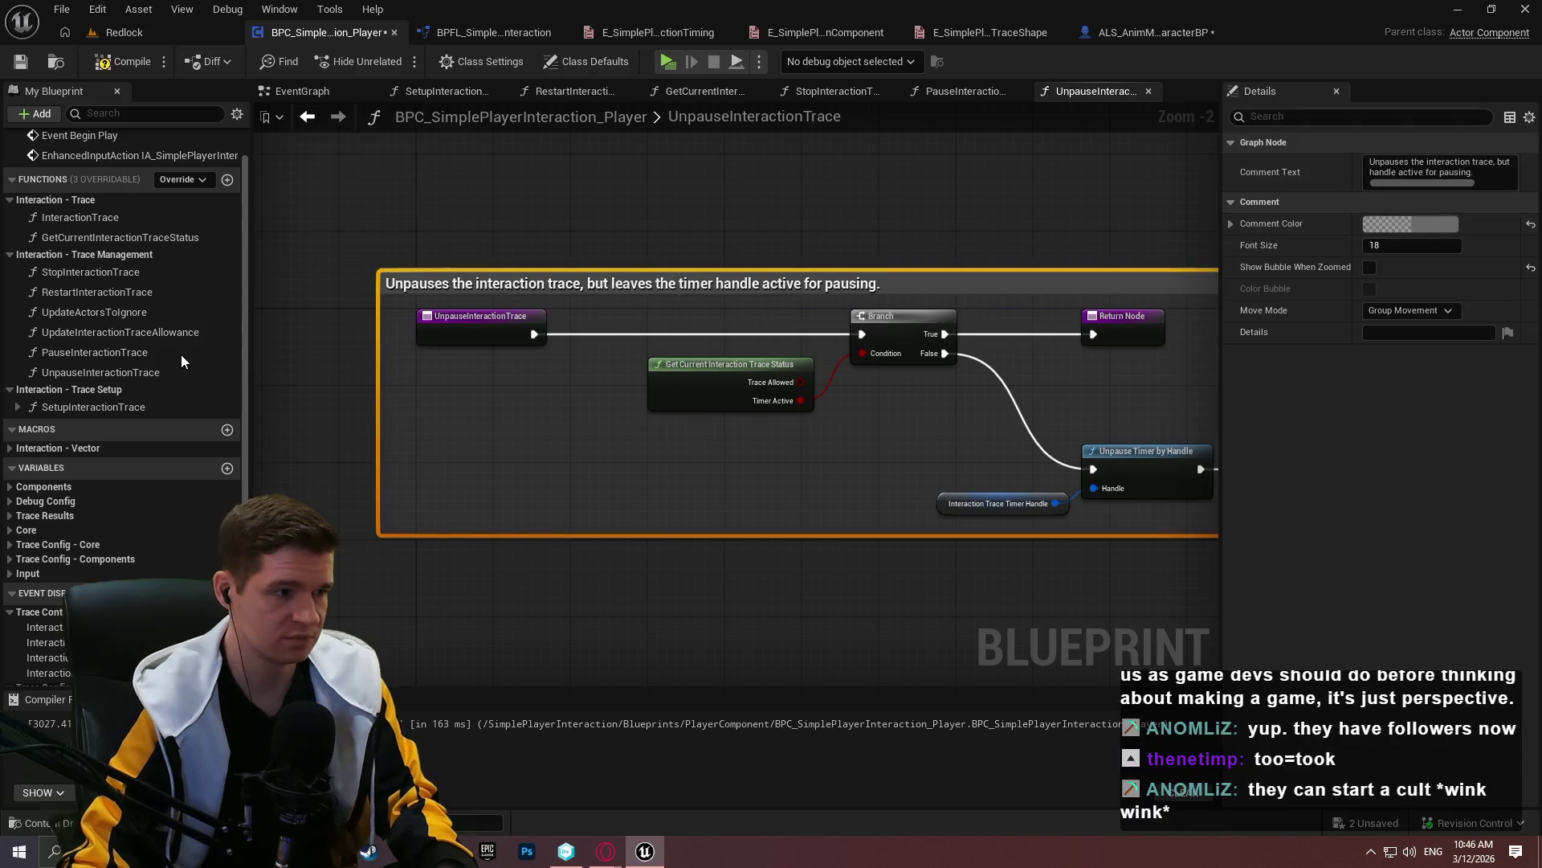
click(122, 351)
click(708, 251)
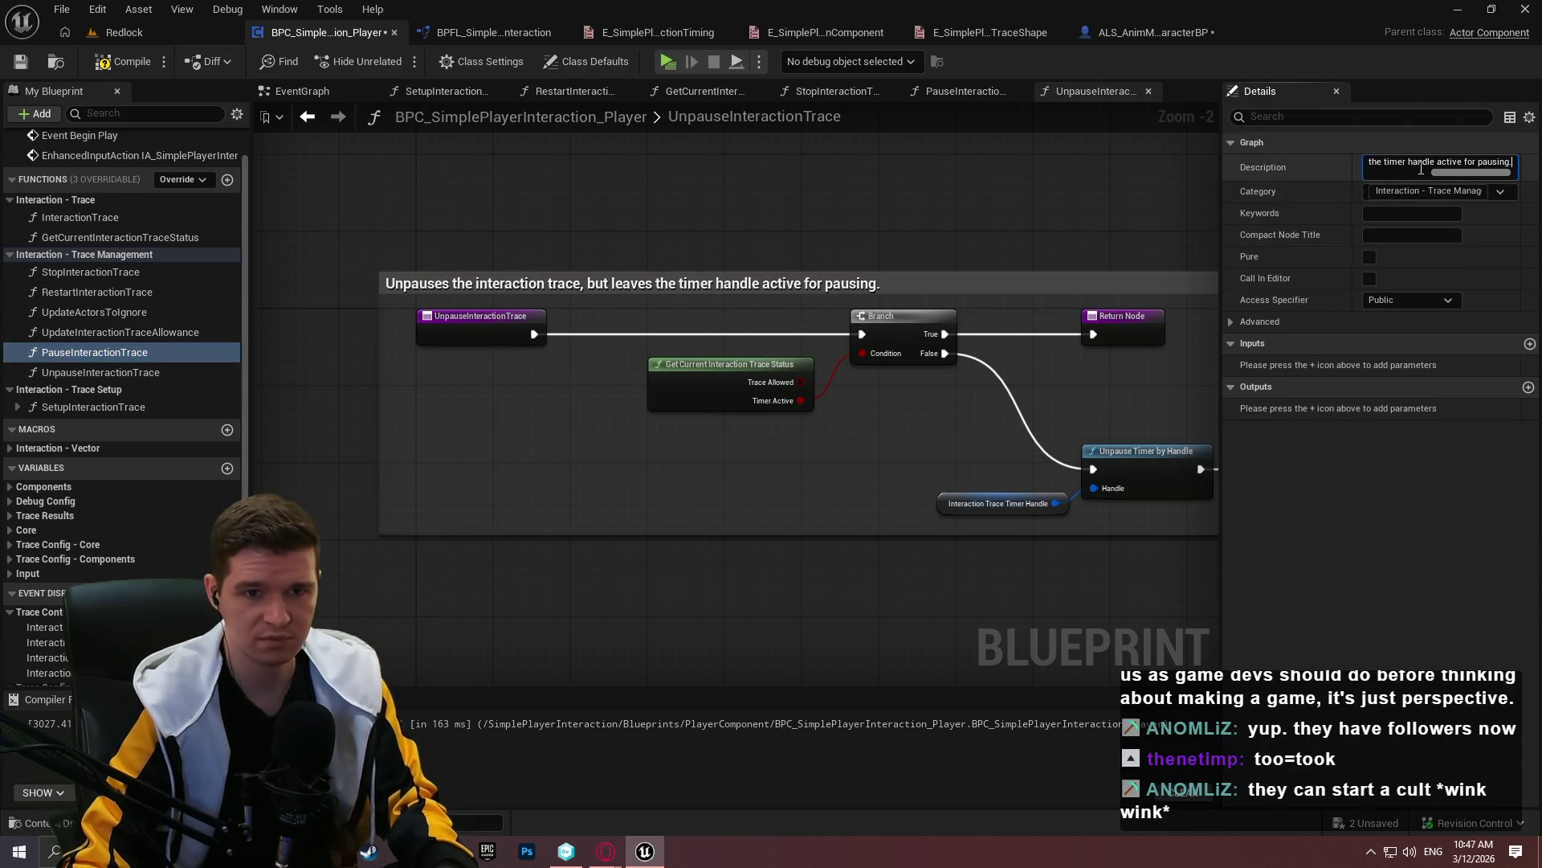
key(ctrl+s)
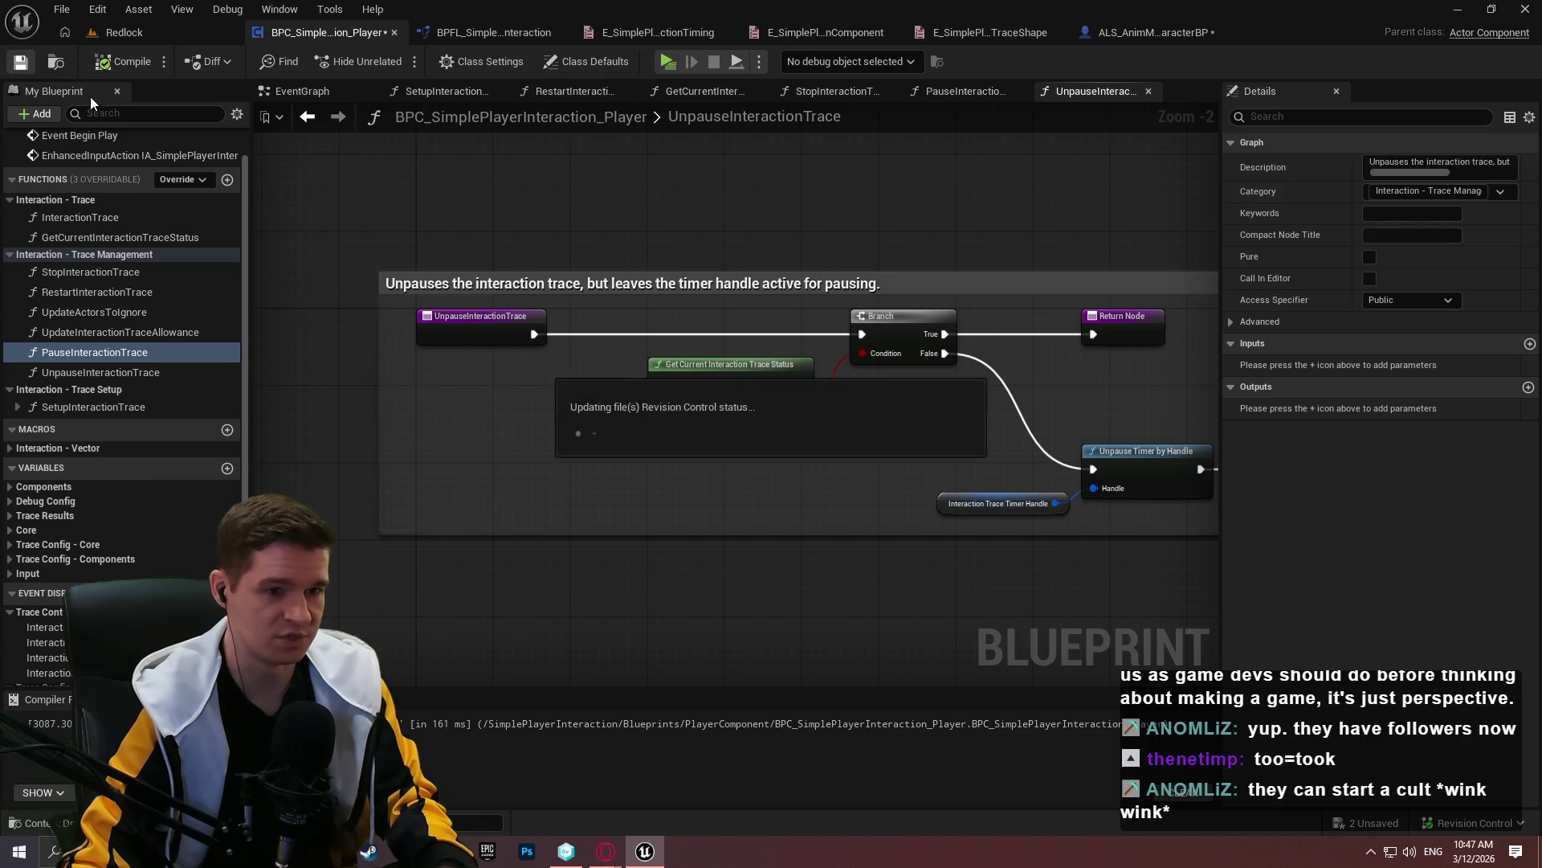
mouse_move(1076, 423)
mouse_down()
mouse_move(610, 333)
mouse_move(1156, 388)
mouse_move(951, 361)
mouse_up()
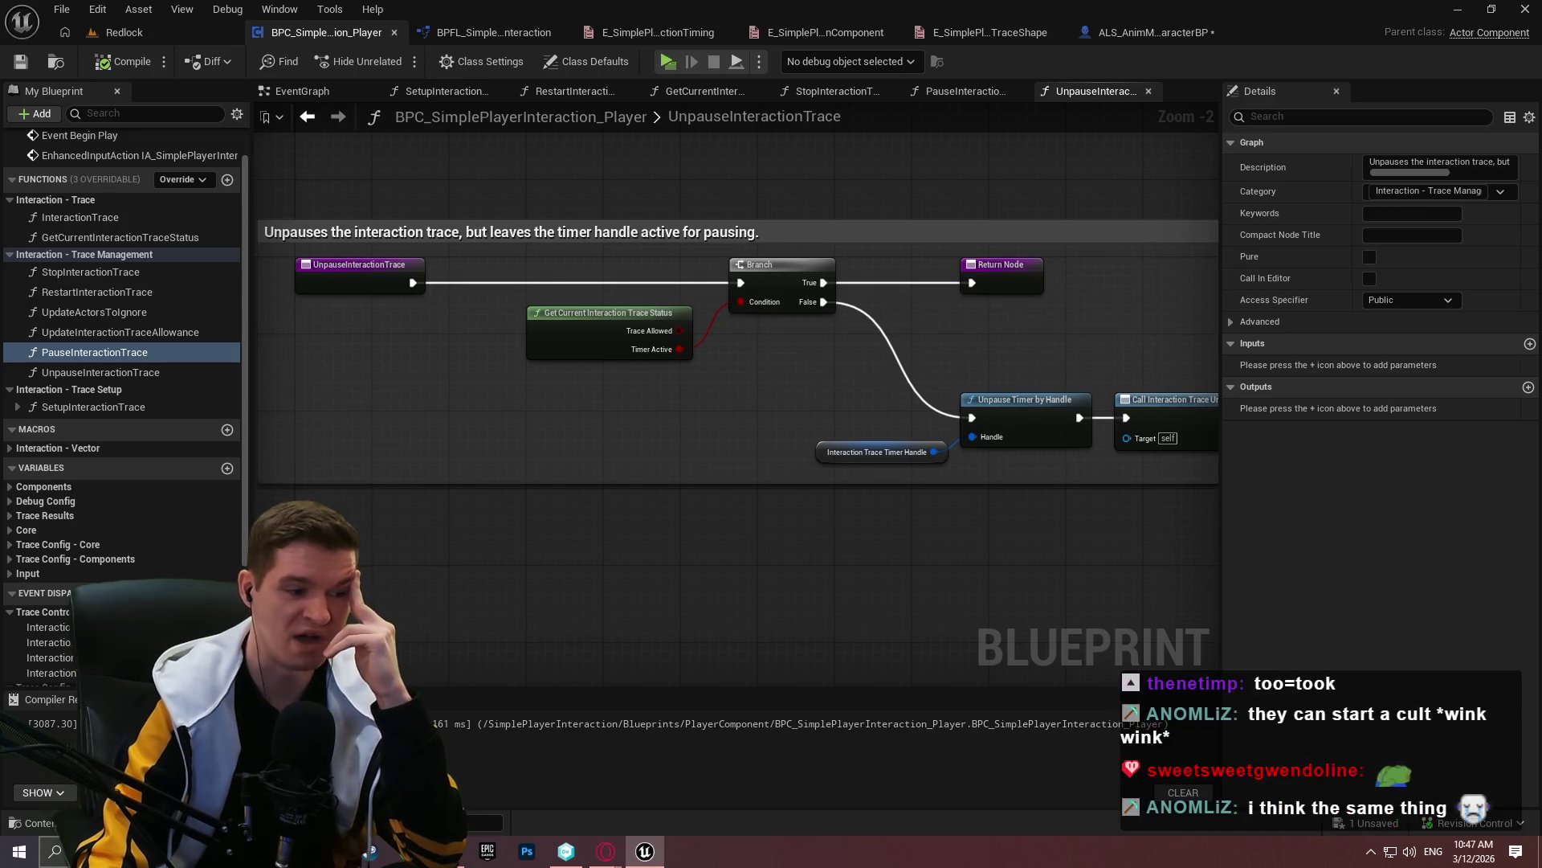
key(super+s)
Launch Calculator and compute 6000 × 12 × 4 = 288,000
text(ca)
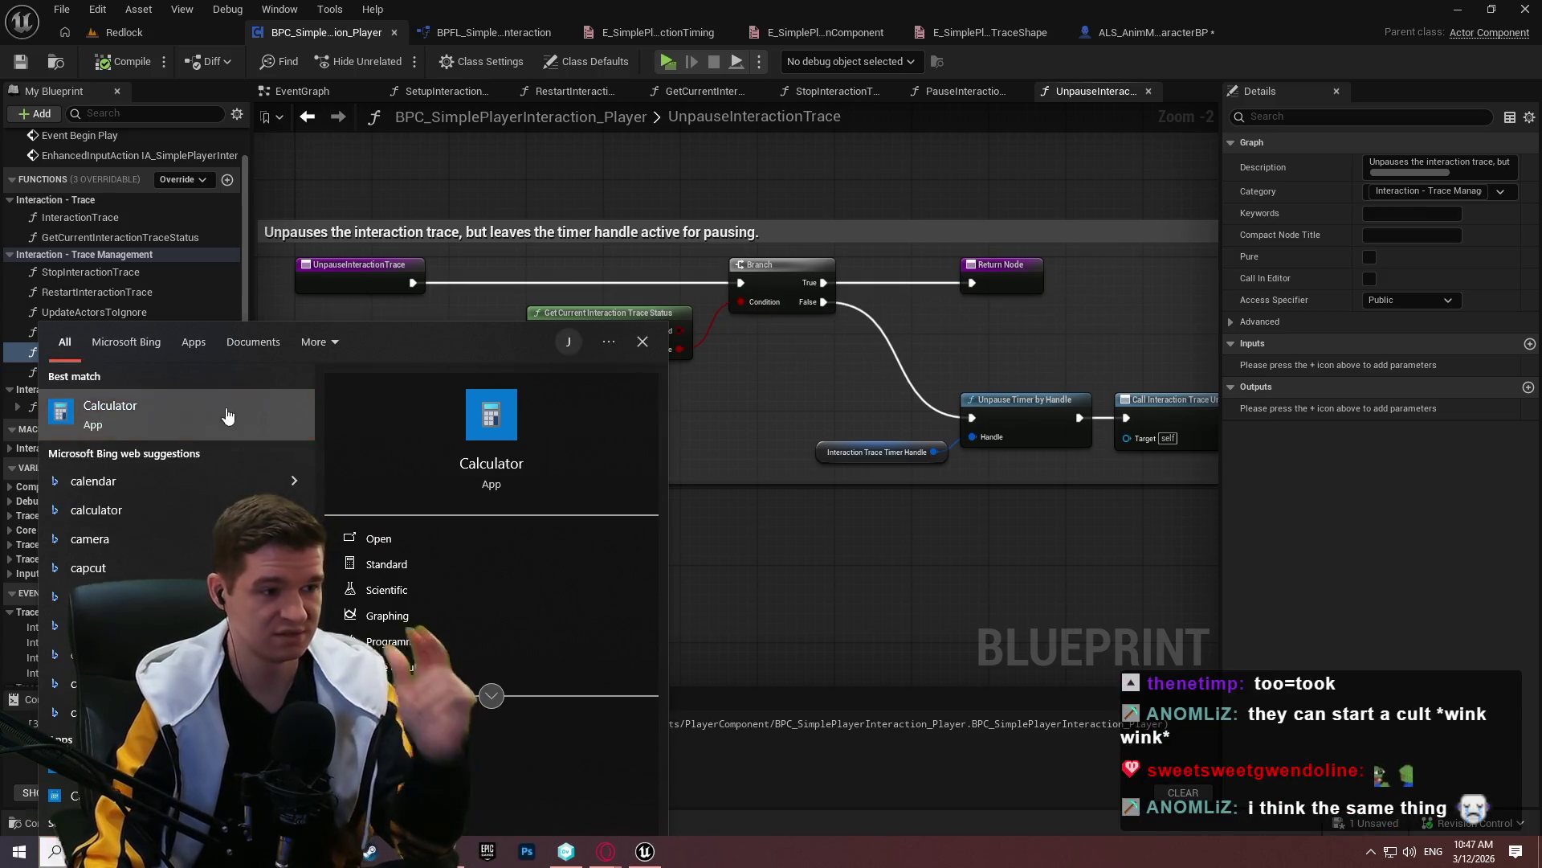
key(Return)
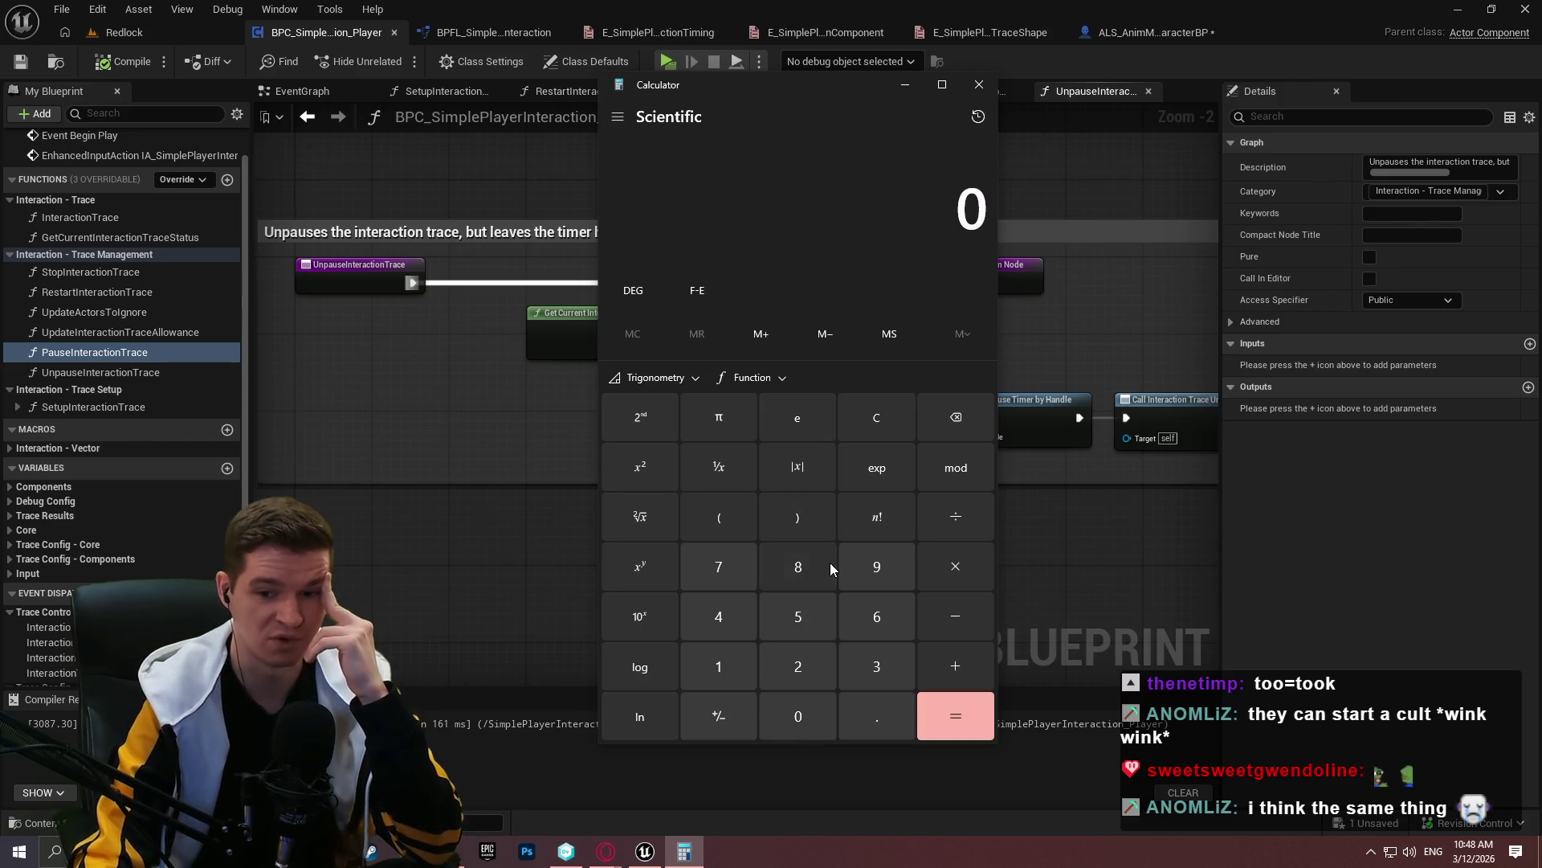
click(865, 622)
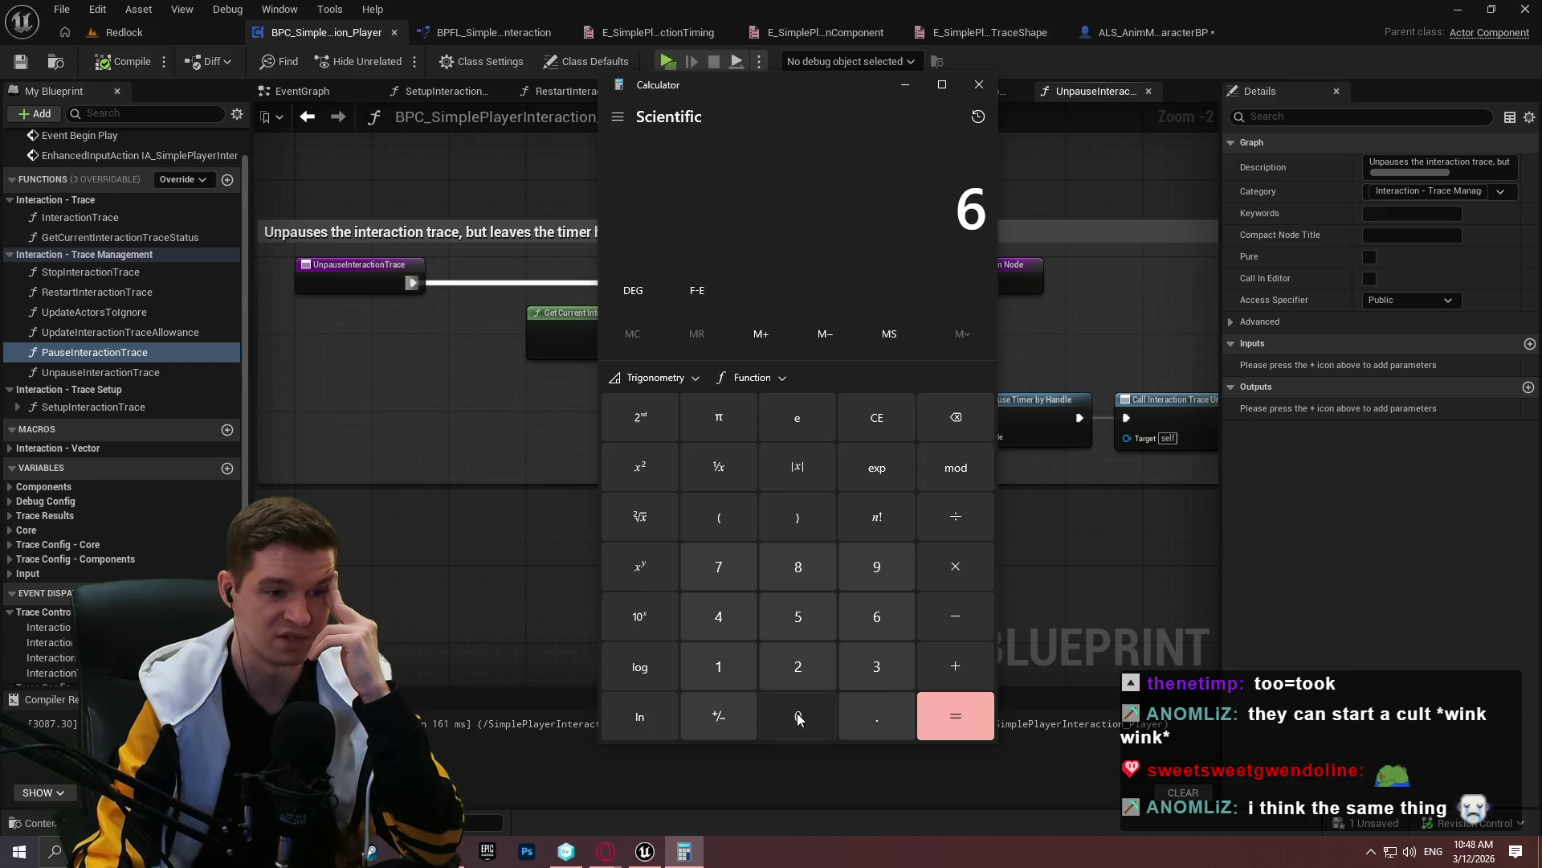
triple_click(797, 712)
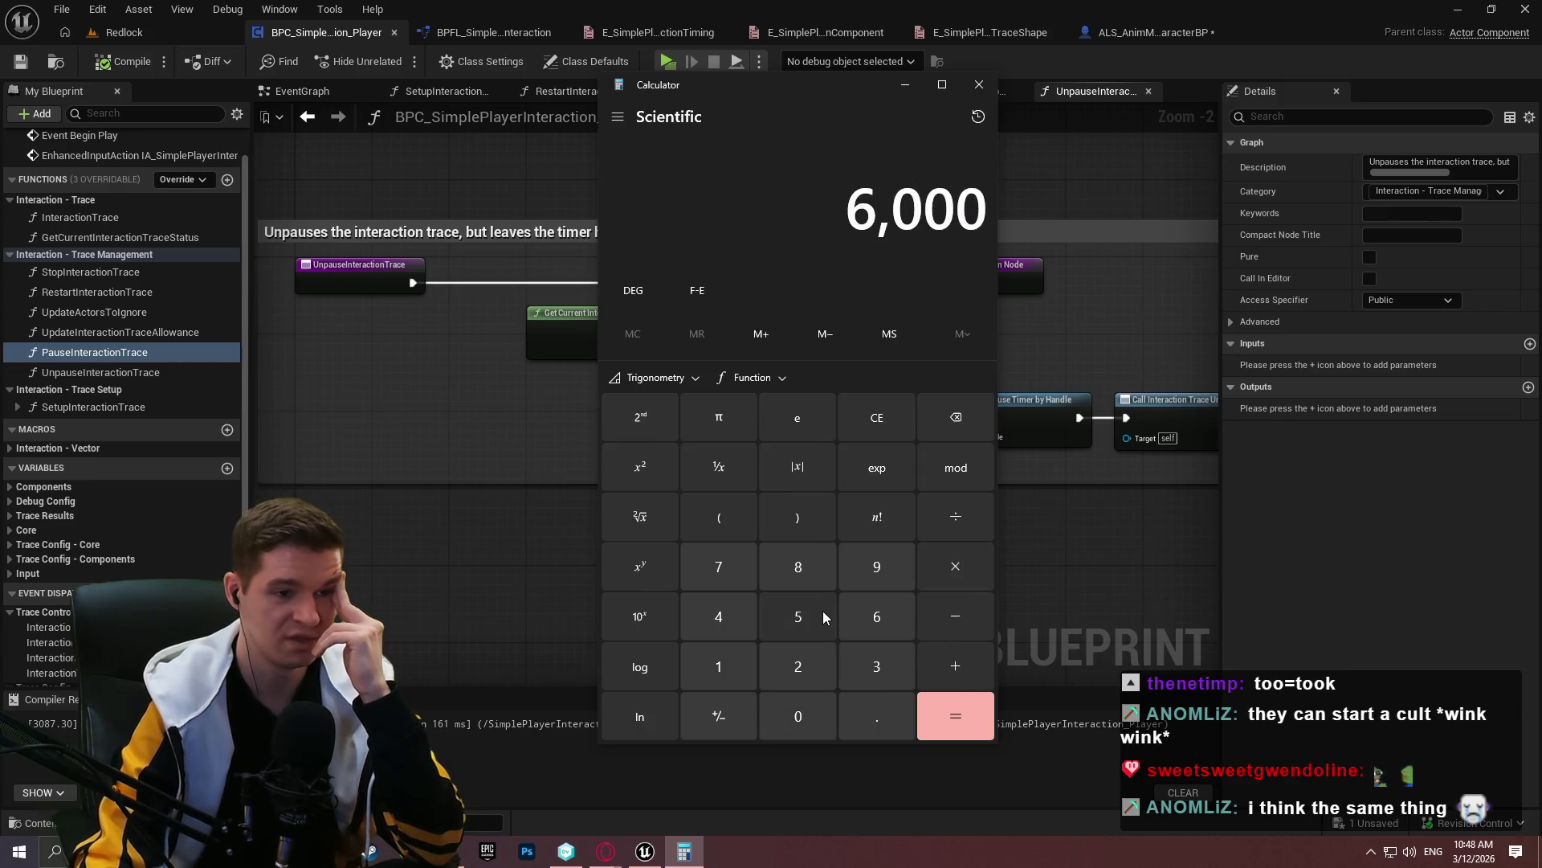
click(945, 573)
click(713, 672)
click(798, 667)
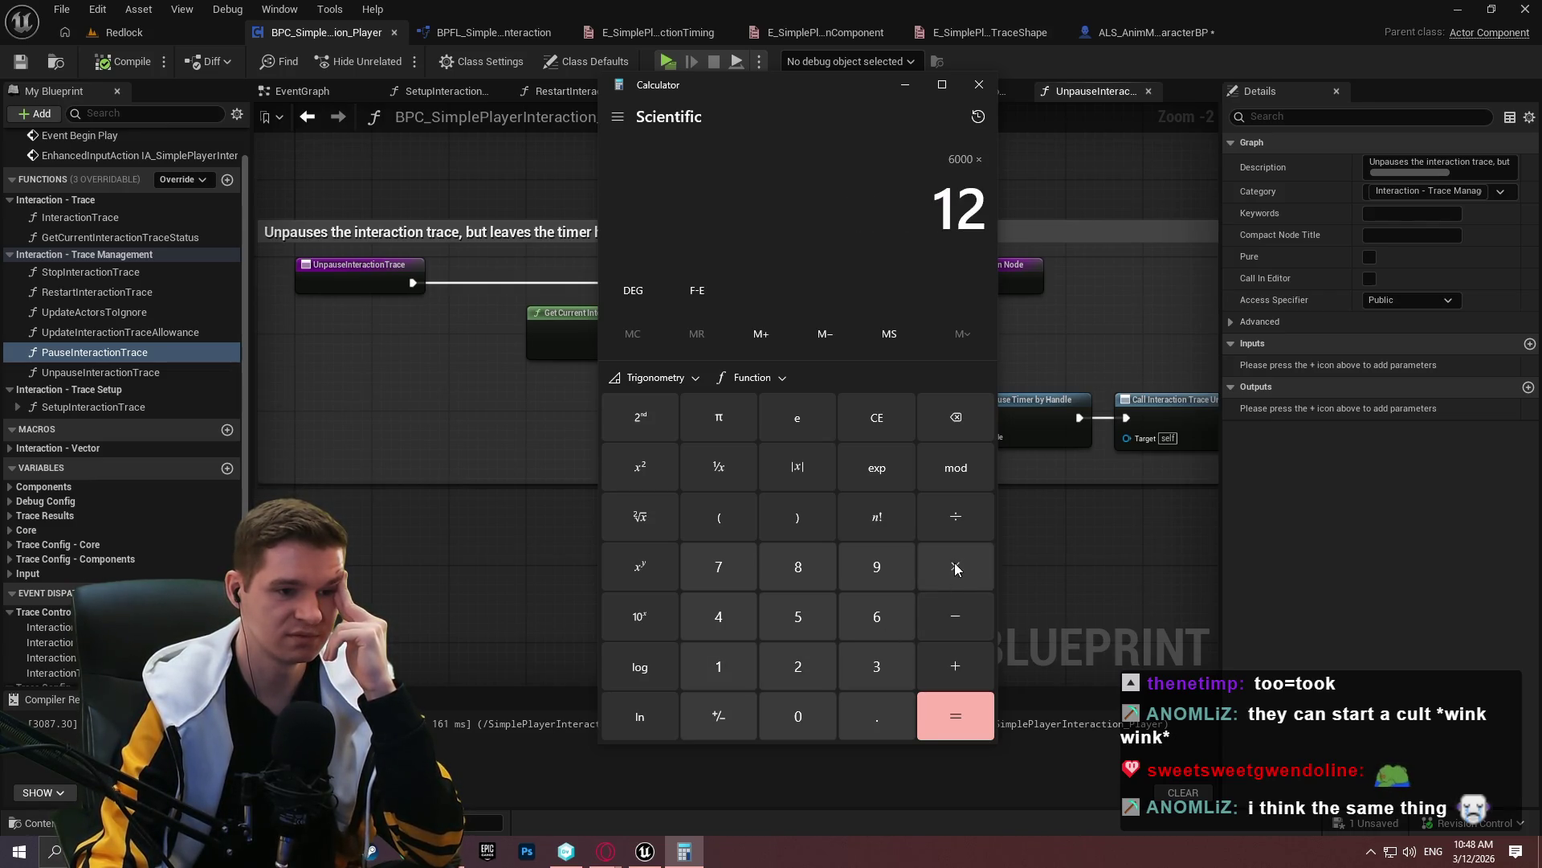
click(956, 568)
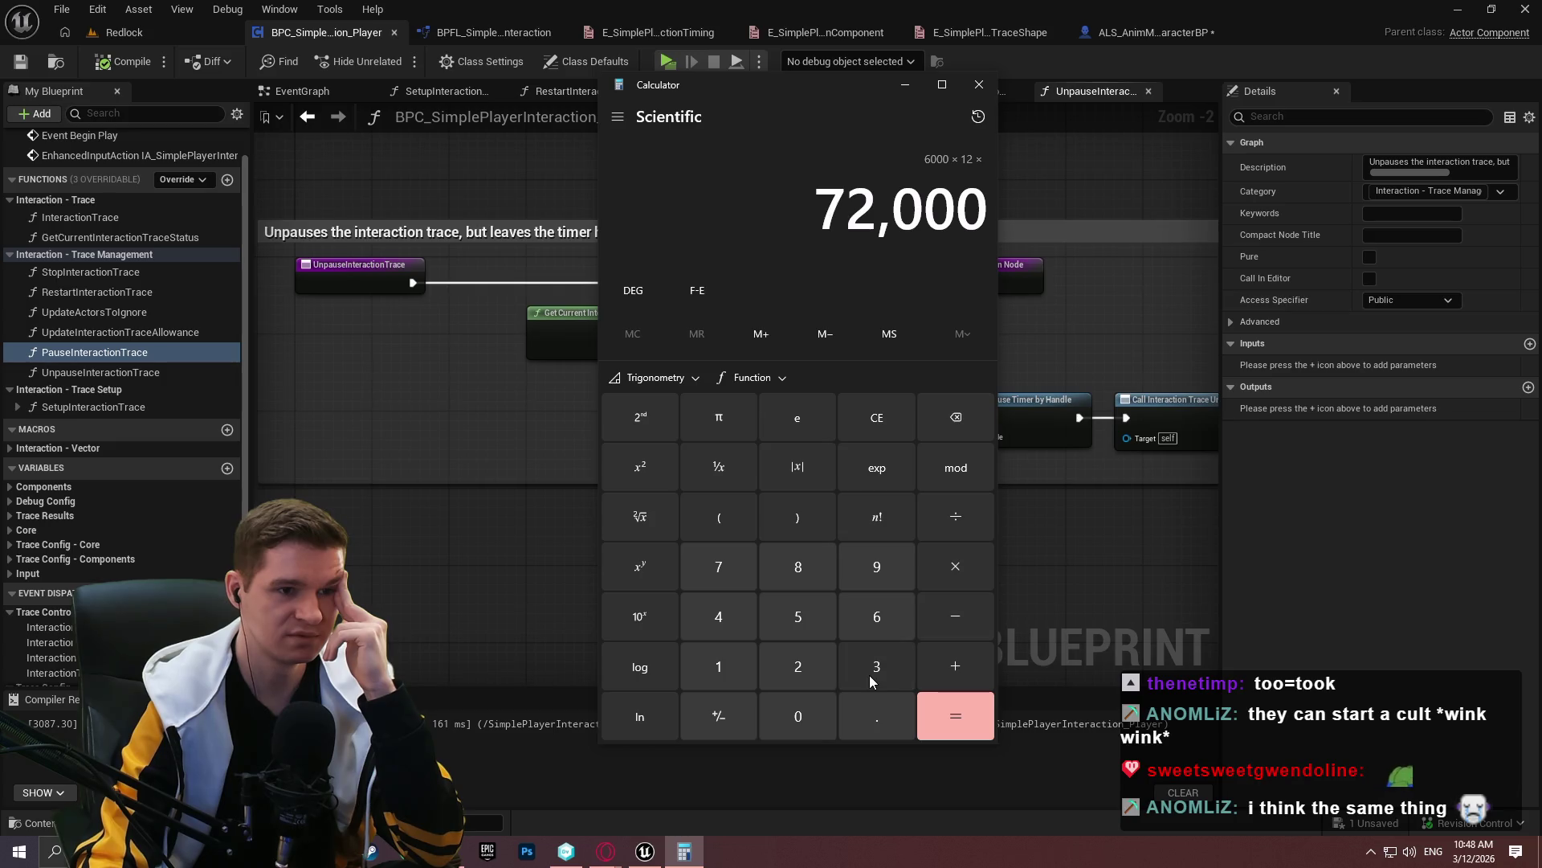
click(739, 614)
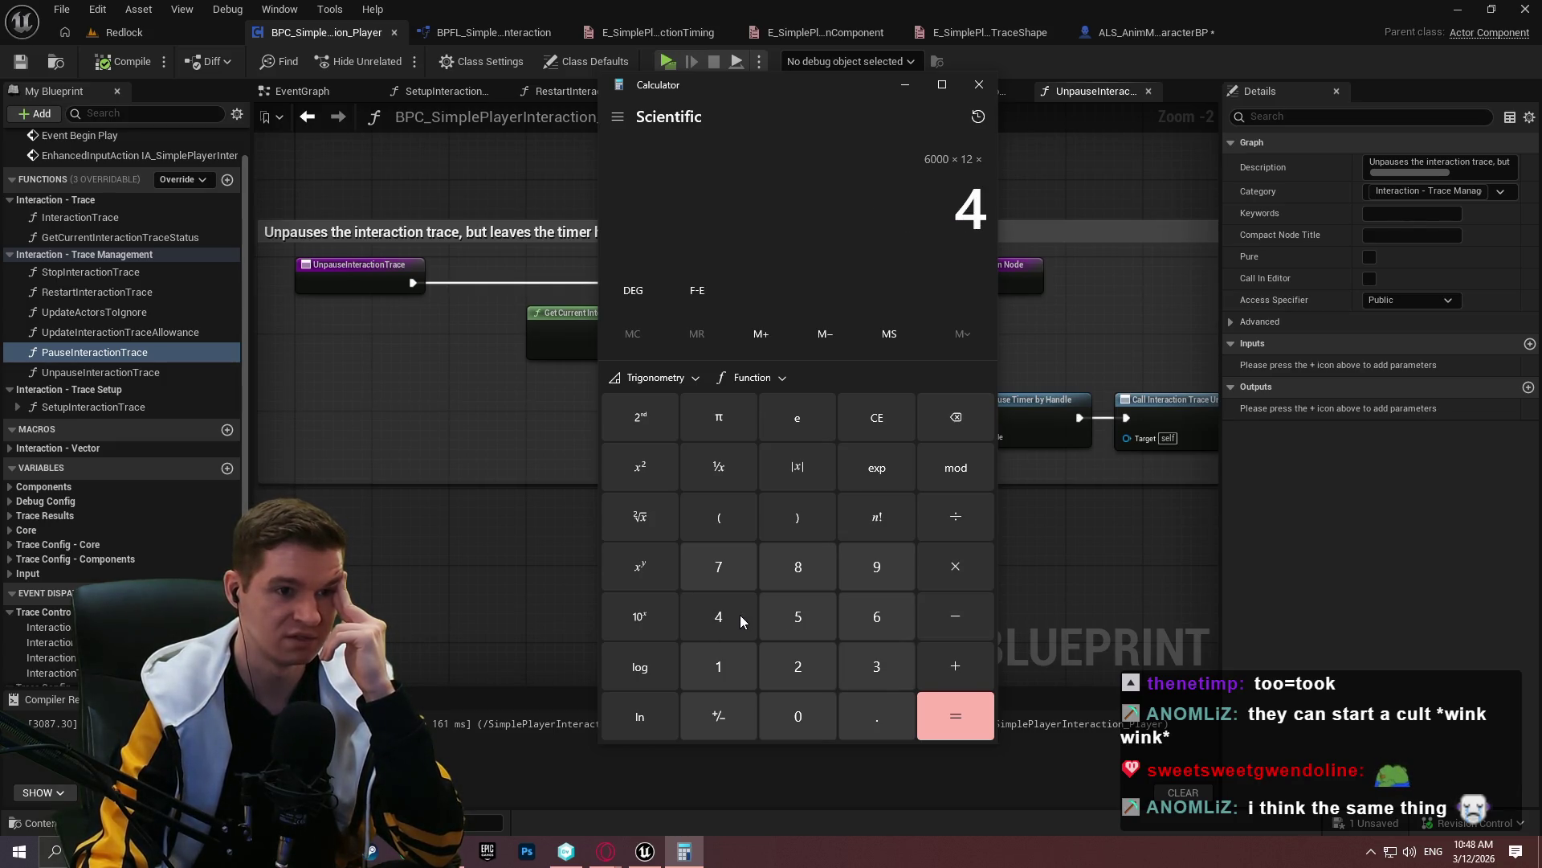
click(947, 711)
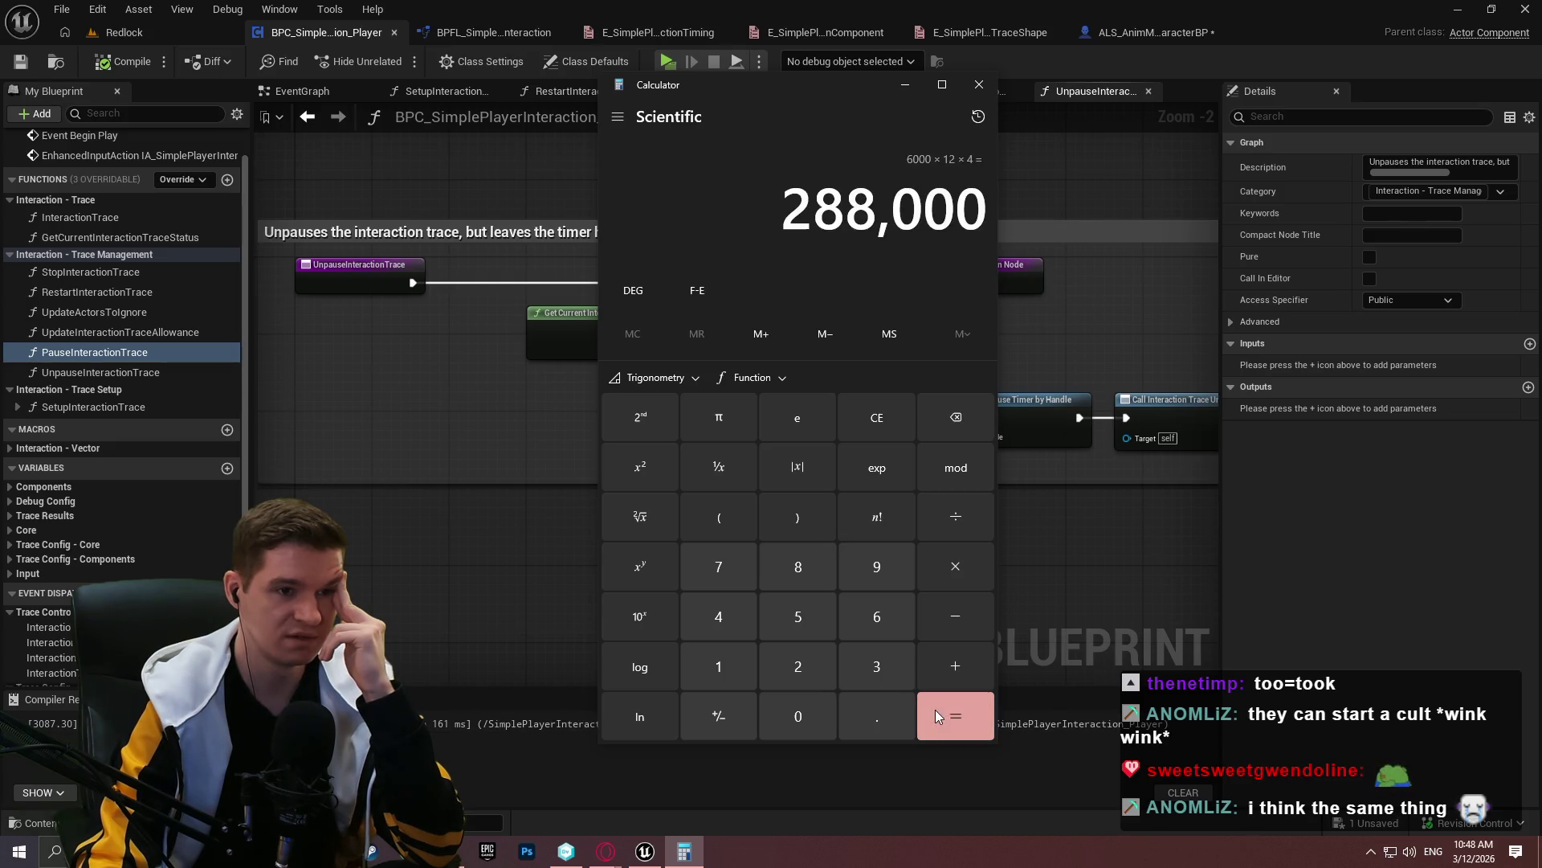
Divide 288,000 by 3.5, then by 15, to get 5,485.71, then close Calculator
click(962, 522)
click(895, 670)
click(876, 716)
click(798, 616)
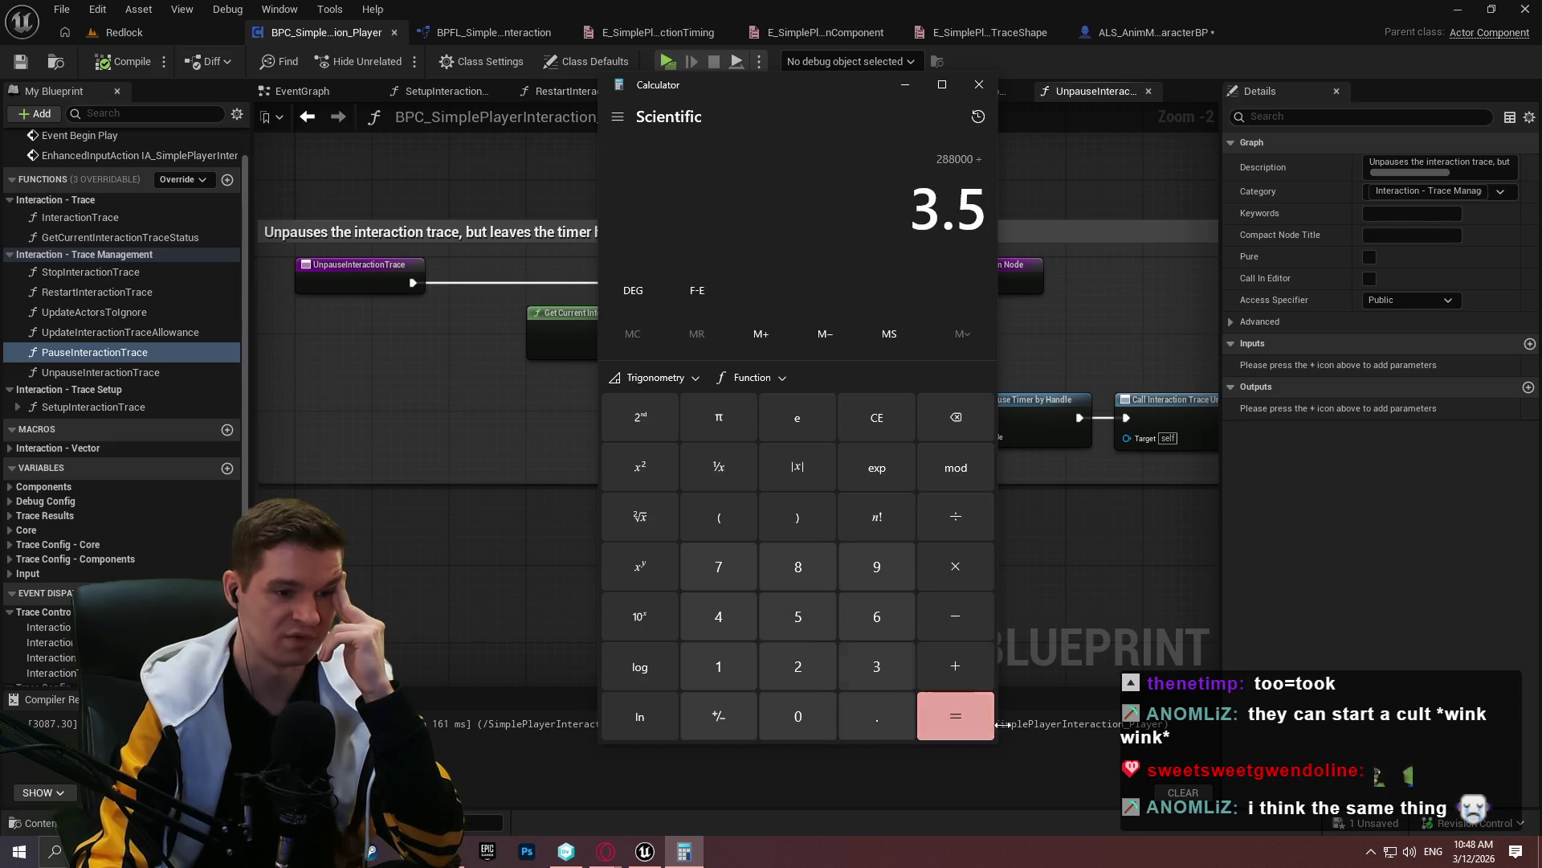
click(955, 715)
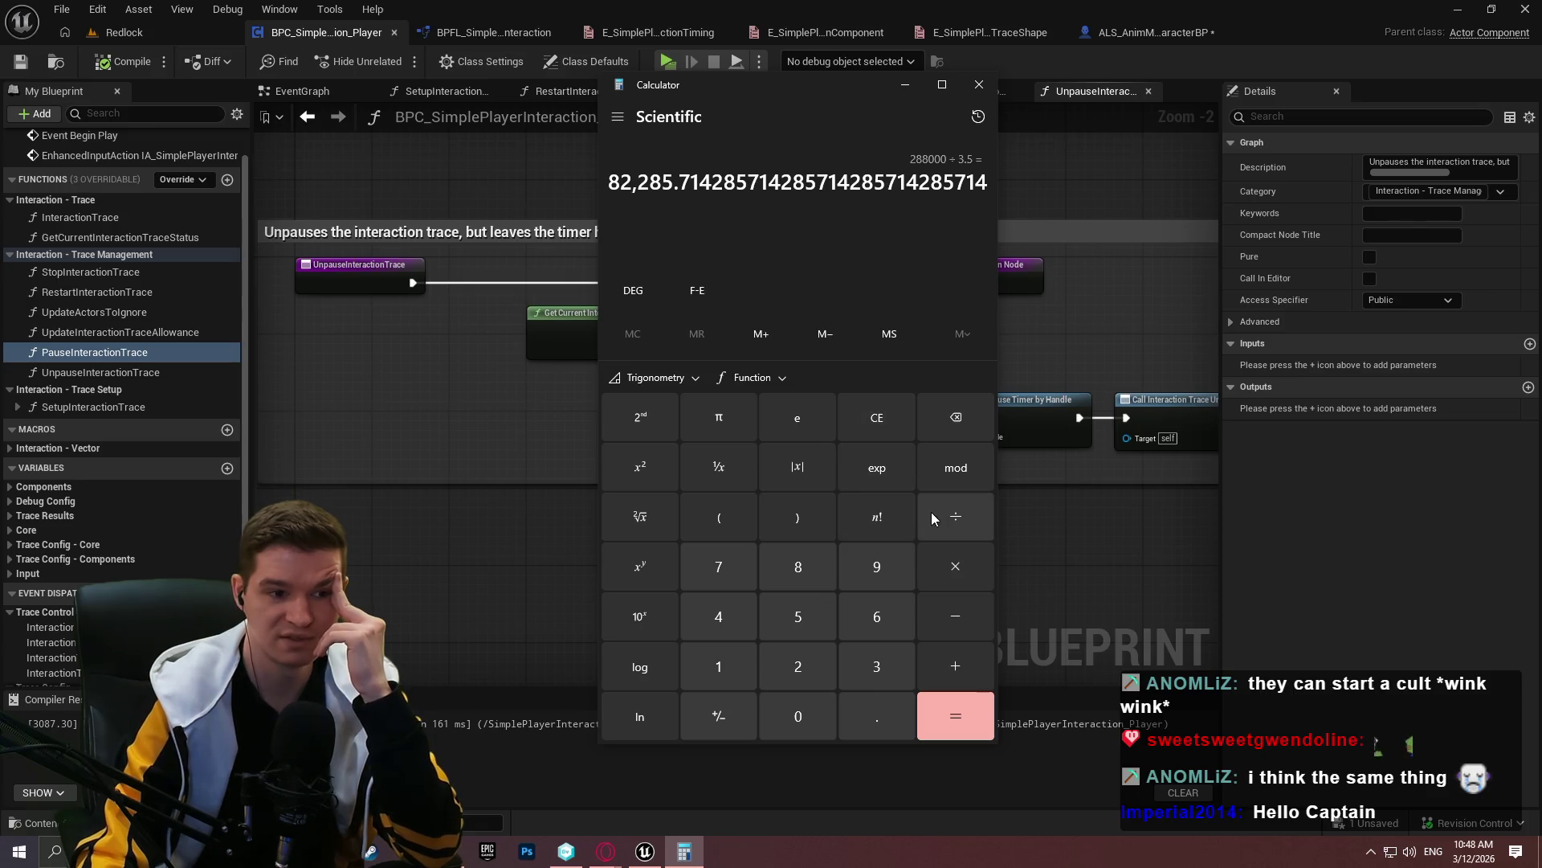
click(955, 518)
click(721, 663)
click(794, 623)
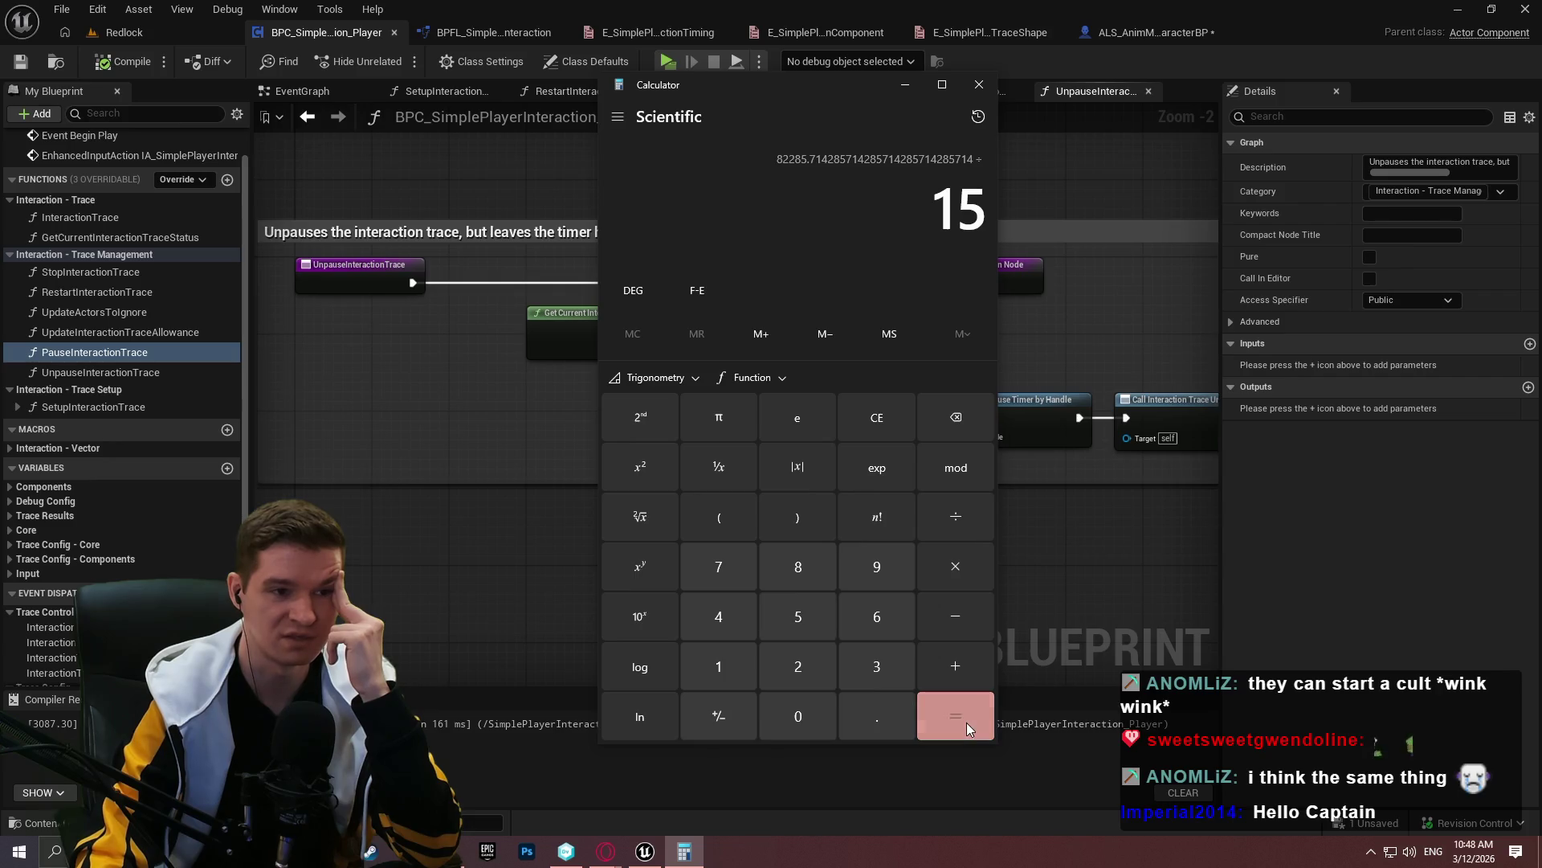
click(955, 716)
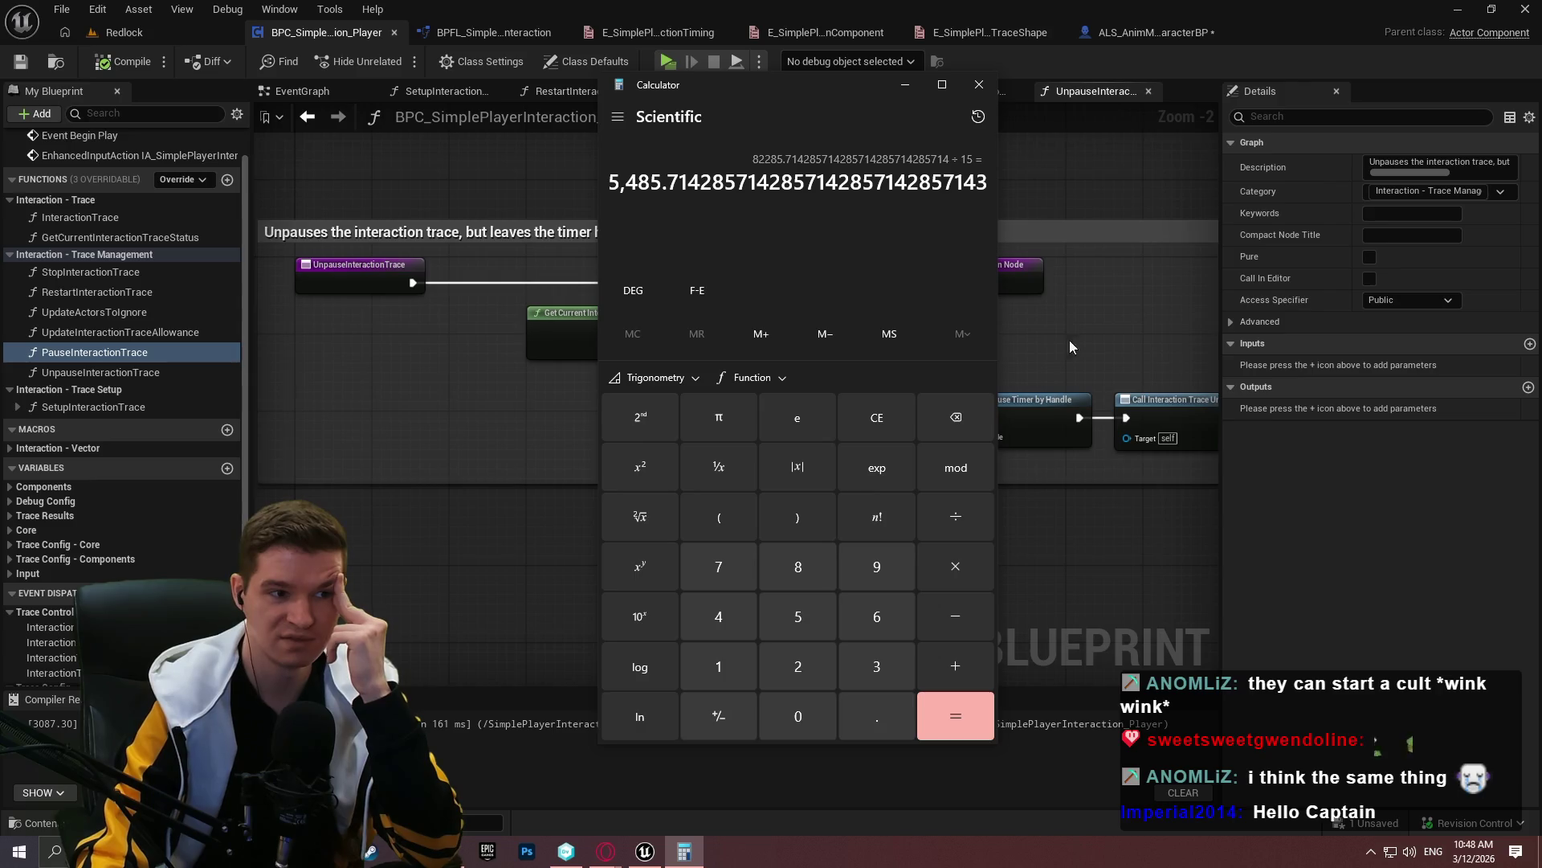
click(978, 84)
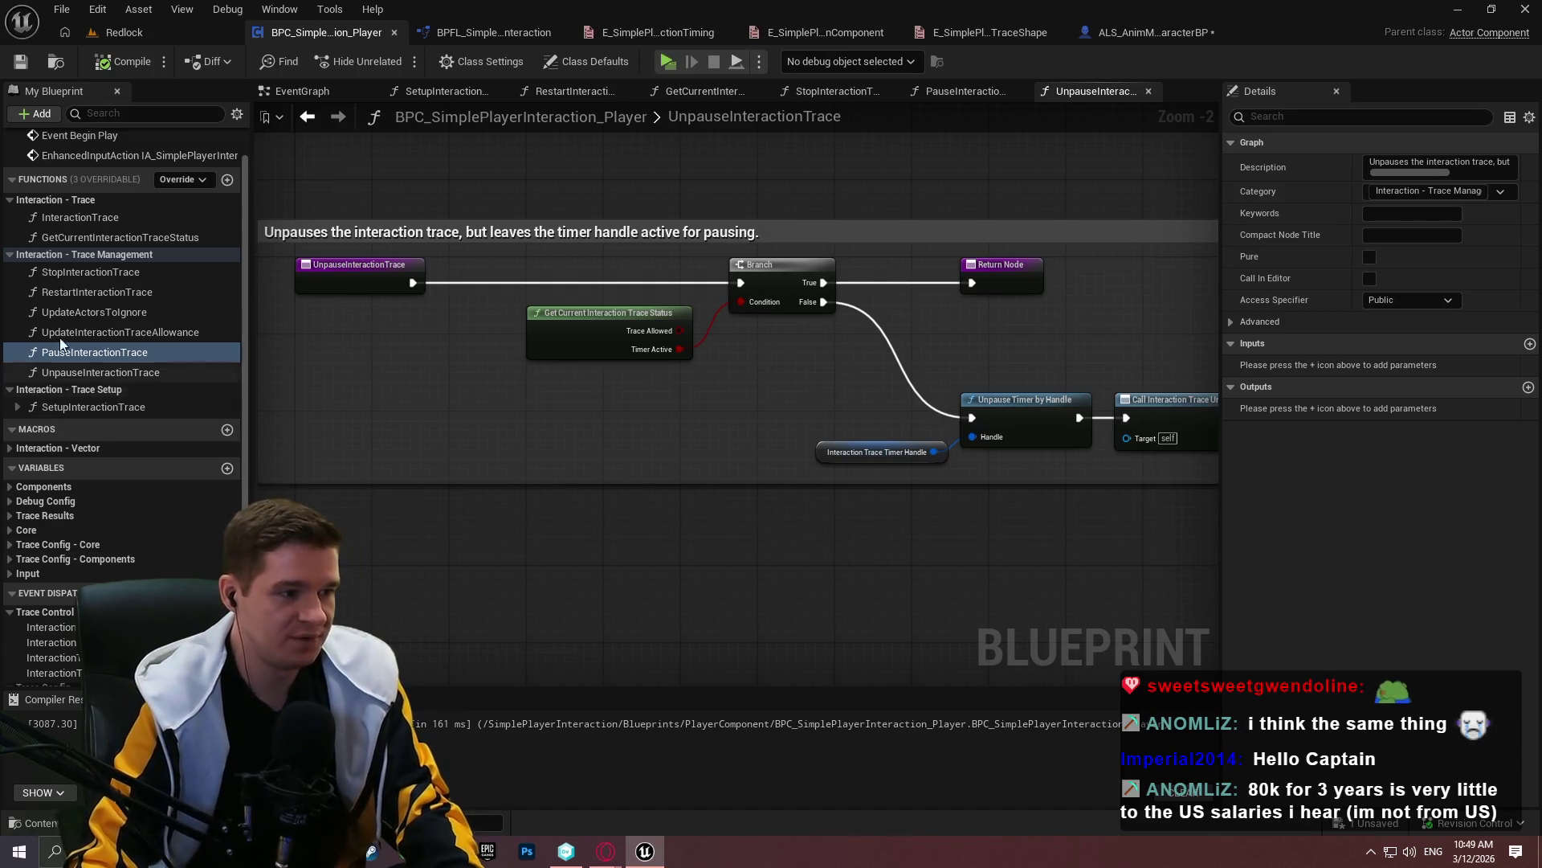
Describe InteractionTracePaused as 'Dispatcher that fires whenever the interaction trace timer gets successfully paused.'
click(90, 371)
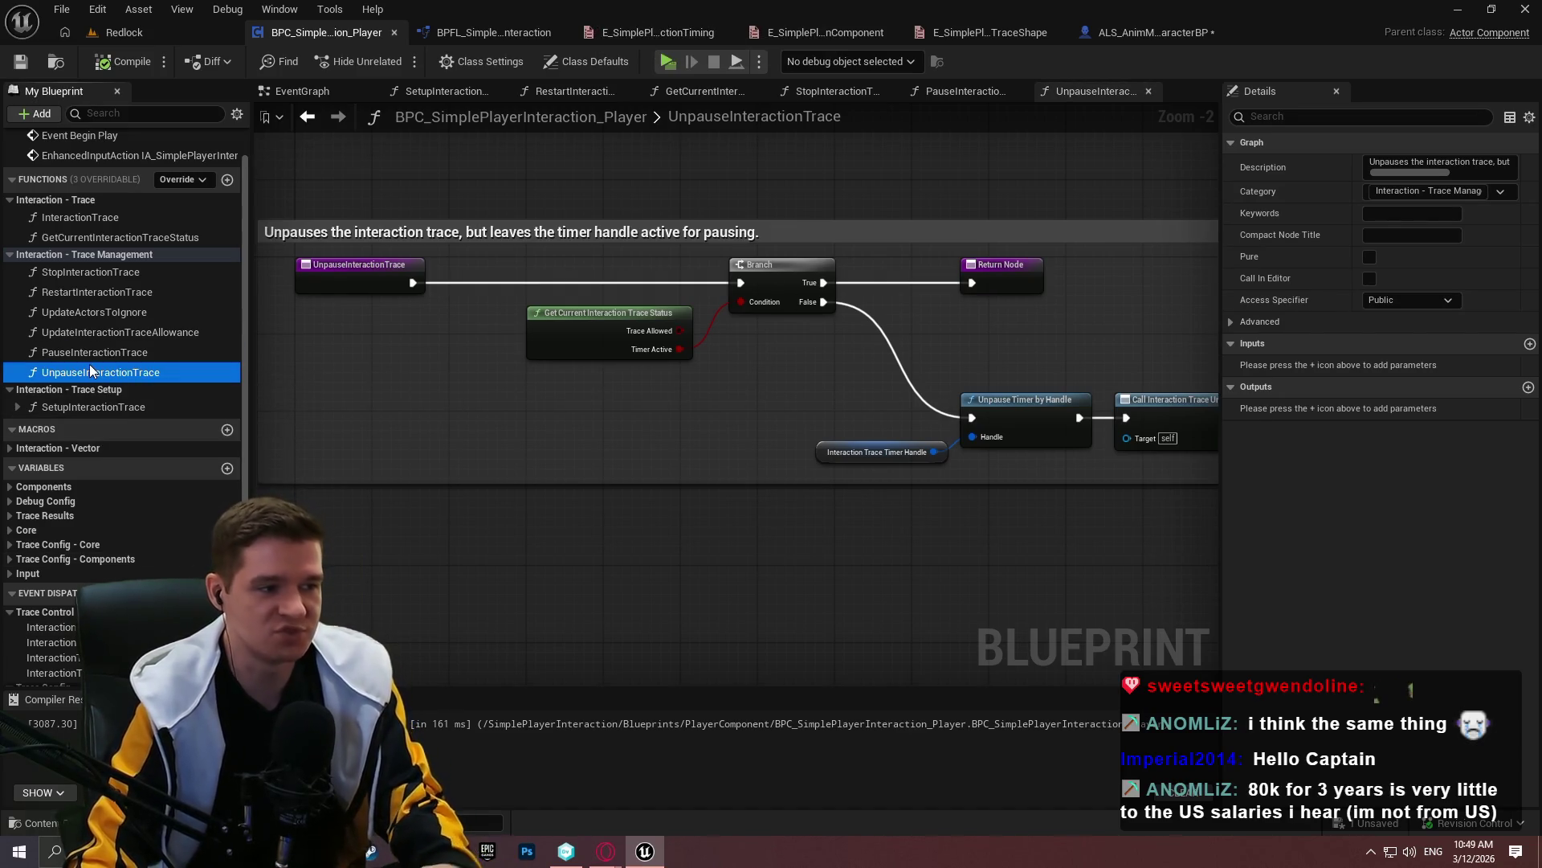
scroll(92, 450, down, 5)
click(110, 504)
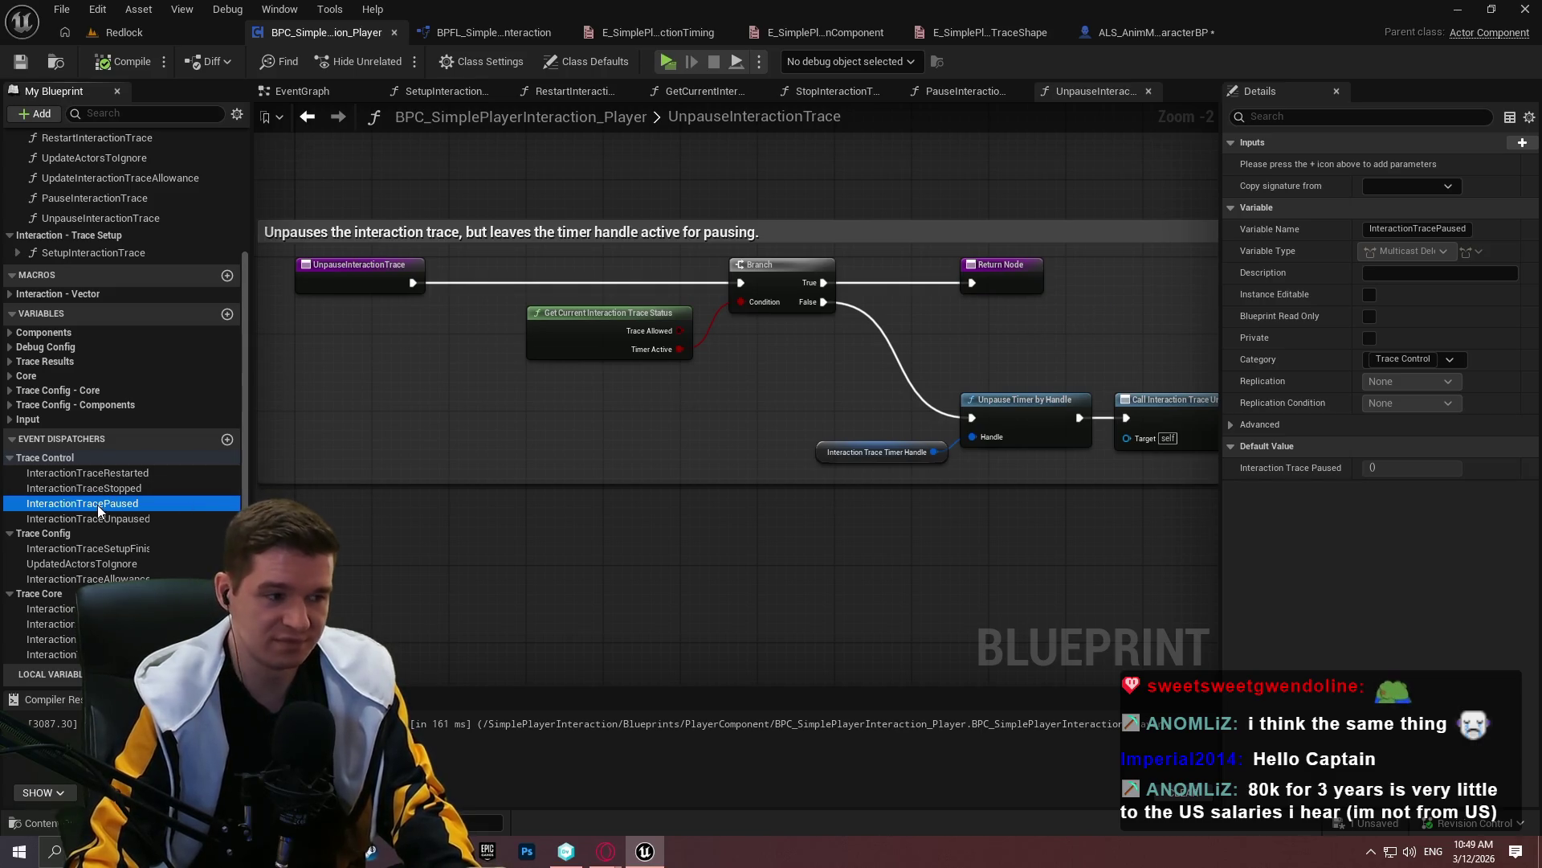
click(1383, 275)
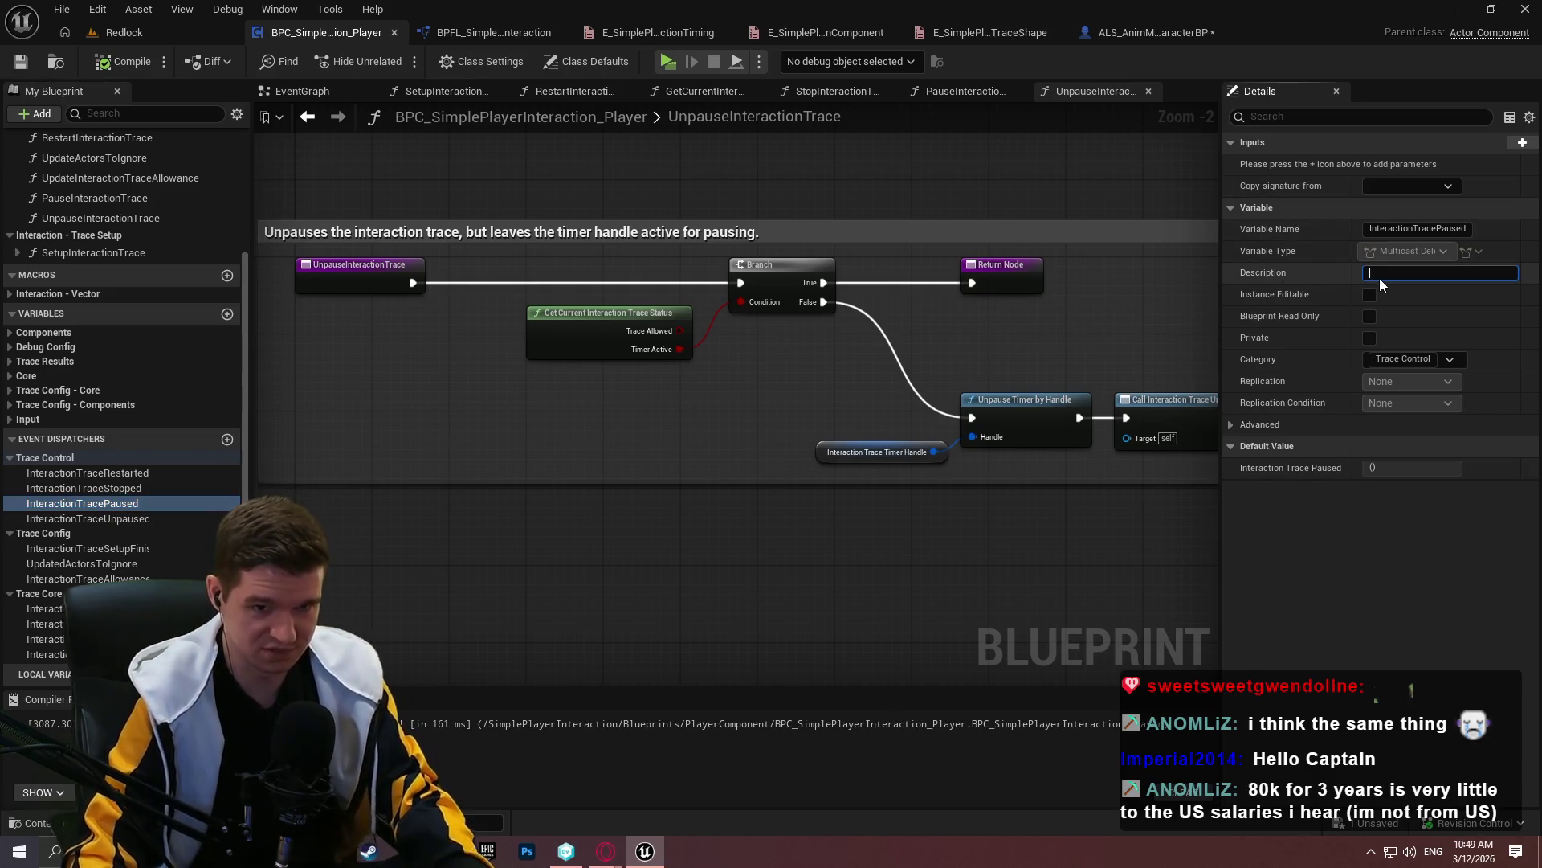
text(Dispatcher )
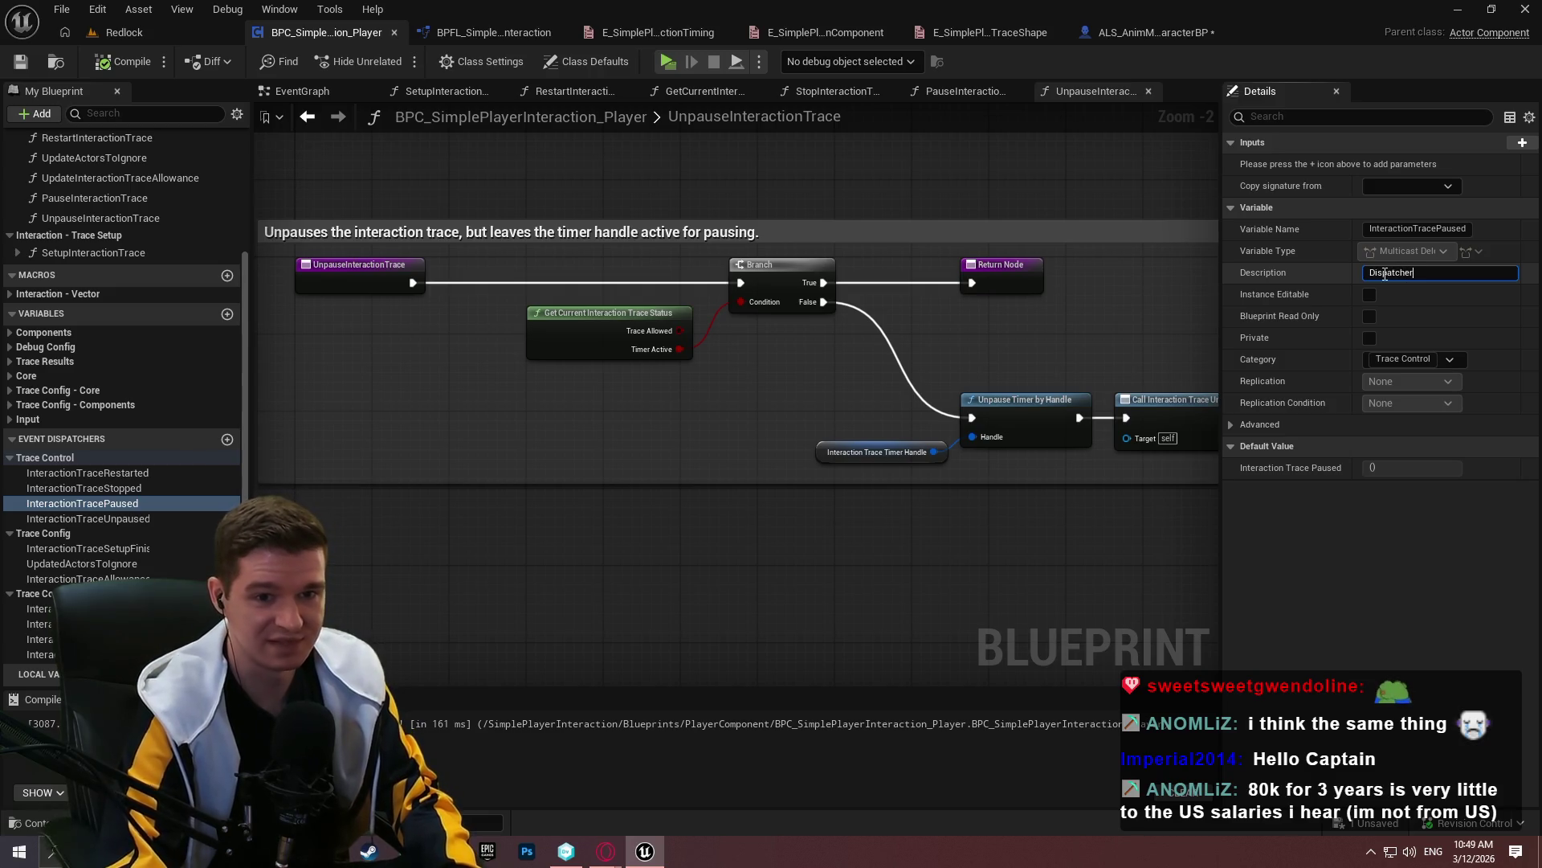
text(that fires)
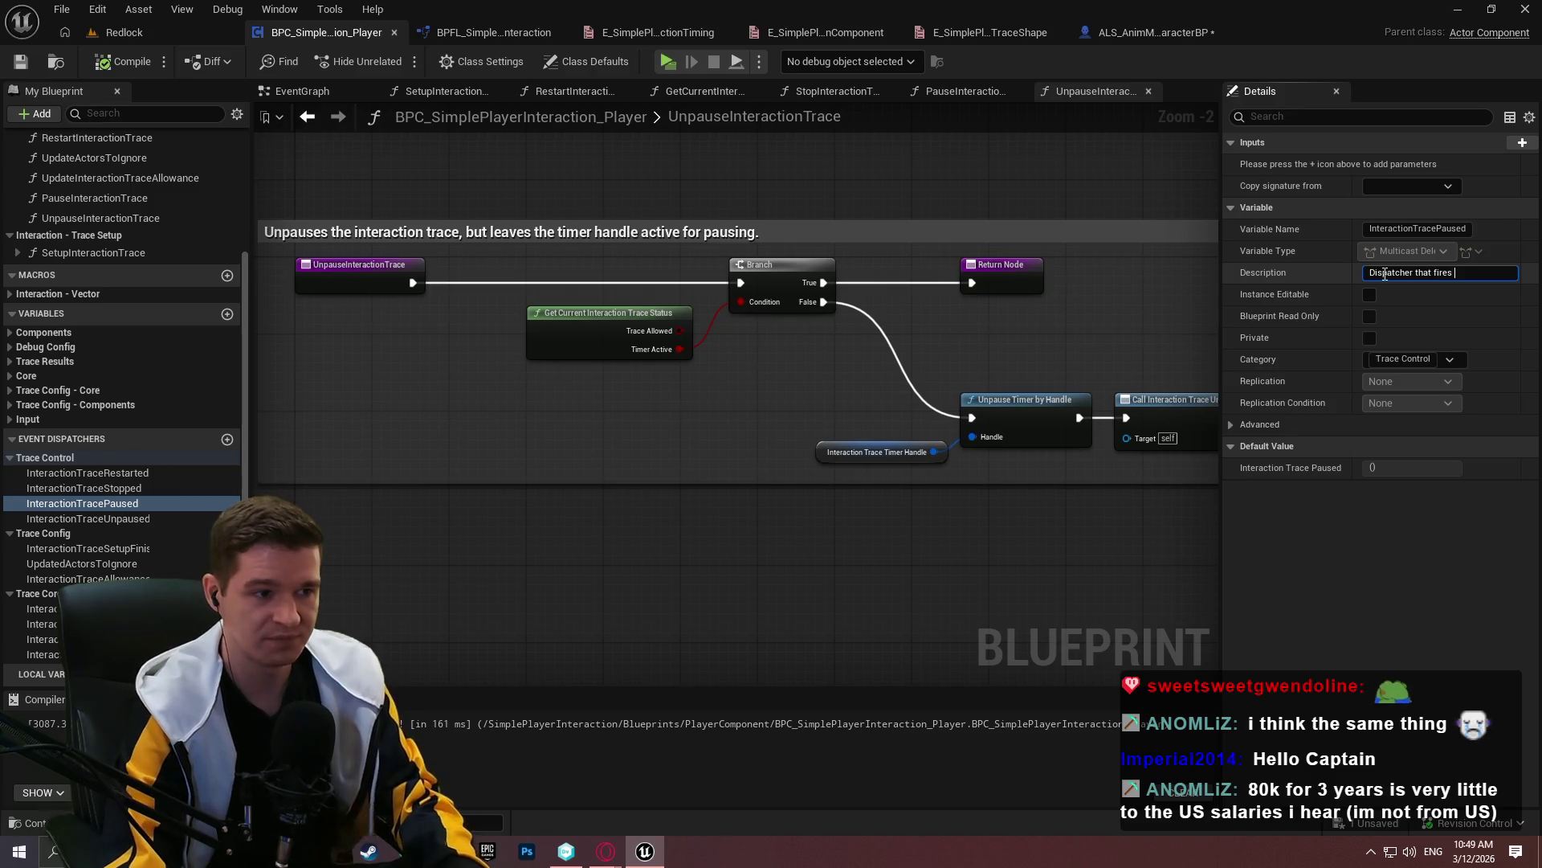
text(whenever the interaction trace timer )
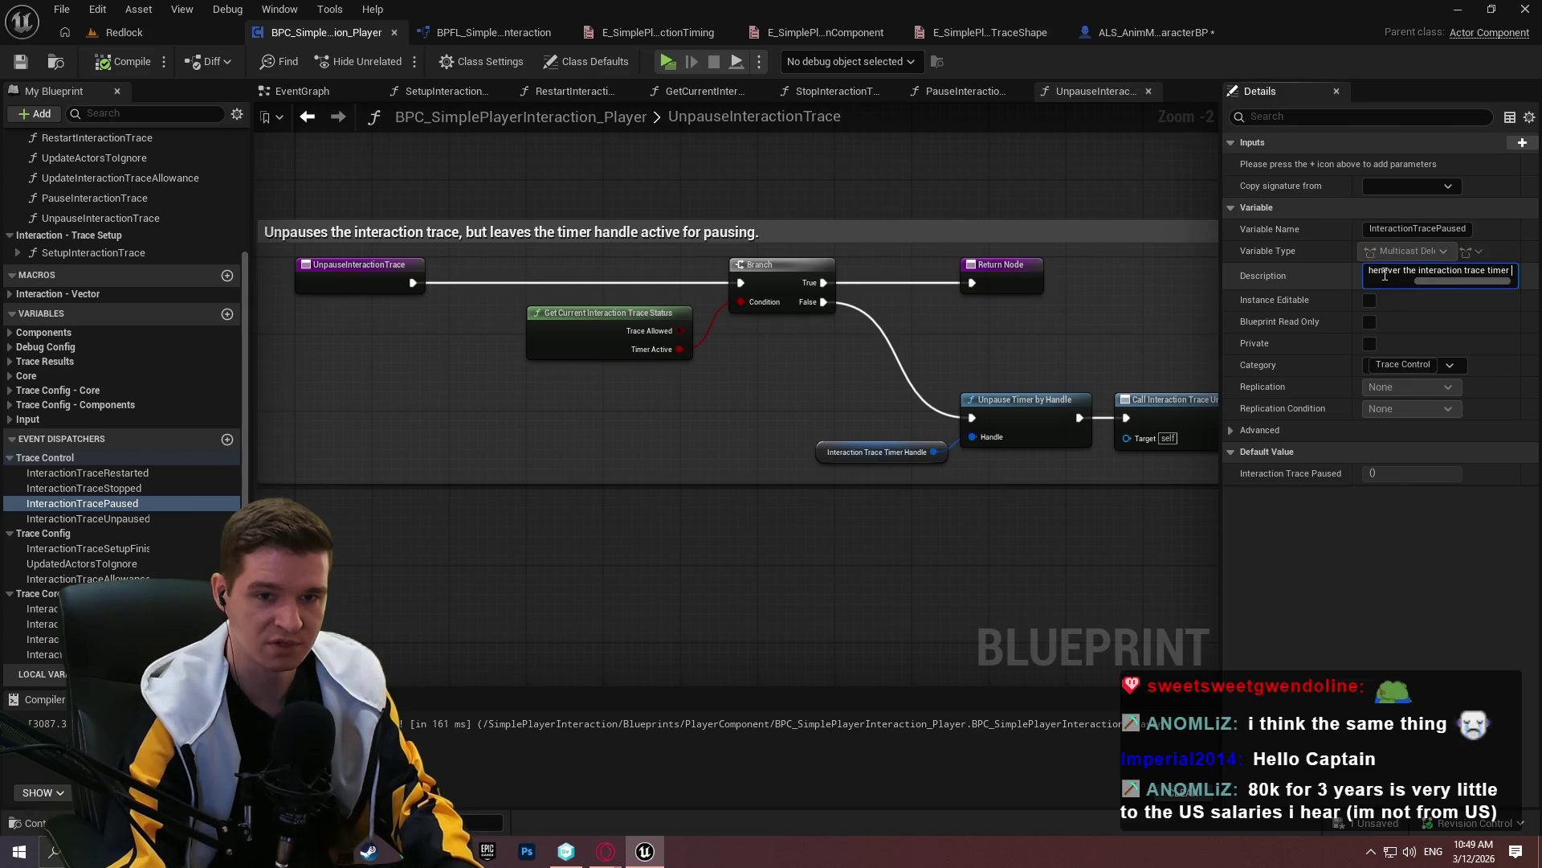
text(gets suc)
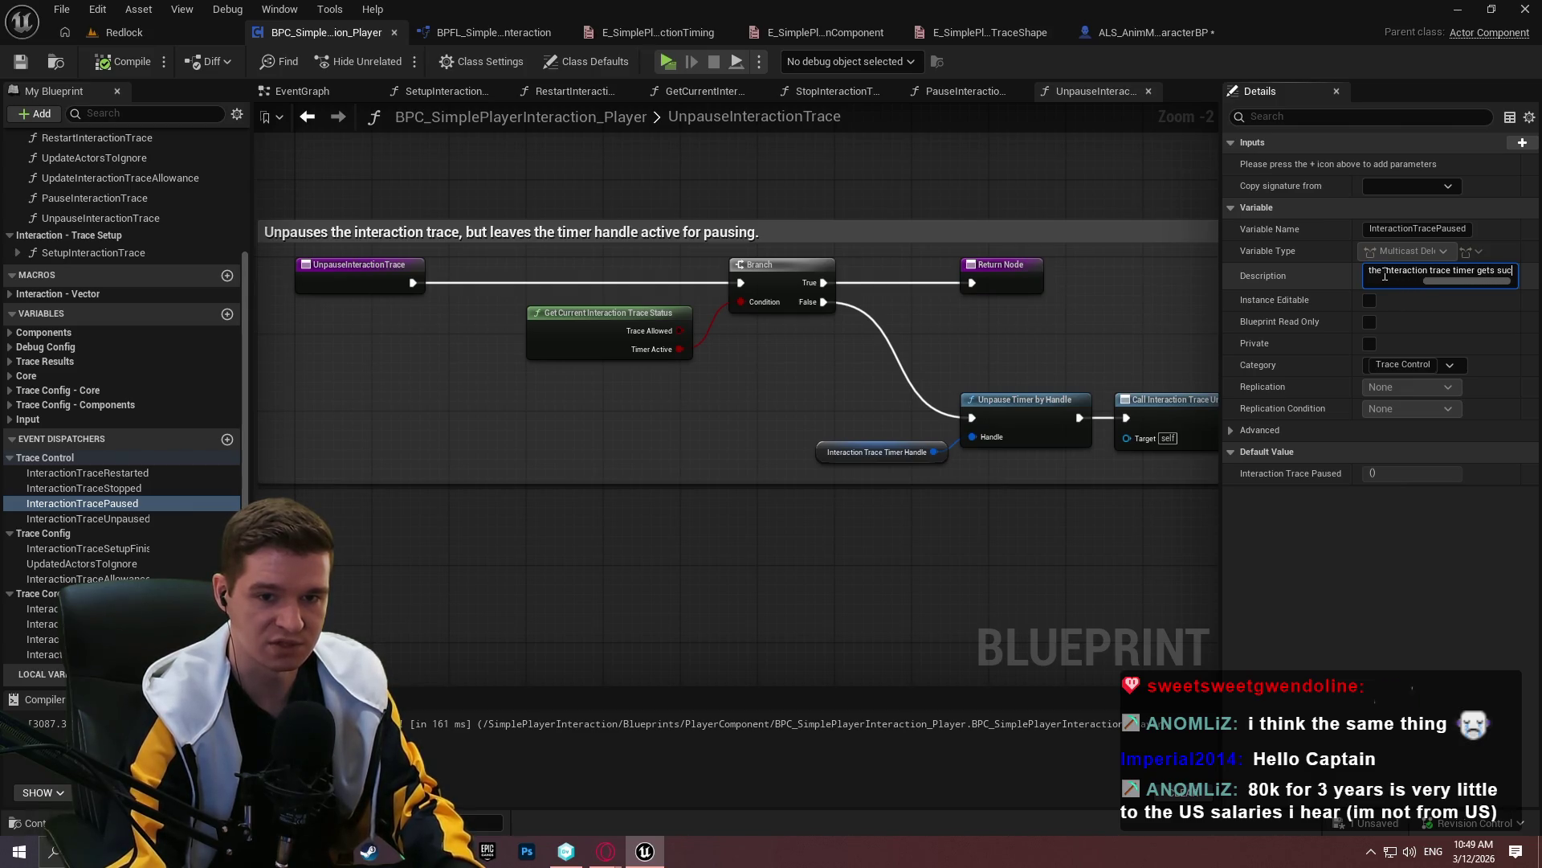
text(cessfully)
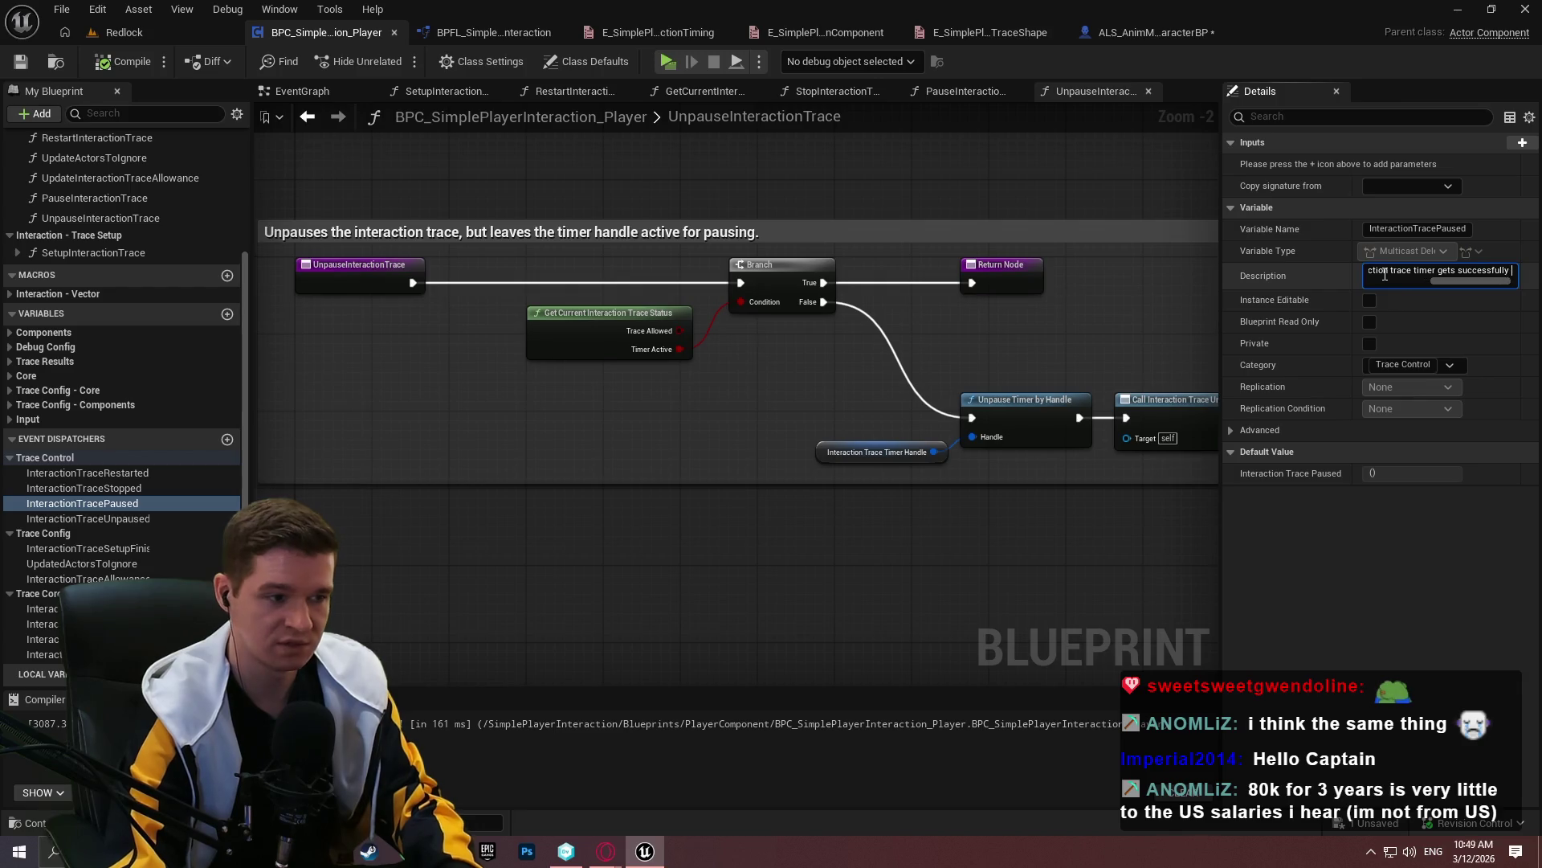
text( paused.)
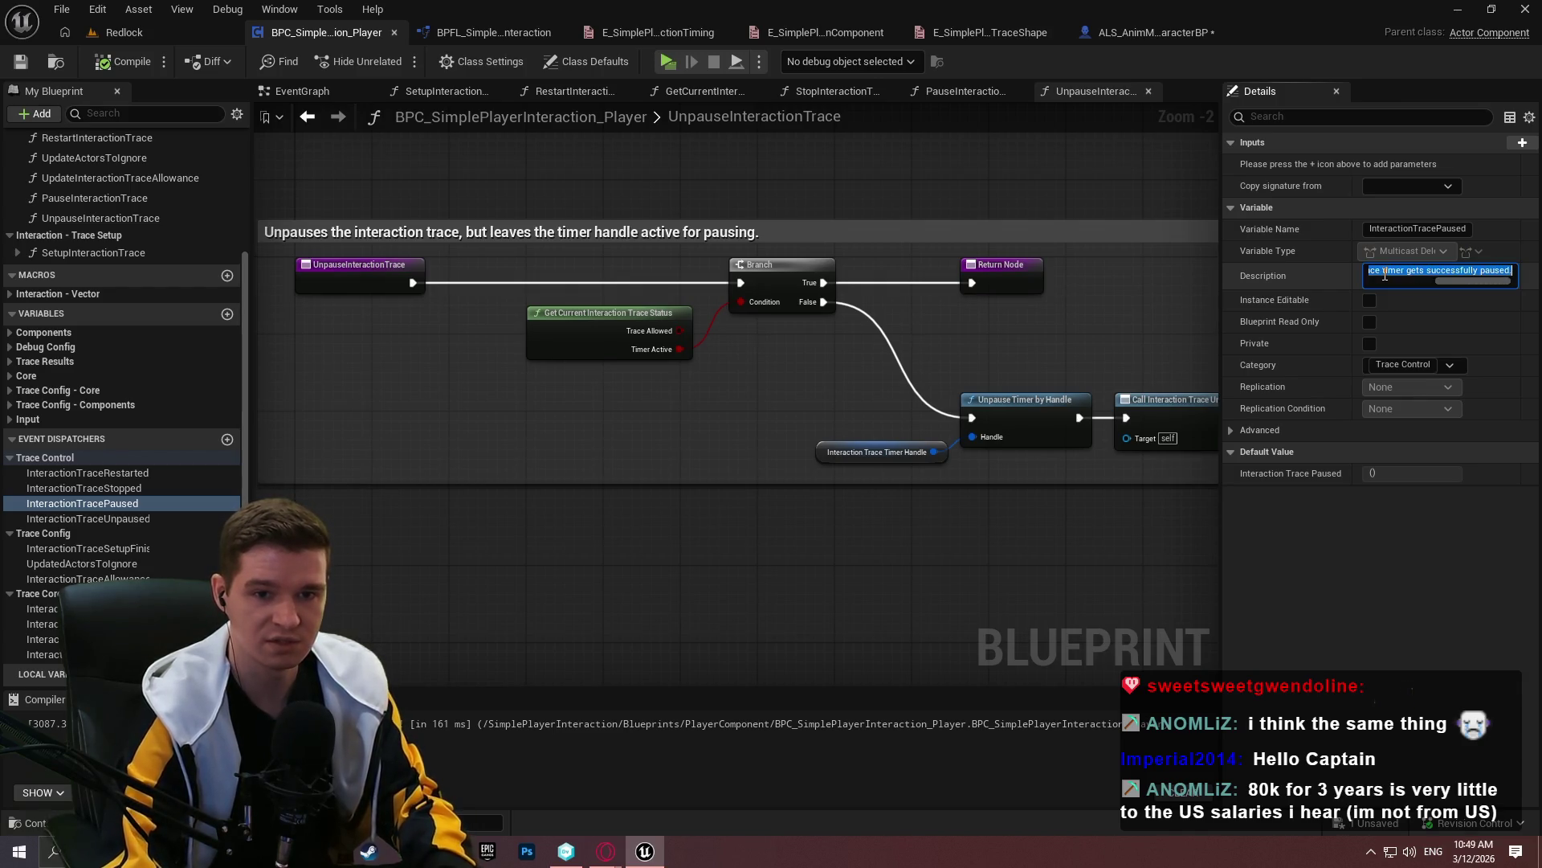
key(Return)
Give InteractionTraceUnpaused the matching 'unpaused' description and compile the Blueprint
click(88, 519)
click(1510, 272)
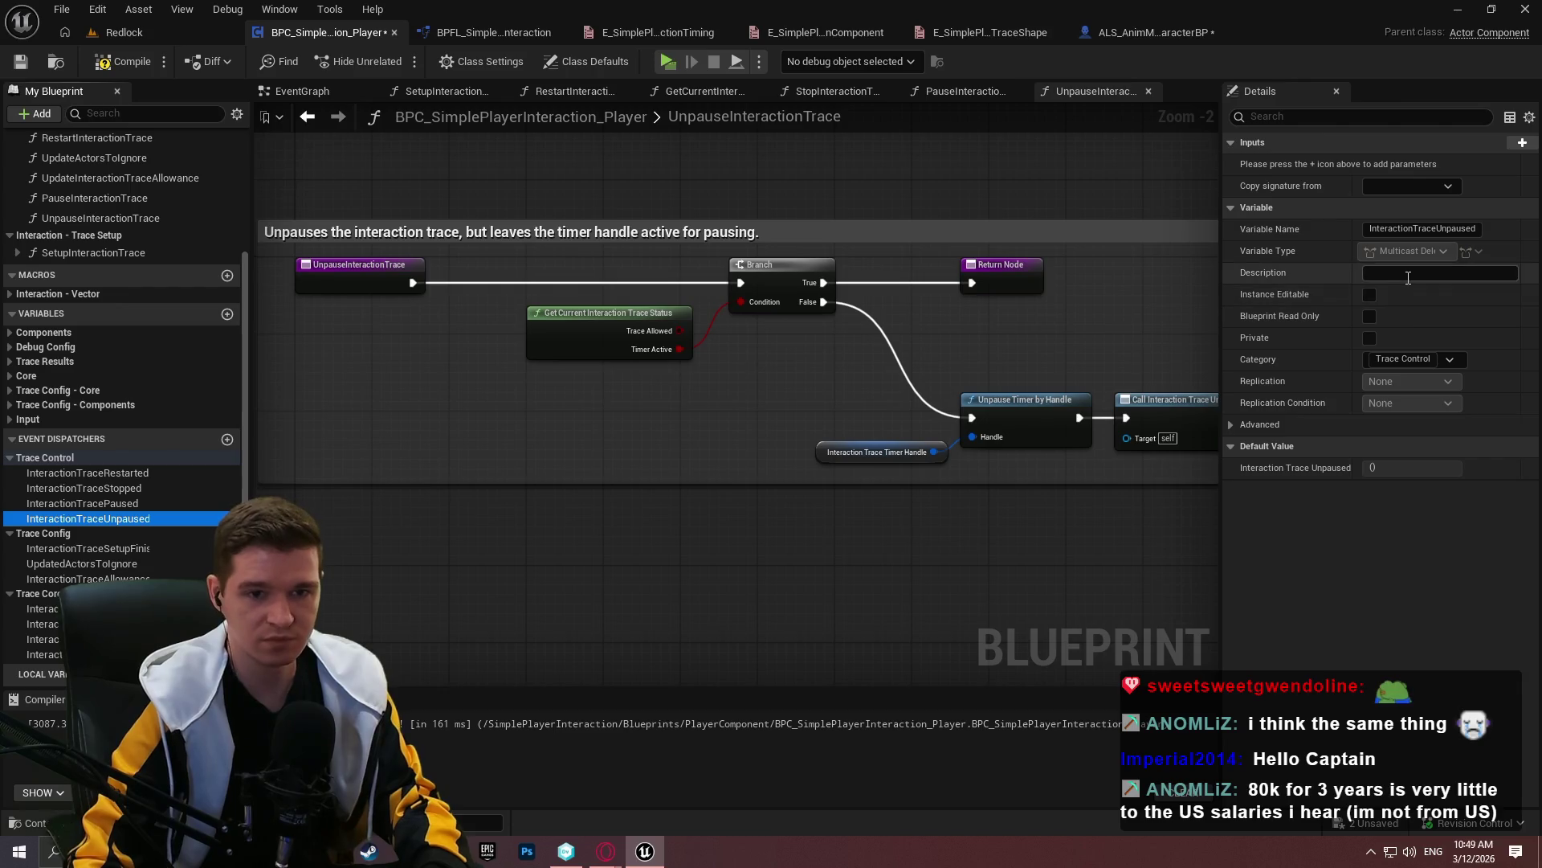
key(Left)
key(Left)
key(Left)
text(un)
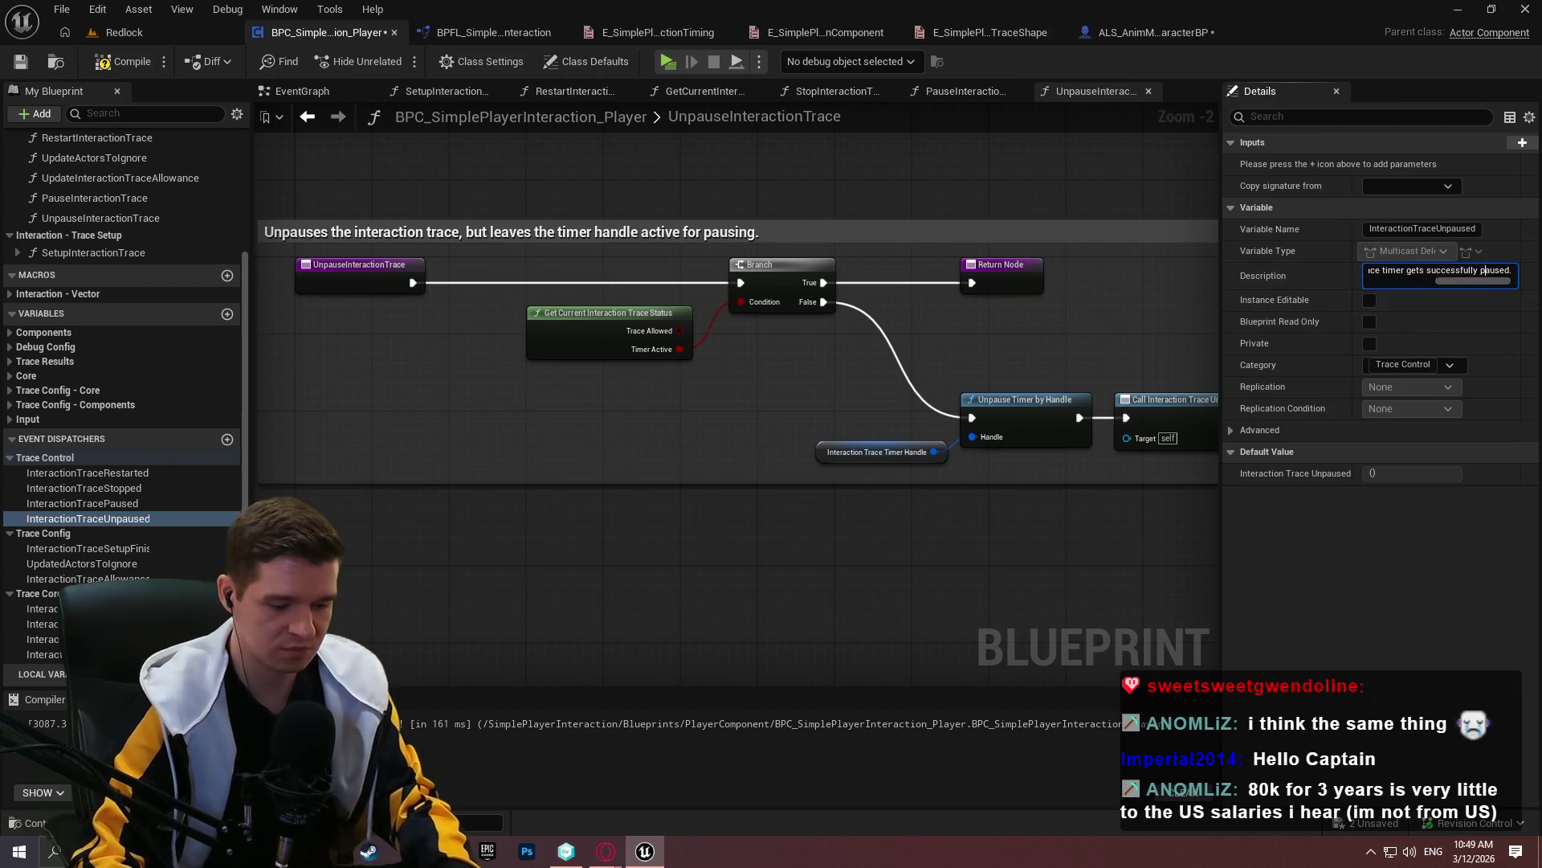
key(Return)
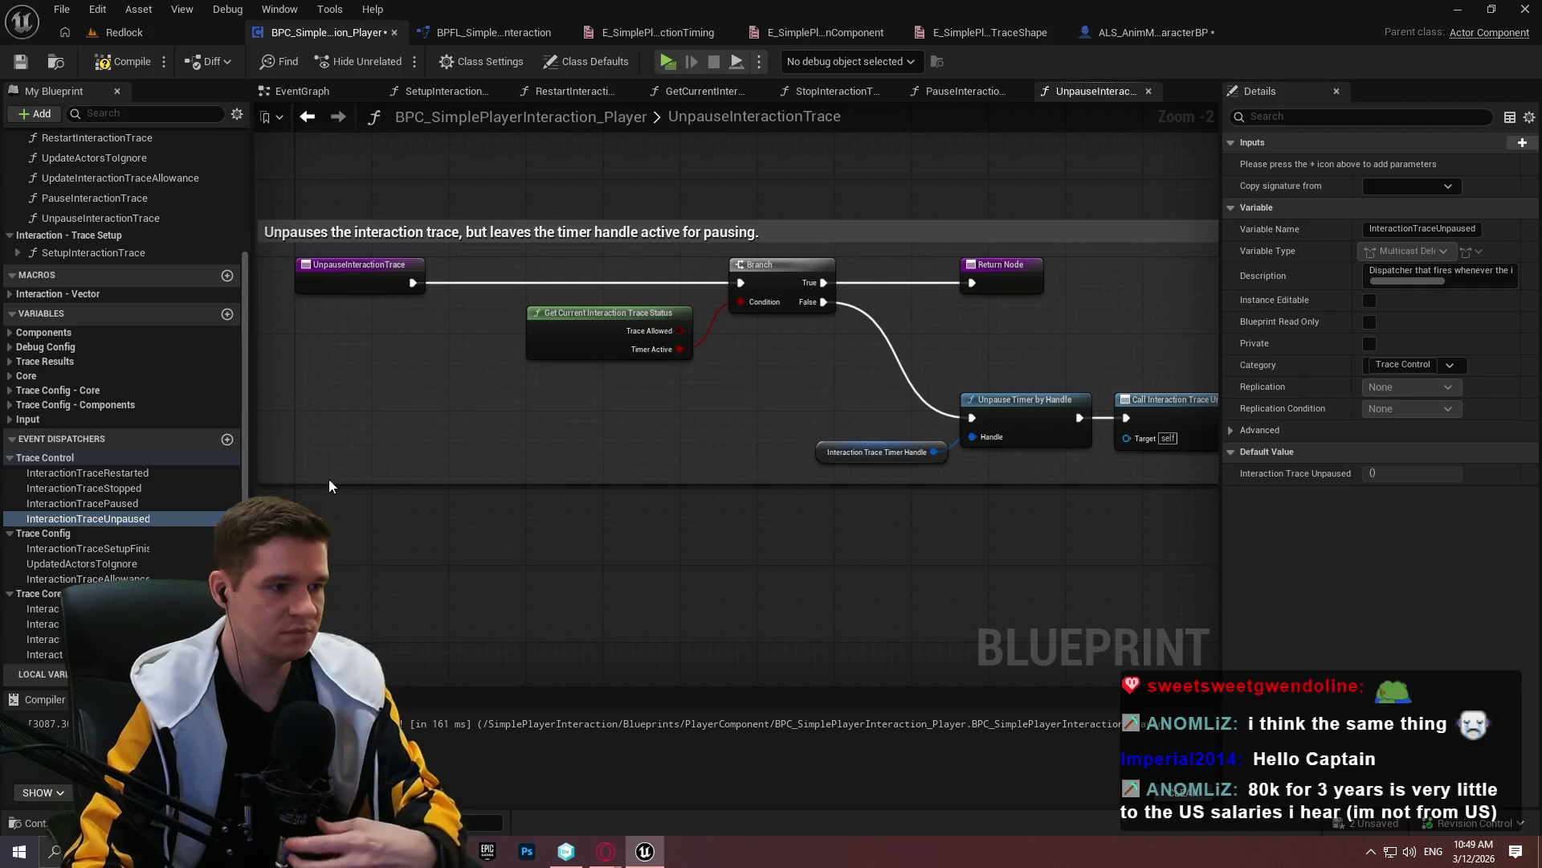
click(126, 67)
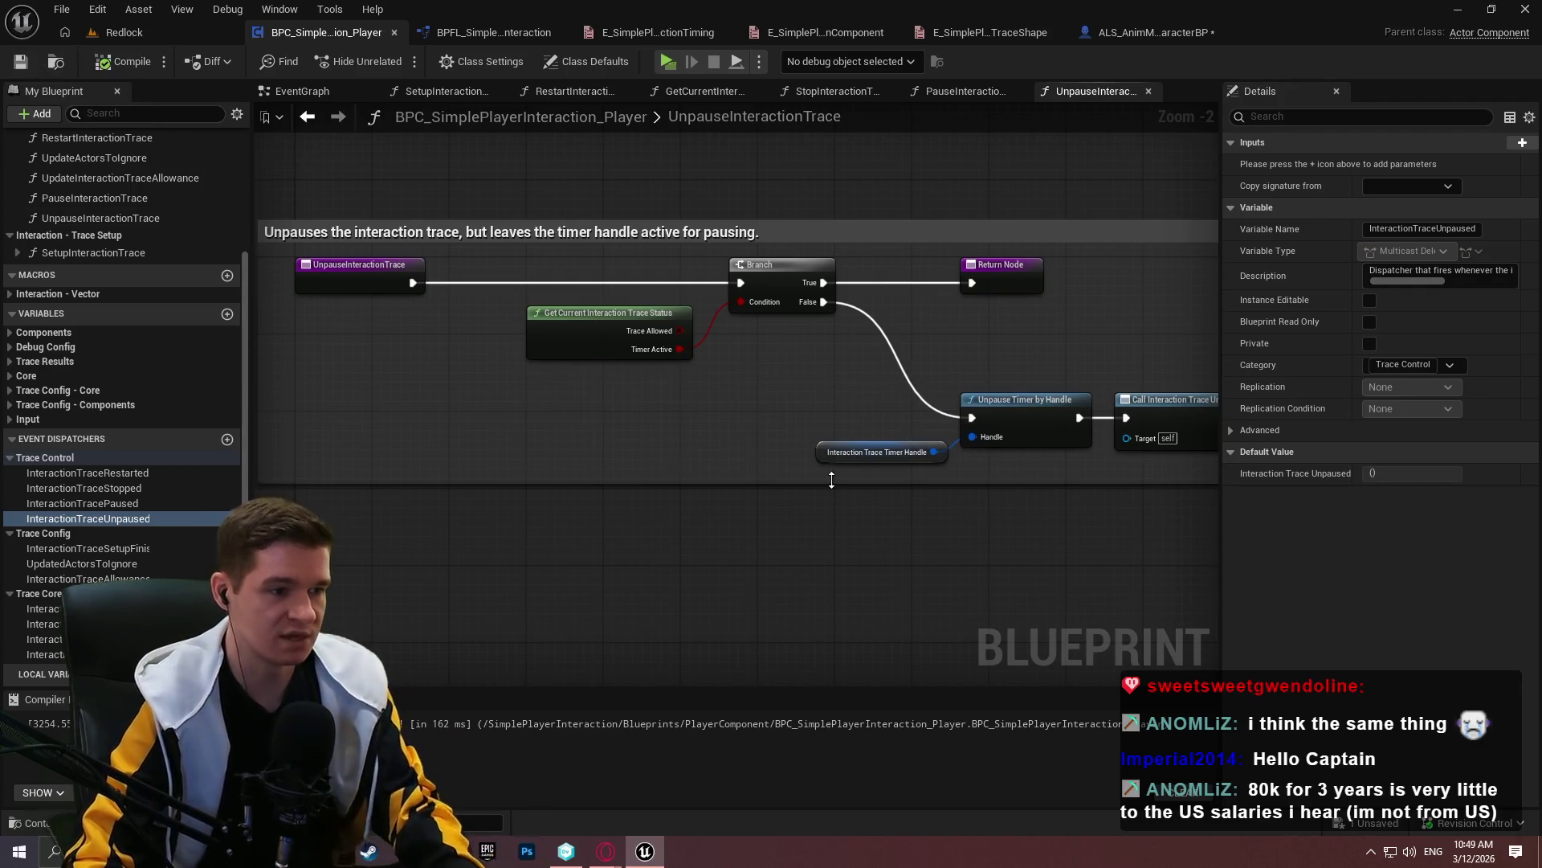